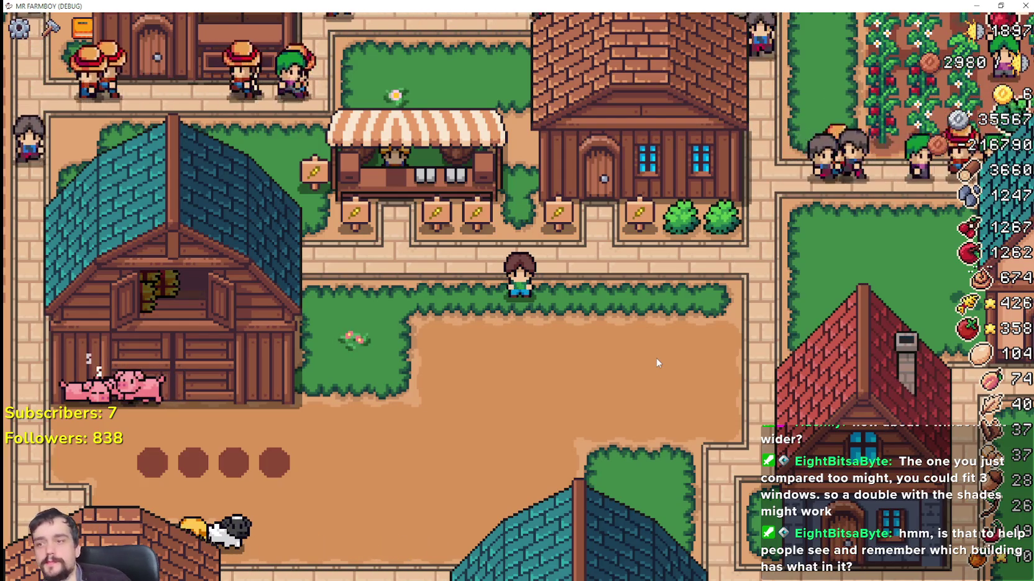
Till a small patch of farmland below the market stall with the Land Farm Tile.
{"action": "key", "text": "c"}
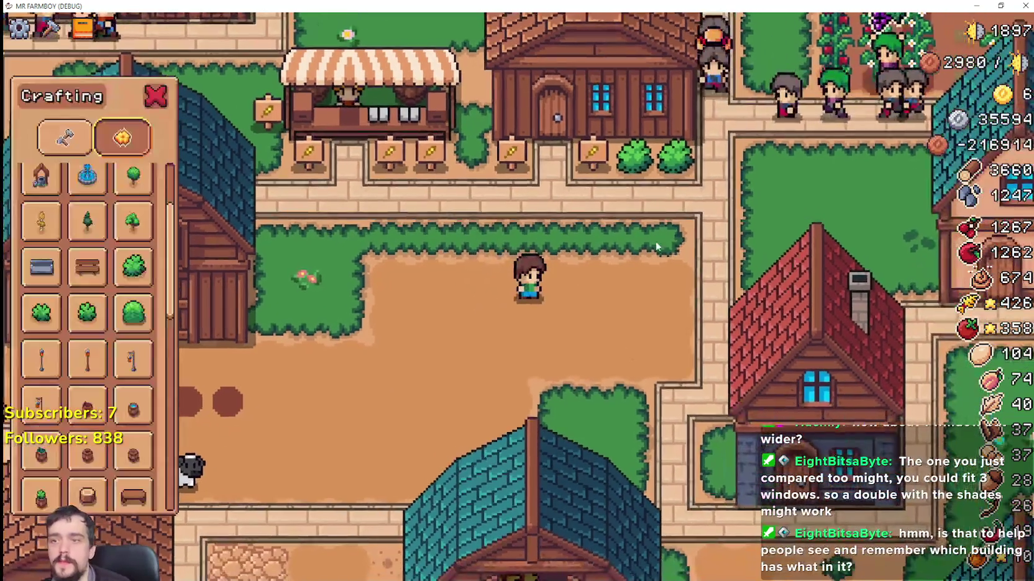
{"action": "scroll", "coordinate": [63, 236], "scroll_direction": "up", "scroll_amount": 5}
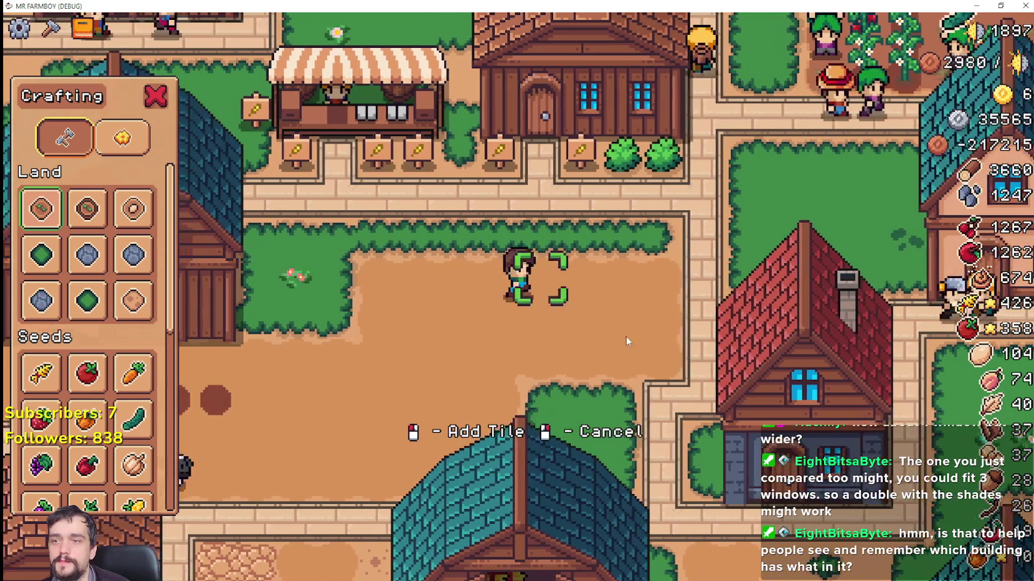
{"action": "key", "text": "d"}
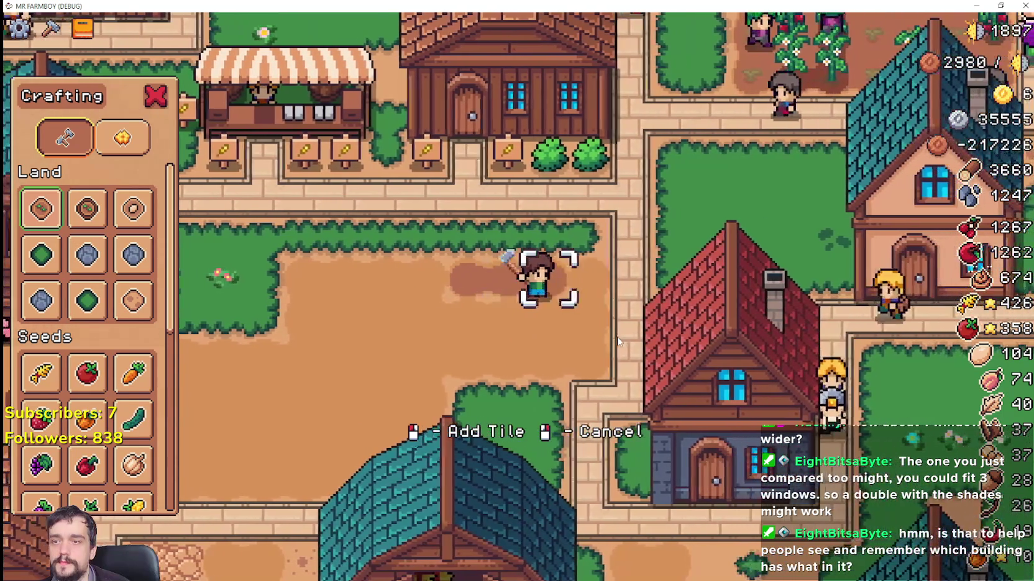
{"action": "key", "text": "s"}
{"action": "key", "text": "a"}
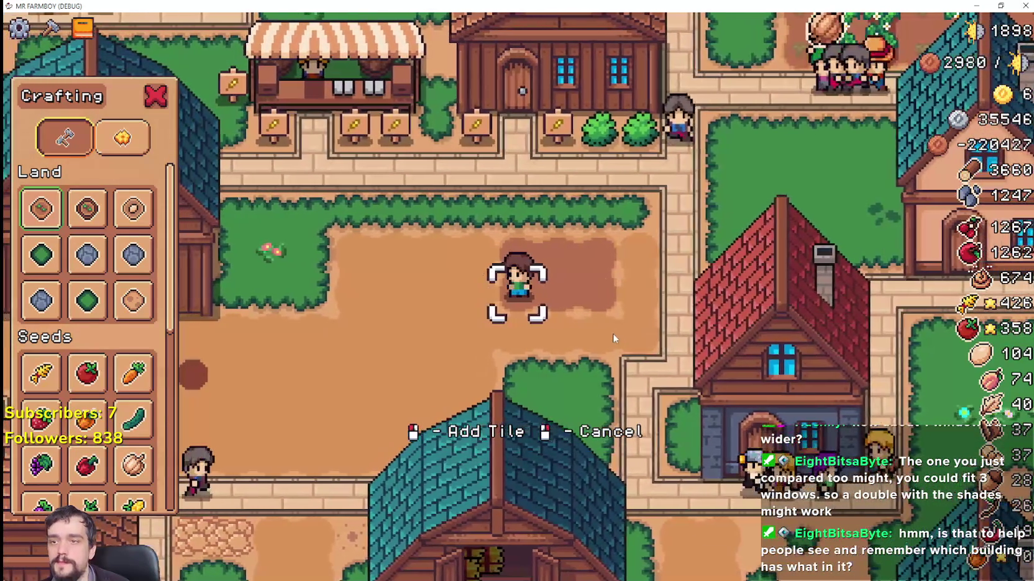
{"action": "scroll", "coordinate": [133, 381], "scroll_direction": "down", "scroll_amount": 3}
{"action": "scroll", "coordinate": [133, 381], "scroll_direction": "down", "scroll_amount": 2}
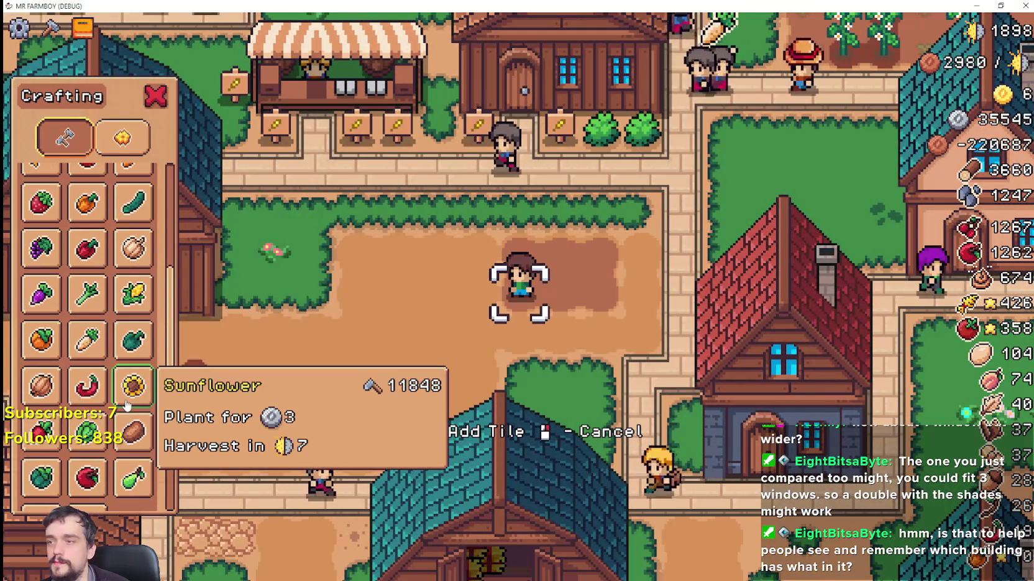
{"action": "key", "text": "w"}
{"action": "key", "text": "s"}
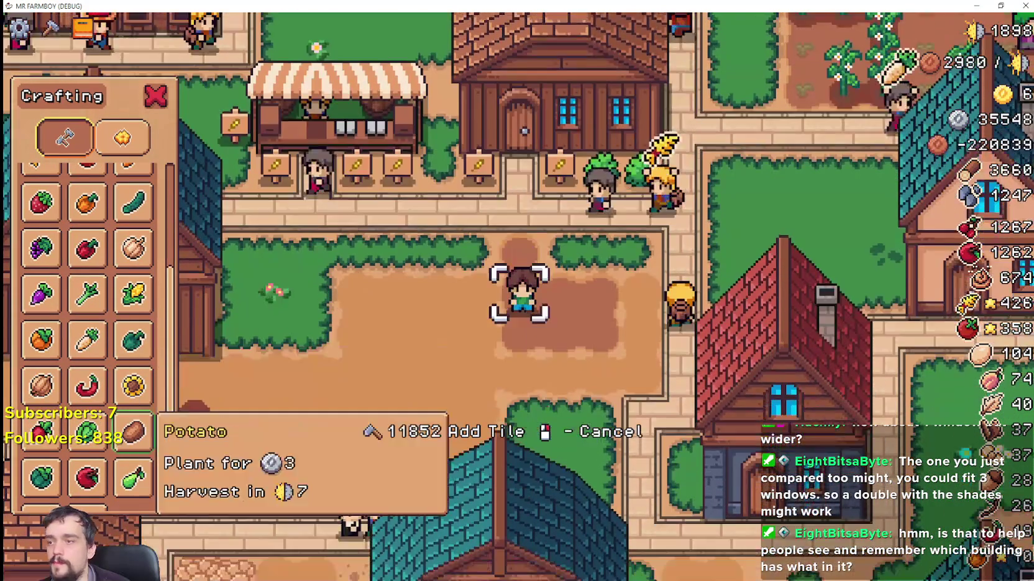
{"action": "scroll", "coordinate": [87, 429], "scroll_direction": "down", "scroll_amount": 3}
Build a wheat sign from Decorations at the top edge of the tilled patch.
{"action": "left_click", "coordinate": [131, 139]}
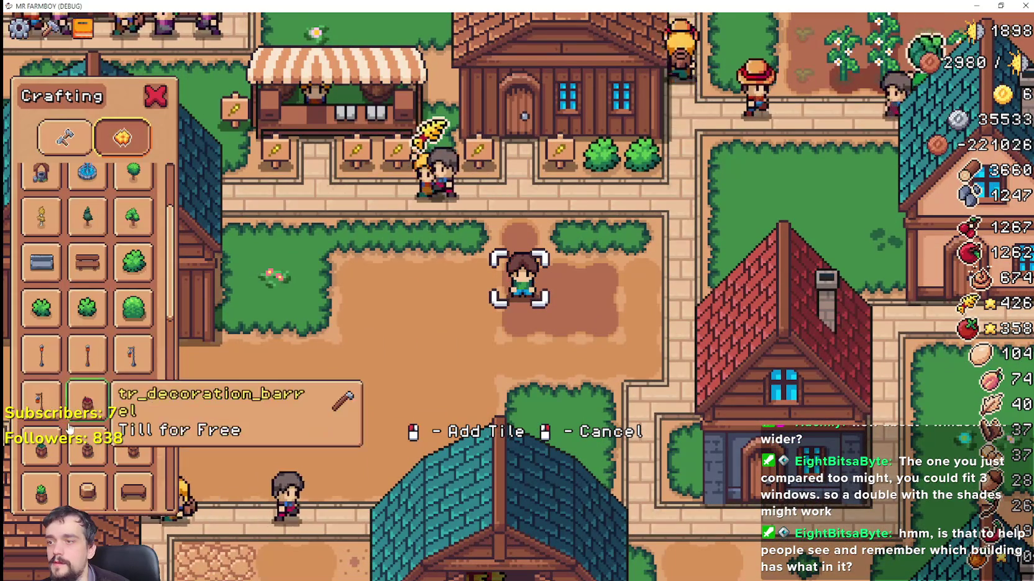
{"action": "scroll", "coordinate": [133, 472], "scroll_direction": "down", "scroll_amount": 5}
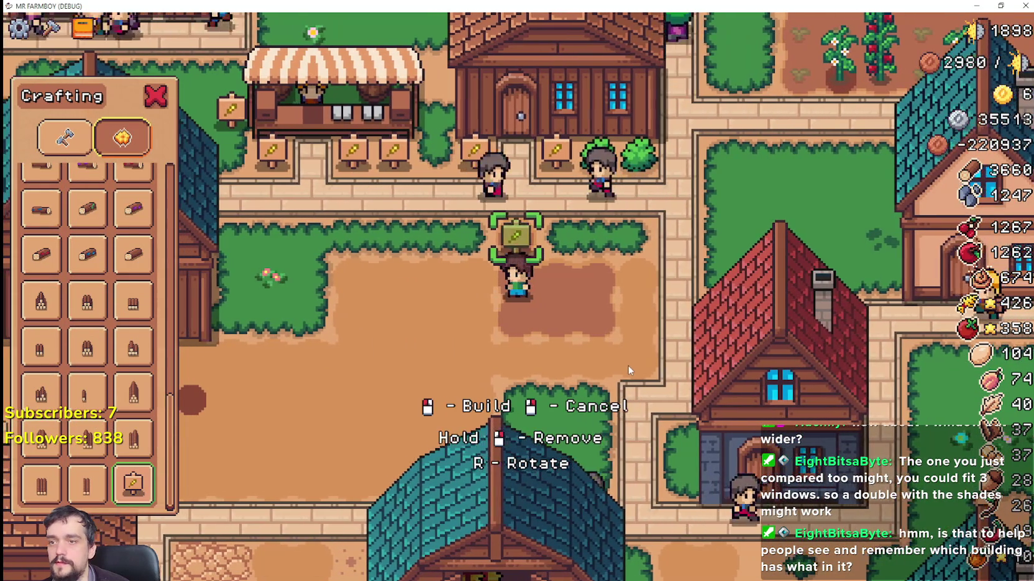
{"action": "left_click", "coordinate": [629, 367]}
{"action": "key", "text": "d"}
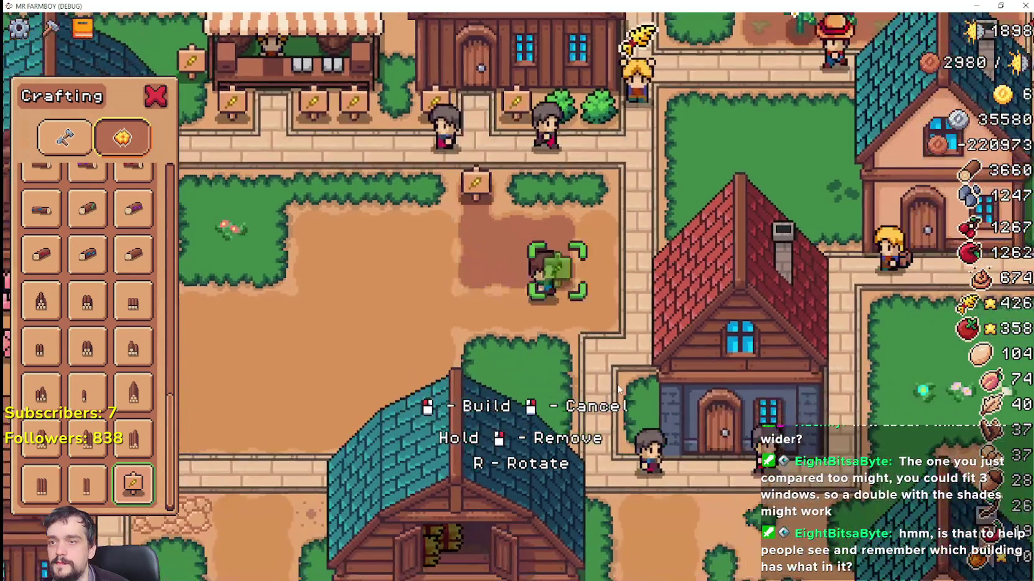
{"action": "scroll", "coordinate": [93, 336], "scroll_direction": "up", "scroll_amount": 10}
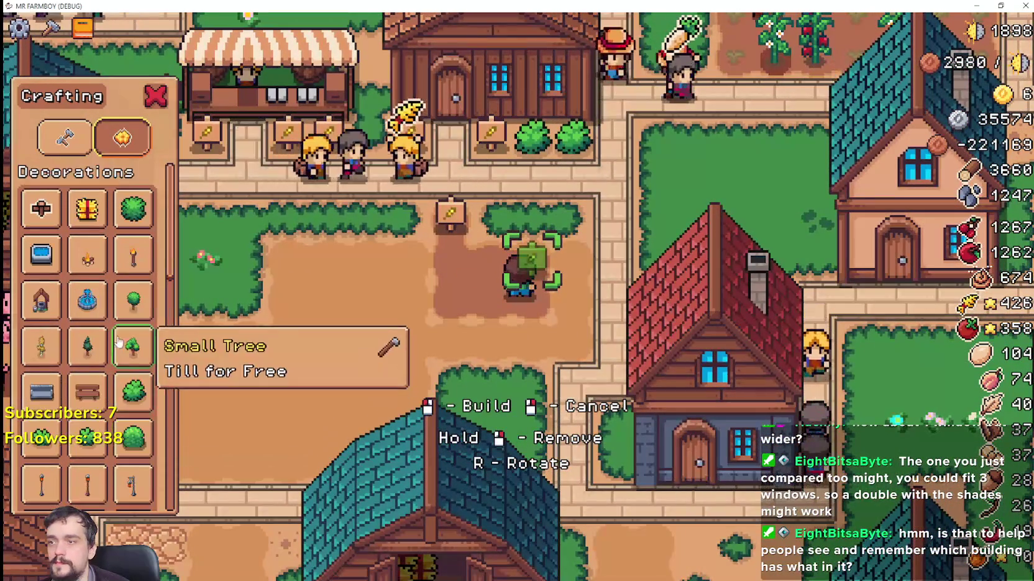
Pick wheat seeds and walk the plot, then cancel planting and close crafting.
{"action": "left_click", "coordinate": [59, 143]}
{"action": "scroll", "coordinate": [122, 340], "scroll_direction": "up", "scroll_amount": 5}
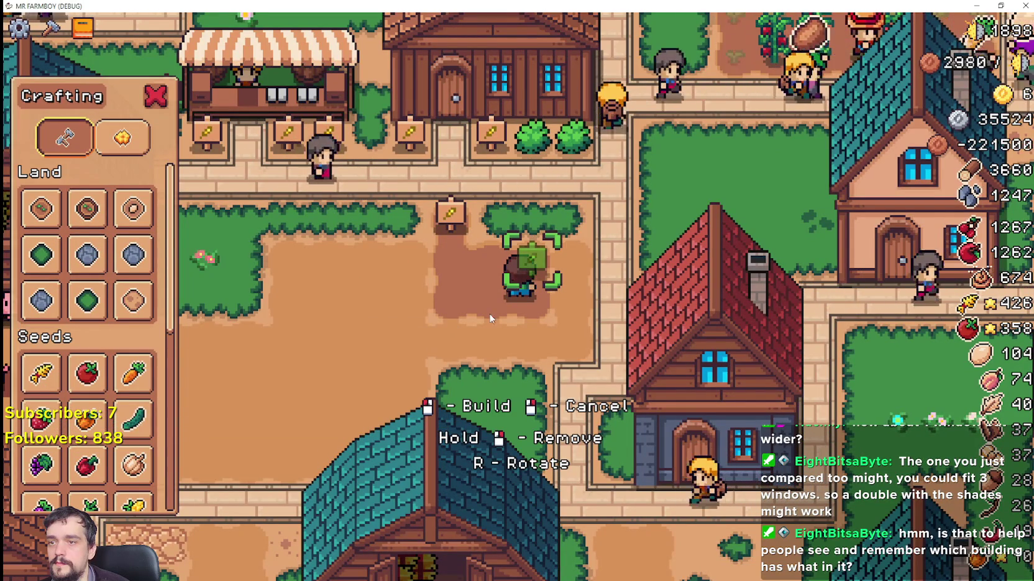
{"action": "scroll", "coordinate": [112, 348], "scroll_direction": "down", "scroll_amount": 1}
{"action": "left_click", "coordinate": [41, 329]}
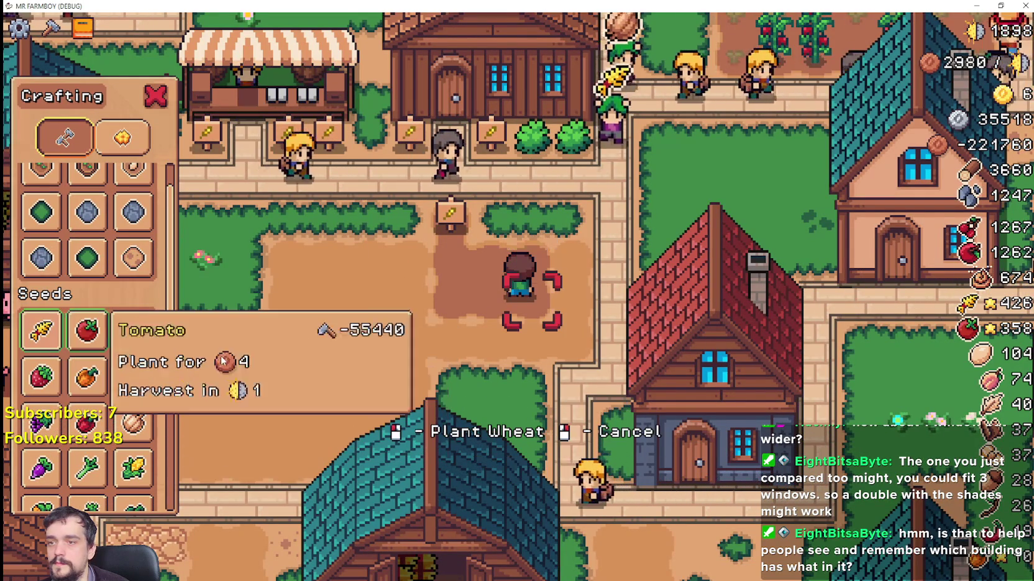
{"action": "key", "text": "s"}
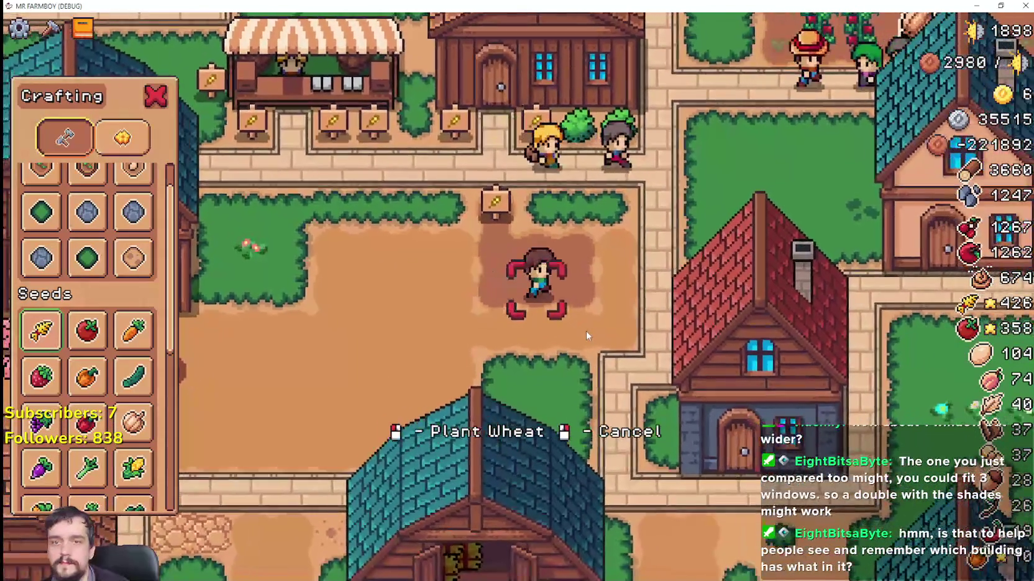
{"action": "key", "text": "a"}
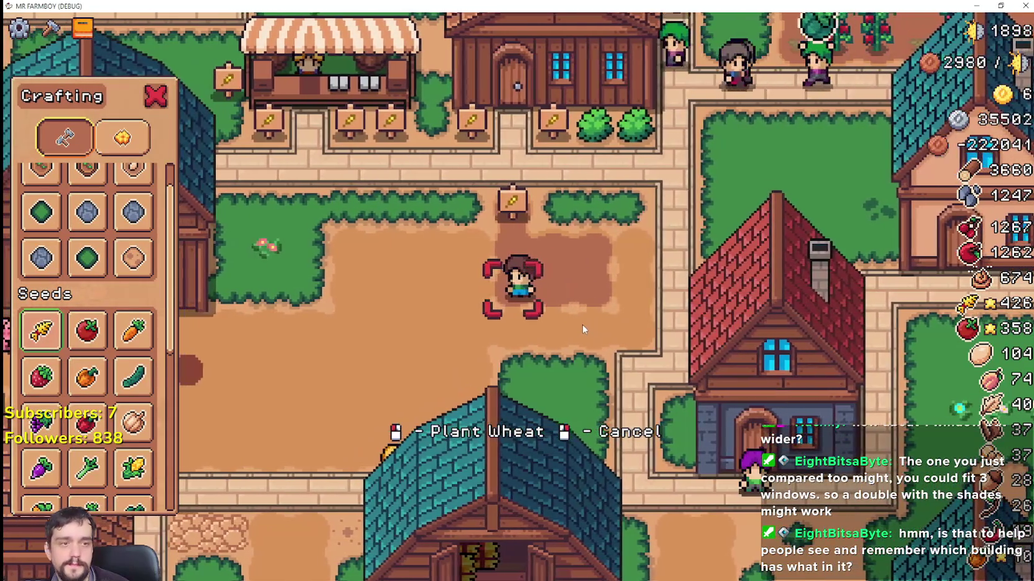
{"action": "key", "text": "w"}
{"action": "key", "text": "d"}
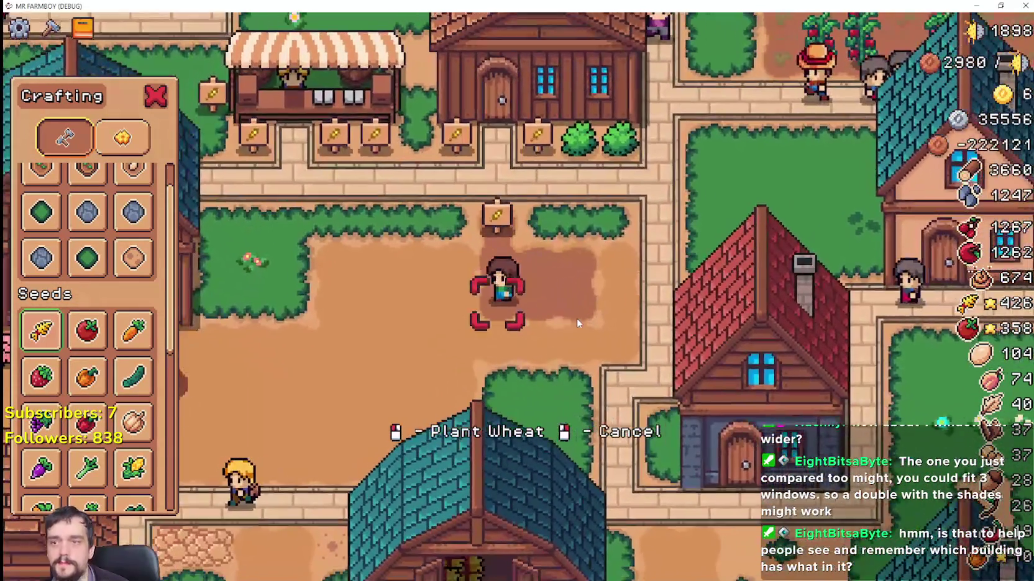
{"action": "right_click", "coordinate": [577, 318]}
{"action": "scroll", "coordinate": [576, 318], "scroll_direction": "down", "scroll_amount": 5}
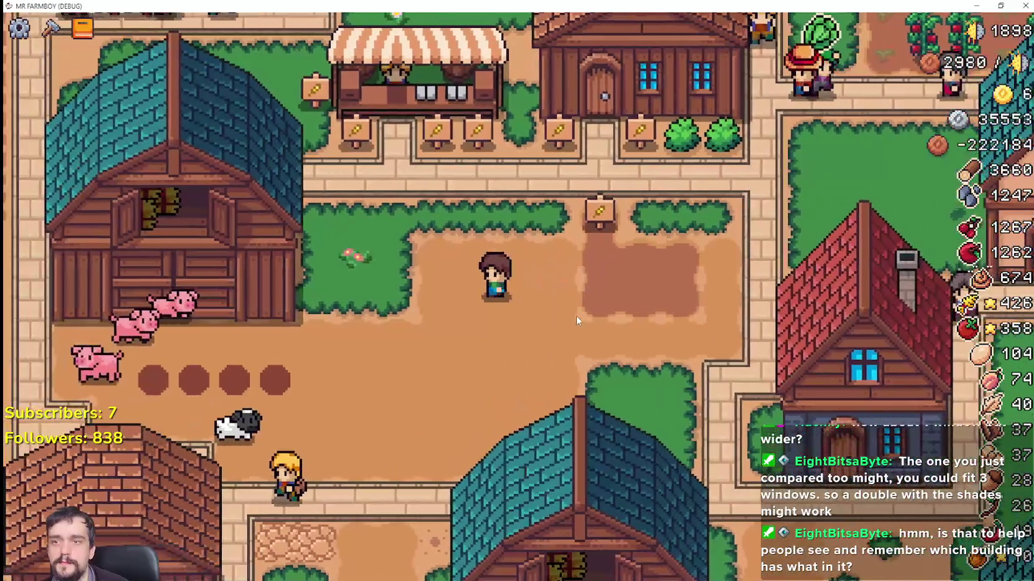
Zoom the camera back in and walk the farmer up to the selling market stall.
{"action": "scroll", "coordinate": [563, 316], "scroll_direction": "up", "scroll_amount": 5}
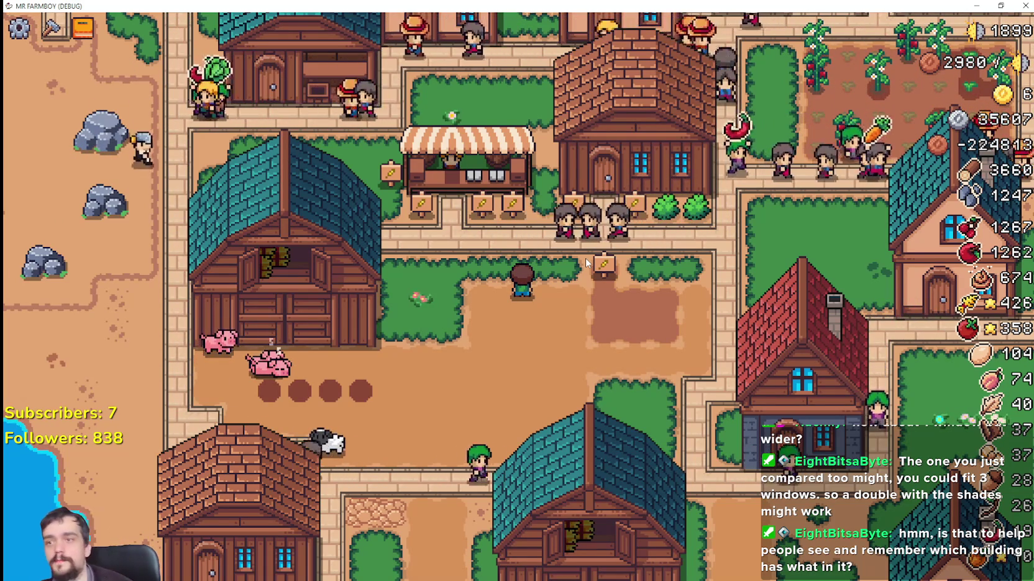
{"action": "scroll", "coordinate": [547, 218], "scroll_direction": "up", "scroll_amount": 3}
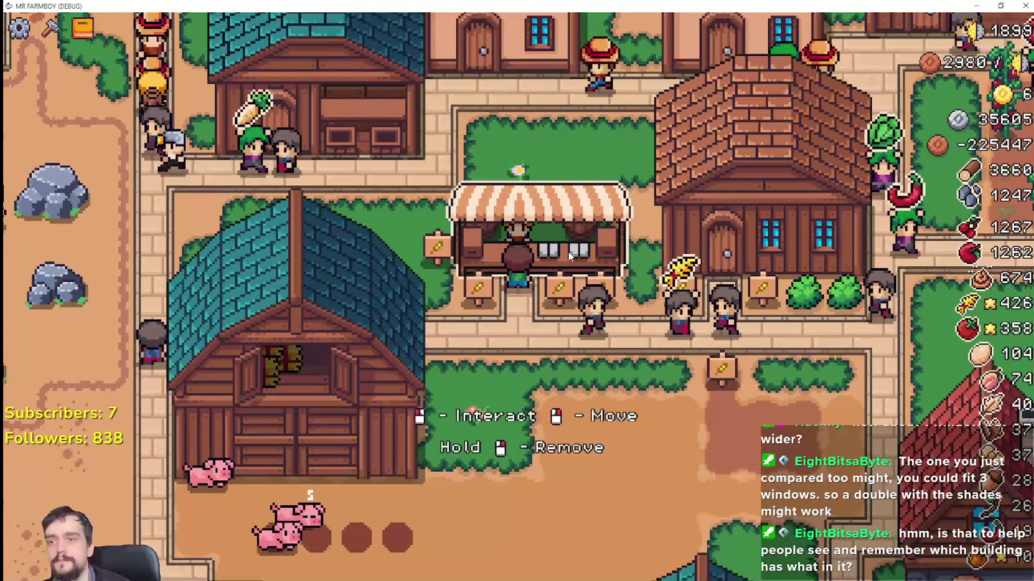
Open the Market window to confirm wheat and tomato sell stock is zero, then close it.
{"action": "left_click", "coordinate": [617, 435]}
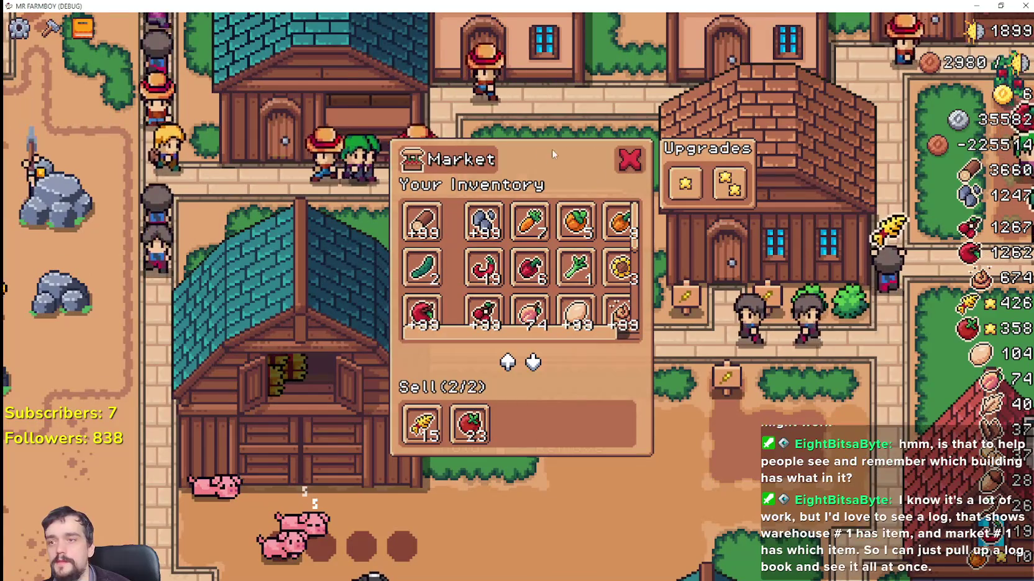
{"action": "left_click", "coordinate": [626, 161]}
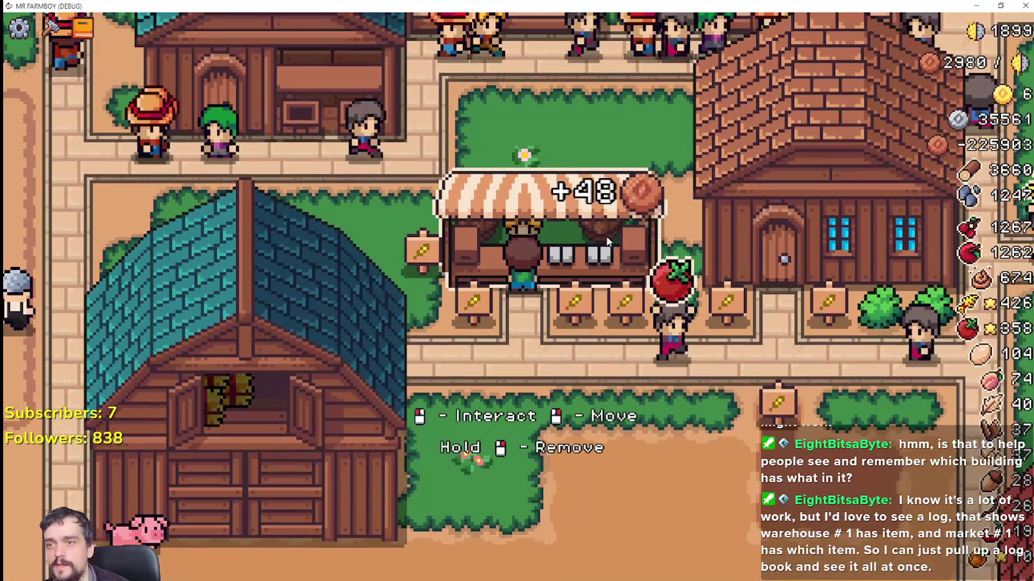
{"action": "left_click", "coordinate": [607, 236]}
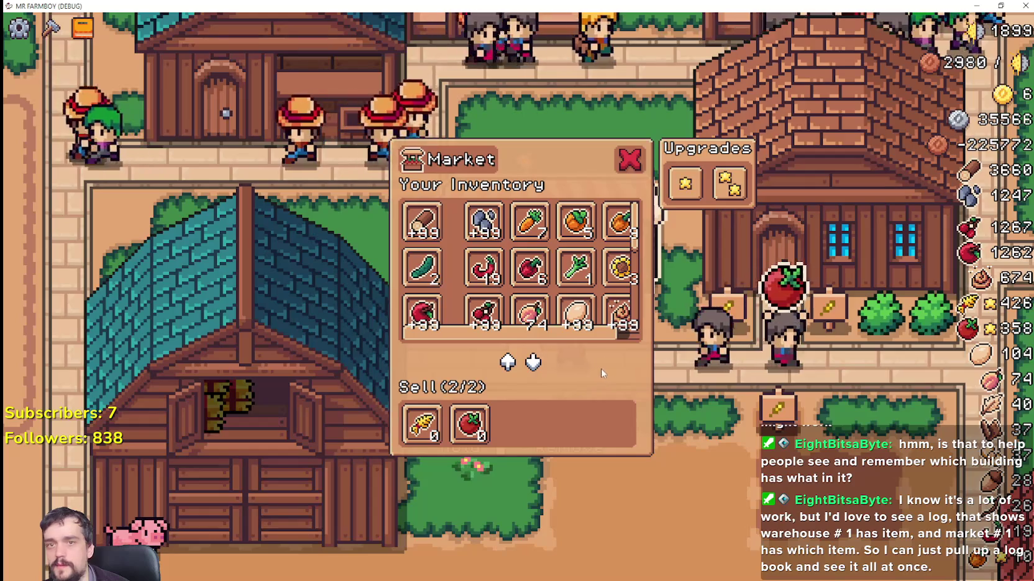
{"action": "key", "text": "Escape"}
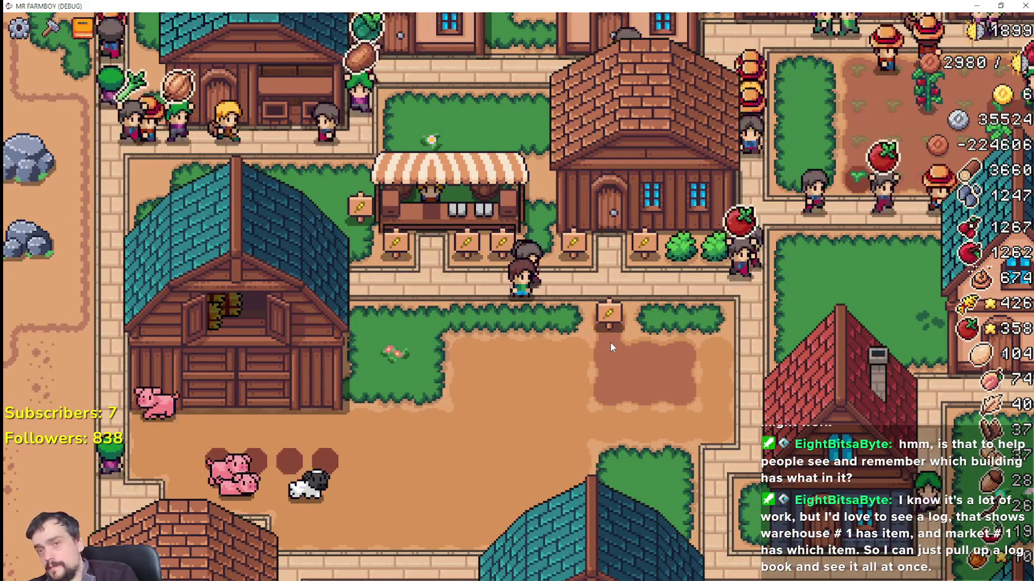
{"action": "left_click", "coordinate": [551, 228]}
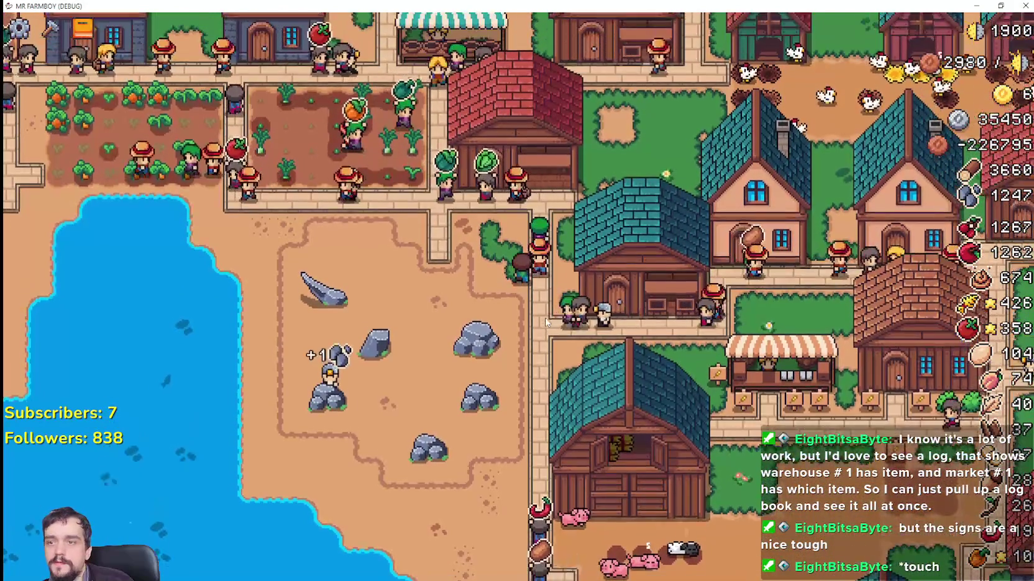
Pan the view across the village to watch villagers hauling produce.
{"action": "key", "text": "c"}
{"action": "key", "text": "c"}
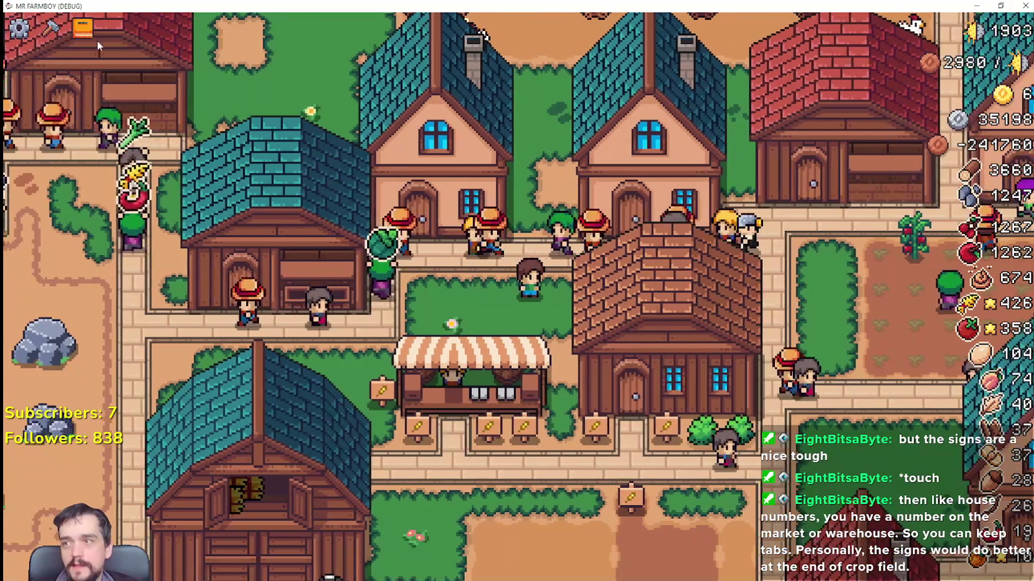
View and close the Advancements overview, then pan past the barn, lakeside and quarry.
{"action": "left_click", "coordinate": [78, 28]}
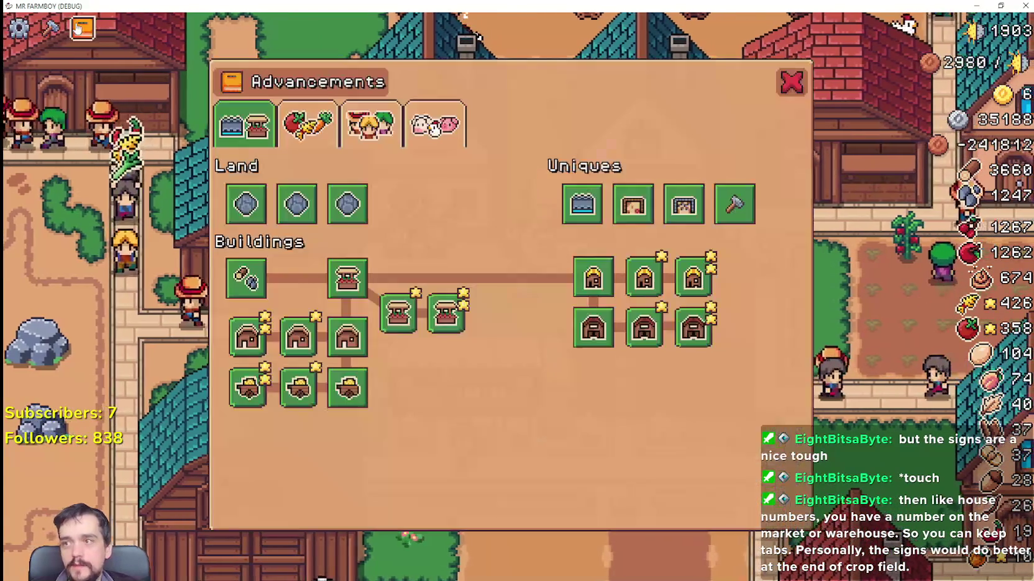
{"action": "left_click", "coordinate": [790, 85]}
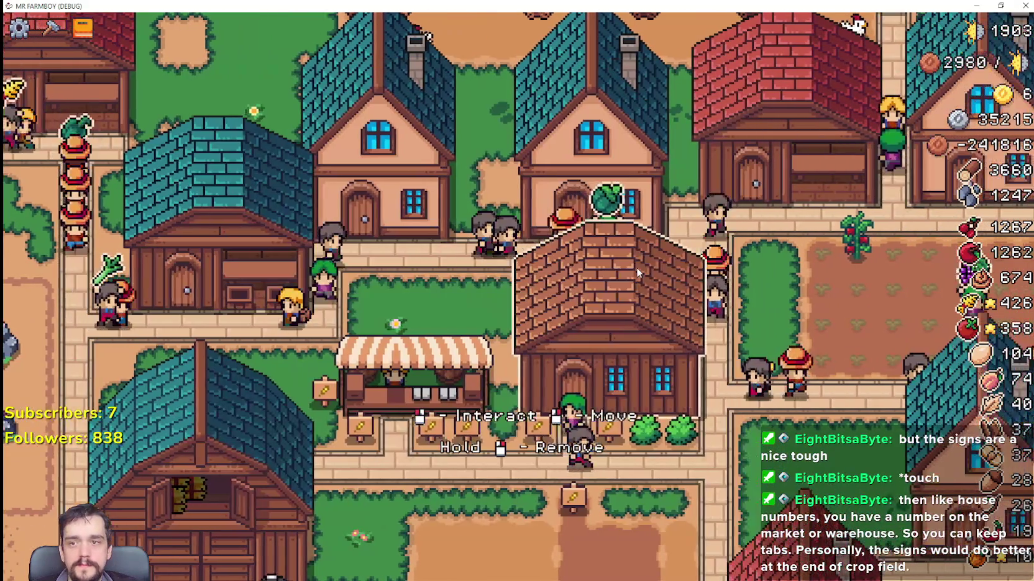
{"action": "key", "text": "a"}
{"action": "key", "text": "s"}
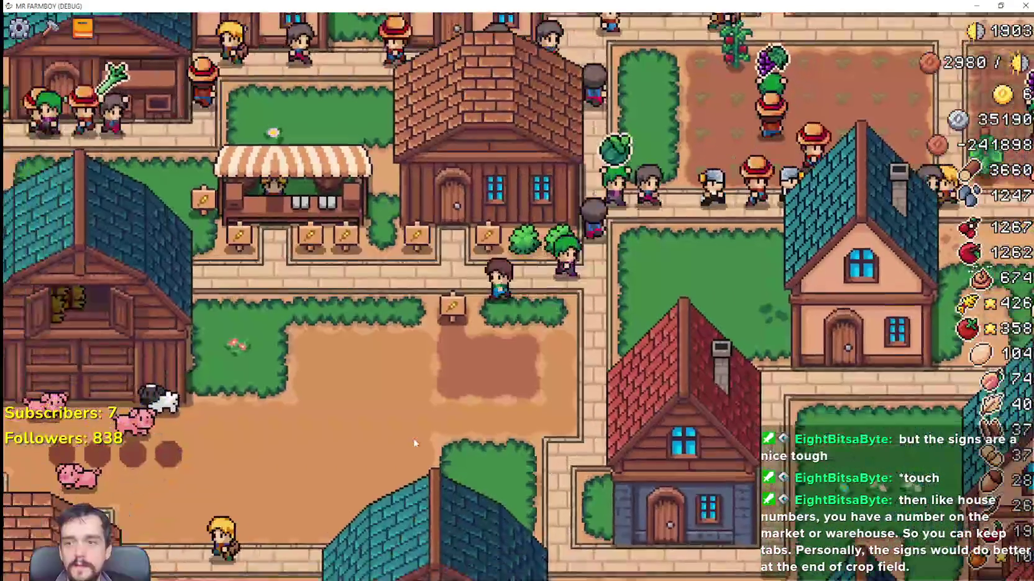
{"action": "key", "text": "a"}
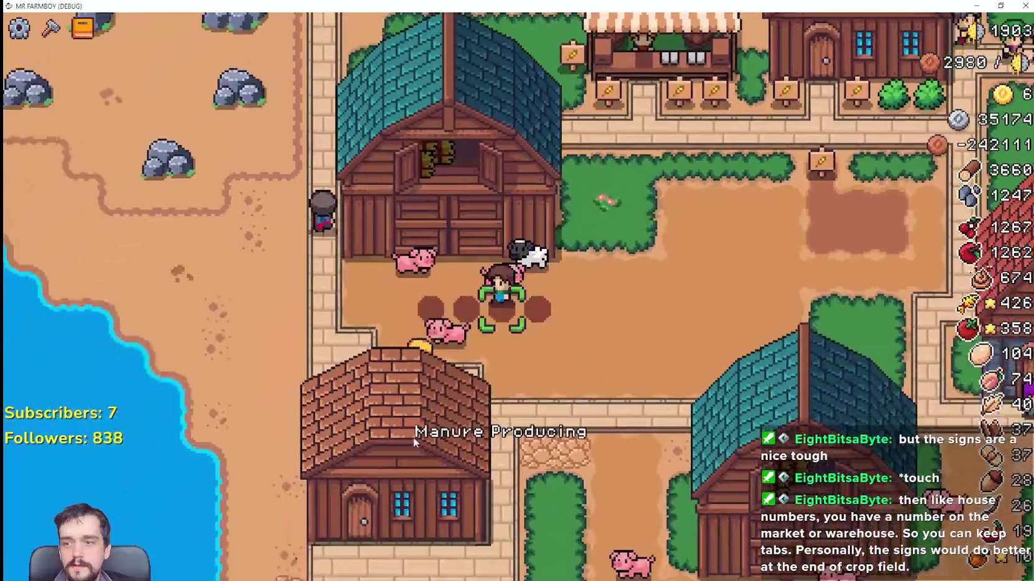
{"action": "key", "text": "w"}
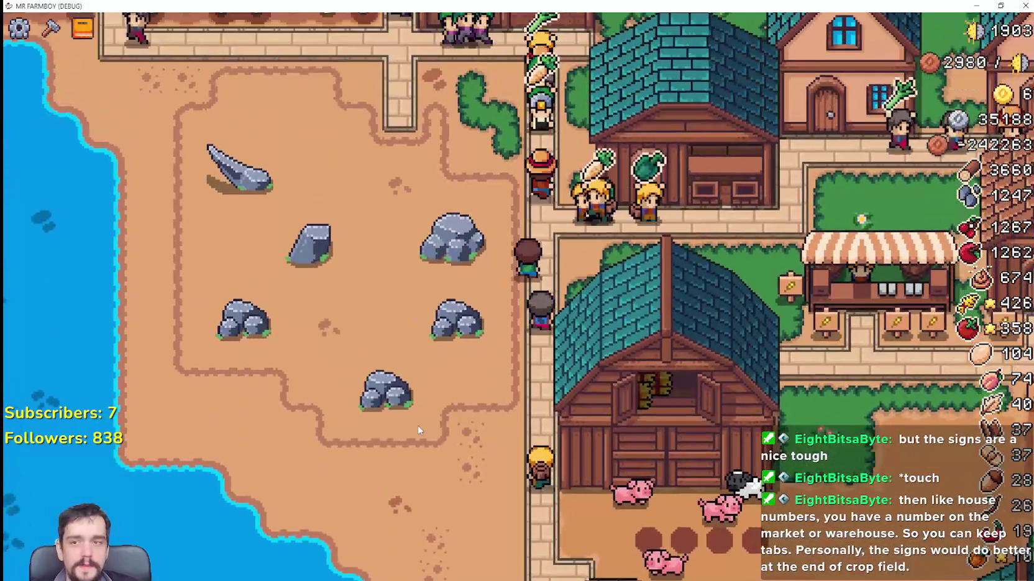
Walk the farmer past the chicken yard and houses down to the market road.
{"action": "key", "text": "w"}
{"action": "key", "text": "d"}
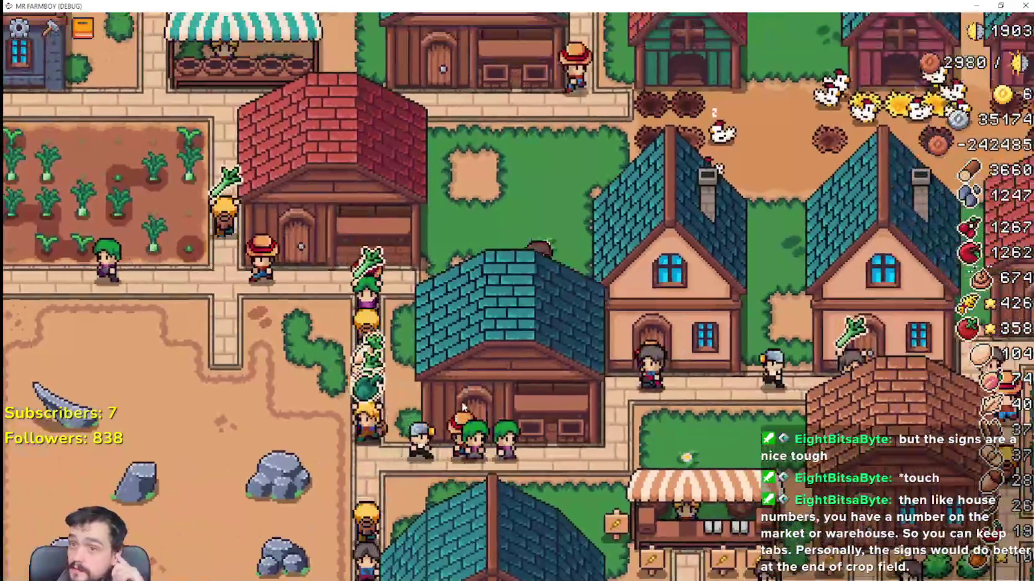
{"action": "key", "text": "s"}
{"action": "key", "text": "d"}
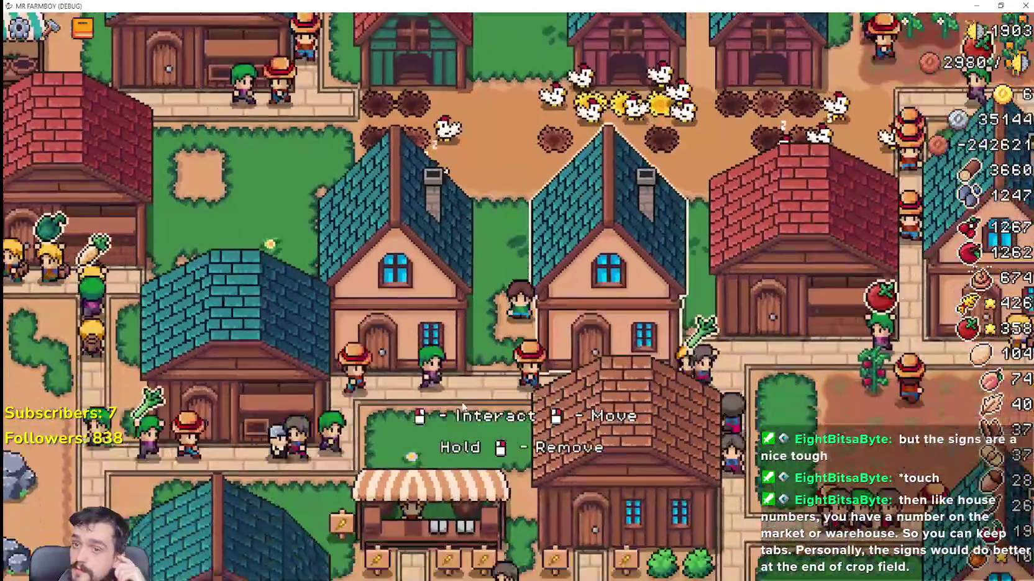
{"action": "key", "text": "s"}
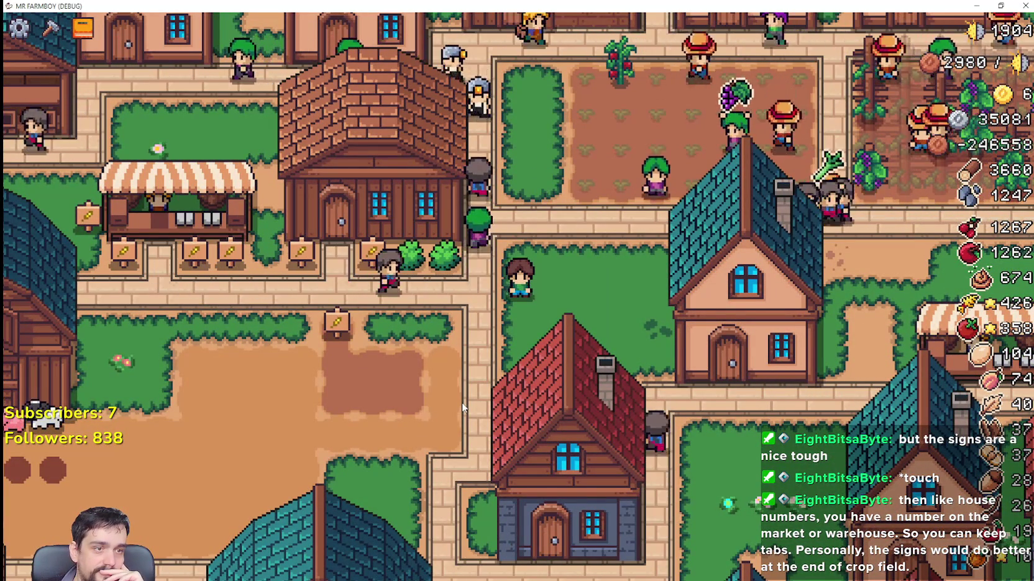
{"action": "key", "text": "a"}
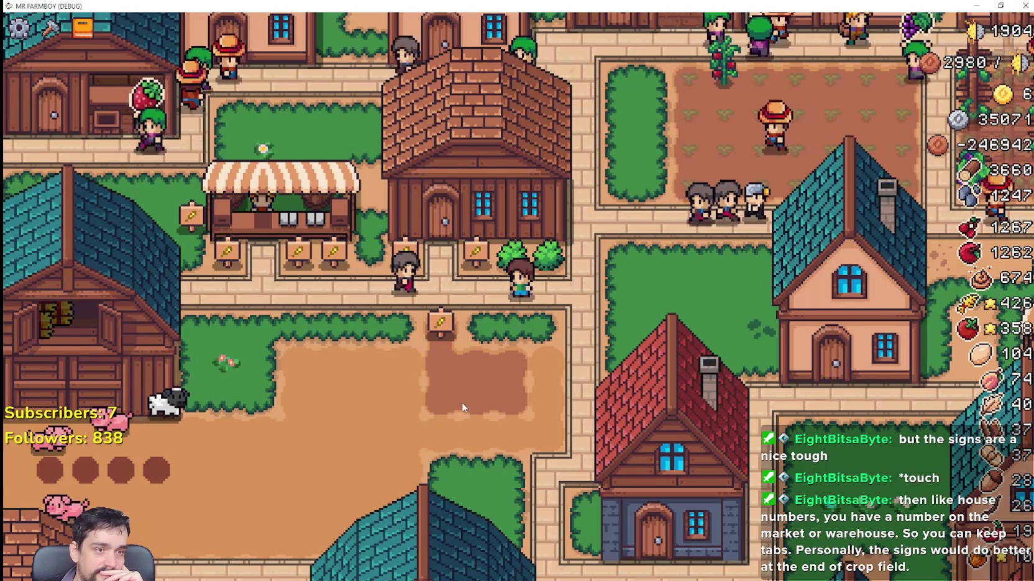
{"action": "key", "text": "a"}
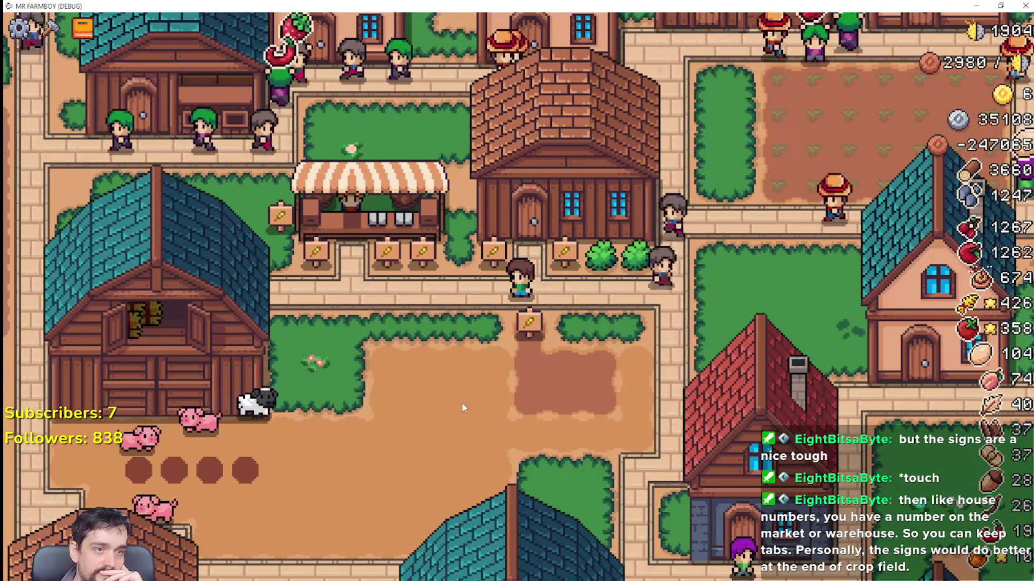
{"action": "key", "text": "d"}
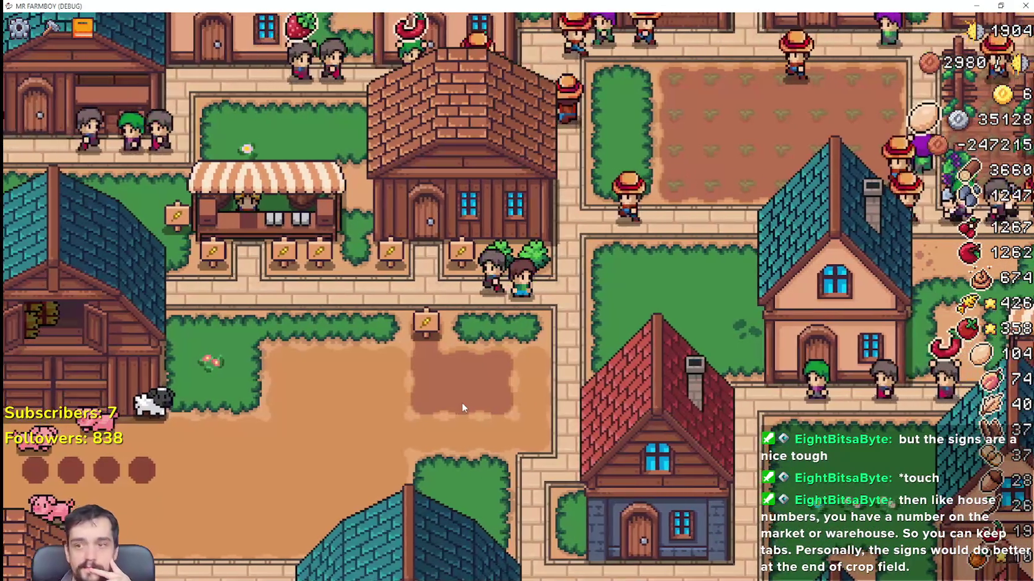
{"action": "key", "text": "a"}
{"action": "key", "text": "s"}
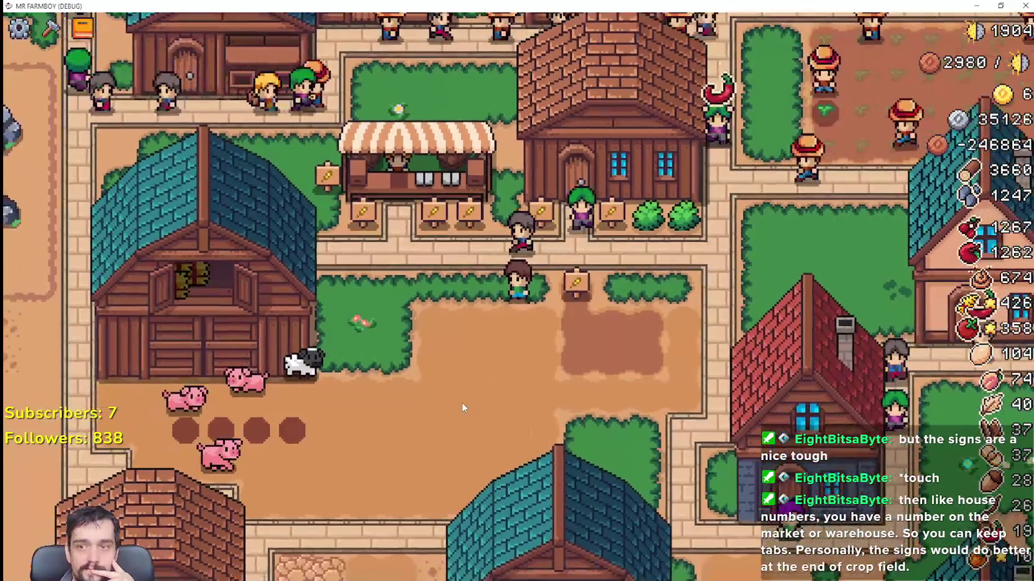
{"action": "key", "text": "d"}
{"action": "key", "text": "w"}
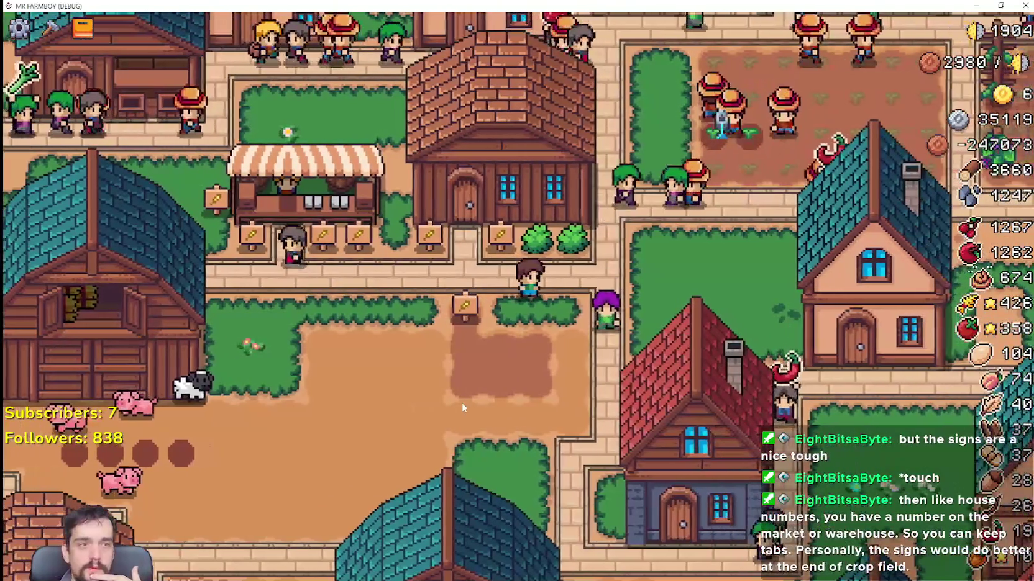
{"action": "key", "text": "a"}
{"action": "key", "text": "s"}
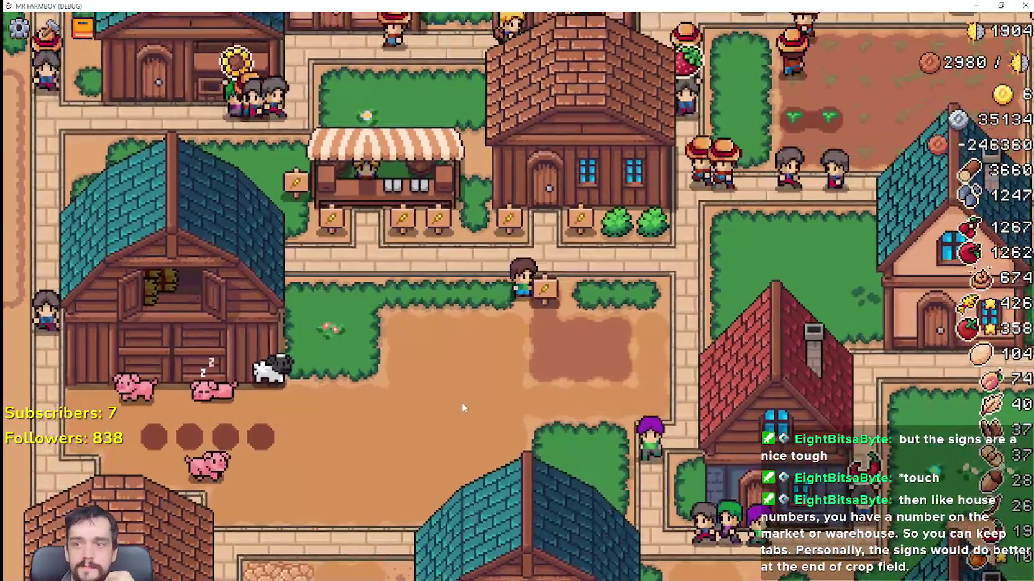
{"action": "key", "text": "d"}
{"action": "key", "text": "w"}
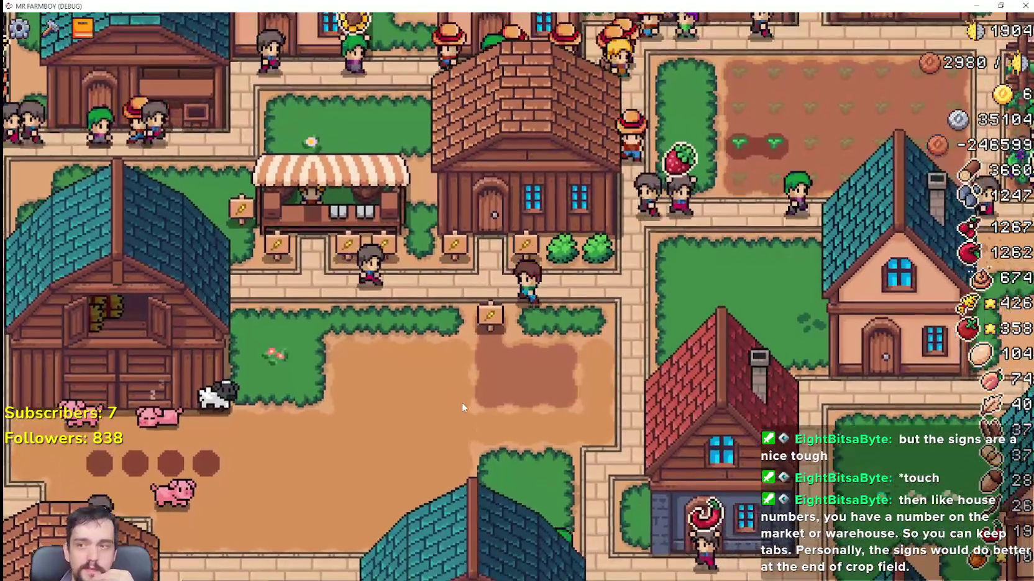
{"action": "key", "text": "a"}
{"action": "key", "text": "s"}
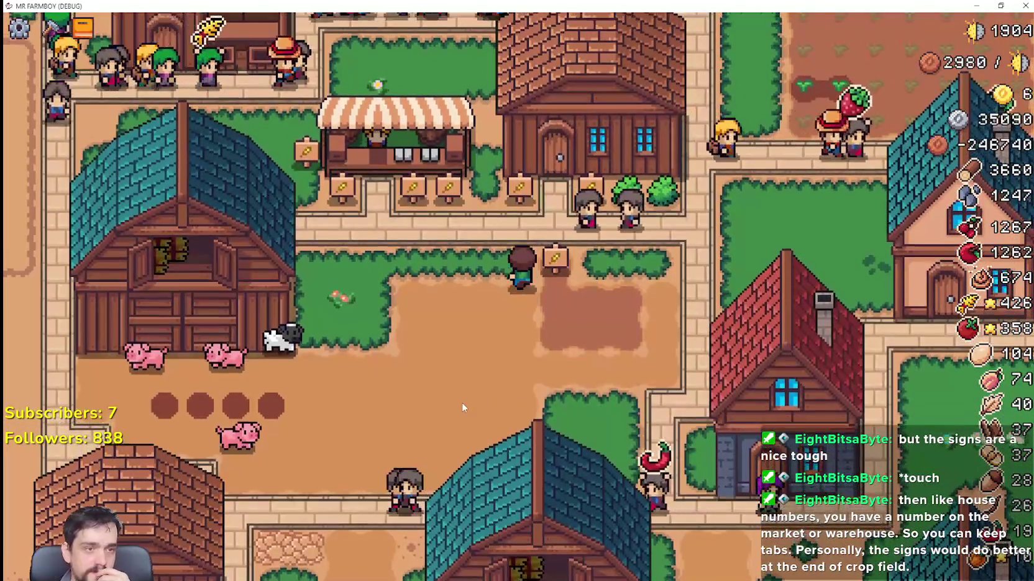
{"action": "key", "text": "w"}
{"action": "key", "text": "d"}
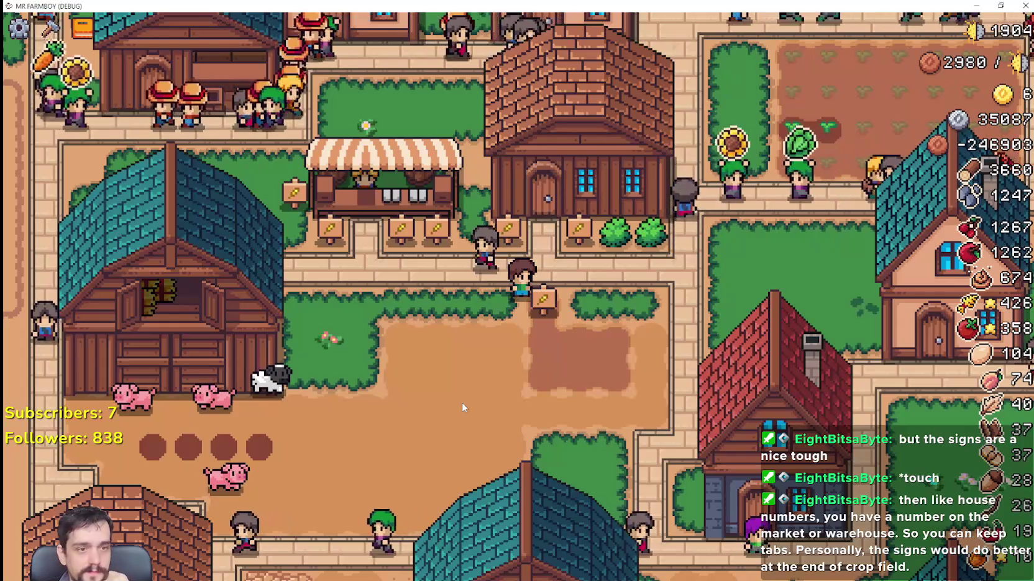
Walk the farmer back and forth along the market road to the field signpost, then zoom out.
{"action": "key", "text": "a"}
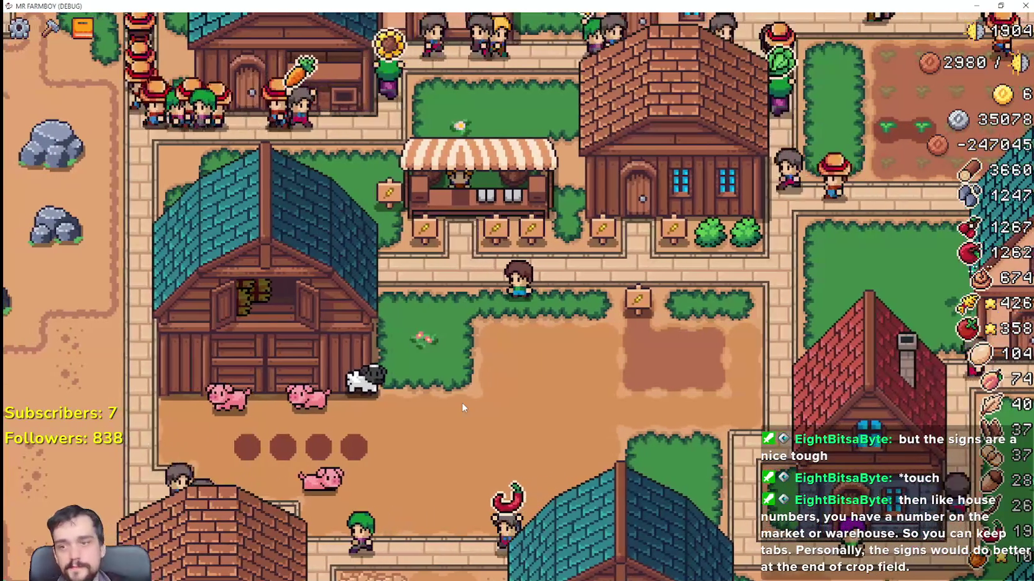
{"action": "key", "text": "d"}
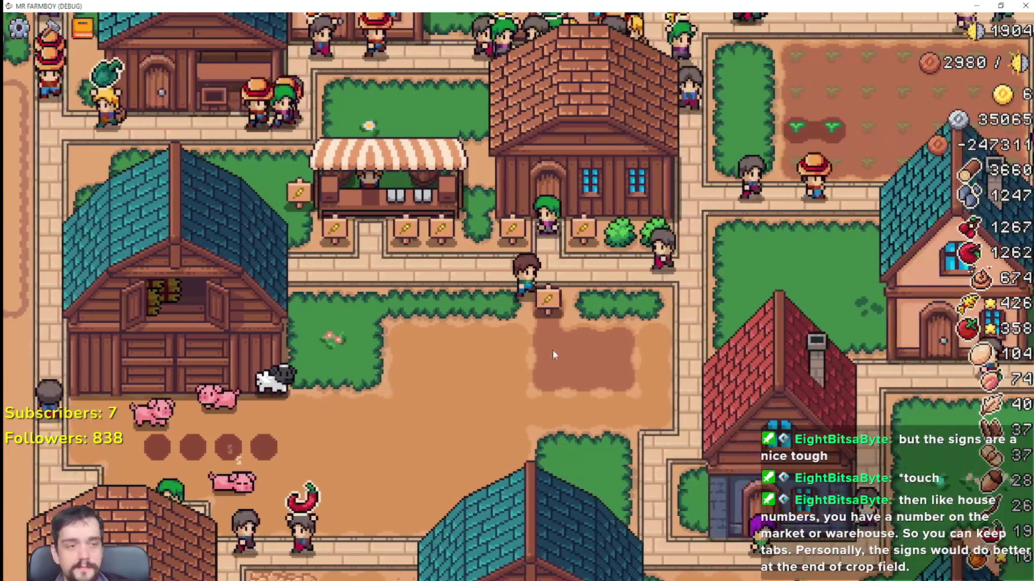
{"action": "key", "text": "d"}
{"action": "key", "text": "w"}
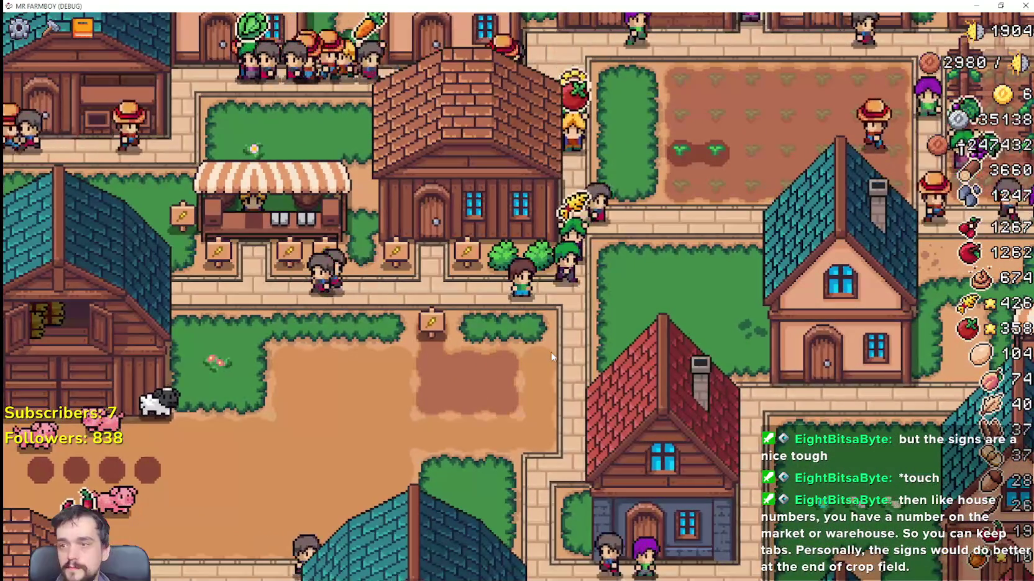
{"action": "key", "text": "s"}
{"action": "key", "text": "a"}
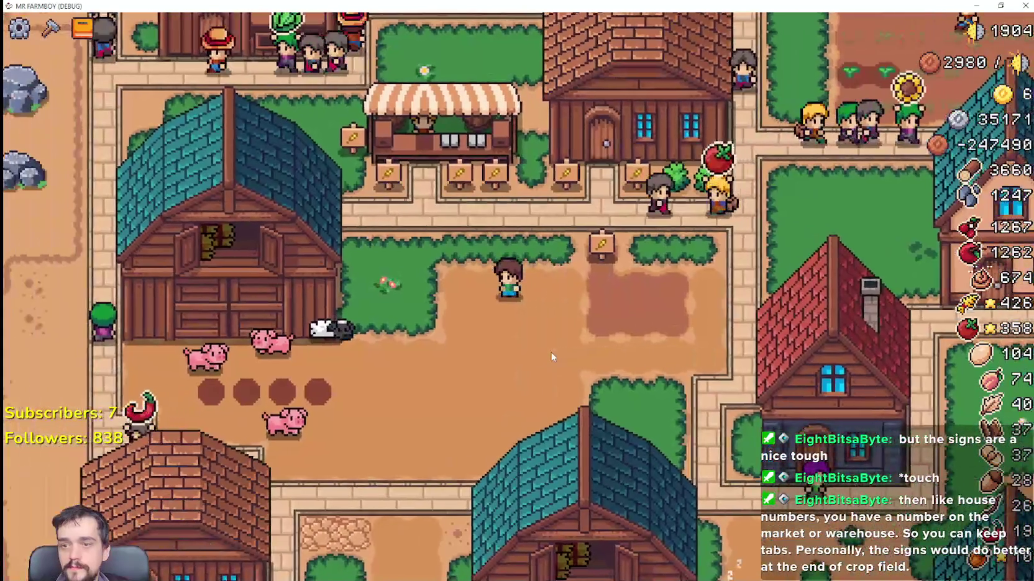
{"action": "key", "text": "d"}
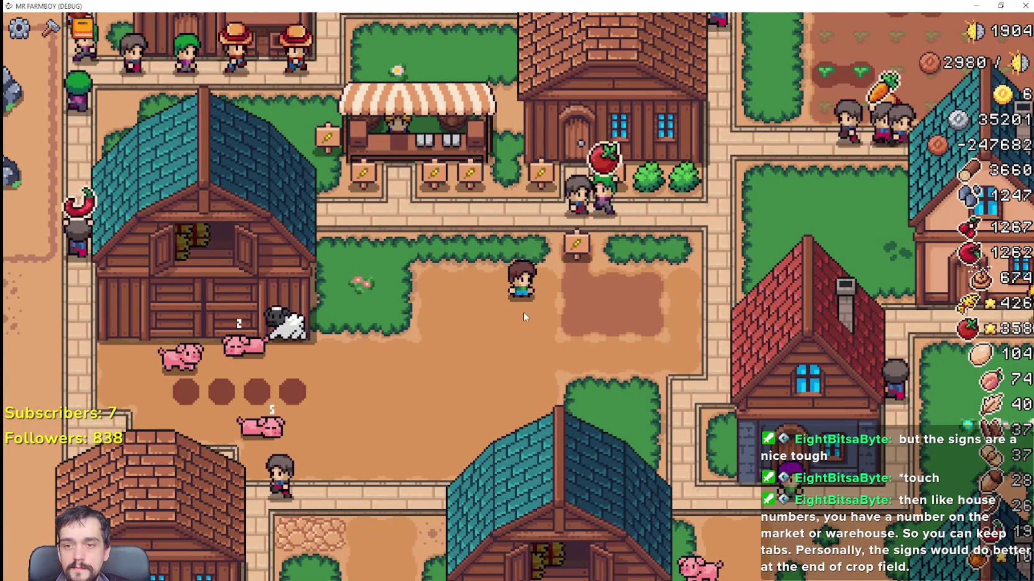
{"action": "key", "text": "w"}
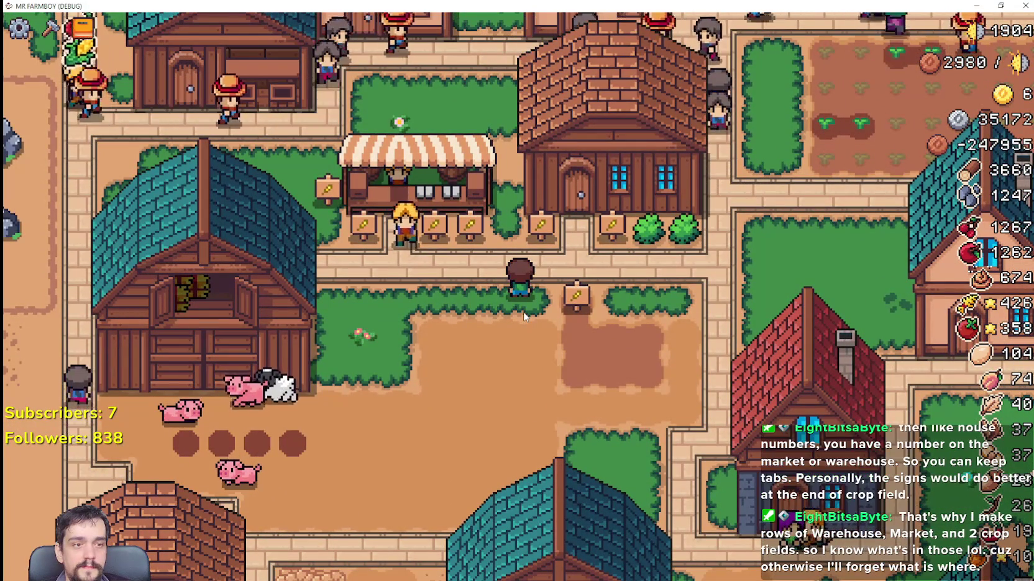
{"action": "key", "text": "d"}
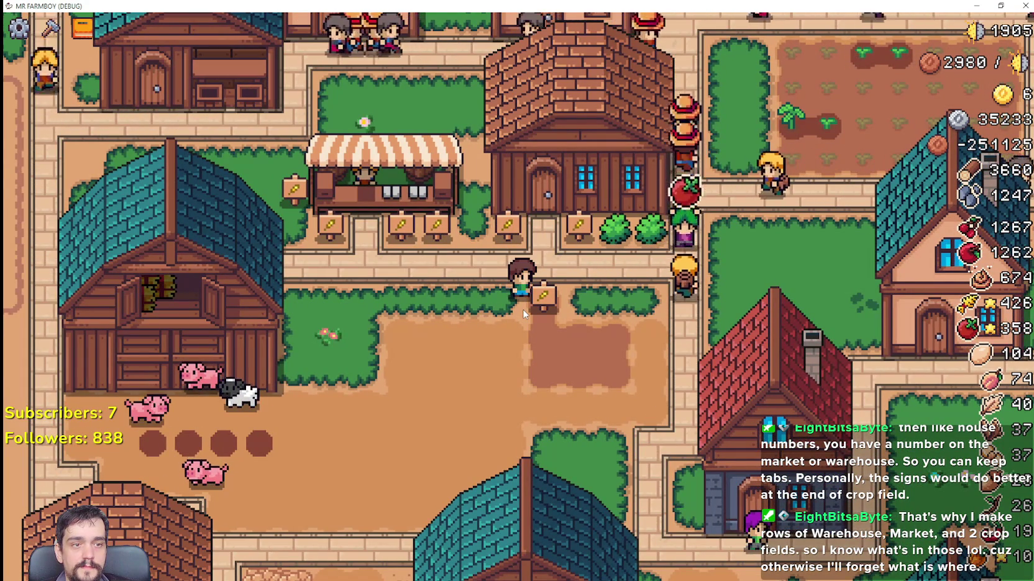
{"action": "key", "text": "a"}
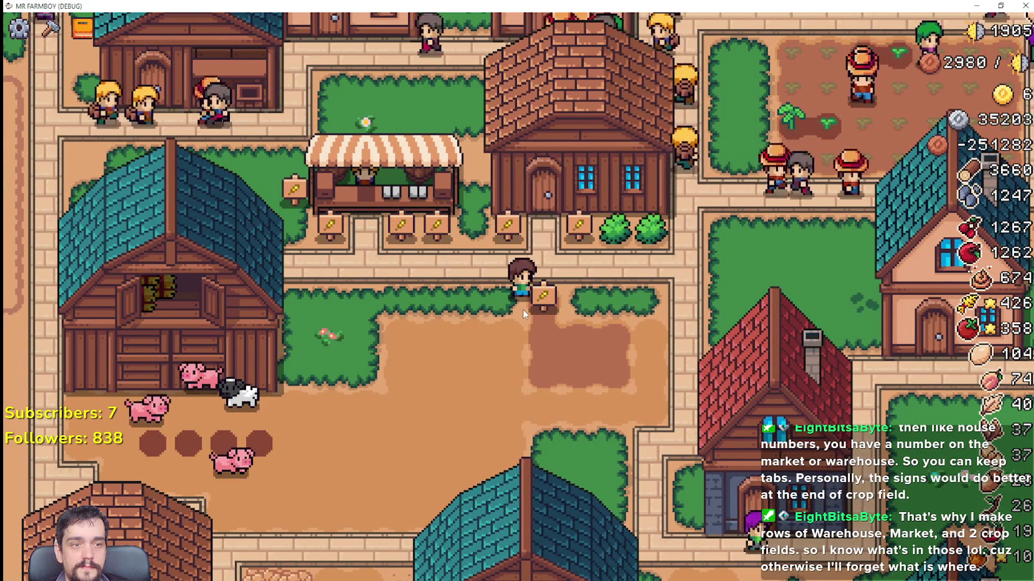
{"action": "key", "text": "w"}
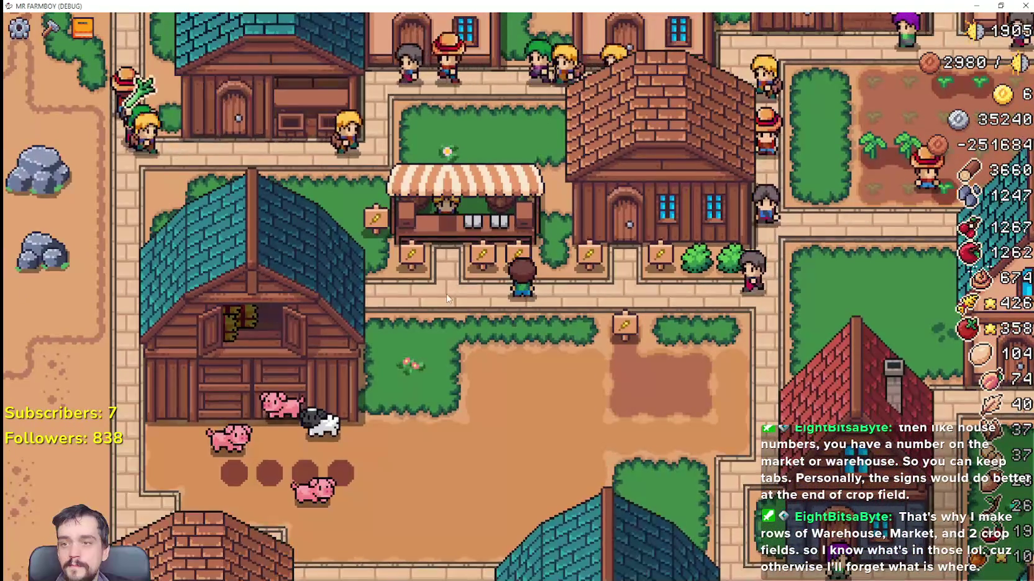
{"action": "key", "text": "d"}
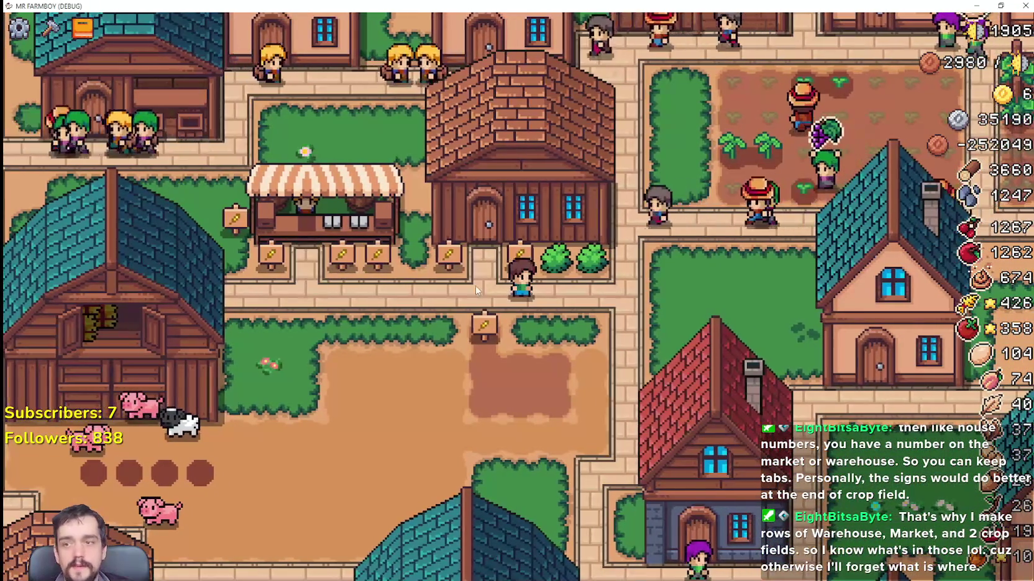
{"action": "key", "text": "a"}
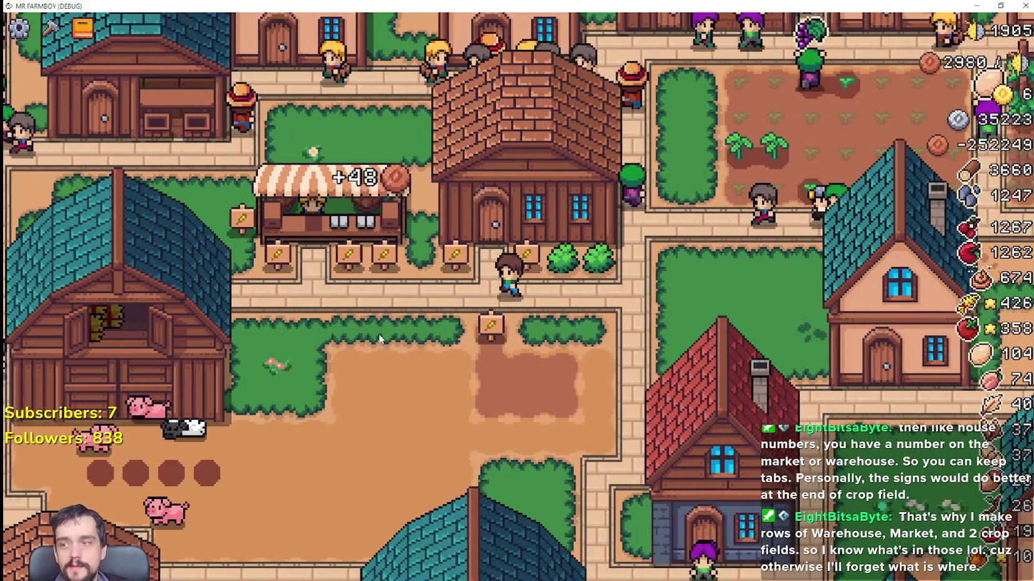
{"action": "key", "text": "d"}
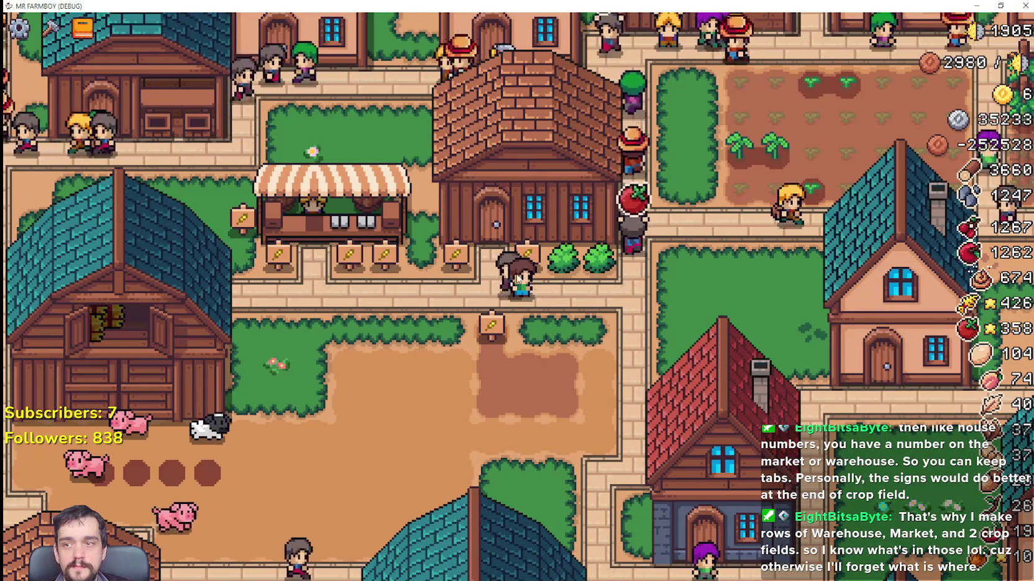
{"action": "key", "text": "d"}
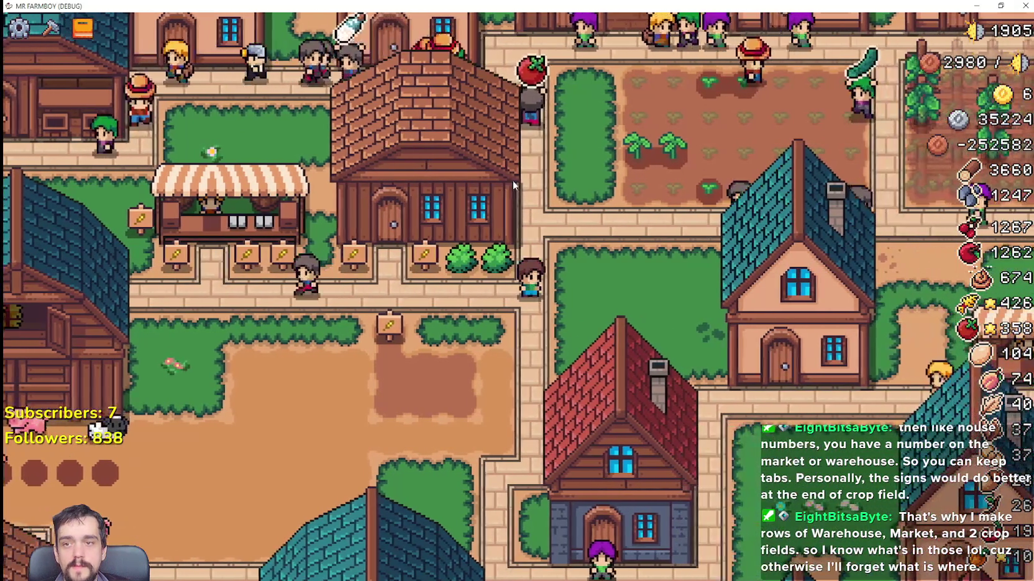
{"action": "key", "text": "a"}
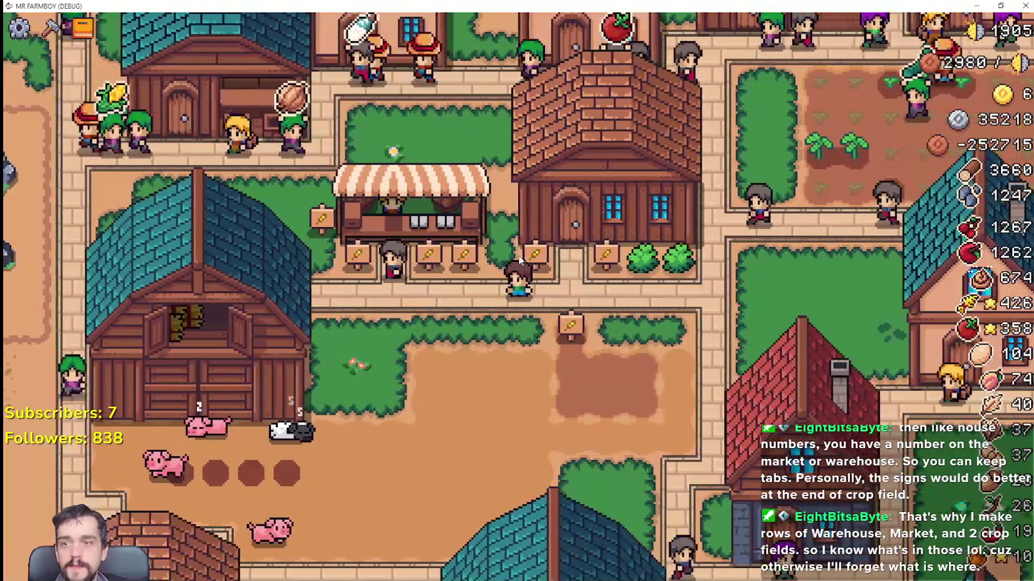
{"action": "key", "text": "d"}
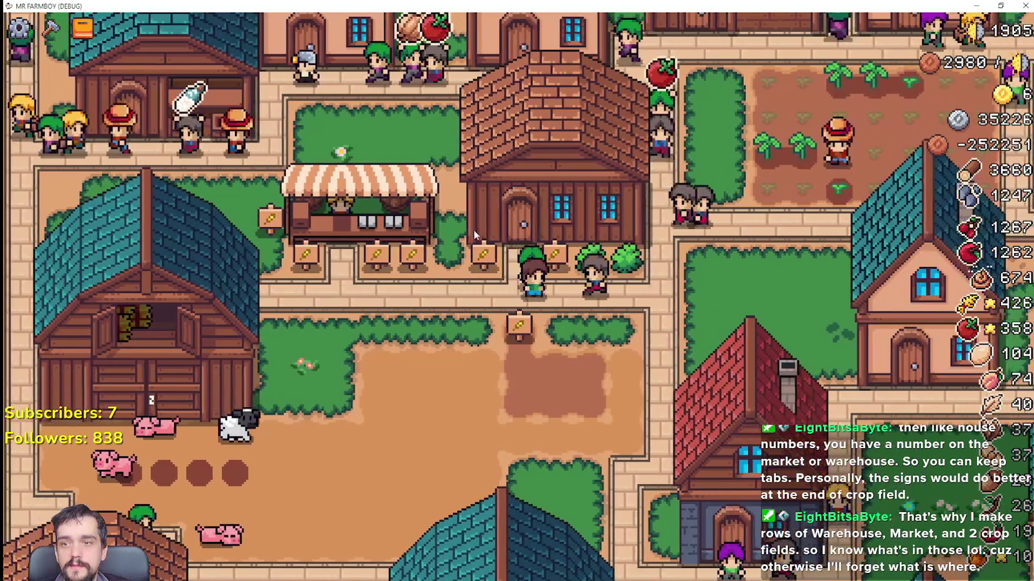
{"action": "key", "text": "a"}
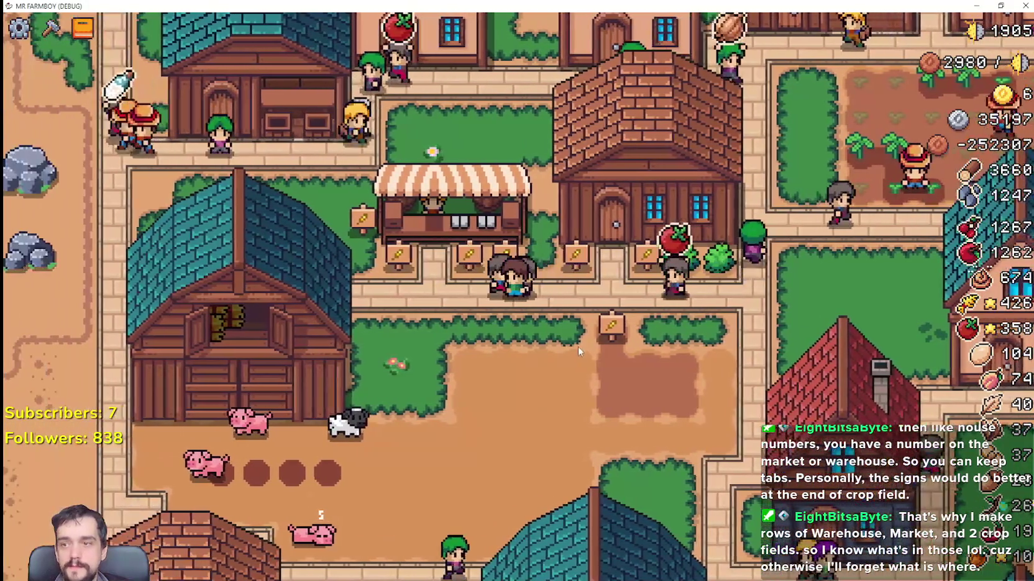
{"action": "key", "text": "d"}
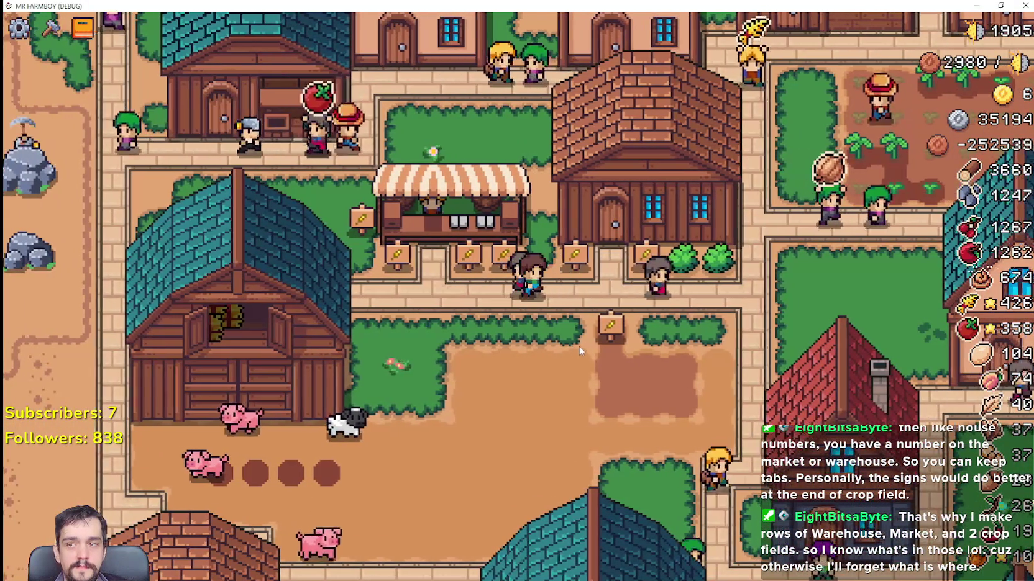
{"action": "key", "text": "a"}
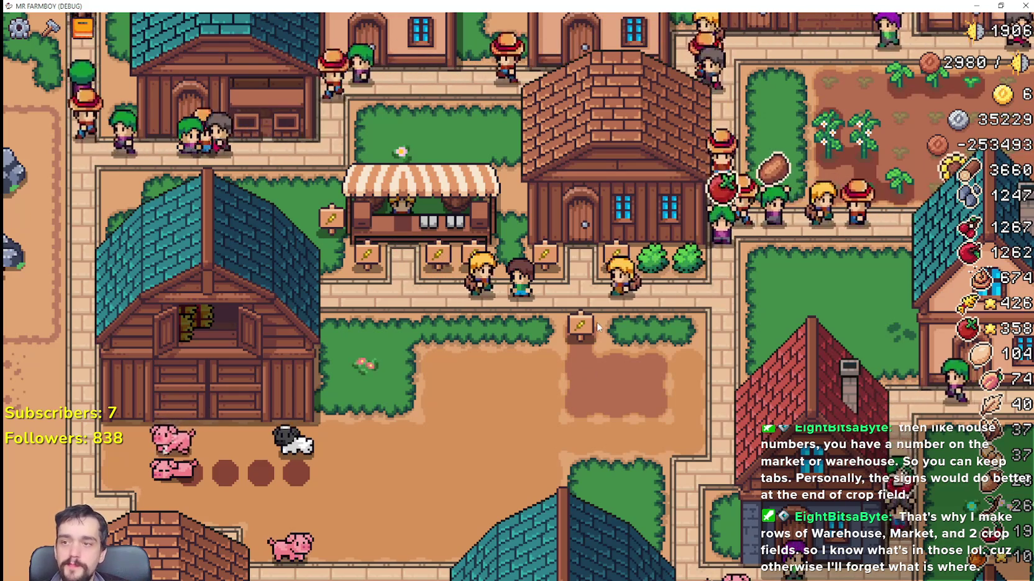
{"action": "key", "text": "a"}
{"action": "key", "text": "s"}
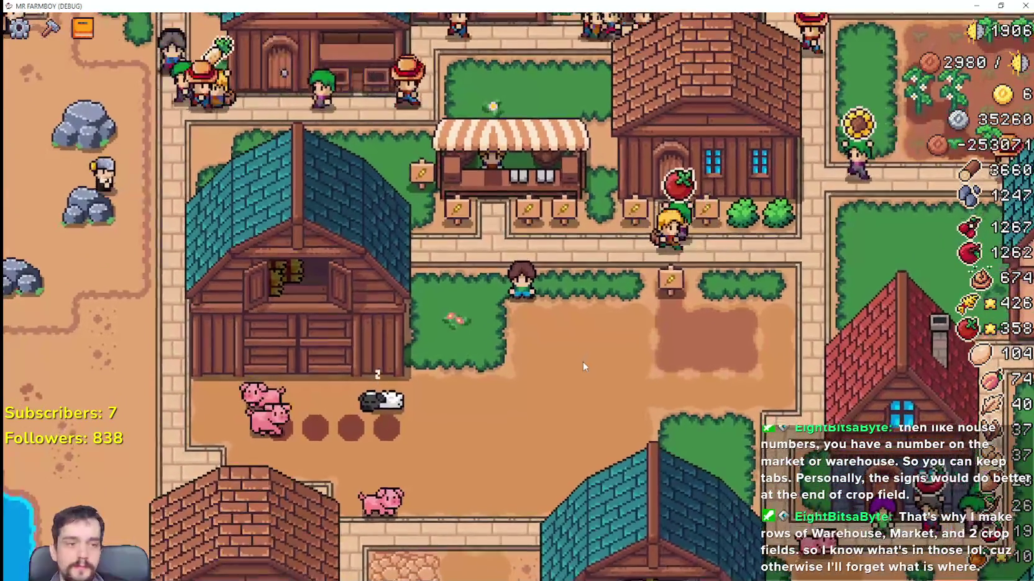
{"action": "key", "text": "d"}
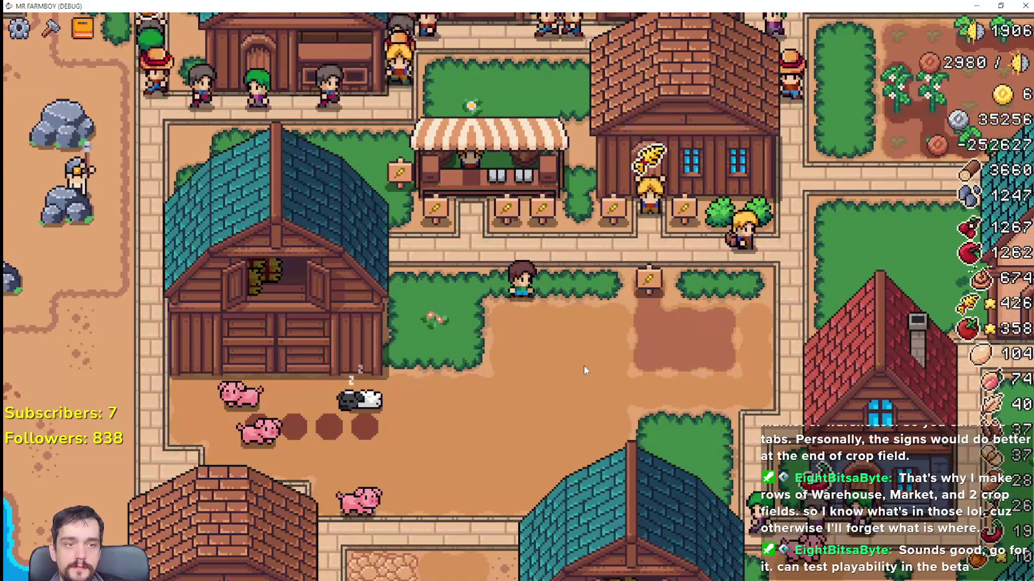
{"action": "key", "text": "s"}
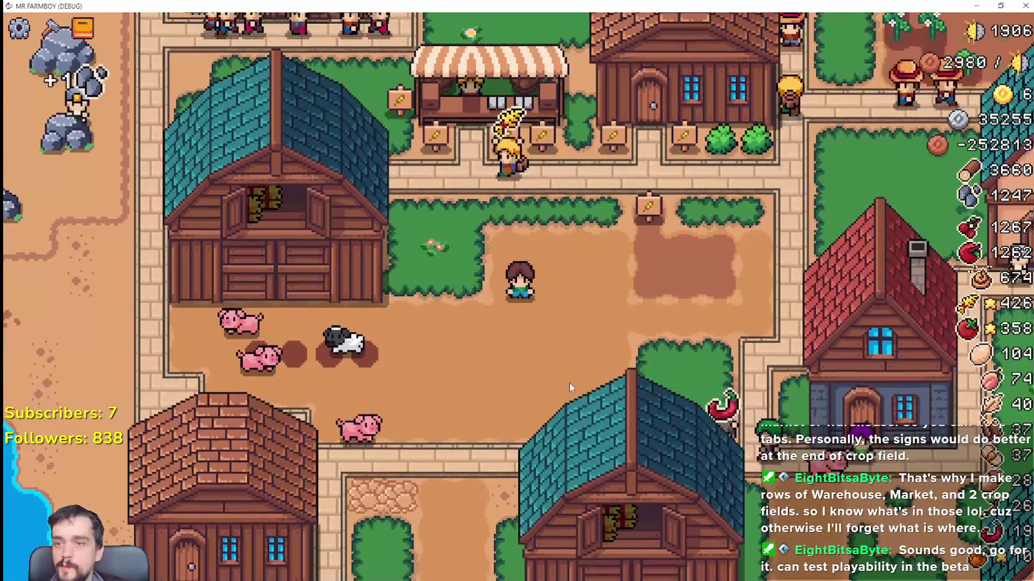
{"action": "key", "text": "d"}
{"action": "key", "text": "w"}
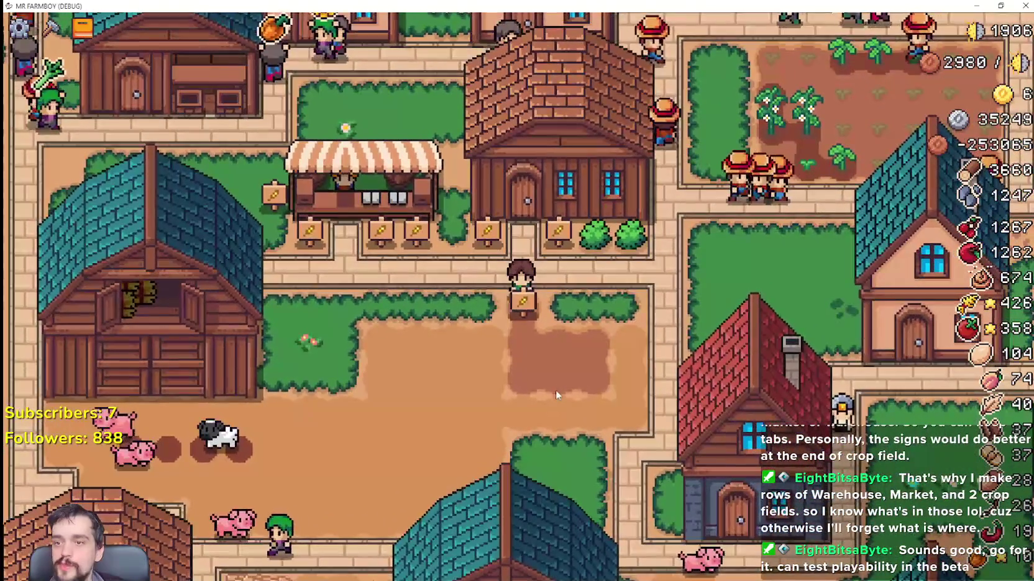
{"action": "scroll", "coordinate": [555, 390], "scroll_direction": "down", "scroll_amount": 3}
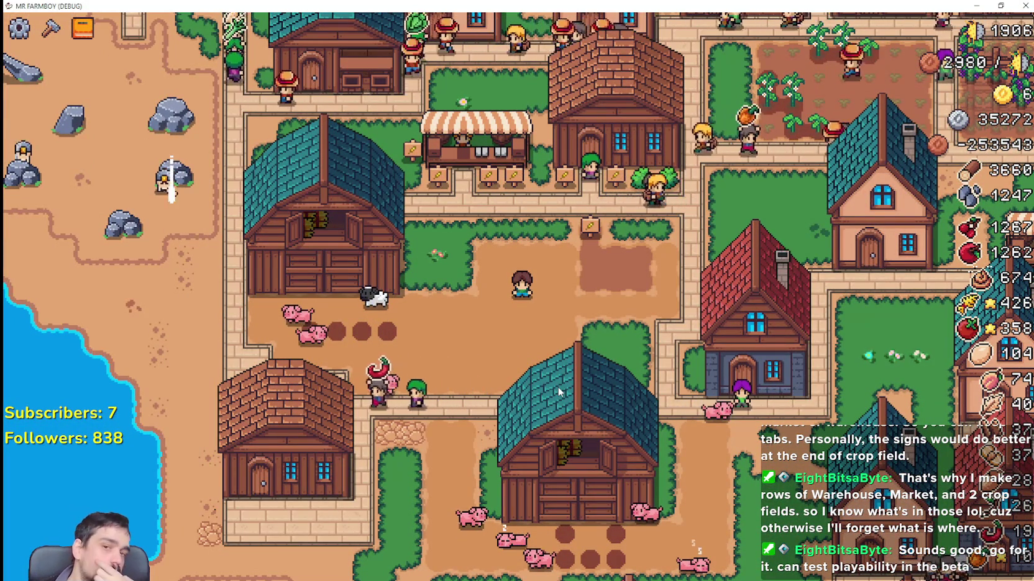
Open the crafting menu and scroll through its item list.
{"action": "key", "text": "w"}
{"action": "key", "text": "c"}
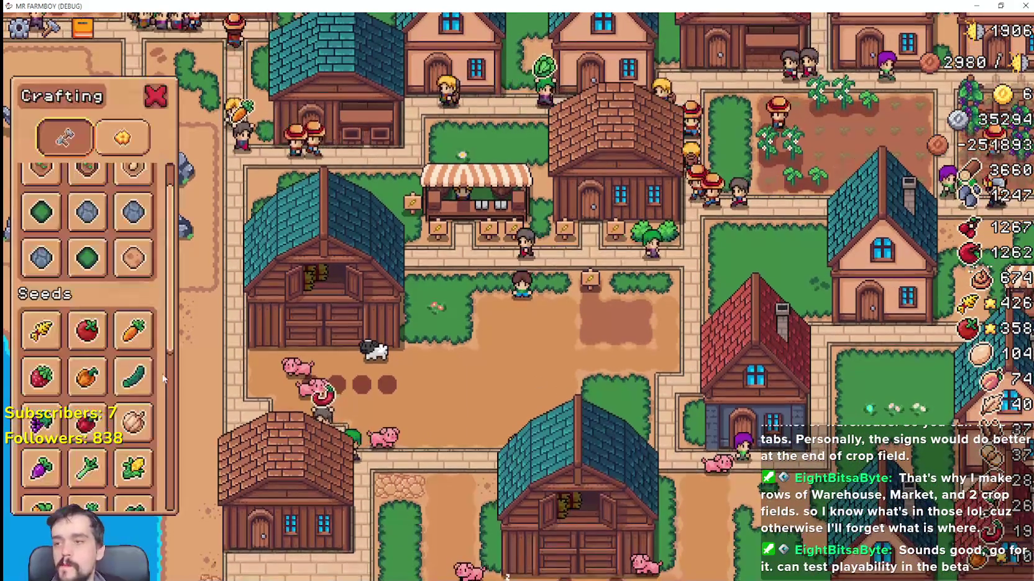
{"action": "scroll", "coordinate": [130, 383], "scroll_direction": "down", "scroll_amount": 5}
{"action": "scroll", "coordinate": [130, 383], "scroll_direction": "down", "scroll_amount": 1}
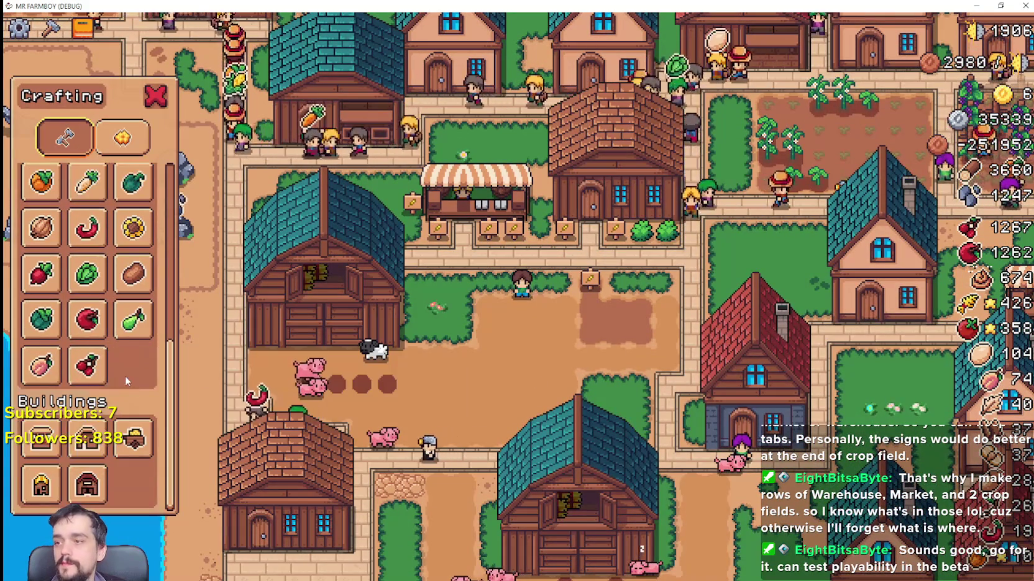
{"action": "left_click_drag", "start_coordinate": [176, 375], "coordinate": [200, 174]}
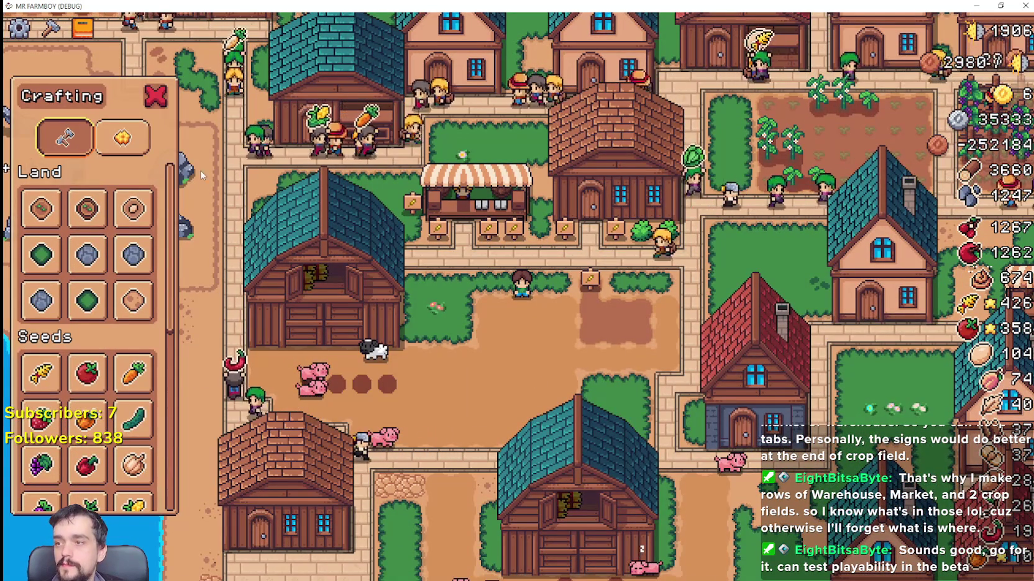
Switch between the Decorations and Land item lists, ending on Decorations.
{"action": "left_click", "coordinate": [144, 146]}
{"action": "scroll", "coordinate": [125, 310], "scroll_direction": "down", "scroll_amount": 3}
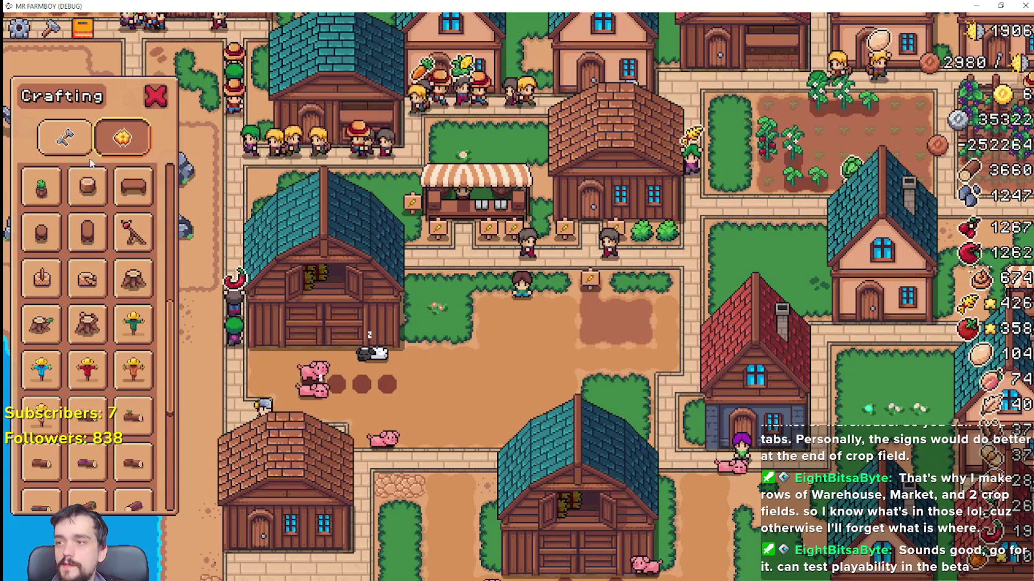
{"action": "left_click", "coordinate": [69, 140]}
{"action": "scroll", "coordinate": [87, 373], "scroll_direction": "down", "scroll_amount": 6}
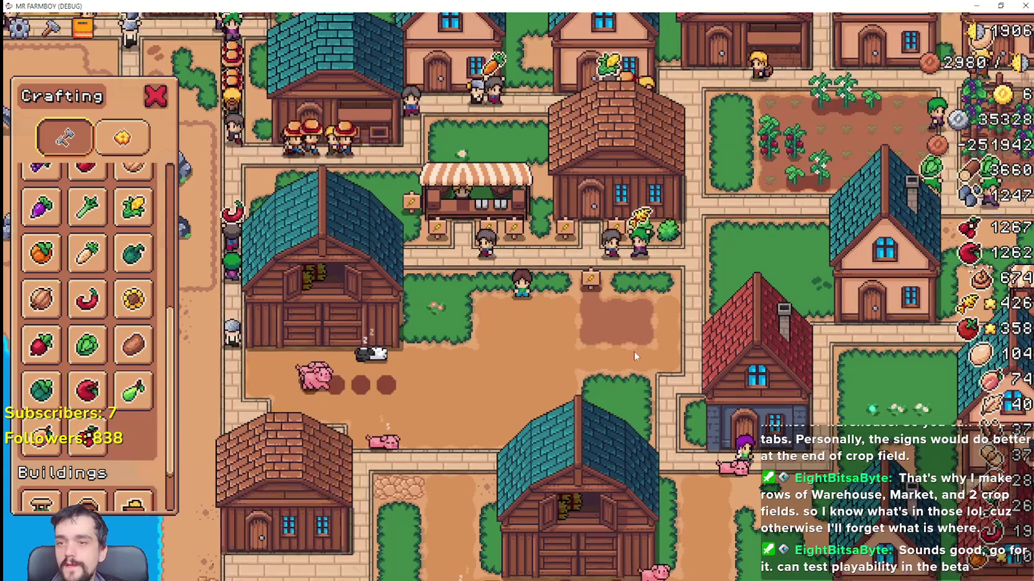
{"action": "scroll", "coordinate": [598, 325], "scroll_direction": "up", "scroll_amount": 3}
{"action": "scroll", "coordinate": [598, 325], "scroll_direction": "down", "scroll_amount": 2}
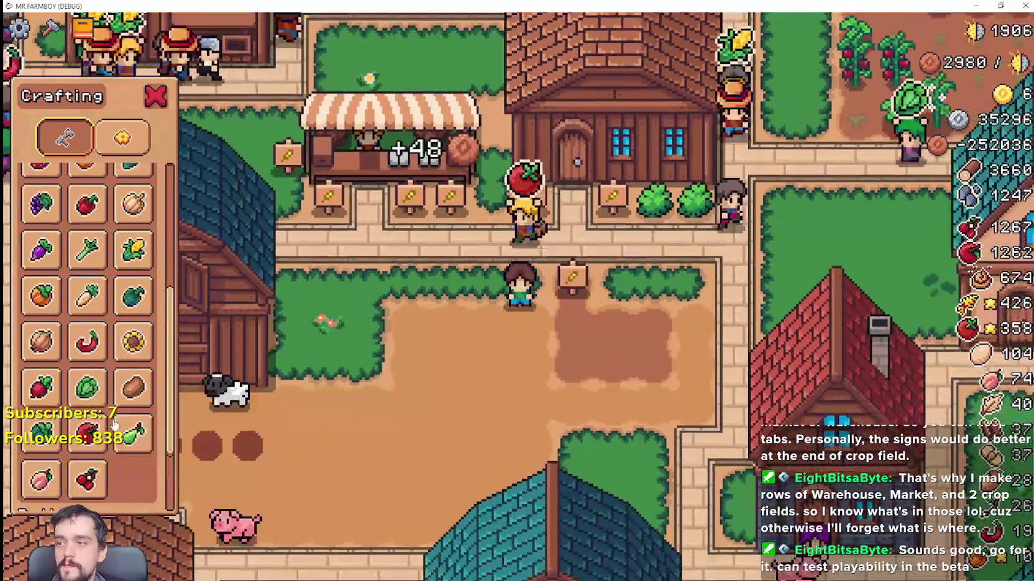
{"action": "scroll", "coordinate": [113, 424], "scroll_direction": "up", "scroll_amount": 3}
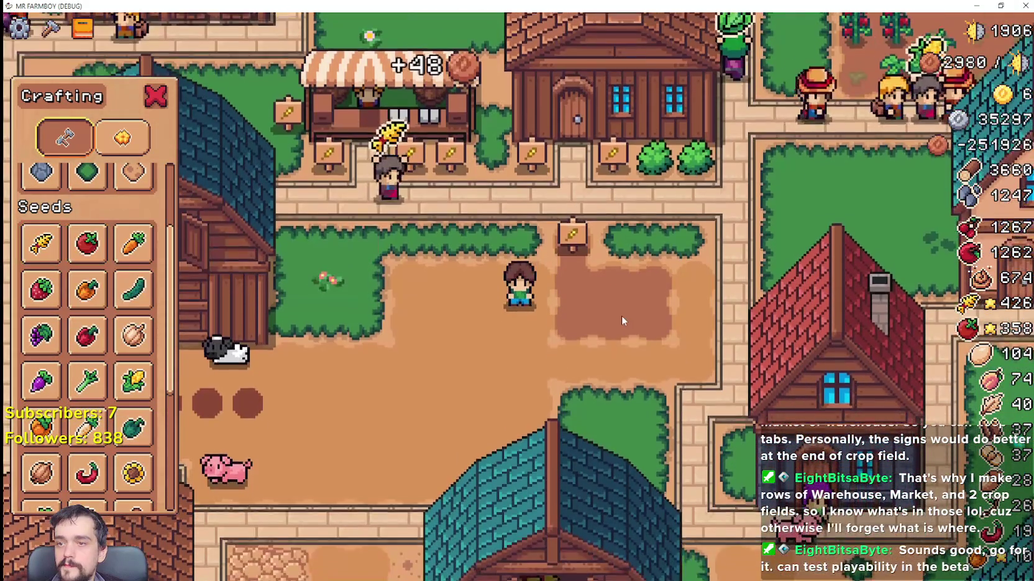
{"action": "left_click", "coordinate": [122, 138]}
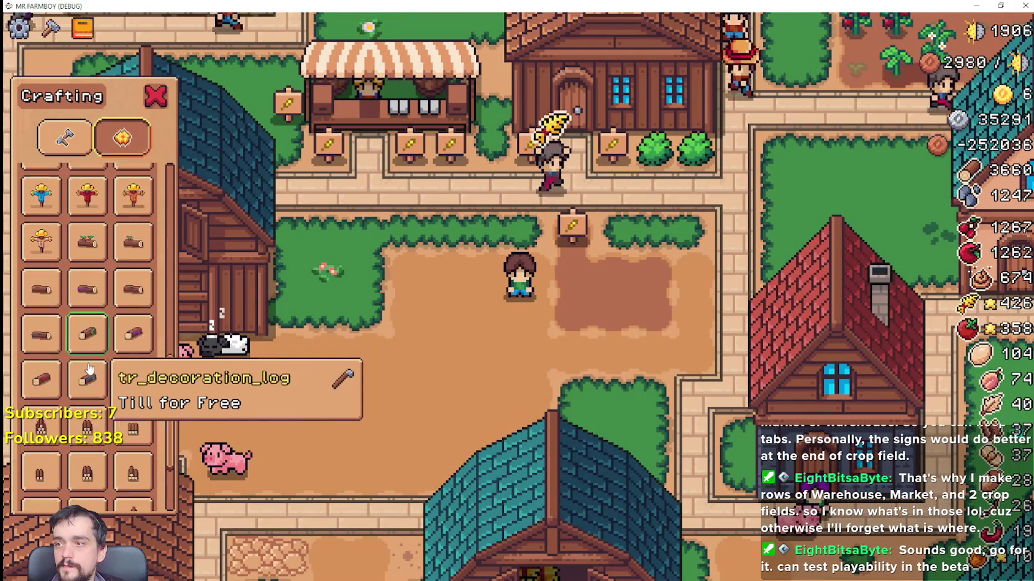
{"action": "scroll", "coordinate": [181, 359], "scroll_direction": "up", "scroll_amount": 1}
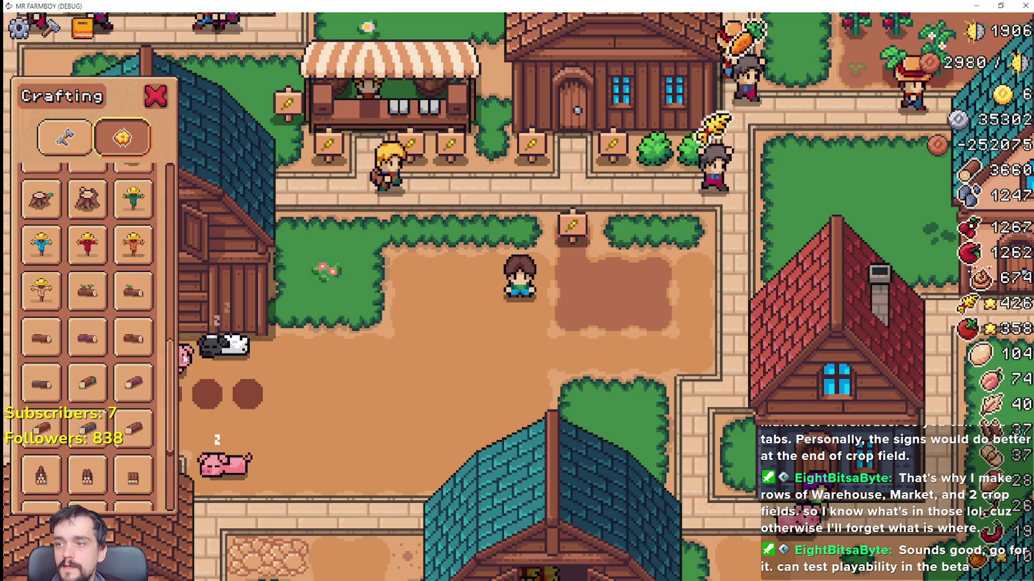
{"action": "scroll", "coordinate": [185, 359], "scroll_direction": "up", "scroll_amount": 3}
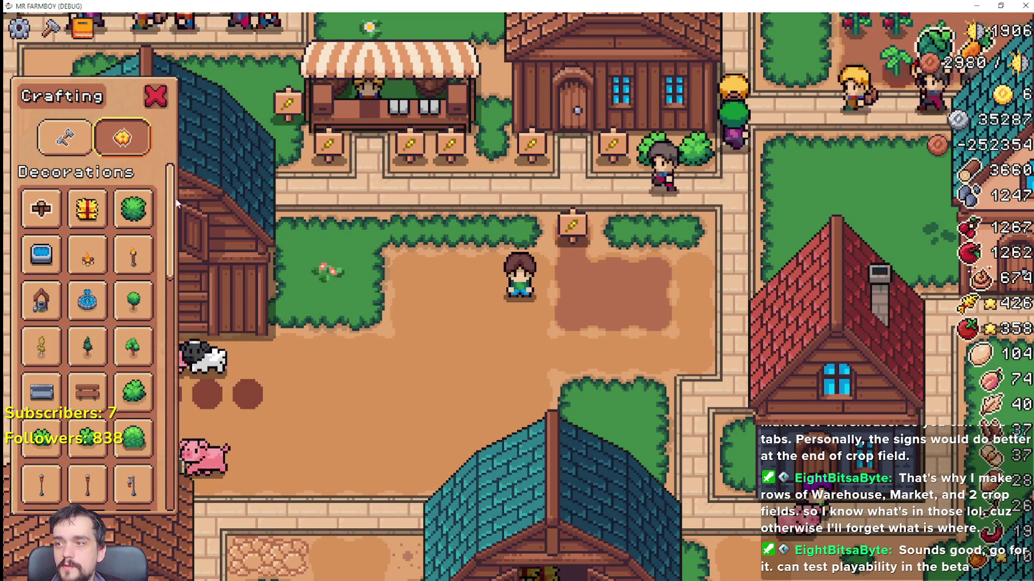
{"action": "scroll", "coordinate": [182, 190], "scroll_direction": "down", "scroll_amount": 5}
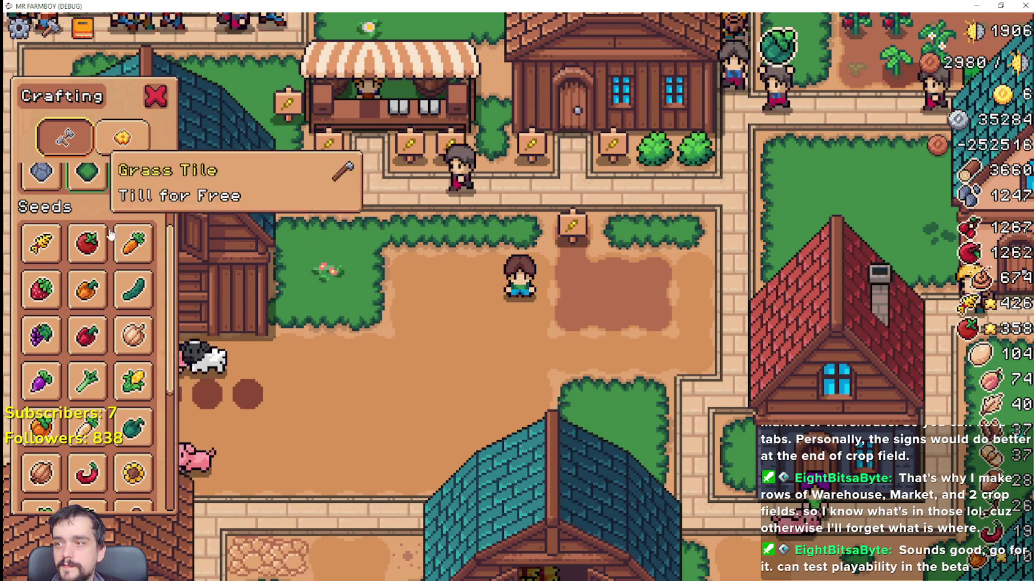
{"action": "scroll", "coordinate": [348, 171], "scroll_direction": "up", "scroll_amount": 8}
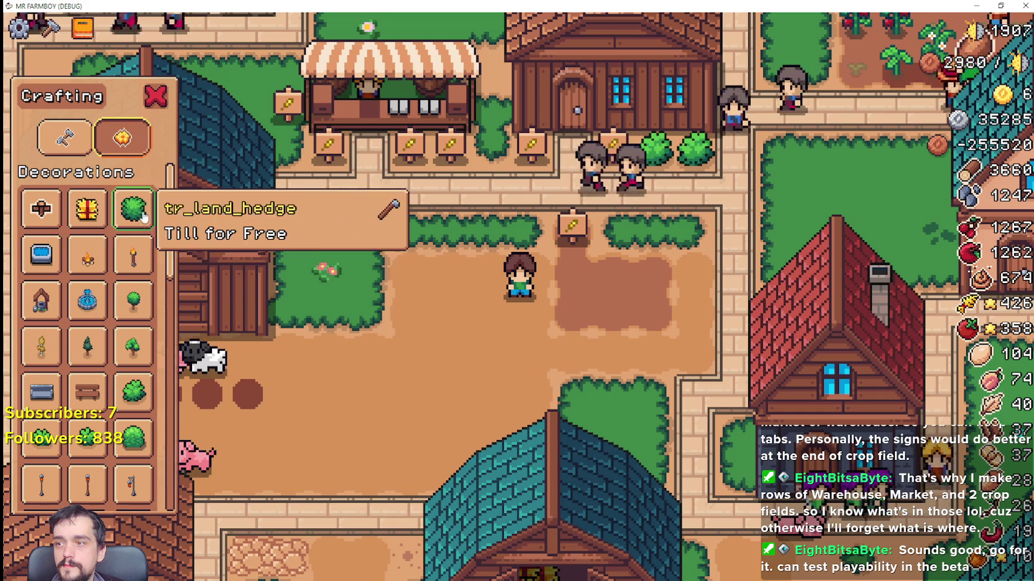
{"action": "scroll", "coordinate": [106, 351], "scroll_direction": "down", "scroll_amount": 5}
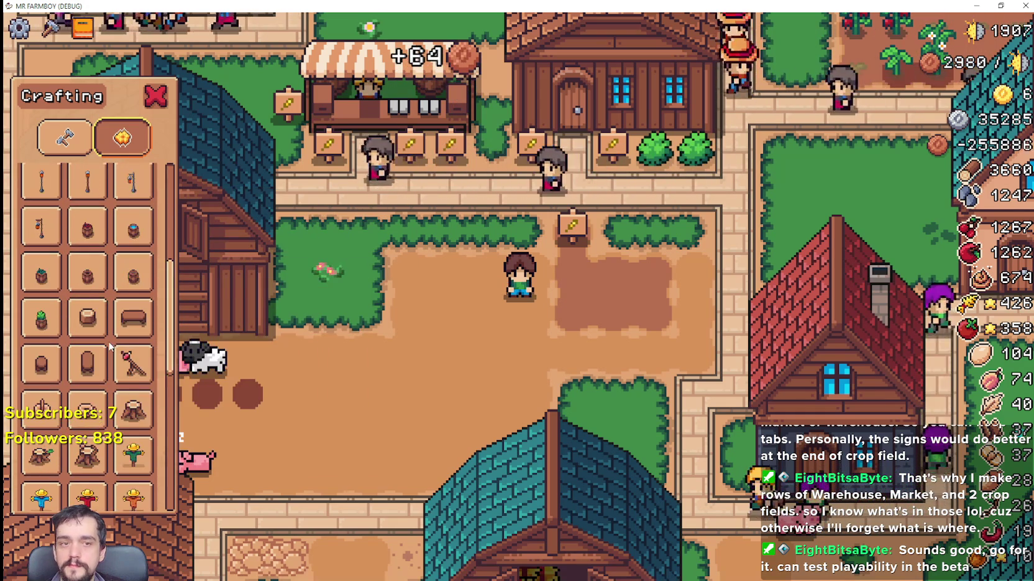
{"action": "scroll", "coordinate": [106, 346], "scroll_direction": "down", "scroll_amount": 5}
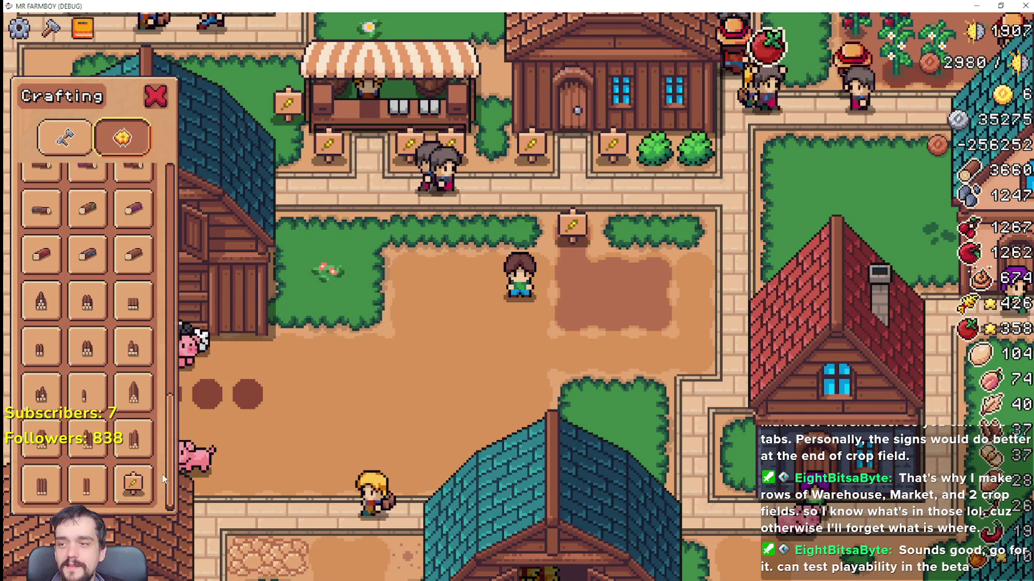
{"action": "scroll", "coordinate": [90, 433], "scroll_direction": "up", "scroll_amount": 4}
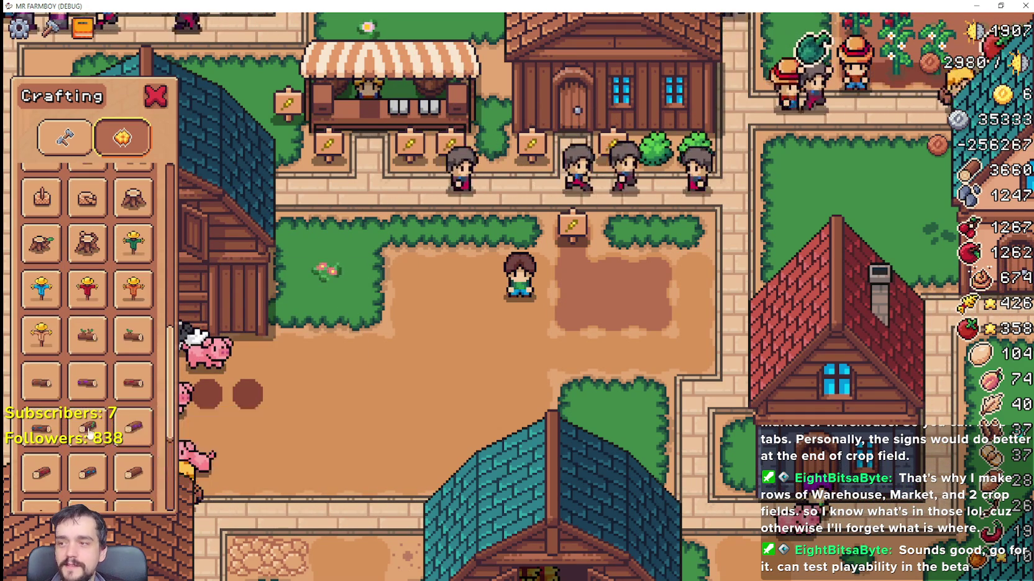
{"action": "scroll", "coordinate": [149, 417], "scroll_direction": "up", "scroll_amount": 5}
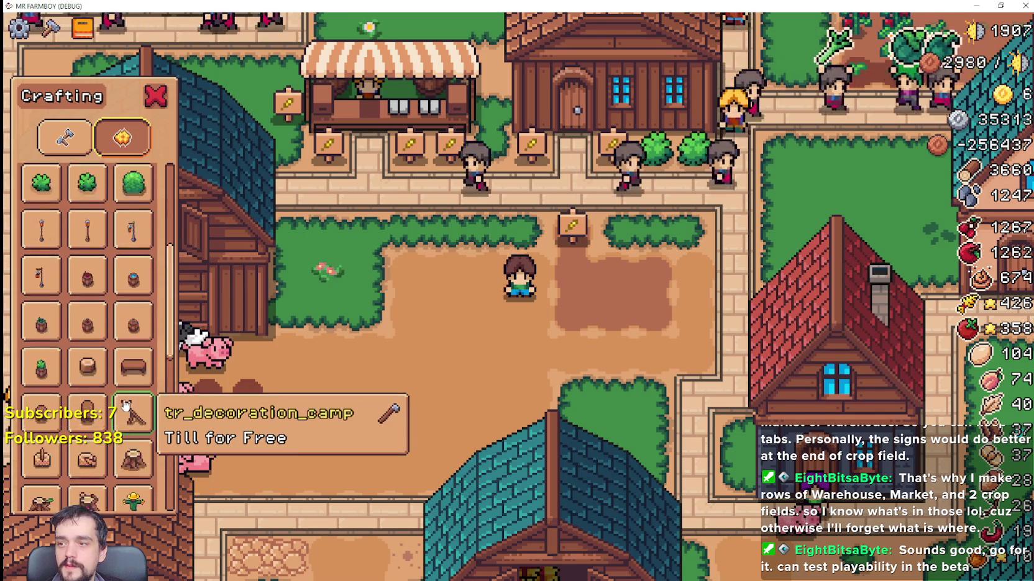
{"action": "scroll", "coordinate": [267, 397], "scroll_direction": "up", "scroll_amount": 2}
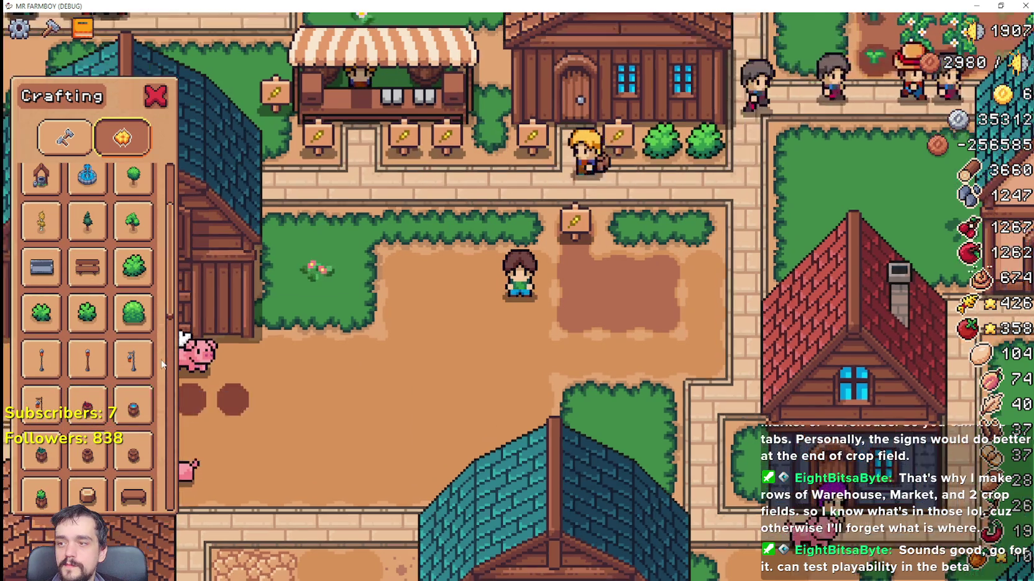
{"action": "scroll", "coordinate": [313, 352], "scroll_direction": "down", "scroll_amount": 2}
{"action": "scroll", "coordinate": [313, 352], "scroll_direction": "down", "scroll_amount": 2}
{"action": "scroll", "coordinate": [153, 337], "scroll_direction": "up", "scroll_amount": 1}
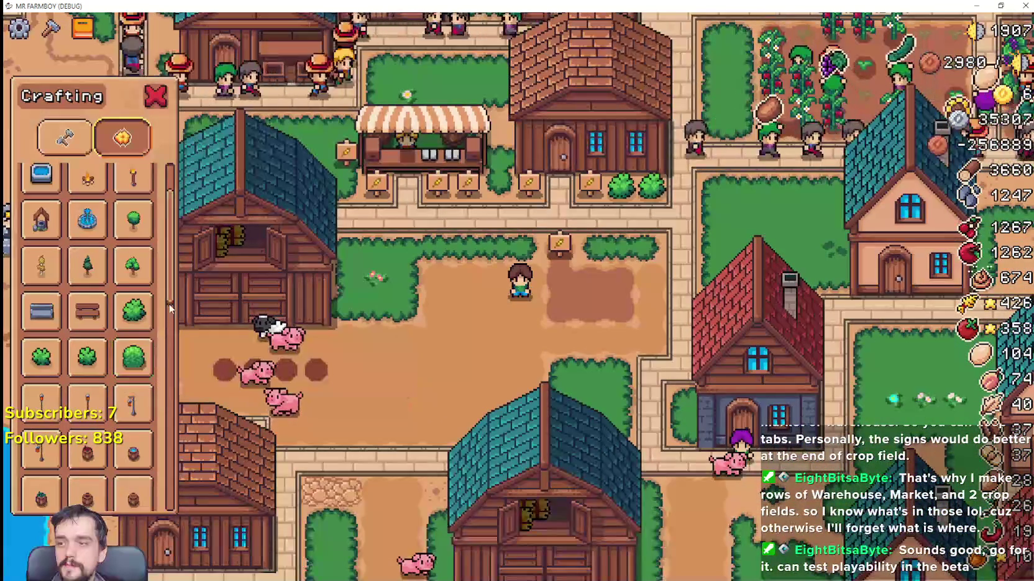
{"action": "scroll", "coordinate": [174, 273], "scroll_direction": "up", "scroll_amount": 2}
{"action": "scroll", "coordinate": [118, 311], "scroll_direction": "down", "scroll_amount": 10}
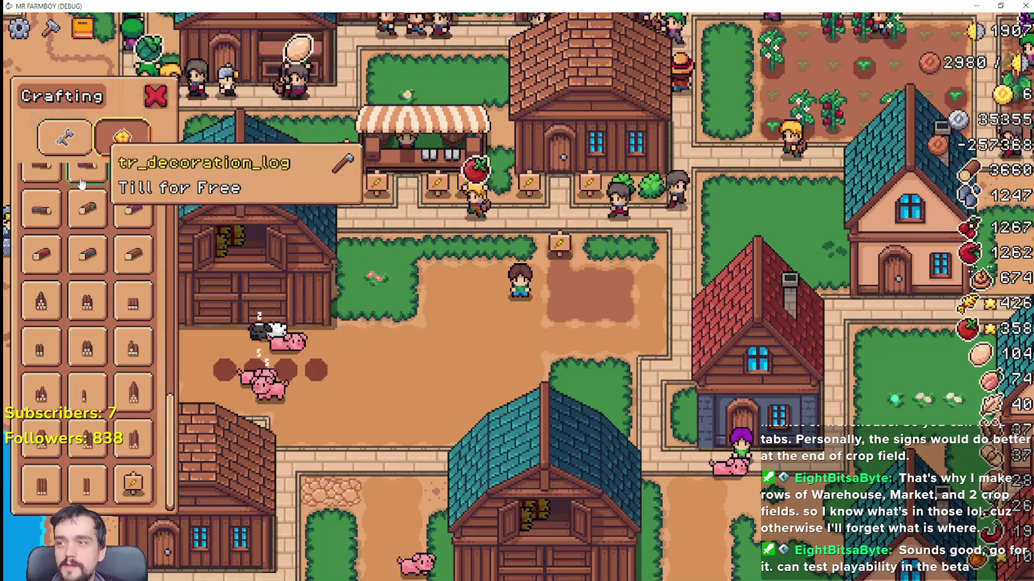
{"action": "left_click", "coordinate": [64, 138]}
{"action": "scroll", "coordinate": [98, 429], "scroll_direction": "down", "scroll_amount": 15}
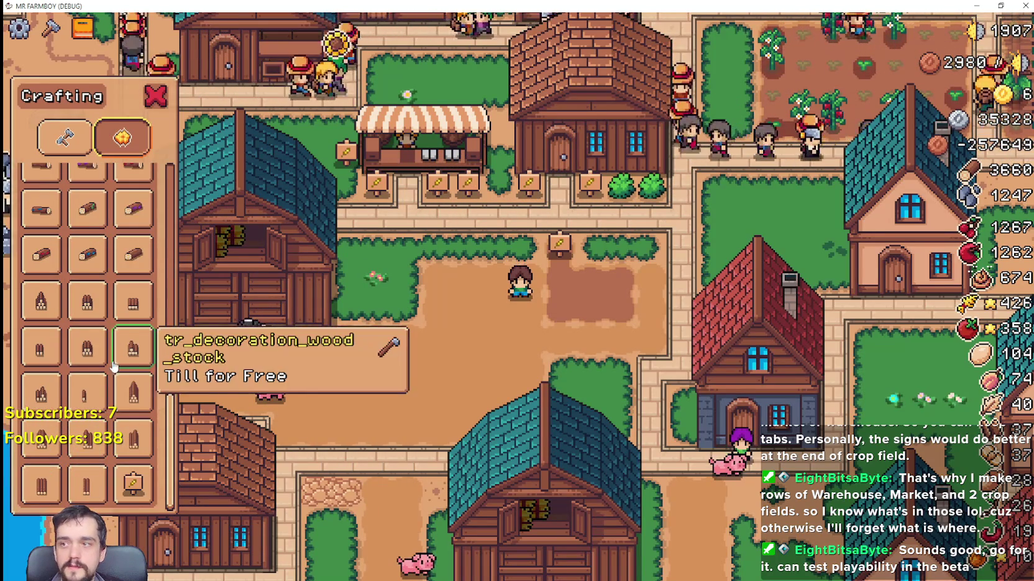
{"action": "scroll", "coordinate": [114, 367], "scroll_direction": "up", "scroll_amount": 8}
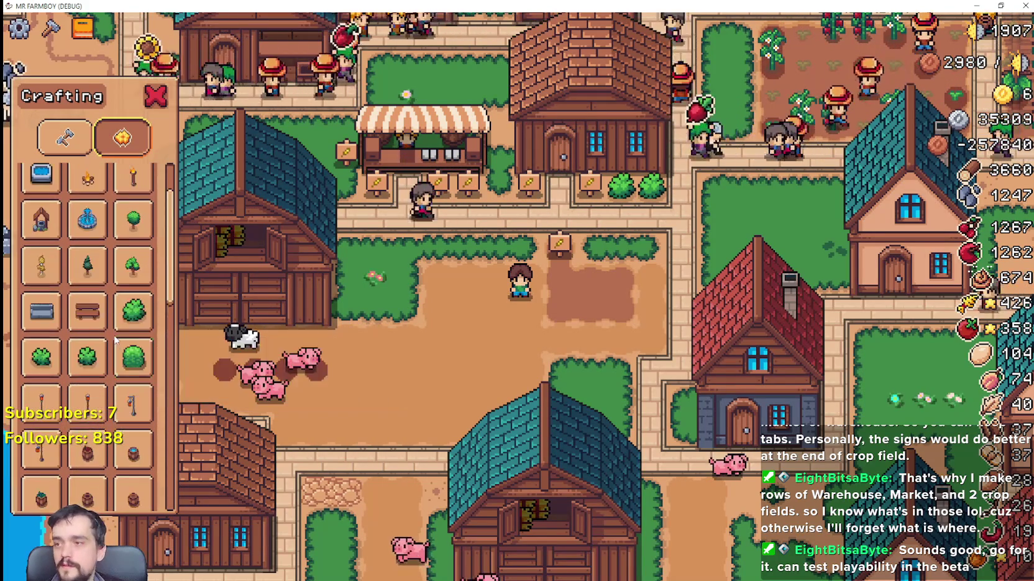
{"action": "scroll", "coordinate": [115, 340], "scroll_direction": "up", "scroll_amount": 3}
{"action": "key", "text": "d"}
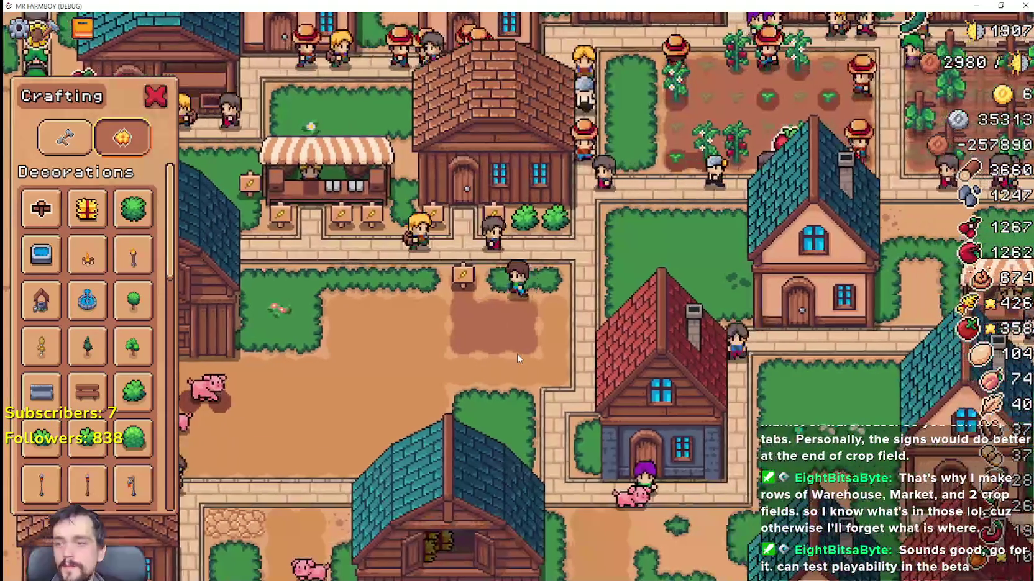
{"action": "key", "text": "a"}
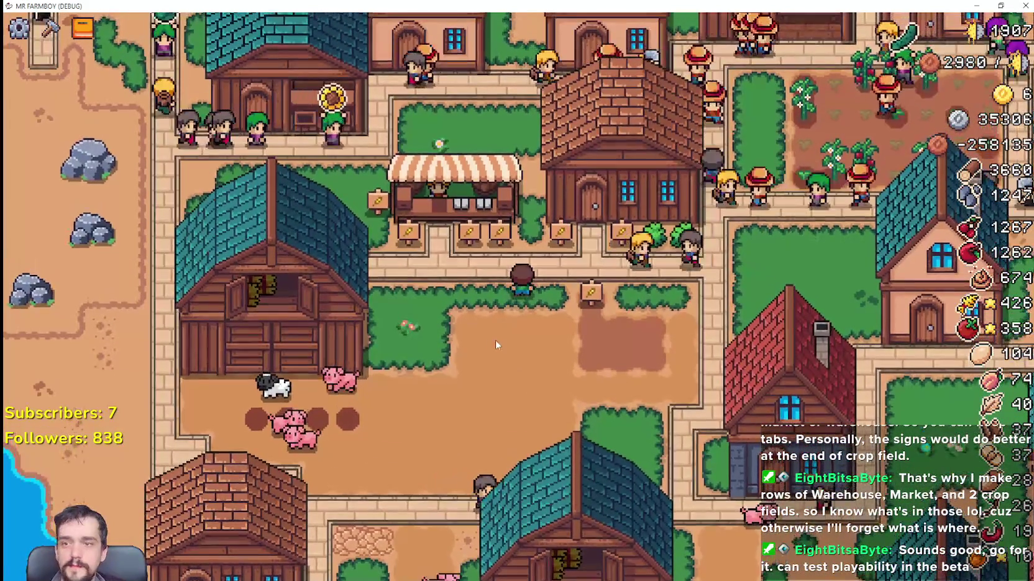
{"action": "key", "text": "s"}
{"action": "key", "text": "c"}
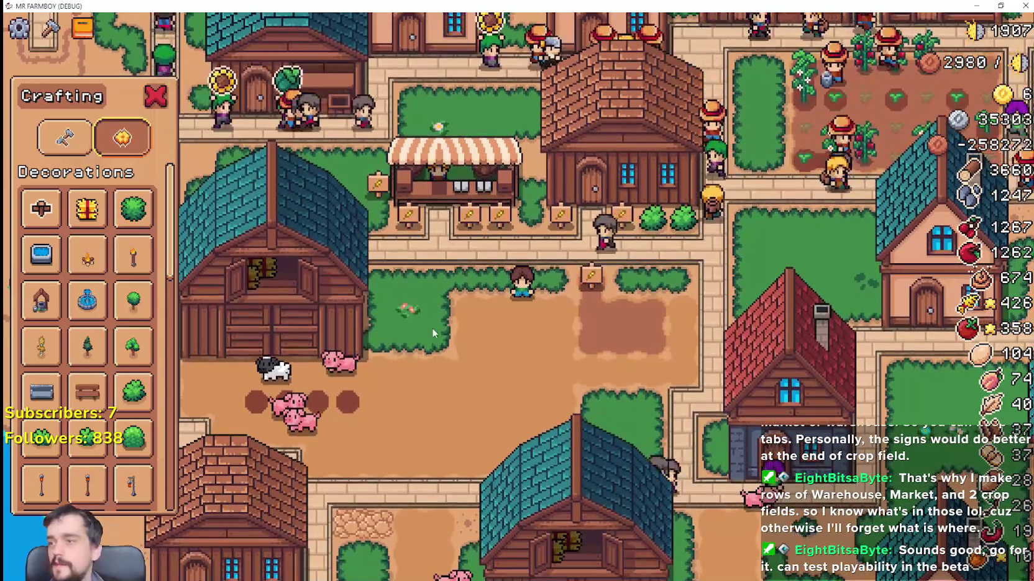
{"action": "left_click", "coordinate": [65, 137]}
{"action": "scroll", "coordinate": [81, 304], "scroll_direction": "up", "scroll_amount": 3}
{"action": "scroll", "coordinate": [80, 304], "scroll_direction": "up", "scroll_amount": 1}
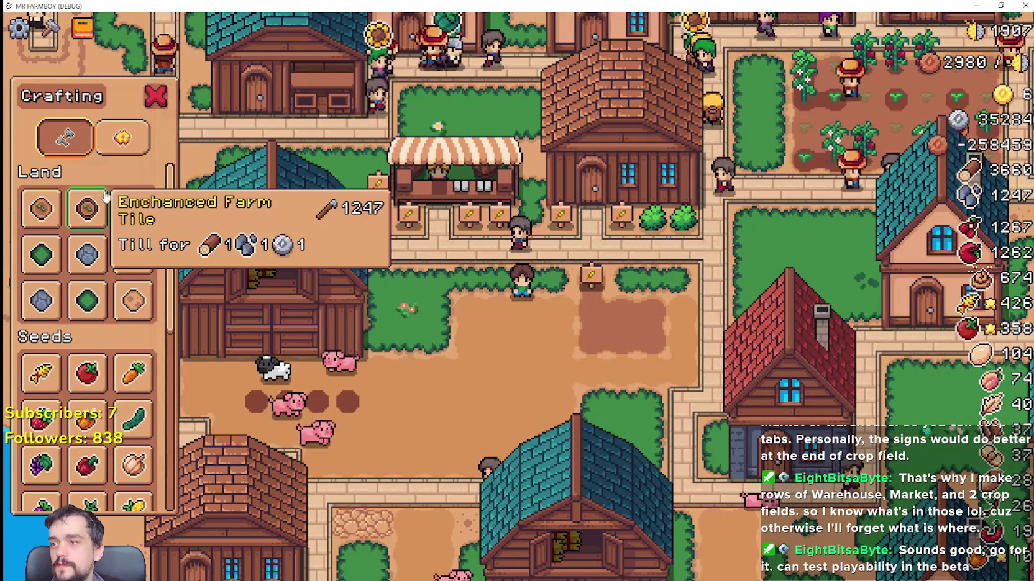
{"action": "mouse_move", "coordinate": [175, 194]}
{"action": "left_mouse_down"}
{"action": "mouse_move", "coordinate": [184, 324]}
{"action": "mouse_move", "coordinate": [209, 411]}
{"action": "left_mouse_up"}
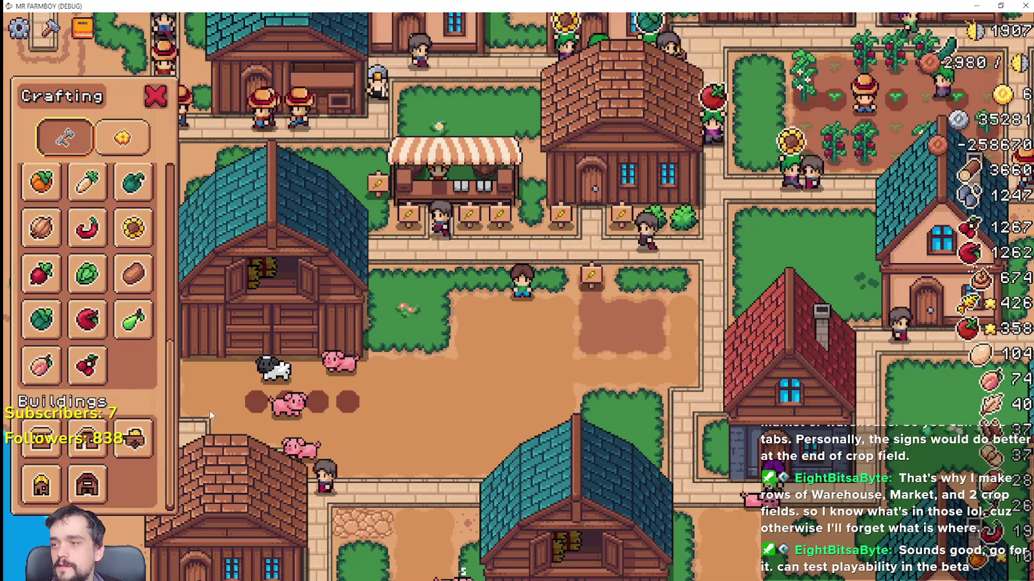
{"action": "left_click", "coordinate": [142, 142]}
{"action": "key", "text": "Escape"}
{"action": "scroll", "coordinate": [497, 304], "scroll_direction": "up", "scroll_amount": 3}
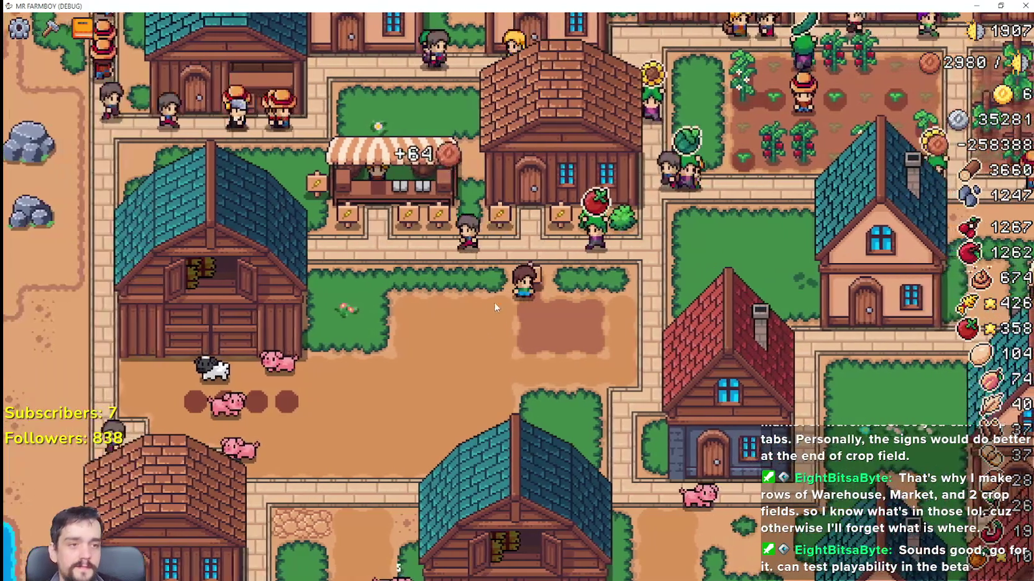
{"action": "scroll", "coordinate": [491, 297], "scroll_direction": "down", "scroll_amount": 3}
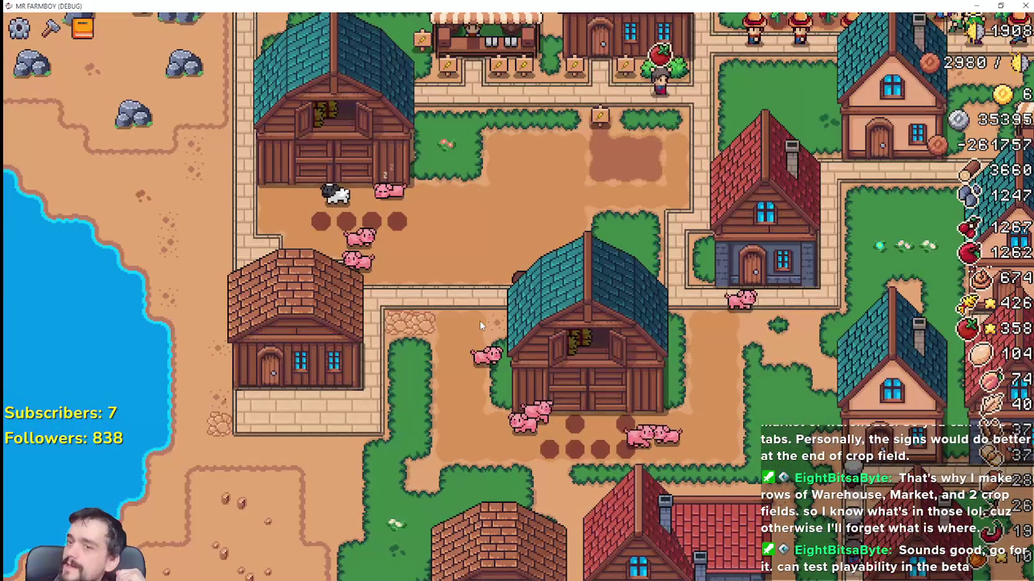
{"action": "key", "text": "w"}
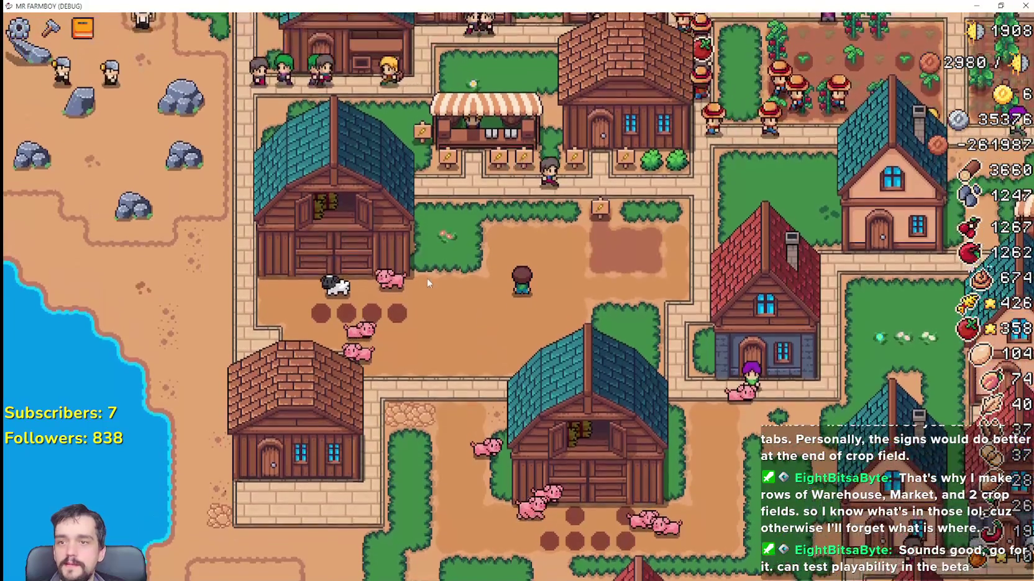
{"action": "scroll", "coordinate": [454, 277], "scroll_direction": "up", "scroll_amount": 3}
{"action": "key", "text": "c"}
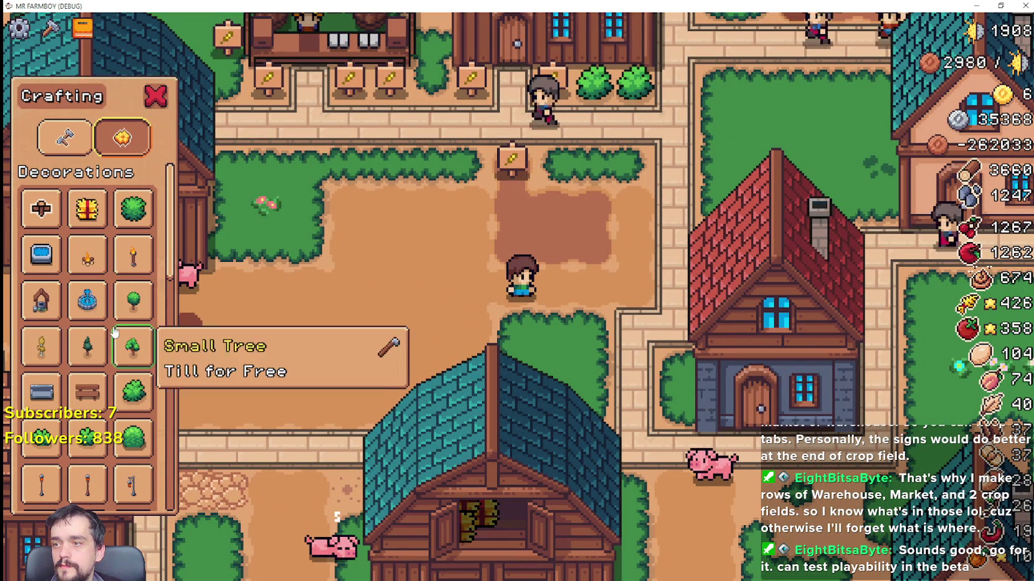
{"action": "scroll", "coordinate": [118, 336], "scroll_direction": "down", "scroll_amount": 3}
{"action": "scroll", "coordinate": [140, 292], "scroll_direction": "up", "scroll_amount": 2}
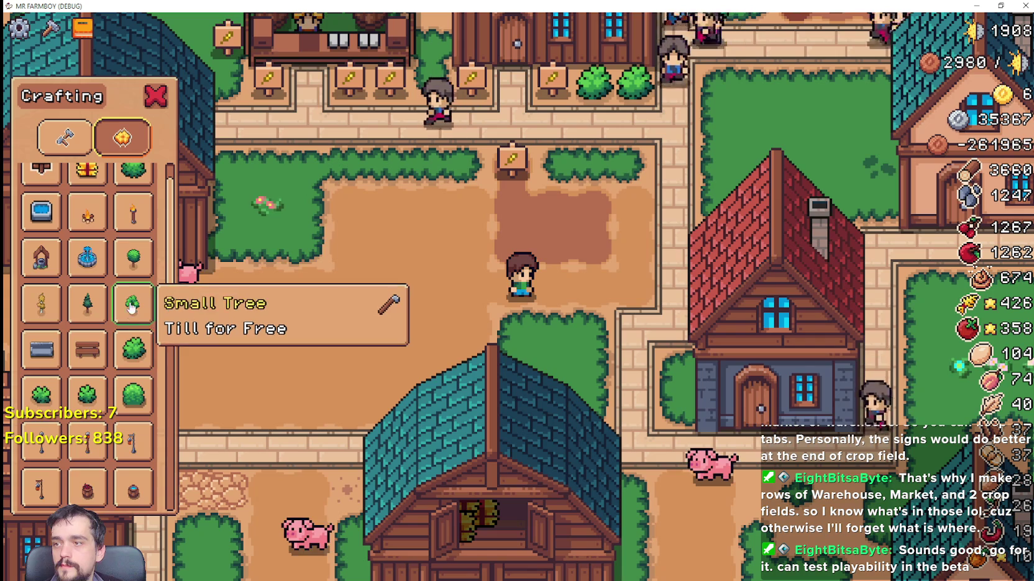
{"action": "mouse_move", "coordinate": [171, 260]}
{"action": "left_mouse_down"}
{"action": "mouse_move", "coordinate": [171, 180]}
{"action": "mouse_move", "coordinate": [194, 506]}
{"action": "left_mouse_up"}
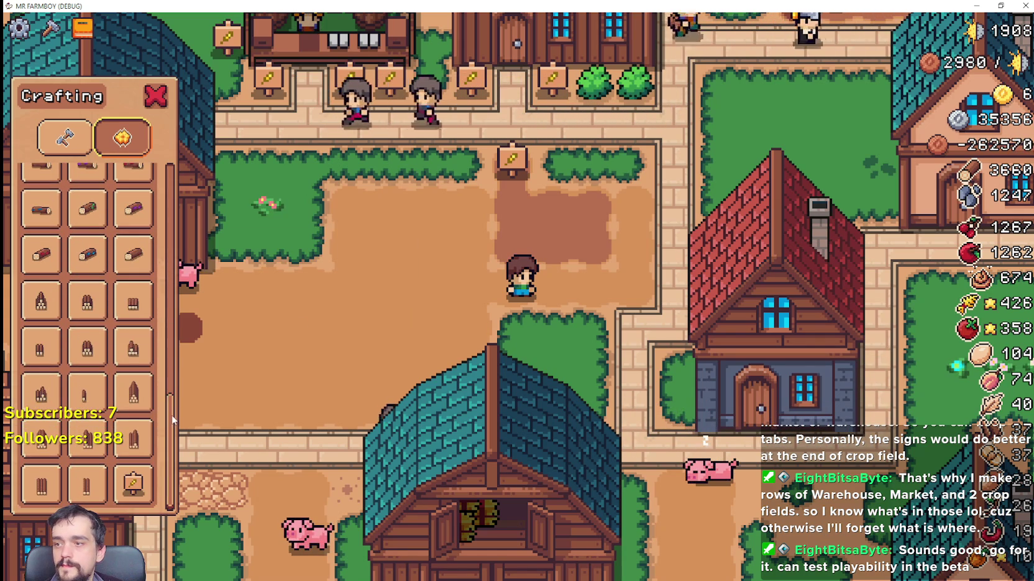
{"action": "mouse_move", "coordinate": [173, 420]}
{"action": "left_mouse_down"}
{"action": "mouse_move", "coordinate": [185, 217]}
{"action": "mouse_move", "coordinate": [190, 247]}
{"action": "mouse_move", "coordinate": [186, 348]}
{"action": "mouse_move", "coordinate": [181, 168]}
{"action": "left_mouse_up"}
{"action": "left_click", "coordinate": [155, 97]}
{"action": "scroll", "coordinate": [503, 292], "scroll_direction": "down", "scroll_amount": 3}
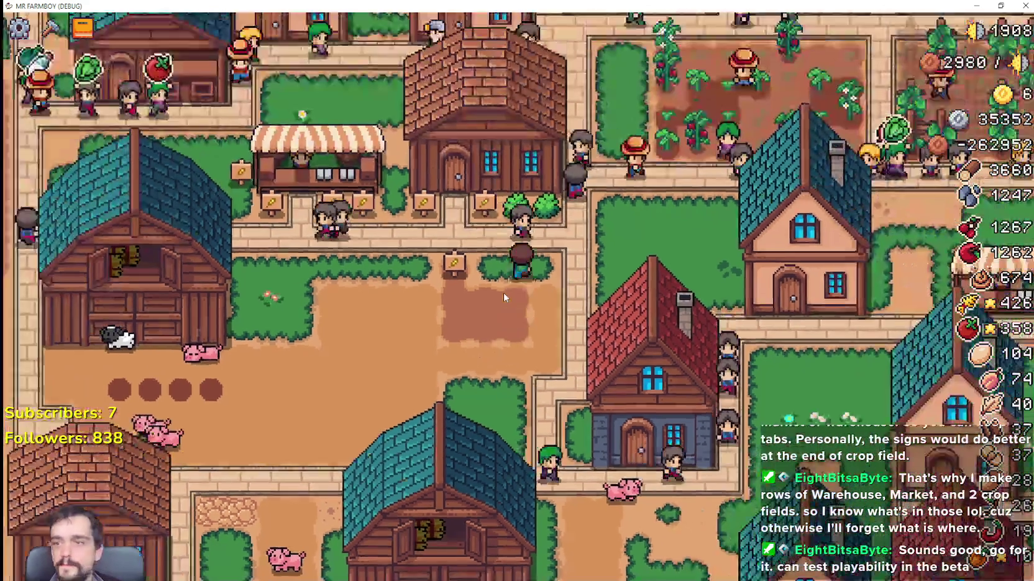
{"action": "key", "text": "a"}
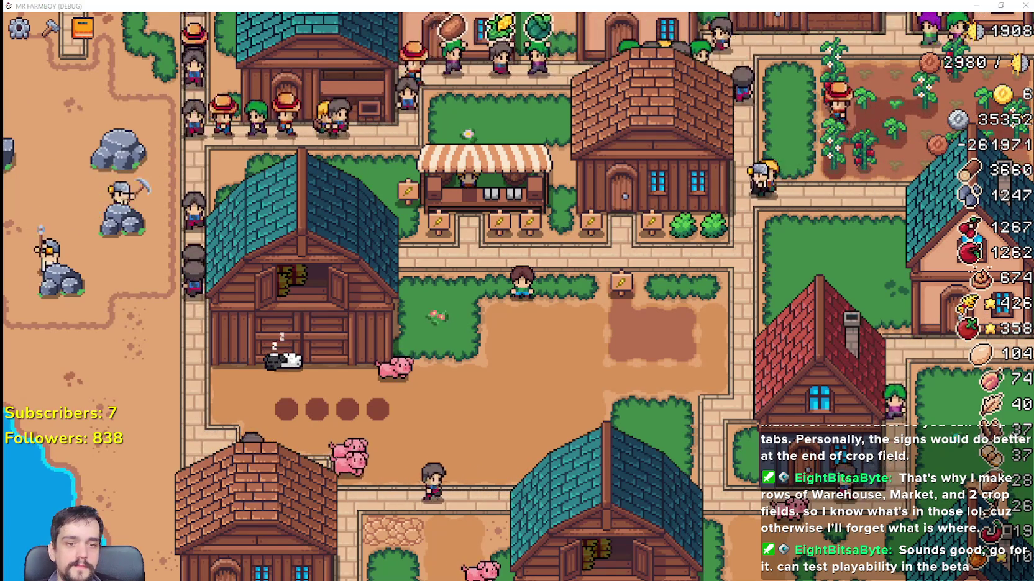
{"action": "key", "text": "alt+Tab"}
Zoom in on the houses and select the orange house's door-and-two-windows wall.
{"action": "scroll", "coordinate": [653, 299], "scroll_direction": "down", "scroll_amount": 2}
{"action": "scroll", "coordinate": [653, 299], "scroll_direction": "right", "scroll_amount": 3}
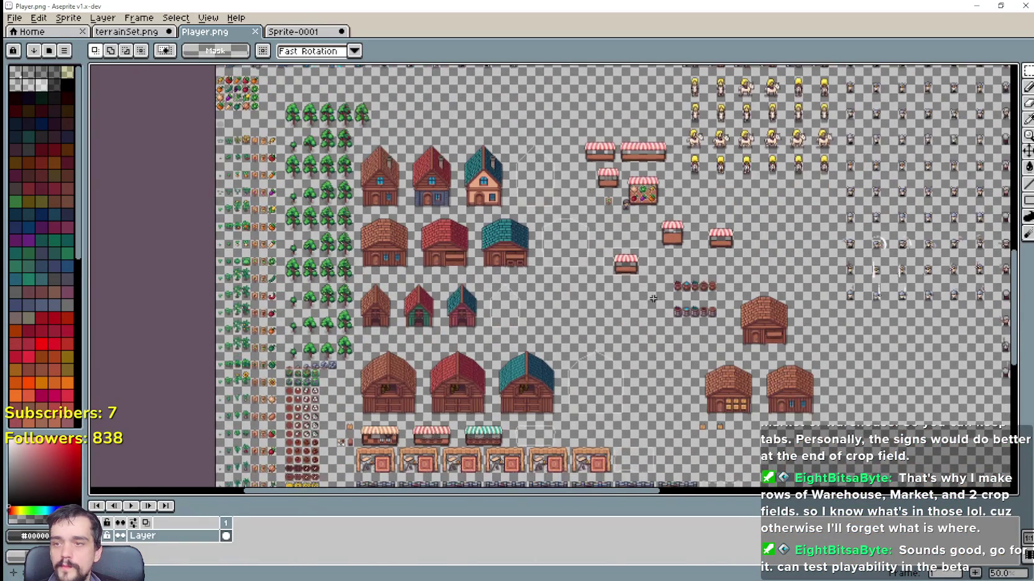
{"action": "scroll", "coordinate": [652, 298], "scroll_direction": "up", "scroll_amount": 2}
{"action": "scroll", "coordinate": [447, 272], "scroll_direction": "down", "scroll_amount": 2}
{"action": "scroll", "coordinate": [447, 272], "scroll_direction": "up", "scroll_amount": 2}
{"action": "scroll", "coordinate": [447, 272], "scroll_direction": "left", "scroll_amount": 2}
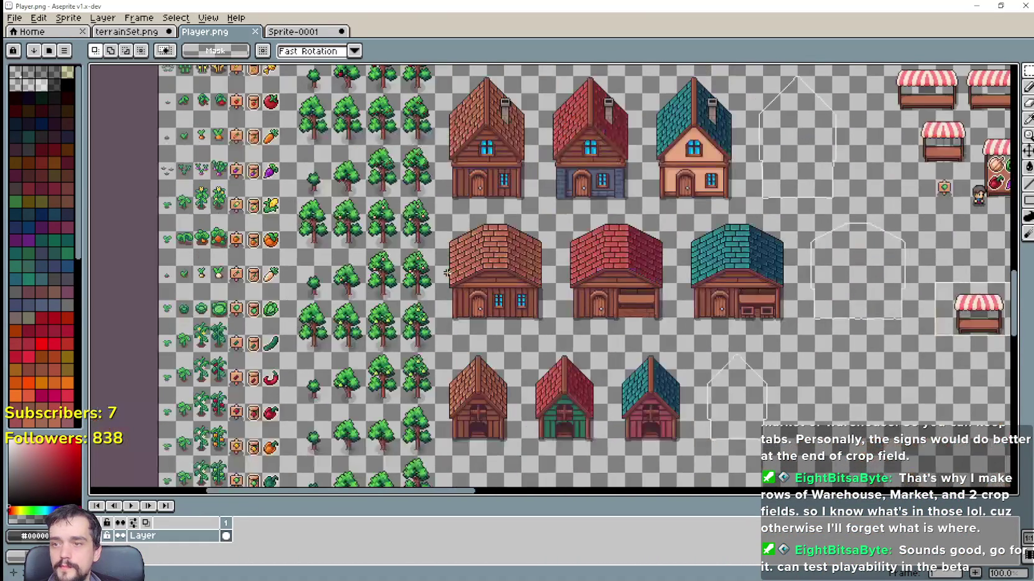
{"action": "scroll", "coordinate": [550, 329], "scroll_direction": "up", "scroll_amount": 2}
{"action": "left_click_drag", "start_coordinate": [642, 374], "coordinate": [492, 312]}
{"action": "scroll", "coordinate": [488, 312], "scroll_direction": "down", "scroll_amount": 1}
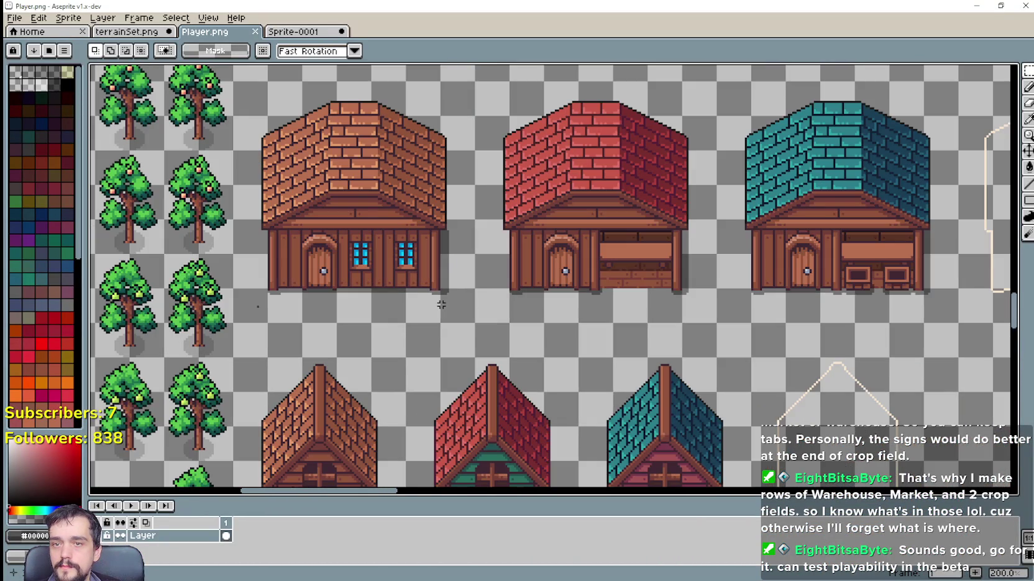
{"action": "scroll", "coordinate": [266, 286], "scroll_direction": "up", "scroll_amount": 1}
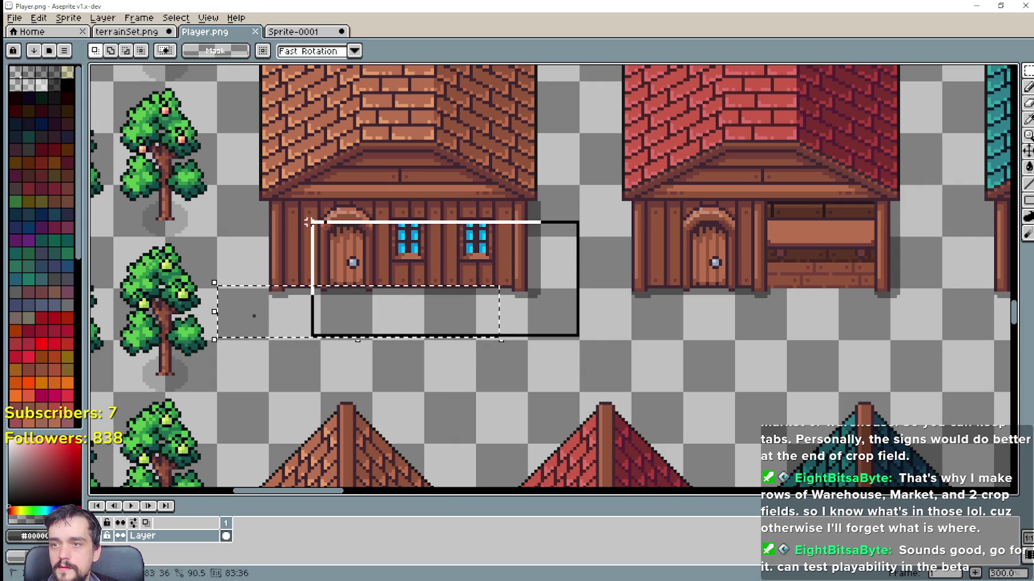
{"action": "left_click_drag", "start_coordinate": [308, 222], "coordinate": [215, 199]}
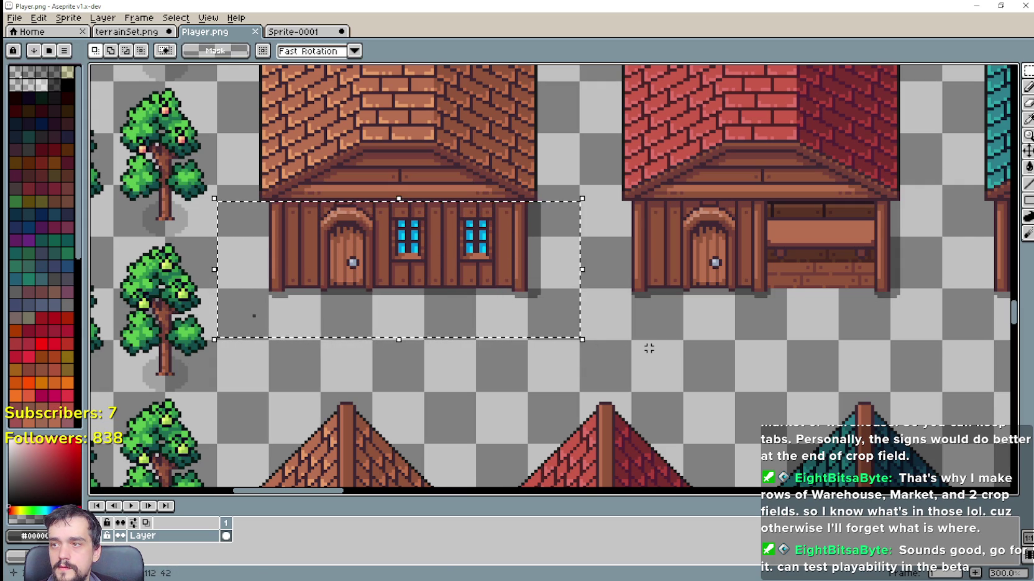
Replace the red house's wall with the pasted door-and-windows wall, aligned under its roof.
{"action": "left_click_drag", "start_coordinate": [730, 329], "coordinate": [458, 305]}
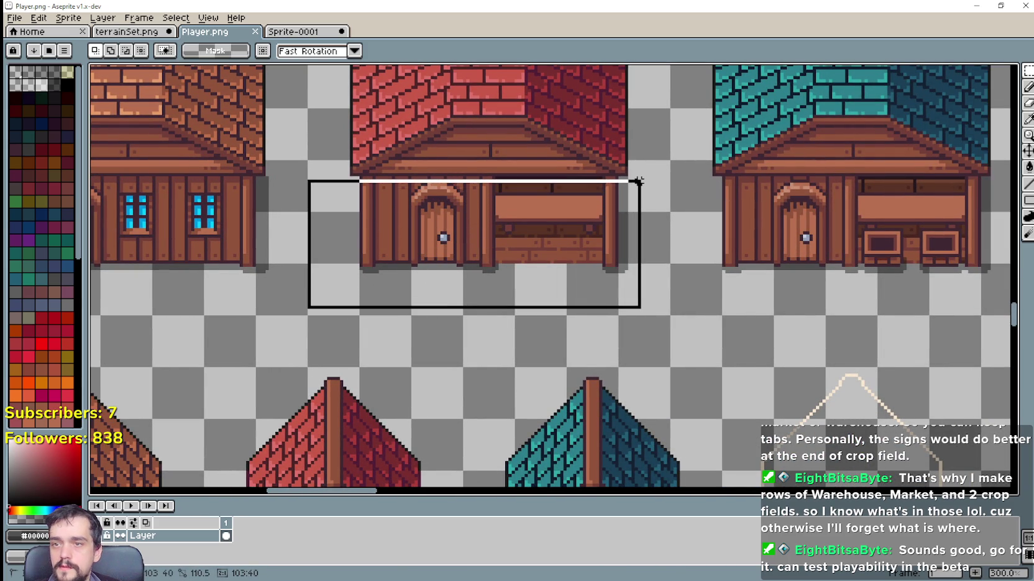
{"action": "key", "text": "ctrl+x"}
{"action": "key", "text": "ctrl+v"}
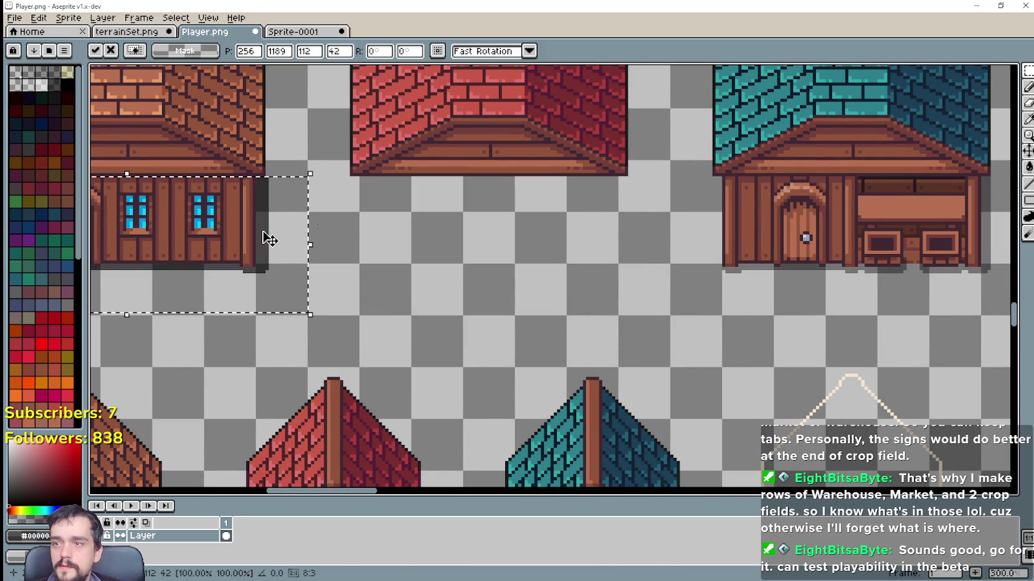
{"action": "mouse_move", "coordinate": [265, 231]}
{"action": "left_mouse_down"}
{"action": "mouse_move", "coordinate": [553, 265]}
{"action": "mouse_move", "coordinate": [565, 239]}
{"action": "mouse_move", "coordinate": [537, 243]}
{"action": "left_mouse_up"}
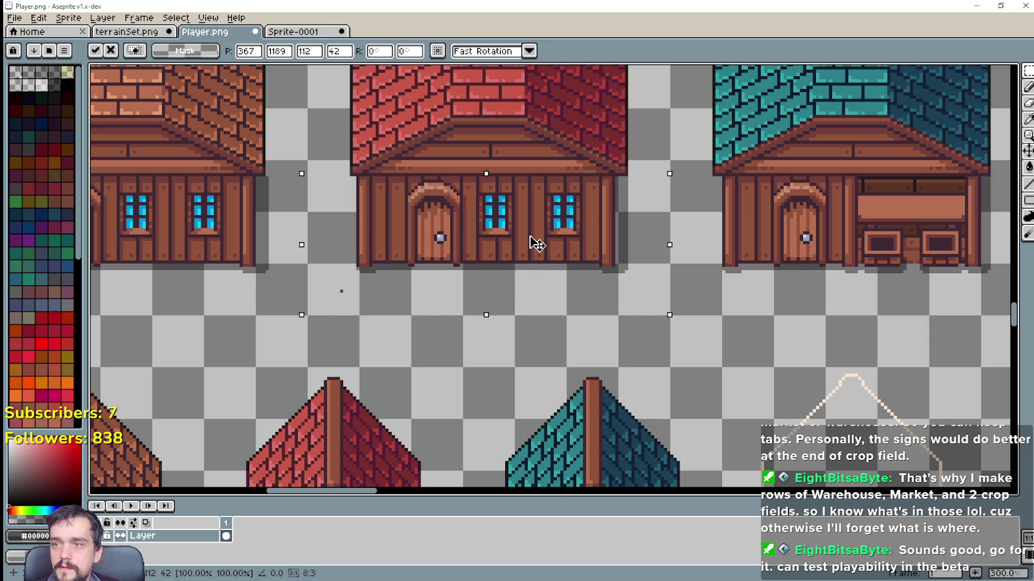
{"action": "left_click_drag", "start_coordinate": [493, 274], "coordinate": [498, 273]}
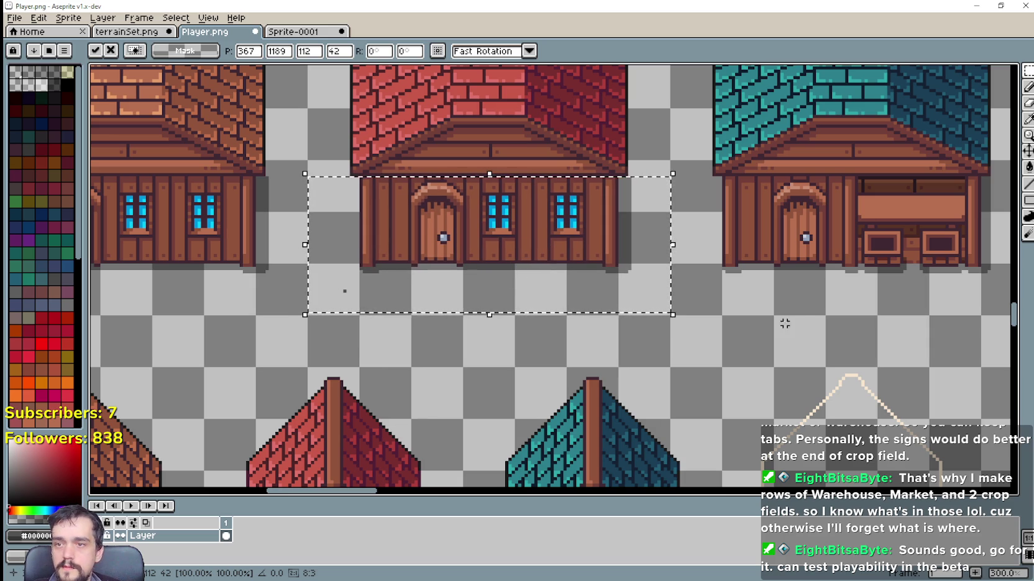
{"action": "left_click", "coordinate": [803, 314]}
Replace the teal house's wall with another pasted copy under the teal roof.
{"action": "scroll", "coordinate": [472, 279], "scroll_direction": "right", "scroll_amount": 5}
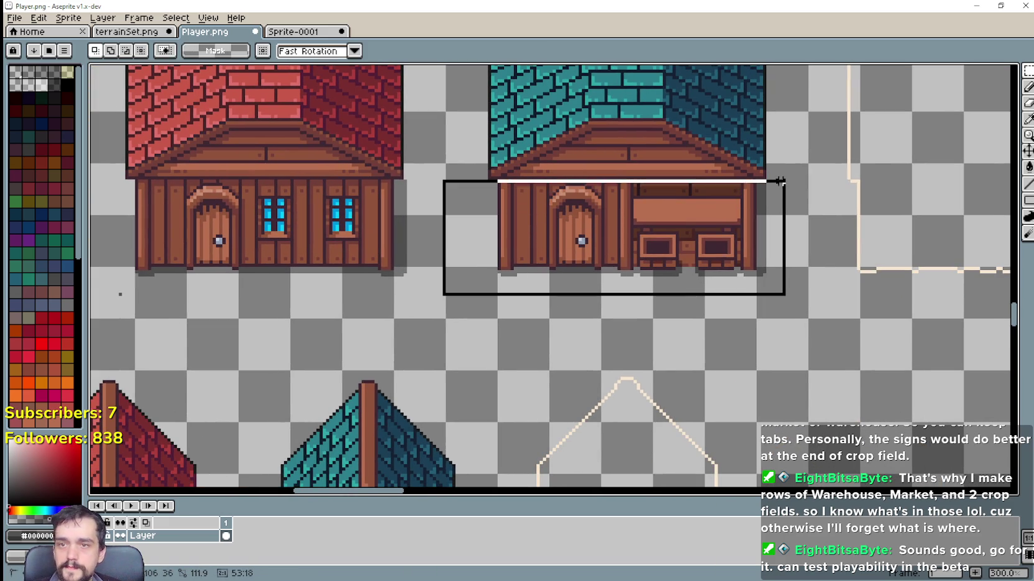
{"action": "key", "text": "Delete"}
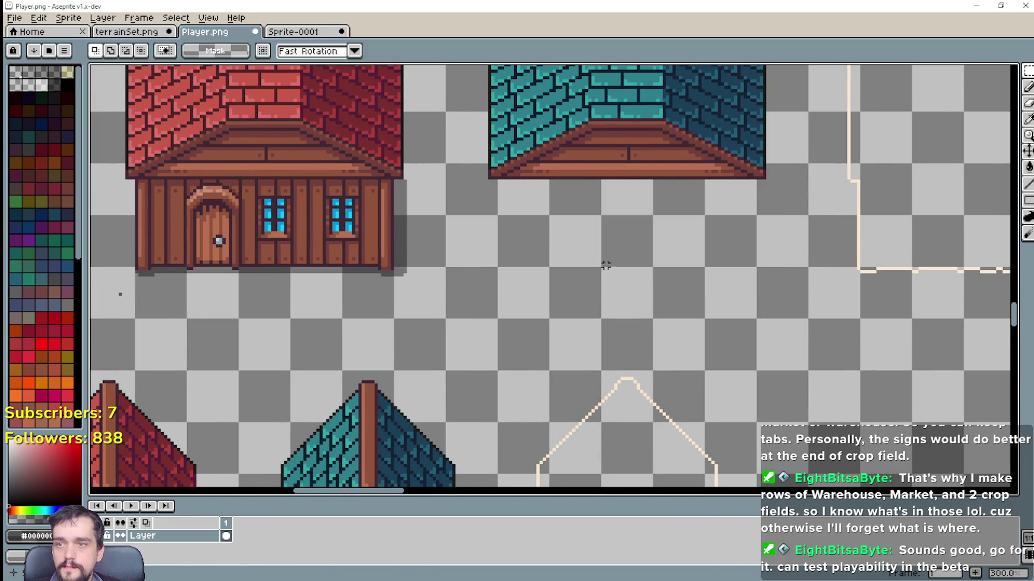
{"action": "key", "text": "ctrl+v"}
{"action": "left_click_drag", "start_coordinate": [502, 230], "coordinate": [597, 228]}
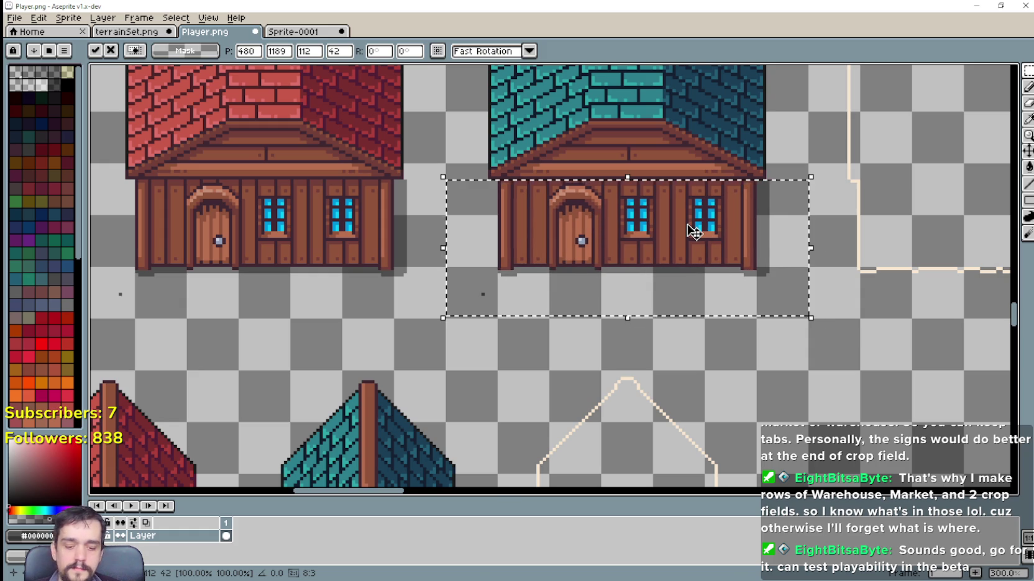
{"action": "left_click", "coordinate": [824, 358]}
Paste a copy of the red market stall above the right-hand stall on the tileset.
{"action": "scroll", "coordinate": [818, 345], "scroll_direction": "down", "scroll_amount": 2}
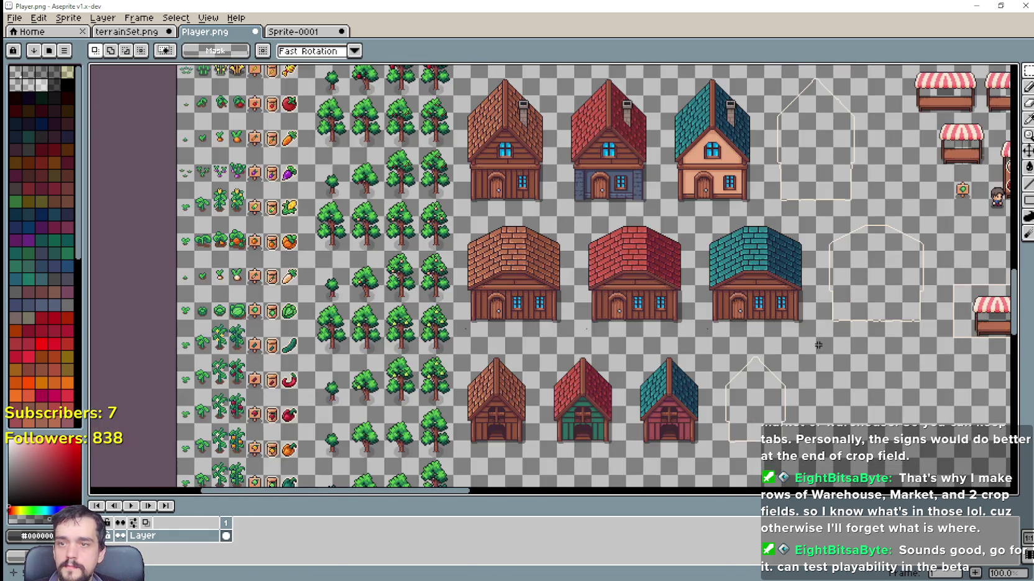
{"action": "mouse_move", "coordinate": [818, 345]}
{"action": "left_mouse_down"}
{"action": "mouse_move", "coordinate": [600, 279]}
{"action": "mouse_move", "coordinate": [637, 195]}
{"action": "mouse_move", "coordinate": [669, 167]}
{"action": "left_mouse_up"}
{"action": "scroll", "coordinate": [292, 285], "scroll_direction": "up", "scroll_amount": 2}
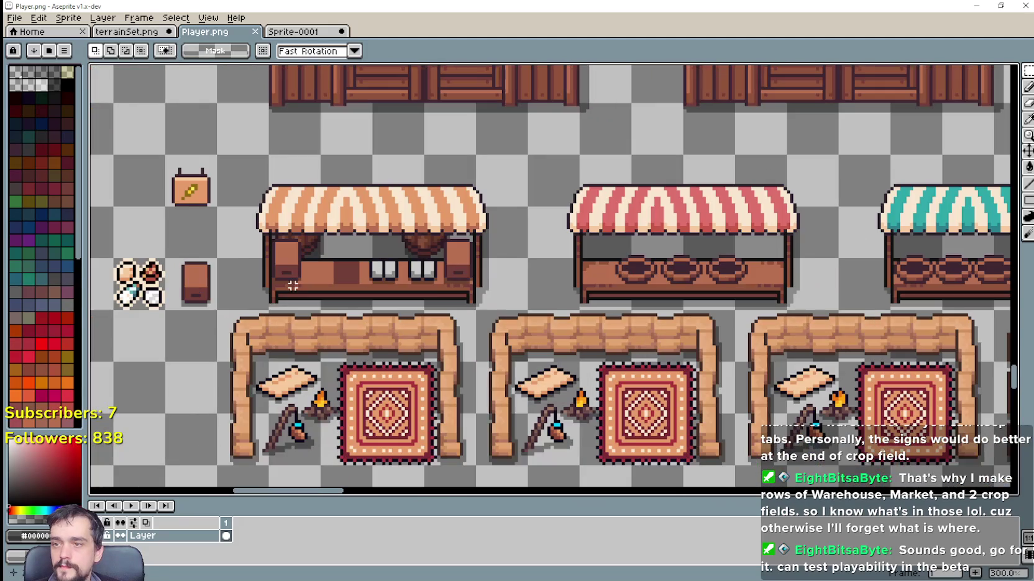
{"action": "left_click_drag", "start_coordinate": [558, 308], "coordinate": [413, 285]}
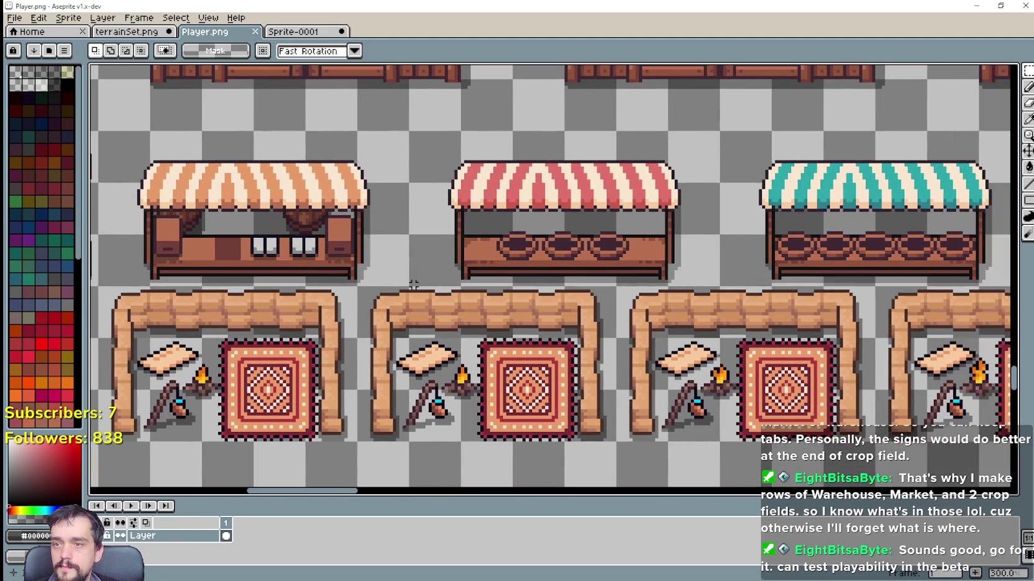
{"action": "scroll", "coordinate": [407, 283], "scroll_direction": "down", "scroll_amount": 3}
{"action": "left_click_drag", "start_coordinate": [680, 299], "coordinate": [528, 287]}
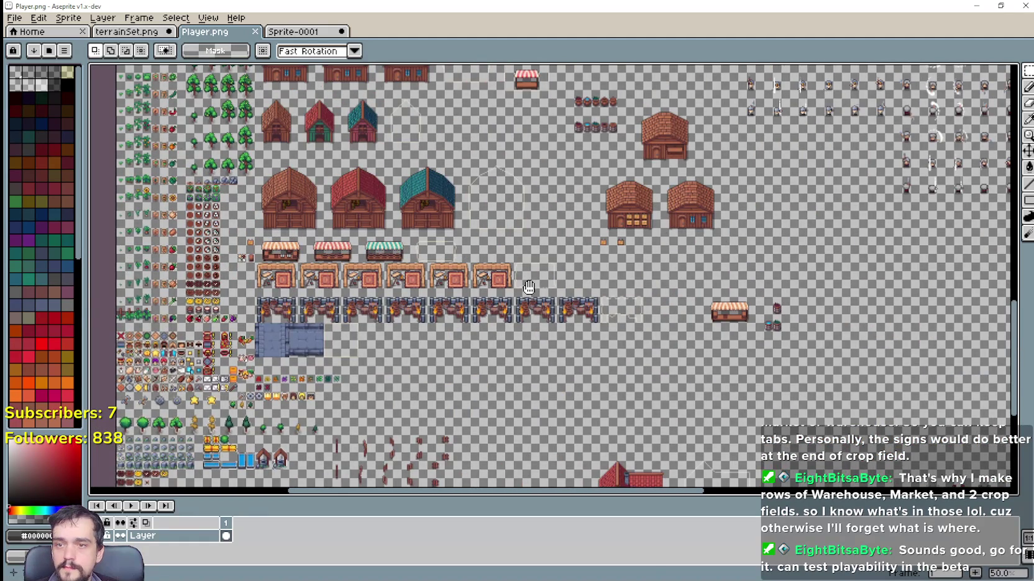
{"action": "scroll", "coordinate": [293, 267], "scroll_direction": "up", "scroll_amount": 1}
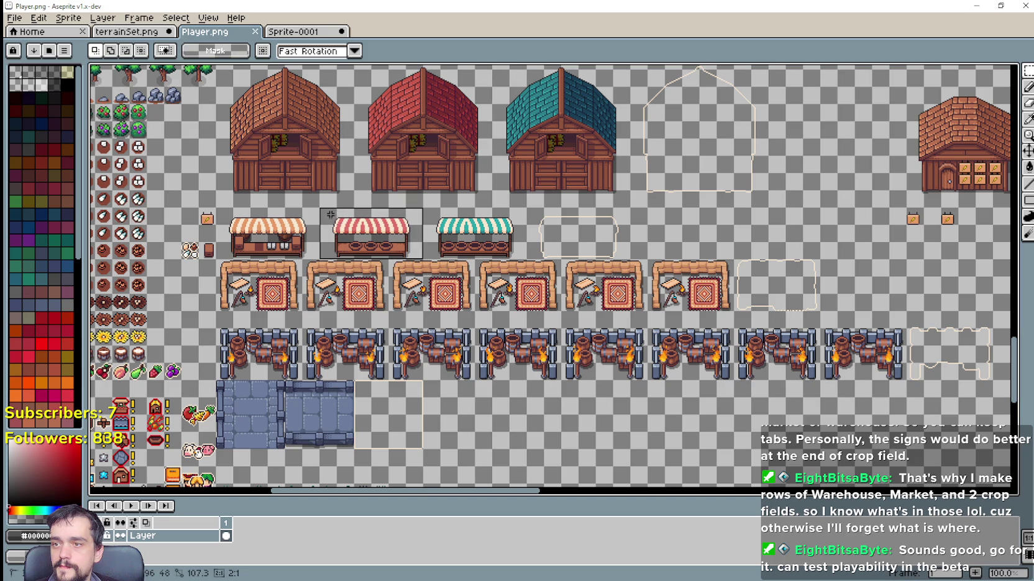
{"action": "left_click_drag", "start_coordinate": [586, 268], "coordinate": [283, 223]}
{"action": "key", "text": "ctrl+v"}
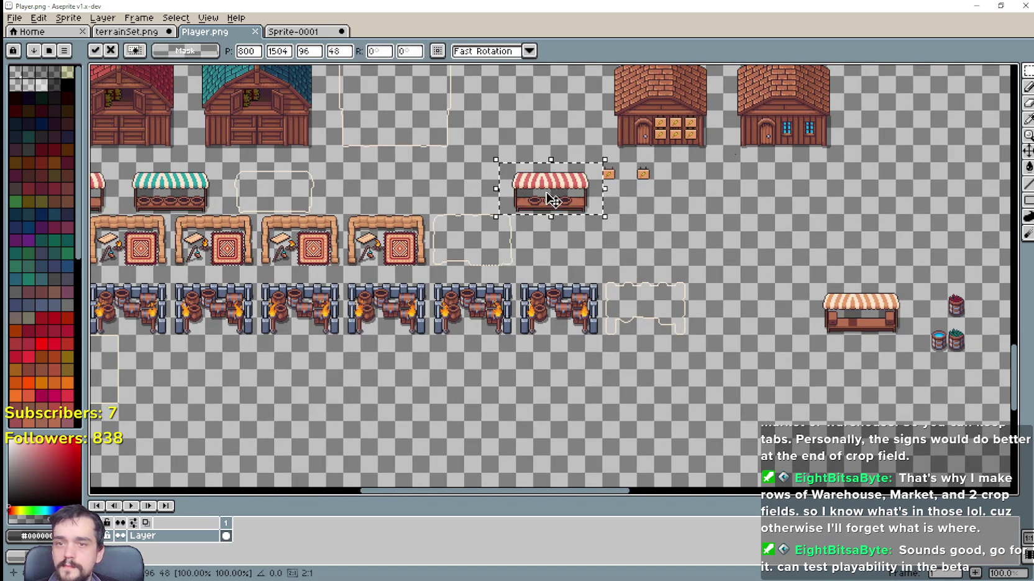
{"action": "mouse_move", "coordinate": [551, 200]}
{"action": "left_mouse_down"}
{"action": "mouse_move", "coordinate": [860, 266]}
{"action": "mouse_move", "coordinate": [826, 258]}
{"action": "left_mouse_up"}
{"action": "key", "text": "Return"}
{"action": "scroll", "coordinate": [667, 291], "scroll_direction": "down", "scroll_amount": 1}
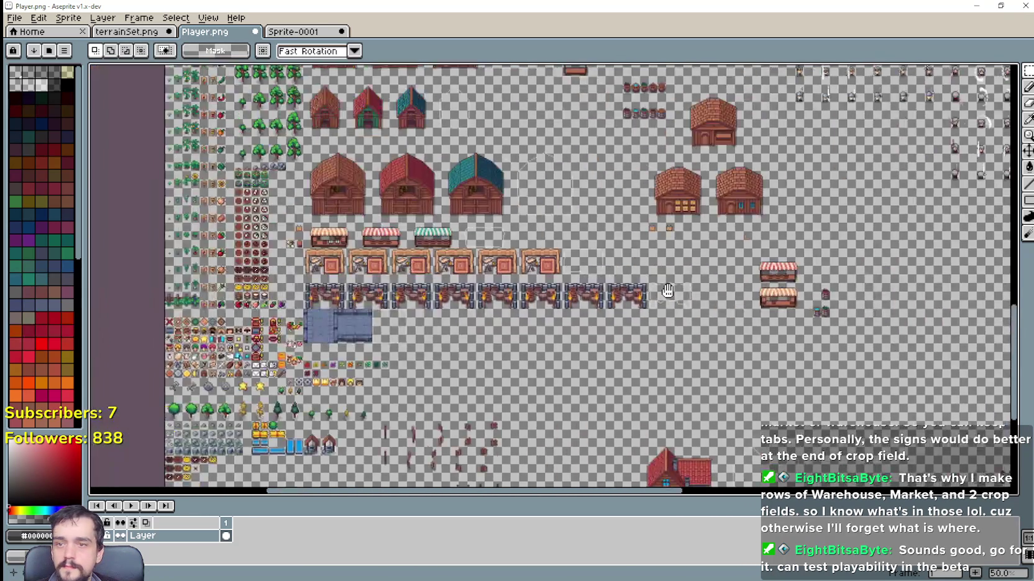
{"action": "scroll", "coordinate": [451, 295], "scroll_direction": "up", "scroll_amount": 5}
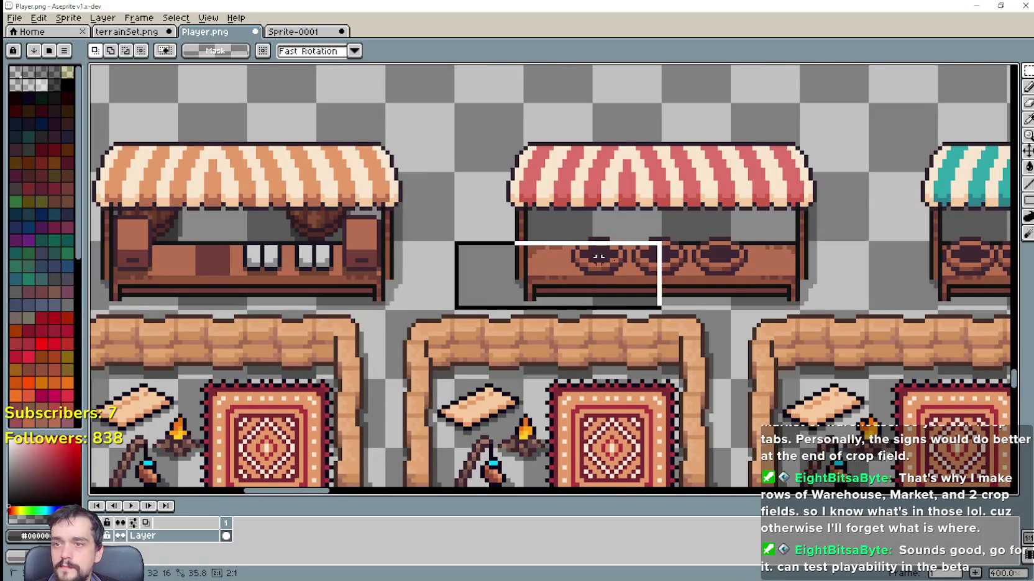
Select the red stall's counter below its awning and delete it, keeping the awning.
{"action": "left_click_drag", "start_coordinate": [832, 252], "coordinate": [853, 230]}
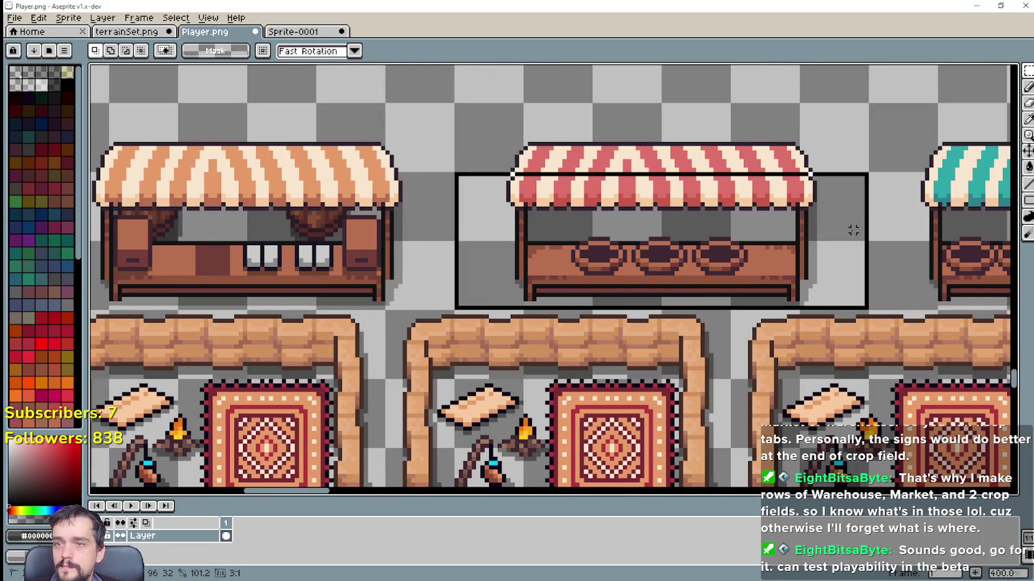
{"action": "left_click_drag", "start_coordinate": [844, 238], "coordinate": [844, 251]}
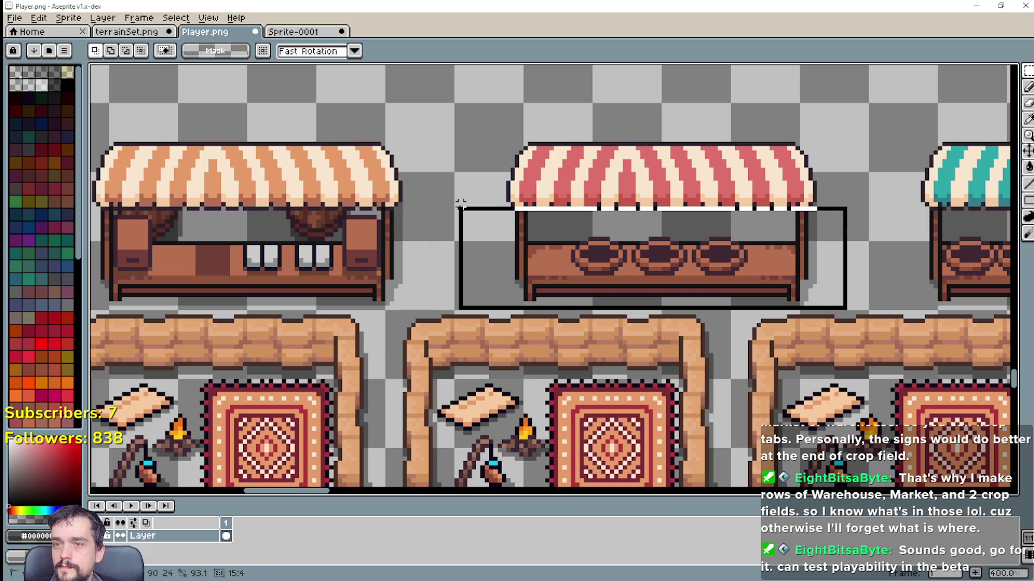
{"action": "left_click_drag", "start_coordinate": [461, 203], "coordinate": [461, 204]}
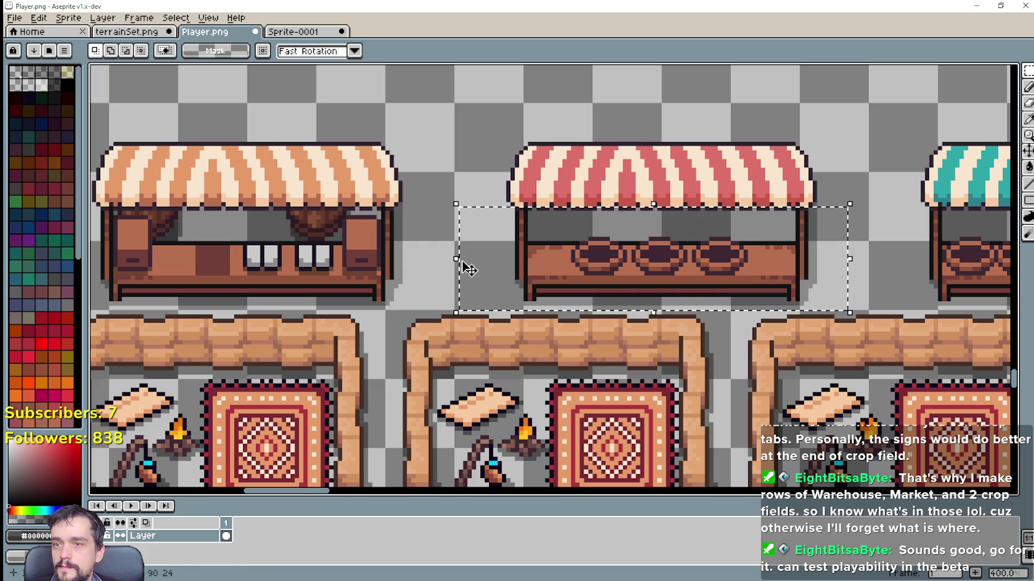
{"action": "key", "text": "Delete"}
{"action": "scroll", "coordinate": [395, 231], "scroll_direction": "left", "scroll_amount": 3}
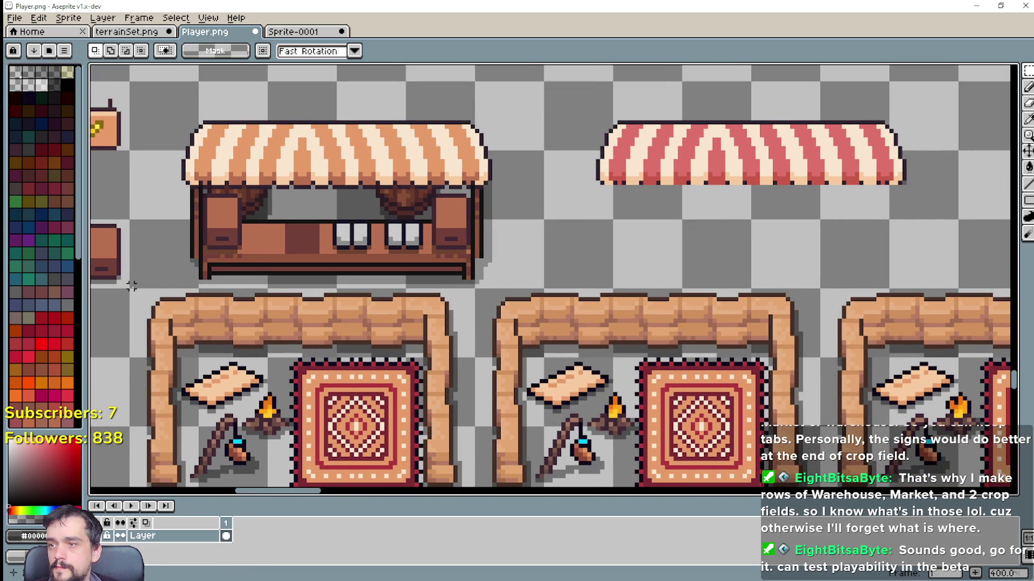
Copy the orange stall's counter and paste it under the red awning.
{"action": "mouse_move", "coordinate": [485, 235]}
{"action": "left_mouse_down"}
{"action": "mouse_move", "coordinate": [533, 187]}
{"action": "mouse_move", "coordinate": [493, 201]}
{"action": "mouse_move", "coordinate": [498, 224]}
{"action": "mouse_move", "coordinate": [500, 204]}
{"action": "left_mouse_up"}
{"action": "scroll", "coordinate": [761, 237], "scroll_direction": "right", "scroll_amount": 5}
{"action": "key", "text": "ctrl+v"}
{"action": "scroll", "coordinate": [433, 199], "scroll_direction": "up", "scroll_amount": 1}
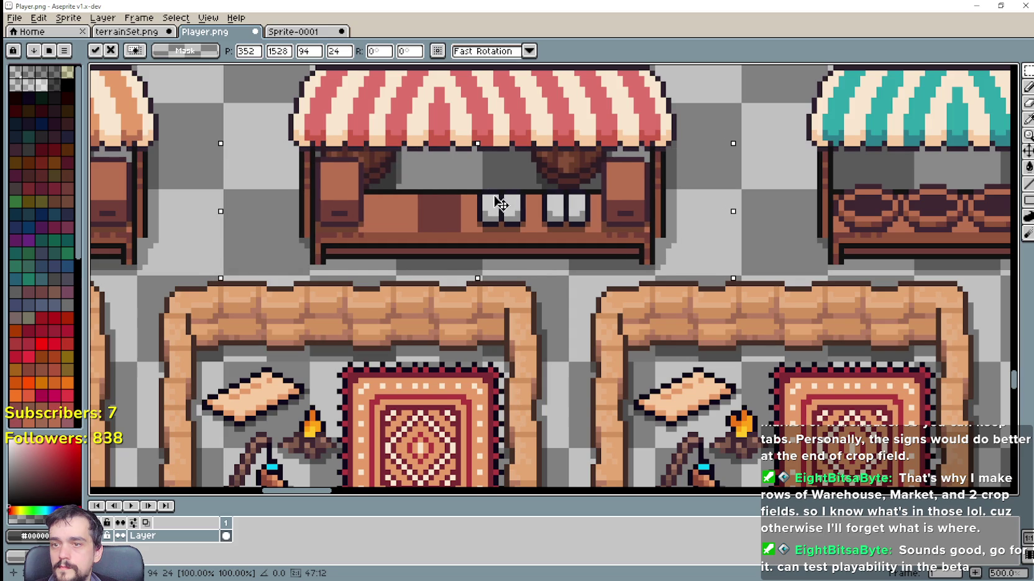
{"action": "left_click", "coordinate": [798, 218]}
{"action": "scroll", "coordinate": [754, 218], "scroll_direction": "down", "scroll_amount": 1}
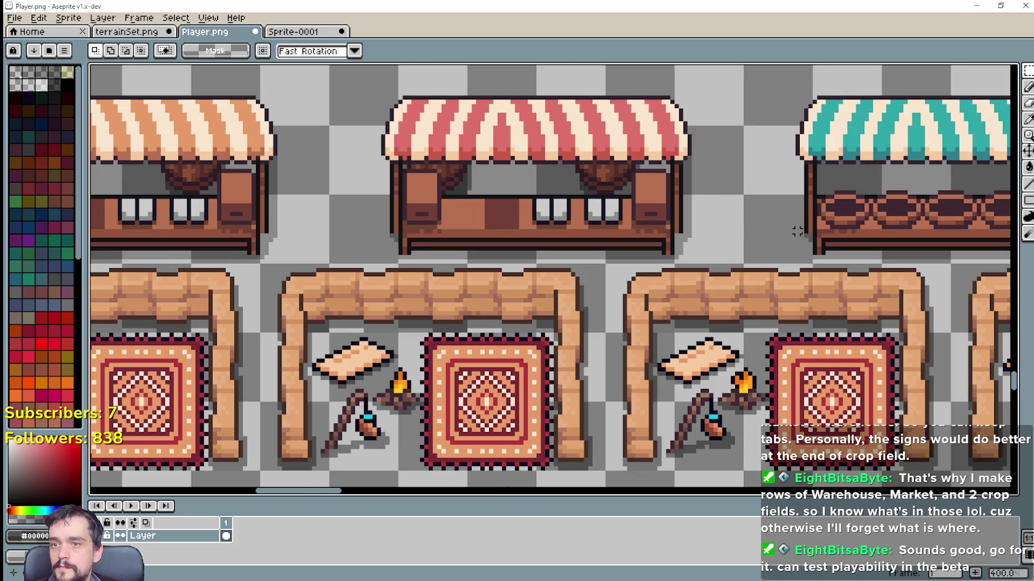
{"action": "left_click_drag", "start_coordinate": [797, 231], "coordinate": [534, 223]}
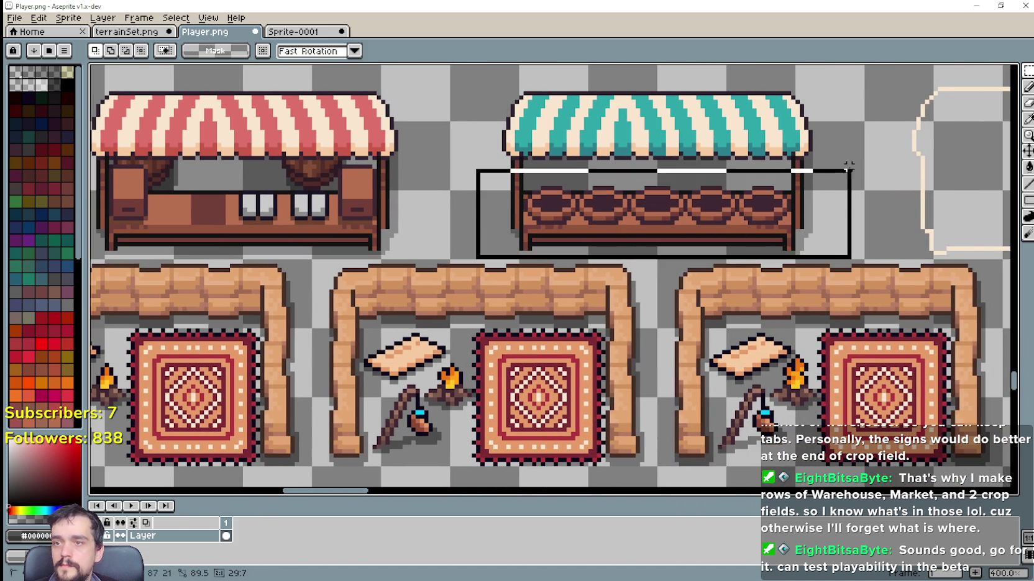
Replace the teal stall's barrel counter with another copy of the orange counter.
{"action": "left_click_drag", "start_coordinate": [853, 158], "coordinate": [857, 154]}
{"action": "key", "text": "Delete"}
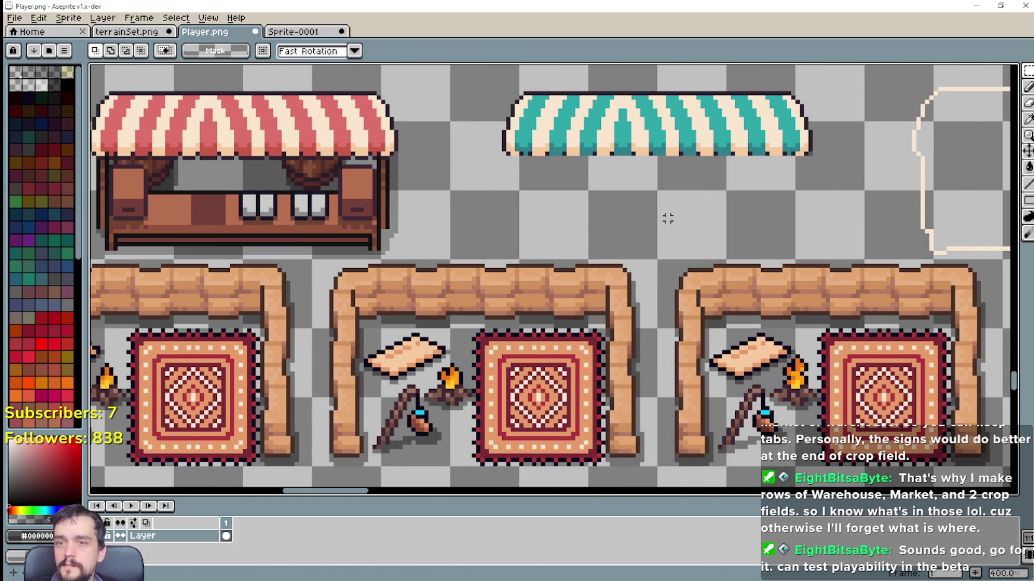
{"action": "key", "text": "ctrl+v"}
{"action": "mouse_move", "coordinate": [661, 215]}
{"action": "left_mouse_down"}
{"action": "mouse_move", "coordinate": [564, 202]}
{"action": "mouse_move", "coordinate": [674, 208]}
{"action": "mouse_move", "coordinate": [675, 196]}
{"action": "left_mouse_up"}
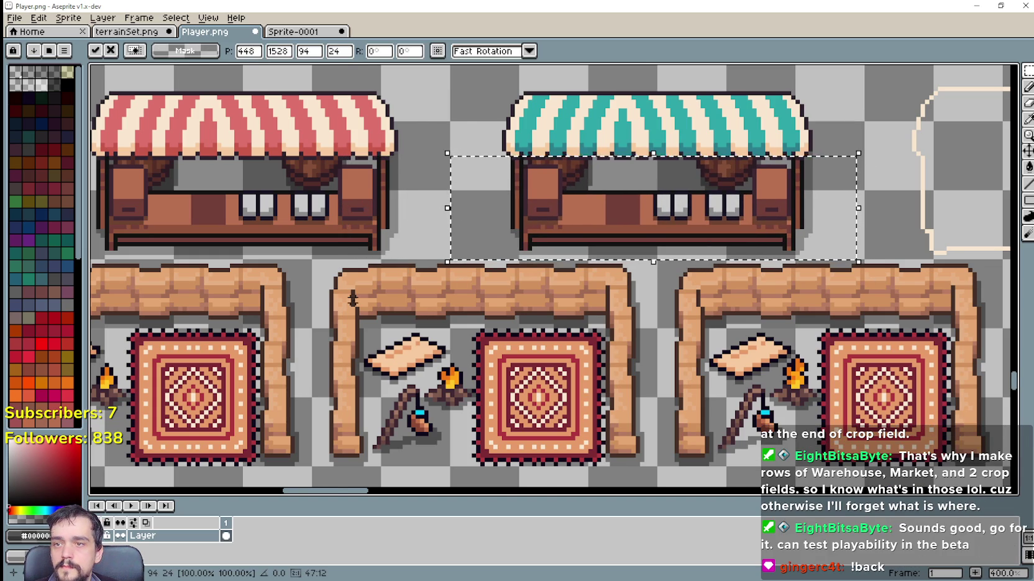
{"action": "left_click", "coordinate": [352, 300]}
{"action": "scroll", "coordinate": [352, 300], "scroll_direction": "down", "scroll_amount": 1}
{"action": "scroll", "coordinate": [369, 301], "scroll_direction": "down", "scroll_amount": 1}
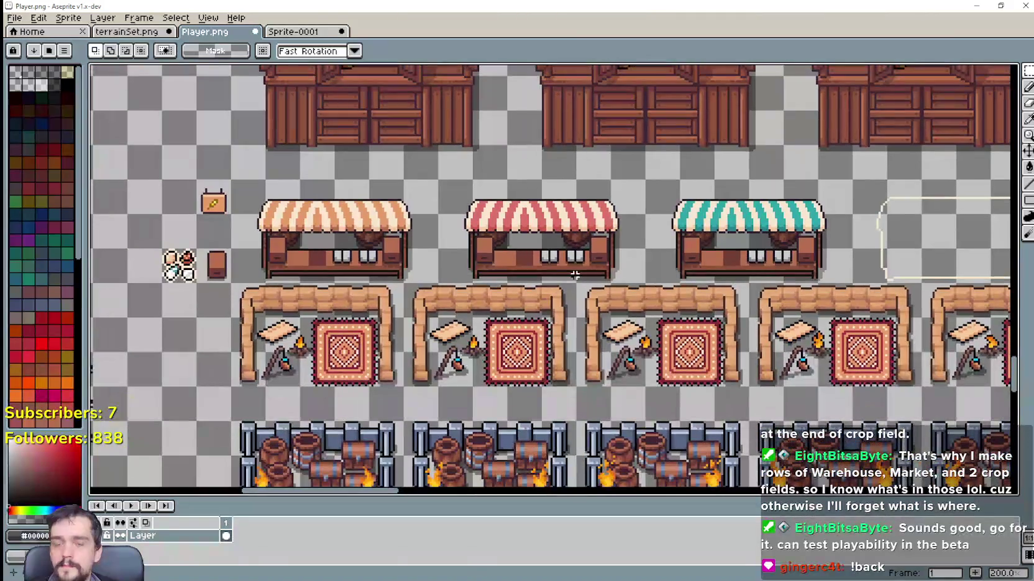
Save the Player.png sheet and switch back to the running game via Godot.
{"action": "key", "text": "ctrl+s"}
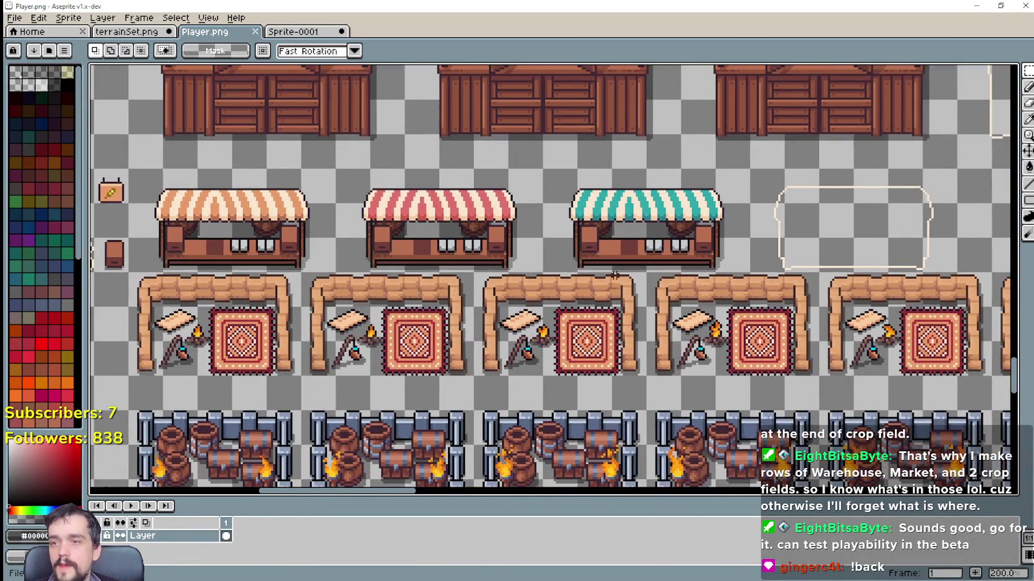
{"action": "scroll", "coordinate": [621, 277], "scroll_direction": "up", "scroll_amount": 1}
{"action": "scroll", "coordinate": [821, 311], "scroll_direction": "down", "scroll_amount": 1}
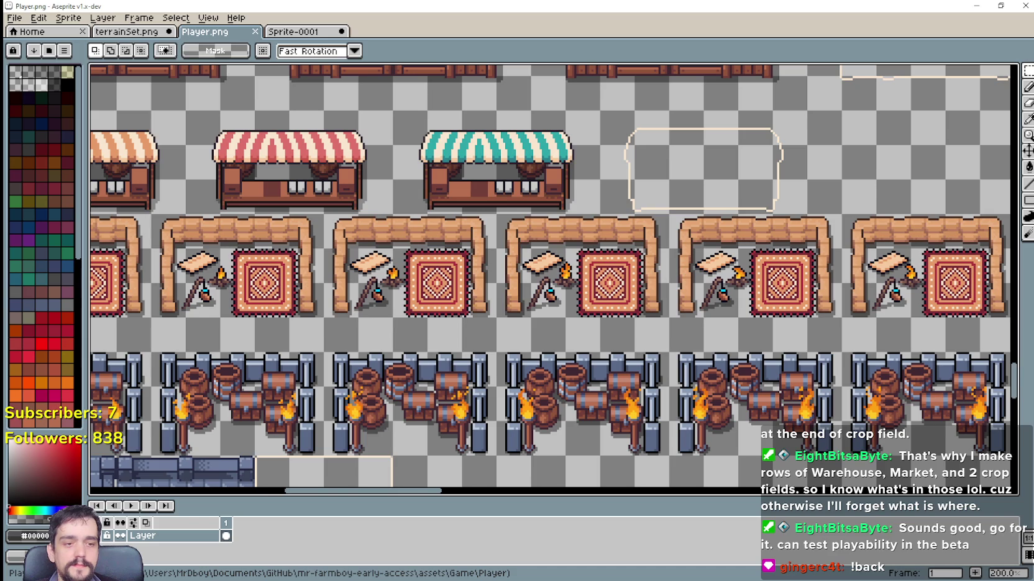
{"action": "key", "text": "alt+Tab"}
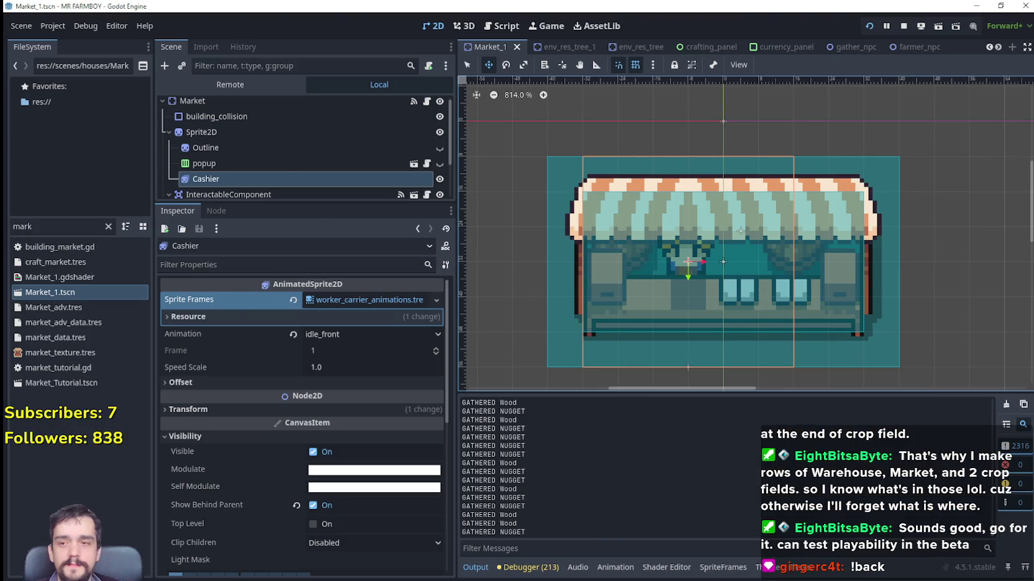
{"action": "key", "text": "alt+Tab"}
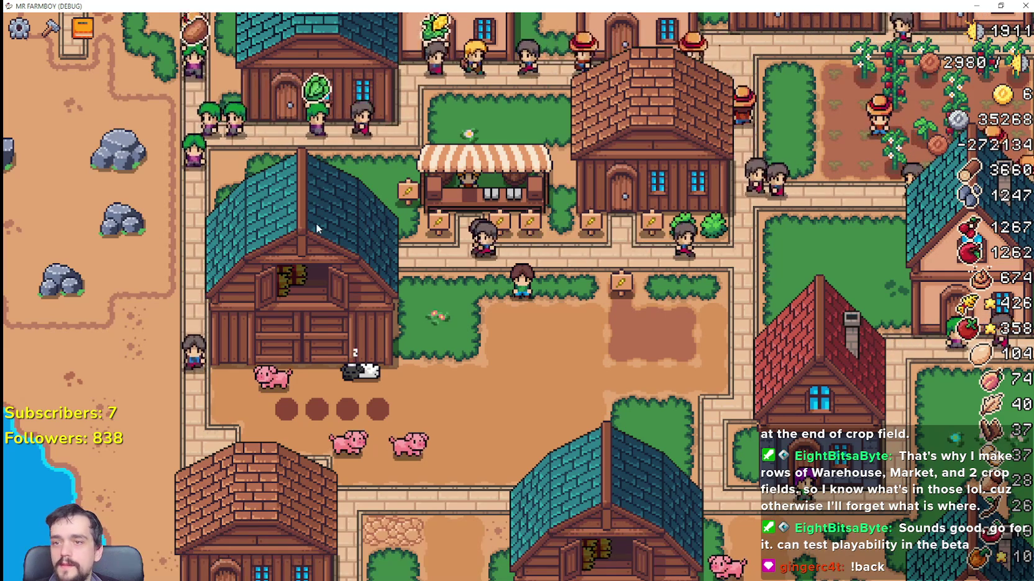
{"action": "scroll", "coordinate": [326, 240], "scroll_direction": "up", "scroll_amount": 2}
{"action": "key", "text": "c"}
{"action": "scroll", "coordinate": [63, 248], "scroll_direction": "down", "scroll_amount": 5}
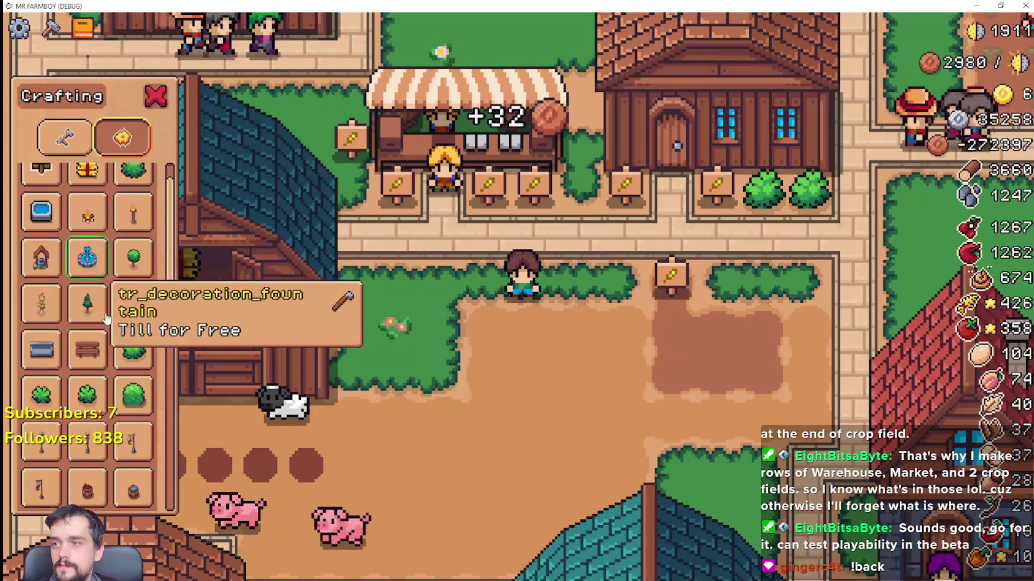
{"action": "key", "text": "c"}
{"action": "scroll", "coordinate": [688, 372], "scroll_direction": "down", "scroll_amount": 4}
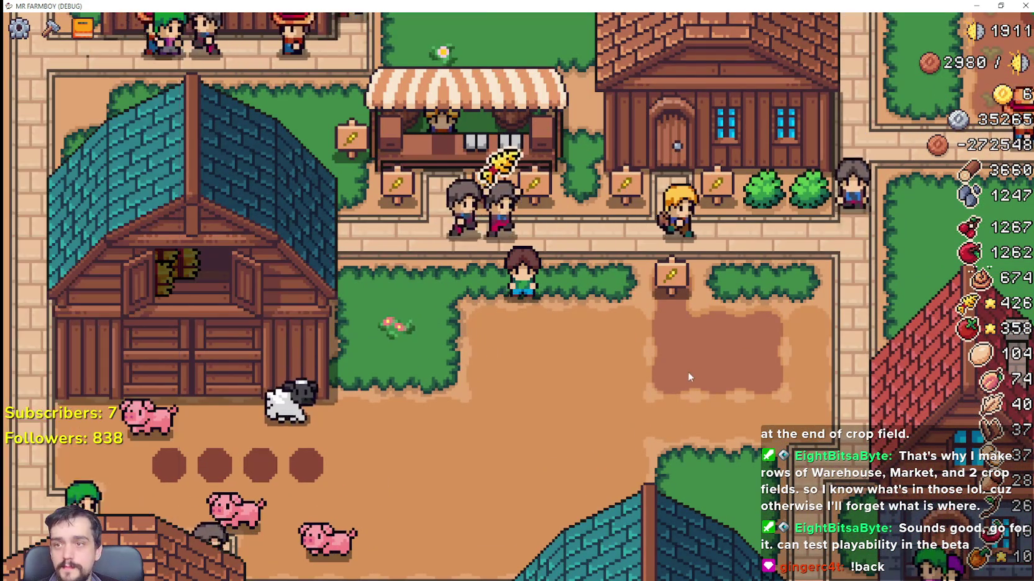
{"action": "scroll", "coordinate": [666, 355], "scroll_direction": "up", "scroll_amount": 2}
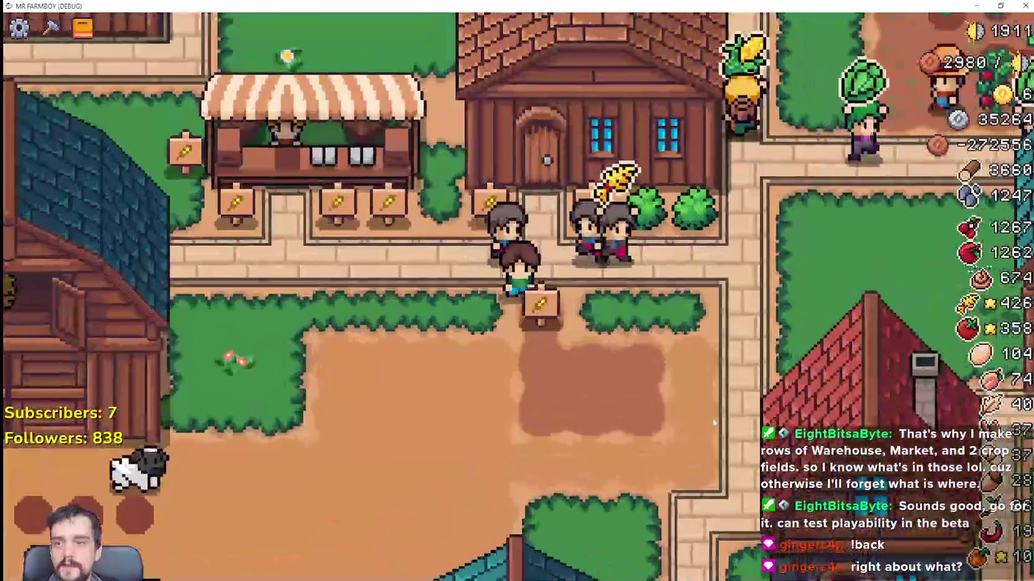
{"action": "key", "text": "d"}
{"action": "scroll", "coordinate": [464, 321], "scroll_direction": "down", "scroll_amount": 2}
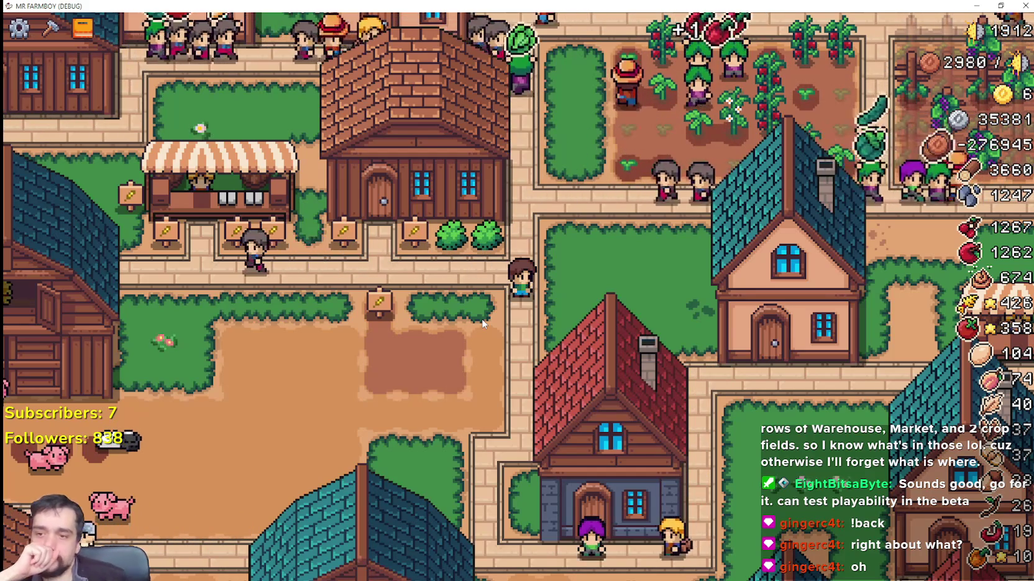
{"action": "scroll", "coordinate": [388, 405], "scroll_direction": "down", "scroll_amount": 3}
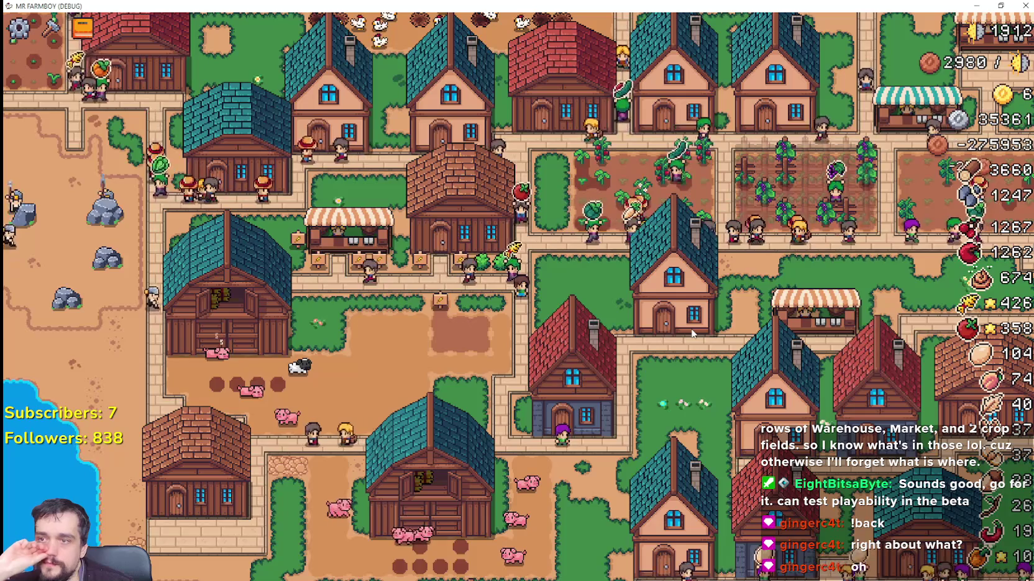
{"action": "scroll", "coordinate": [487, 264], "scroll_direction": "up", "scroll_amount": 3}
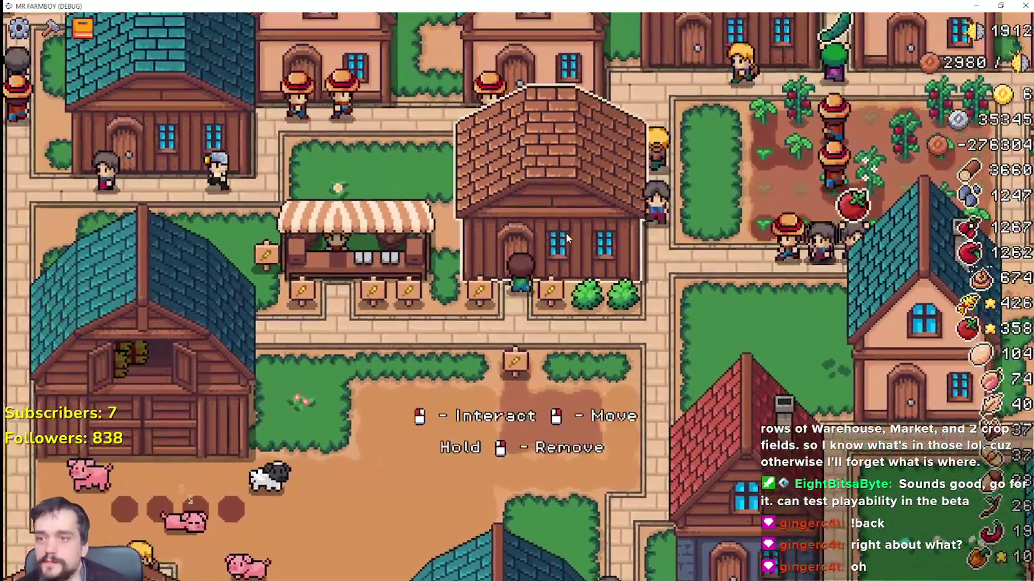
{"action": "left_click", "coordinate": [566, 232]}
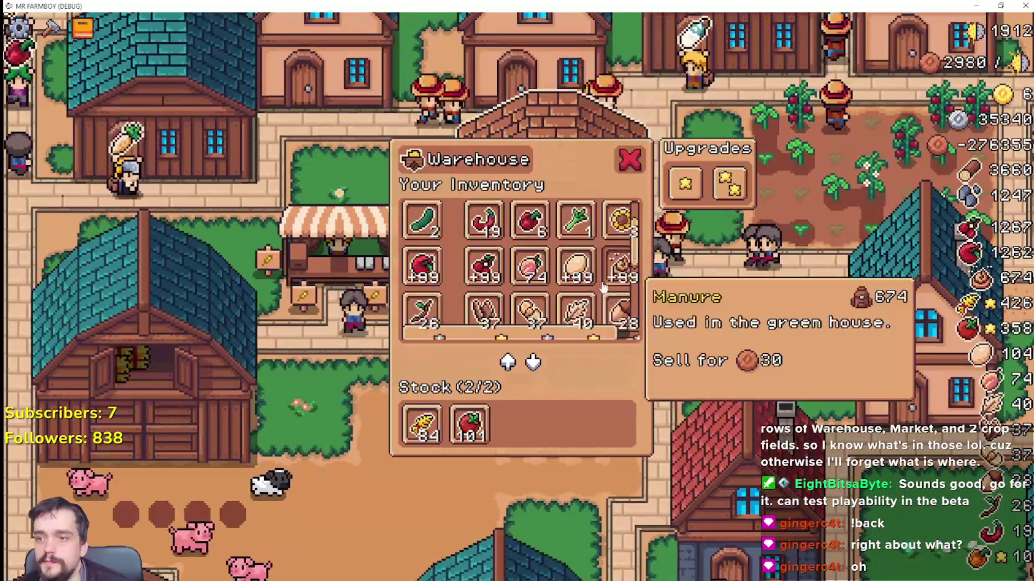
{"action": "scroll", "coordinate": [596, 267], "scroll_direction": "down", "scroll_amount": 4}
{"action": "left_click", "coordinate": [688, 379]}
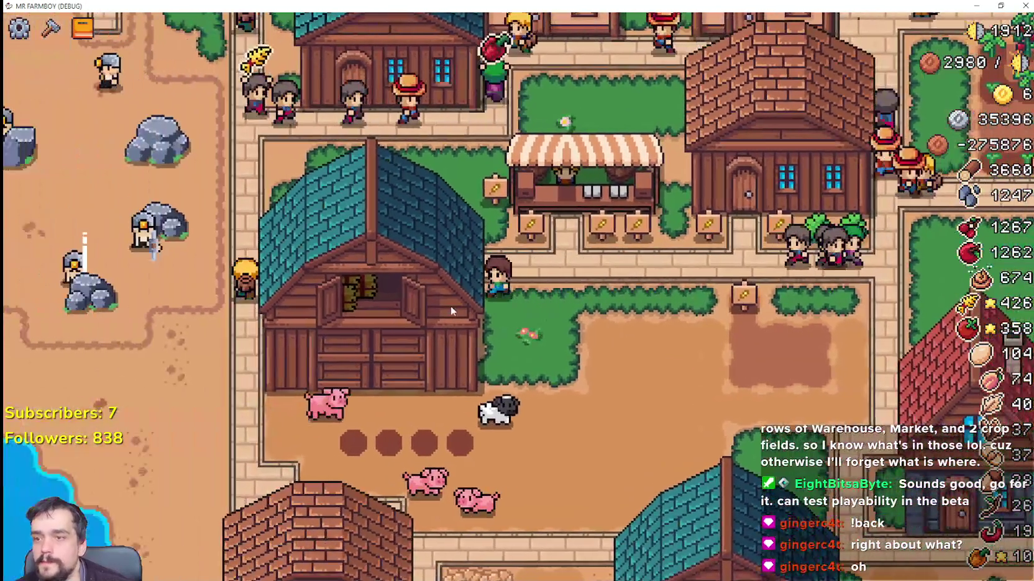
{"action": "left_click", "coordinate": [450, 305]}
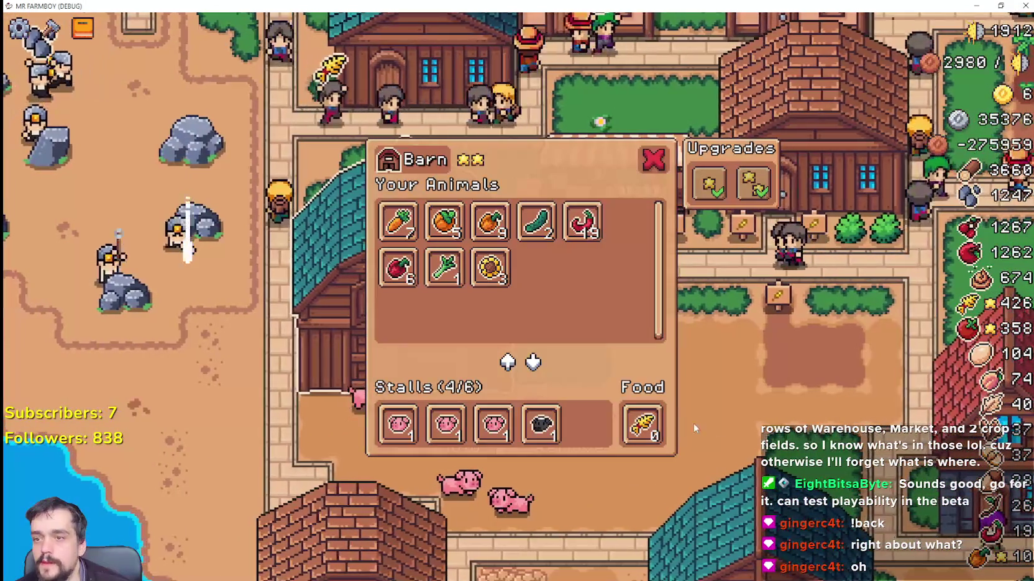
{"action": "left_click", "coordinate": [704, 407]}
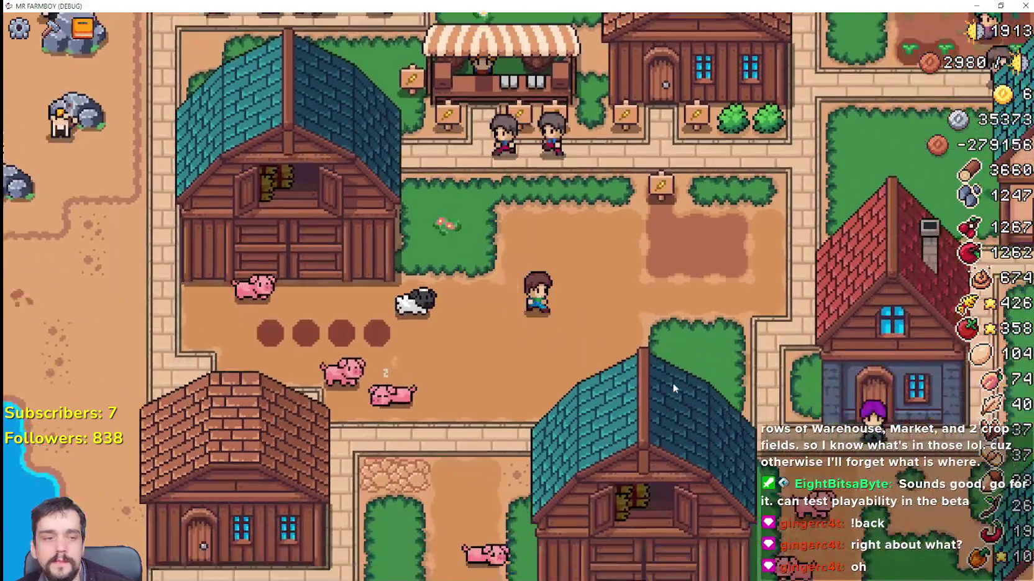
{"action": "left_click", "coordinate": [672, 383]}
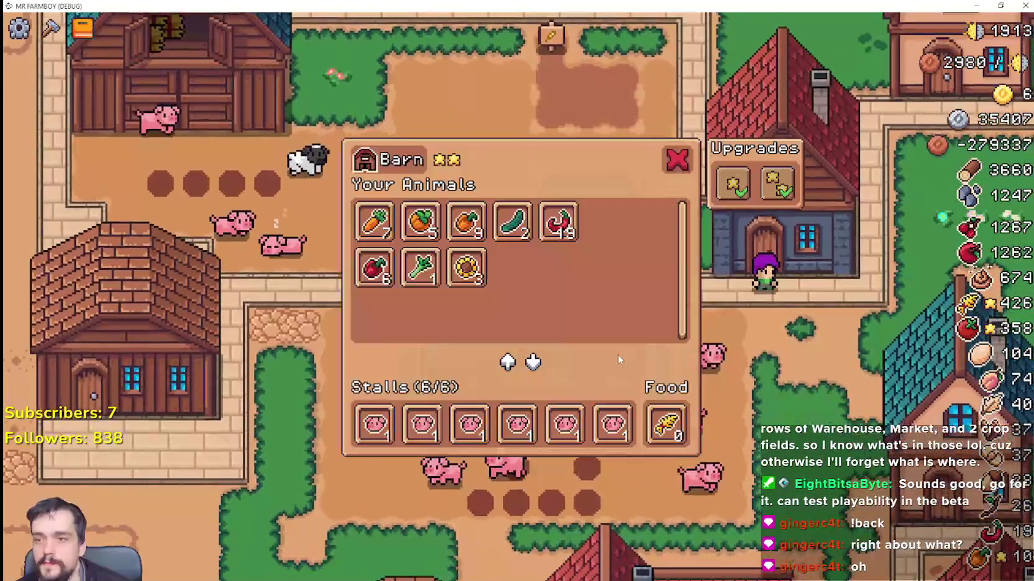
{"action": "key", "text": "Escape"}
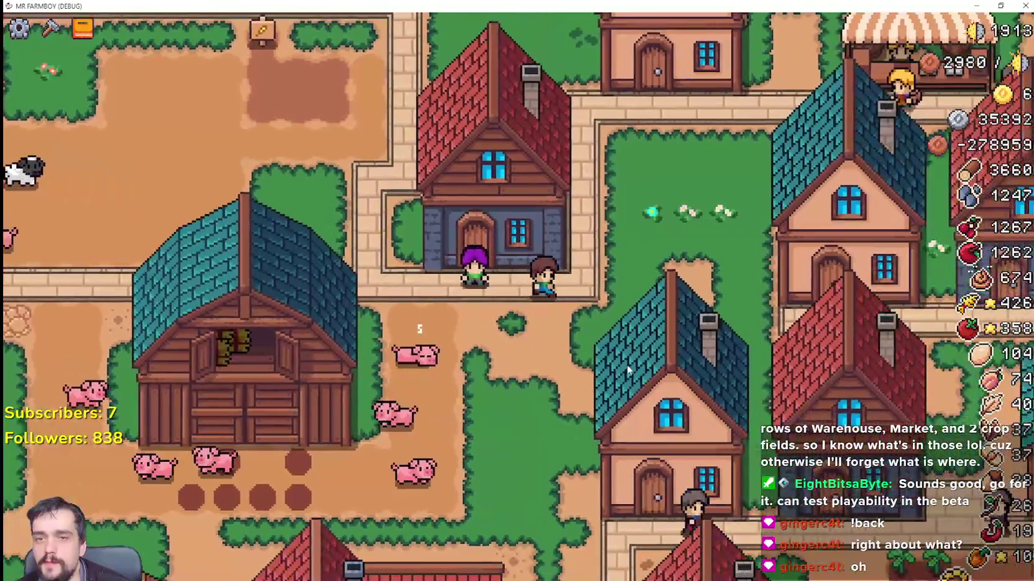
{"action": "scroll", "coordinate": [627, 370], "scroll_direction": "down", "scroll_amount": 5}
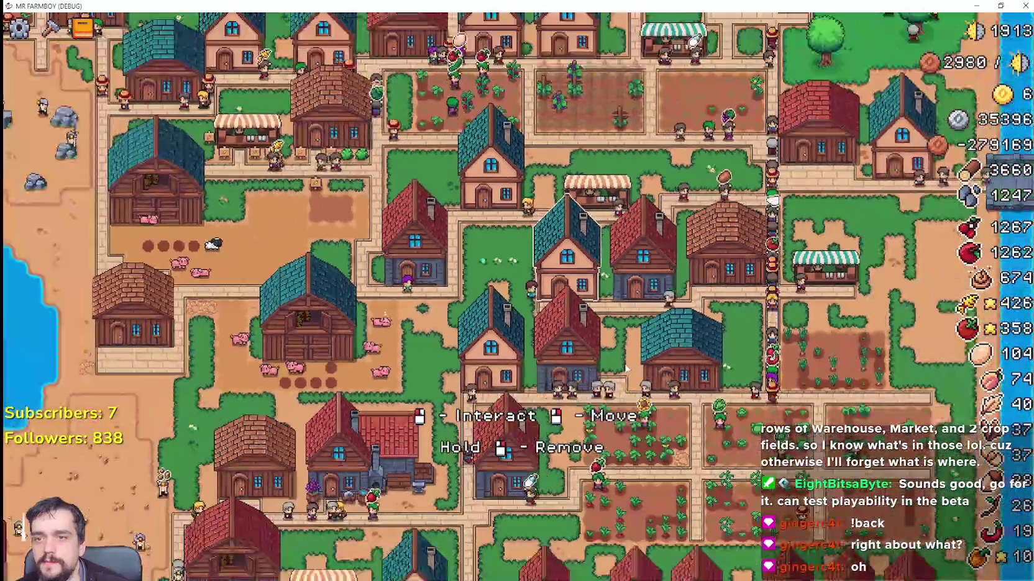
{"action": "scroll", "coordinate": [627, 370], "scroll_direction": "down", "scroll_amount": 3}
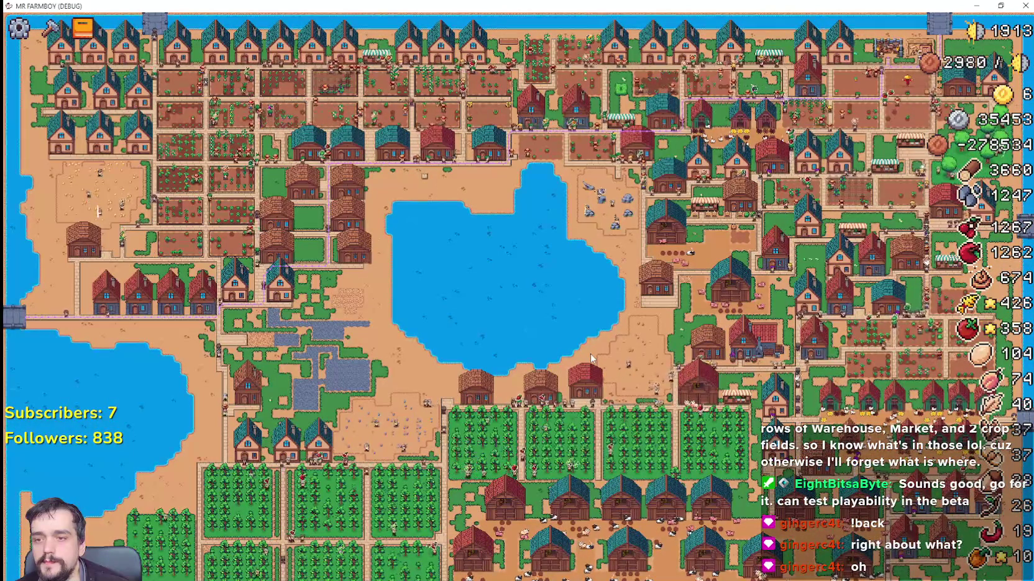
{"action": "key", "text": "s"}
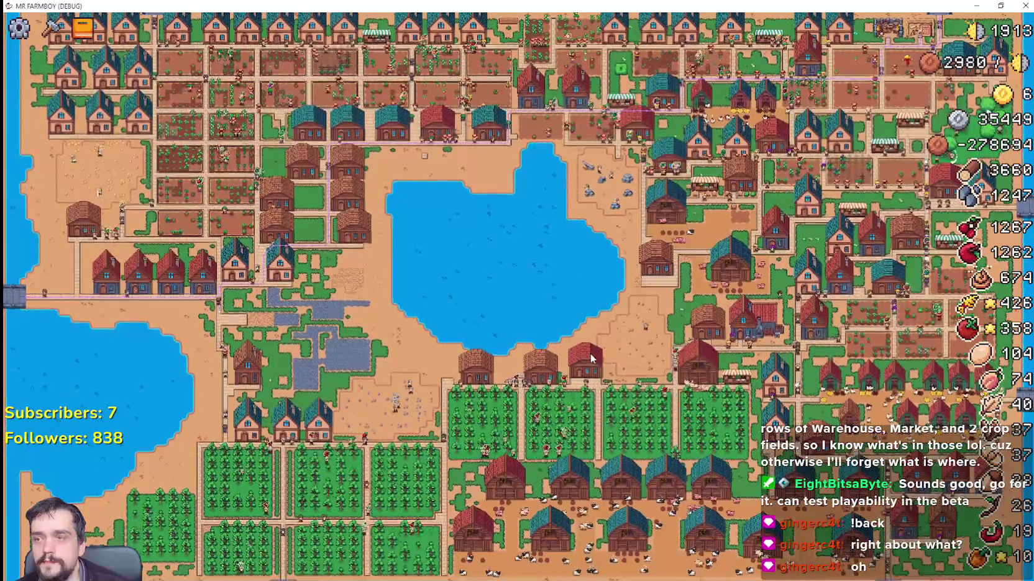
{"action": "key", "text": "w"}
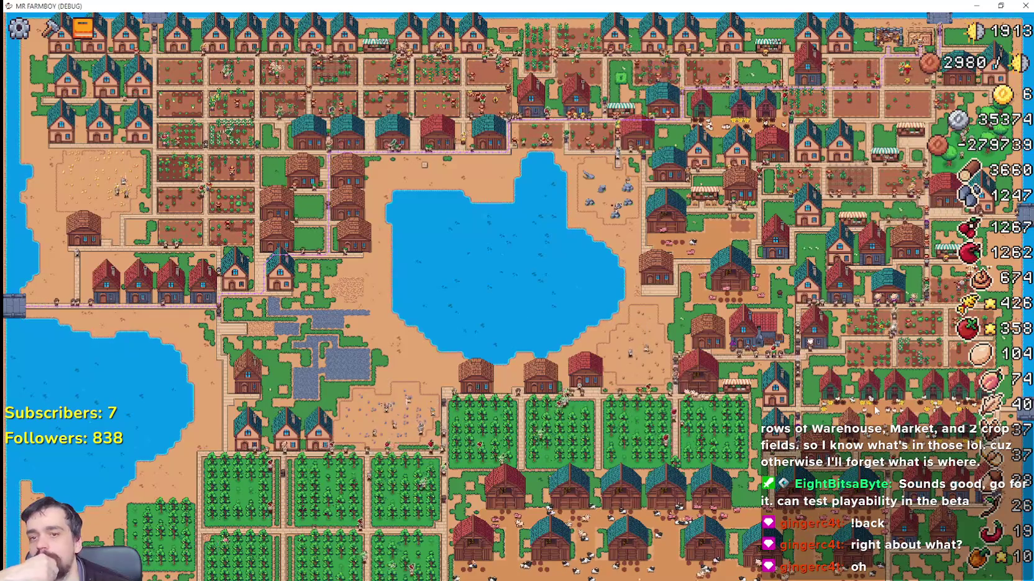
{"action": "scroll", "coordinate": [876, 410], "scroll_direction": "up", "scroll_amount": 5}
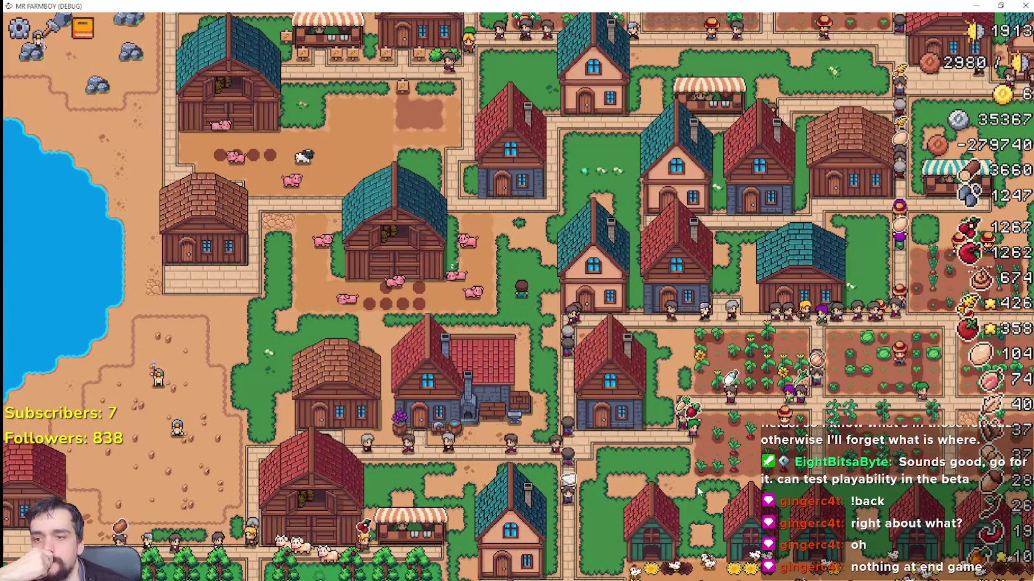
{"action": "scroll", "coordinate": [562, 336], "scroll_direction": "up", "scroll_amount": 2}
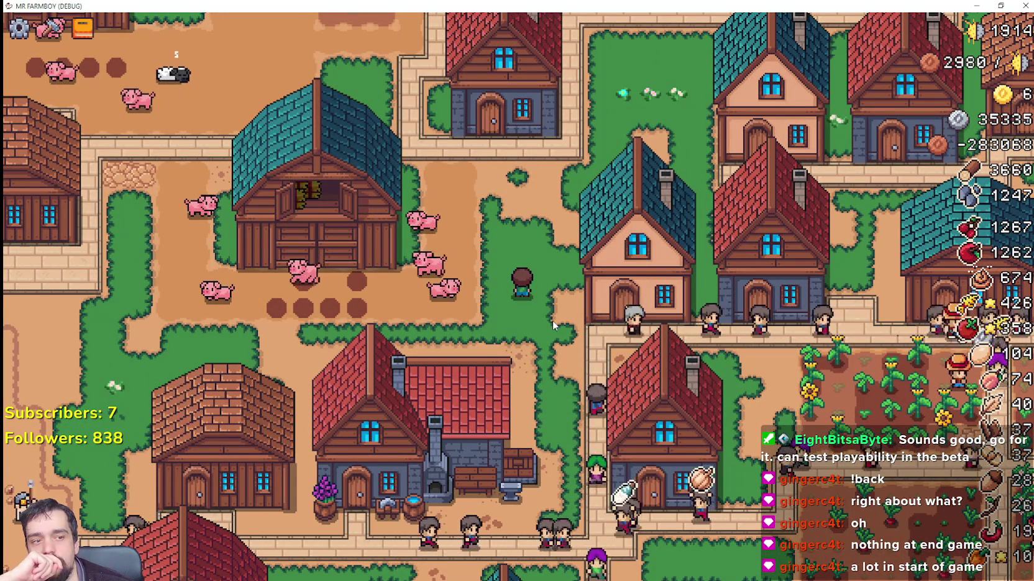
{"action": "scroll", "coordinate": [498, 318], "scroll_direction": "down", "scroll_amount": 5}
{"action": "scroll", "coordinate": [495, 316], "scroll_direction": "up", "scroll_amount": 3}
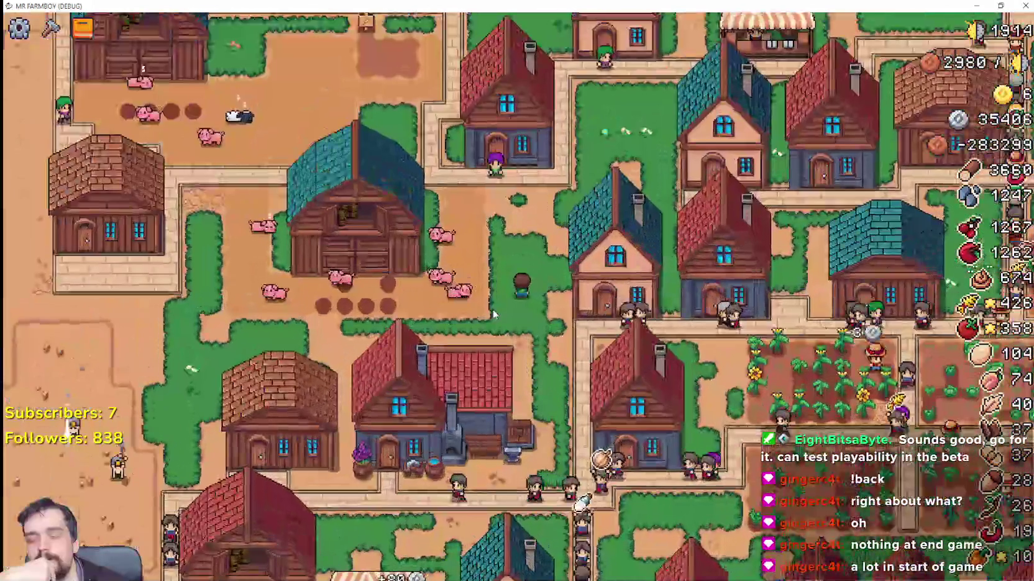
{"action": "scroll", "coordinate": [564, 290], "scroll_direction": "up", "scroll_amount": 2}
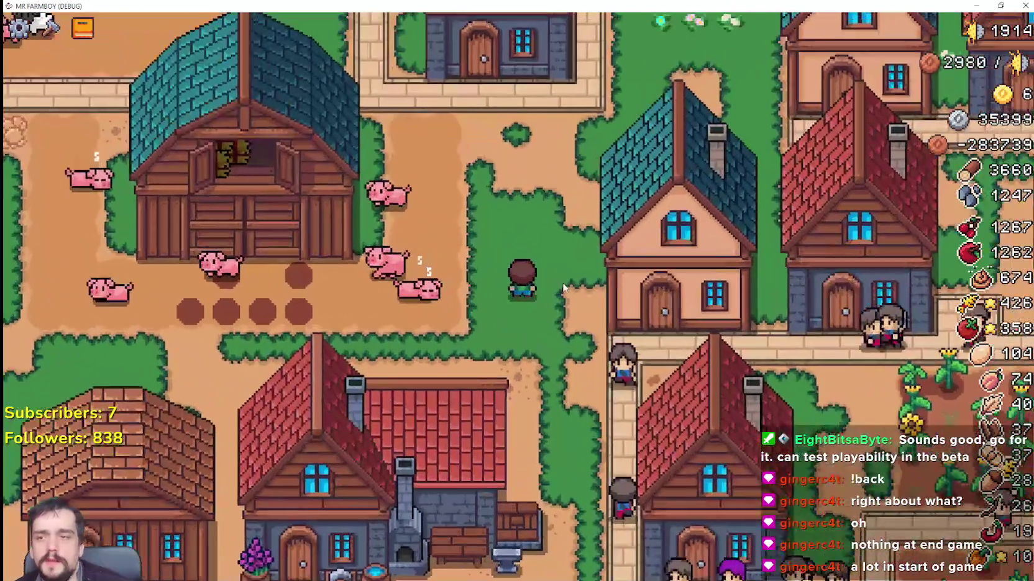
{"action": "scroll", "coordinate": [341, 245], "scroll_direction": "down", "scroll_amount": 2}
{"action": "scroll", "coordinate": [448, 304], "scroll_direction": "up", "scroll_amount": 1}
{"action": "left_click", "coordinate": [449, 305]}
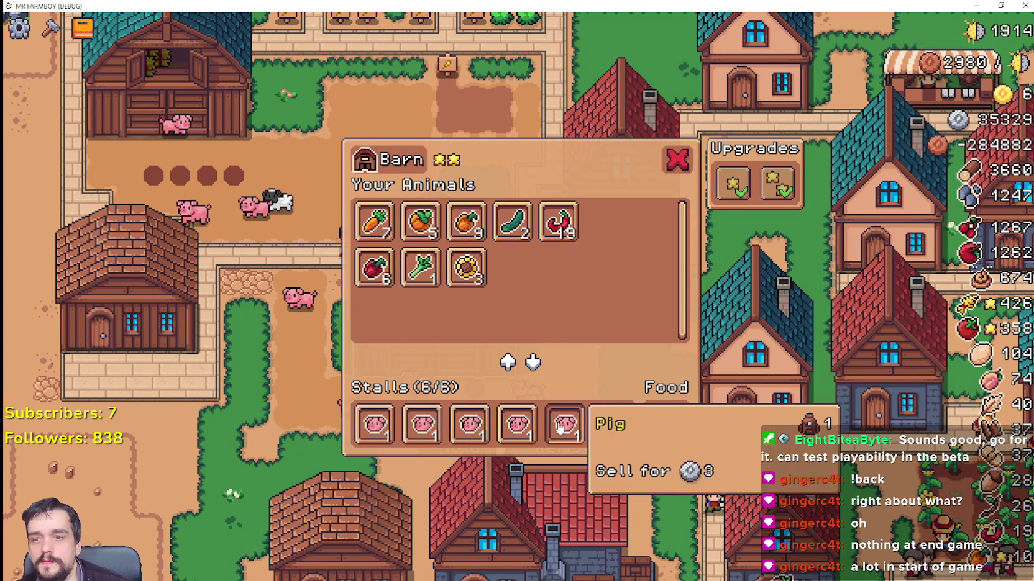
{"action": "key", "text": "Escape"}
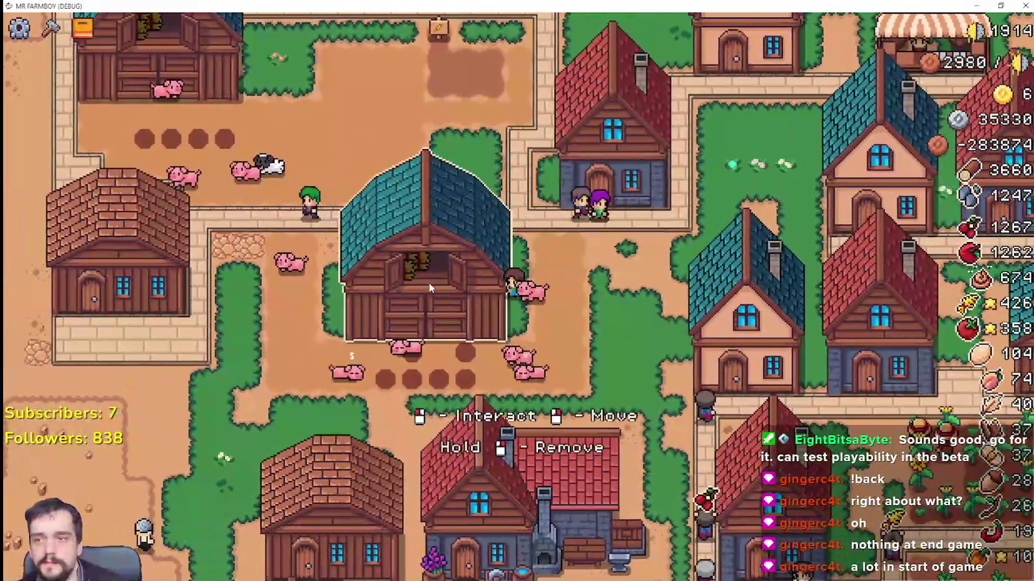
{"action": "left_click", "coordinate": [429, 285]}
{"action": "key", "text": "Escape"}
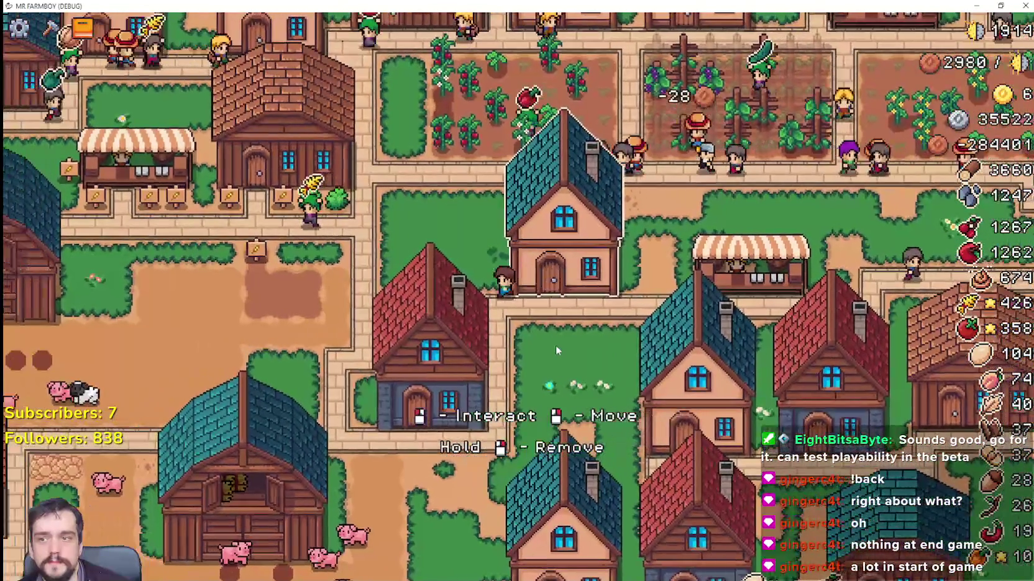
{"action": "key", "text": "a"}
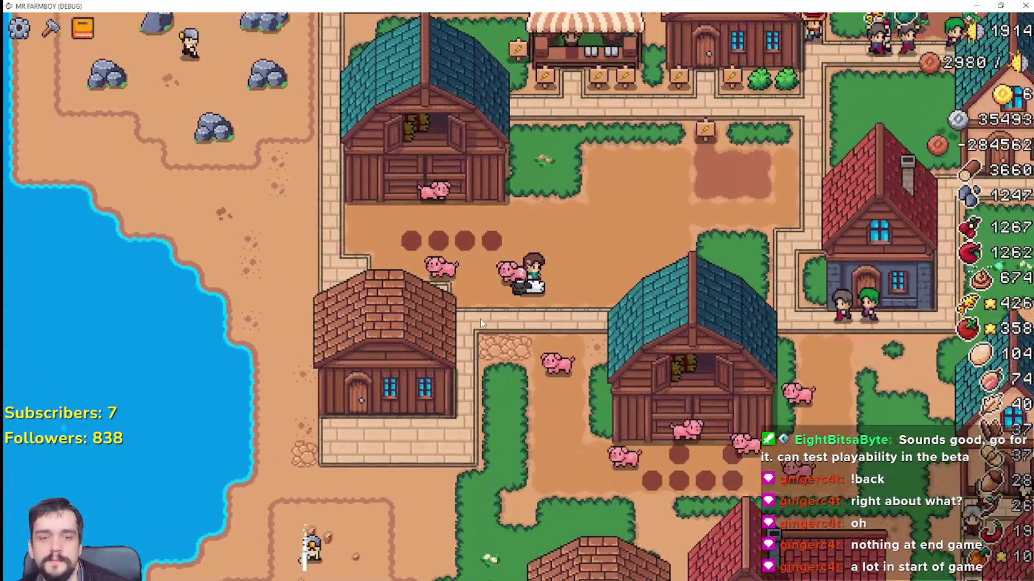
{"action": "scroll", "coordinate": [526, 284], "scroll_direction": "up", "scroll_amount": 3}
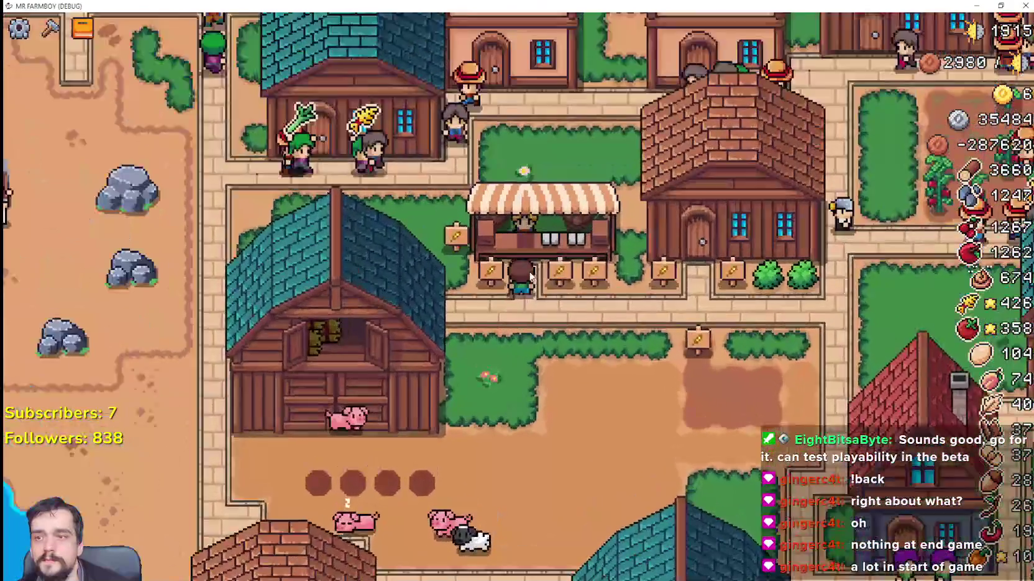
{"action": "scroll", "coordinate": [552, 234], "scroll_direction": "down", "scroll_amount": 3}
{"action": "scroll", "coordinate": [553, 234], "scroll_direction": "up", "scroll_amount": 3}
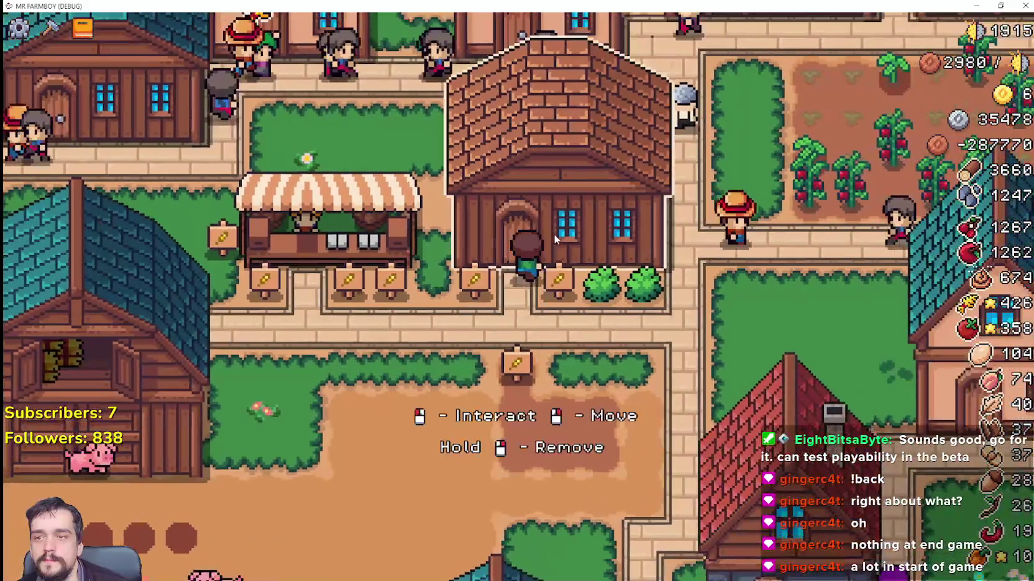
{"action": "scroll", "coordinate": [553, 239], "scroll_direction": "down", "scroll_amount": 3}
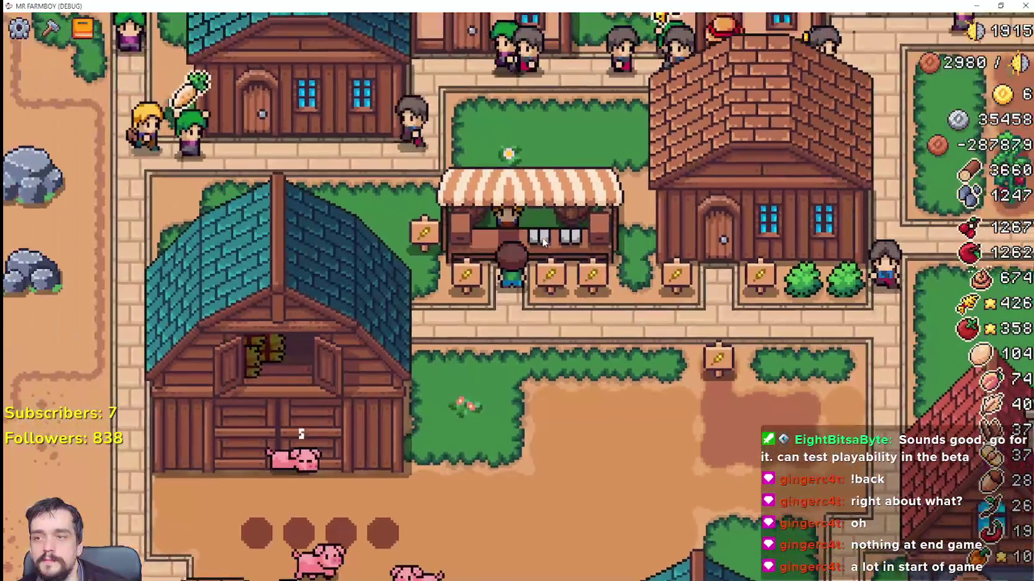
{"action": "scroll", "coordinate": [601, 273], "scroll_direction": "up", "scroll_amount": 3}
{"action": "left_click", "coordinate": [601, 273]}
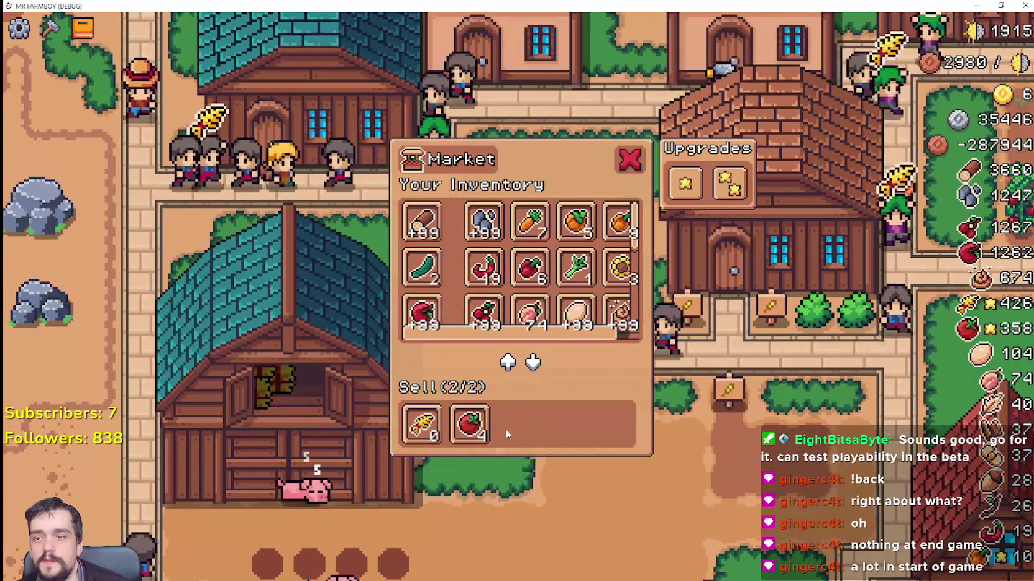
{"action": "key", "text": "a"}
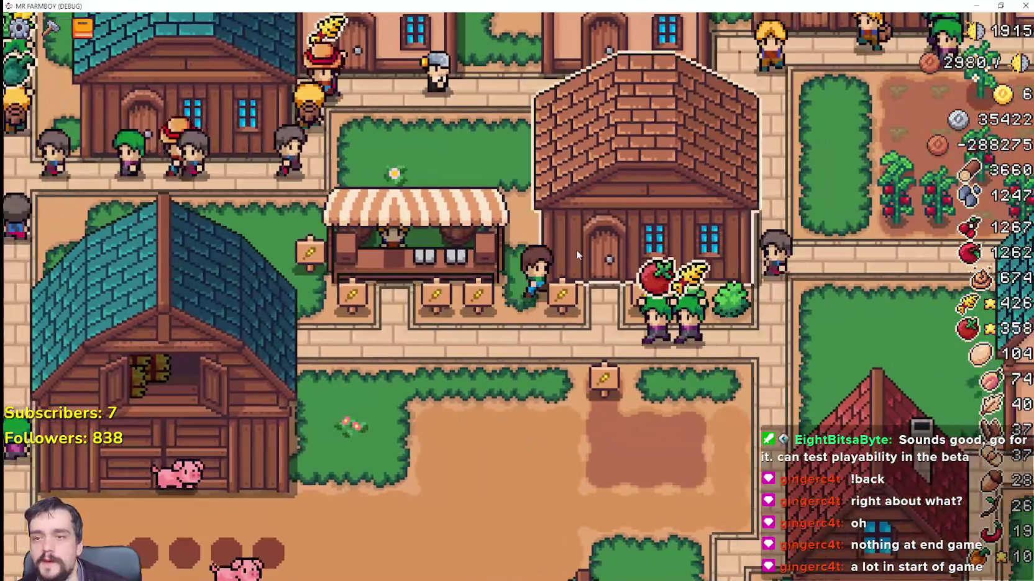
{"action": "key", "text": "d"}
{"action": "key", "text": "s"}
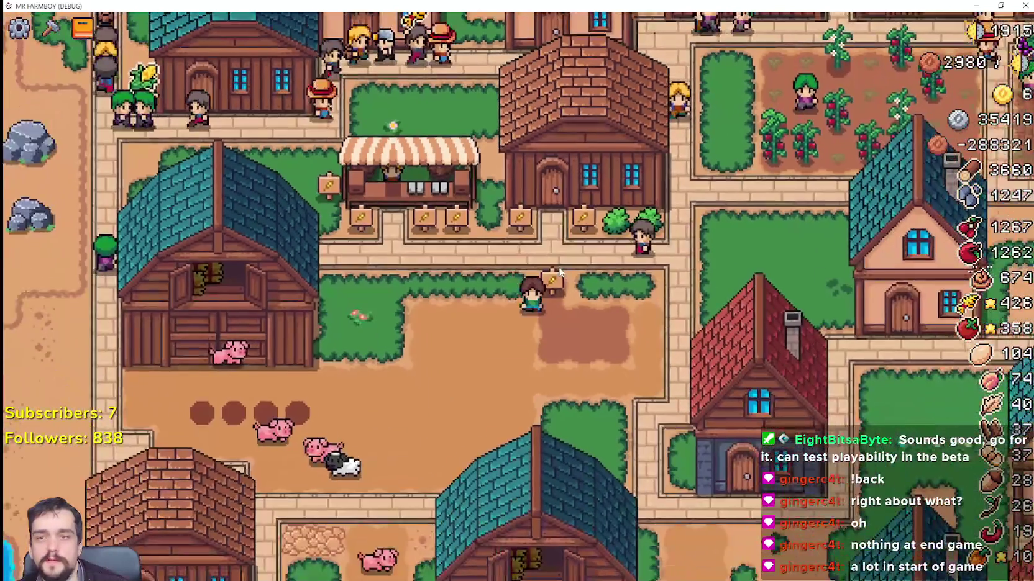
{"action": "scroll", "coordinate": [559, 267], "scroll_direction": "down", "scroll_amount": 3}
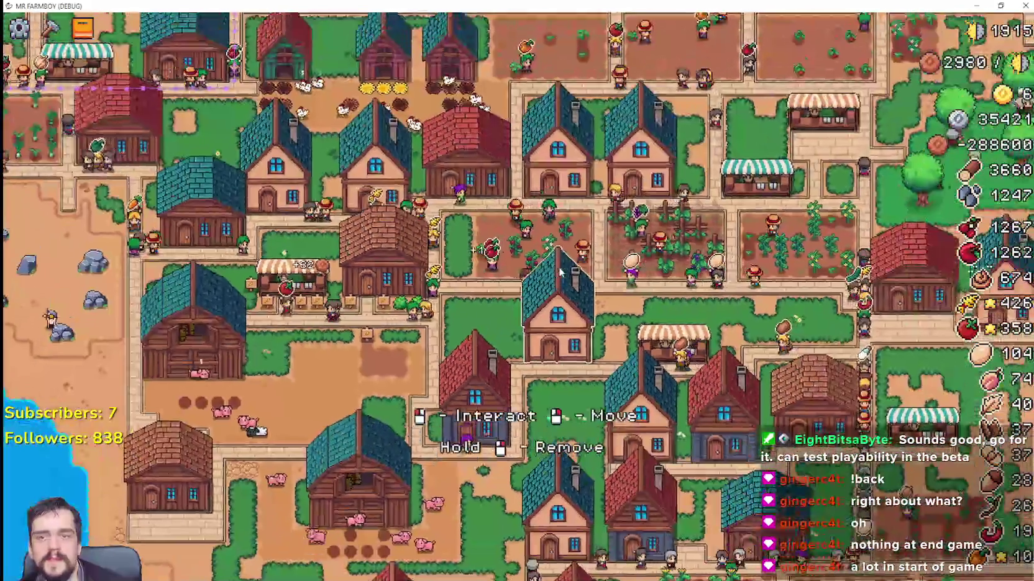
{"action": "key", "text": "d"}
{"action": "key", "text": "s"}
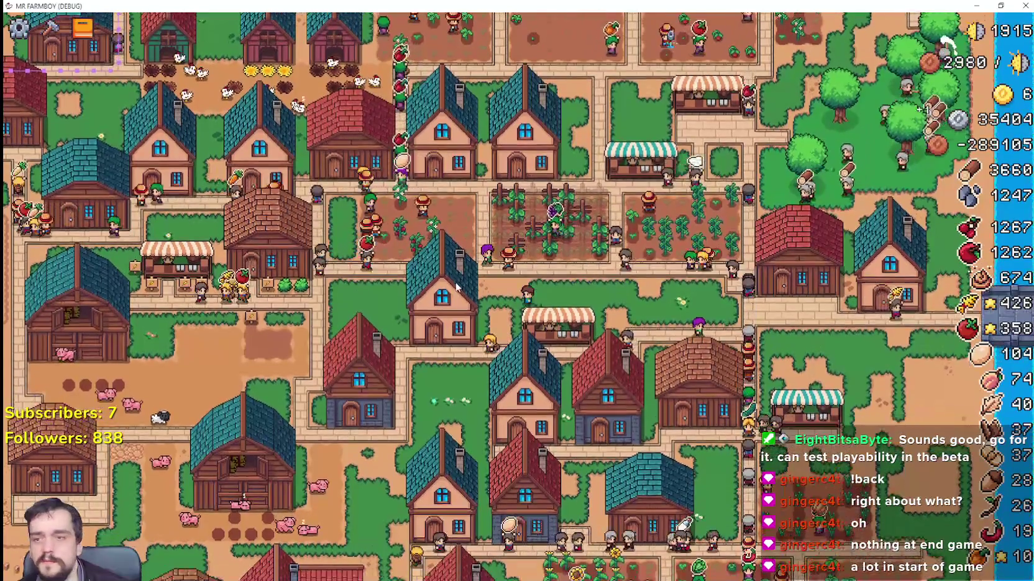
{"action": "scroll", "coordinate": [457, 287], "scroll_direction": "up", "scroll_amount": 2}
{"action": "key", "text": "a"}
{"action": "key", "text": "w"}
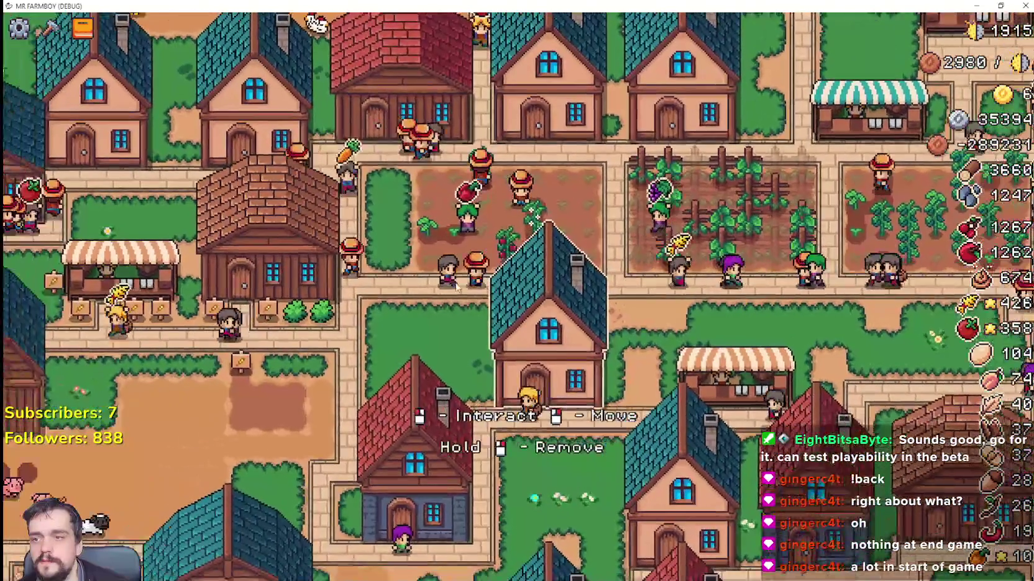
{"action": "key", "text": "a"}
{"action": "key", "text": "s"}
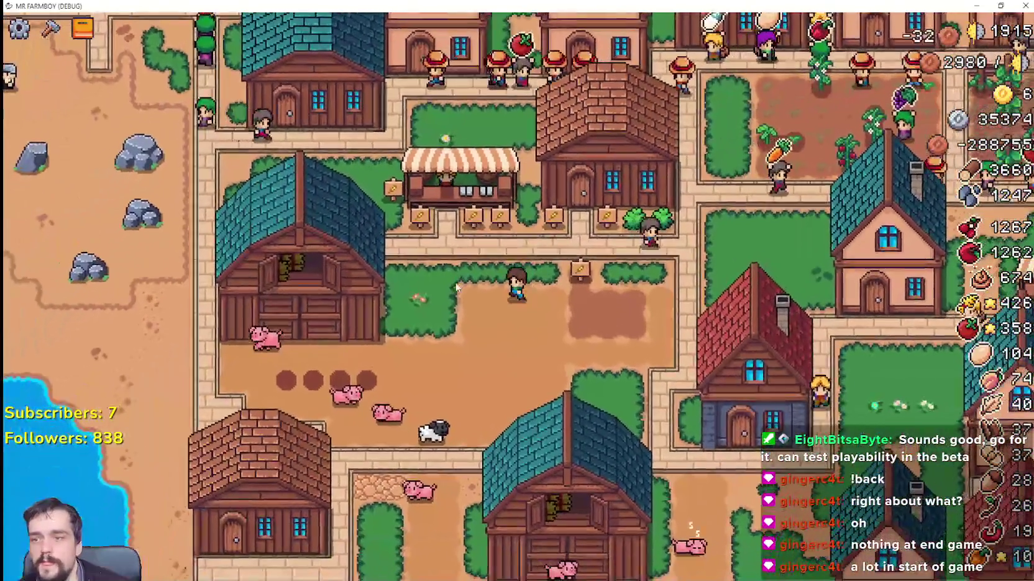
{"action": "key", "text": "a"}
{"action": "key", "text": "w"}
{"action": "scroll", "coordinate": [571, 296], "scroll_direction": "up", "scroll_amount": 2}
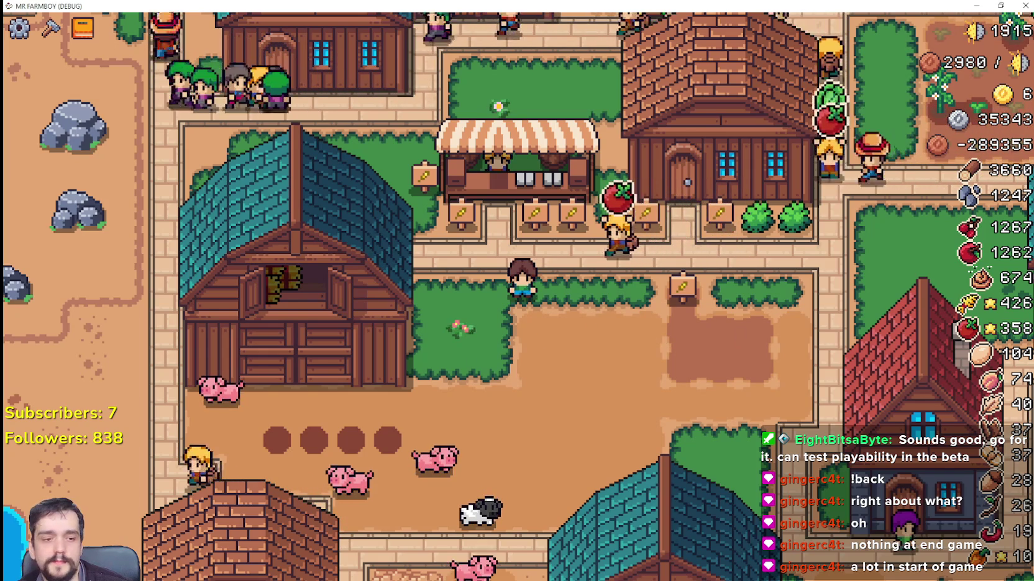
Back in the editor, filter for 'carri' and open the carrier_npc scene's script store_npc.gd.
{"action": "key", "text": "alt+Tab"}
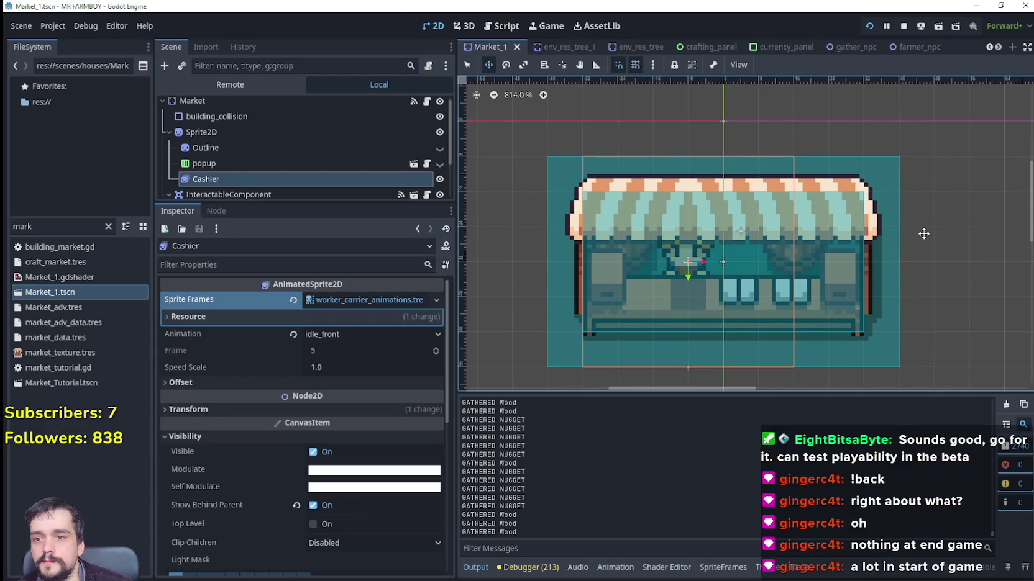
{"action": "scroll", "coordinate": [929, 246], "scroll_direction": "down", "scroll_amount": 2}
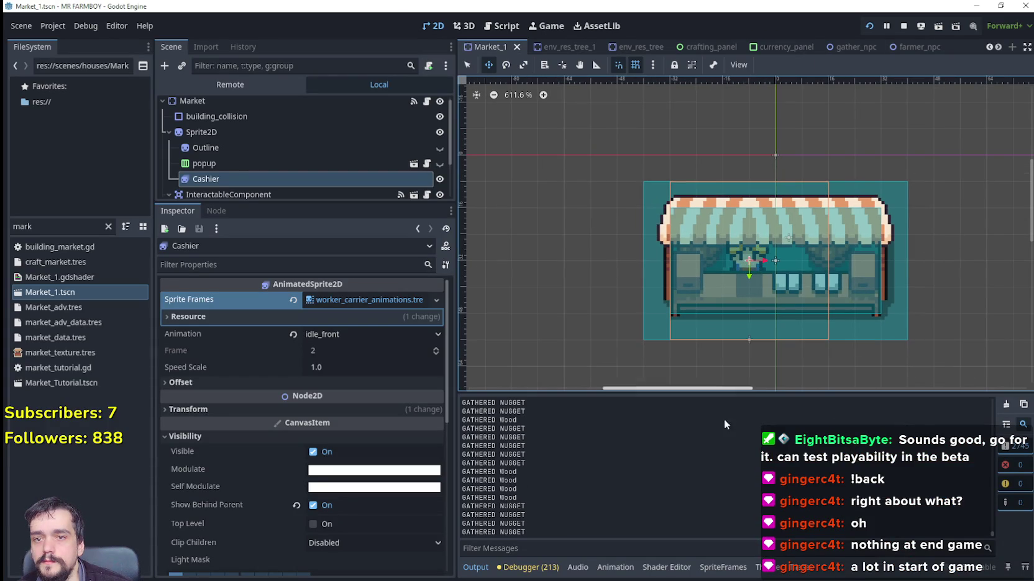
{"action": "mouse_move", "coordinate": [684, 384]}
{"action": "left_mouse_down"}
{"action": "mouse_move", "coordinate": [702, 389]}
{"action": "mouse_move", "coordinate": [690, 388]}
{"action": "left_mouse_up"}
{"action": "left_click", "coordinate": [106, 227]}
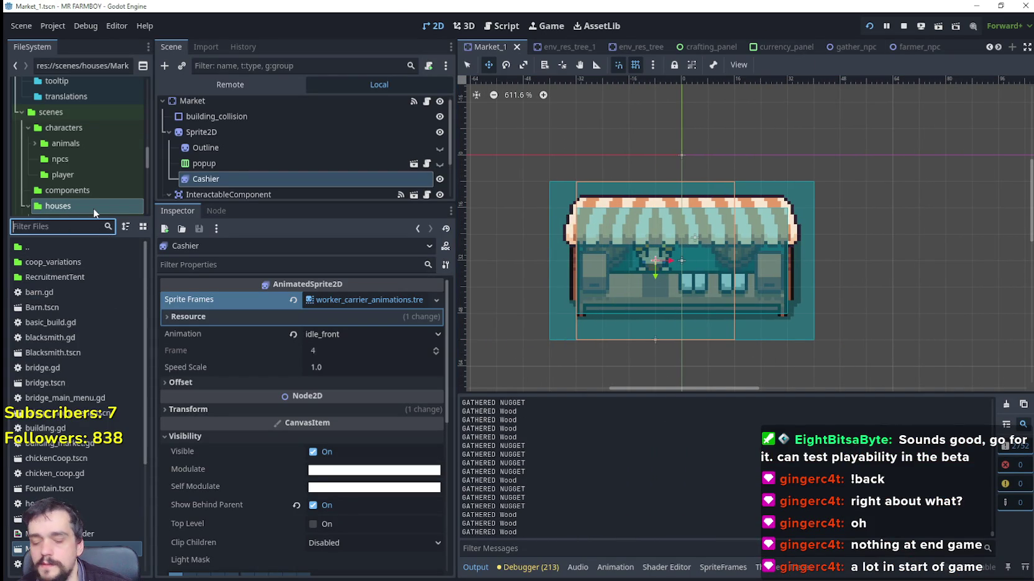
{"action": "type", "text": "car"}
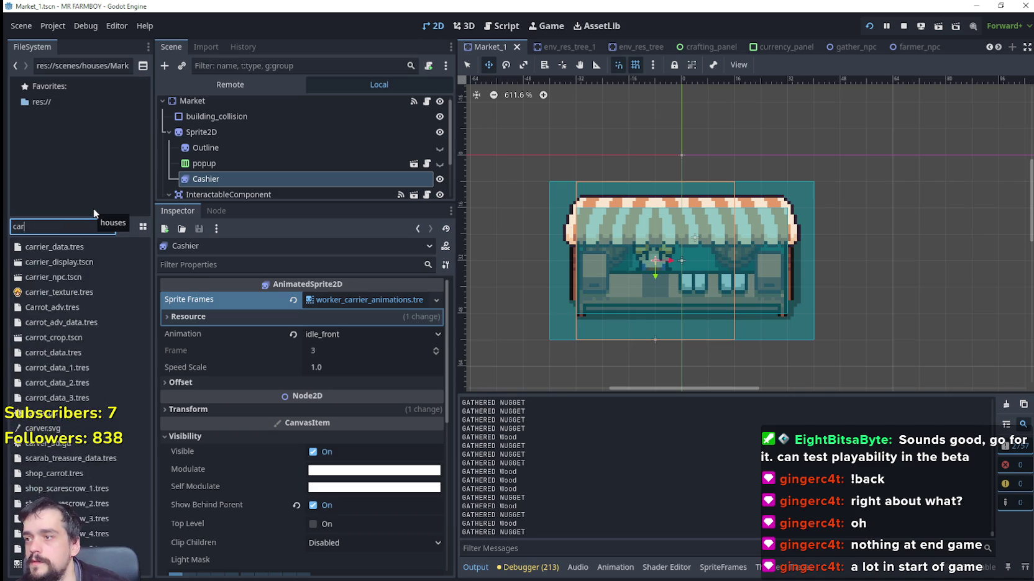
{"action": "type", "text": "ri"}
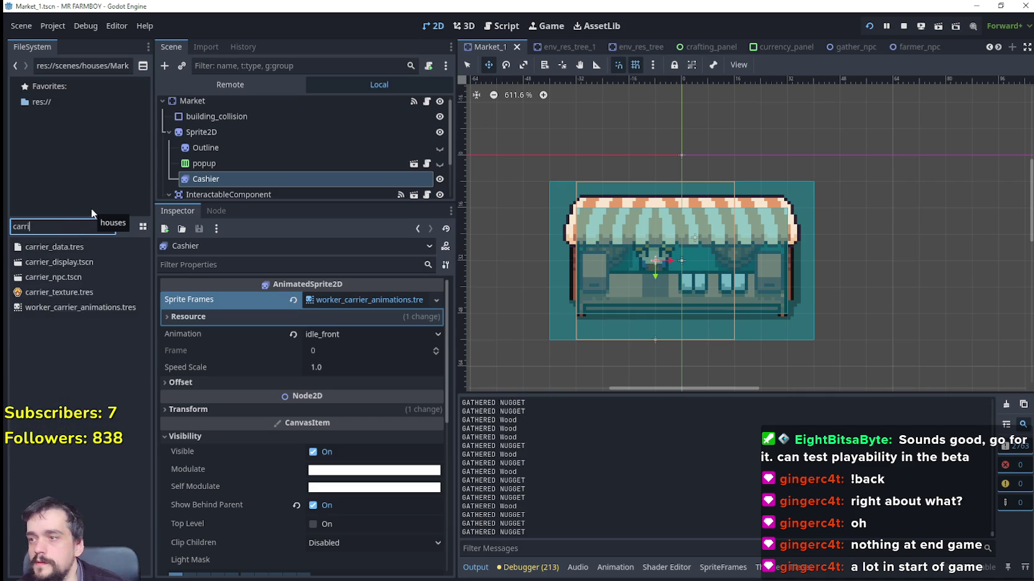
{"action": "double_click", "coordinate": [64, 277]}
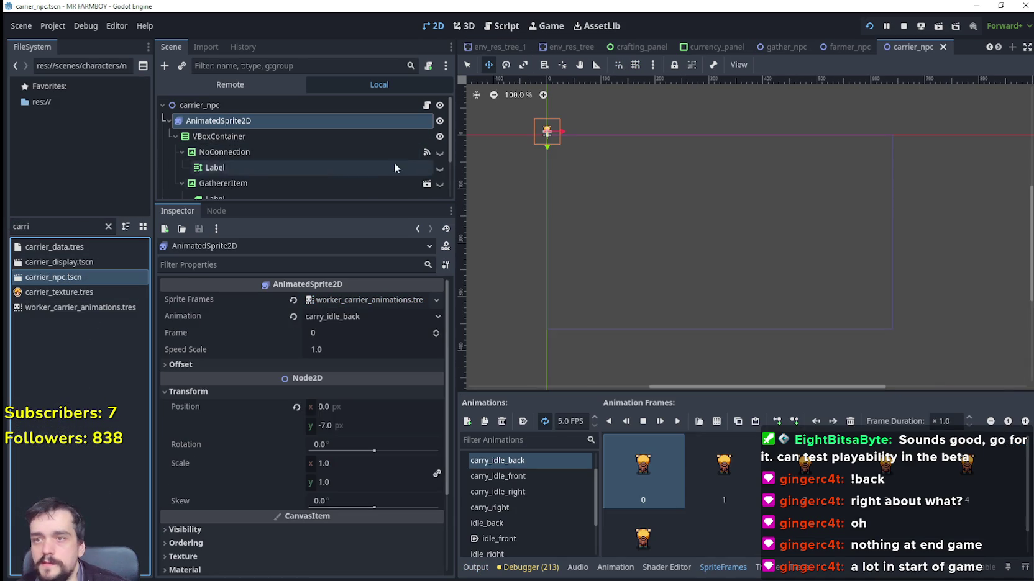
{"action": "scroll", "coordinate": [373, 161], "scroll_direction": "down", "scroll_amount": 3}
{"action": "scroll", "coordinate": [391, 148], "scroll_direction": "up", "scroll_amount": 3}
{"action": "left_click", "coordinate": [427, 107]}
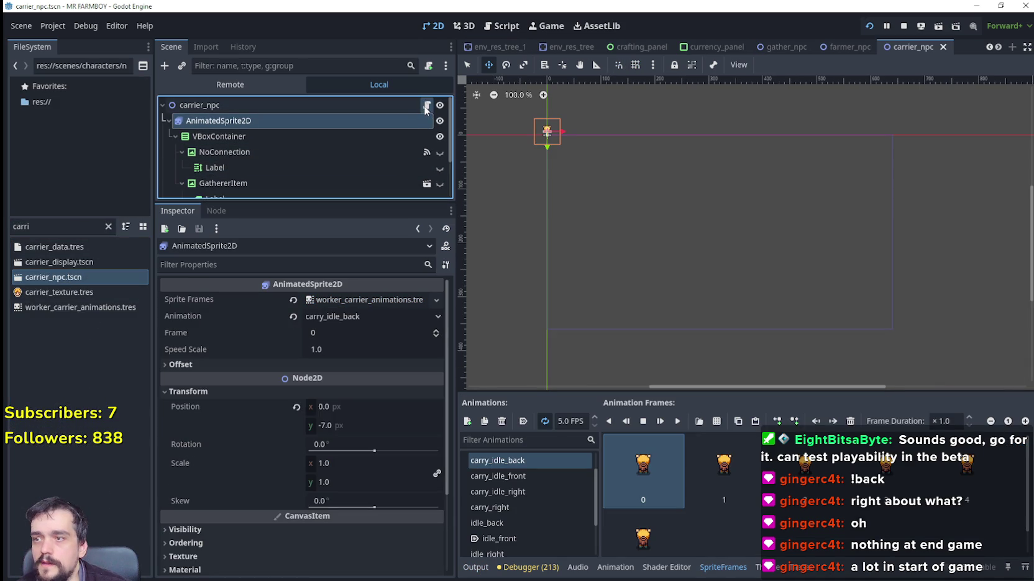
{"action": "left_click", "coordinate": [427, 107]}
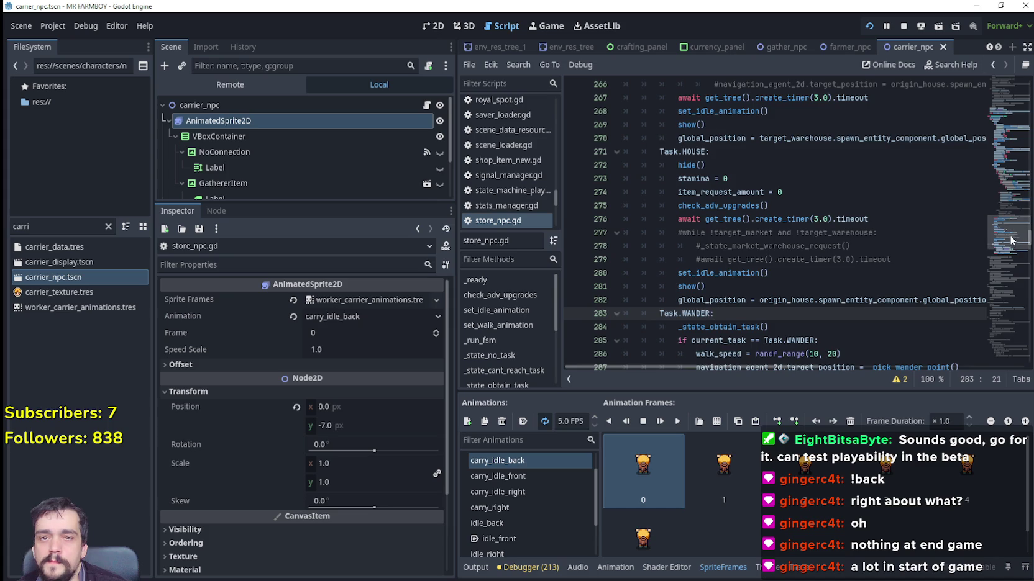
{"action": "left_click_drag", "start_coordinate": [1011, 240], "coordinate": [1013, 215]}
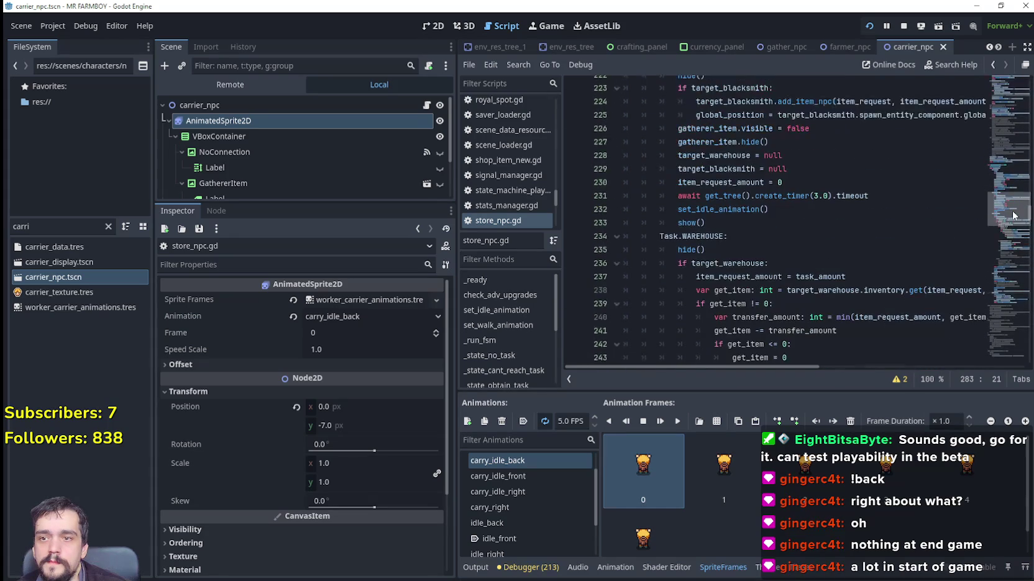
{"action": "scroll", "coordinate": [776, 332], "scroll_direction": "down", "scroll_amount": 3}
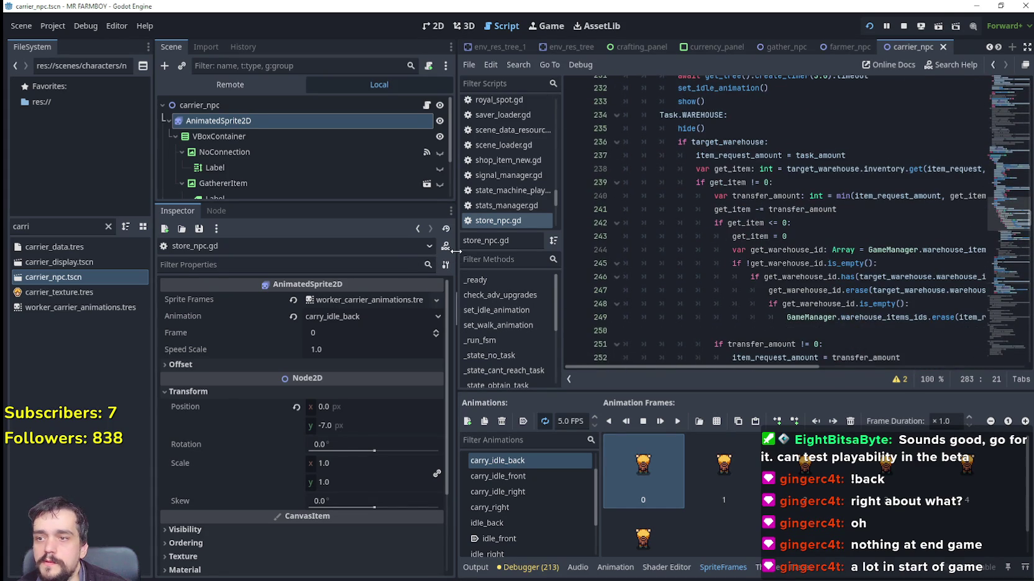
{"action": "left_click_drag", "start_coordinate": [456, 251], "coordinate": [271, 248]}
Comment out hide() and show() in the MARKET branch, save, and filter files for 'villag'.
{"action": "left_click", "coordinate": [680, 259]}
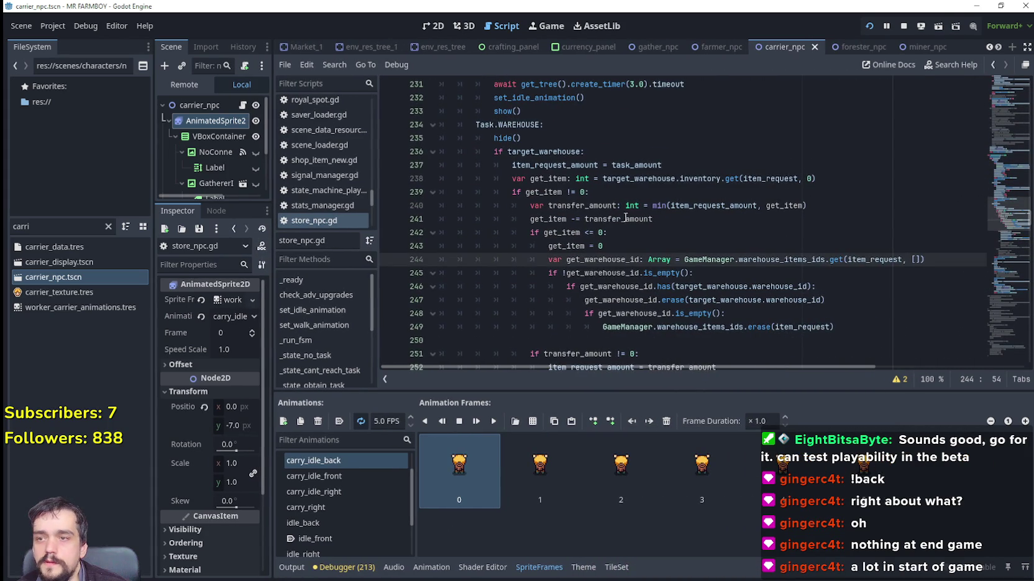
{"action": "scroll", "coordinate": [624, 223], "scroll_direction": "up", "scroll_amount": 10}
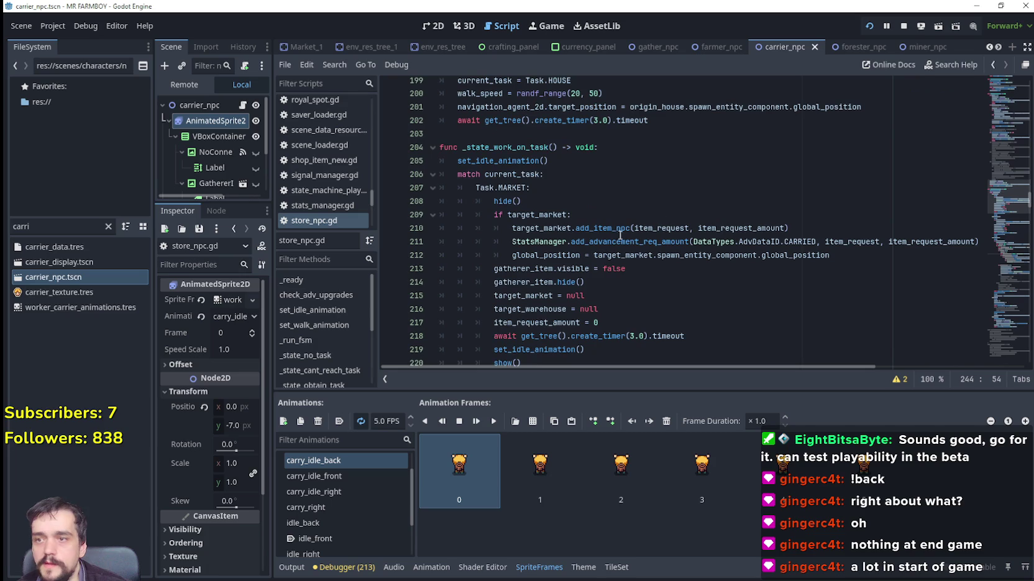
{"action": "left_click", "coordinate": [550, 202]}
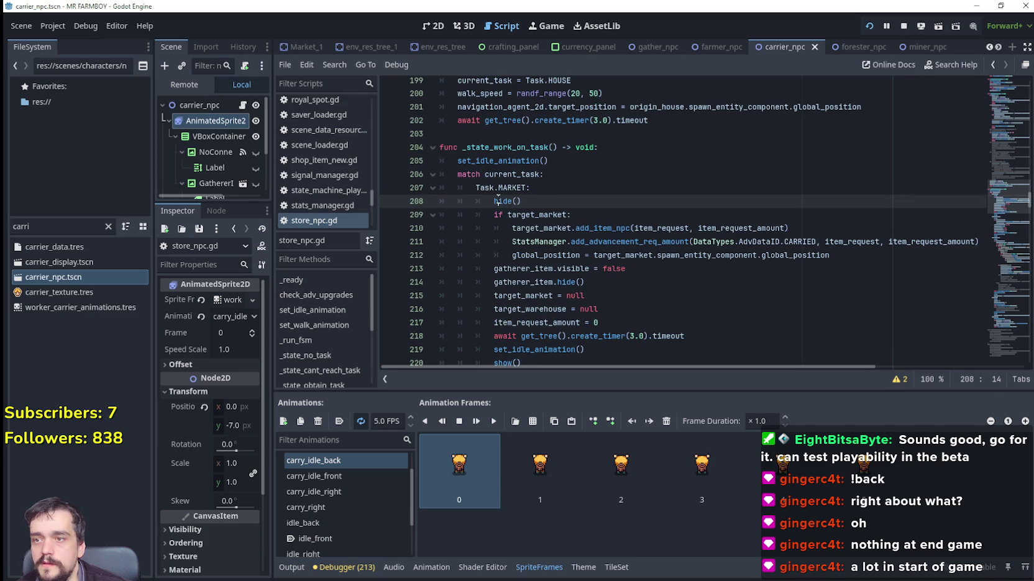
{"action": "scroll", "coordinate": [499, 205], "scroll_direction": "down", "scroll_amount": 1}
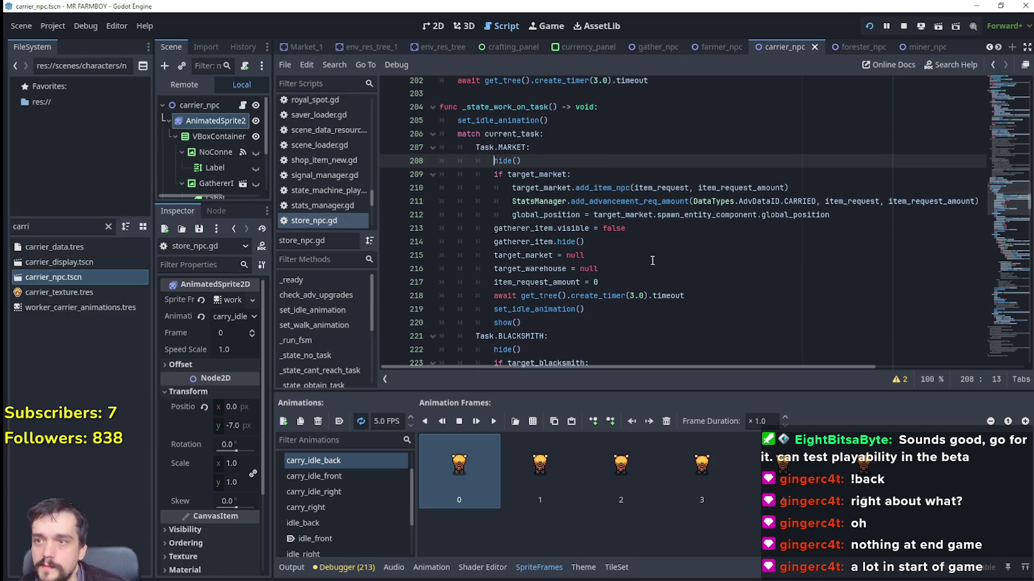
{"action": "scroll", "coordinate": [642, 261], "scroll_direction": "down", "scroll_amount": 1}
{"action": "left_click", "coordinate": [494, 284]}
{"action": "type", "text": "#"}
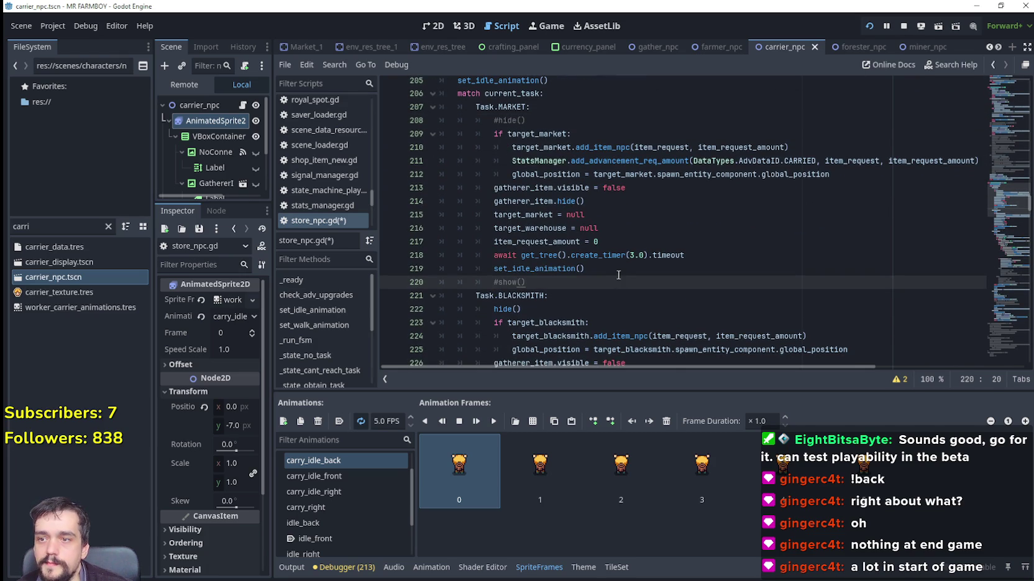
{"action": "left_click_drag", "start_coordinate": [492, 201], "coordinate": [585, 200]}
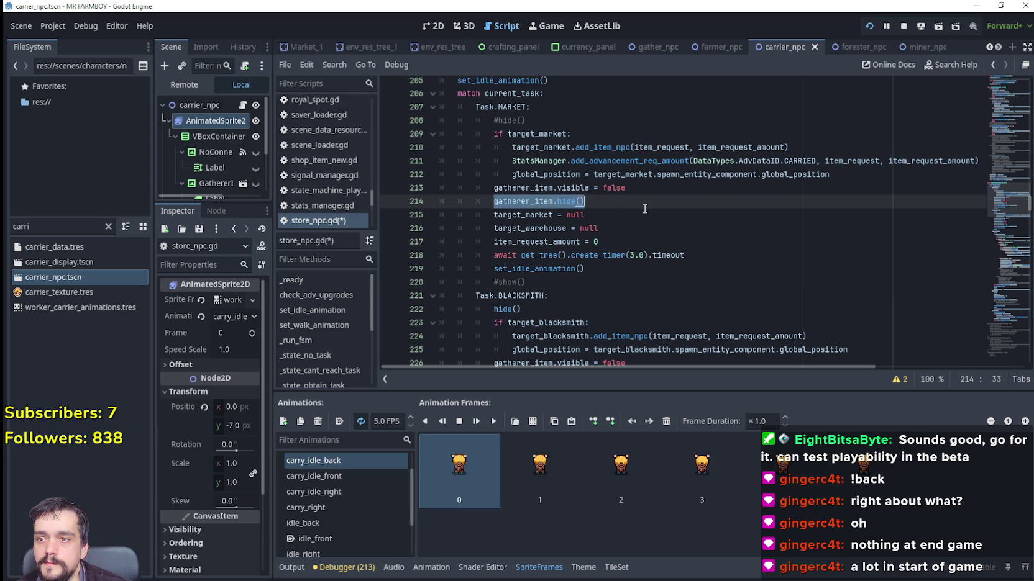
{"action": "left_click", "coordinate": [644, 254]}
{"action": "left_click", "coordinate": [593, 295]}
{"action": "left_click", "coordinate": [573, 269]}
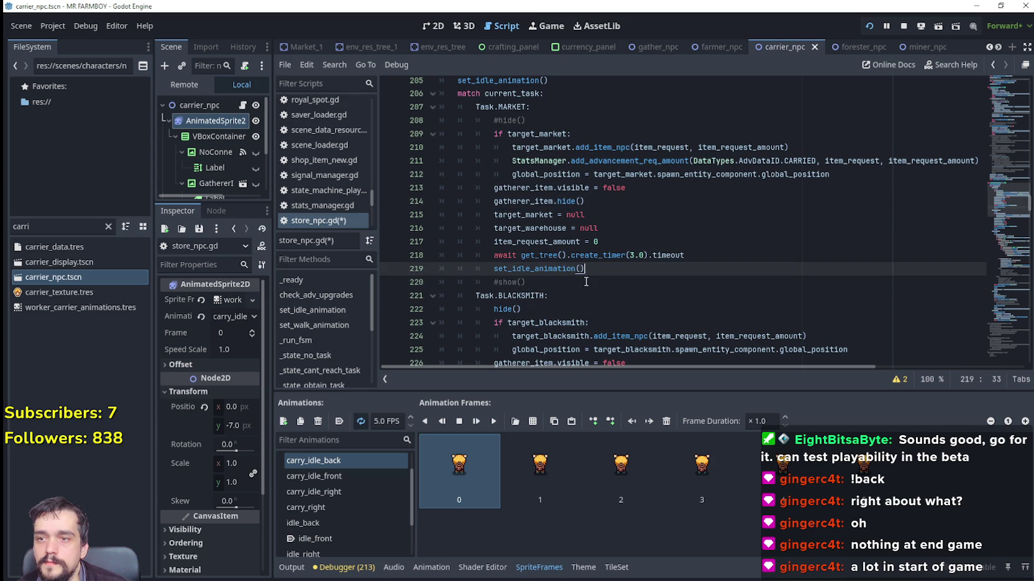
{"action": "left_click", "coordinate": [586, 282]}
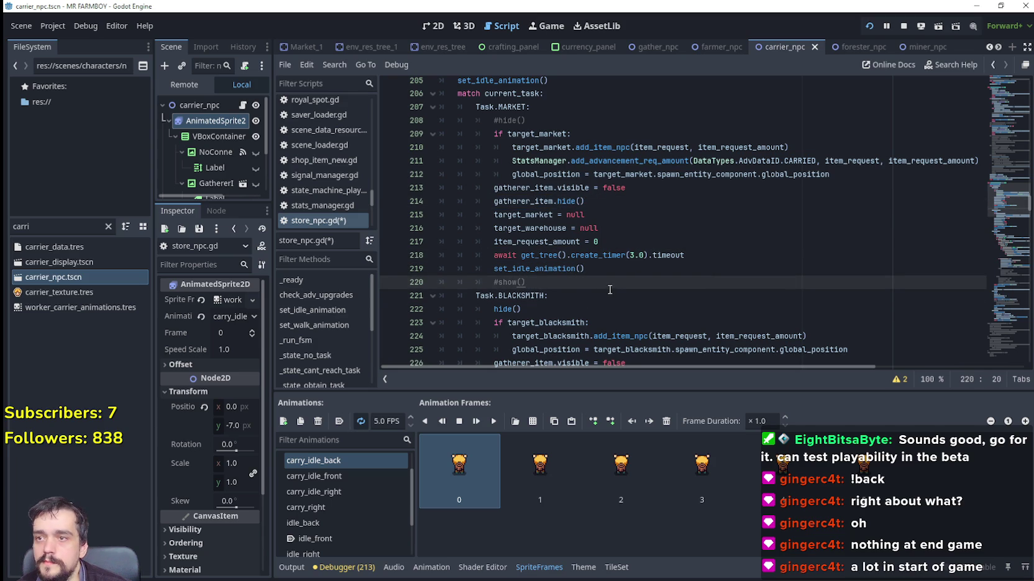
{"action": "key", "text": "ctrl+s"}
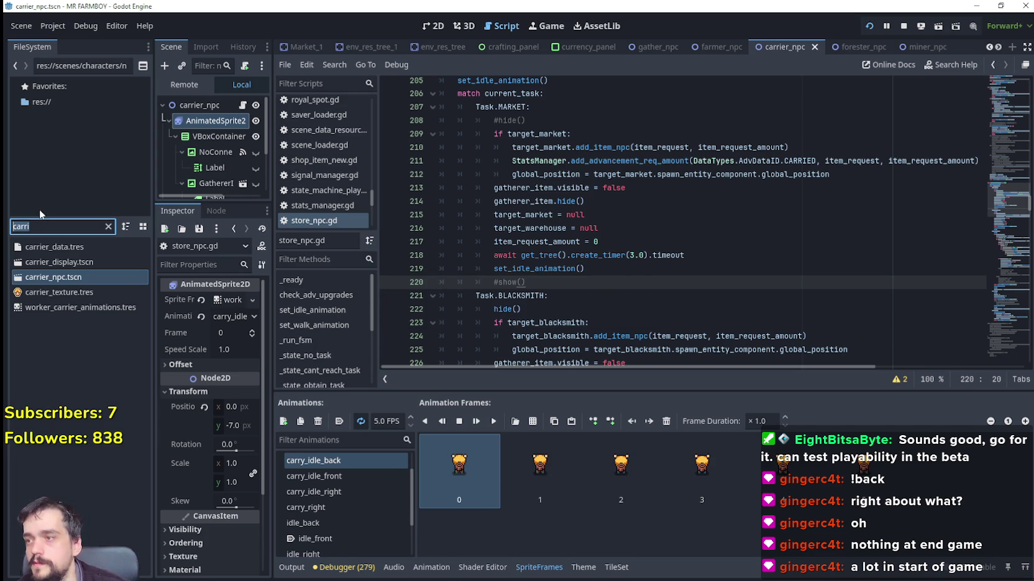
{"action": "type", "text": "villag"}
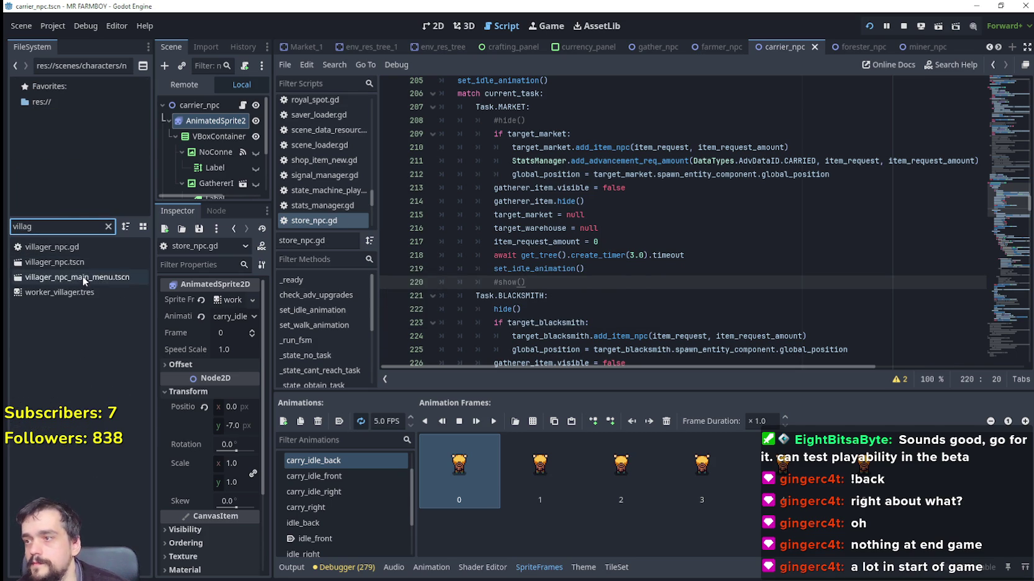
Open villager_npc's script and jump to the _state_purchase_from_market definition.
{"action": "double_click", "coordinate": [83, 263]}
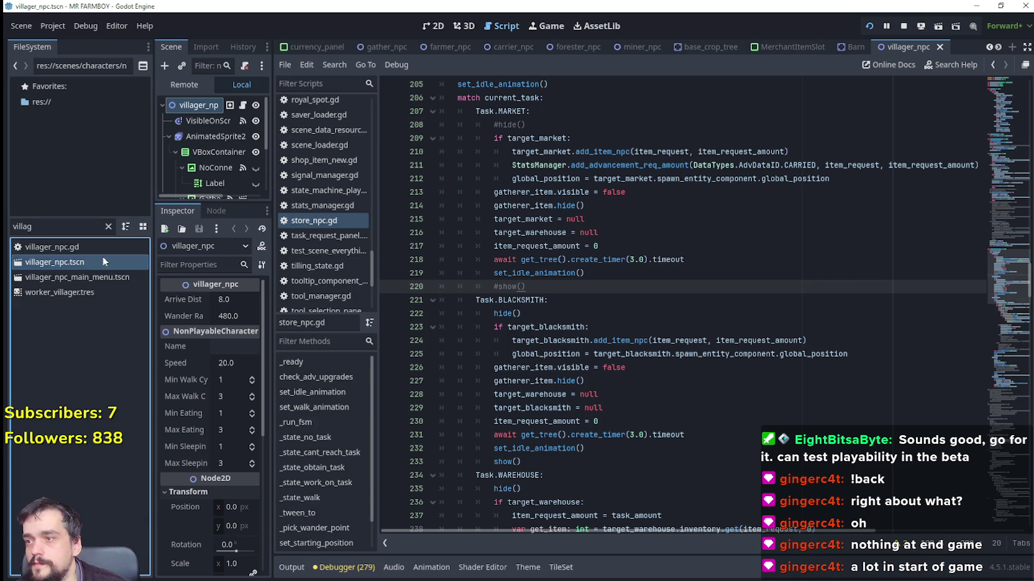
{"action": "left_click", "coordinate": [243, 105]}
{"action": "scroll", "coordinate": [1006, 144], "scroll_direction": "down", "scroll_amount": 10}
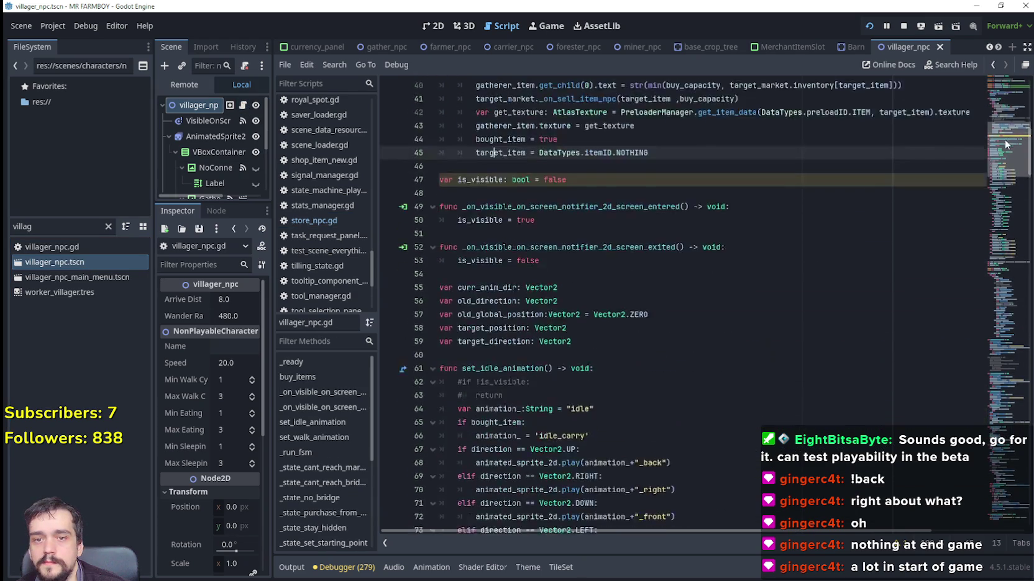
{"action": "left_click_drag", "start_coordinate": [1007, 144], "coordinate": [1010, 255]}
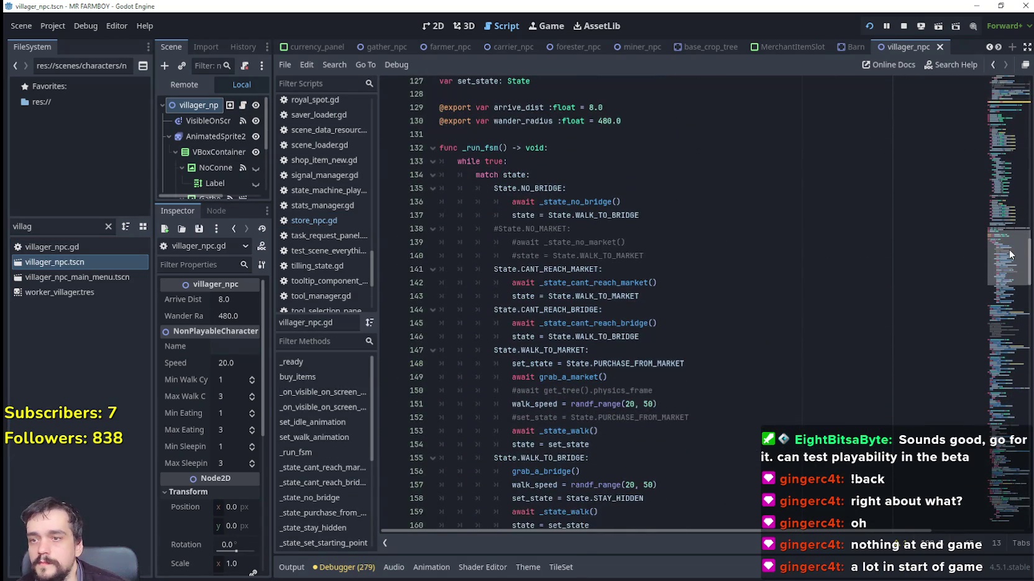
{"action": "scroll", "coordinate": [527, 268], "scroll_direction": "down", "scroll_amount": 5}
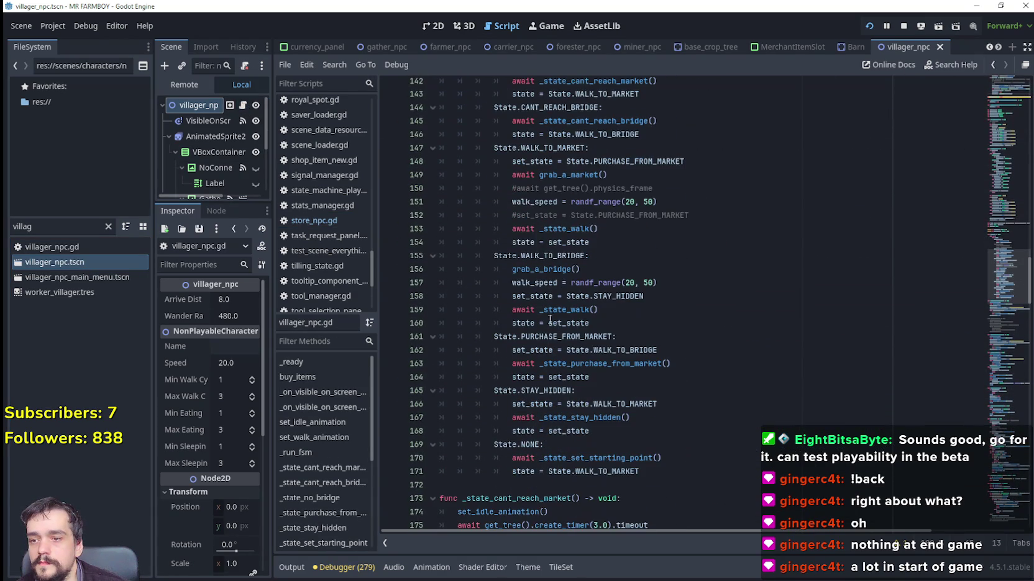
{"action": "right_click", "coordinate": [609, 362]}
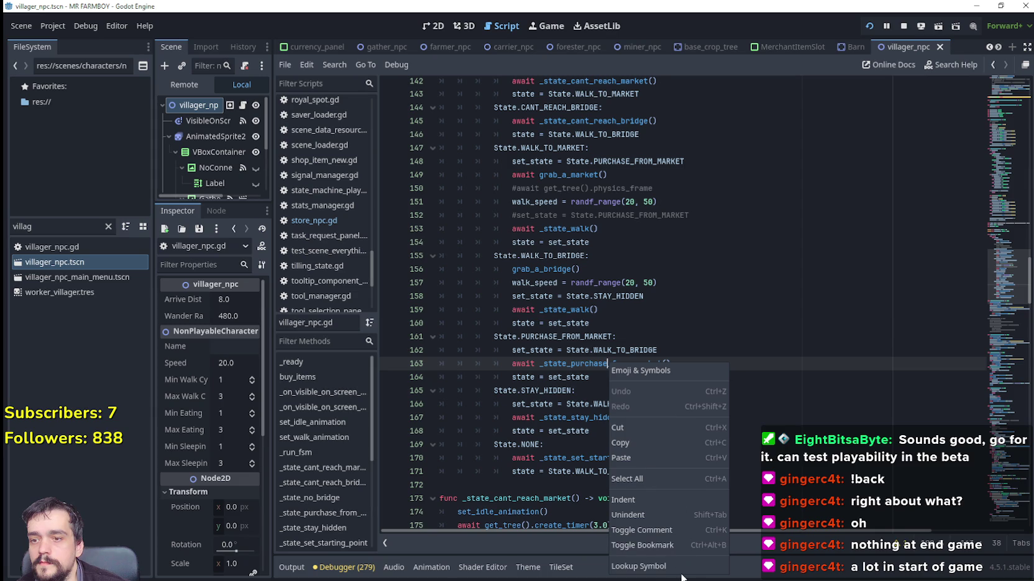
{"action": "left_click", "coordinate": [676, 567]}
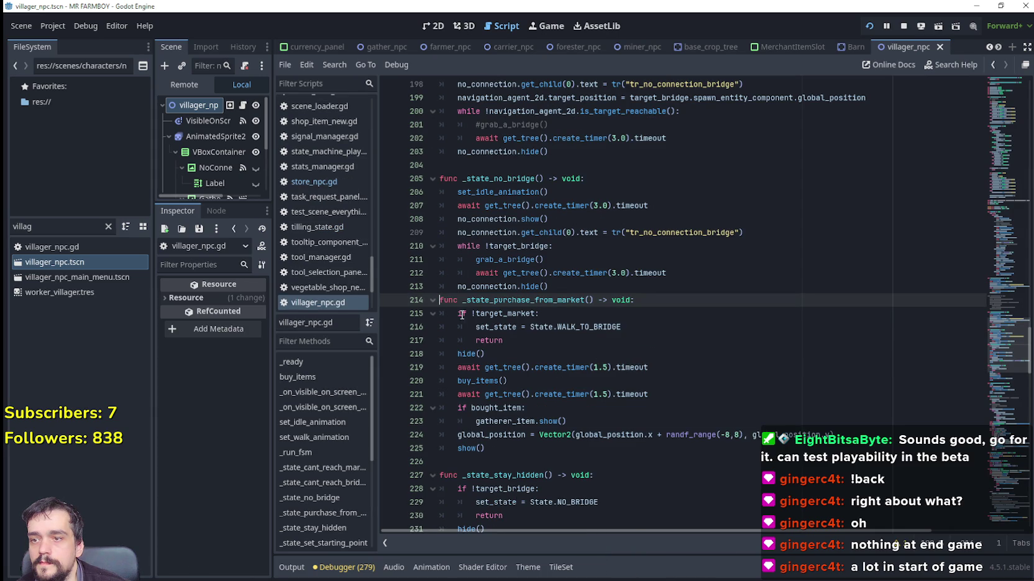
Comment out that function's hide() and show() lines, save, and clear the file filter.
{"action": "left_click", "coordinate": [456, 354]}
{"action": "scroll", "coordinate": [482, 311], "scroll_direction": "down", "scroll_amount": 2}
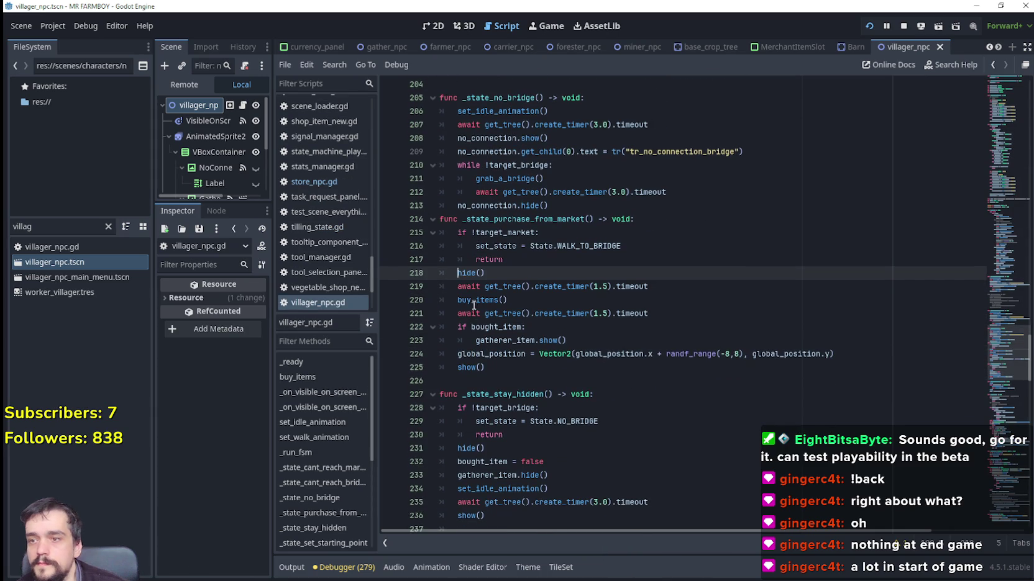
{"action": "left_click", "coordinate": [459, 371]}
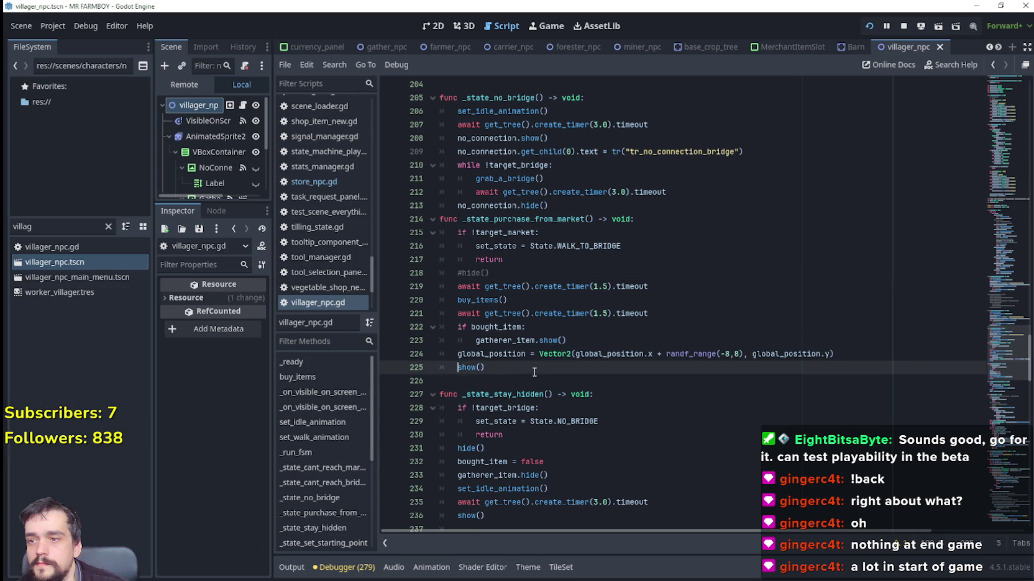
{"action": "type", "text": "#"}
{"action": "key", "text": "ctrl+s"}
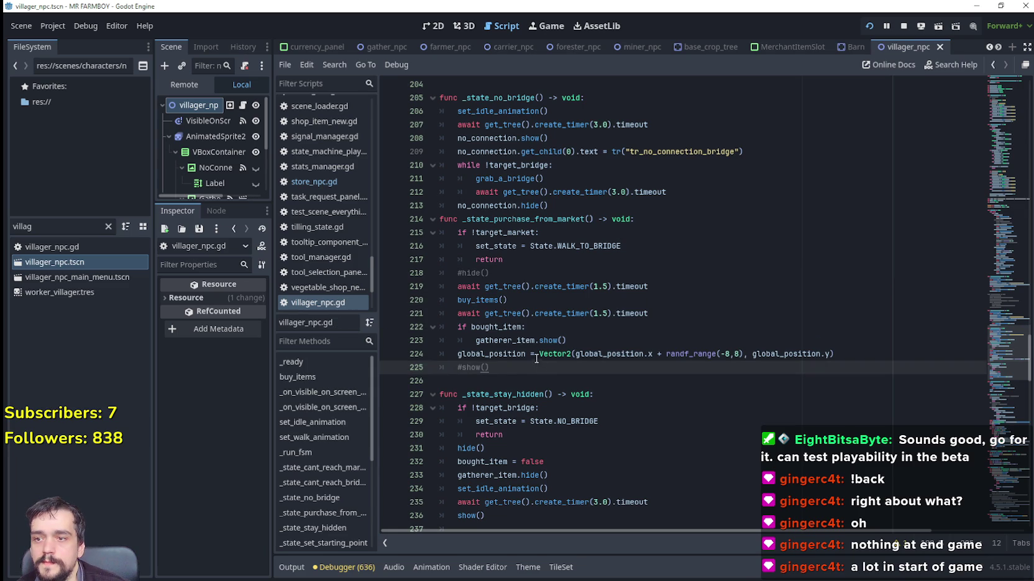
{"action": "scroll", "coordinate": [457, 317], "scroll_direction": "down", "scroll_amount": 3}
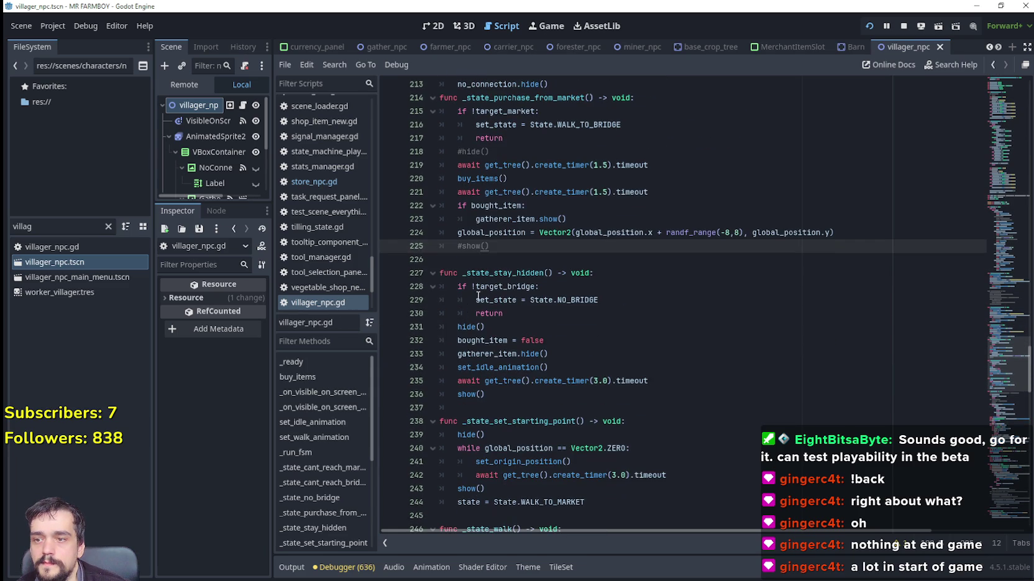
{"action": "left_click", "coordinate": [514, 263]}
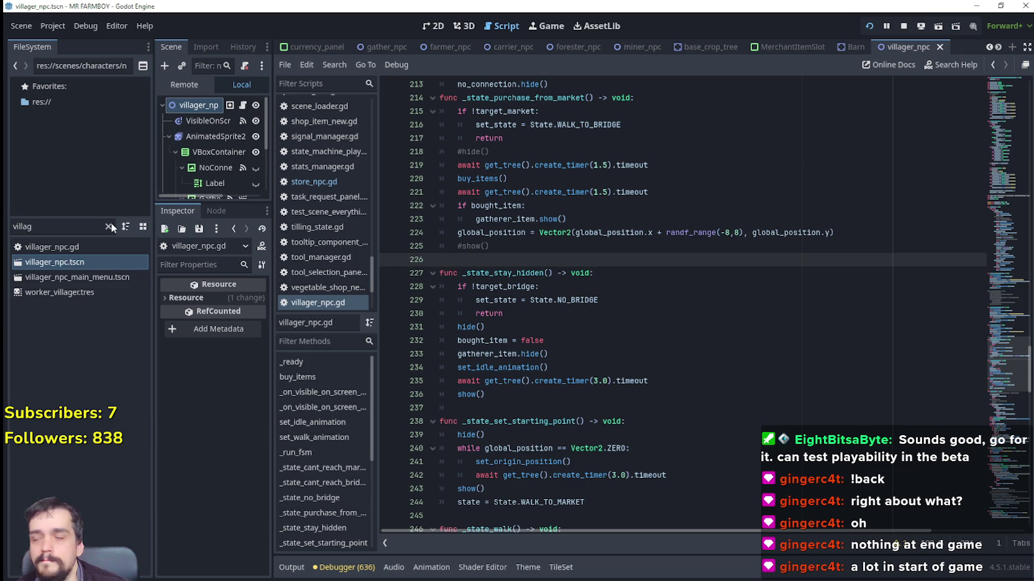
{"action": "left_click", "coordinate": [108, 225]}
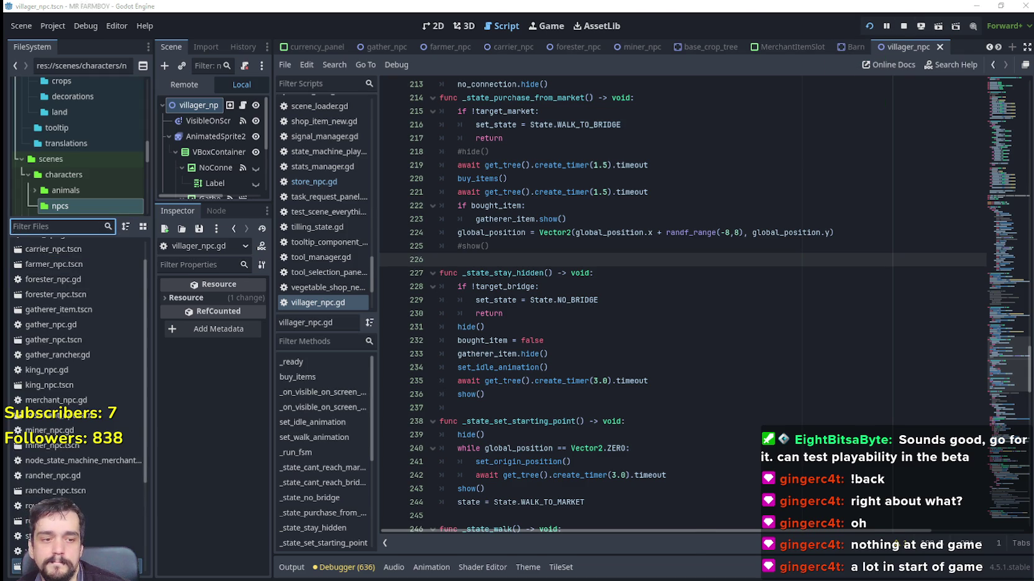
Quit the running game, relaunch it from Godot, and load Save 2.
{"action": "key", "text": "alt+Tab"}
{"action": "key", "text": "Escape"}
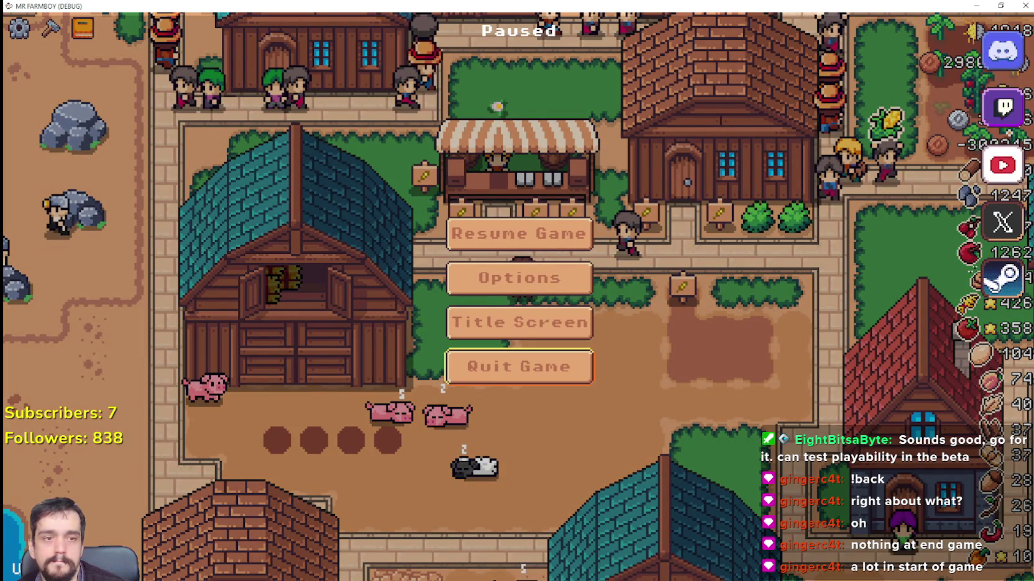
{"action": "key", "text": "Return"}
{"action": "left_click", "coordinate": [868, 21]}
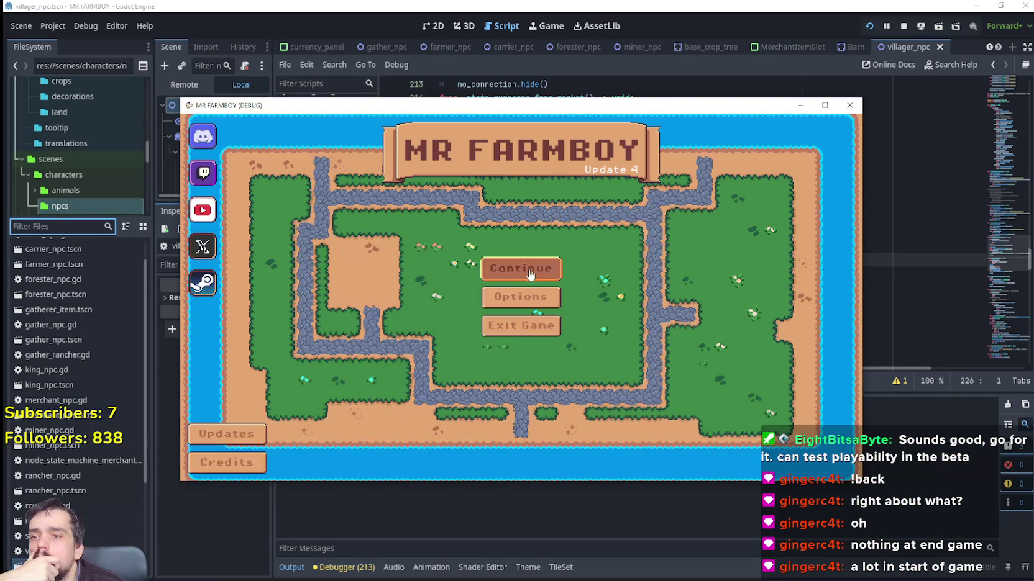
{"action": "left_click", "coordinate": [534, 268]}
{"action": "scroll", "coordinate": [559, 303], "scroll_direction": "down", "scroll_amount": 1}
{"action": "left_click", "coordinate": [570, 281]}
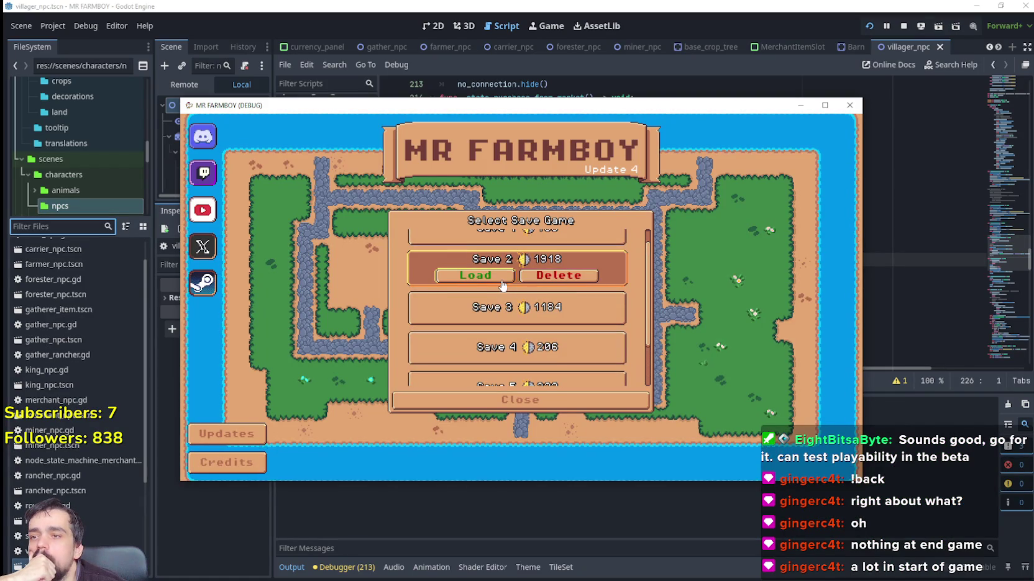
{"action": "left_click", "coordinate": [505, 277]}
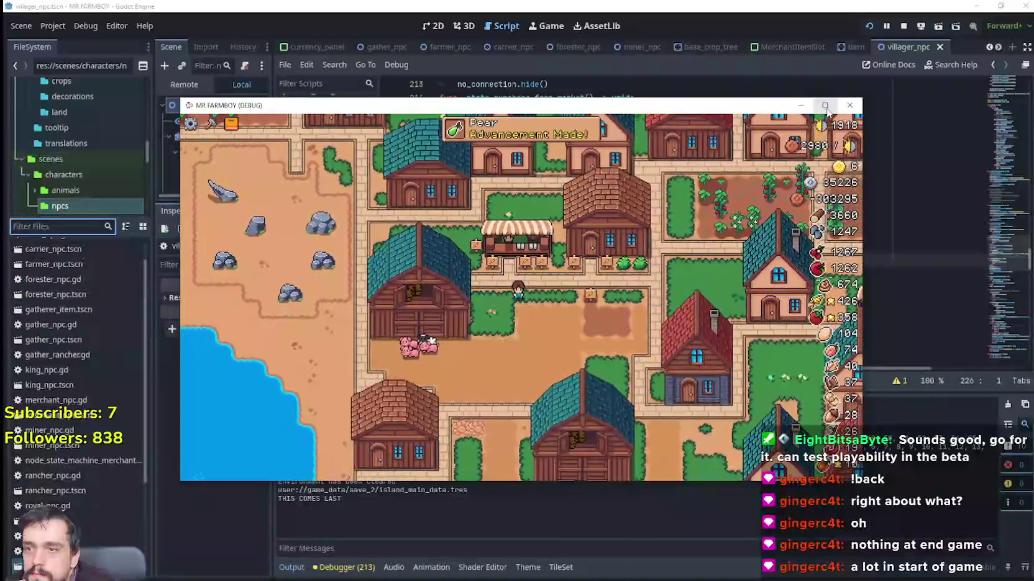
Maximize the game, check the market stall's inventory, then walk up through town and fields.
{"action": "left_click", "coordinate": [824, 106]}
{"action": "scroll", "coordinate": [583, 313], "scroll_direction": "up", "scroll_amount": 3}
{"action": "scroll", "coordinate": [539, 308], "scroll_direction": "down", "scroll_amount": 2}
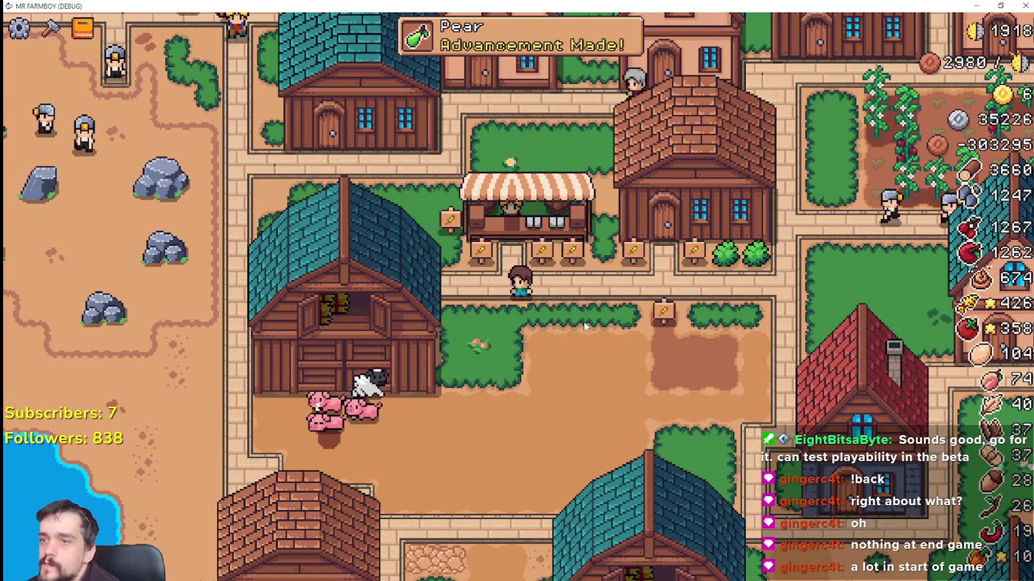
{"action": "key", "text": "w"}
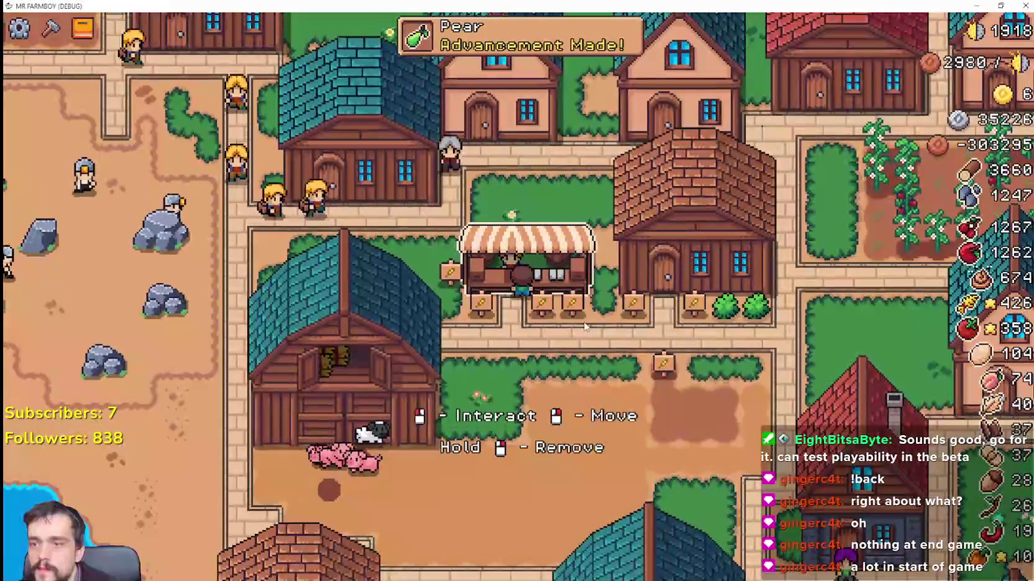
{"action": "left_click", "coordinate": [583, 326]}
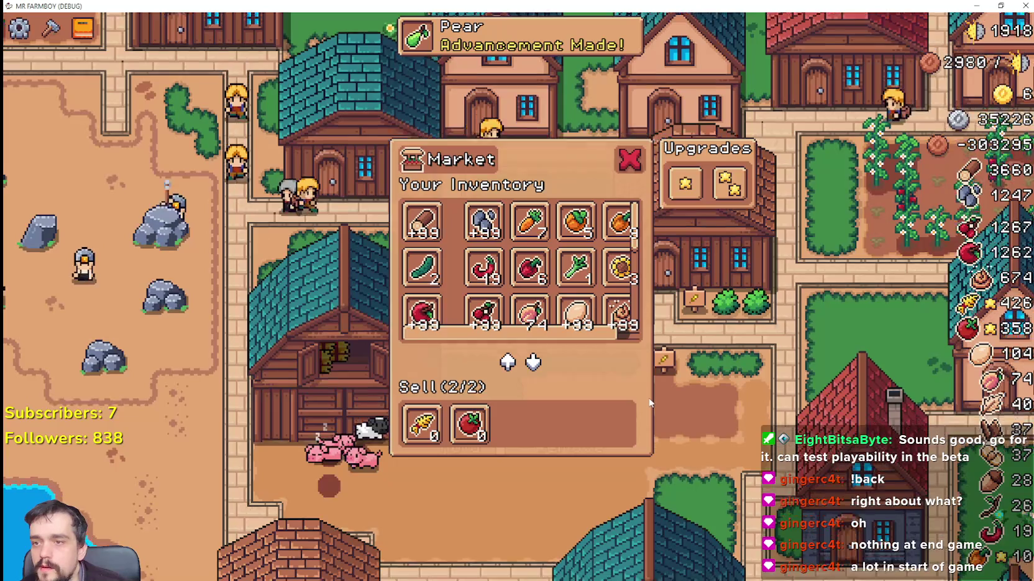
{"action": "key", "text": "s"}
{"action": "scroll", "coordinate": [595, 314], "scroll_direction": "down", "scroll_amount": 5}
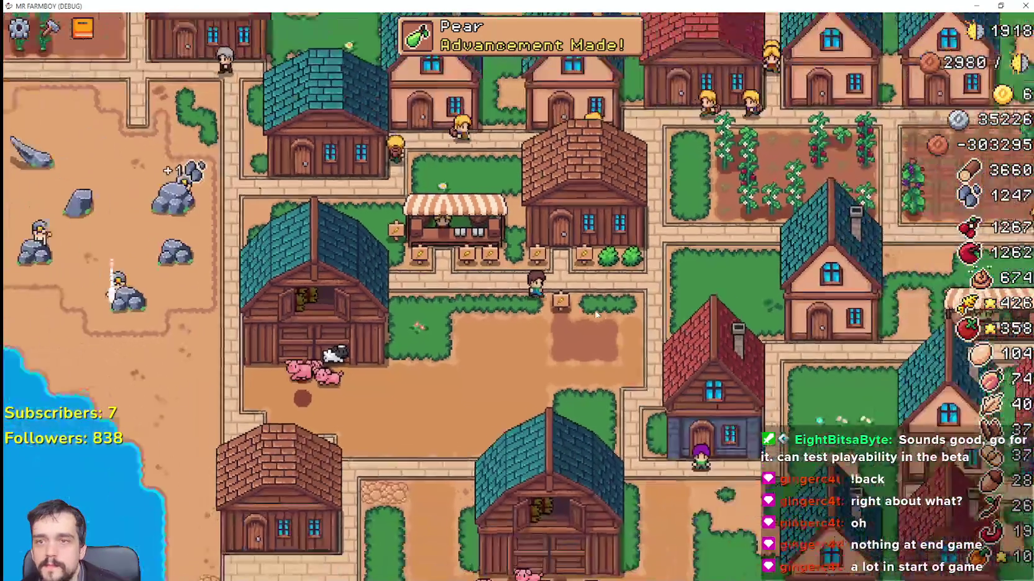
{"action": "key", "text": "w"}
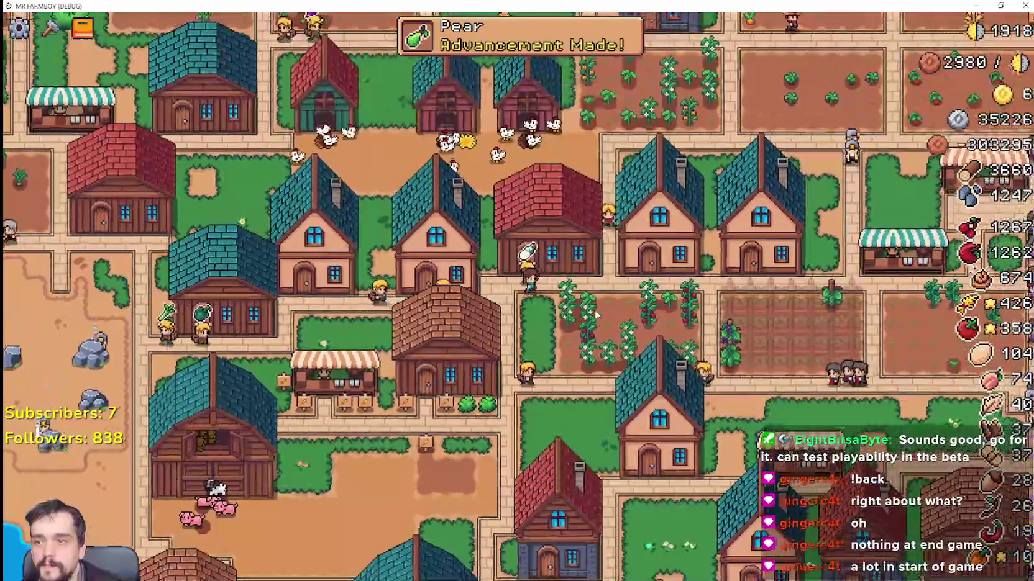
{"action": "key", "text": "d"}
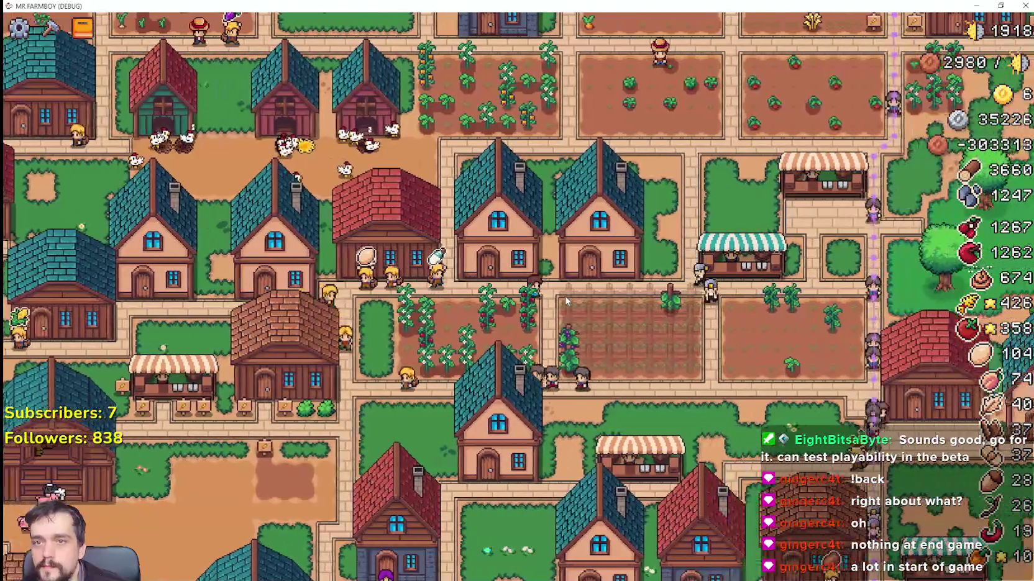
{"action": "key", "text": "d"}
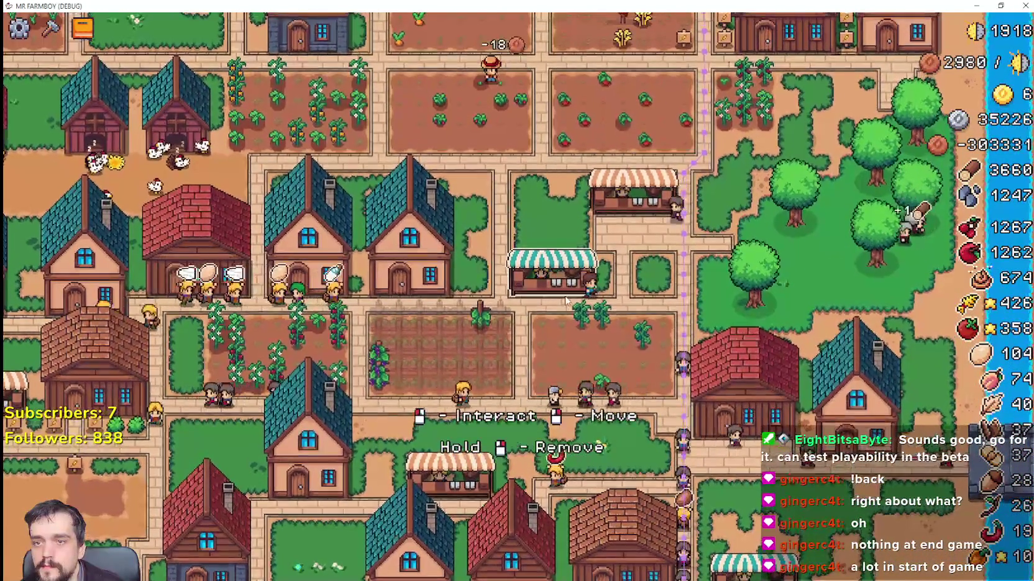
{"action": "key", "text": "w"}
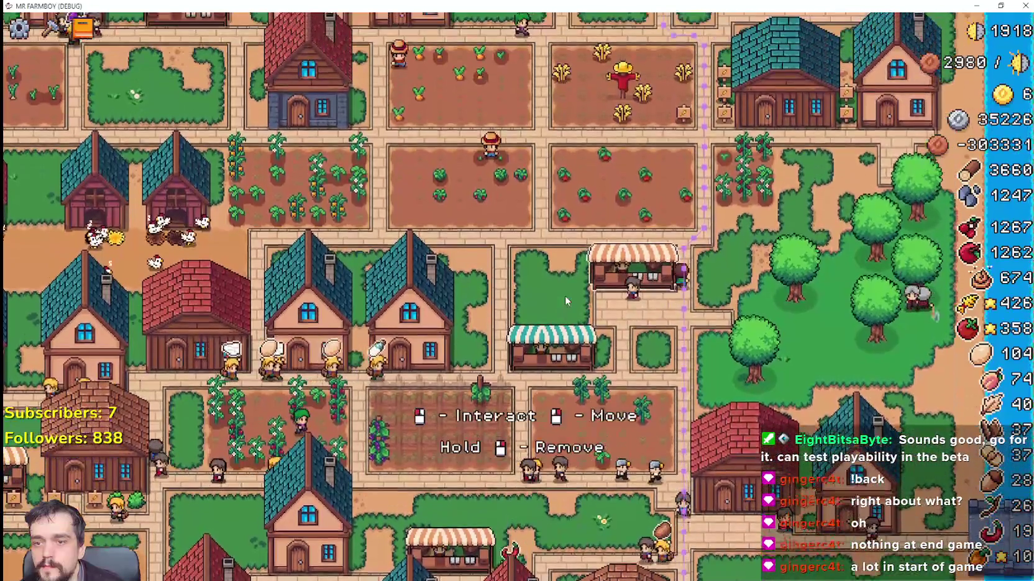
{"action": "key", "text": "s"}
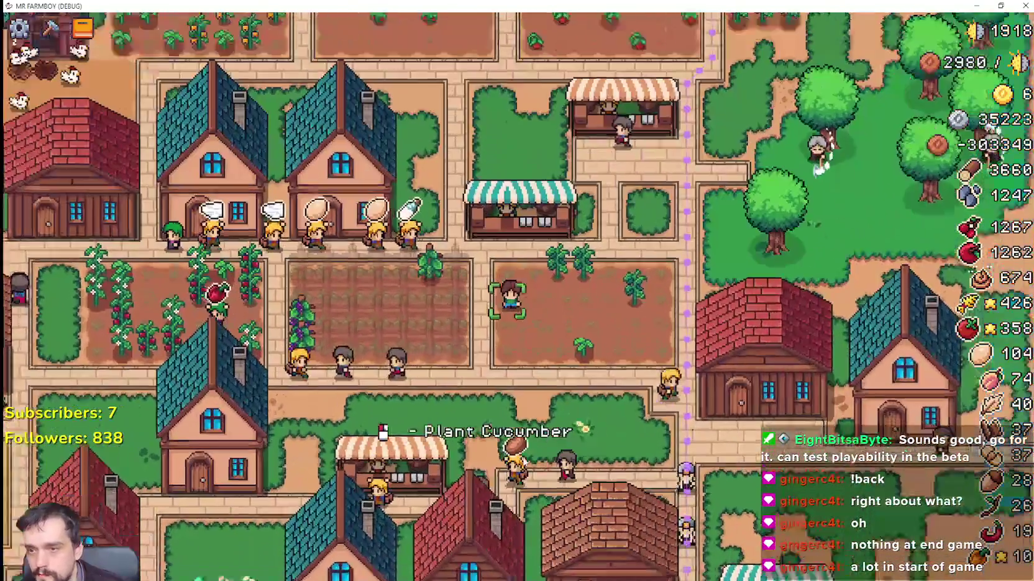
{"action": "key", "text": "s"}
{"action": "scroll", "coordinate": [584, 377], "scroll_direction": "up", "scroll_amount": 2}
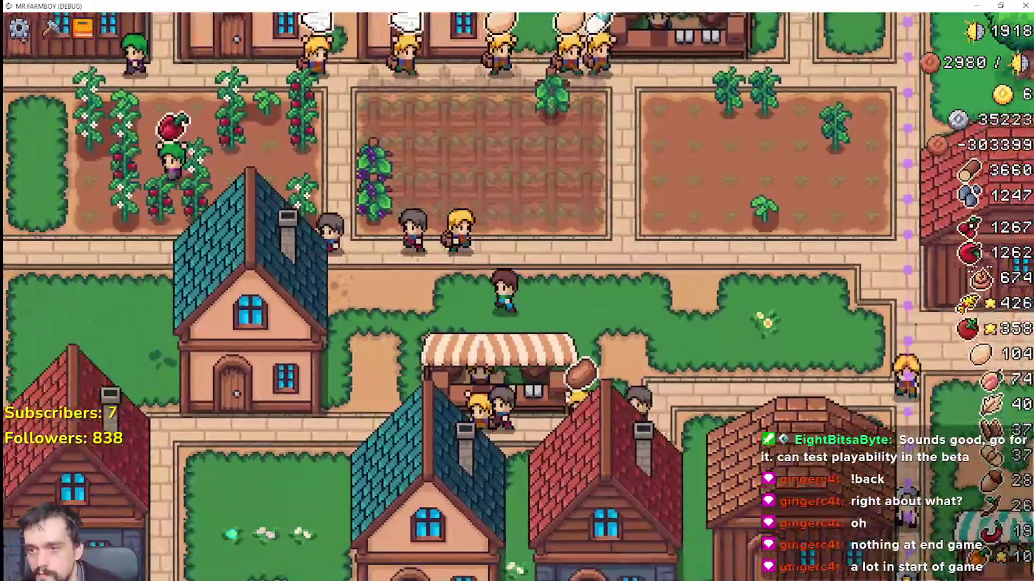
{"action": "scroll", "coordinate": [584, 377], "scroll_direction": "up", "scroll_amount": 2}
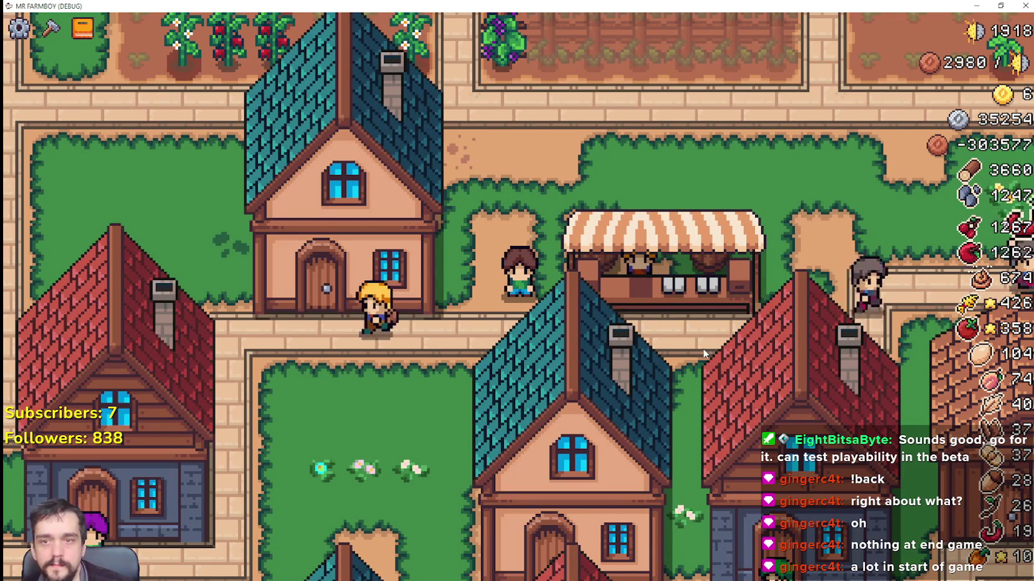
Walk past the market stall, through the grape and red-pepper fields, and back to the stall path.
{"action": "key", "text": "a"}
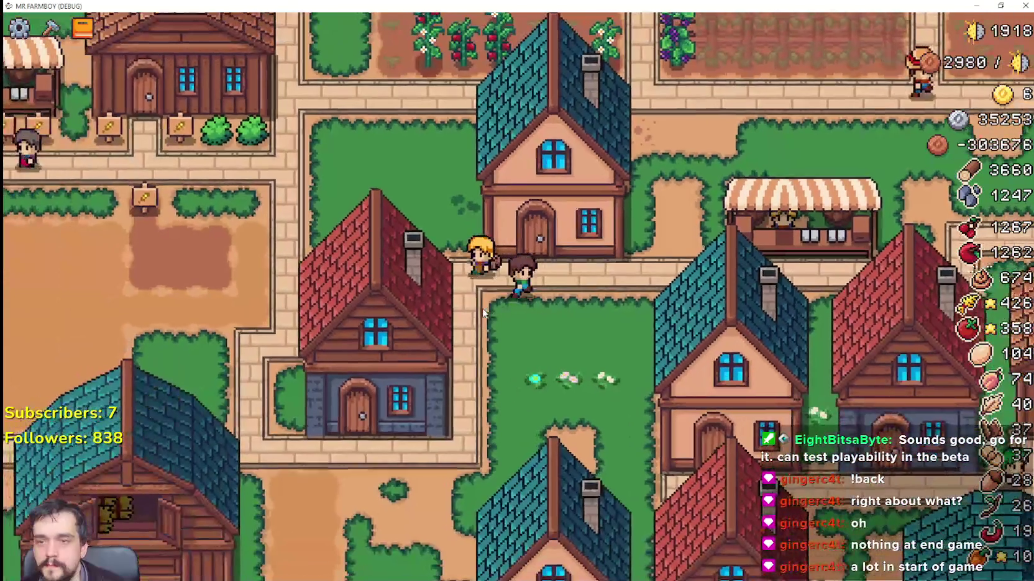
{"action": "key", "text": "d"}
{"action": "key", "text": "w"}
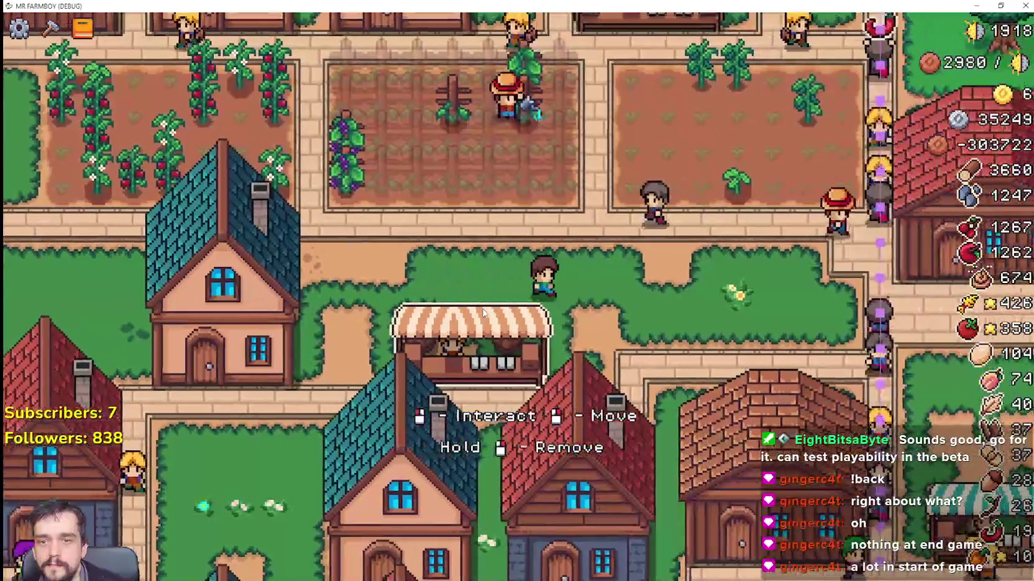
{"action": "key", "text": "d"}
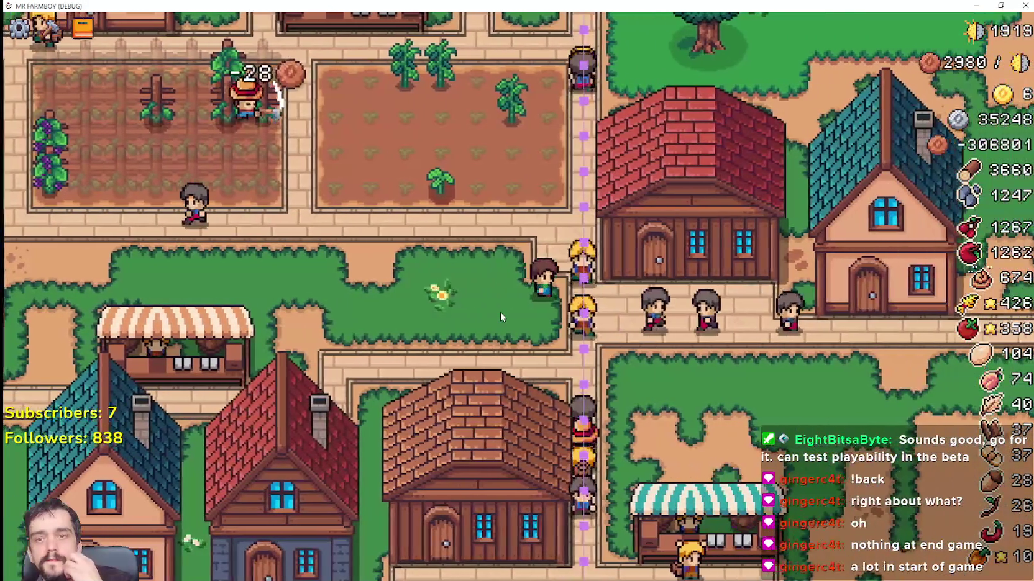
{"action": "key", "text": "a"}
{"action": "key", "text": "w"}
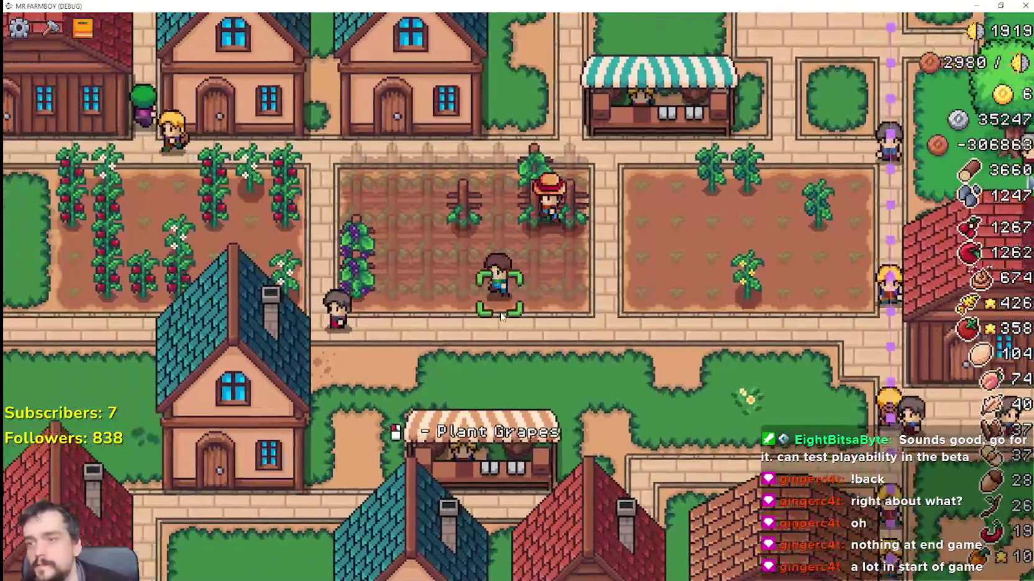
{"action": "key", "text": "a"}
{"action": "key", "text": "w"}
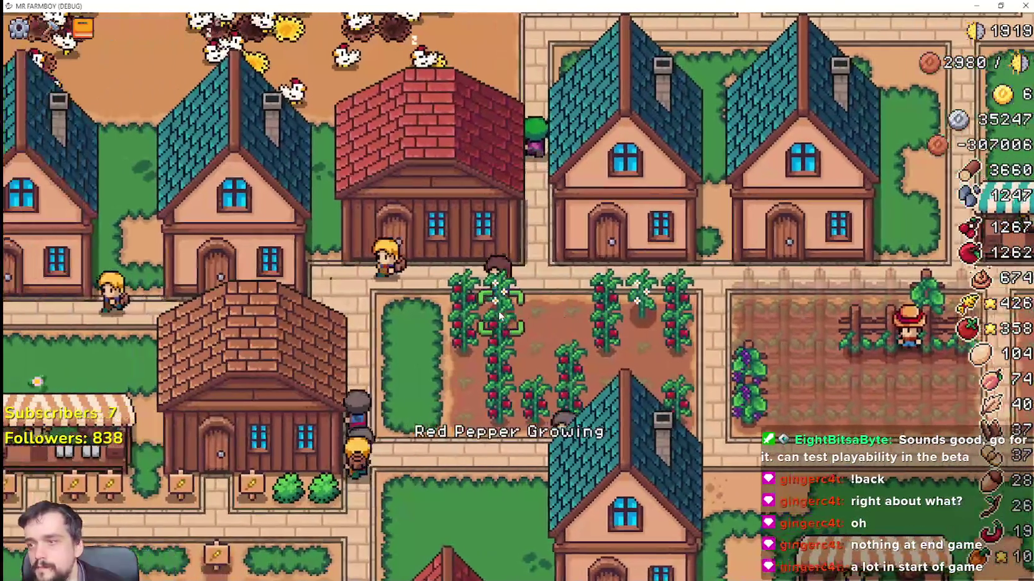
{"action": "key", "text": "a"}
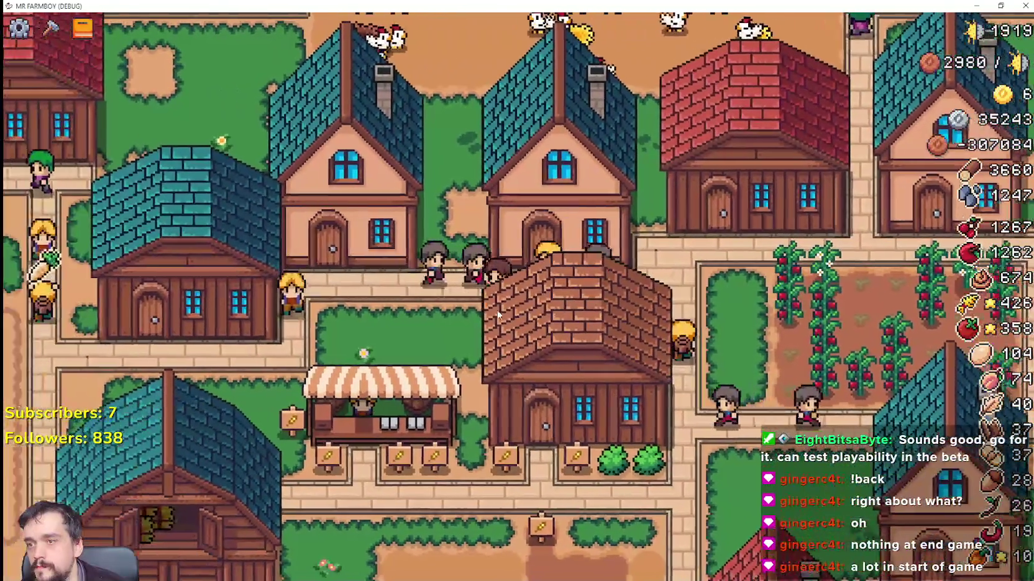
{"action": "key", "text": "a"}
{"action": "key", "text": "s"}
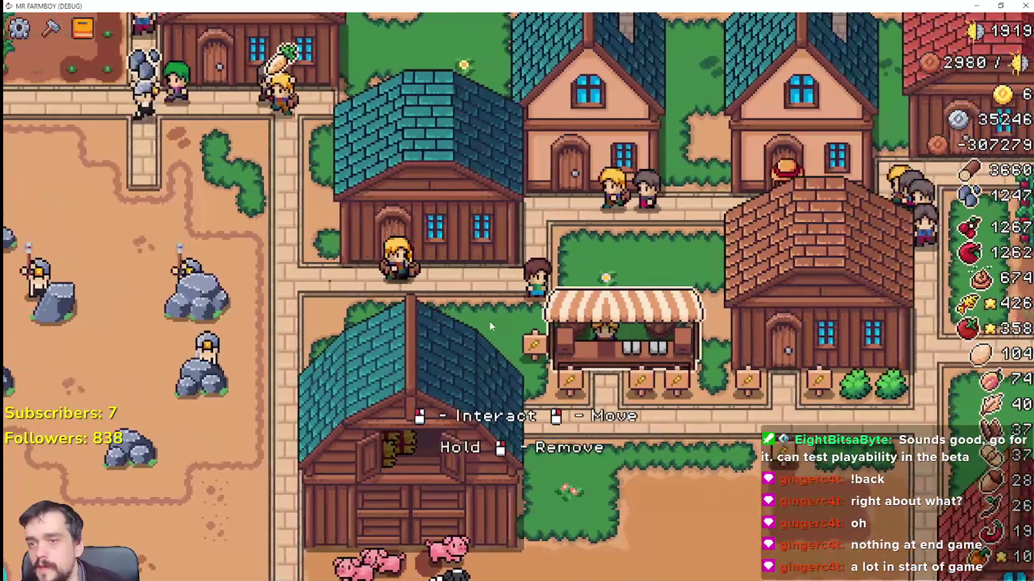
{"action": "key", "text": "s"}
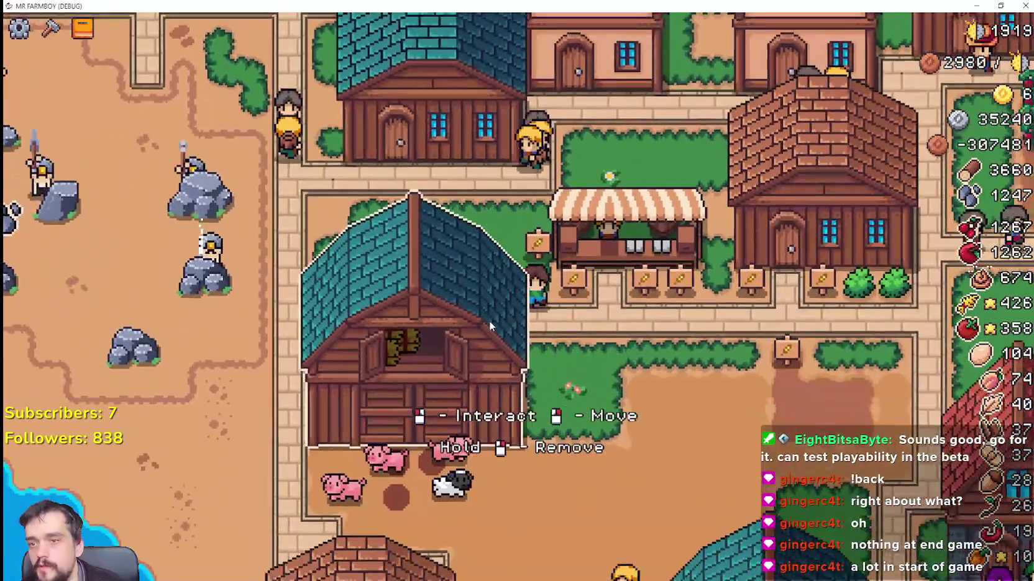
{"action": "key", "text": "d"}
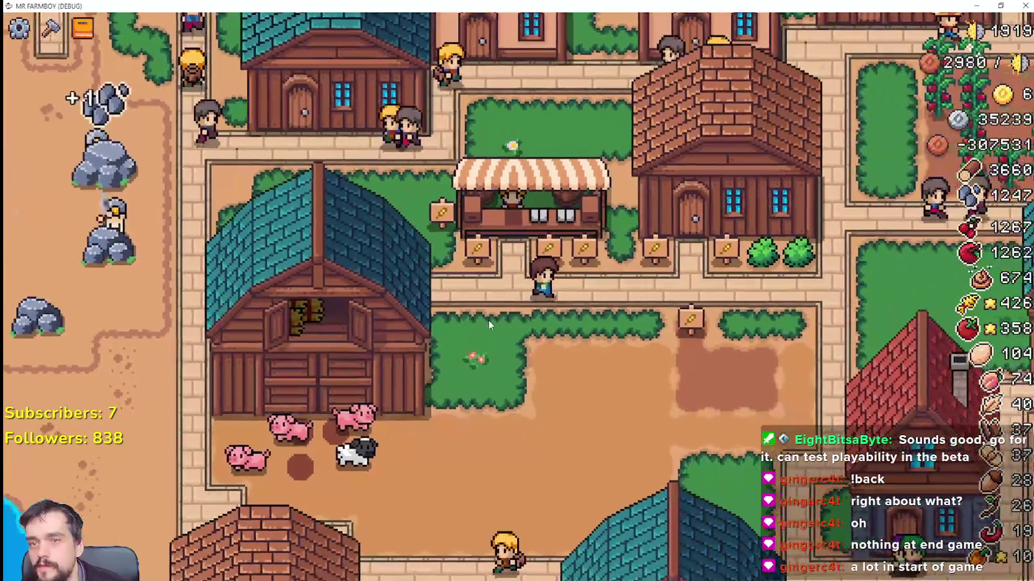
{"action": "key", "text": "d"}
{"action": "scroll", "coordinate": [487, 319], "scroll_direction": "down", "scroll_amount": 2}
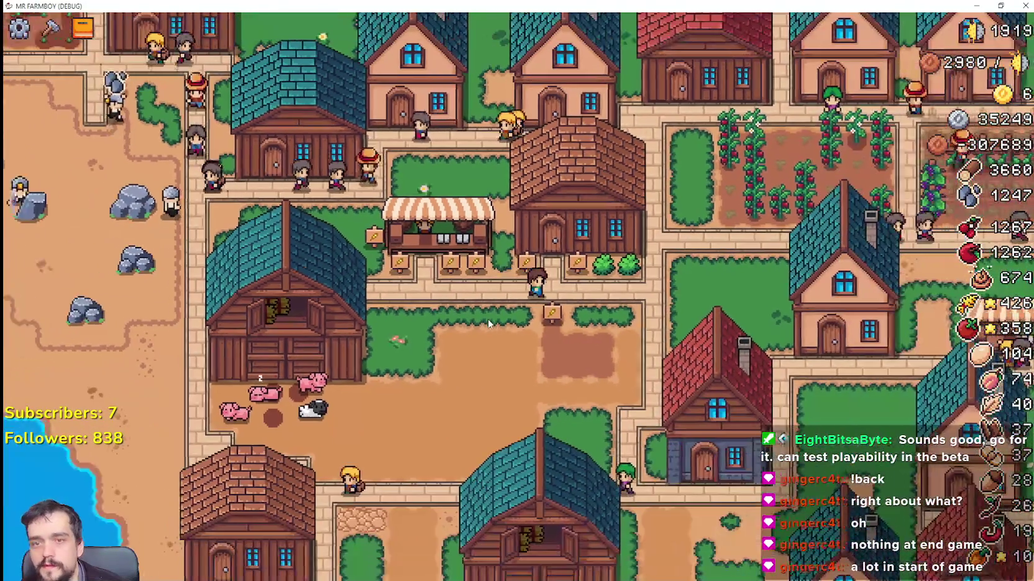
{"action": "key", "text": "d"}
{"action": "key", "text": "w"}
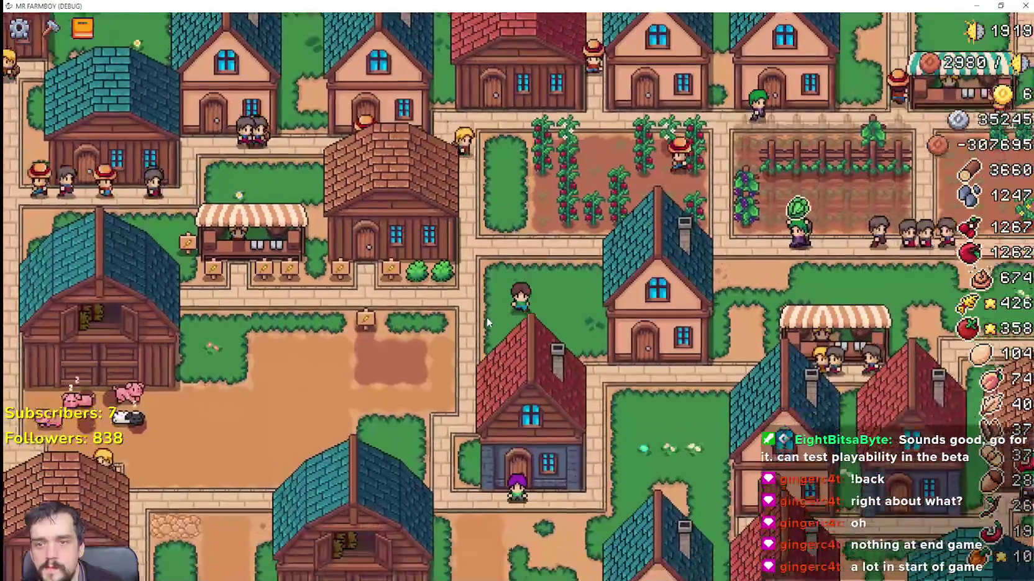
{"action": "key", "text": "d"}
{"action": "key", "text": "s"}
{"action": "scroll", "coordinate": [751, 208], "scroll_direction": "up", "scroll_amount": 2}
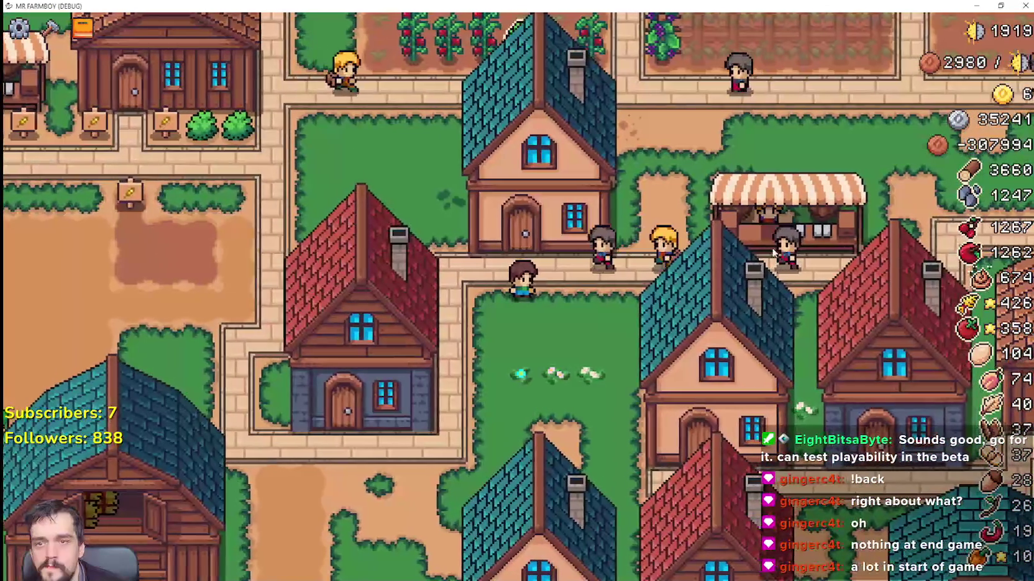
{"action": "key", "text": "a"}
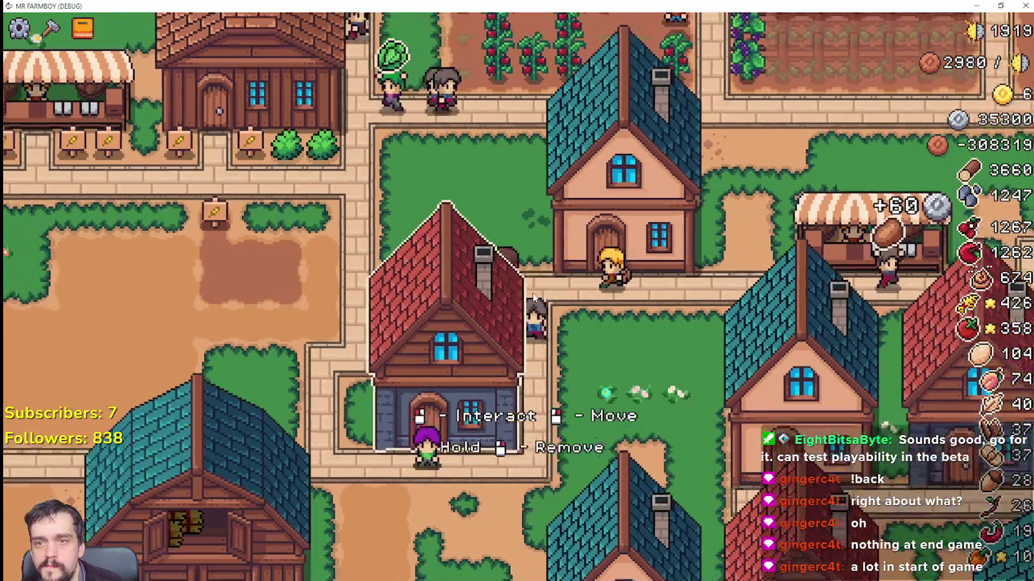
{"action": "key", "text": "a"}
{"action": "key", "text": "w"}
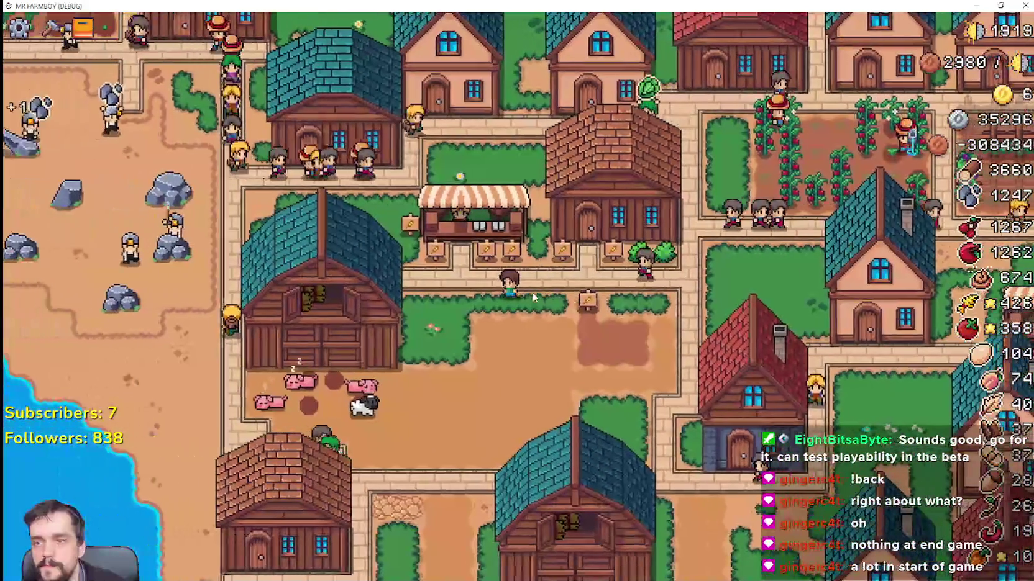
{"action": "scroll", "coordinate": [532, 293], "scroll_direction": "up", "scroll_amount": 2}
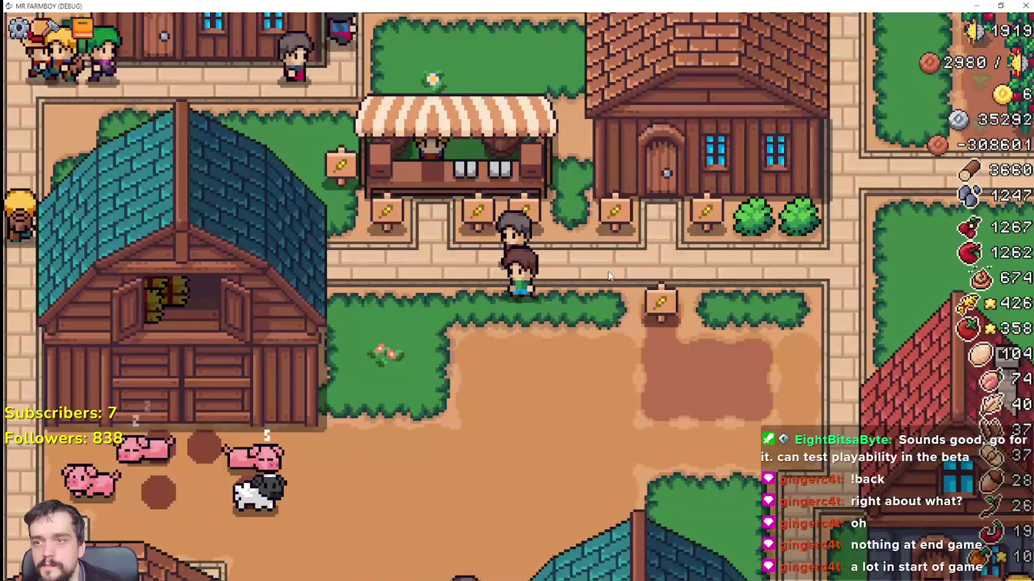
Stop the game, add set_idle_animation() after #hide() in _state_purchase_from_market, and save.
{"action": "key", "text": "F8"}
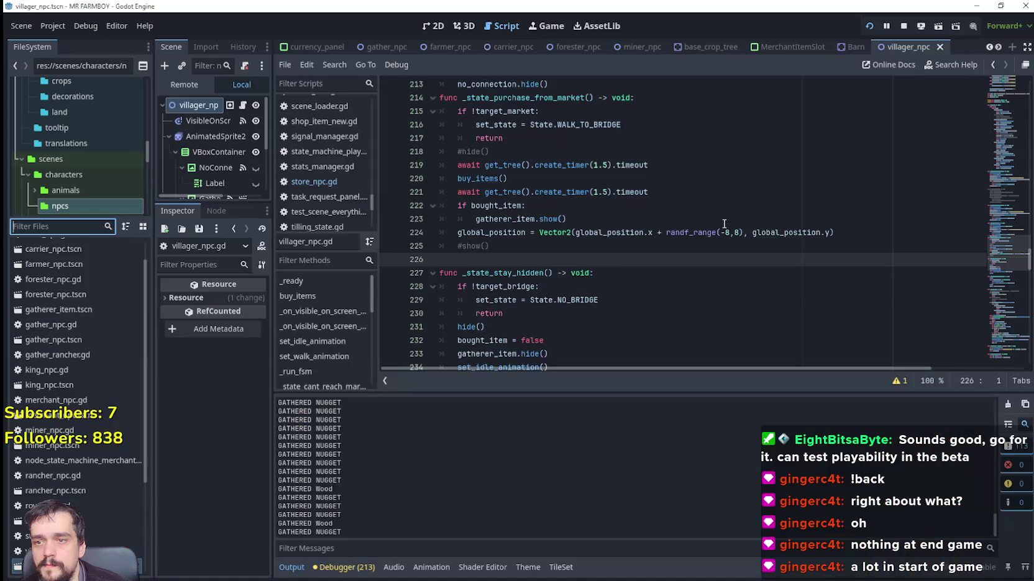
{"action": "scroll", "coordinate": [687, 257], "scroll_direction": "up", "scroll_amount": 1}
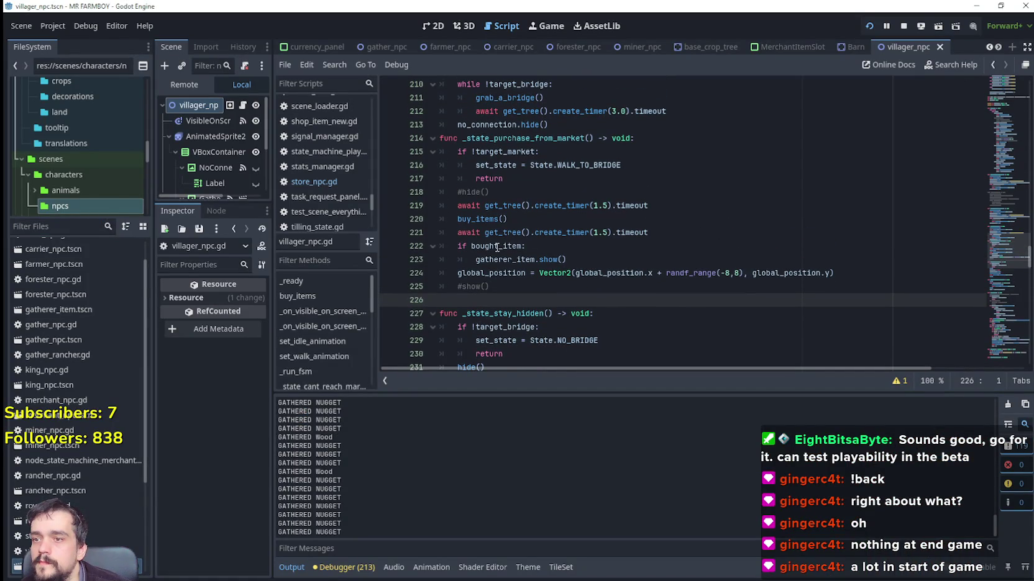
{"action": "scroll", "coordinate": [485, 272], "scroll_direction": "up", "scroll_amount": 3}
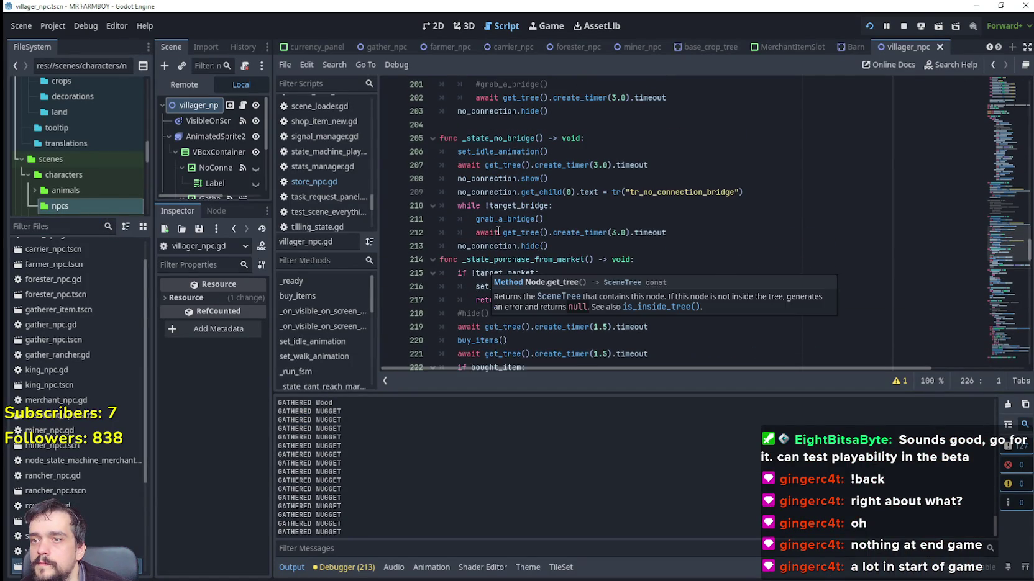
{"action": "left_click_drag", "start_coordinate": [457, 152], "coordinate": [554, 148]}
{"action": "key", "text": "ctrl+c"}
{"action": "scroll", "coordinate": [534, 246], "scroll_direction": "down", "scroll_amount": 2}
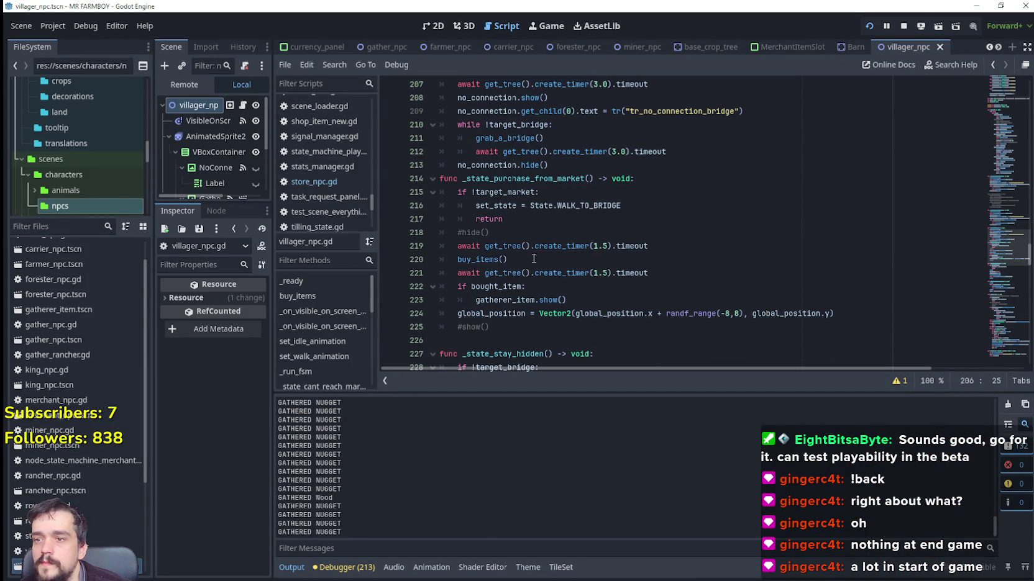
{"action": "left_click", "coordinate": [547, 234]}
{"action": "key", "text": "Return"}
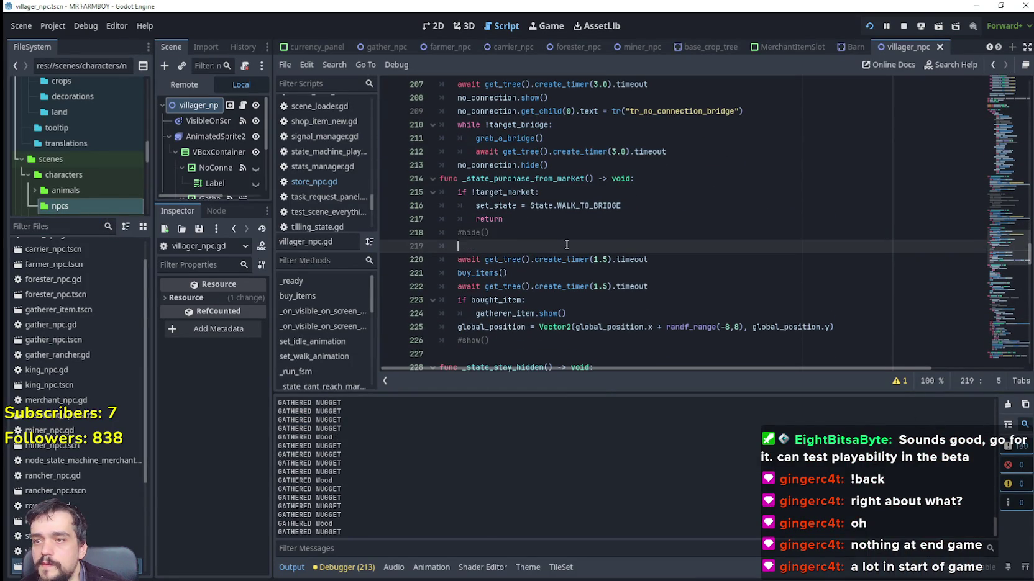
{"action": "scroll", "coordinate": [590, 253], "scroll_direction": "down", "scroll_amount": 2}
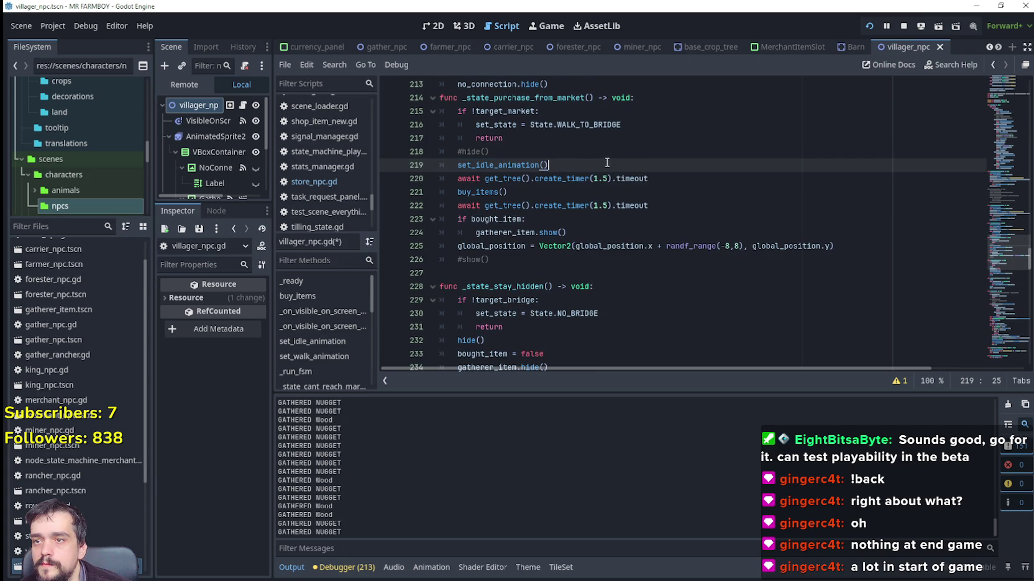
{"action": "scroll", "coordinate": [607, 162], "scroll_direction": "down", "scroll_amount": 2}
{"action": "left_click", "coordinate": [603, 233]}
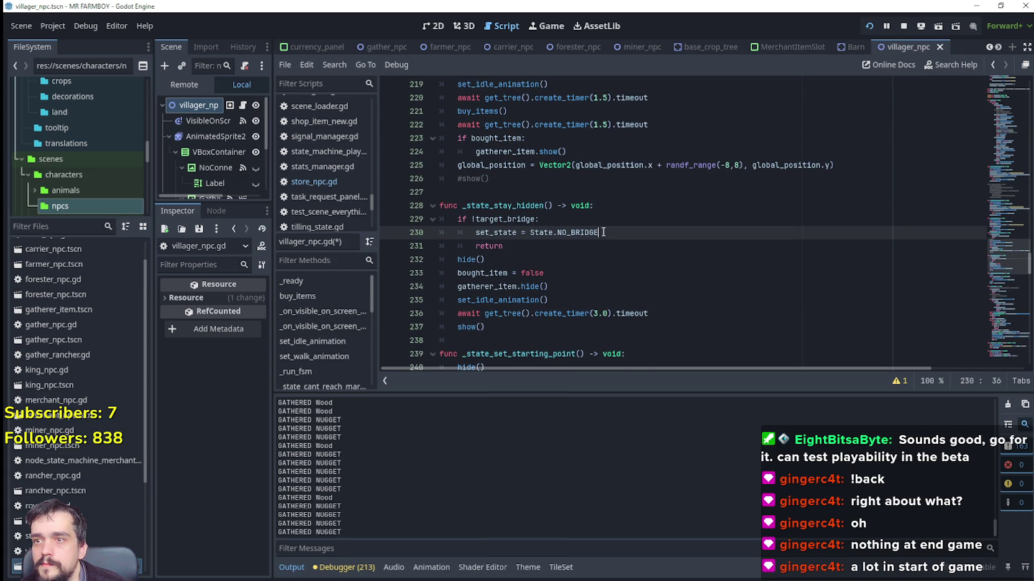
{"action": "key", "text": "ctrl+s"}
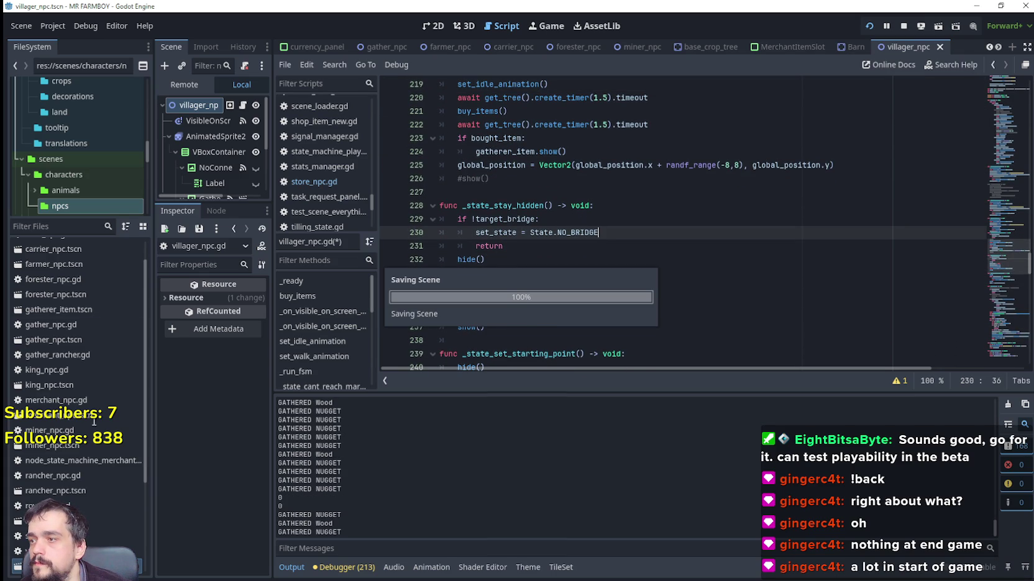
Open store_npc.gd and add a set_idle_animation() line after #hide() in the MARKET task.
{"action": "double_click", "coordinate": [55, 249]}
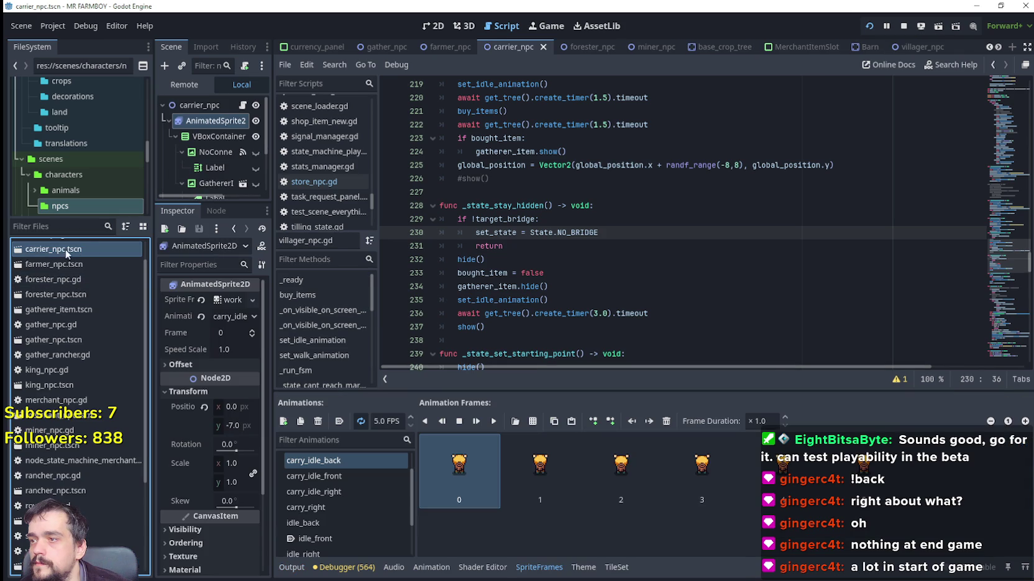
{"action": "left_click", "coordinate": [243, 105]}
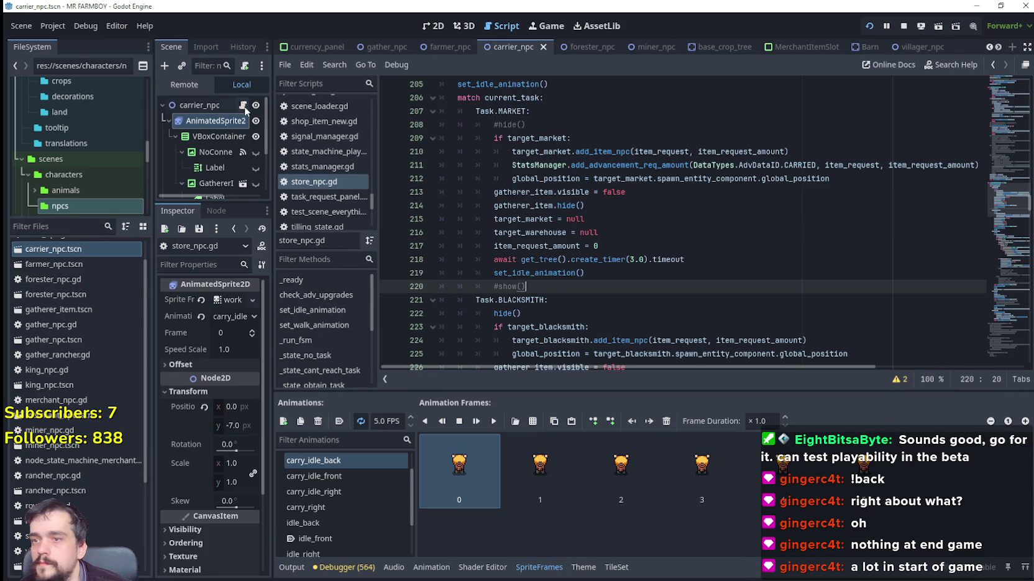
{"action": "left_click", "coordinate": [546, 129]}
{"action": "key", "text": "Return"}
{"action": "type", "text": "set_idle_animation()"}
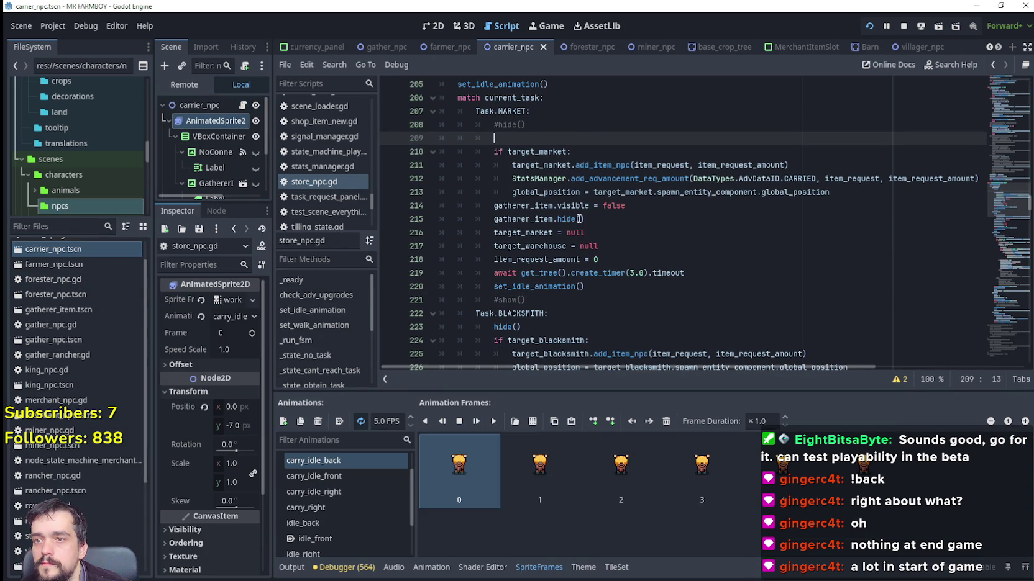
{"action": "left_click", "coordinate": [641, 217]}
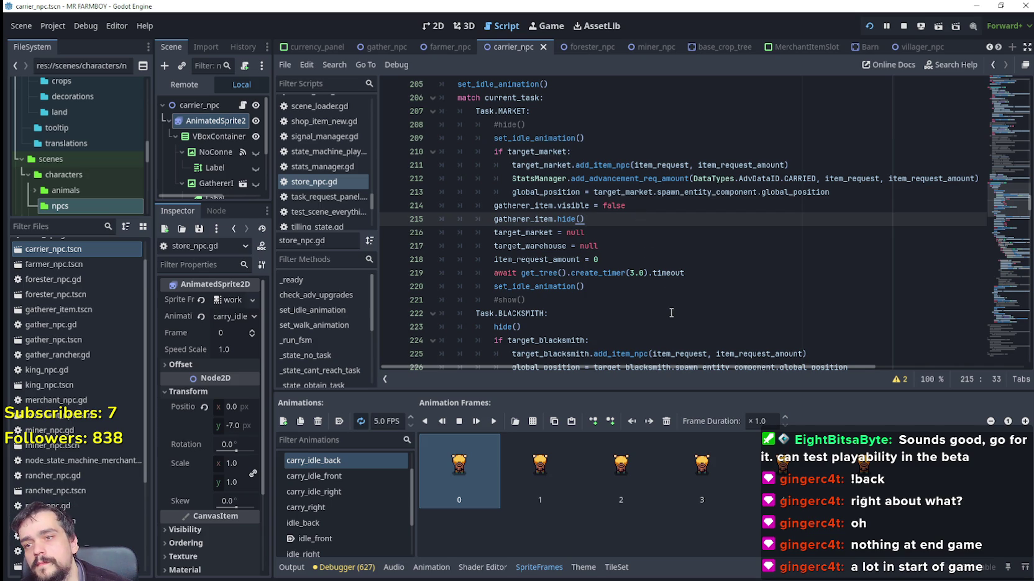
{"action": "left_click", "coordinate": [637, 261]}
{"action": "left_click", "coordinate": [664, 296]}
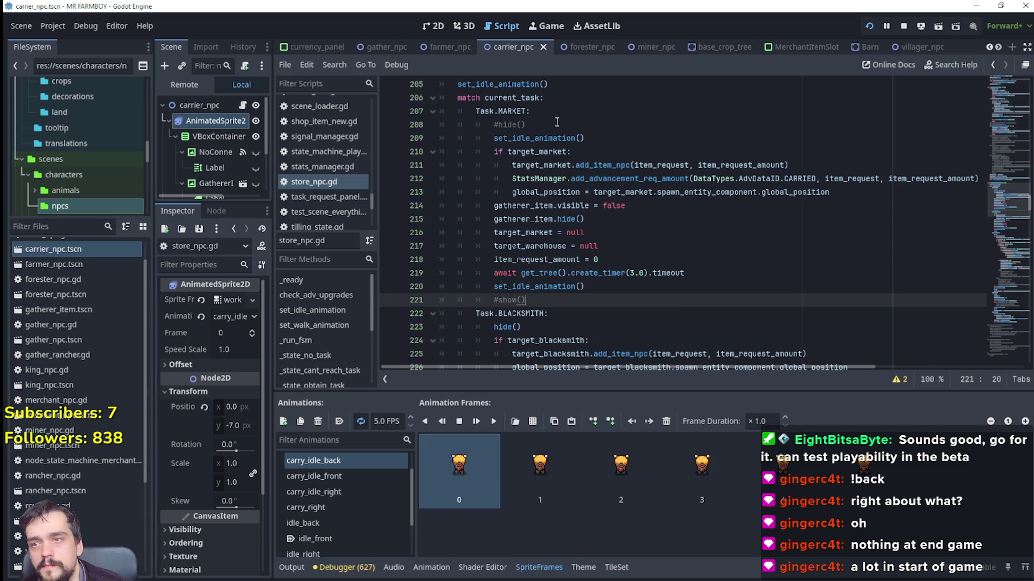
{"action": "left_click", "coordinate": [601, 137]}
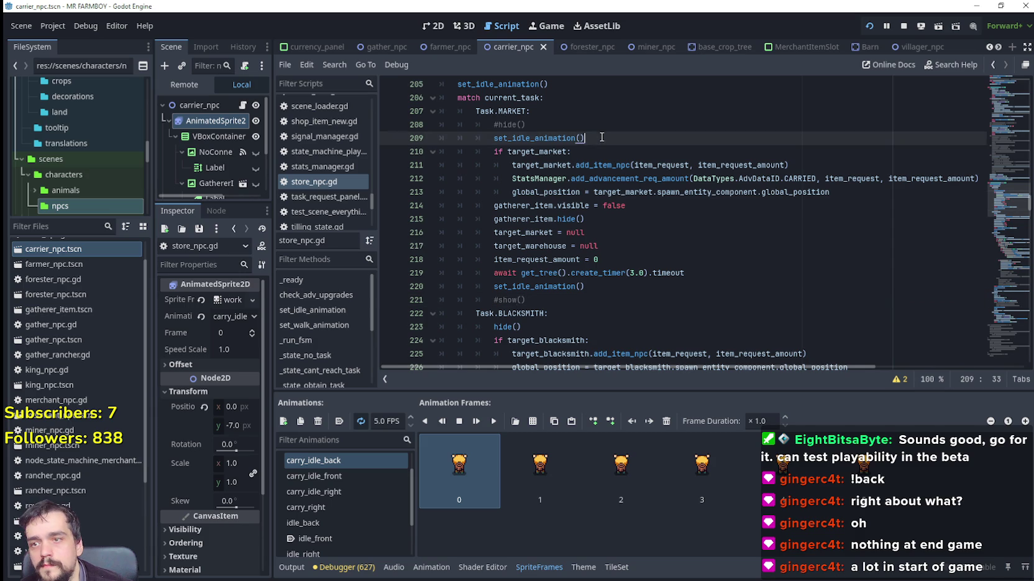
Paste set_idle_animation() as line 219 before the market wait, save, and run the game.
{"action": "left_click", "coordinate": [631, 227]}
{"action": "left_click", "coordinate": [641, 219]}
{"action": "left_click", "coordinate": [644, 259]}
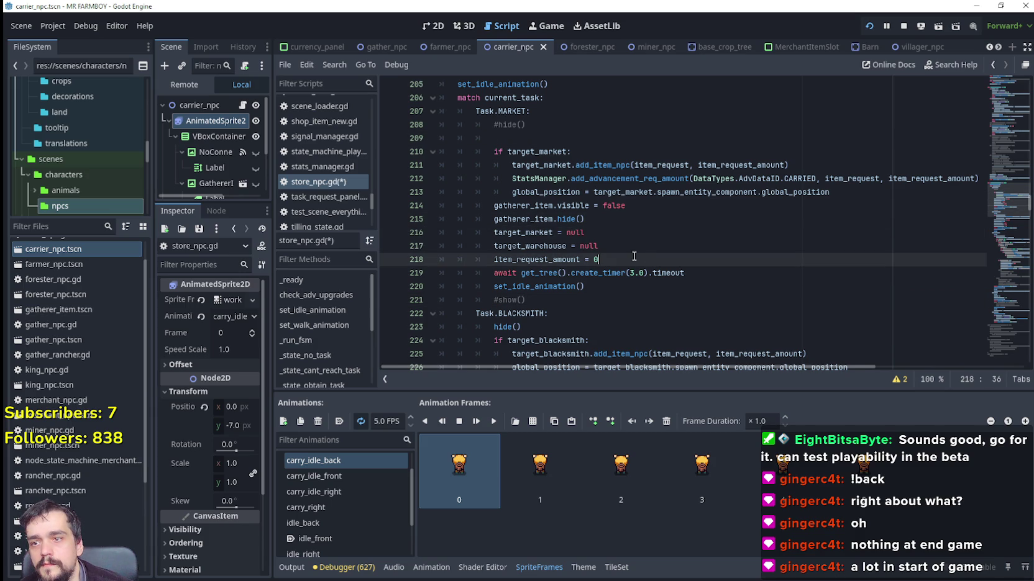
{"action": "key", "text": "Return"}
{"action": "key", "text": "ctrl+v"}
{"action": "key", "text": "ctrl+s"}
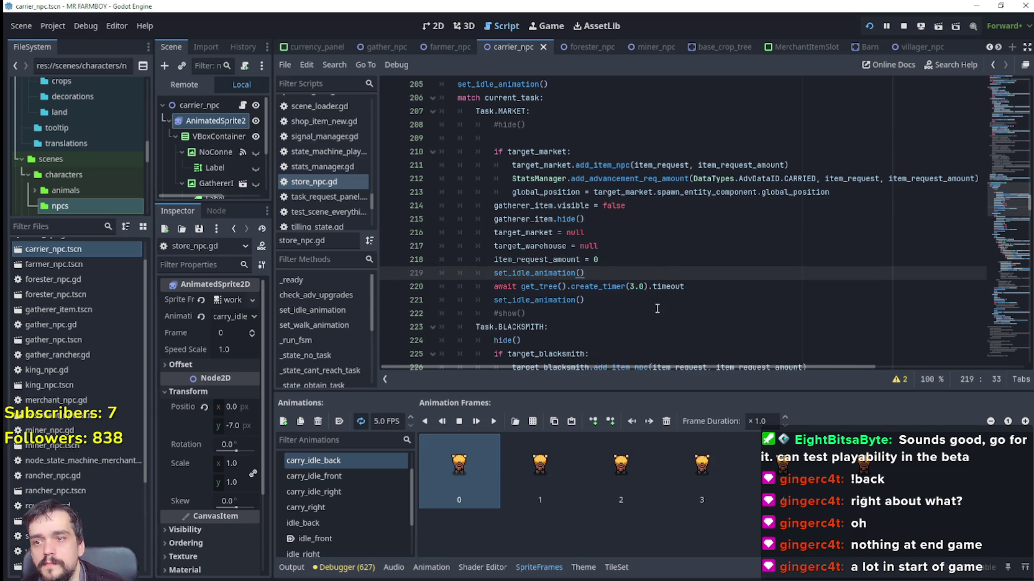
{"action": "left_click", "coordinate": [657, 309]}
{"action": "left_click", "coordinate": [869, 26]}
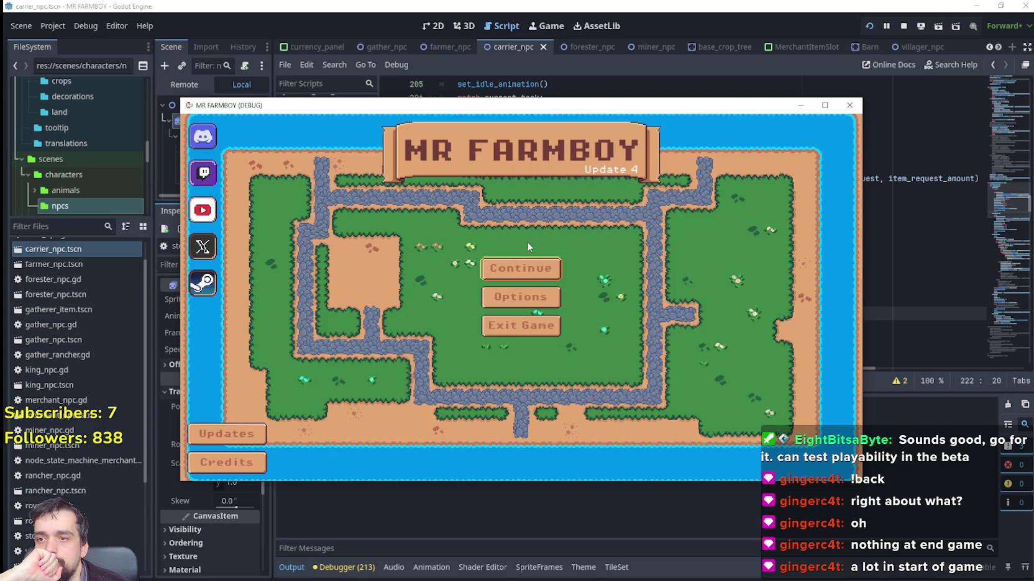
Continue to the saved games list, pick Save 2, and load it.
{"action": "left_click", "coordinate": [528, 295]}
{"action": "scroll", "coordinate": [536, 267], "scroll_direction": "up", "scroll_amount": 1}
{"action": "left_click", "coordinate": [535, 244]}
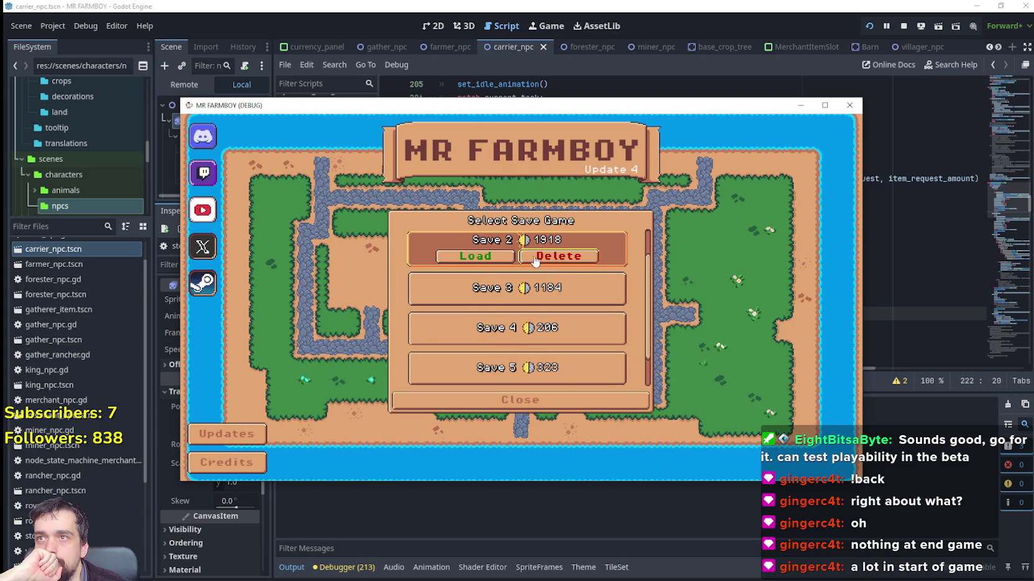
{"action": "left_click", "coordinate": [497, 257]}
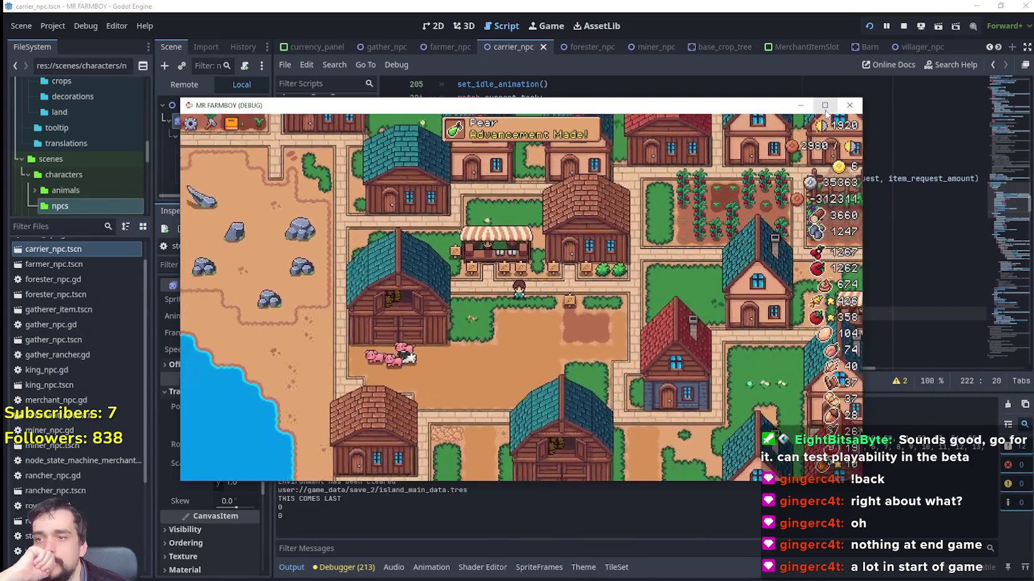
Maximize the game window, zoom the camera in on the market stall, then return to Godot.
{"action": "left_click", "coordinate": [825, 110]}
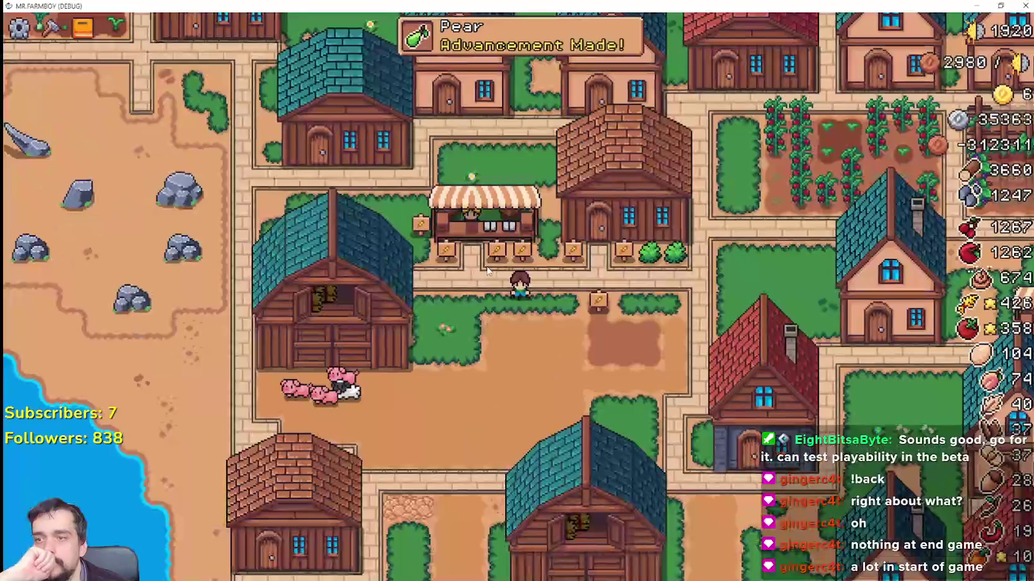
{"action": "scroll", "coordinate": [603, 291], "scroll_direction": "down", "scroll_amount": 5}
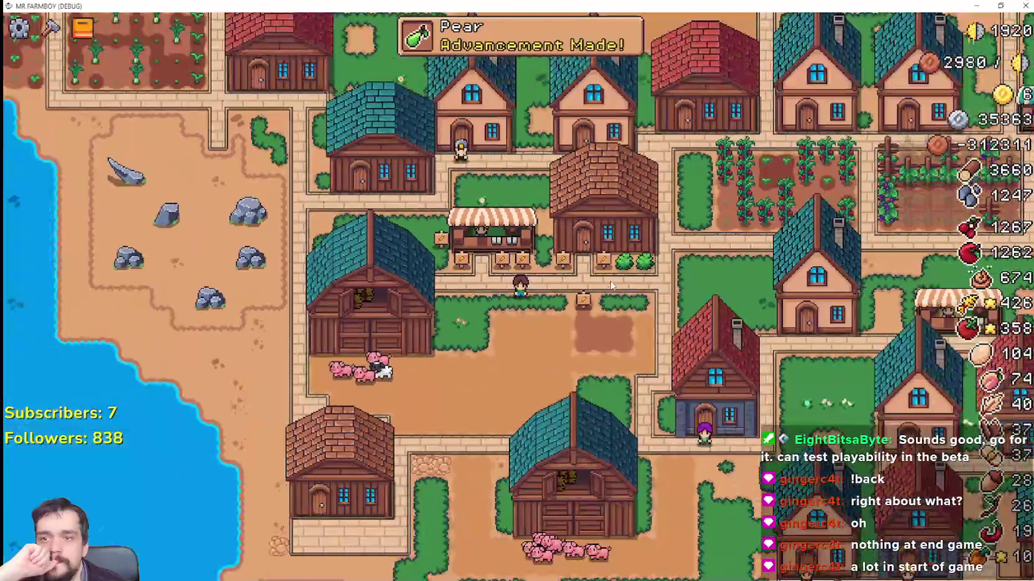
{"action": "scroll", "coordinate": [638, 287], "scroll_direction": "up", "scroll_amount": 3}
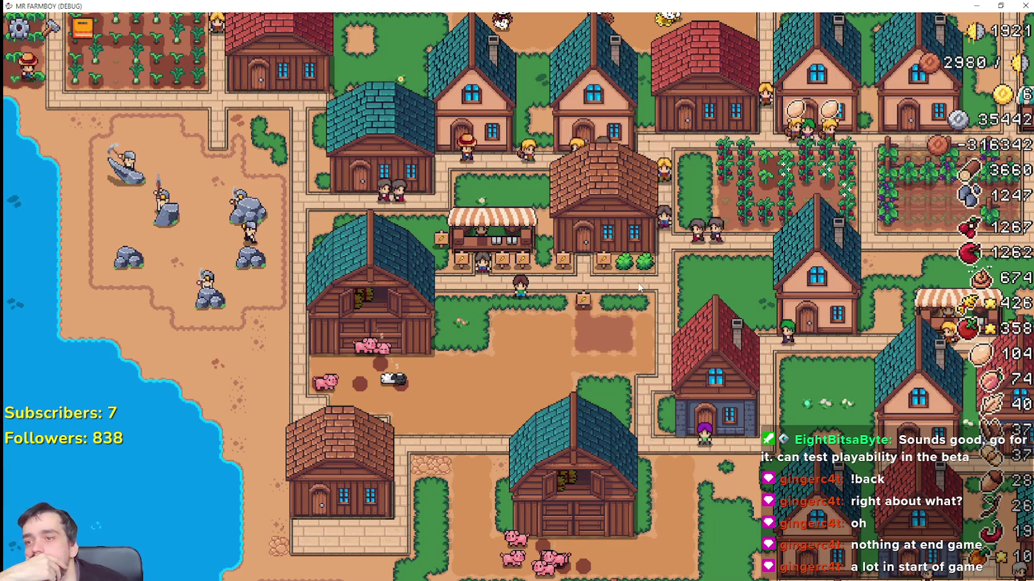
{"action": "scroll", "coordinate": [520, 266], "scroll_direction": "up", "scroll_amount": 4}
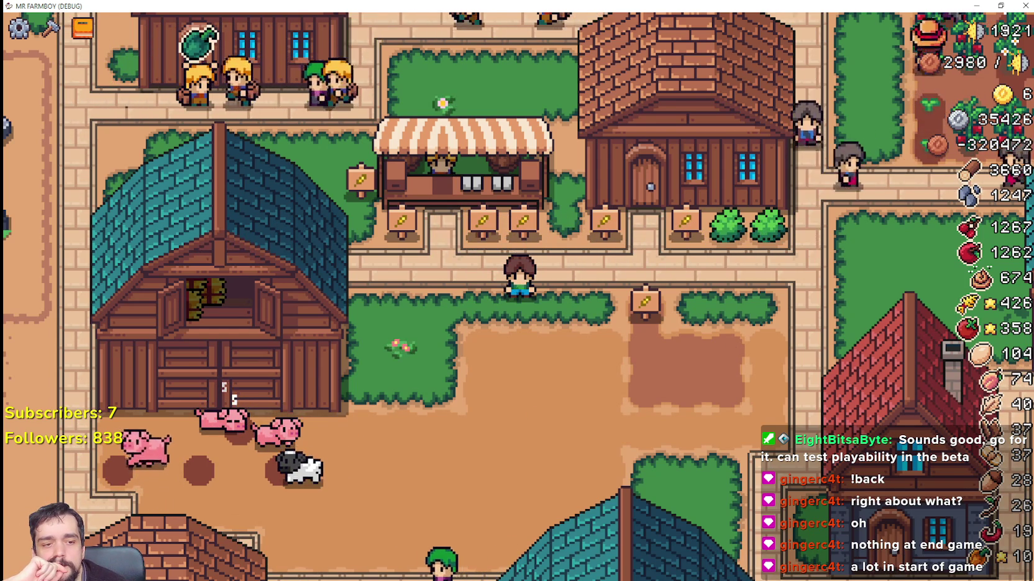
{"action": "key", "text": "alt+Tab"}
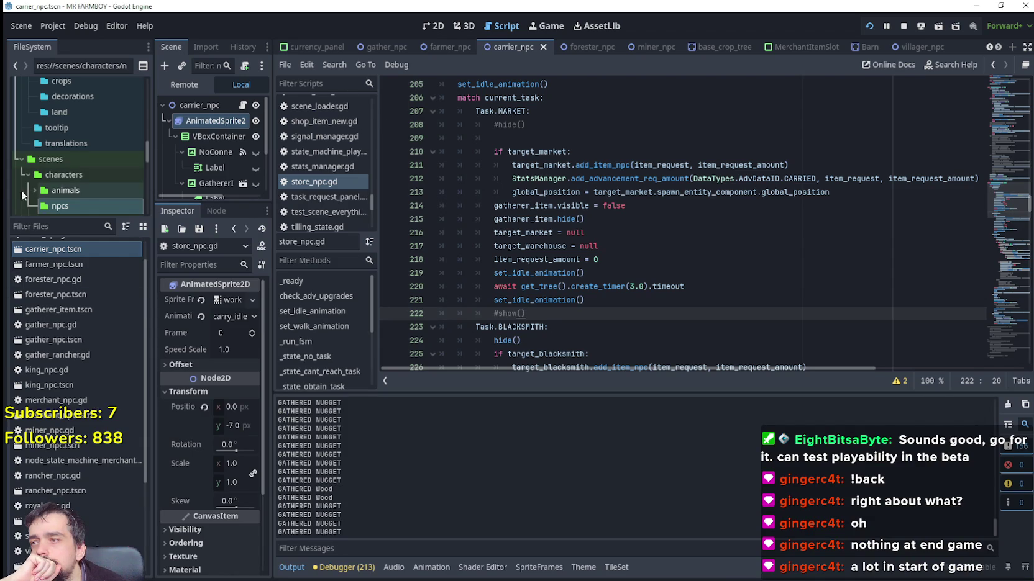
Filter files by 'mark' and look up the set_idle_animation definition in store_npc.gd.
{"action": "type", "text": "mark"}
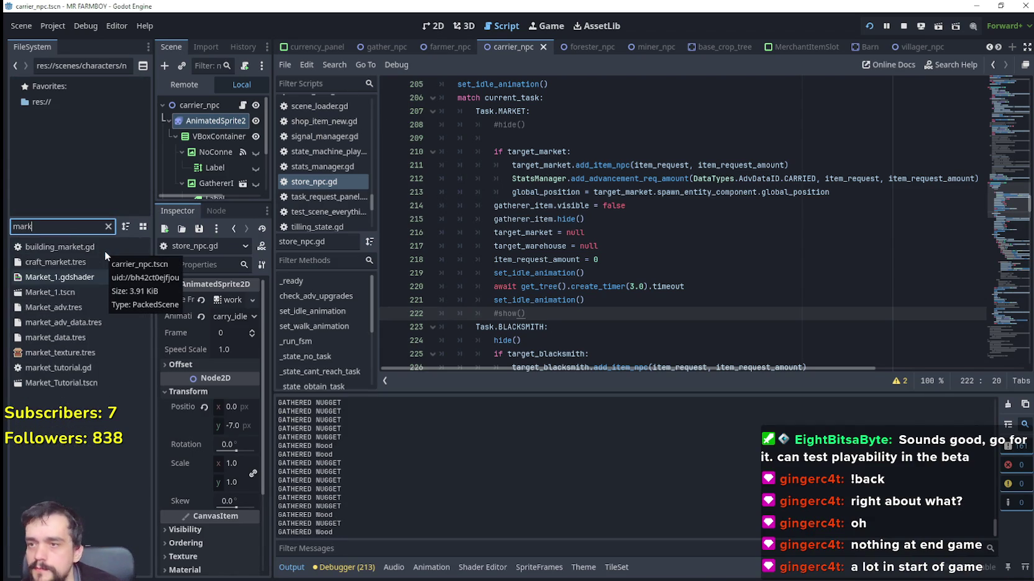
{"action": "scroll", "coordinate": [544, 207], "scroll_direction": "up", "scroll_amount": 3}
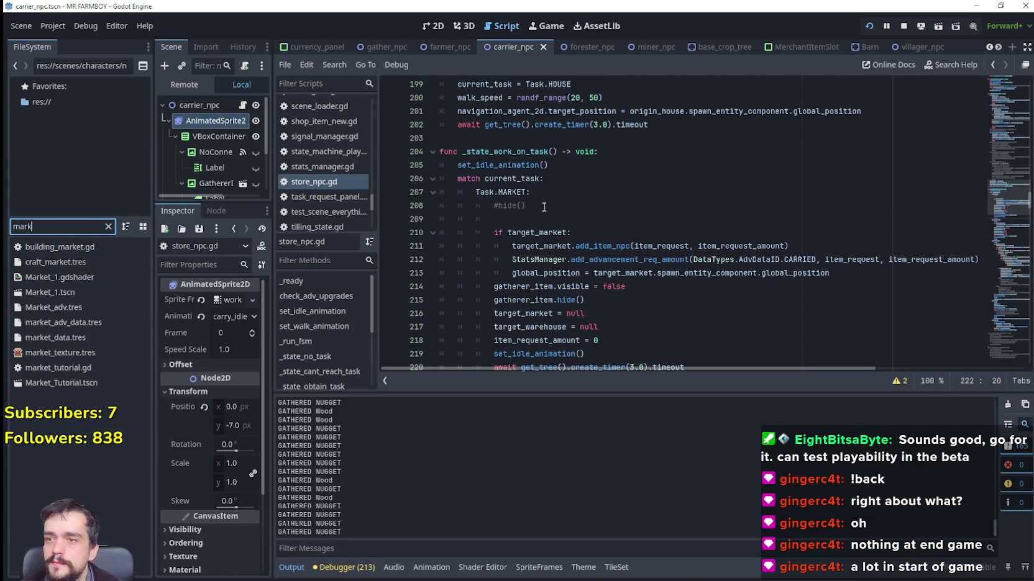
{"action": "right_click", "coordinate": [515, 163]}
{"action": "left_click", "coordinate": [513, 168]}
{"action": "right_click", "coordinate": [513, 171]}
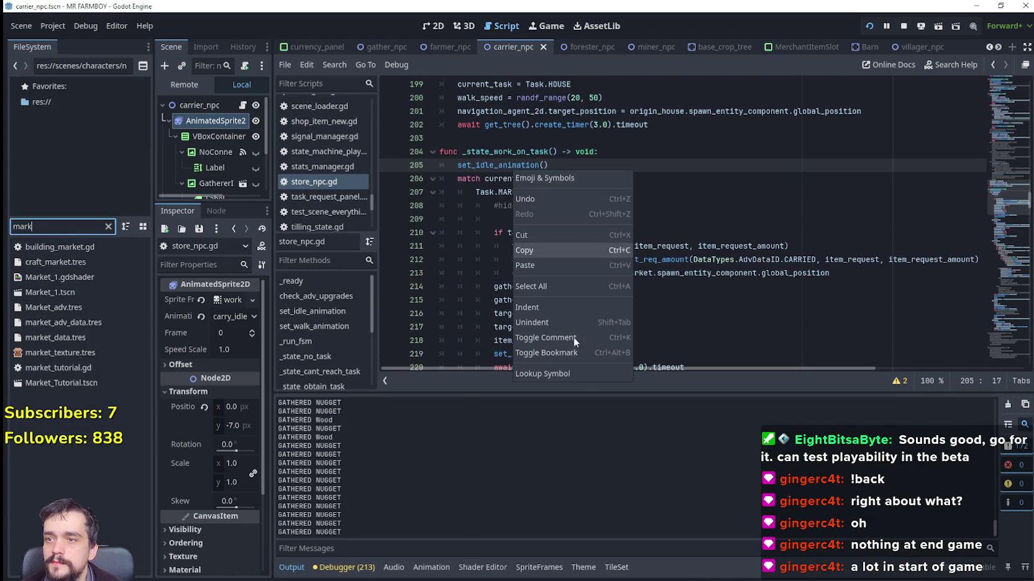
{"action": "left_click", "coordinate": [581, 375]}
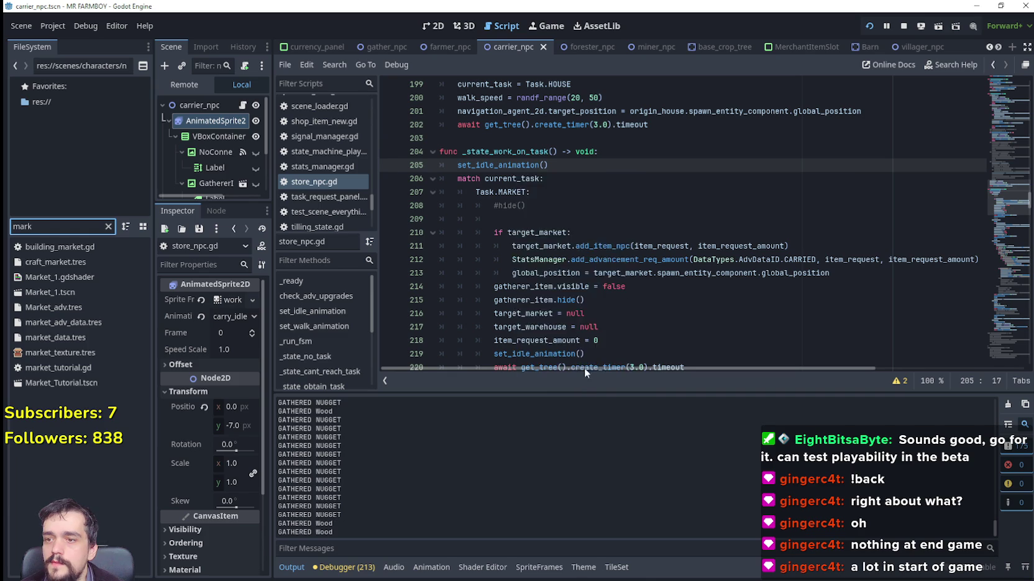
{"action": "scroll", "coordinate": [616, 228], "scroll_direction": "down", "scroll_amount": 2}
{"action": "left_click", "coordinate": [544, 232]}
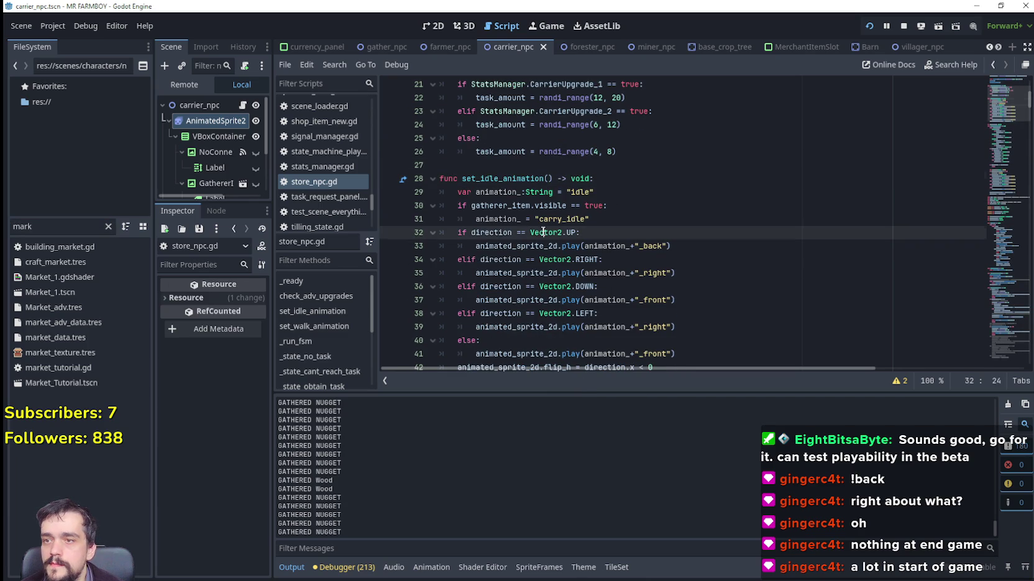
{"action": "scroll", "coordinate": [684, 213], "scroll_direction": "down", "scroll_amount": 3}
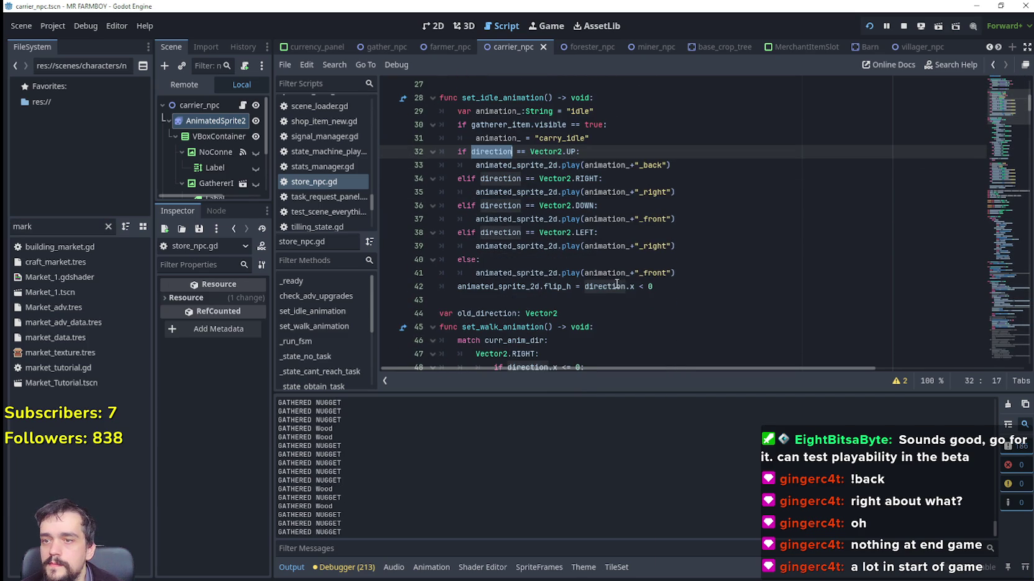
Open Market_1.tscn in the 2D view and select its SpawnEntity point.
{"action": "double_click", "coordinate": [78, 292]}
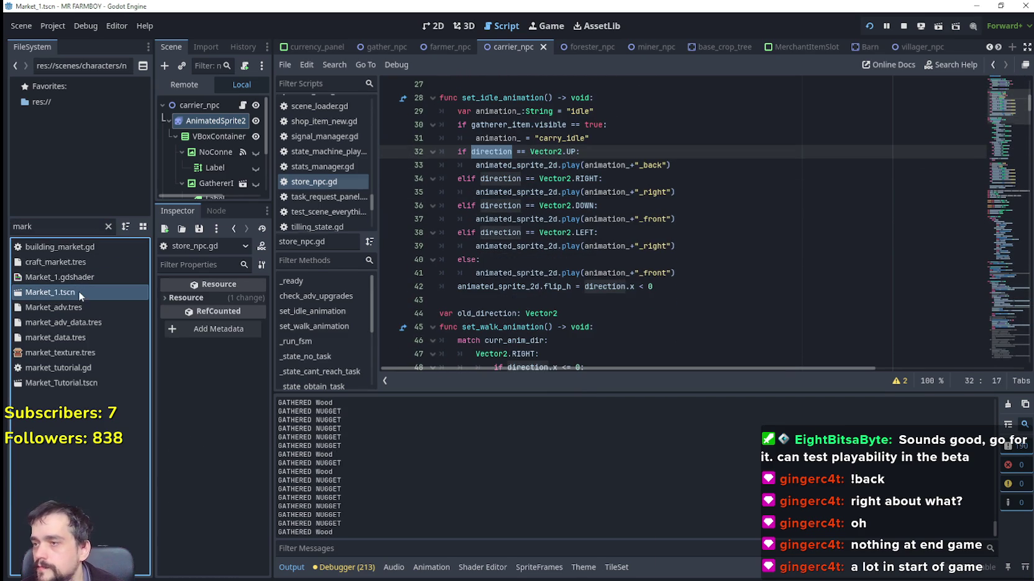
{"action": "left_click", "coordinate": [431, 27]}
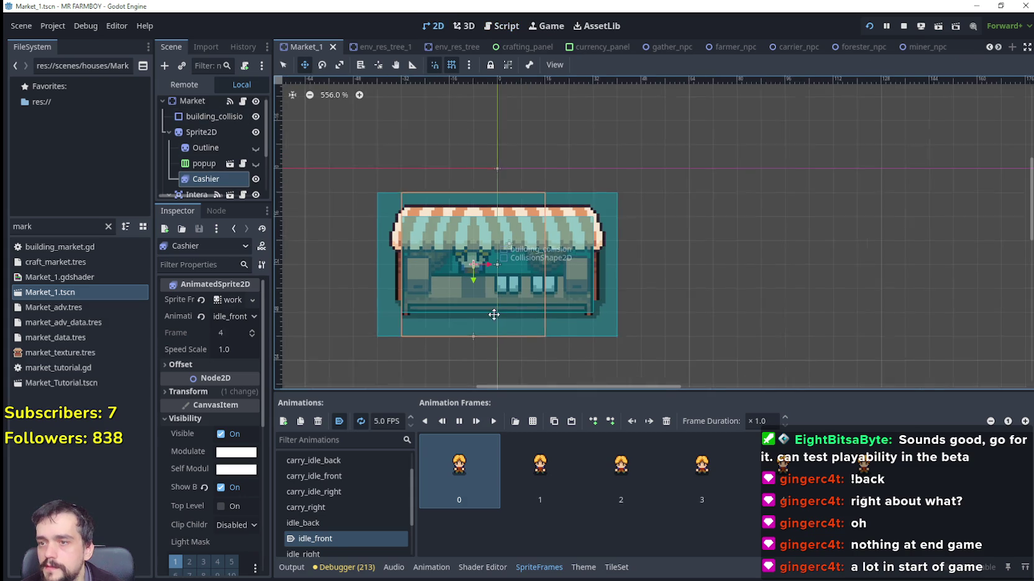
{"action": "scroll", "coordinate": [474, 366], "scroll_direction": "up", "scroll_amount": 6}
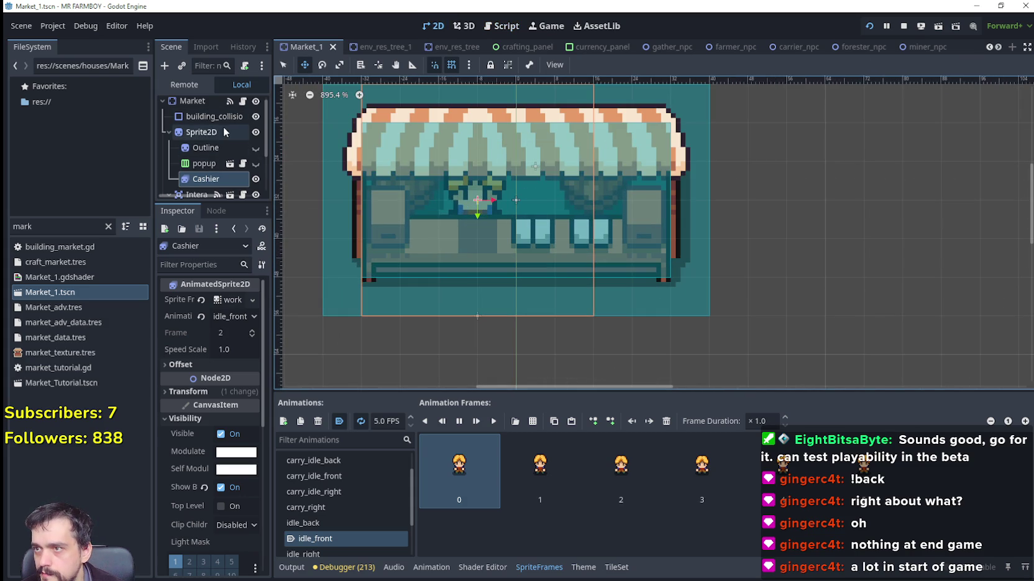
{"action": "scroll", "coordinate": [207, 180], "scroll_direction": "down", "scroll_amount": 3}
{"action": "left_click", "coordinate": [215, 151]}
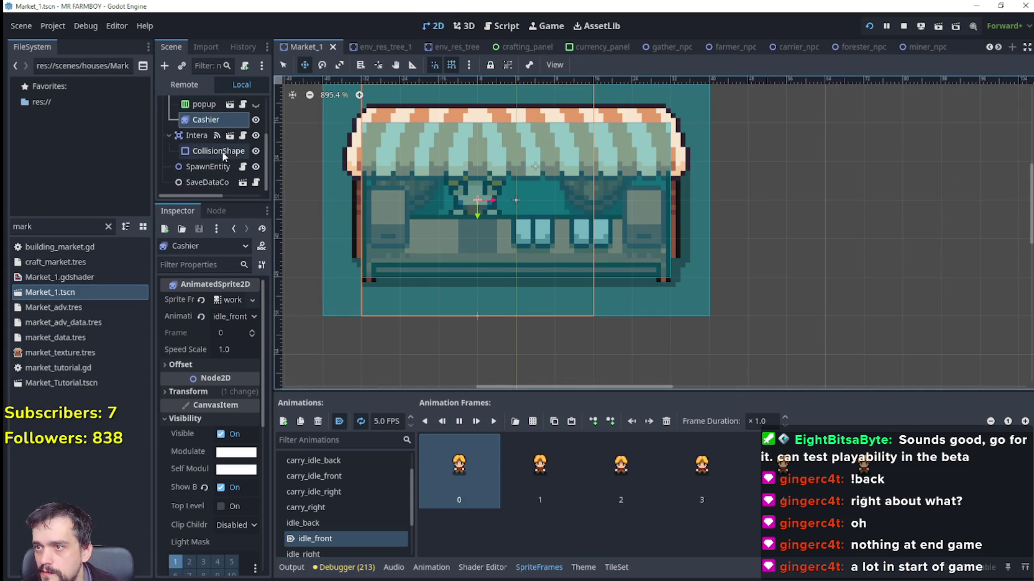
{"action": "left_click", "coordinate": [208, 166]}
{"action": "scroll", "coordinate": [531, 372], "scroll_direction": "up", "scroll_amount": 2}
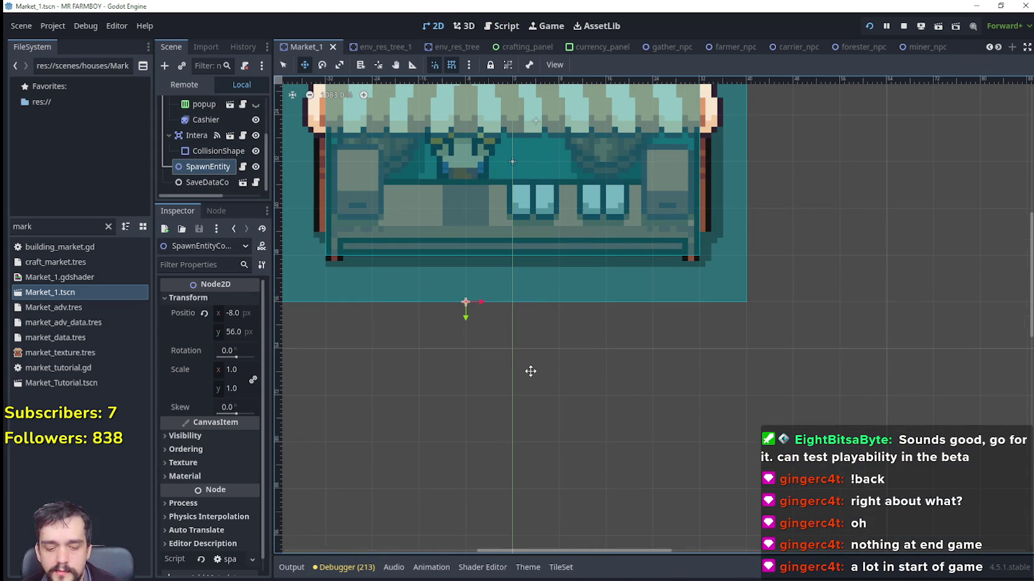
Nudge the spawn point up to y 50, then save and playtest the village with F5.
{"action": "key", "text": "Up"}
{"action": "key", "text": "Up"}
{"action": "key", "text": "Up"}
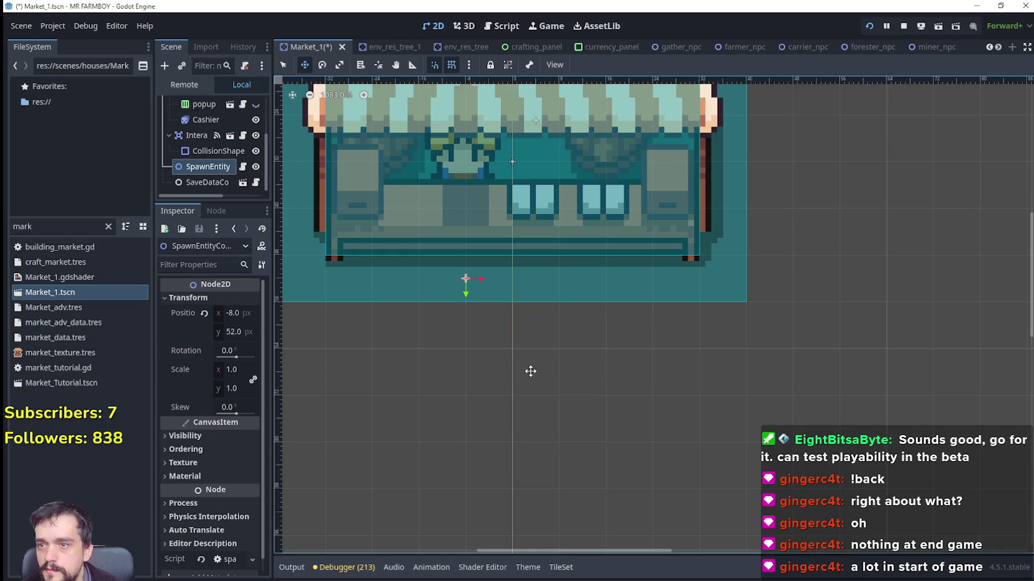
{"action": "scroll", "coordinate": [531, 371], "scroll_direction": "up", "scroll_amount": 4}
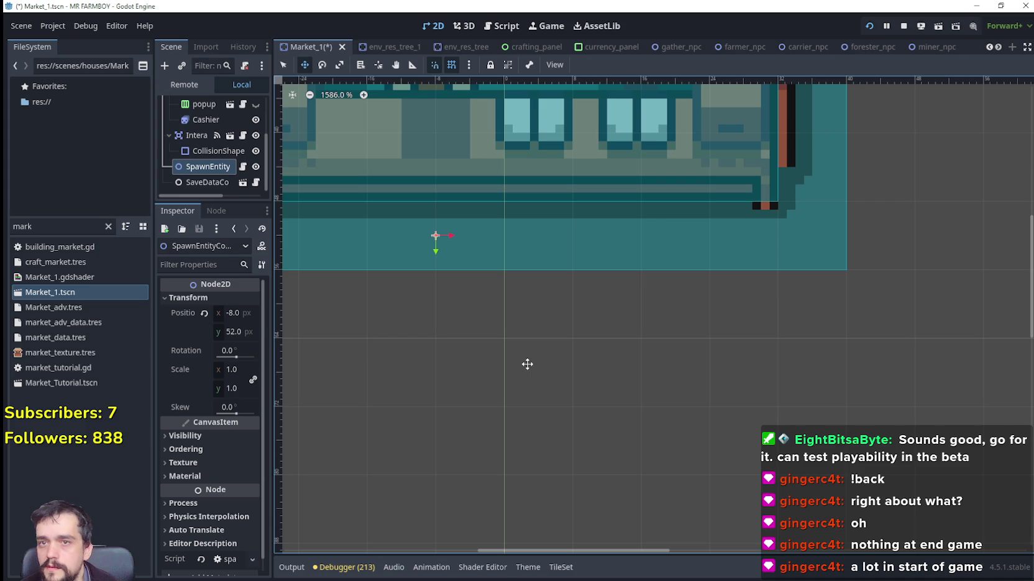
{"action": "key", "text": "F5"}
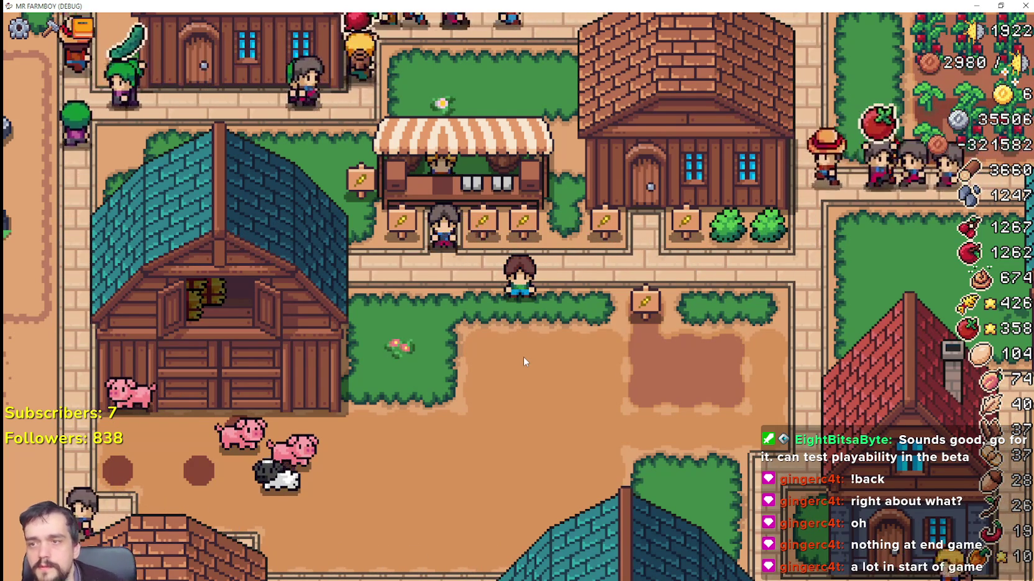
{"action": "key", "text": "alt+Tab"}
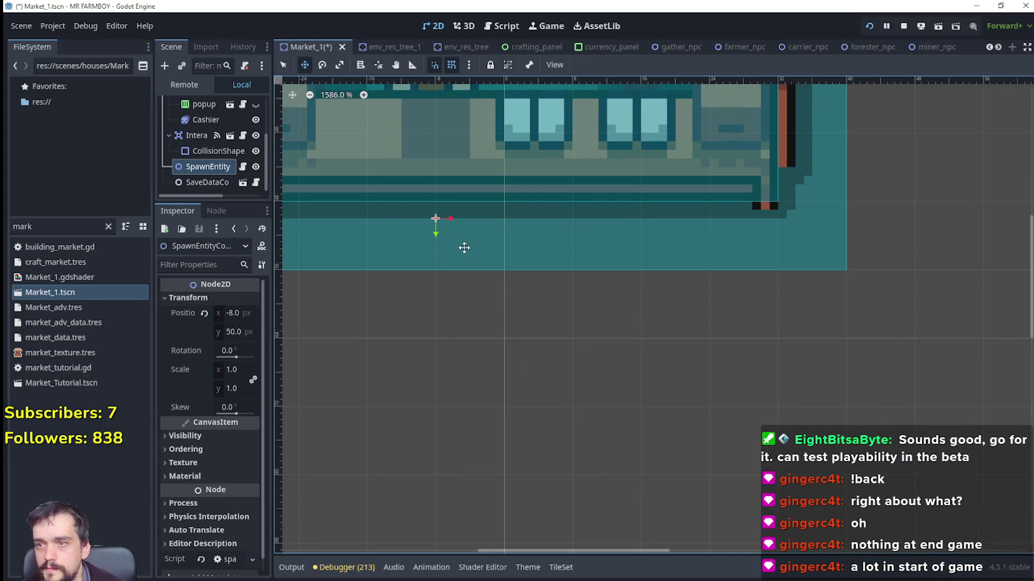
{"action": "key", "text": "F5"}
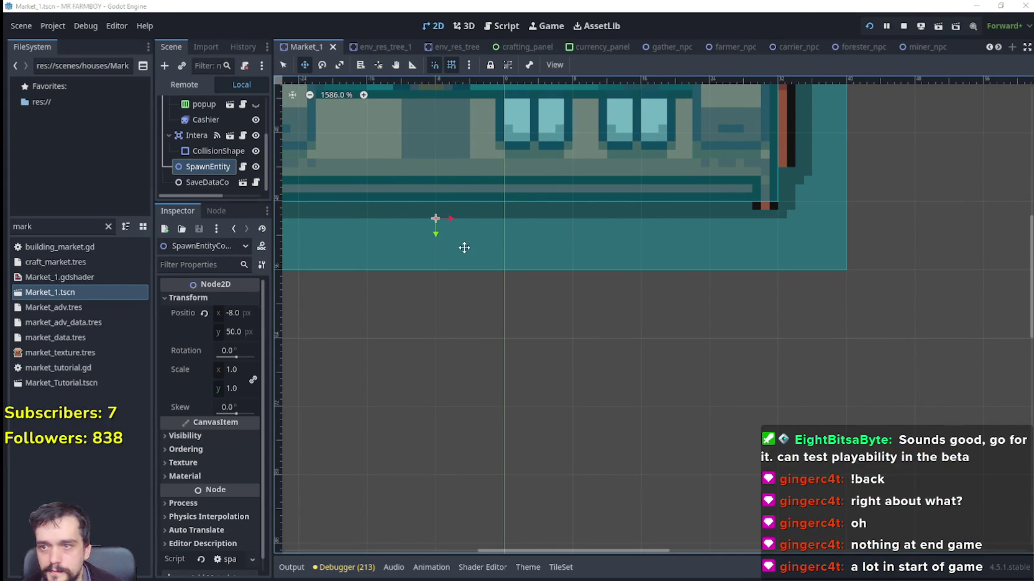
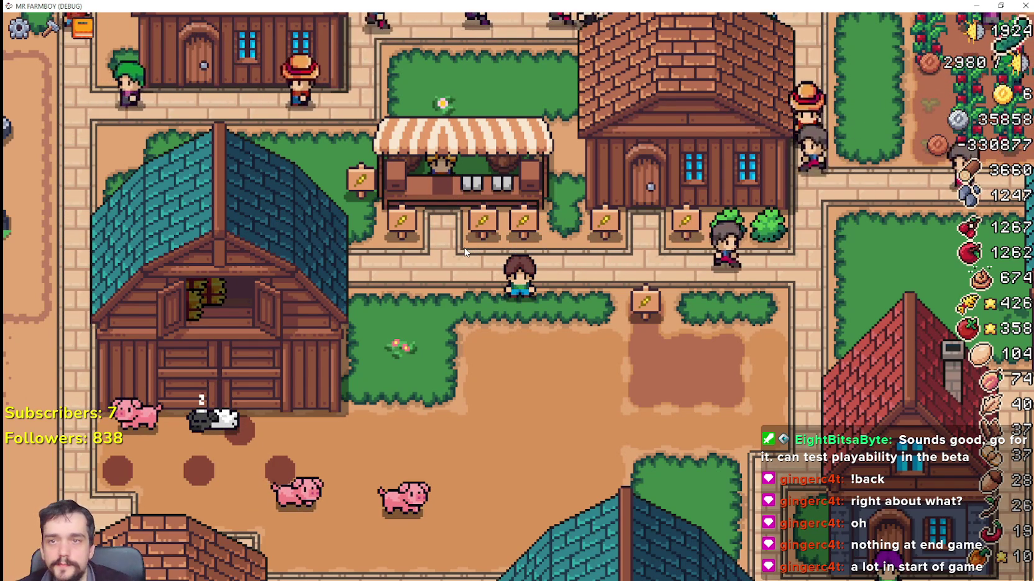
Zoom and pan the game view toward the crop fields.
{"action": "scroll", "coordinate": [302, 230], "scroll_direction": "down", "scroll_amount": 3}
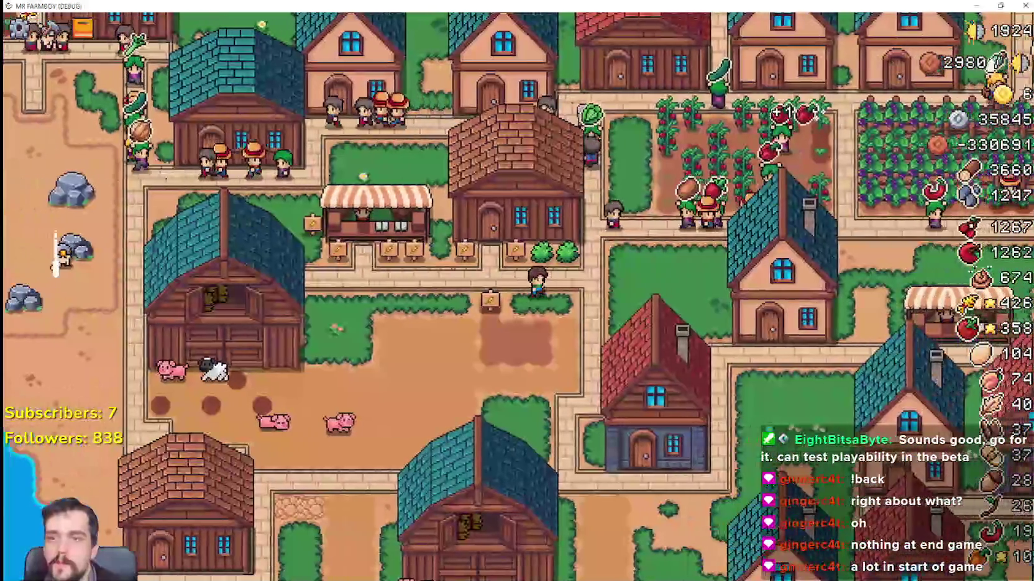
{"action": "key", "text": "w"}
{"action": "key", "text": "d"}
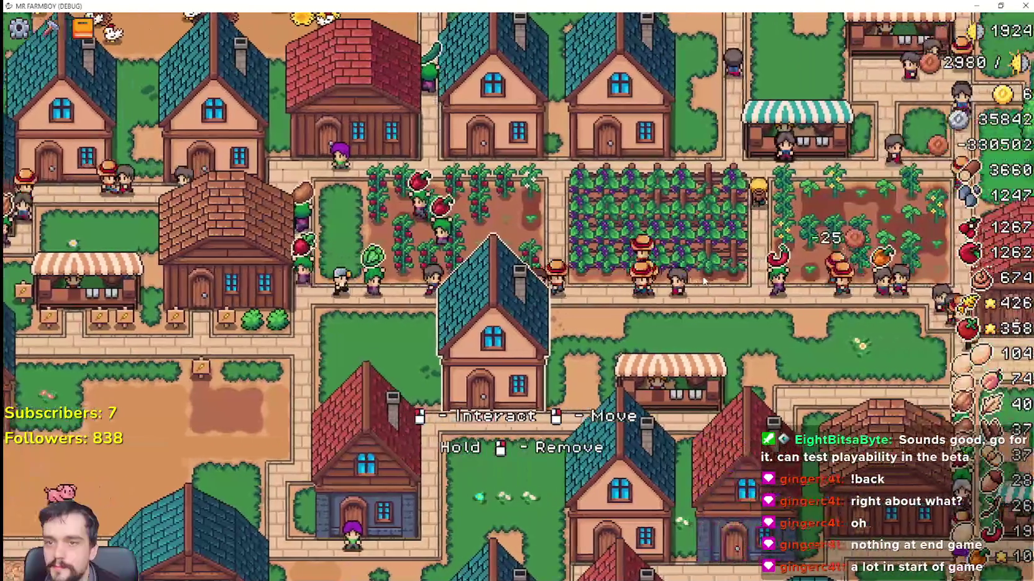
{"action": "scroll", "coordinate": [680, 239], "scroll_direction": "up", "scroll_amount": 3}
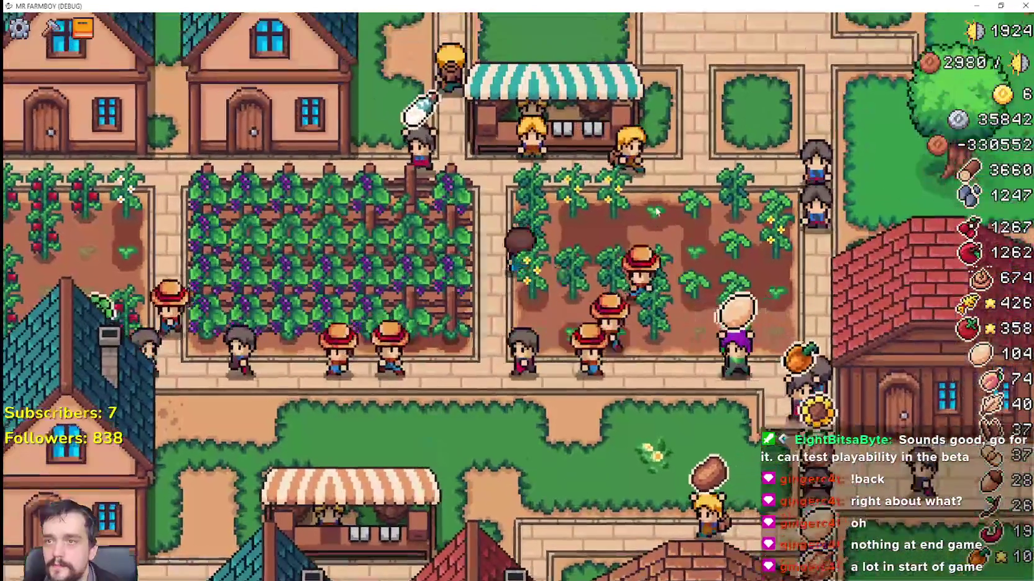
{"action": "scroll", "coordinate": [664, 215], "scroll_direction": "up", "scroll_amount": 1}
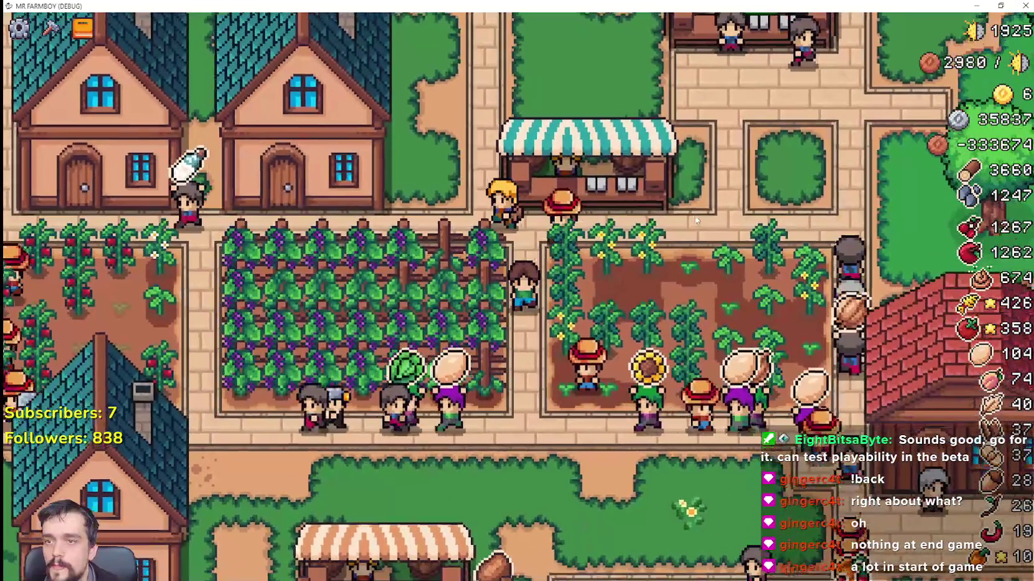
Save the Market_1 scene in the Godot editor, then return to the game.
{"action": "key", "text": "alt+Tab"}
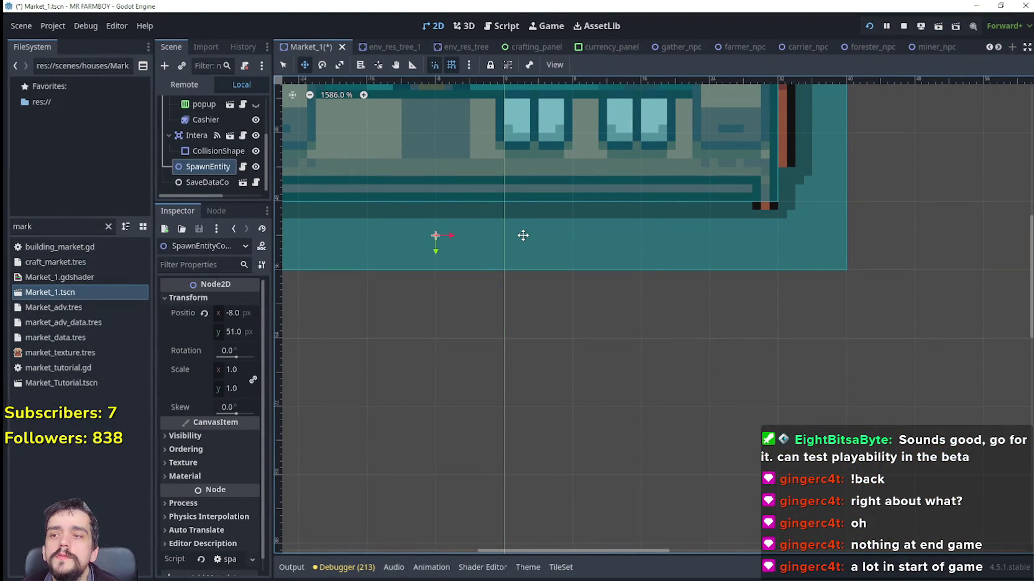
{"action": "key", "text": "ctrl+s"}
{"action": "key", "text": "alt+Tab"}
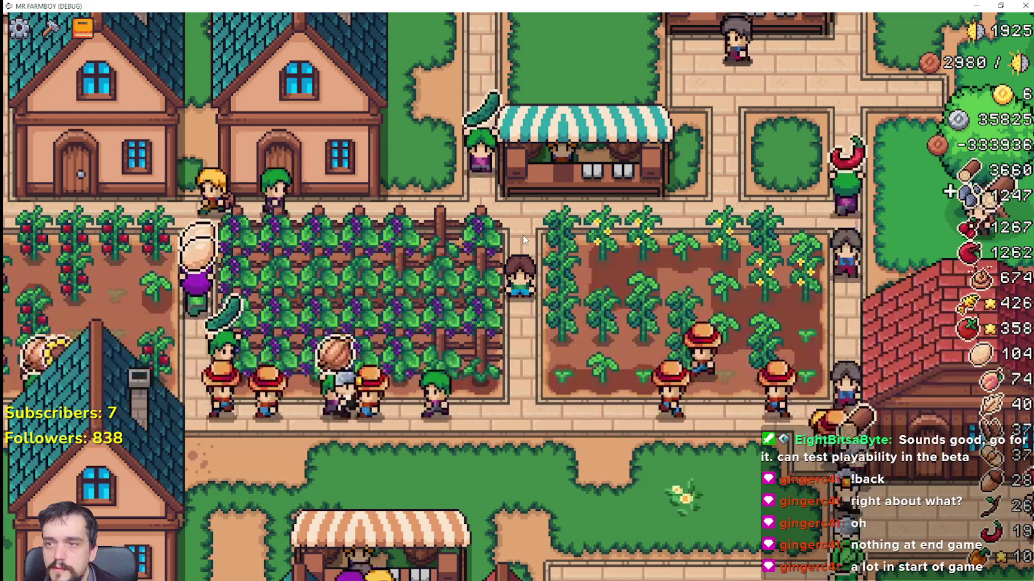
Walk the farmer to the market stall and view its inventory and sell window.
{"action": "scroll", "coordinate": [525, 238], "scroll_direction": "down", "scroll_amount": 2}
{"action": "scroll", "coordinate": [525, 239], "scroll_direction": "up", "scroll_amount": 2}
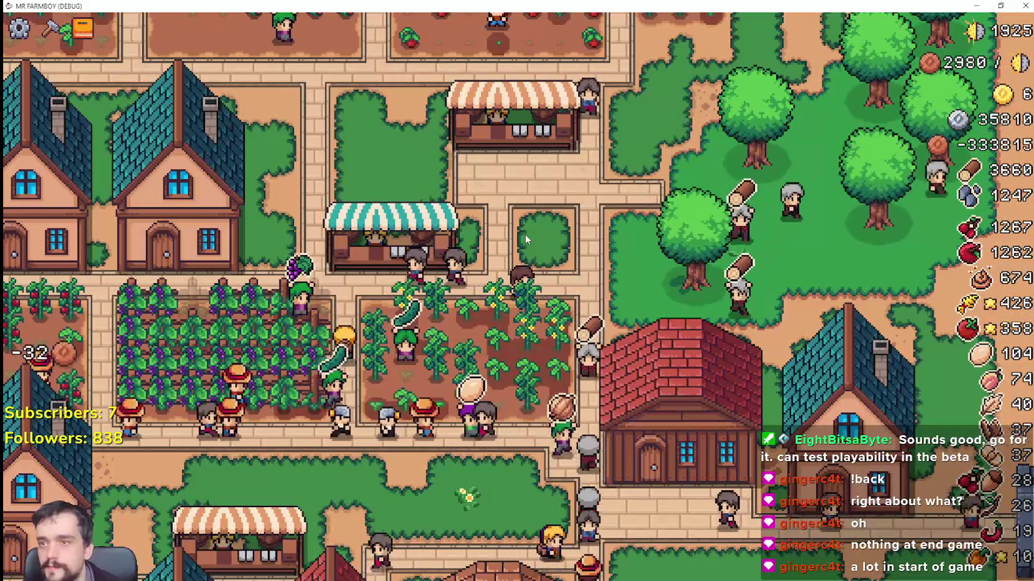
{"action": "key", "text": "a"}
{"action": "key", "text": "a"}
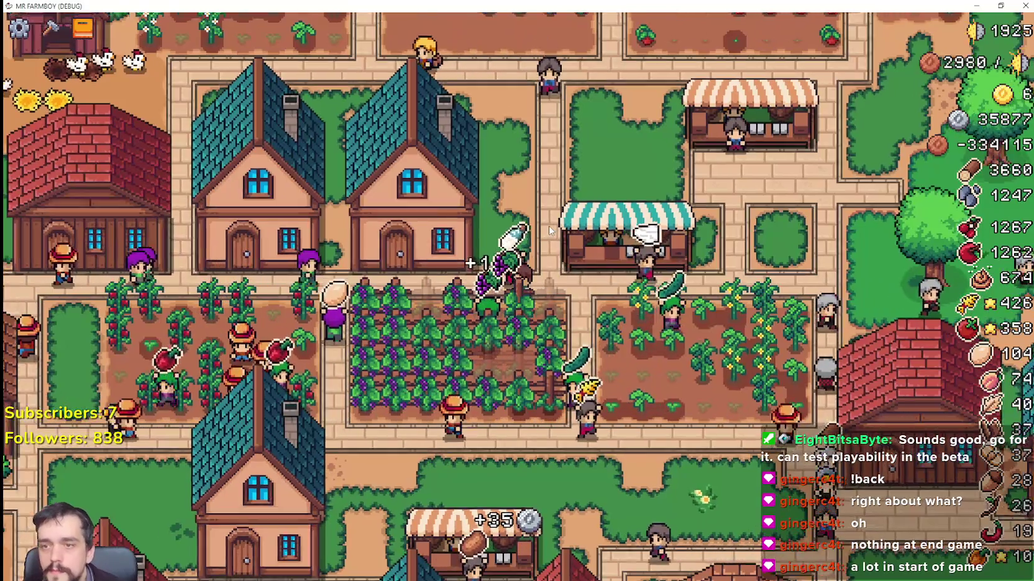
{"action": "scroll", "coordinate": [550, 231], "scroll_direction": "up", "scroll_amount": 2}
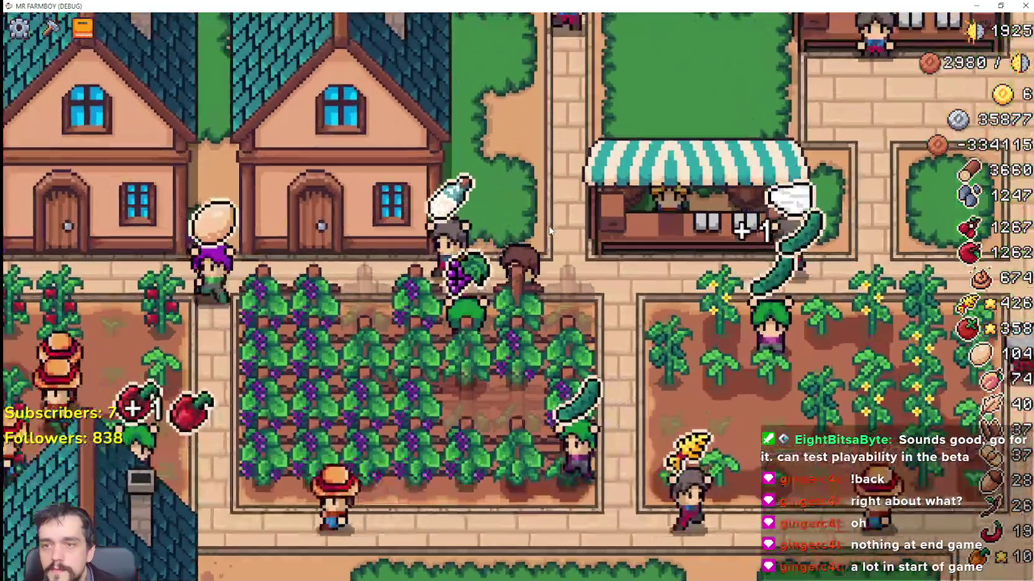
{"action": "key", "text": "d"}
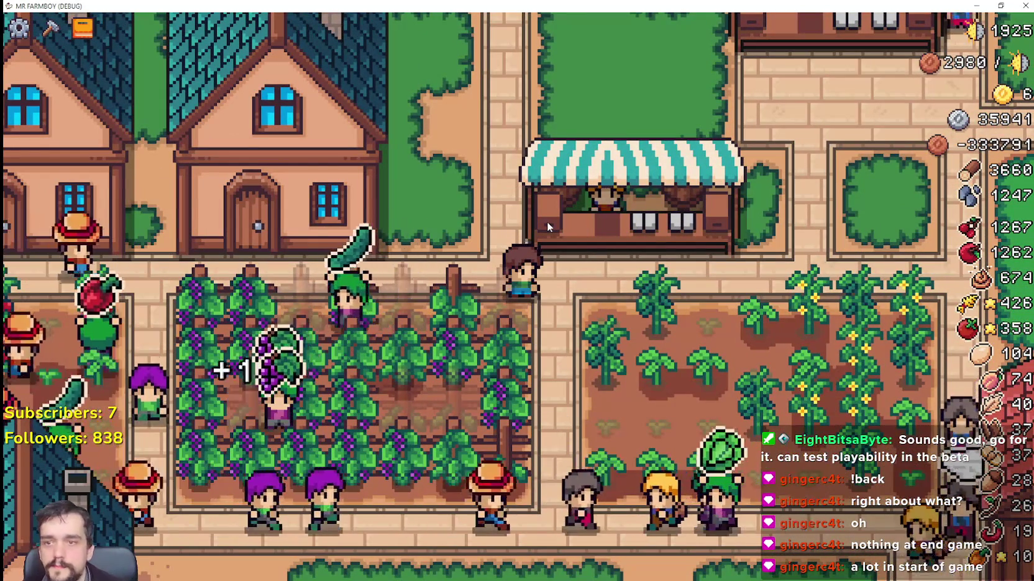
{"action": "key", "text": "d"}
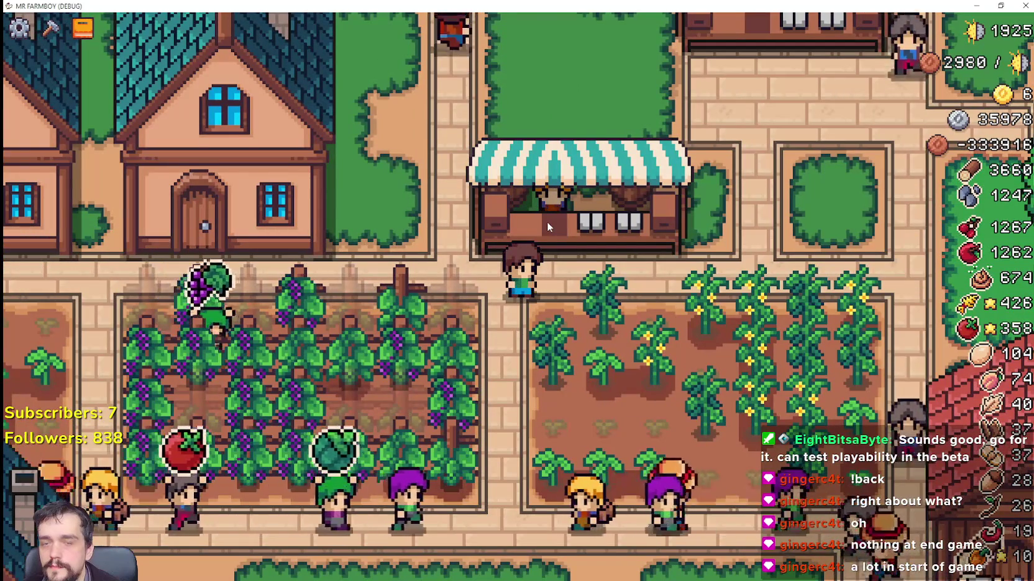
{"action": "key", "text": "w"}
{"action": "left_click", "coordinate": [546, 226]}
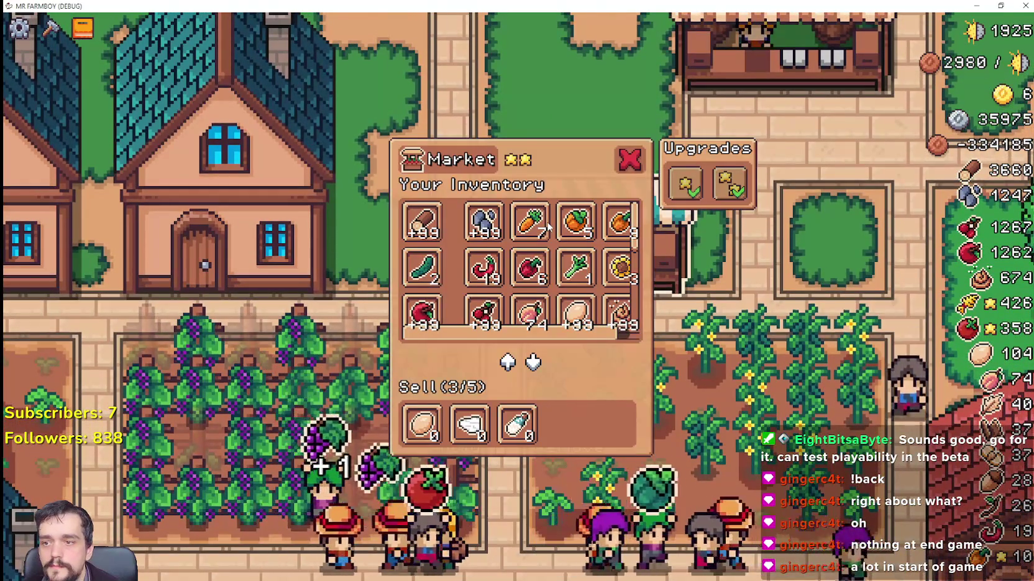
{"action": "key", "text": "Escape"}
Walk the farmer left over the grape and red pepper plots, then up toward the house.
{"action": "key", "text": "d"}
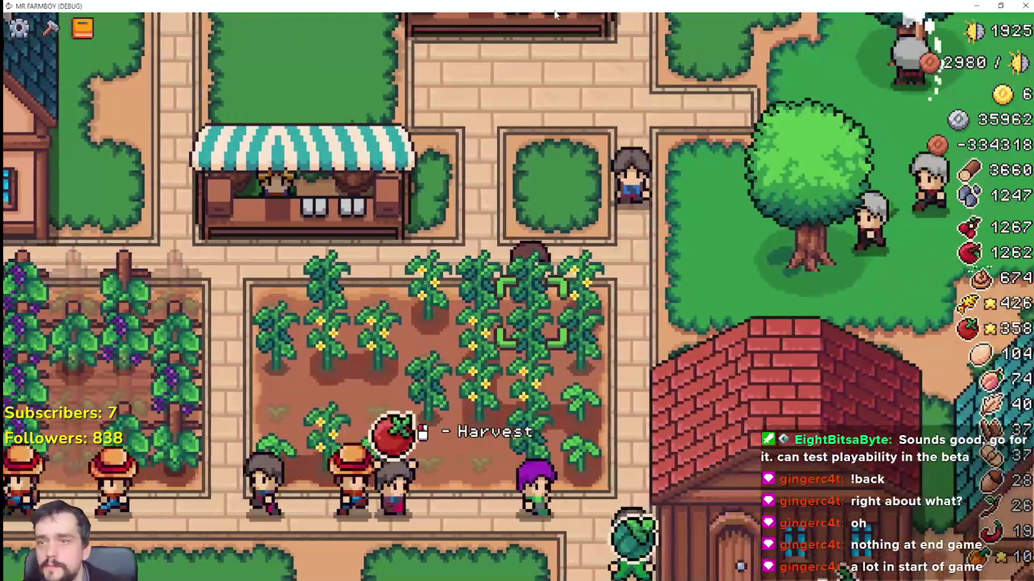
{"action": "scroll", "coordinate": [539, 279], "scroll_direction": "down", "scroll_amount": 6}
{"action": "scroll", "coordinate": [539, 279], "scroll_direction": "up", "scroll_amount": 3}
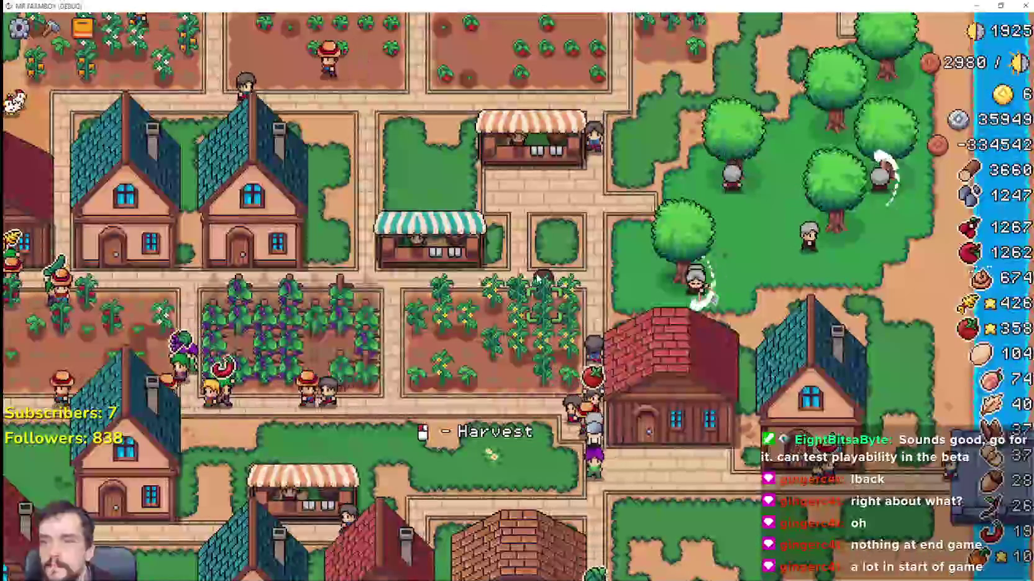
{"action": "key", "text": "a"}
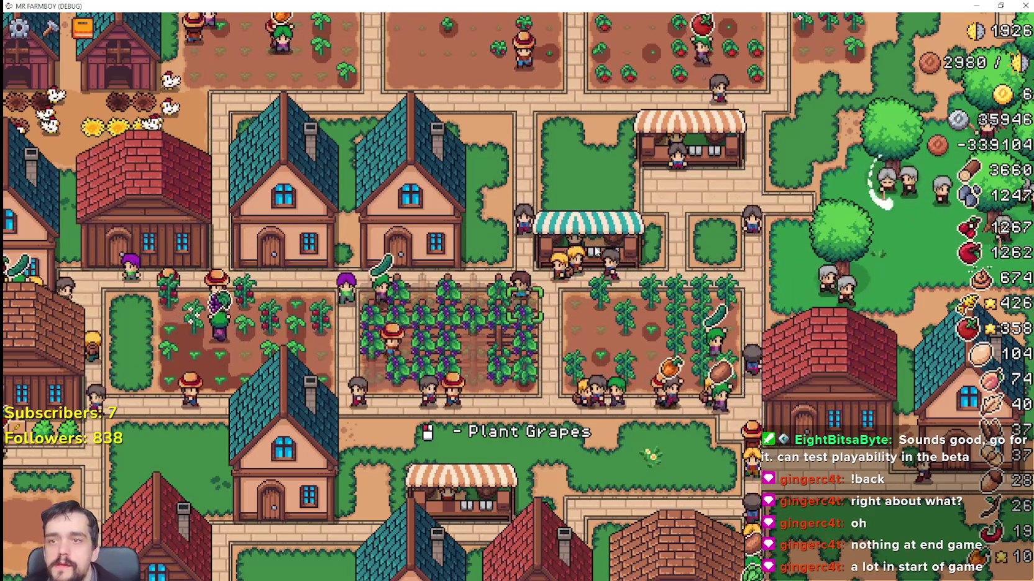
{"action": "key", "text": "a"}
{"action": "key", "text": "a"}
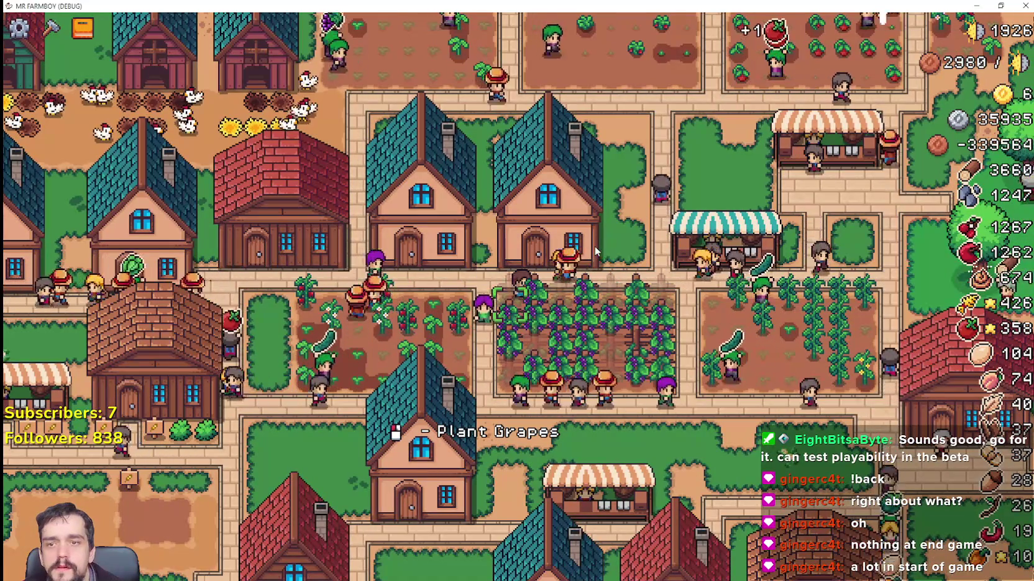
{"action": "key", "text": "a"}
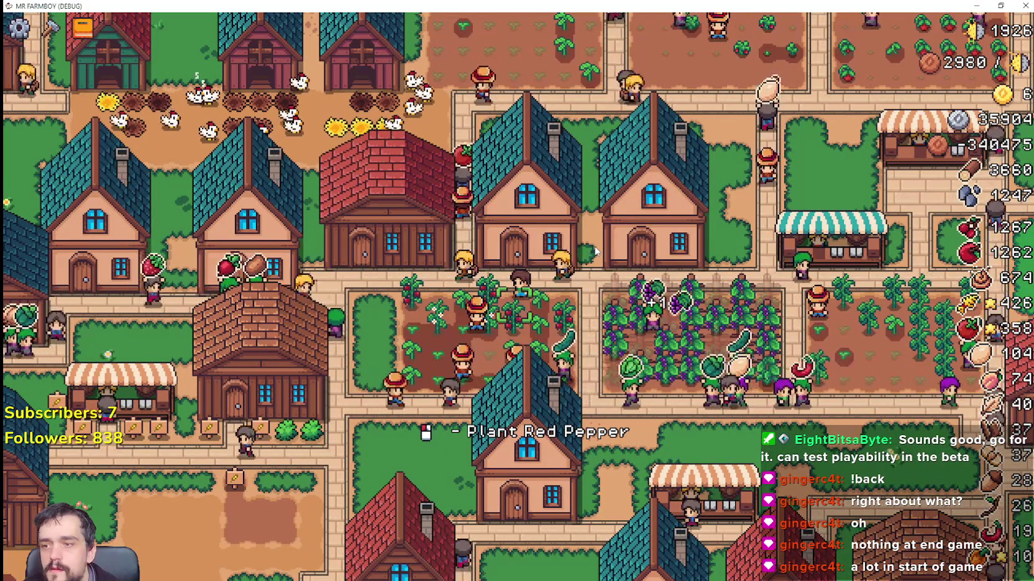
{"action": "key", "text": "d"}
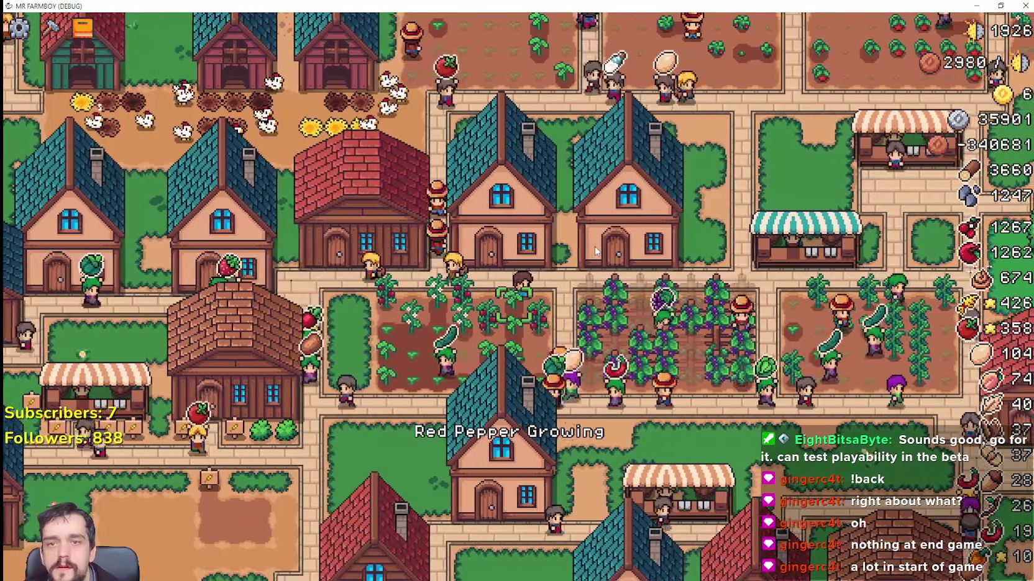
{"action": "key", "text": "w"}
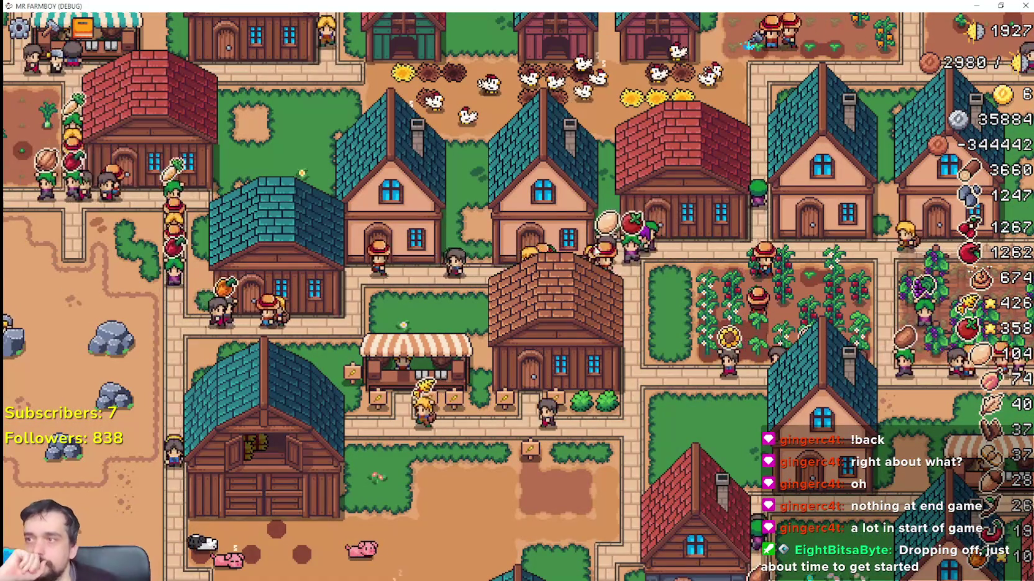
Stop the running game with F8 and switch to Player.png in Aseprite.
{"action": "scroll", "coordinate": [221, 199], "scroll_direction": "down", "scroll_amount": 3}
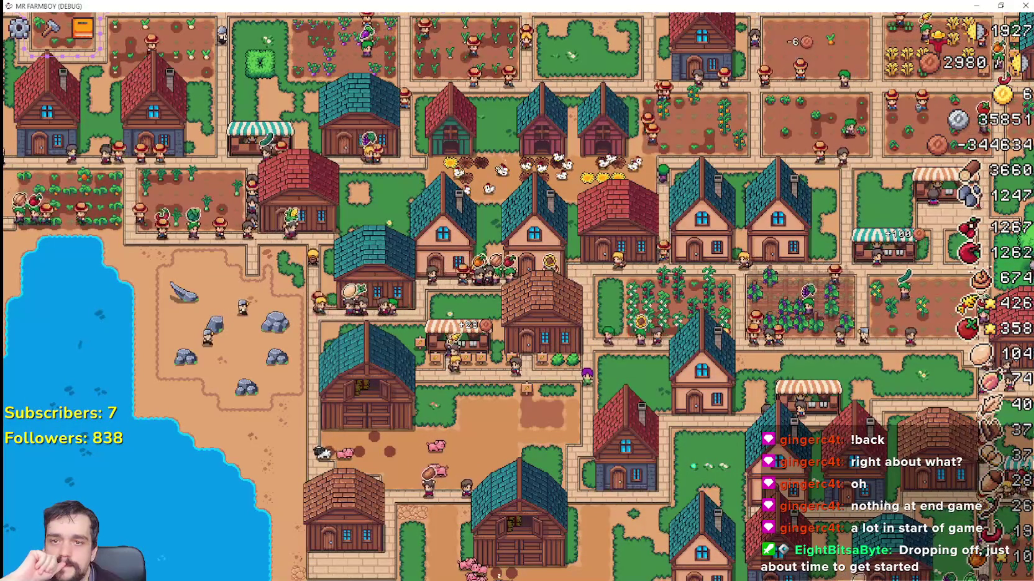
{"action": "scroll", "coordinate": [700, 383], "scroll_direction": "up", "scroll_amount": 3}
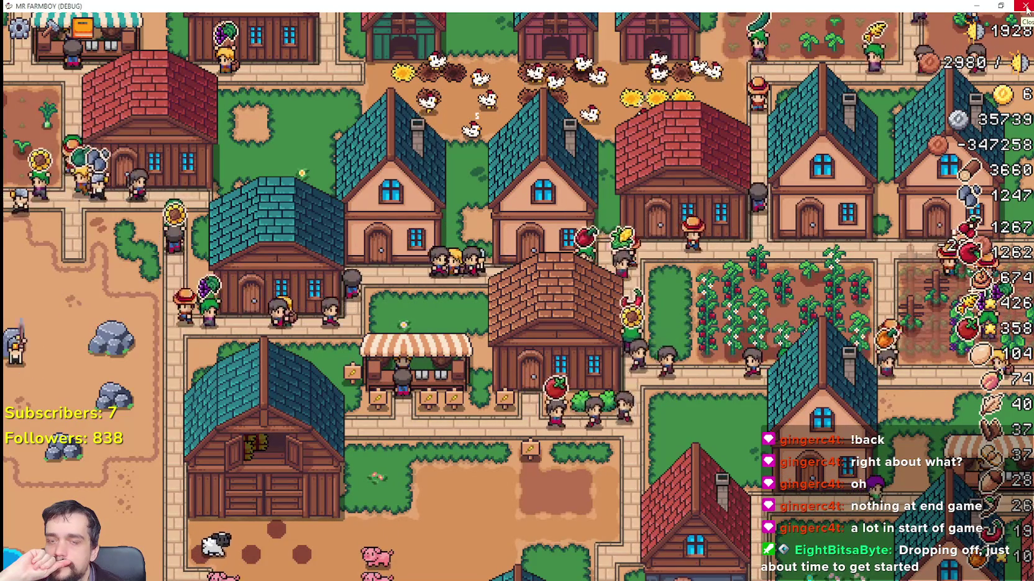
{"action": "key", "text": "F8"}
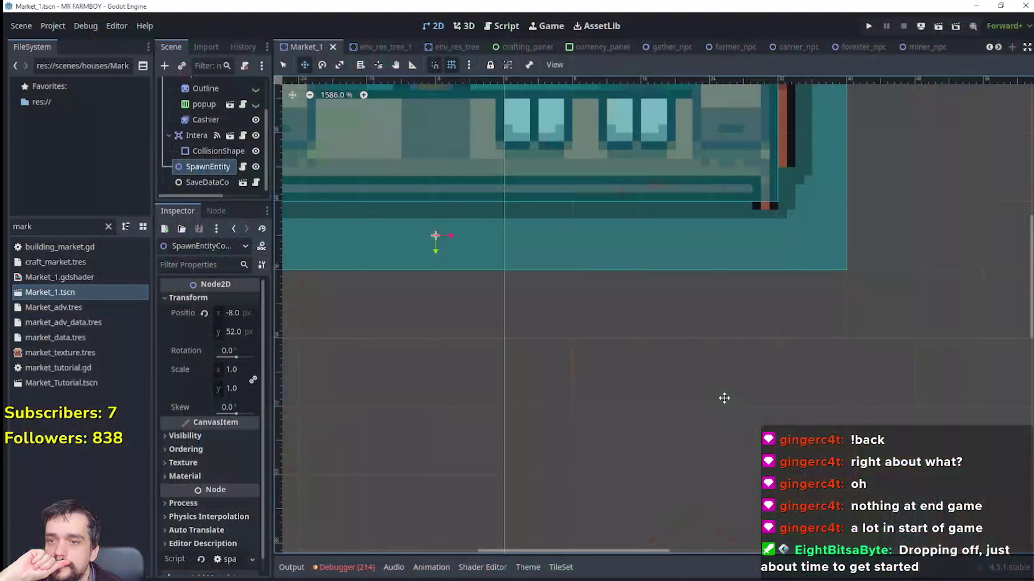
{"action": "scroll", "coordinate": [697, 336], "scroll_direction": "down", "scroll_amount": 3}
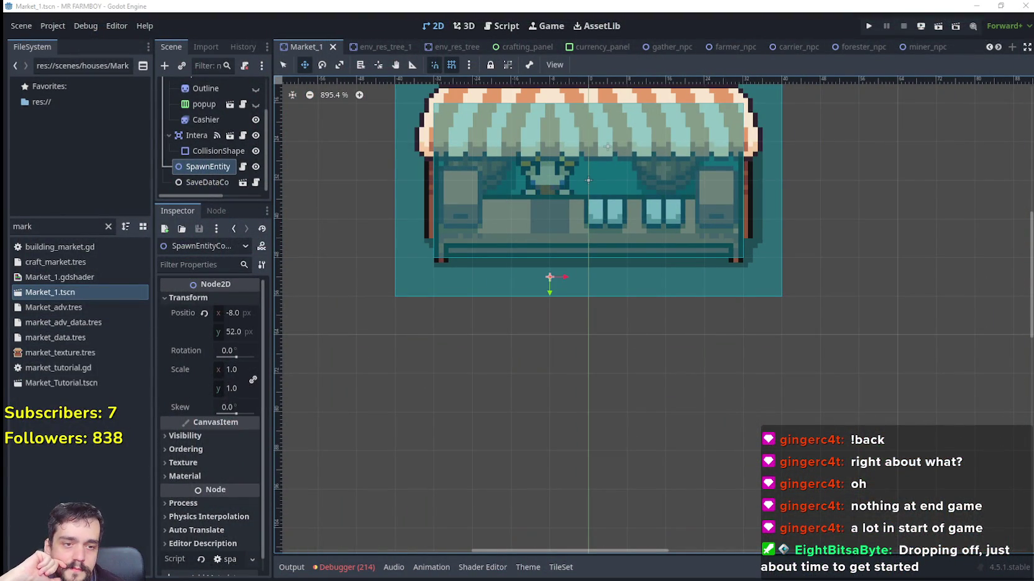
{"action": "key", "text": "alt+Tab"}
{"action": "scroll", "coordinate": [480, 237], "scroll_direction": "down", "scroll_amount": 3}
{"action": "left_click_drag", "start_coordinate": [640, 261], "coordinate": [480, 238]}
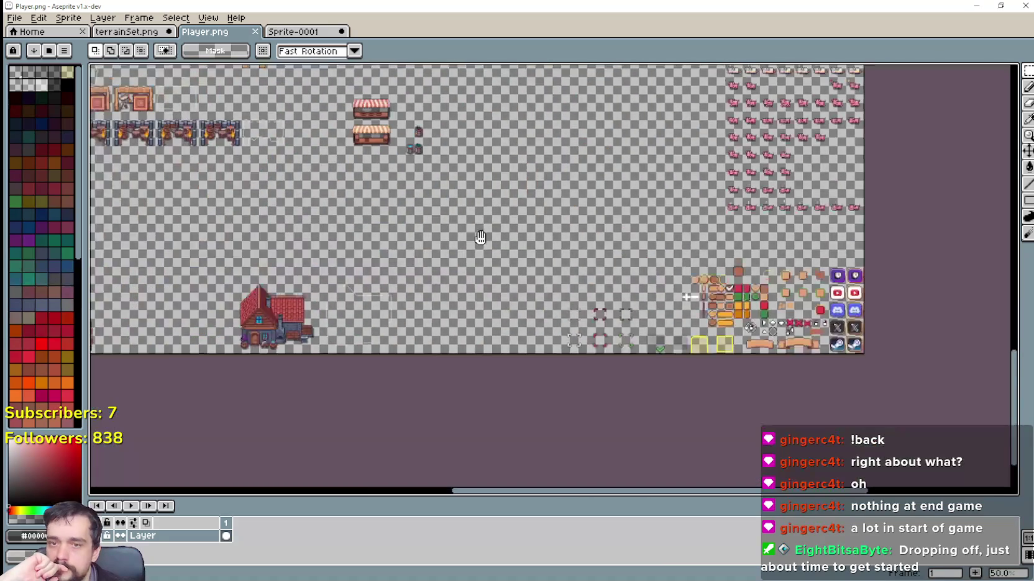
Switch to terrainSet.png and pan to the sign tile rows and the empty rows below.
{"action": "left_click", "coordinate": [156, 33]}
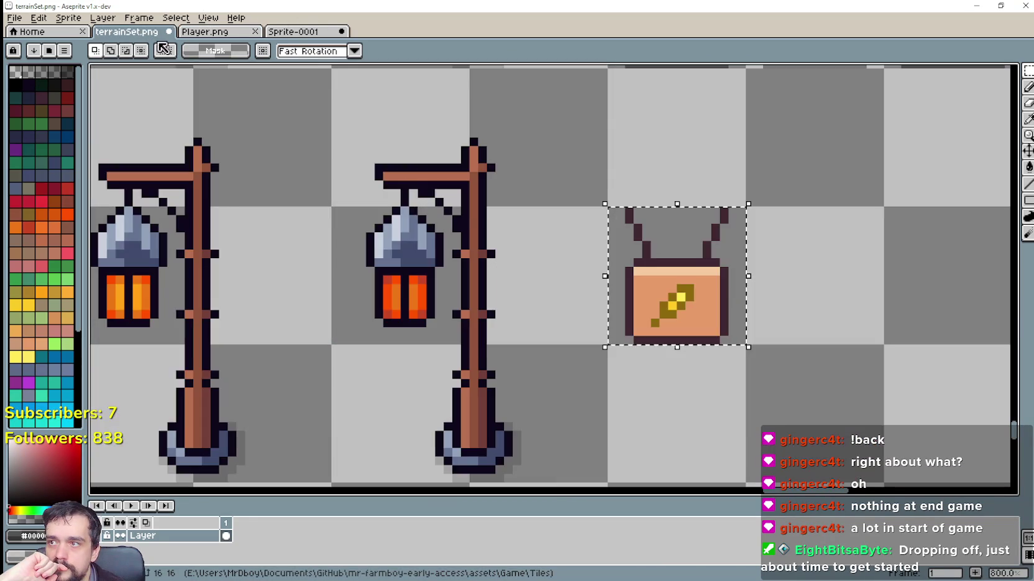
{"action": "scroll", "coordinate": [776, 360], "scroll_direction": "down", "scroll_amount": 4}
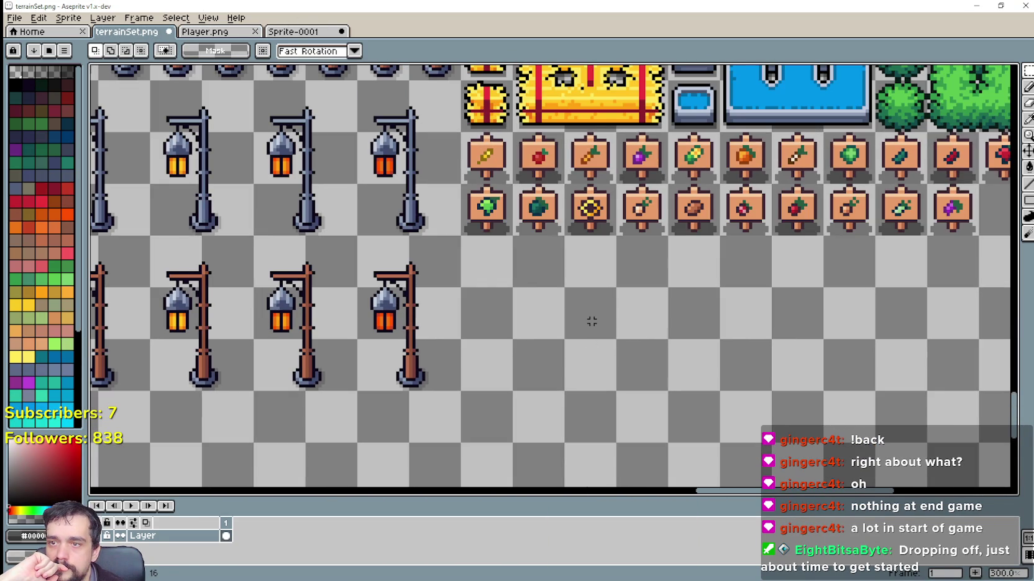
{"action": "mouse_move", "coordinate": [708, 367]}
{"action": "left_mouse_down"}
{"action": "mouse_move", "coordinate": [509, 392]}
{"action": "mouse_move", "coordinate": [525, 343]}
{"action": "left_mouse_up"}
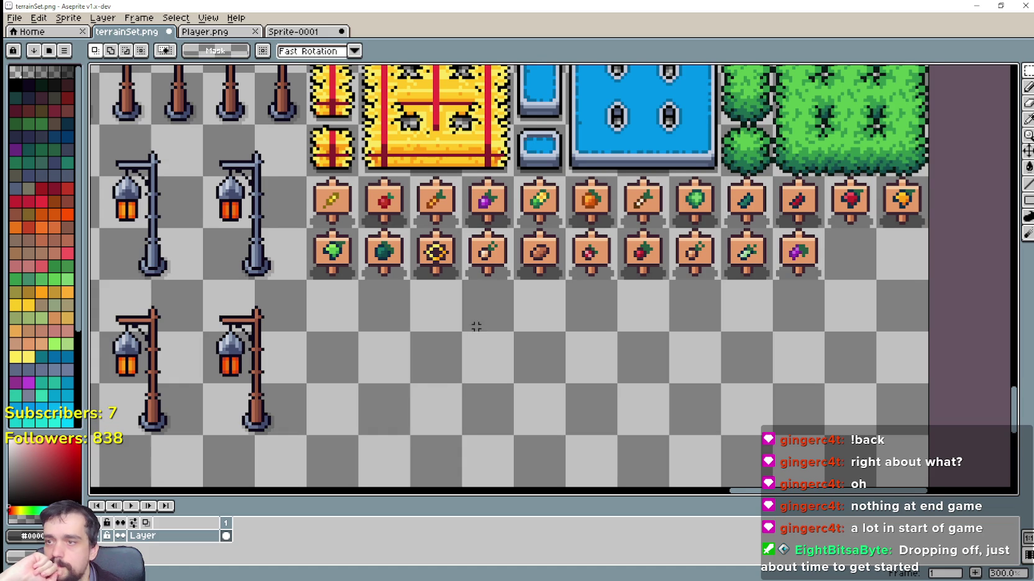
{"action": "left_click_drag", "start_coordinate": [473, 327], "coordinate": [442, 352]}
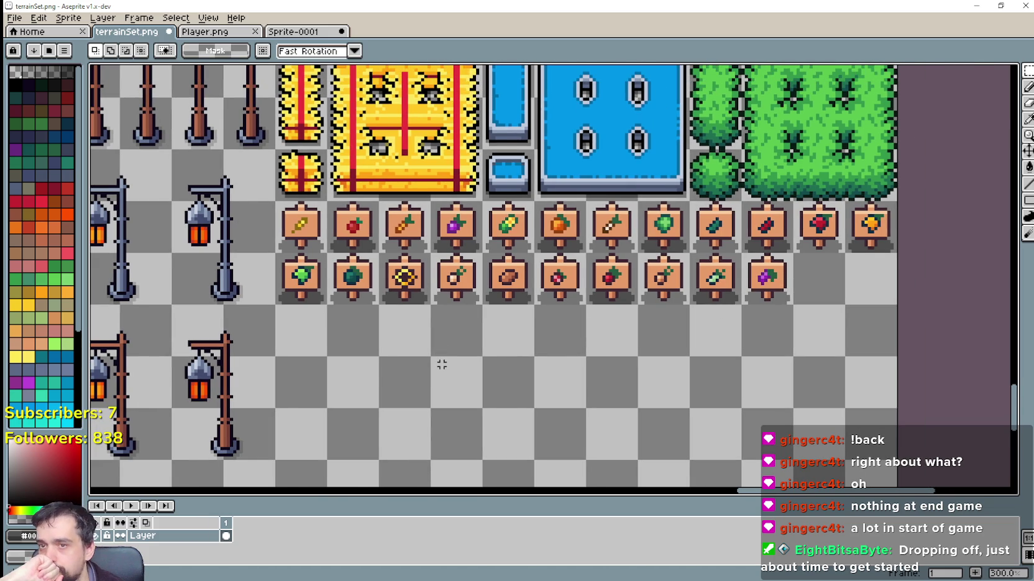
{"action": "scroll", "coordinate": [440, 363], "scroll_direction": "up", "scroll_amount": 1}
{"action": "scroll", "coordinate": [439, 362], "scroll_direction": "down", "scroll_amount": 1}
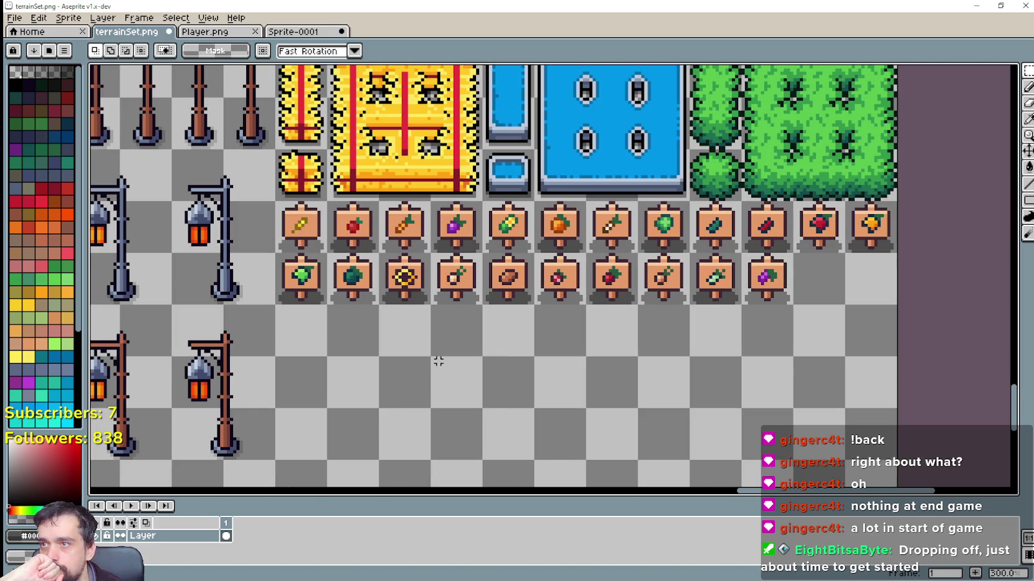
{"action": "scroll", "coordinate": [438, 362], "scroll_direction": "down", "scroll_amount": 3}
{"action": "mouse_move", "coordinate": [414, 254]}
{"action": "left_mouse_down"}
{"action": "mouse_move", "coordinate": [438, 294]}
{"action": "mouse_move", "coordinate": [622, 472]}
{"action": "mouse_move", "coordinate": [496, 294]}
{"action": "left_mouse_up"}
Zoom in on terrainSet's sign tiles to frame them.
{"action": "scroll", "coordinate": [575, 433], "scroll_direction": "up", "scroll_amount": 1}
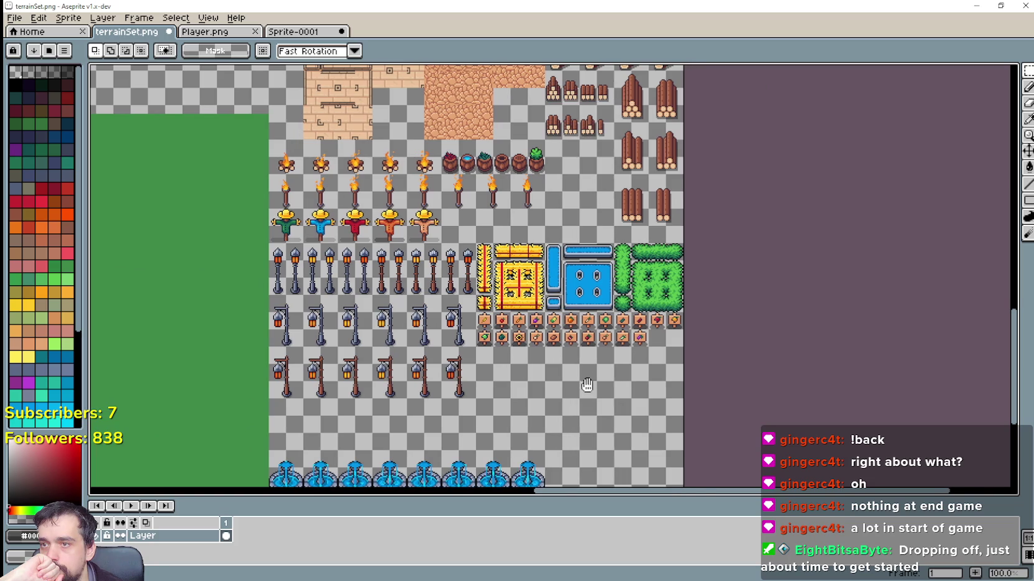
{"action": "scroll", "coordinate": [561, 325], "scroll_direction": "up", "scroll_amount": 2}
{"action": "left_click_drag", "start_coordinate": [561, 324], "coordinate": [543, 353]}
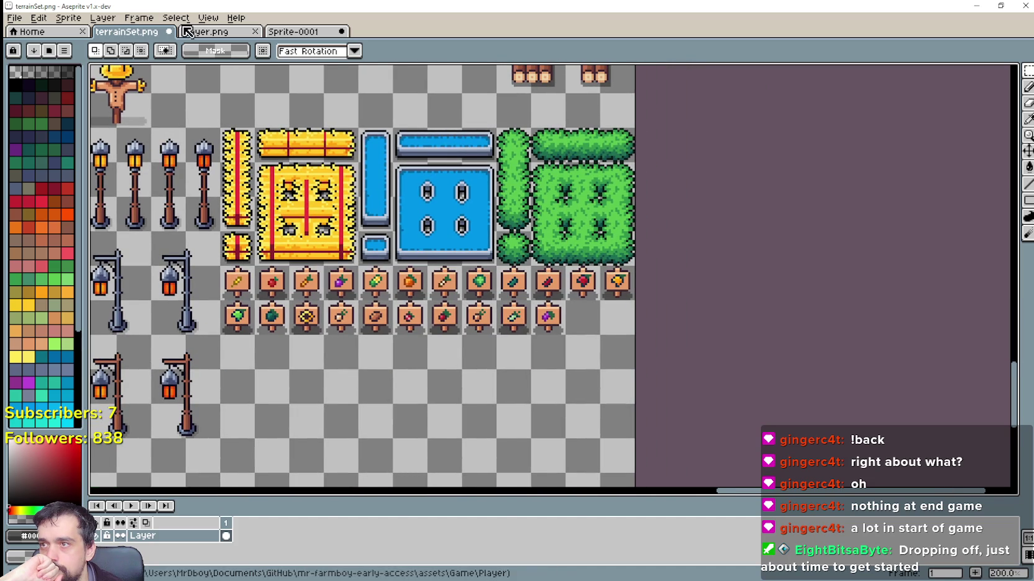
{"action": "scroll", "coordinate": [545, 319], "scroll_direction": "up", "scroll_amount": 1}
{"action": "scroll", "coordinate": [519, 351], "scroll_direction": "down", "scroll_amount": 1}
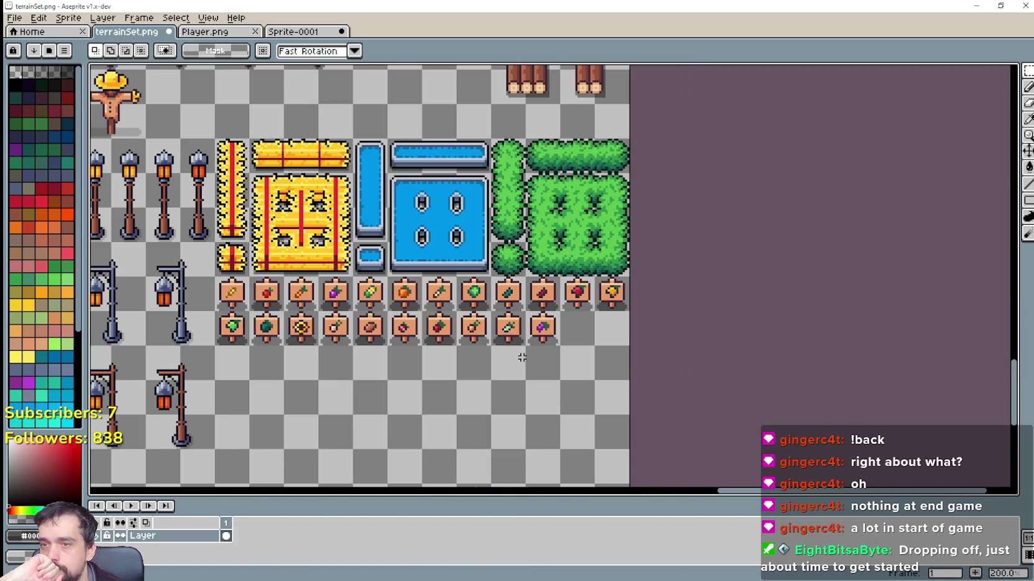
{"action": "scroll", "coordinate": [518, 338], "scroll_direction": "up", "scroll_amount": 1}
{"action": "scroll", "coordinate": [517, 338], "scroll_direction": "down", "scroll_amount": 1}
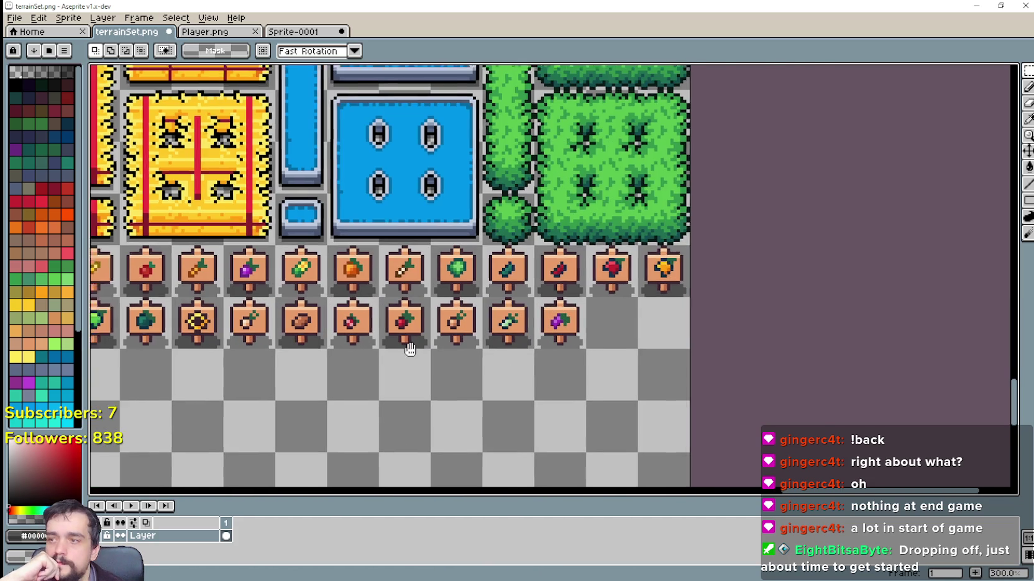
{"action": "scroll", "coordinate": [234, 368], "scroll_direction": "up", "scroll_amount": 1}
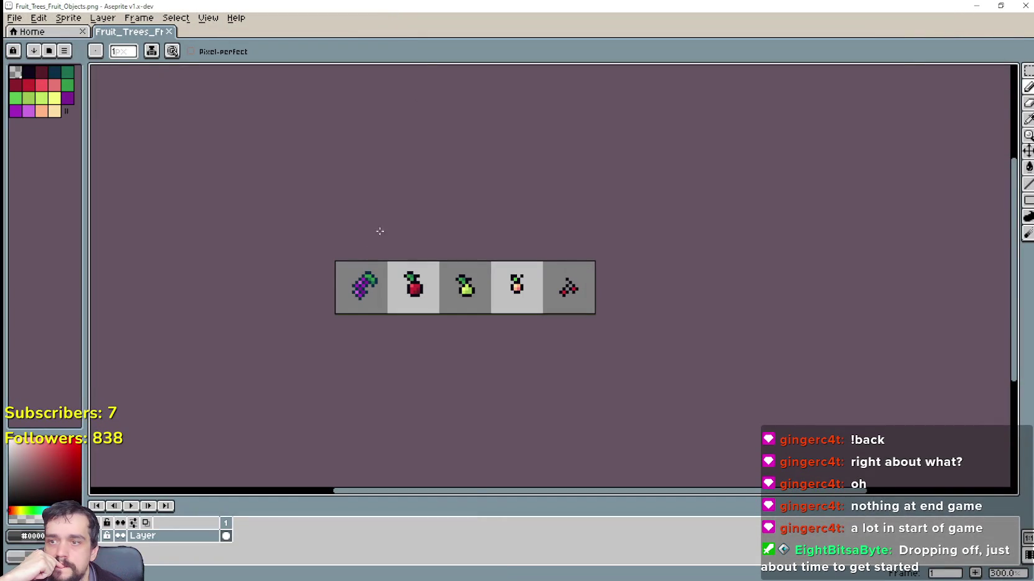
Paste the five fruit icons into terrainSet below the sign rows.
{"action": "left_click", "coordinate": [1028, 73]}
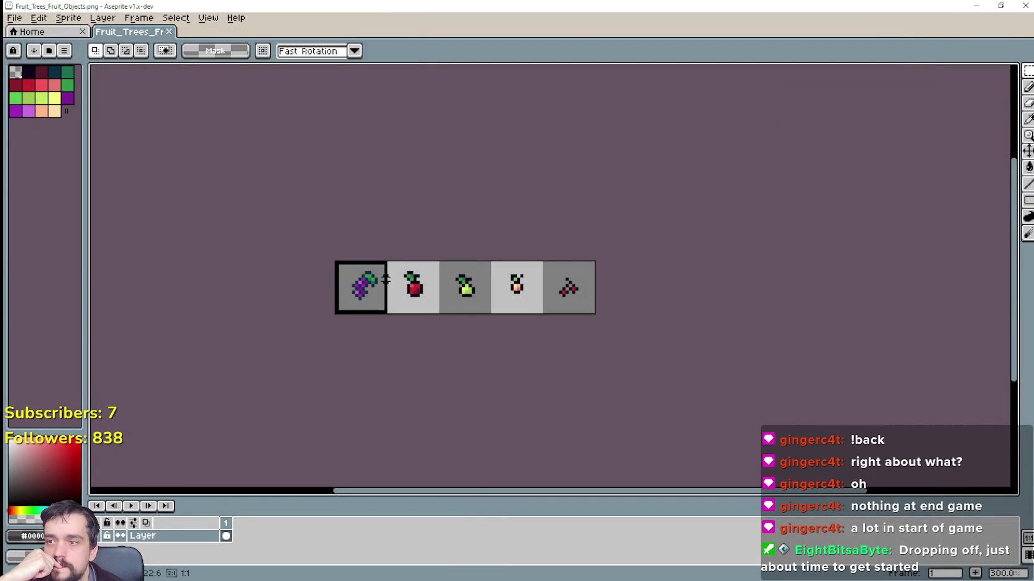
{"action": "key", "text": "ctrl+a"}
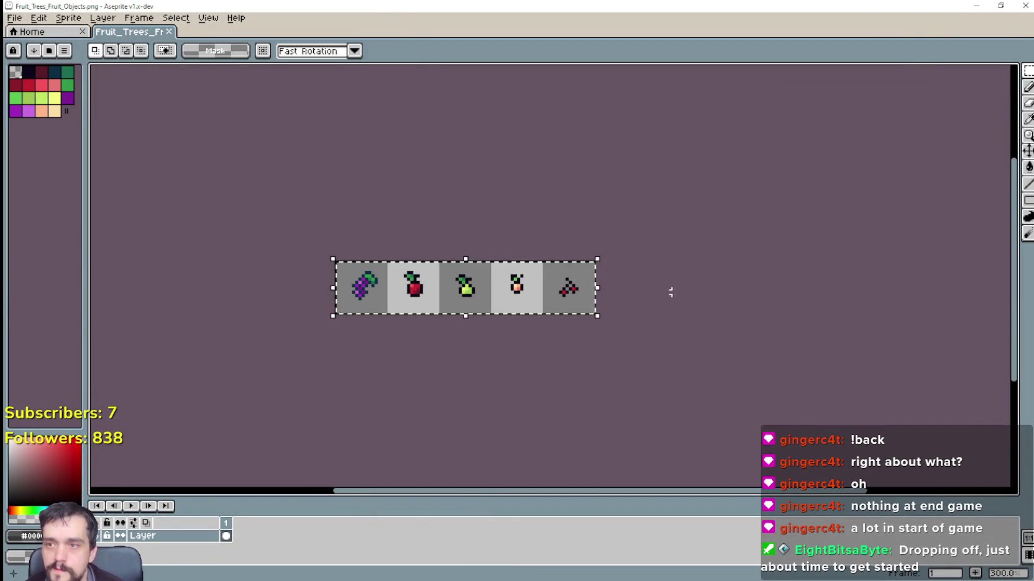
{"action": "left_click", "coordinate": [1025, 7]}
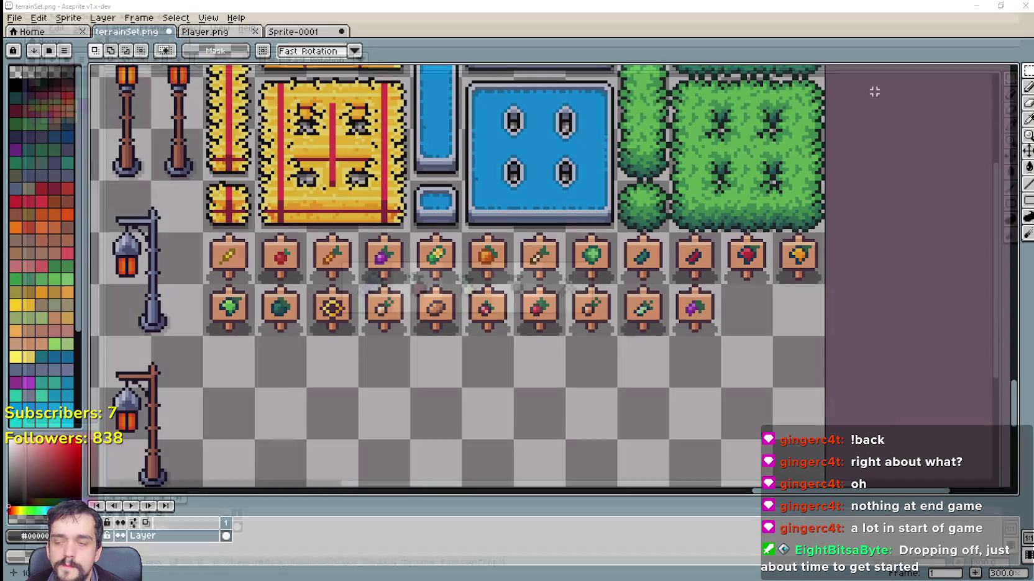
{"action": "key", "text": "ctrl+v"}
{"action": "left_click_drag", "start_coordinate": [510, 285], "coordinate": [458, 408]}
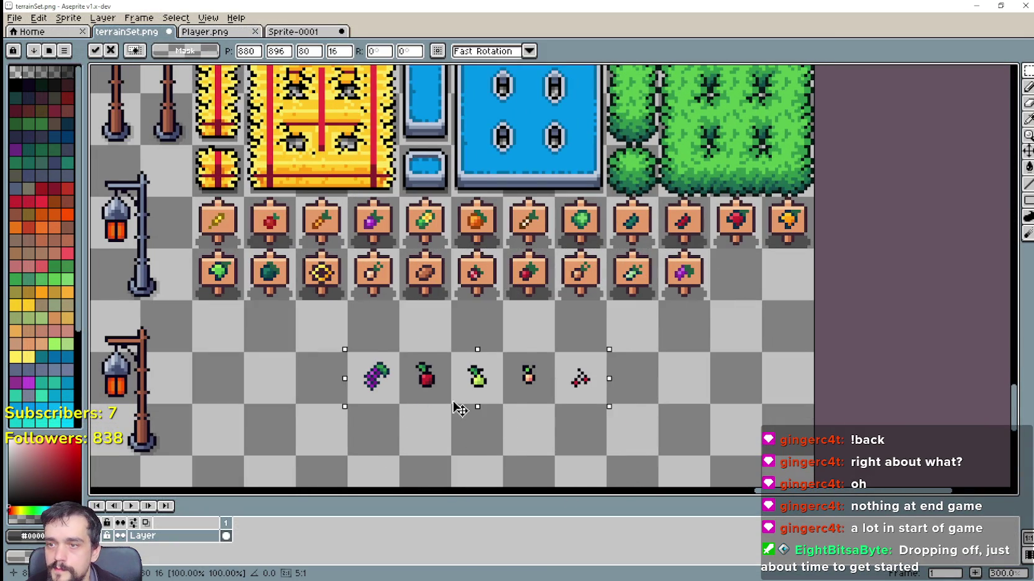
{"action": "left_click", "coordinate": [323, 340]}
Copy the yellow grain sign and place two copies at the end of row two.
{"action": "scroll", "coordinate": [238, 224], "scroll_direction": "up", "scroll_amount": 1}
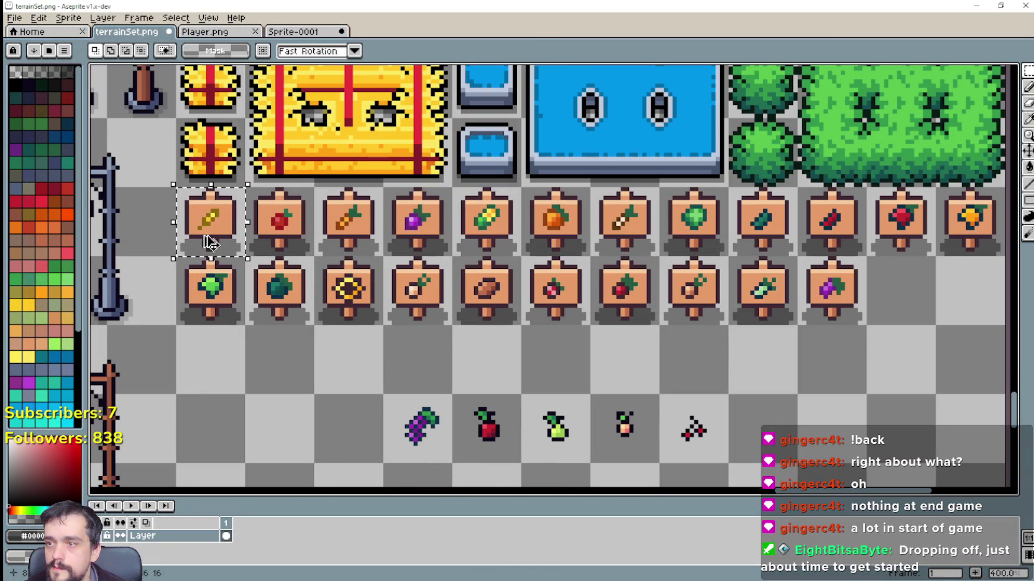
{"action": "mouse_move", "coordinate": [210, 242]}
{"action": "left_mouse_down"}
{"action": "mouse_move", "coordinate": [212, 230]}
{"action": "mouse_move", "coordinate": [849, 361]}
{"action": "mouse_move", "coordinate": [902, 310]}
{"action": "left_mouse_up"}
{"action": "scroll", "coordinate": [641, 340], "scroll_direction": "right", "scroll_amount": 3}
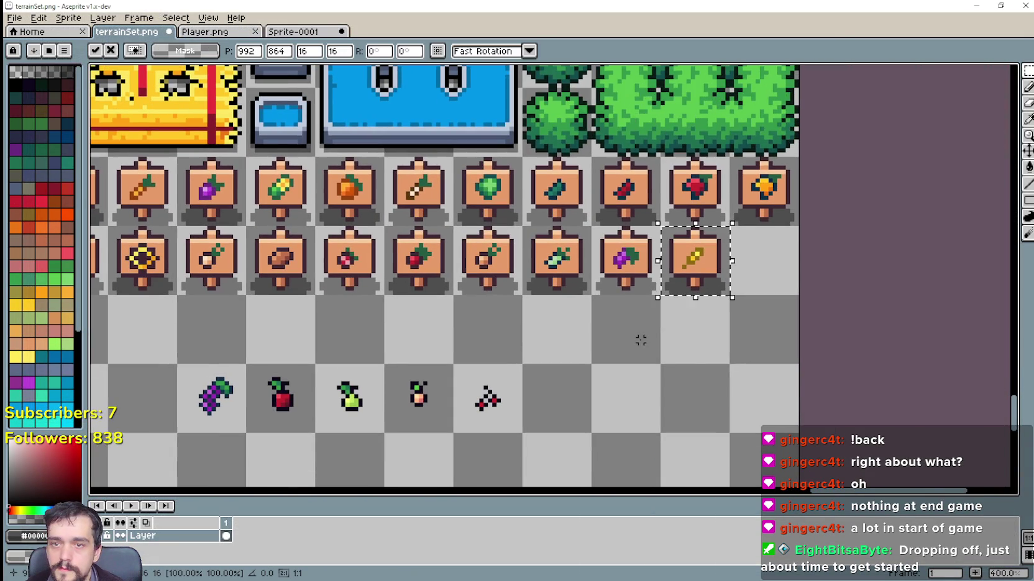
{"action": "key", "text": "ctrl+z"}
{"action": "left_click_drag", "start_coordinate": [533, 194], "coordinate": [740, 287]}
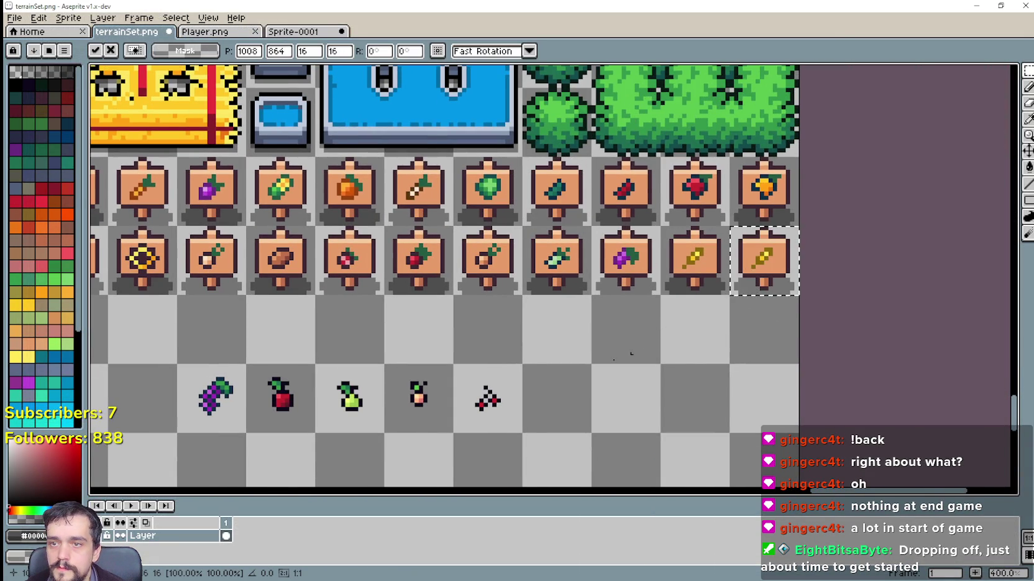
{"action": "scroll", "coordinate": [592, 367], "scroll_direction": "down", "scroll_amount": 1}
{"action": "left_click_drag", "start_coordinate": [659, 315], "coordinate": [739, 264]}
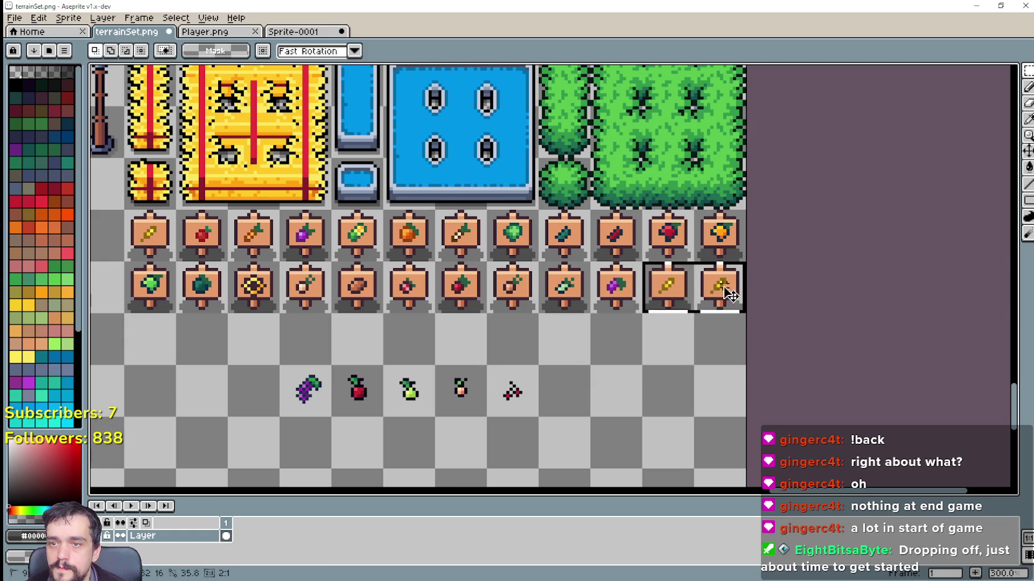
Drag the two grain sign copies down into a new third row under column one.
{"action": "mouse_move", "coordinate": [689, 287]}
{"action": "left_mouse_down"}
{"action": "mouse_move", "coordinate": [435, 348]}
{"action": "mouse_move", "coordinate": [209, 351]}
{"action": "left_mouse_up"}
{"action": "mouse_move", "coordinate": [375, 361]}
{"action": "left_mouse_down"}
{"action": "mouse_move", "coordinate": [503, 357]}
{"action": "mouse_move", "coordinate": [471, 349]}
{"action": "left_mouse_up"}
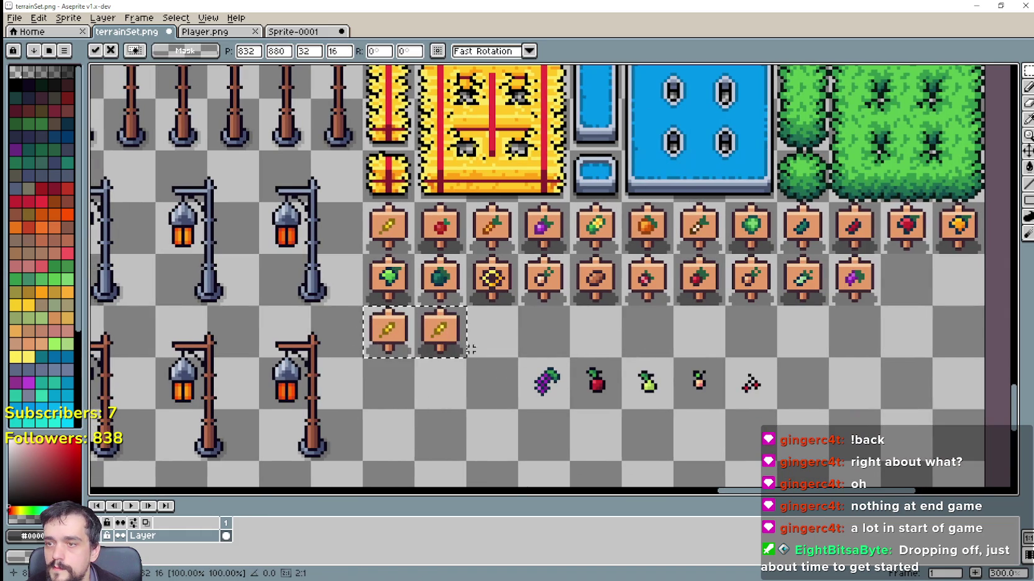
{"action": "left_click", "coordinate": [643, 359]}
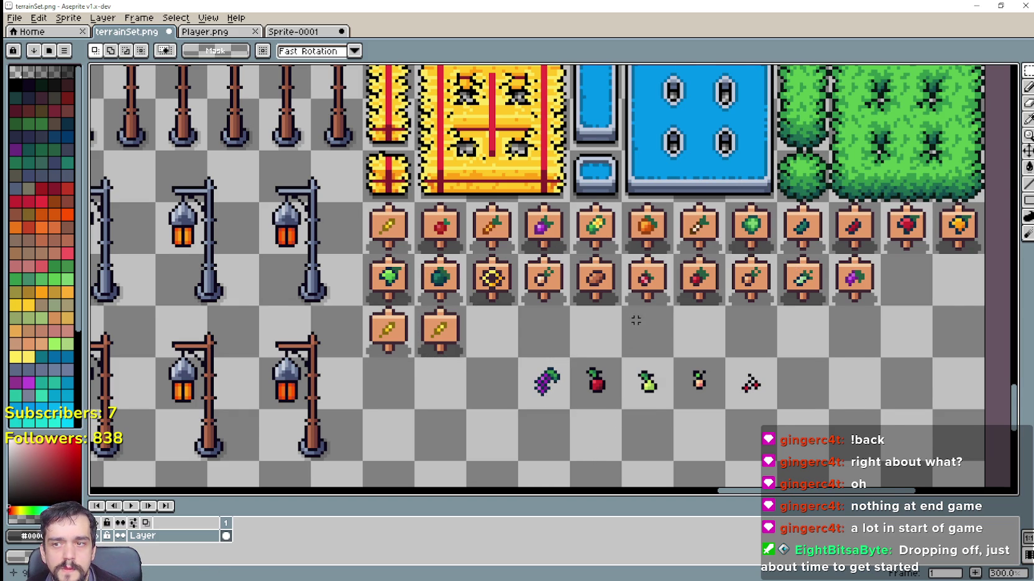
{"action": "scroll", "coordinate": [636, 320], "scroll_direction": "up", "scroll_amount": 1}
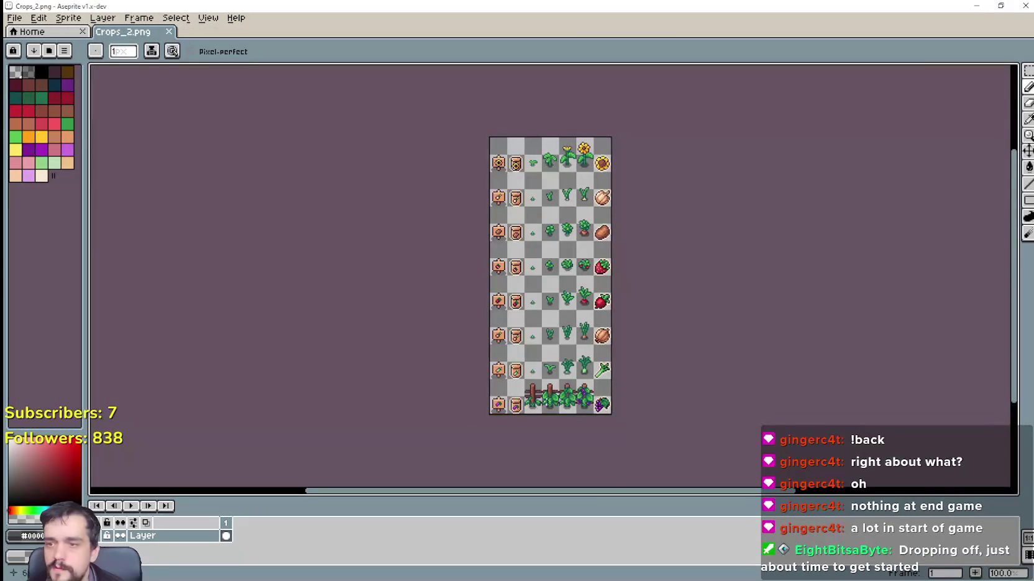
{"action": "scroll", "coordinate": [497, 413], "scroll_direction": "up", "scroll_amount": 2}
{"action": "mouse_move", "coordinate": [519, 6]}
{"action": "left_mouse_down"}
{"action": "mouse_move", "coordinate": [538, 41]}
{"action": "mouse_move", "coordinate": [358, 153]}
{"action": "mouse_move", "coordinate": [382, 57]}
{"action": "left_mouse_up"}
{"action": "scroll", "coordinate": [488, 362], "scroll_direction": "down", "scroll_amount": 3}
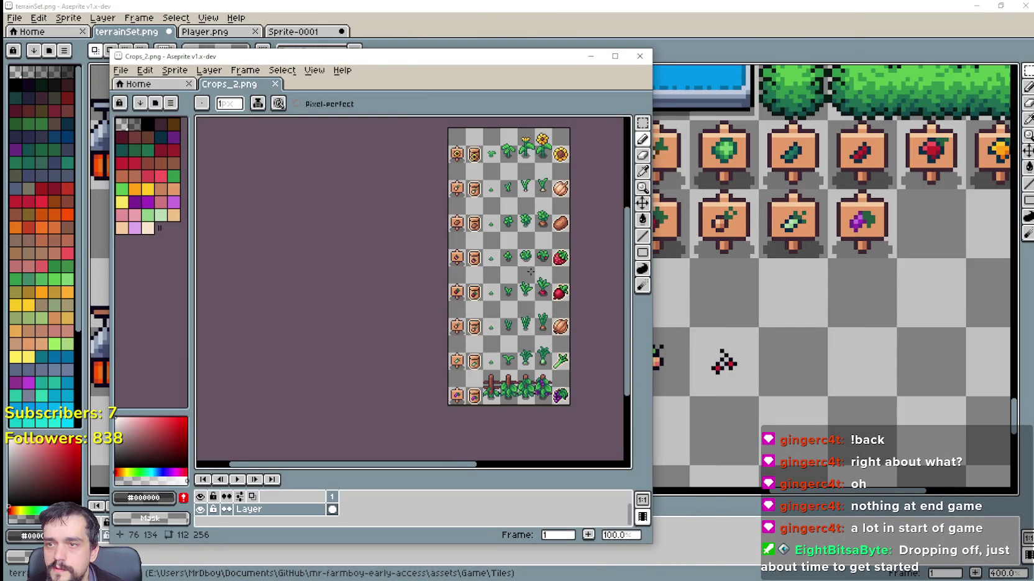
{"action": "scroll", "coordinate": [530, 272], "scroll_direction": "right", "scroll_amount": 1}
{"action": "scroll", "coordinate": [522, 255], "scroll_direction": "up", "scroll_amount": 1}
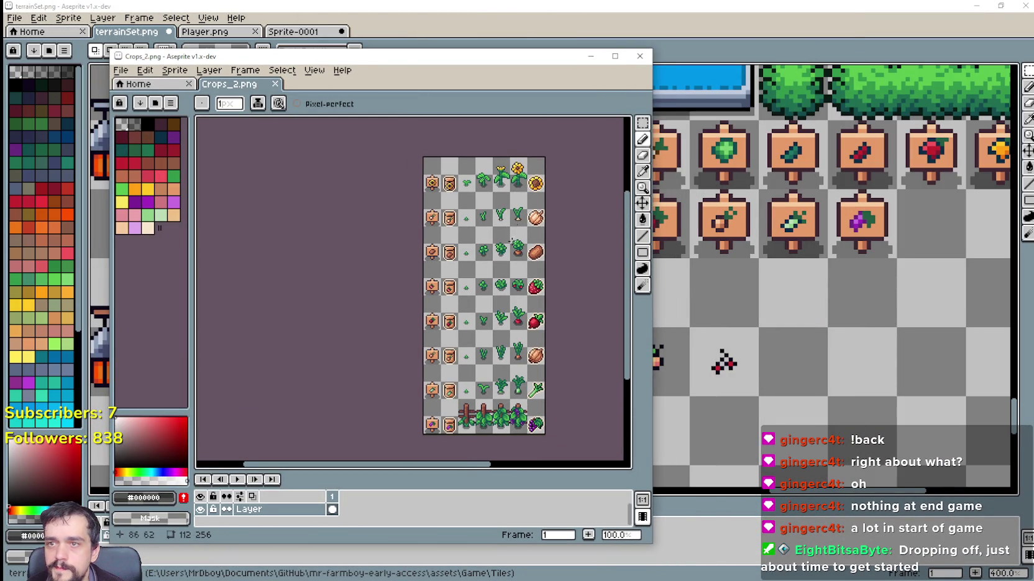
{"action": "left_click", "coordinate": [639, 57]}
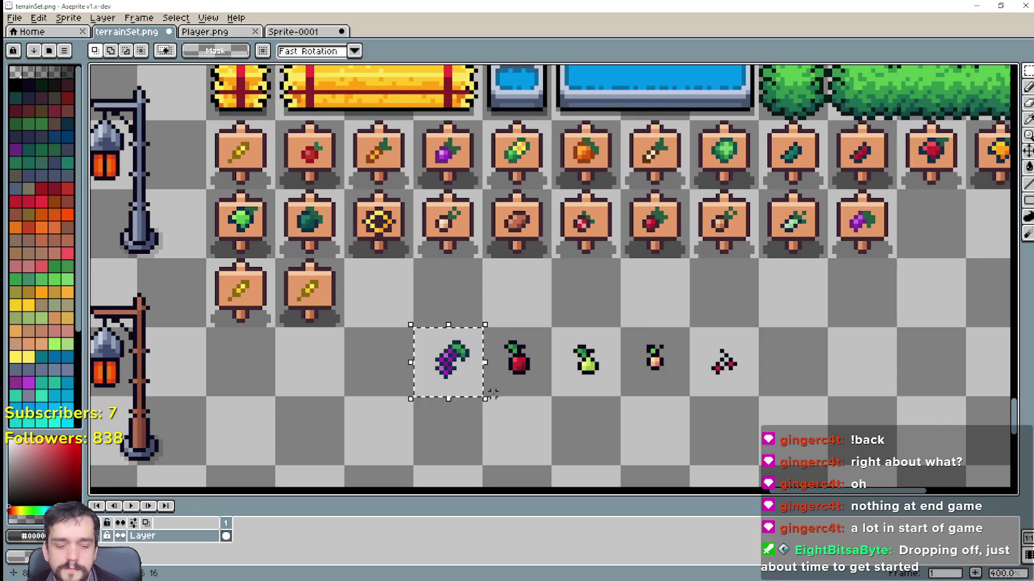
Delete the grape sprite from terrainSet.
{"action": "key", "text": "Delete"}
{"action": "scroll", "coordinate": [523, 394], "scroll_direction": "down", "scroll_amount": 2}
{"action": "scroll", "coordinate": [504, 325], "scroll_direction": "left", "scroll_amount": 2}
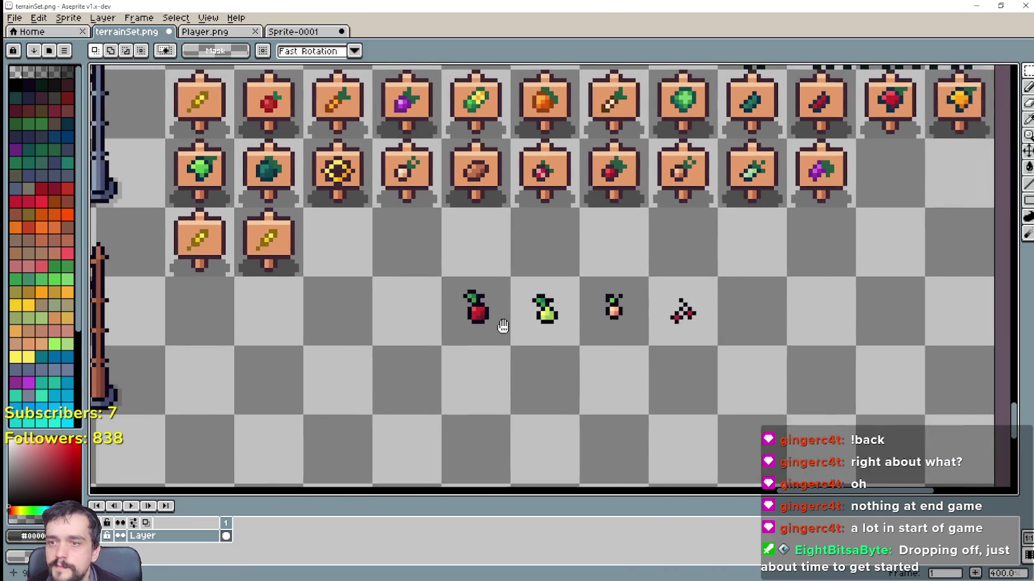
{"action": "scroll", "coordinate": [398, 261], "scroll_direction": "up", "scroll_amount": 1}
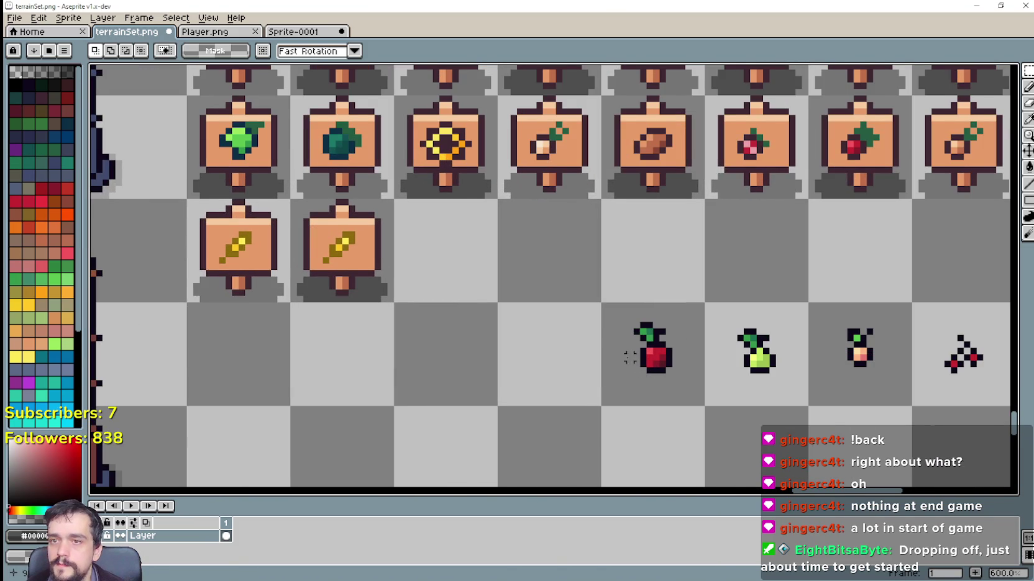
{"action": "scroll", "coordinate": [630, 358], "scroll_direction": "left", "scroll_amount": 1}
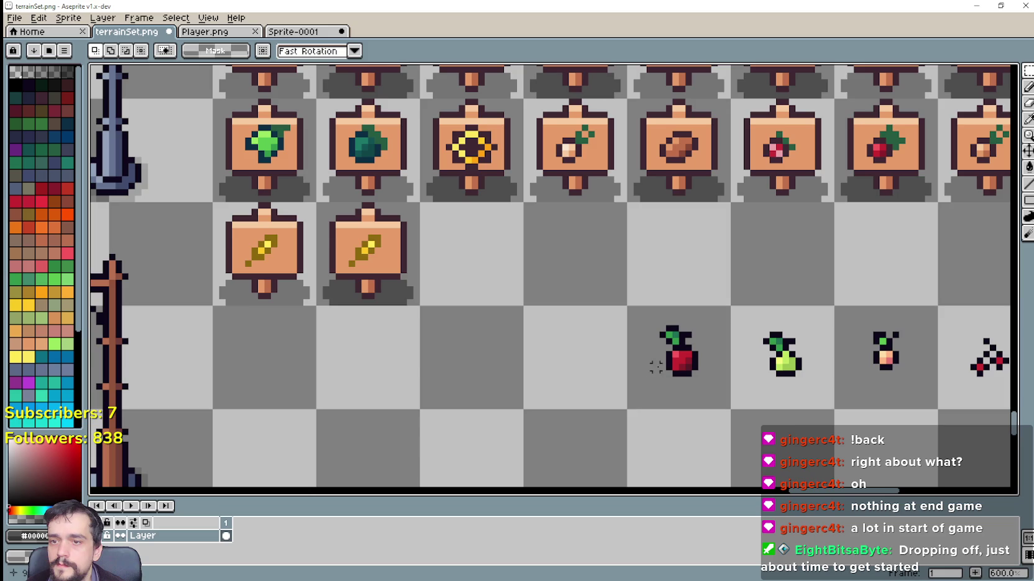
{"action": "scroll", "coordinate": [260, 237], "scroll_direction": "up", "scroll_amount": 1}
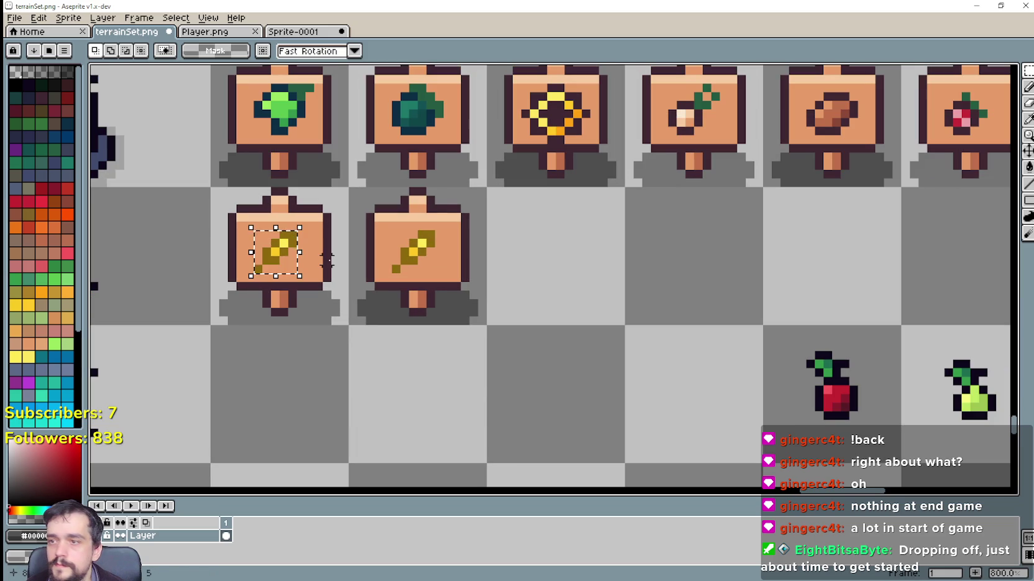
Erase the grain icon from the first new sign and fill the gap with the sign's orange.
{"action": "key", "text": "Delete"}
{"action": "left_click", "coordinate": [1027, 120]}
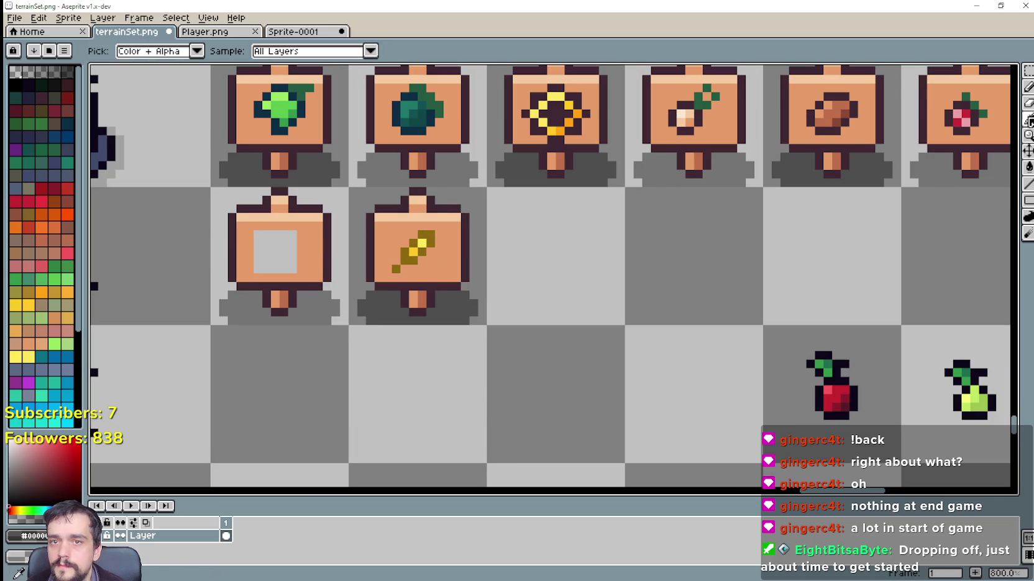
{"action": "left_click", "coordinate": [697, 181]}
{"action": "left_click", "coordinate": [1028, 166]}
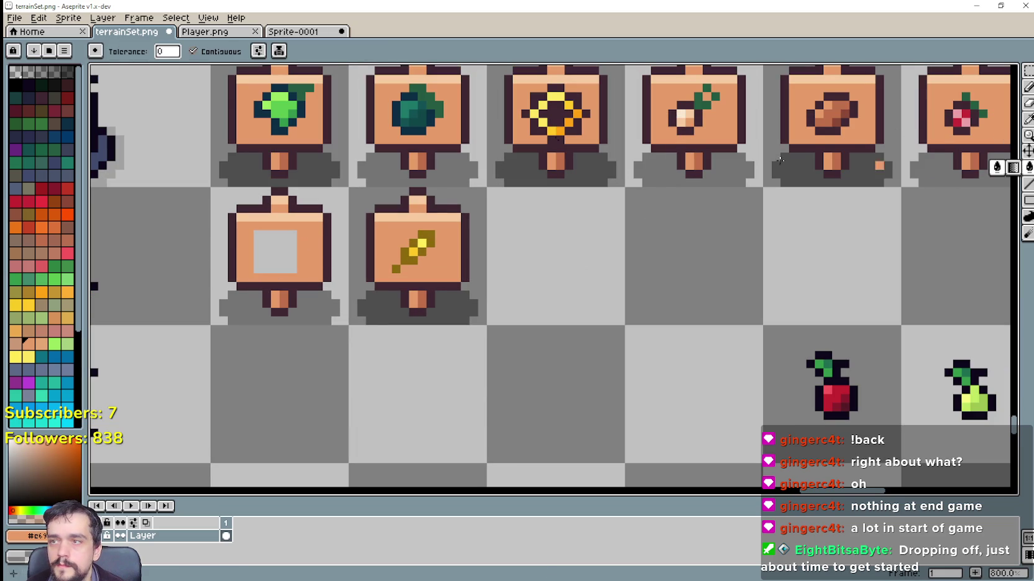
{"action": "left_click", "coordinate": [268, 246]}
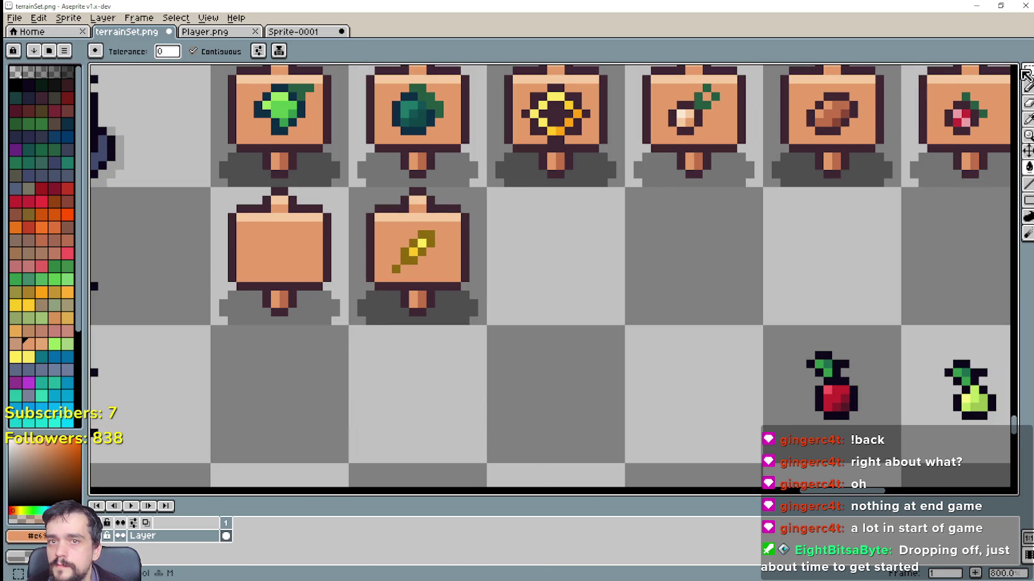
Clear the second grain sign tile and paste a blank sign copy into it.
{"action": "key", "text": "m"}
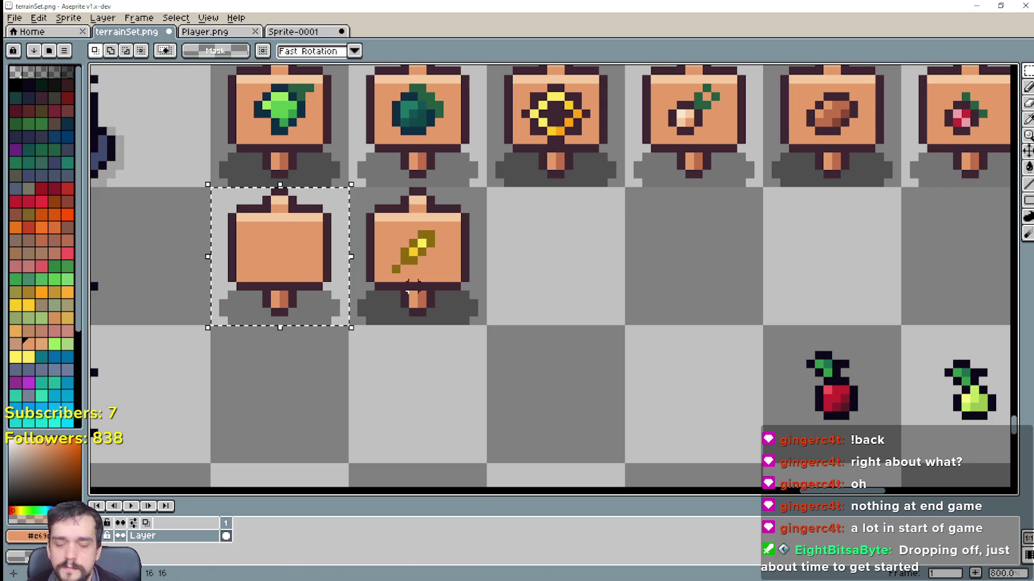
{"action": "left_click", "coordinate": [415, 303]}
{"action": "left_click_drag", "start_coordinate": [421, 302], "coordinate": [429, 311]}
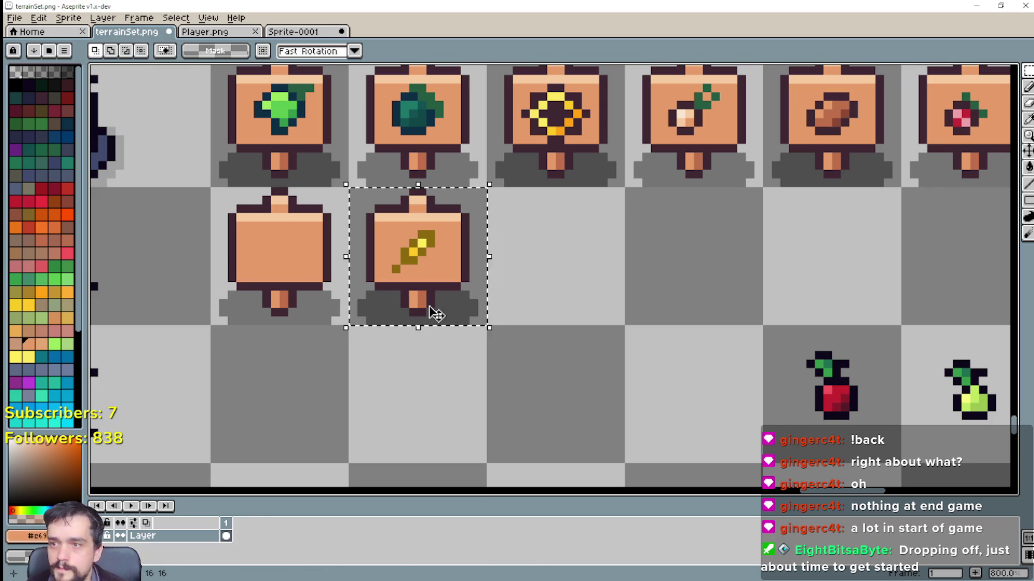
{"action": "key", "text": "Delete"}
{"action": "key", "text": "ctrl+c"}
{"action": "key", "text": "ctrl+v"}
{"action": "mouse_move", "coordinate": [248, 299]}
{"action": "left_mouse_down"}
{"action": "mouse_move", "coordinate": [279, 186]}
{"action": "mouse_move", "coordinate": [384, 301]}
{"action": "mouse_move", "coordinate": [277, 187]}
{"action": "left_mouse_up"}
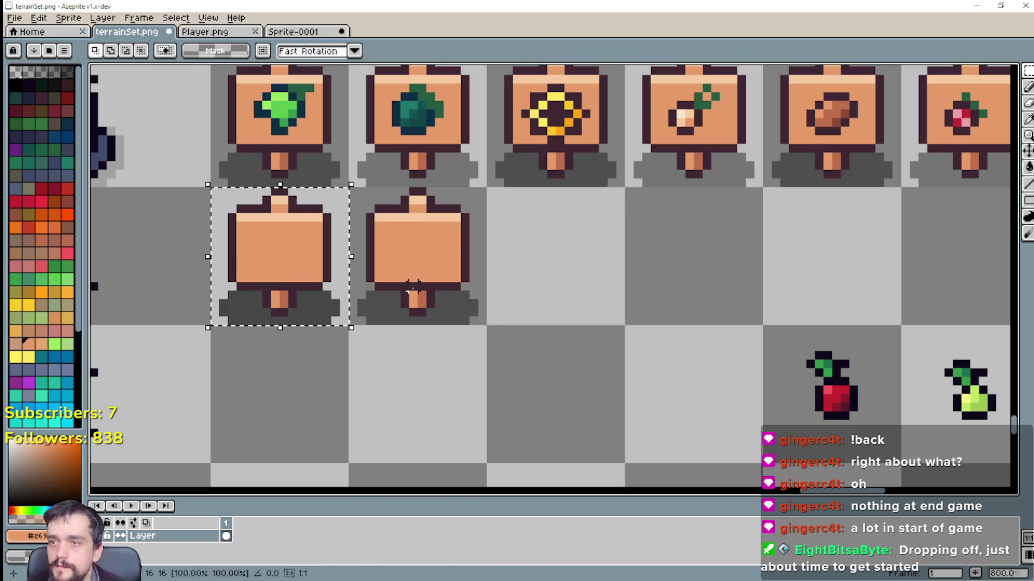
Paste another blank sign into the third cell of the row.
{"action": "key", "text": "ctrl+c"}
{"action": "key", "text": "ctrl+v"}
{"action": "left_click_drag", "start_coordinate": [300, 286], "coordinate": [576, 285]}
{"action": "key", "text": "Return"}
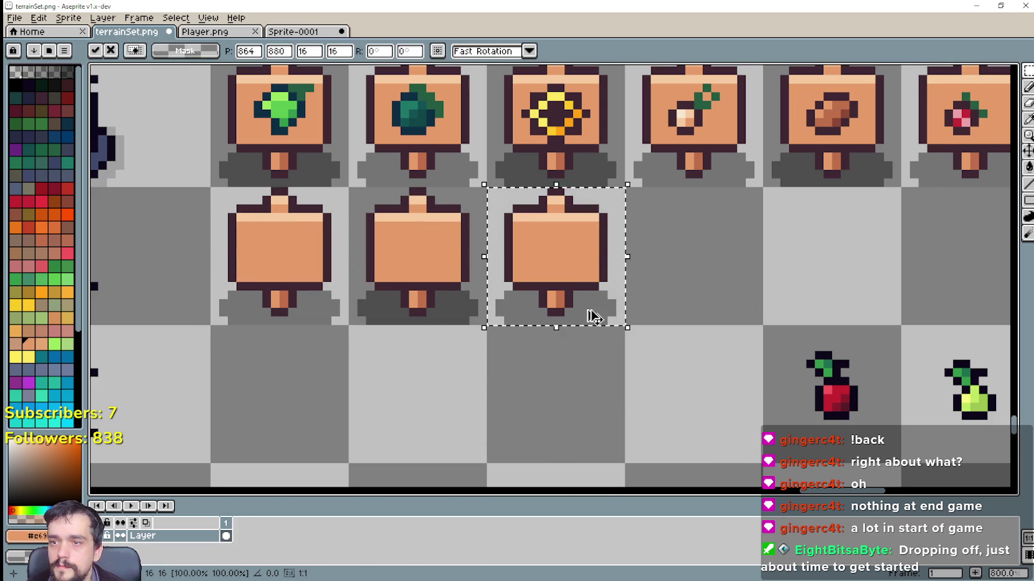
{"action": "mouse_move", "coordinate": [267, 311]}
{"action": "left_mouse_down"}
{"action": "mouse_move", "coordinate": [306, 277]}
{"action": "mouse_move", "coordinate": [734, 270]}
{"action": "left_mouse_up"}
{"action": "key", "text": "ctrl+c"}
{"action": "key", "text": "ctrl+v"}
{"action": "left_click_drag", "start_coordinate": [840, 402], "coordinate": [708, 385]}
Move the loose apple icon onto the first blank sign.
{"action": "key", "text": "Return"}
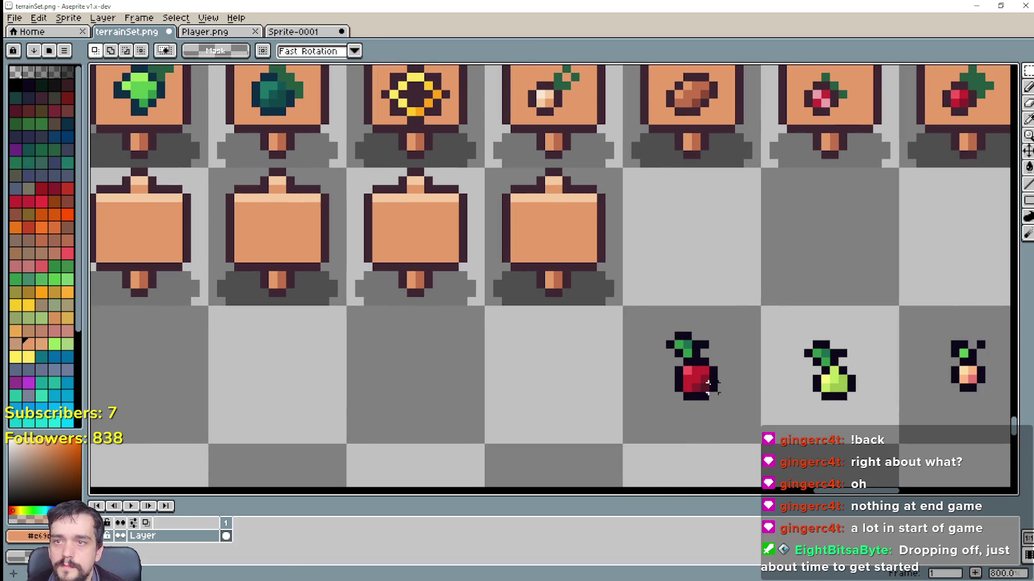
{"action": "left_click_drag", "start_coordinate": [654, 403], "coordinate": [728, 329]}
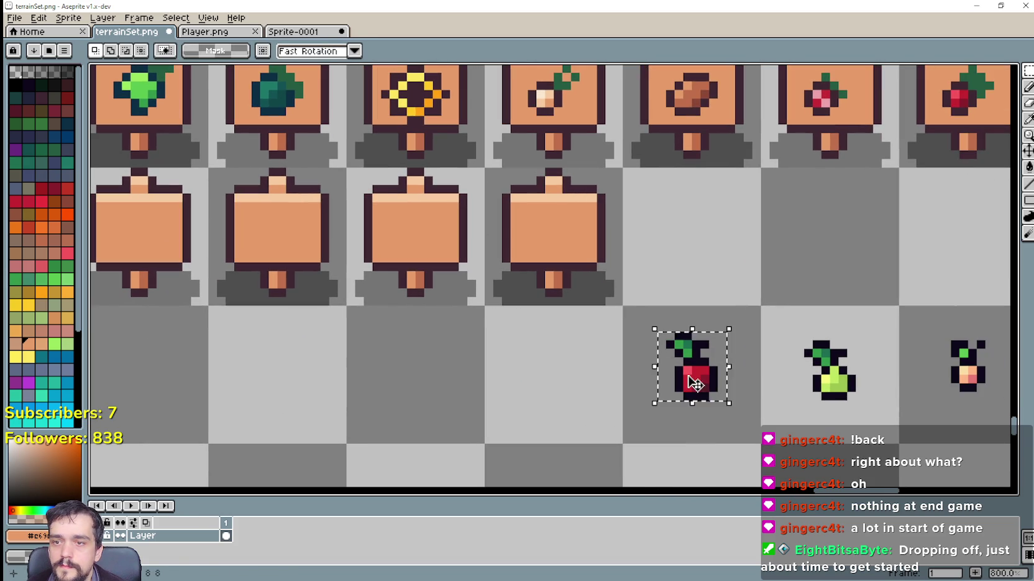
{"action": "mouse_move", "coordinate": [687, 379]}
{"action": "left_mouse_down"}
{"action": "mouse_move", "coordinate": [231, 318]}
{"action": "mouse_move", "coordinate": [142, 245]}
{"action": "left_mouse_up"}
{"action": "left_click_drag", "start_coordinate": [367, 360], "coordinate": [528, 388]}
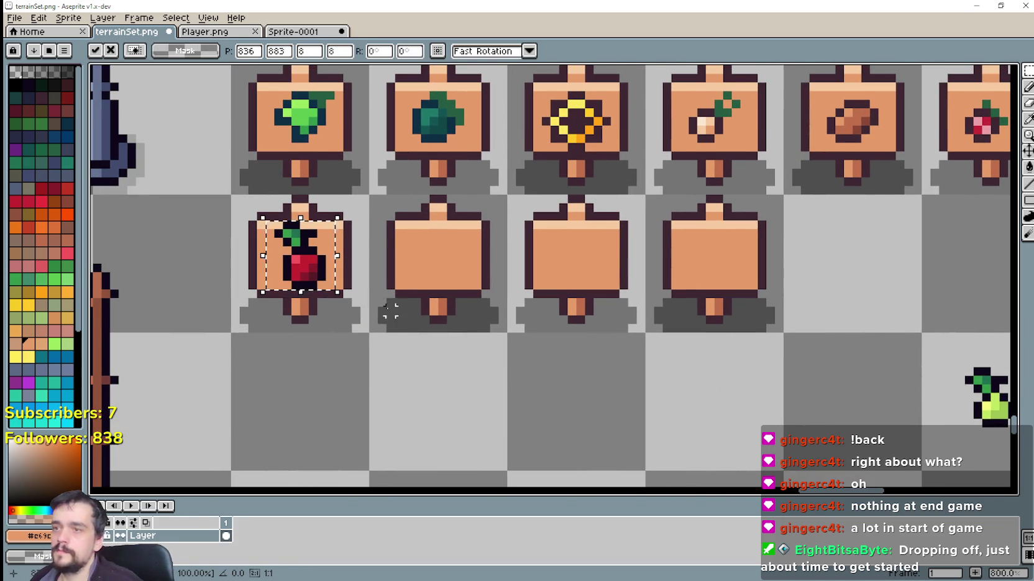
{"action": "scroll", "coordinate": [437, 319], "scroll_direction": "down", "scroll_amount": 1}
{"action": "scroll", "coordinate": [512, 275], "scroll_direction": "down", "scroll_amount": 2}
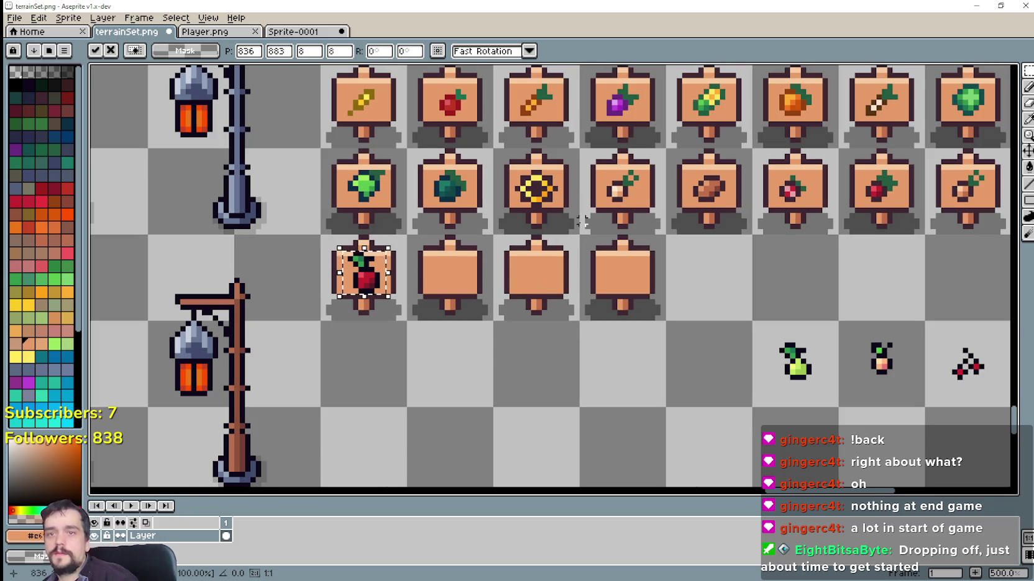
{"action": "scroll", "coordinate": [528, 281], "scroll_direction": "up", "scroll_amount": 1}
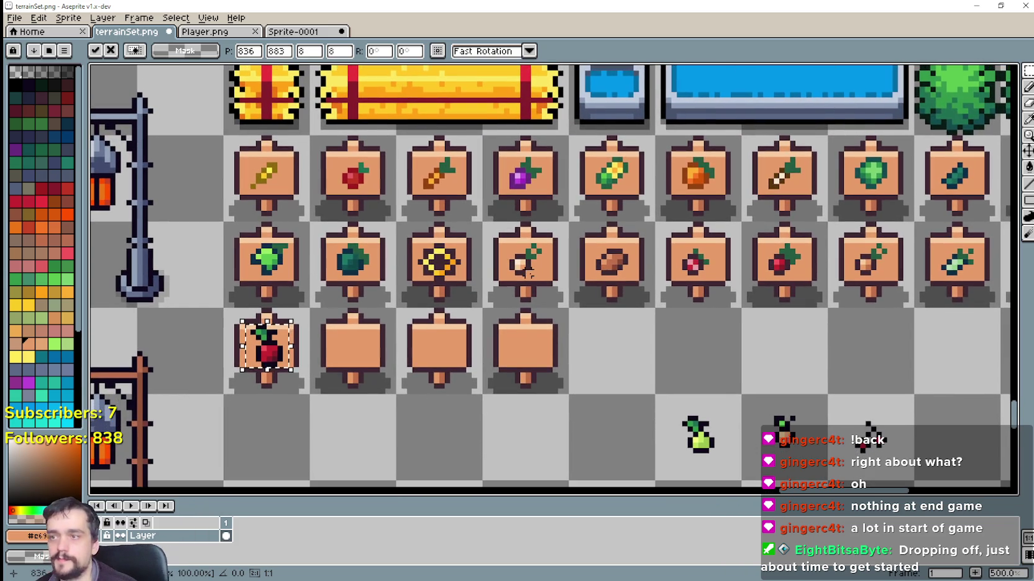
{"action": "scroll", "coordinate": [405, 371], "scroll_direction": "up", "scroll_amount": 1}
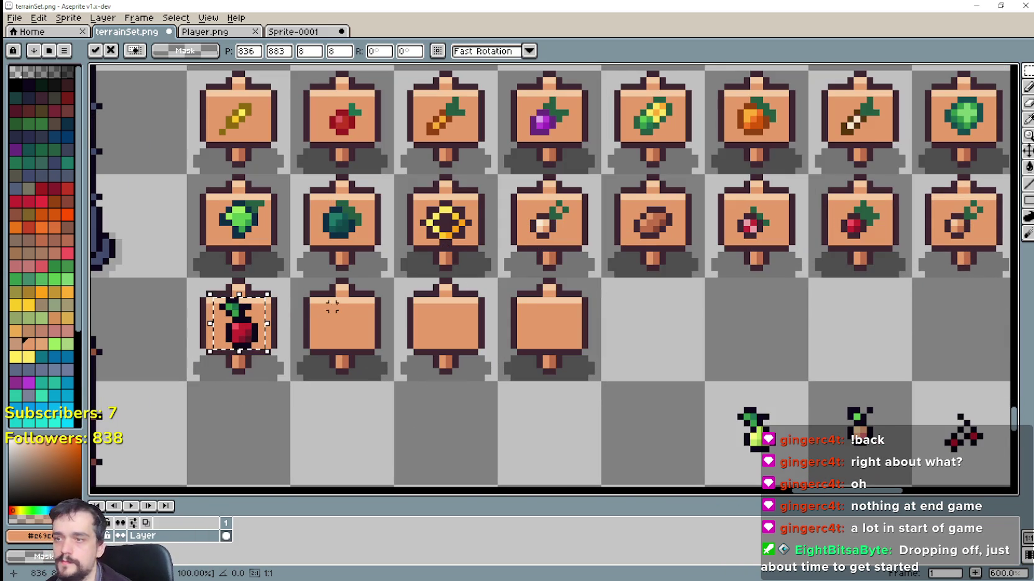
{"action": "scroll", "coordinate": [388, 377], "scroll_direction": "up", "scroll_amount": 3}
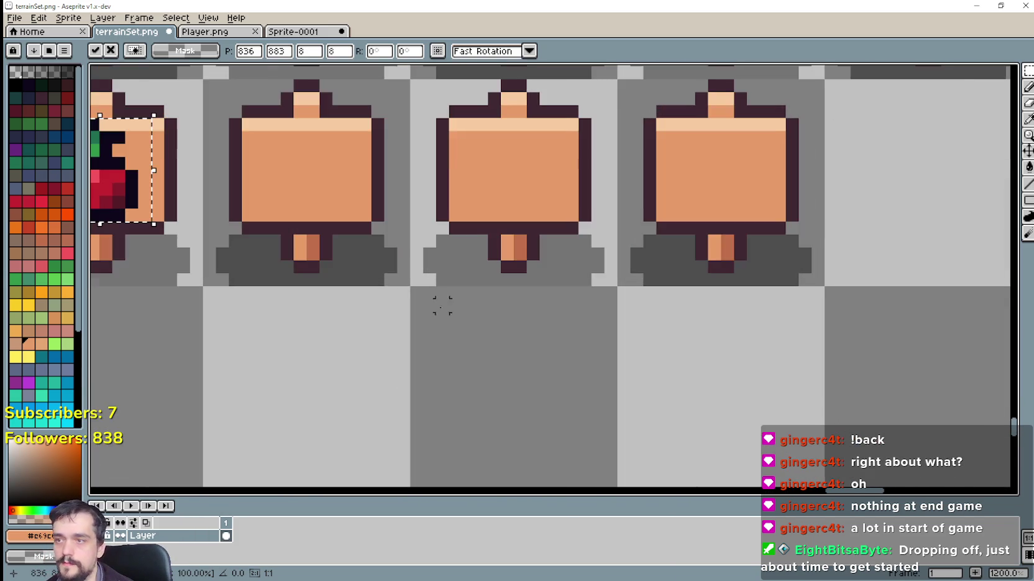
{"action": "scroll", "coordinate": [477, 298], "scroll_direction": "down", "scroll_amount": 2}
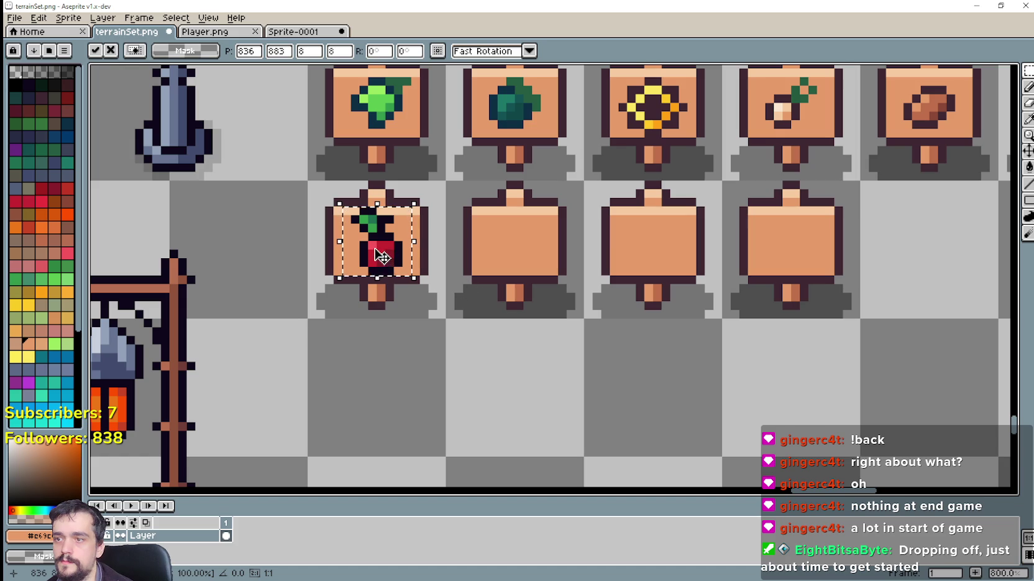
{"action": "scroll", "coordinate": [371, 239], "scroll_direction": "up", "scroll_amount": 2}
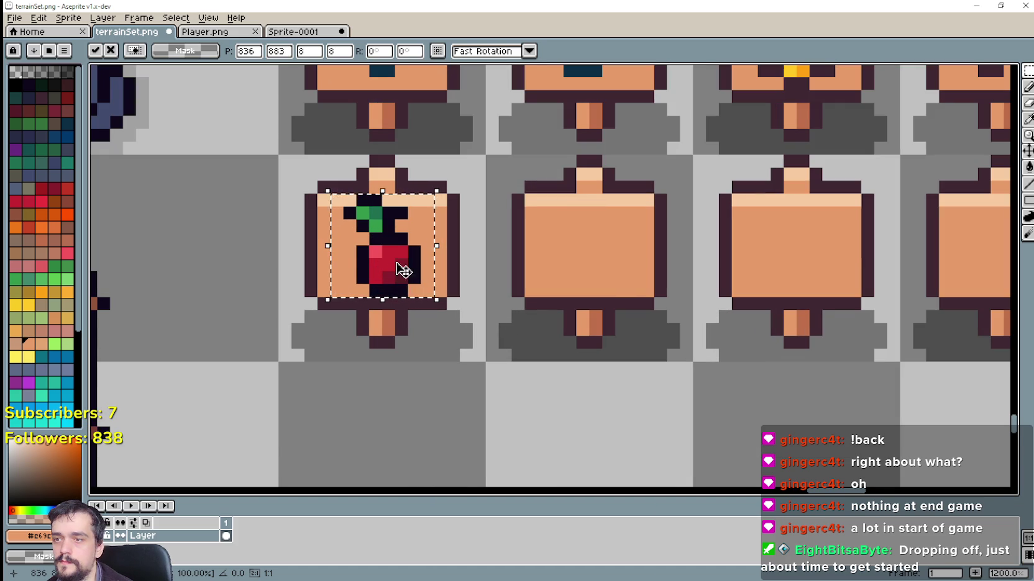
{"action": "scroll", "coordinate": [386, 261], "scroll_direction": "down", "scroll_amount": 2}
{"action": "scroll", "coordinate": [500, 314], "scroll_direction": "right", "scroll_amount": 5}
{"action": "key", "text": "Return"}
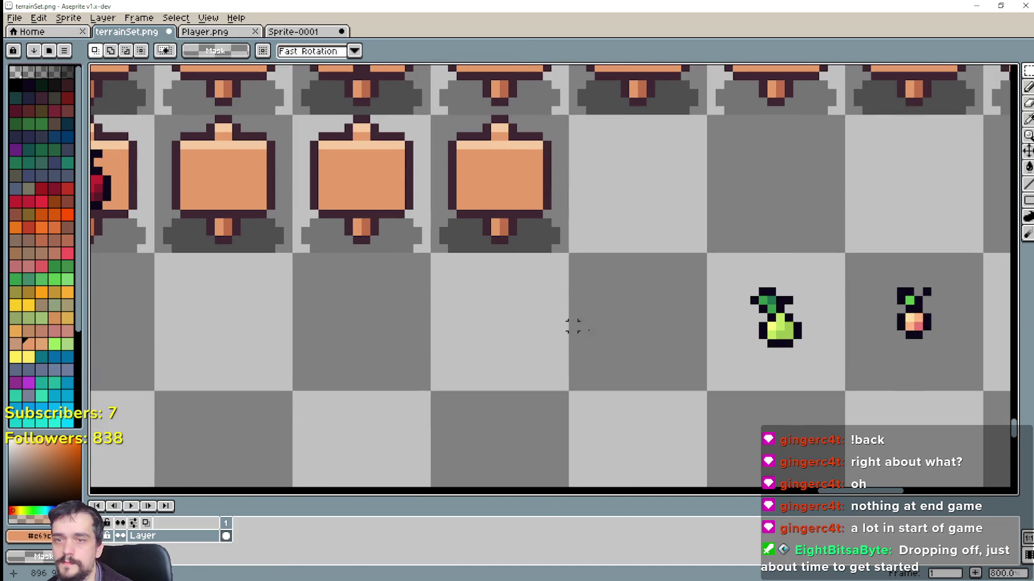
Move the pear icon onto the second blank sign.
{"action": "mouse_move", "coordinate": [747, 368]}
{"action": "left_mouse_down"}
{"action": "mouse_move", "coordinate": [777, 300]}
{"action": "mouse_move", "coordinate": [824, 274]}
{"action": "left_mouse_up"}
{"action": "left_click_drag", "start_coordinate": [794, 340], "coordinate": [242, 201]}
{"action": "scroll", "coordinate": [243, 202], "scroll_direction": "up", "scroll_amount": 2}
{"action": "scroll", "coordinate": [242, 202], "scroll_direction": "left", "scroll_amount": 4}
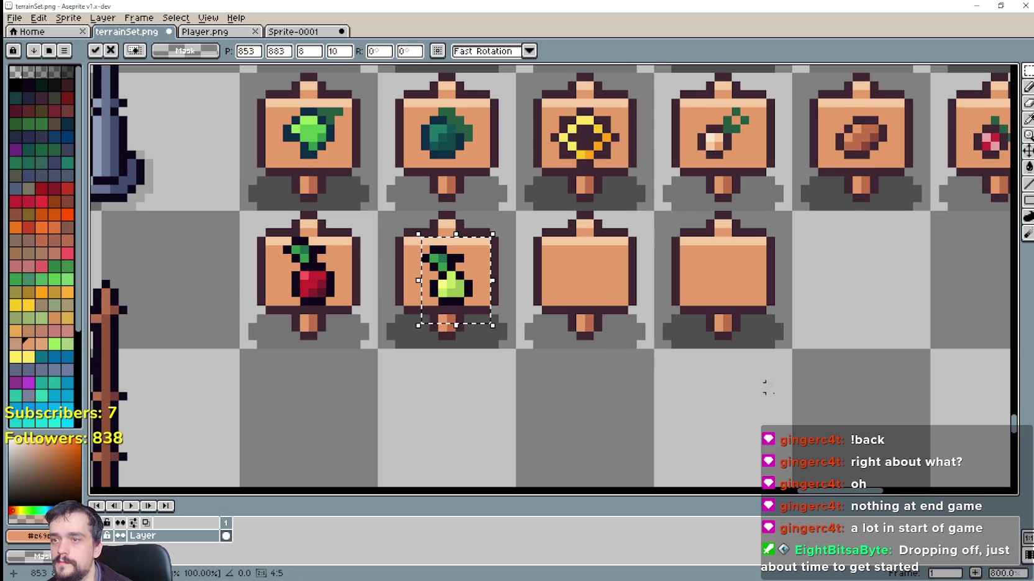
{"action": "key", "text": "ctrl+d"}
{"action": "scroll", "coordinate": [765, 386], "scroll_direction": "right", "scroll_amount": 5}
{"action": "scroll", "coordinate": [766, 386], "scroll_direction": "down", "scroll_amount": 1}
Place the sprouting fruit icon on the third sign and the cherries on the fourth.
{"action": "mouse_move", "coordinate": [813, 386]}
{"action": "left_mouse_down"}
{"action": "mouse_move", "coordinate": [865, 323]}
{"action": "mouse_move", "coordinate": [302, 239]}
{"action": "mouse_move", "coordinate": [303, 231]}
{"action": "mouse_move", "coordinate": [305, 244]}
{"action": "left_mouse_up"}
{"action": "key", "text": "ctrl+d"}
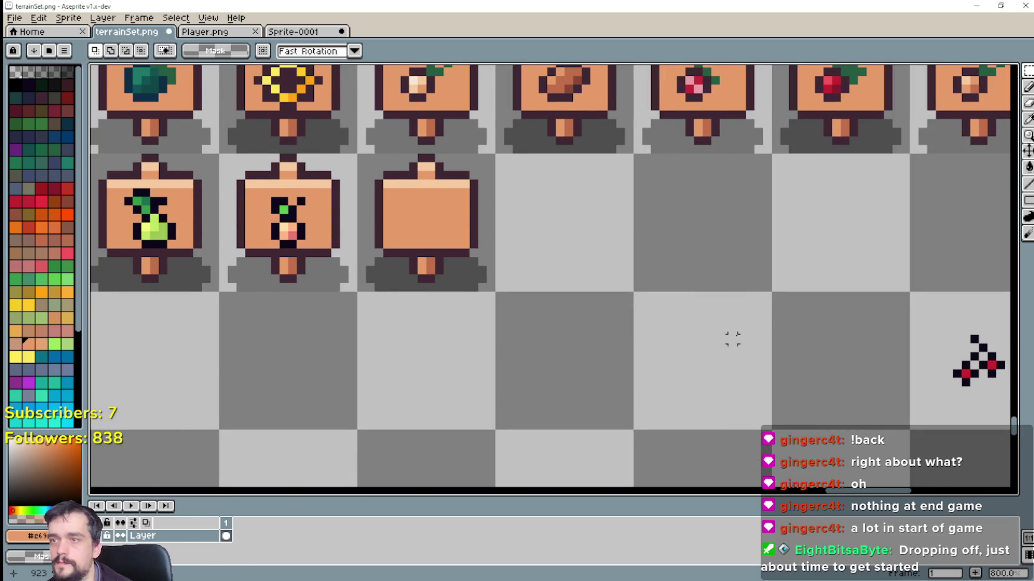
{"action": "scroll", "coordinate": [732, 338], "scroll_direction": "right", "scroll_amount": 5}
{"action": "mouse_move", "coordinate": [763, 384]}
{"action": "left_mouse_down"}
{"action": "mouse_move", "coordinate": [858, 320]}
{"action": "mouse_move", "coordinate": [313, 271]}
{"action": "mouse_move", "coordinate": [261, 218]}
{"action": "mouse_move", "coordinate": [266, 205]}
{"action": "left_mouse_up"}
{"action": "key", "text": "ctrl+d"}
{"action": "scroll", "coordinate": [388, 369], "scroll_direction": "left", "scroll_amount": 5}
{"action": "scroll", "coordinate": [387, 368], "scroll_direction": "up", "scroll_amount": 1}
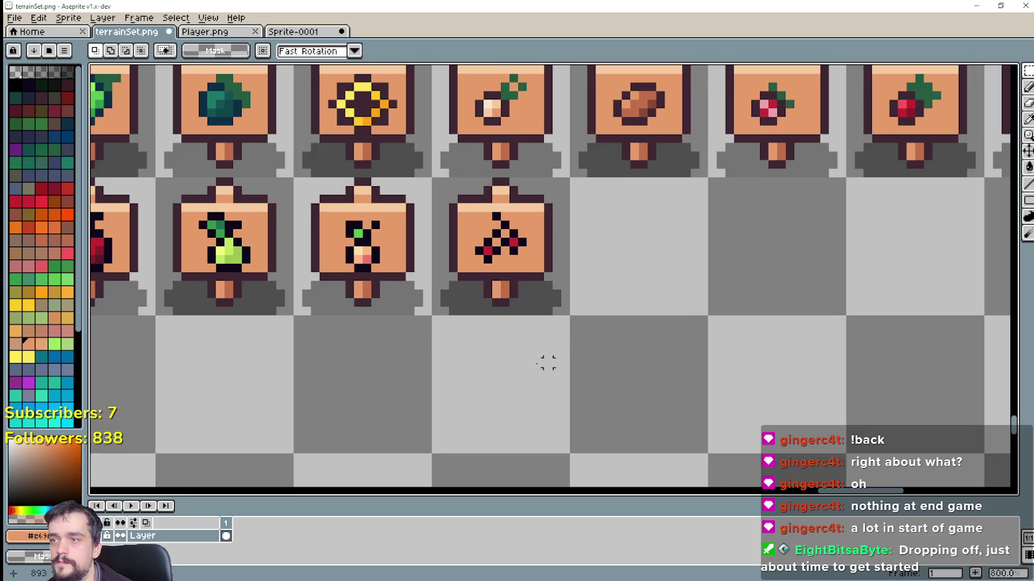
{"action": "scroll", "coordinate": [547, 363], "scroll_direction": "left", "scroll_amount": 4}
{"action": "scroll", "coordinate": [262, 280], "scroll_direction": "up", "scroll_amount": 2}
{"action": "scroll", "coordinate": [495, 242], "scroll_direction": "down", "scroll_amount": 2}
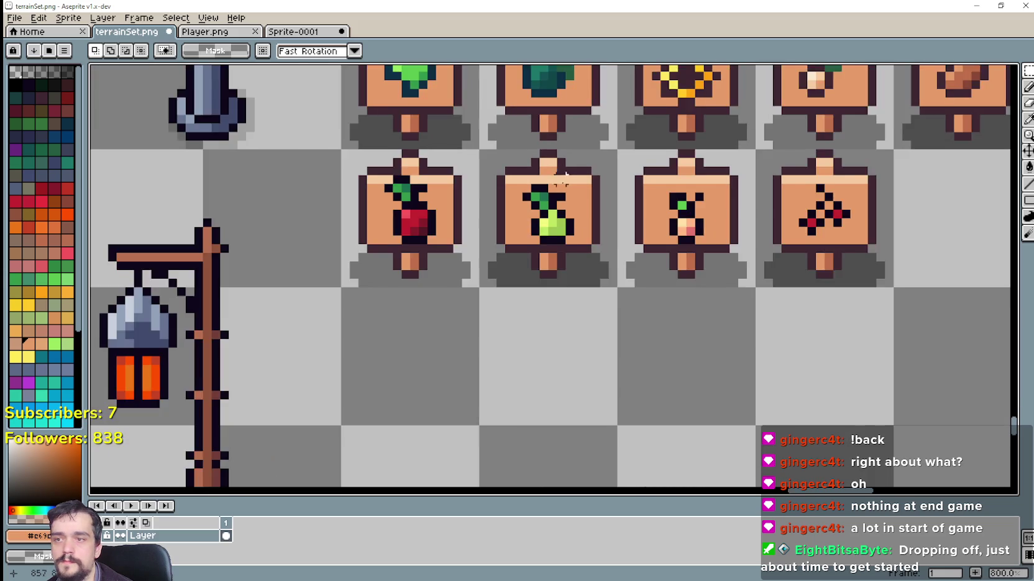
{"action": "scroll", "coordinate": [547, 274], "scroll_direction": "up", "scroll_amount": 2}
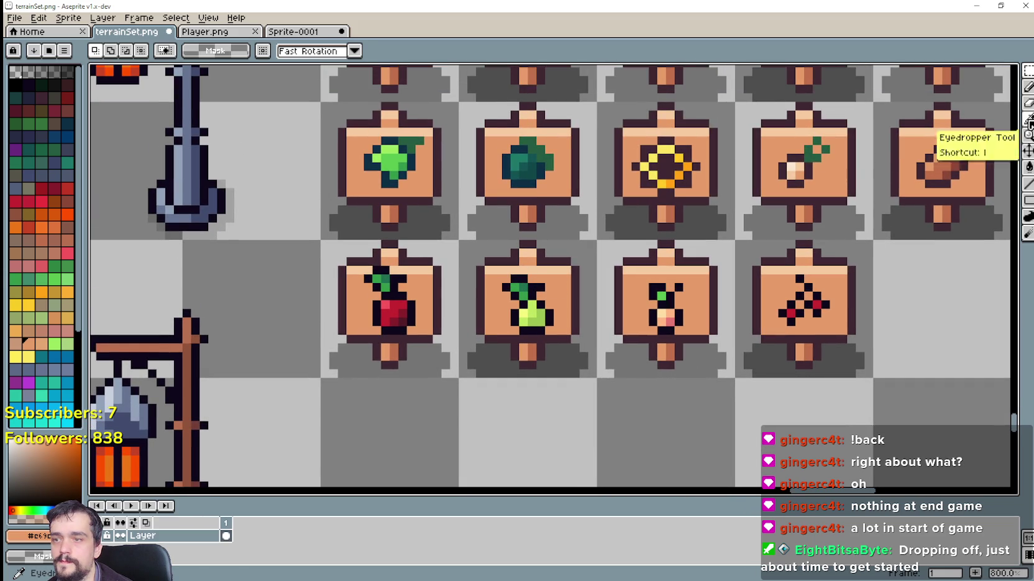
Recolour the apple icon's bottom outline and leaf outline with a sign's dark outline colour.
{"action": "left_click", "coordinate": [1028, 119]}
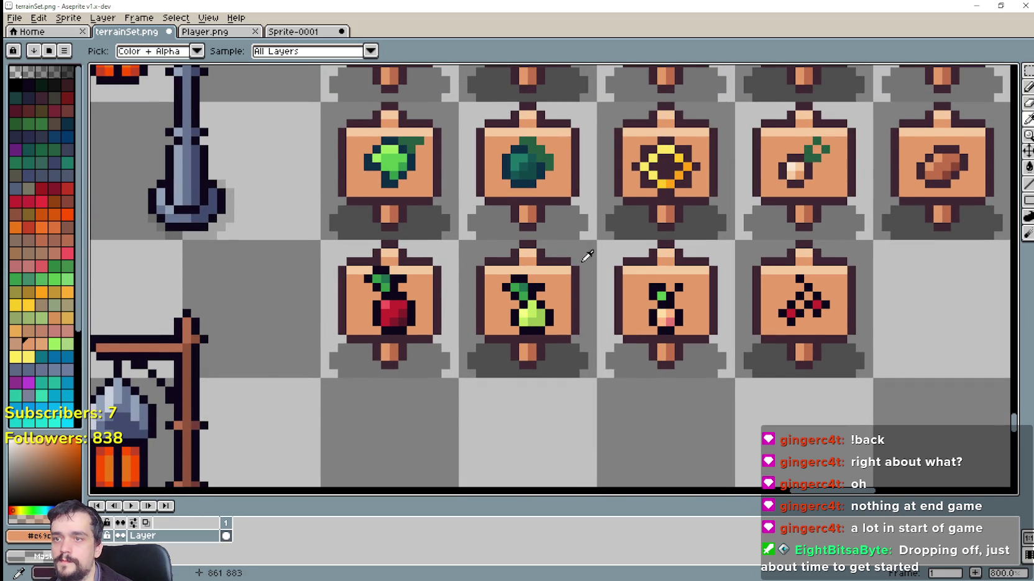
{"action": "scroll", "coordinate": [623, 217], "scroll_direction": "down", "scroll_amount": 1}
{"action": "scroll", "coordinate": [753, 187], "scroll_direction": "up", "scroll_amount": 5}
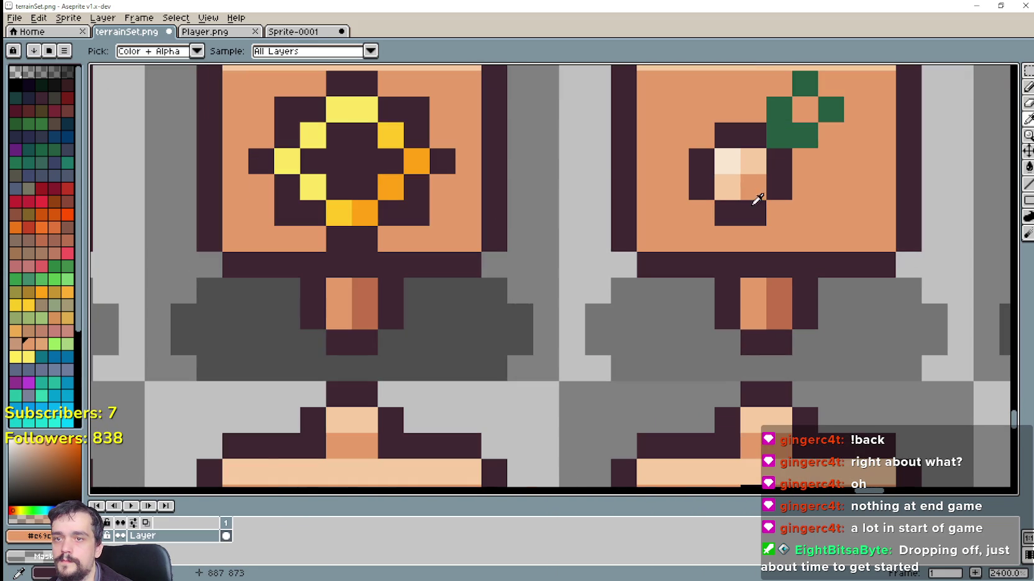
{"action": "left_click", "coordinate": [754, 208]}
{"action": "scroll", "coordinate": [587, 340], "scroll_direction": "down", "scroll_amount": 5}
{"action": "left_click_drag", "start_coordinate": [587, 340], "coordinate": [676, 224]}
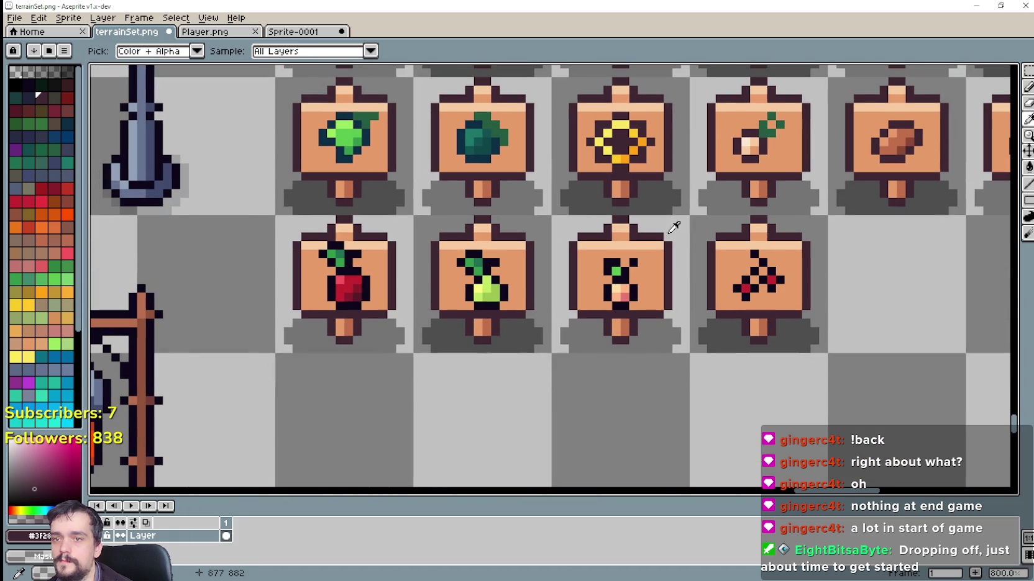
{"action": "left_click", "coordinate": [1028, 103]}
{"action": "scroll", "coordinate": [406, 260], "scroll_direction": "up", "scroll_amount": 3}
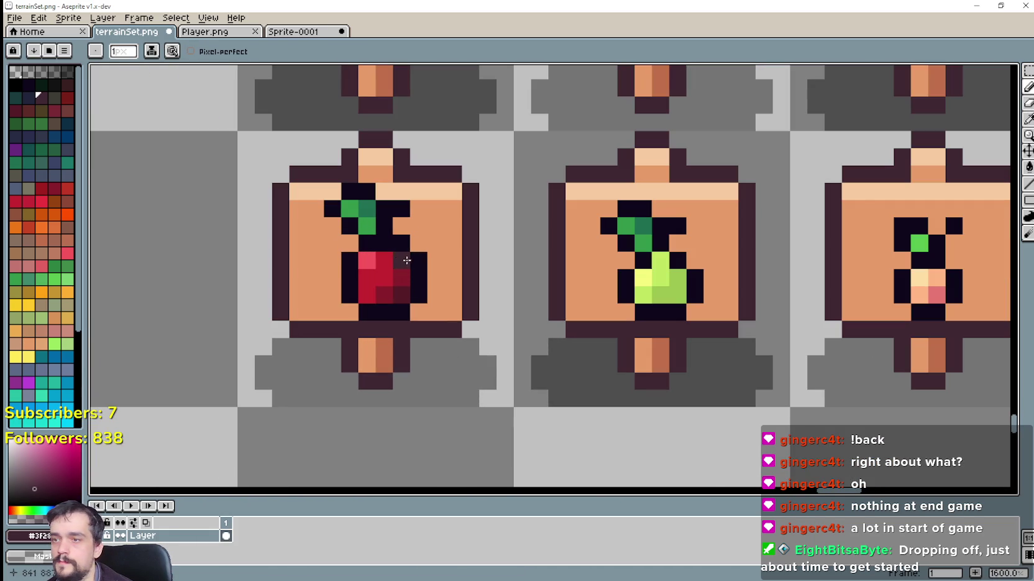
{"action": "left_click_drag", "start_coordinate": [407, 260], "coordinate": [414, 278]}
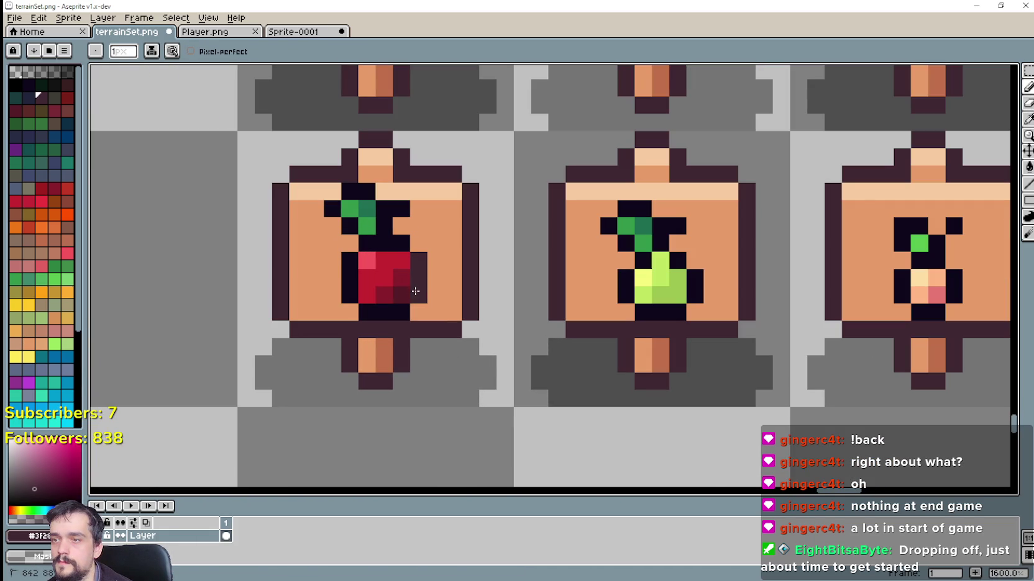
{"action": "mouse_move", "coordinate": [398, 313]}
{"action": "left_mouse_down"}
{"action": "mouse_move", "coordinate": [363, 309]}
{"action": "mouse_move", "coordinate": [345, 264]}
{"action": "mouse_move", "coordinate": [398, 245]}
{"action": "left_mouse_up"}
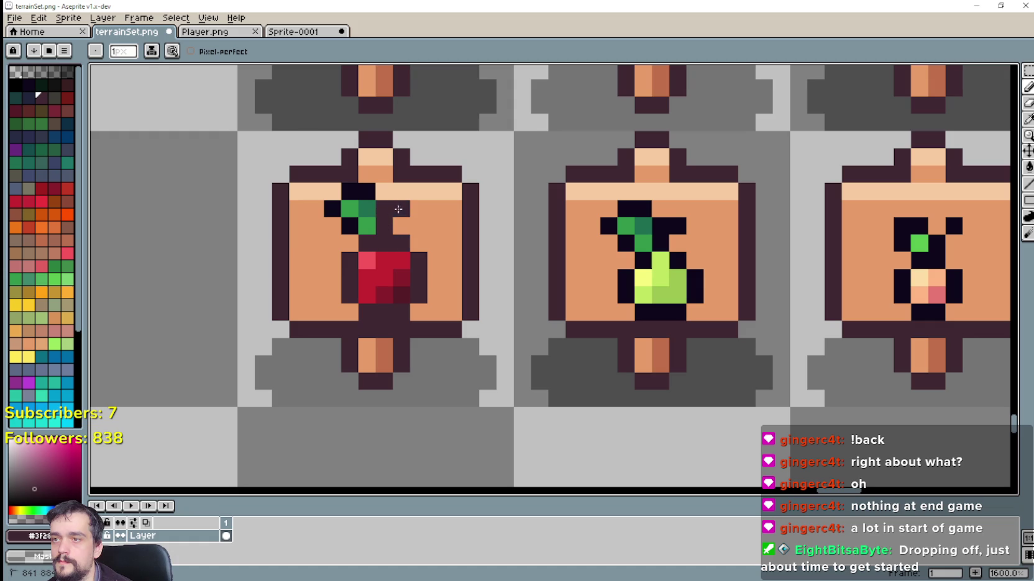
{"action": "mouse_move", "coordinate": [358, 195]}
{"action": "left_mouse_down"}
{"action": "mouse_move", "coordinate": [338, 209]}
{"action": "mouse_move", "coordinate": [344, 217]}
{"action": "left_mouse_up"}
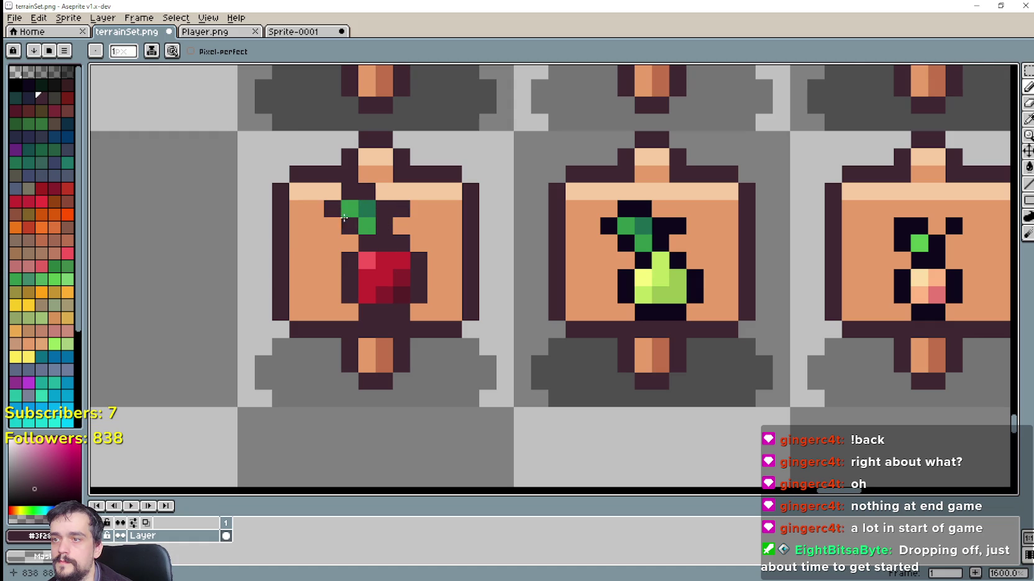
Paint the pixel beside the apple's stem light peach, then sample the sign's tan.
{"action": "scroll", "coordinate": [366, 231], "scroll_direction": "up", "scroll_amount": 1}
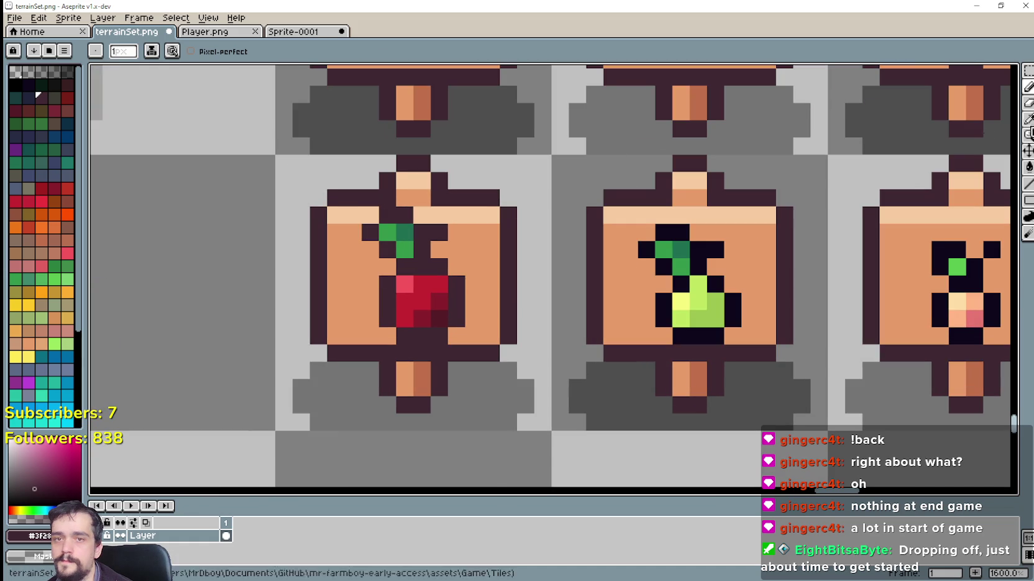
{"action": "left_click", "coordinate": [1028, 118]}
{"action": "left_click", "coordinate": [492, 210]}
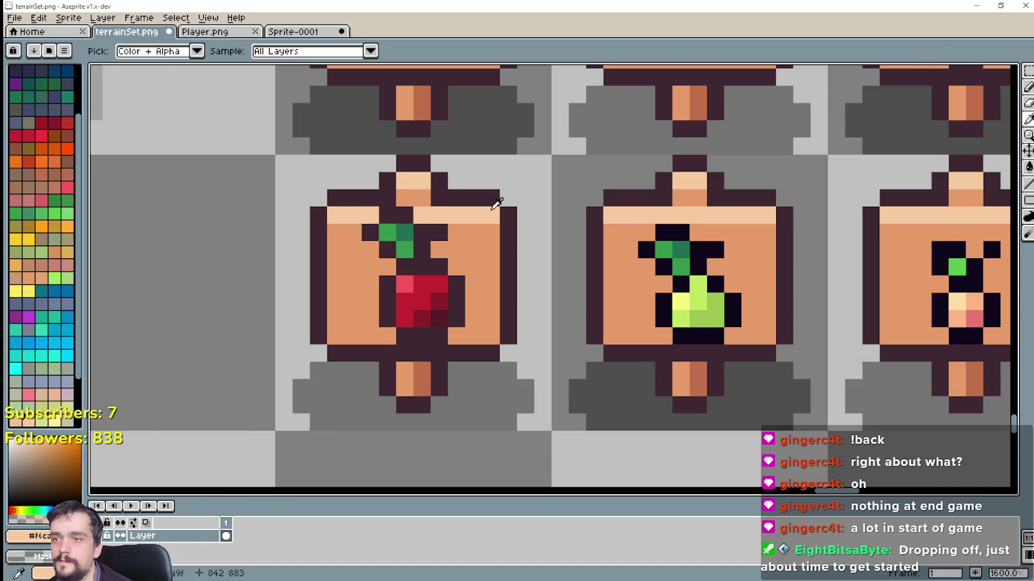
{"action": "left_click", "coordinate": [1028, 87]}
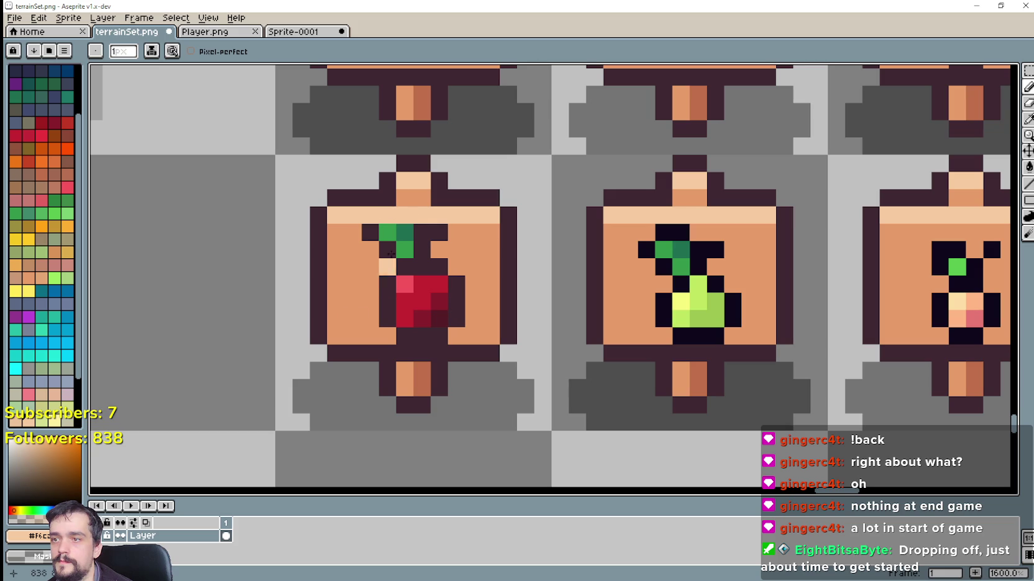
{"action": "left_click", "coordinate": [370, 230]}
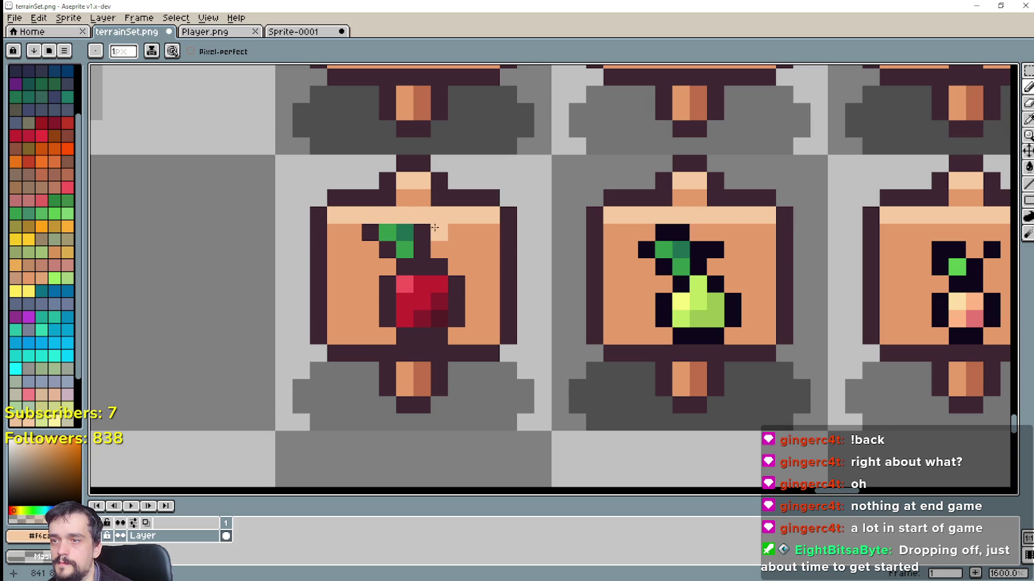
{"action": "left_click", "coordinate": [1028, 119]}
{"action": "left_click", "coordinate": [485, 245]}
{"action": "left_click", "coordinate": [1028, 87]}
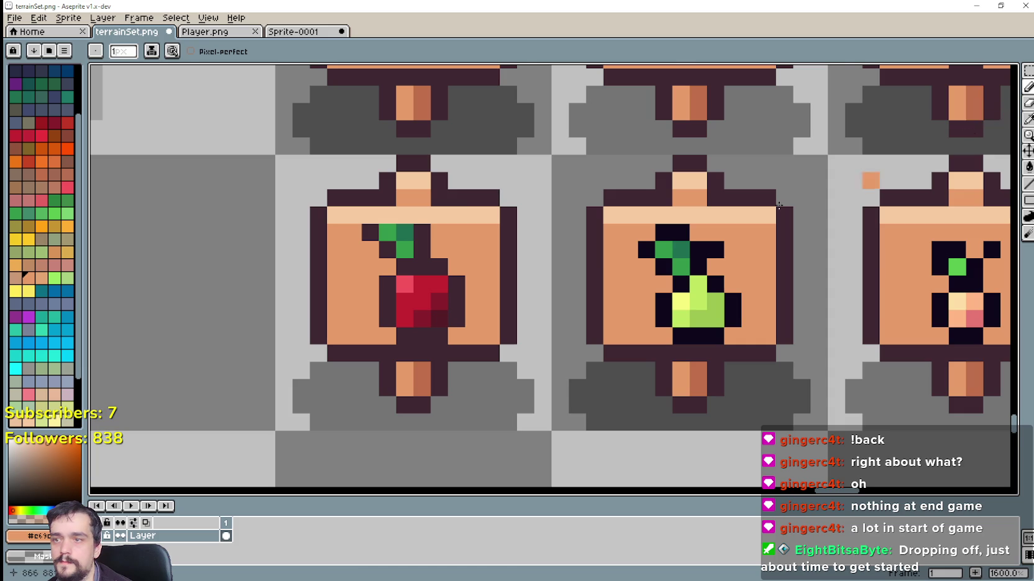
Sample the dark outline colour, then the sign's orange, ready for pencil repainting.
{"action": "scroll", "coordinate": [522, 296], "scroll_direction": "down", "scroll_amount": 1}
{"action": "scroll", "coordinate": [508, 316], "scroll_direction": "up", "scroll_amount": 1}
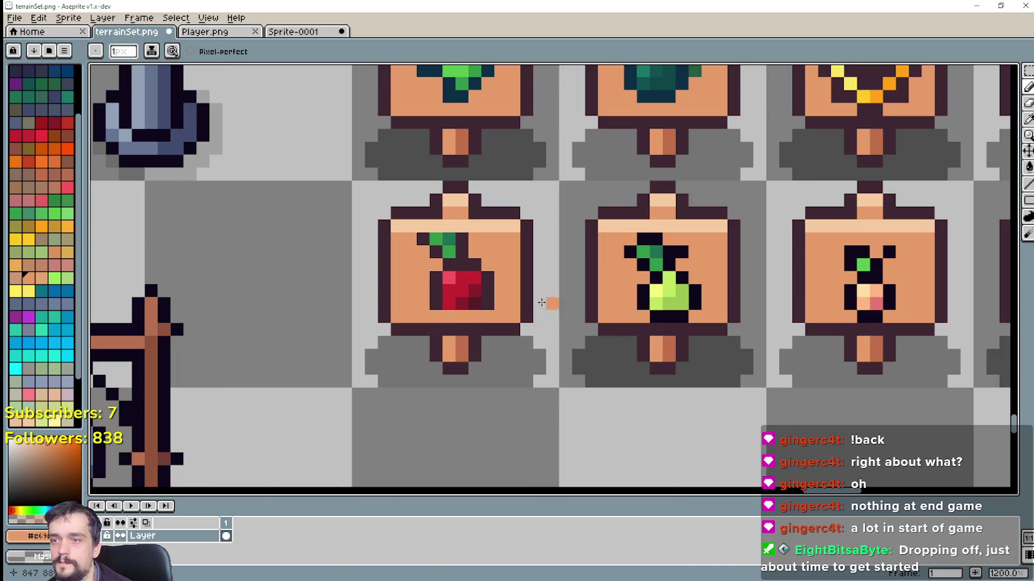
{"action": "left_click", "coordinate": [1028, 119]}
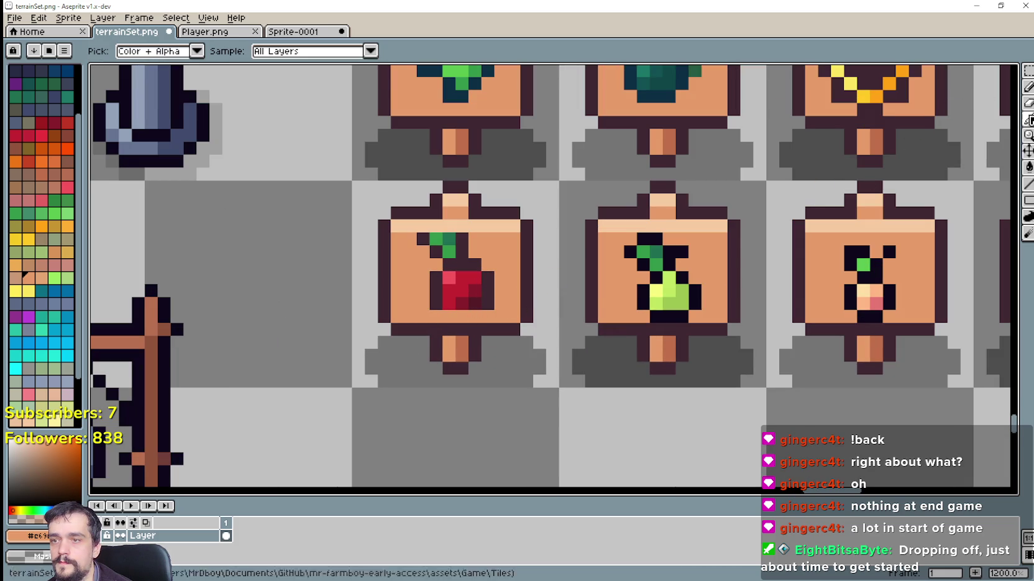
{"action": "left_click", "coordinate": [488, 300]}
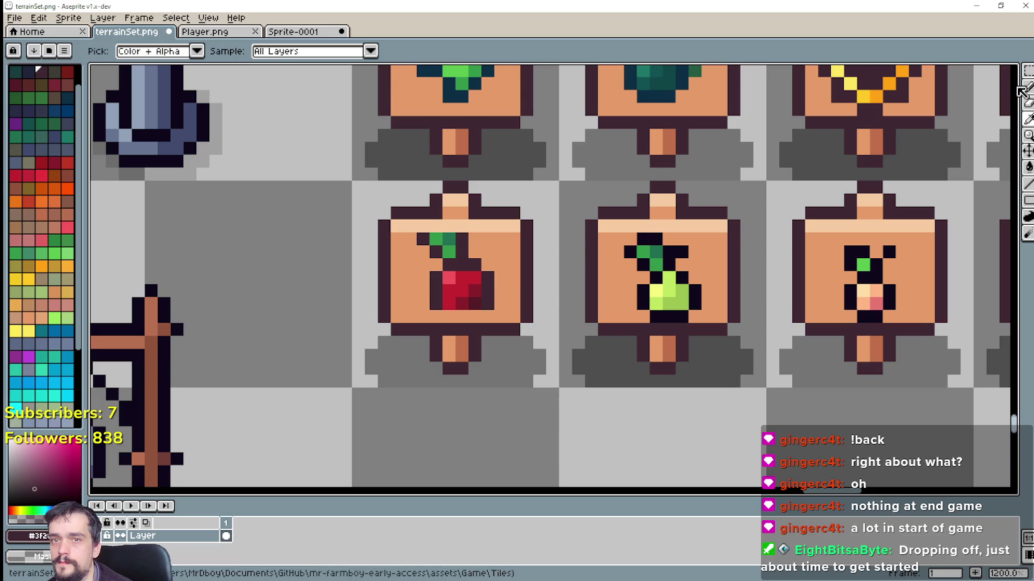
{"action": "key", "text": "b"}
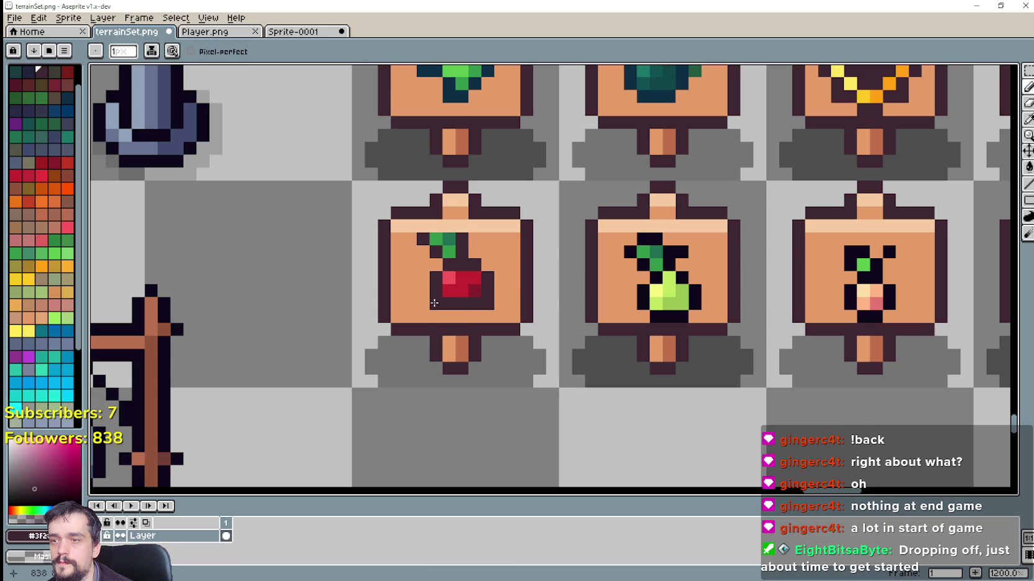
{"action": "key", "text": "i"}
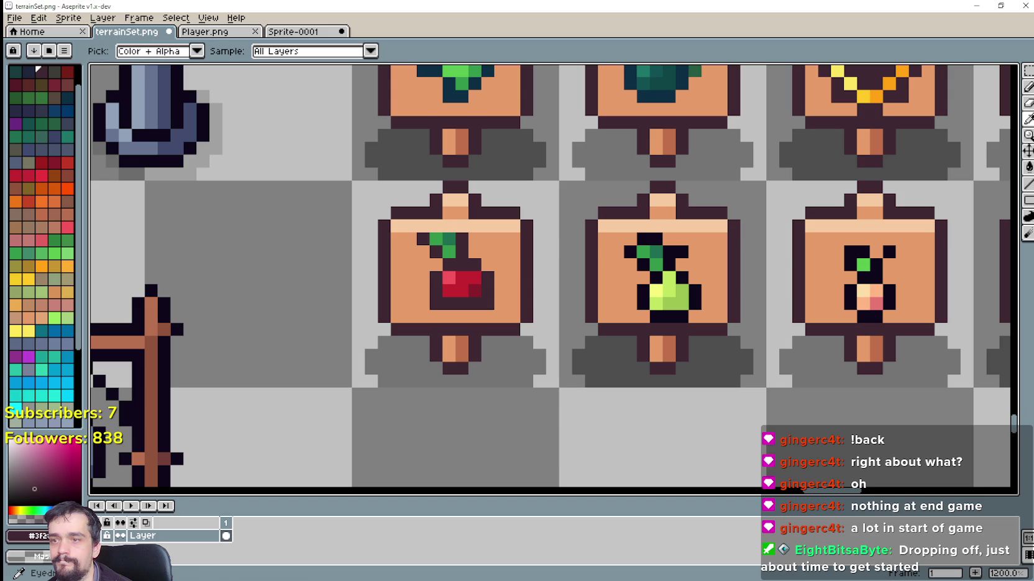
{"action": "left_click", "coordinate": [410, 277]}
{"action": "key", "text": "b"}
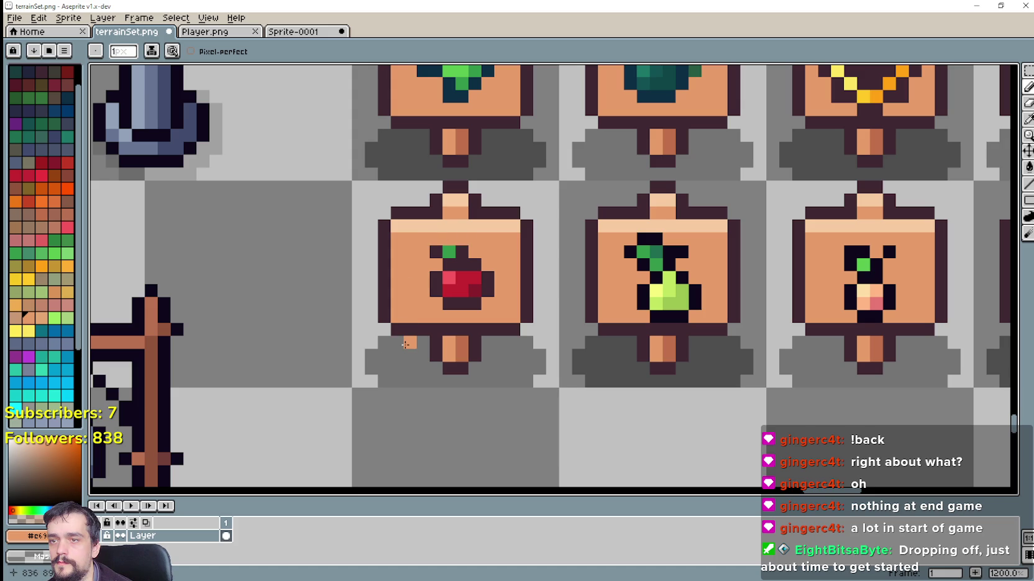
Undo the last two strokes on the cherry sign.
{"action": "scroll", "coordinate": [422, 296], "scroll_direction": "down", "scroll_amount": 4}
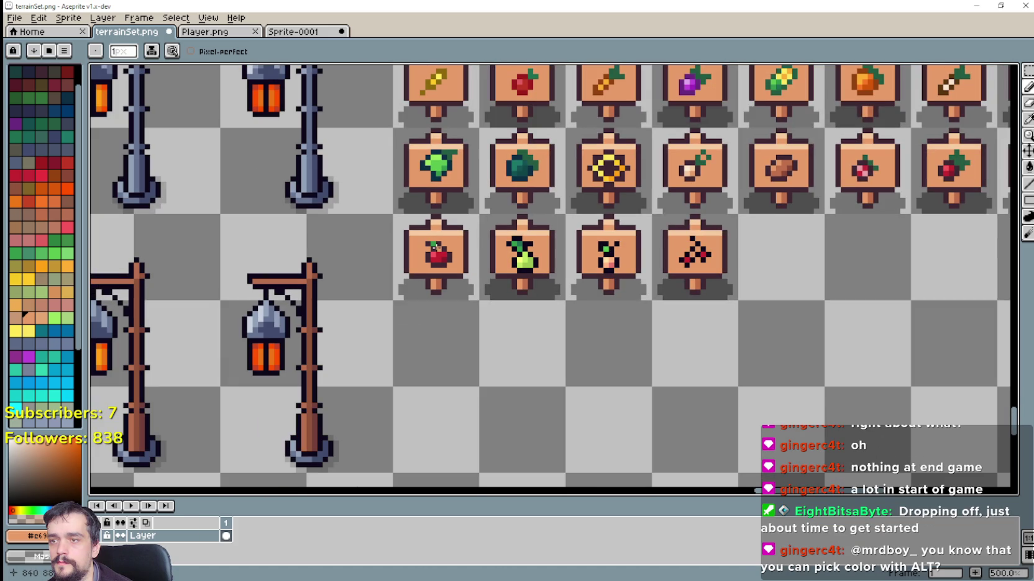
{"action": "scroll", "coordinate": [434, 249], "scroll_direction": "down", "scroll_amount": 2}
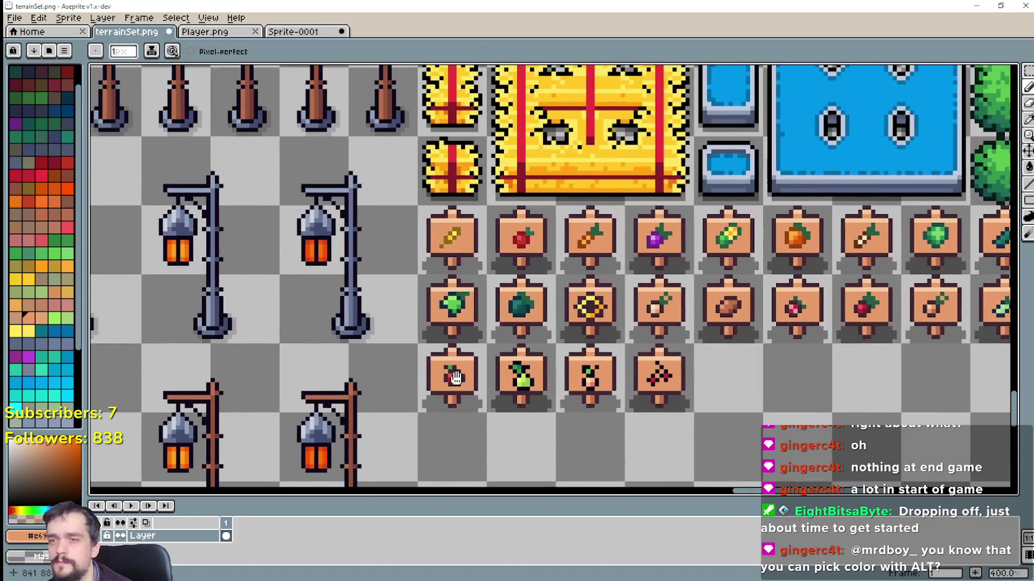
{"action": "scroll", "coordinate": [470, 335], "scroll_direction": "up", "scroll_amount": 3}
{"action": "scroll", "coordinate": [472, 304], "scroll_direction": "up", "scroll_amount": 1}
{"action": "scroll", "coordinate": [482, 322], "scroll_direction": "down", "scroll_amount": 1}
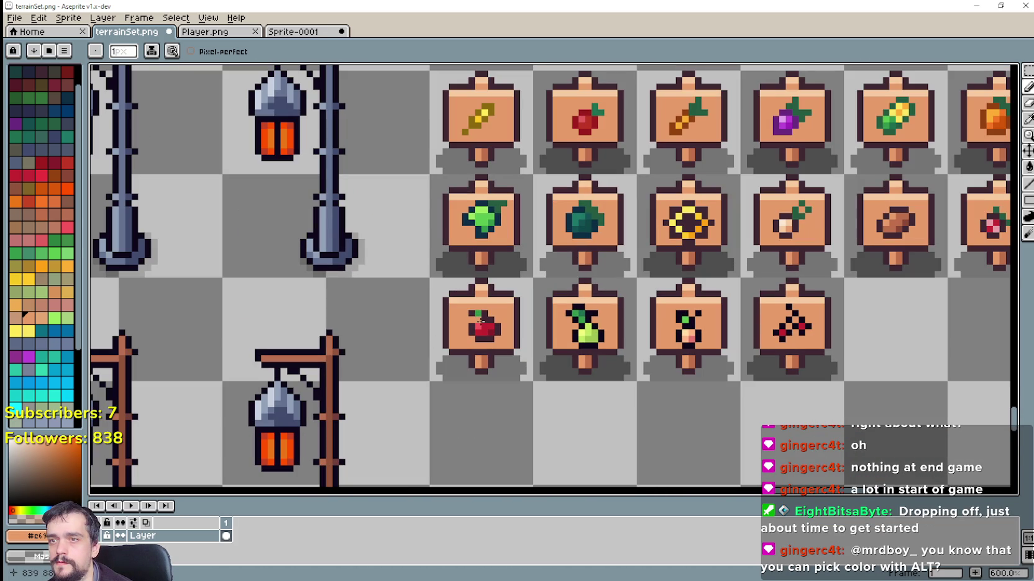
{"action": "scroll", "coordinate": [478, 320], "scroll_direction": "up", "scroll_amount": 3}
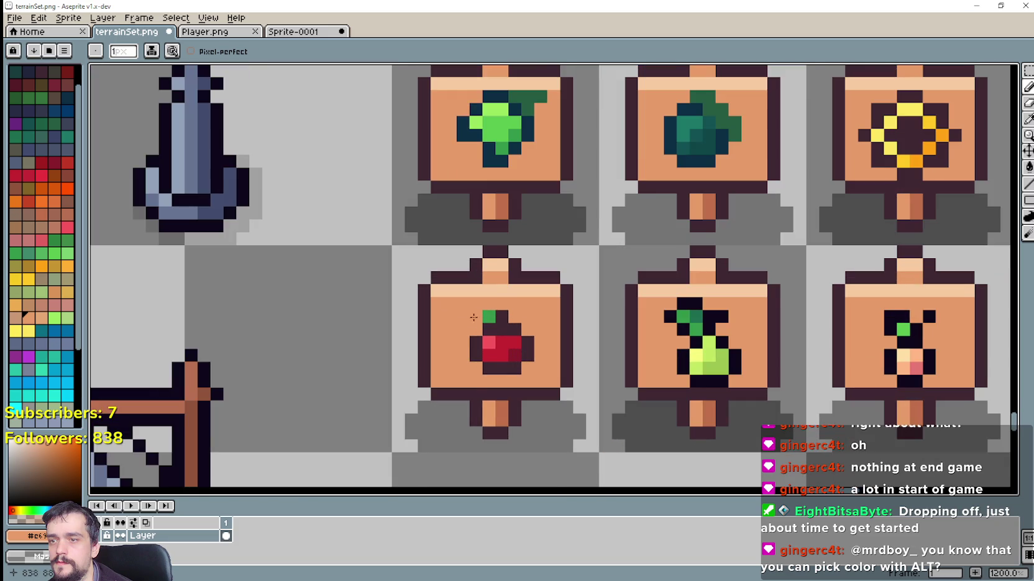
{"action": "scroll", "coordinate": [480, 321], "scroll_direction": "down", "scroll_amount": 3}
{"action": "key", "text": "ctrl+z"}
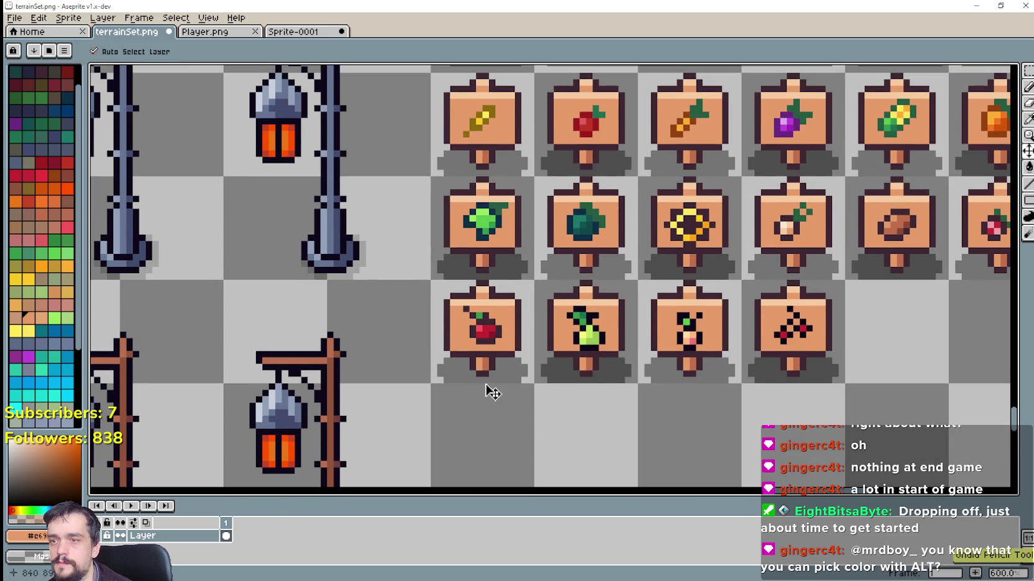
{"action": "scroll", "coordinate": [477, 336], "scroll_direction": "up", "scroll_amount": 1}
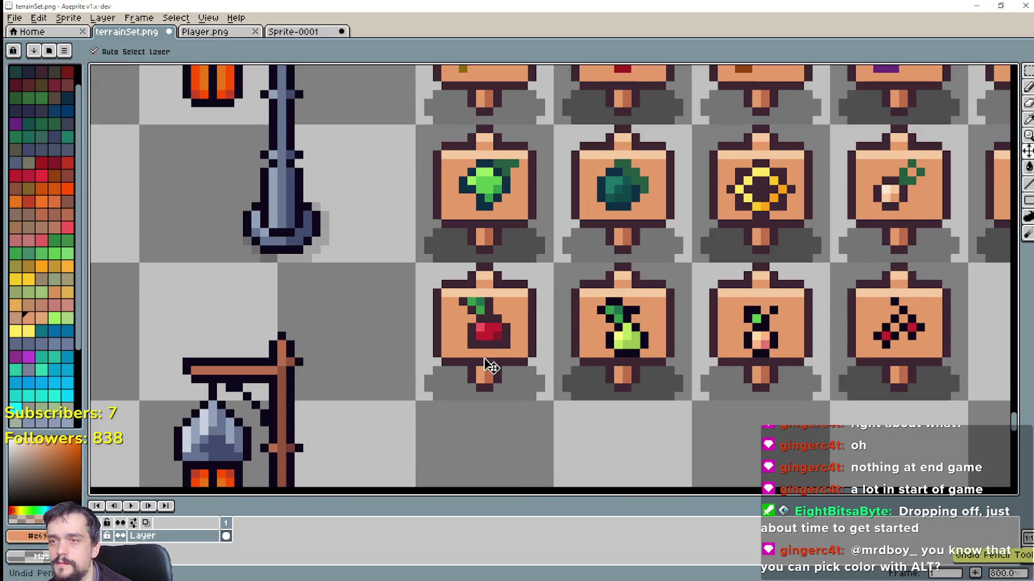
{"action": "key", "text": "ctrl+z"}
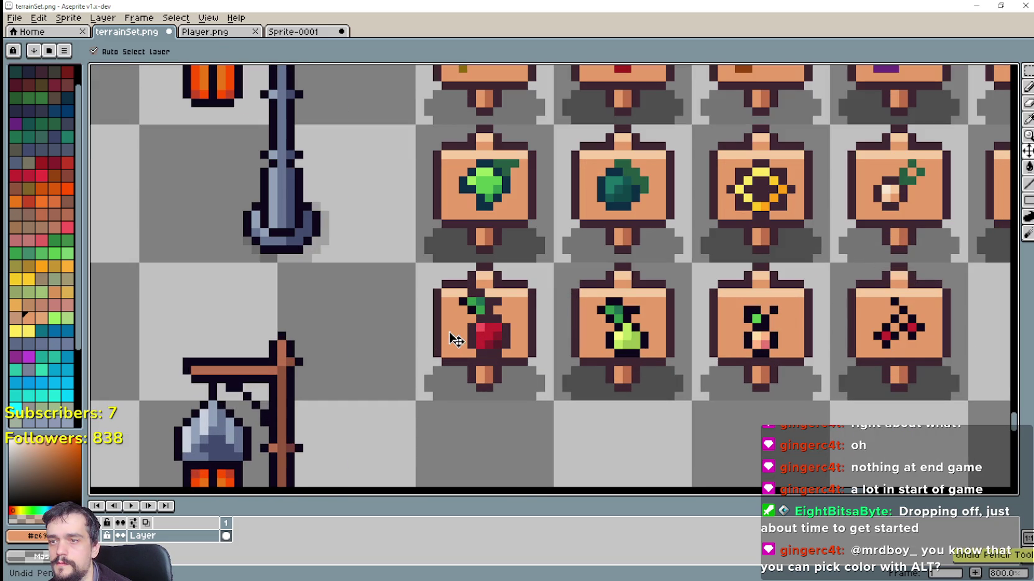
Paint over the dark outline pixels left of the cherry with the sign's orange.
{"action": "scroll", "coordinate": [463, 335], "scroll_direction": "up", "scroll_amount": 1}
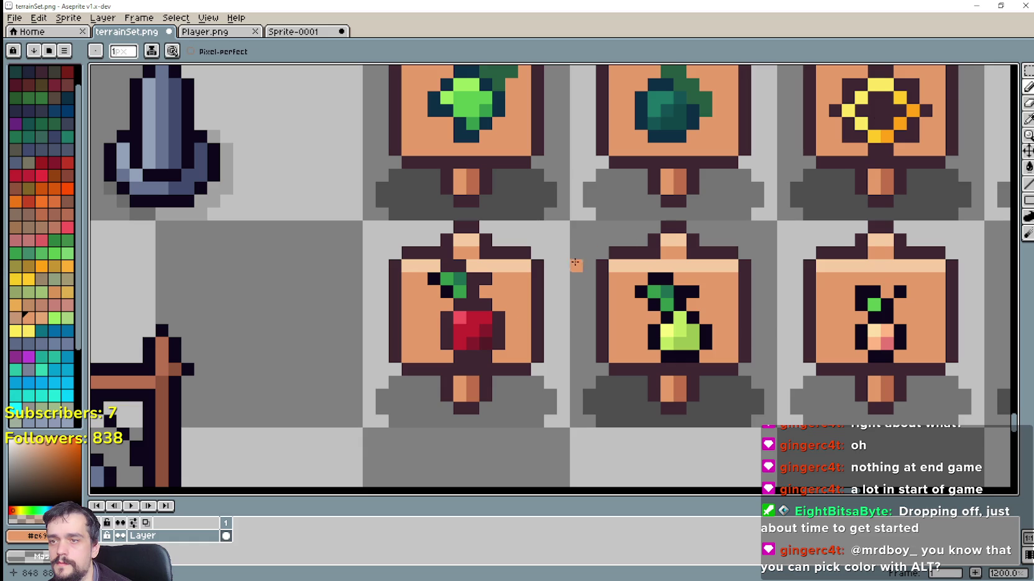
{"action": "scroll", "coordinate": [497, 255], "scroll_direction": "down", "scroll_amount": 2}
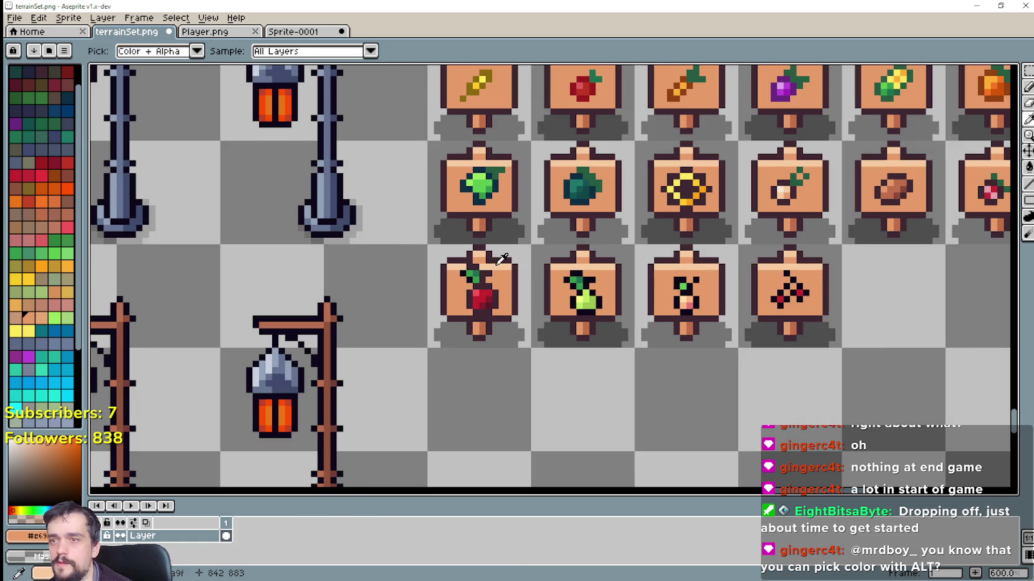
{"action": "left_click", "coordinate": [477, 292], "text": "alt"}
{"action": "scroll", "coordinate": [477, 292], "scroll_direction": "up", "scroll_amount": 2}
{"action": "left_click", "coordinate": [531, 298], "text": "alt"}
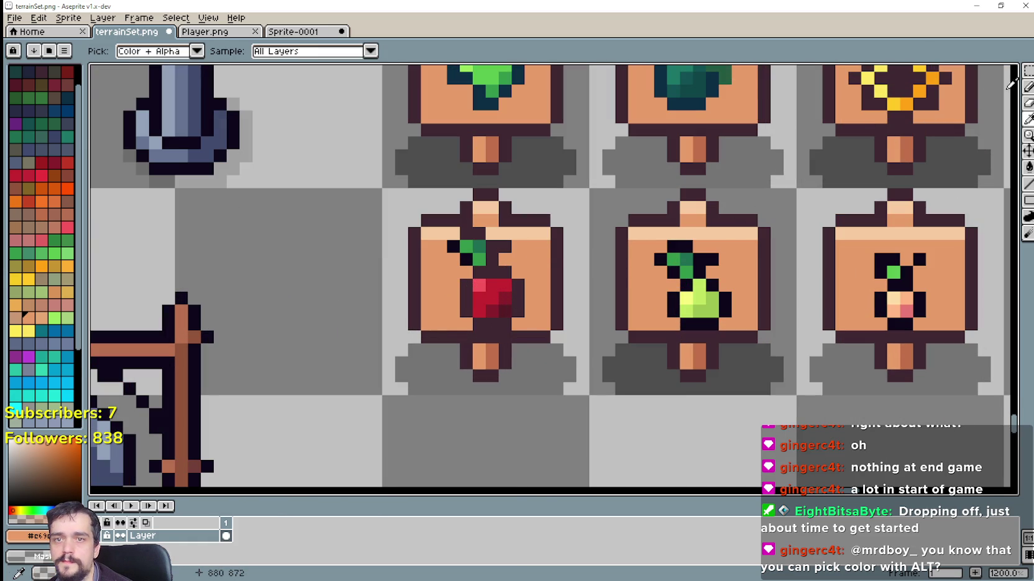
{"action": "left_click", "coordinate": [1027, 87]}
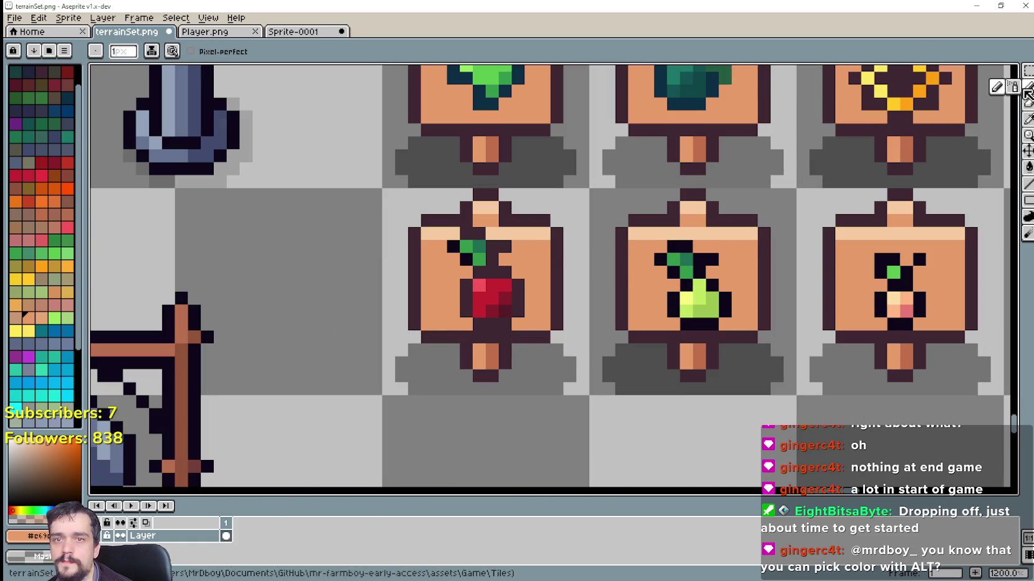
{"action": "left_click", "coordinate": [517, 309]}
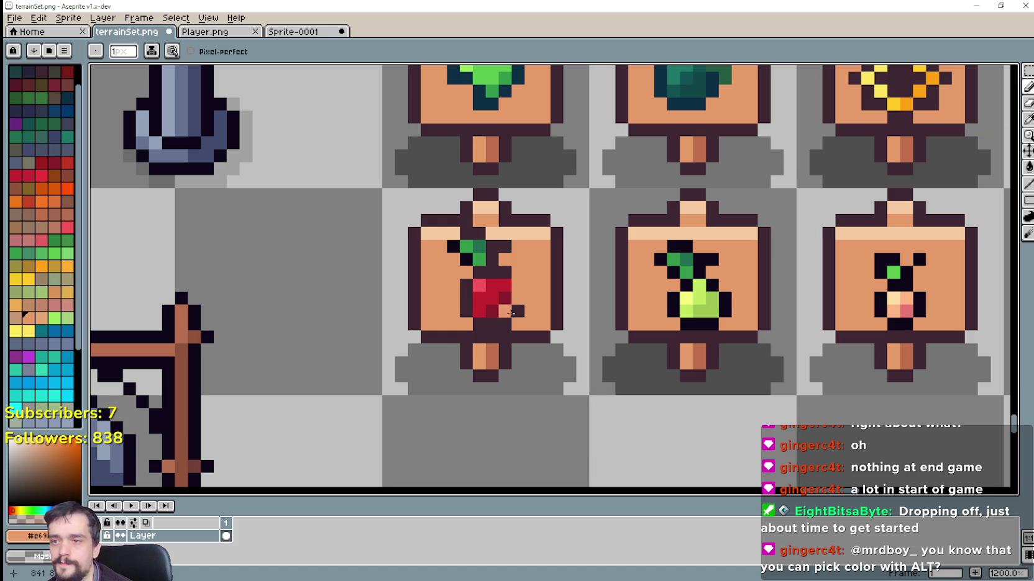
{"action": "left_click_drag", "start_coordinate": [464, 325], "coordinate": [463, 289]}
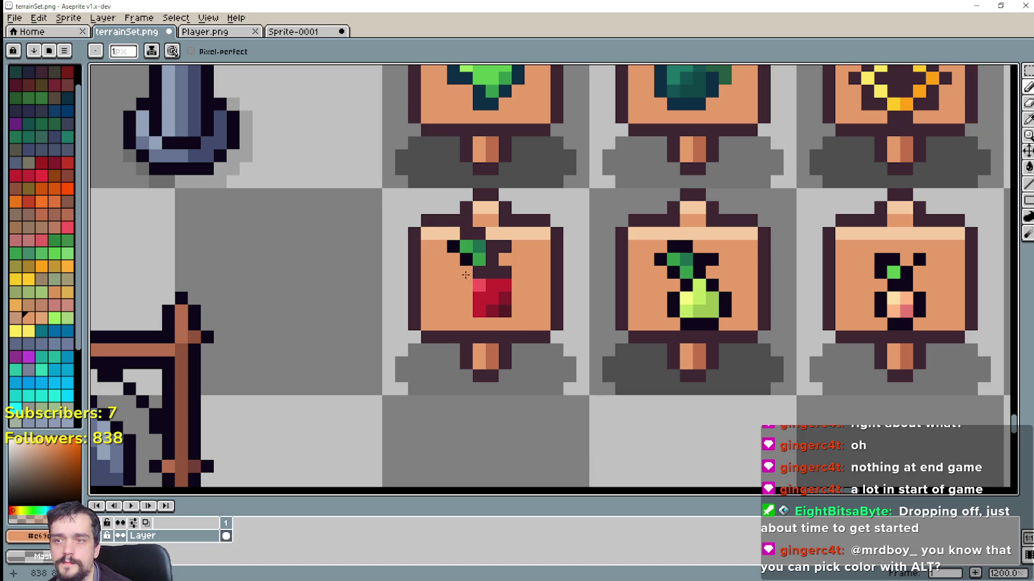
{"action": "scroll", "coordinate": [549, 253], "scroll_direction": "down", "scroll_amount": 2}
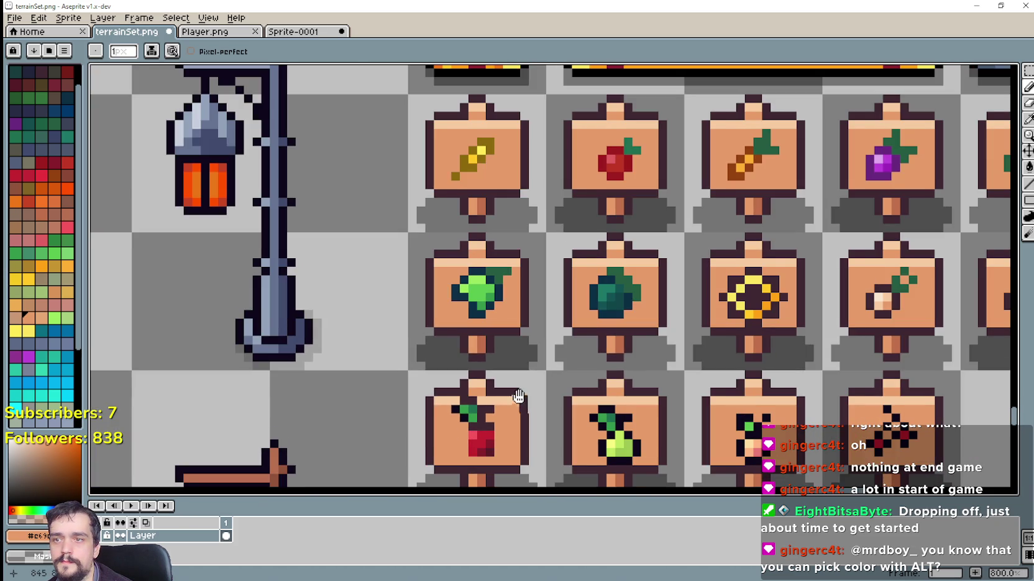
{"action": "scroll", "coordinate": [518, 397], "scroll_direction": "up", "scroll_amount": 1}
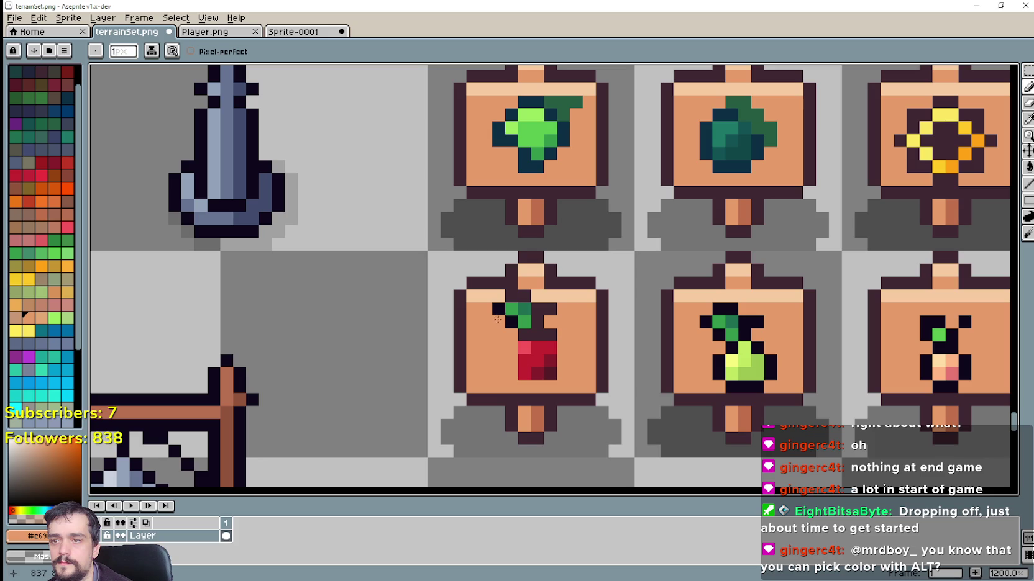
{"action": "scroll", "coordinate": [497, 334], "scroll_direction": "up", "scroll_amount": 2}
{"action": "scroll", "coordinate": [508, 320], "scroll_direction": "down", "scroll_amount": 2}
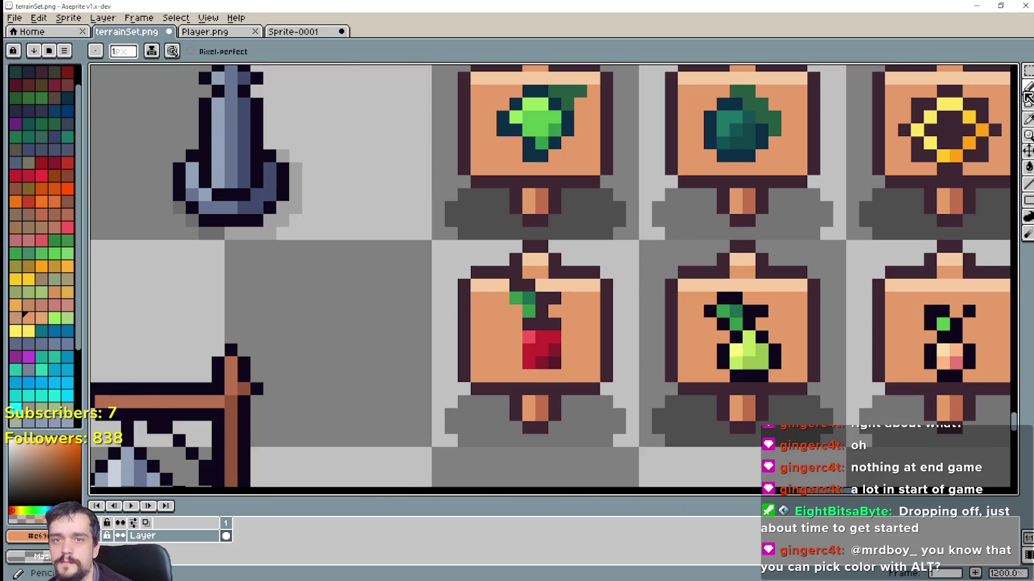
{"action": "left_click", "coordinate": [1027, 70]}
Move the cherry's 2x2 green leaf and dark stem pixels down one pixel.
{"action": "key", "text": "plus"}
{"action": "mouse_move", "coordinate": [496, 272]}
{"action": "left_mouse_down"}
{"action": "mouse_move", "coordinate": [531, 306]}
{"action": "mouse_move", "coordinate": [516, 331]}
{"action": "left_mouse_up"}
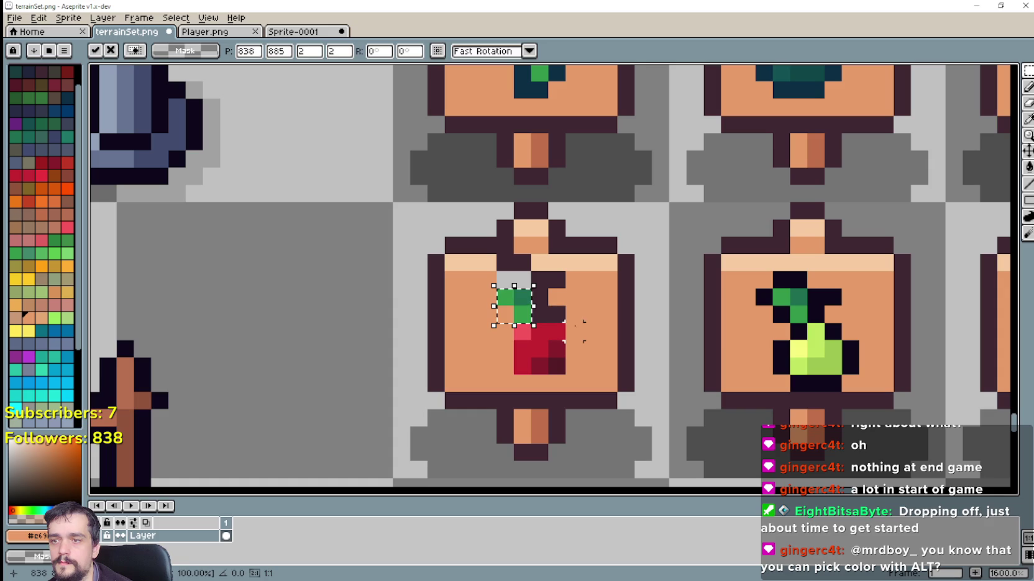
{"action": "left_click", "coordinate": [506, 264]}
{"action": "mouse_move", "coordinate": [506, 261]}
{"action": "left_mouse_down"}
{"action": "mouse_move", "coordinate": [529, 273]}
{"action": "mouse_move", "coordinate": [513, 289]}
{"action": "left_mouse_up"}
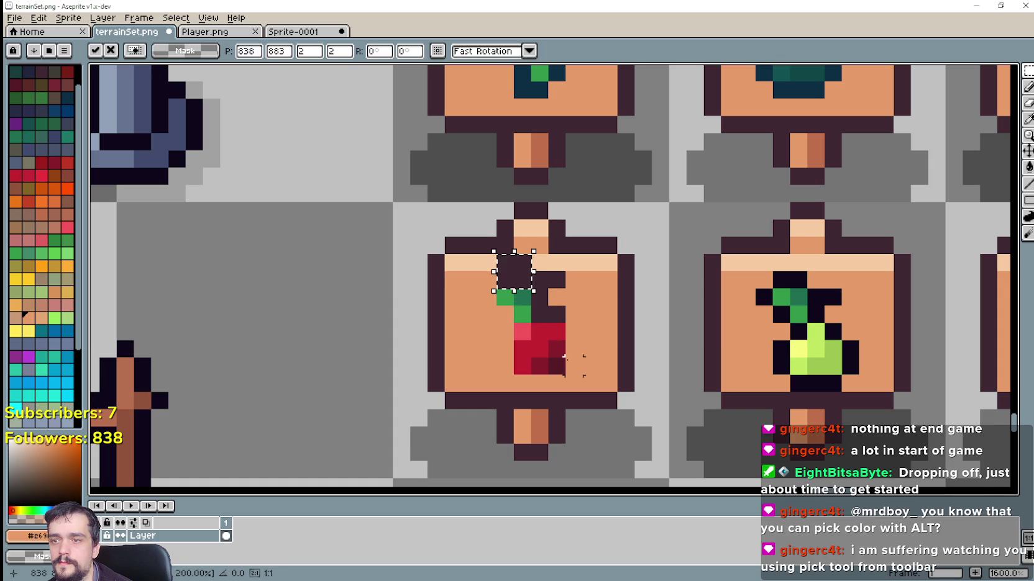
{"action": "left_click", "coordinate": [549, 297]}
Fill the two leftover dark pixels to complete the peach band atop the sign.
{"action": "mouse_move", "coordinate": [461, 254]}
{"action": "left_mouse_down"}
{"action": "mouse_move", "coordinate": [496, 271]}
{"action": "mouse_move", "coordinate": [514, 263]}
{"action": "left_mouse_up"}
{"action": "left_click", "coordinate": [564, 323]}
{"action": "scroll", "coordinate": [564, 323], "scroll_direction": "down", "scroll_amount": 2}
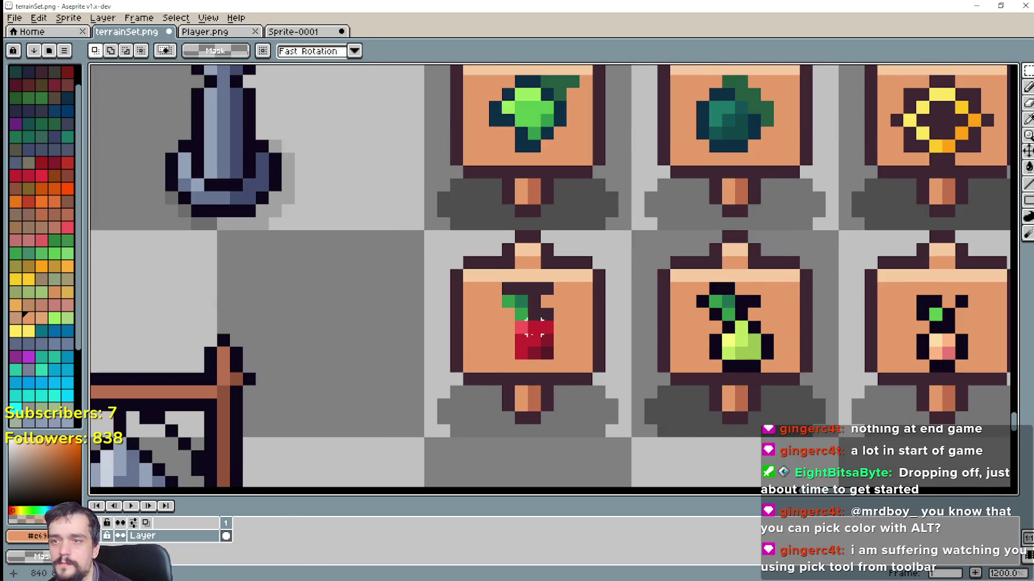
{"action": "scroll", "coordinate": [535, 318], "scroll_direction": "up", "scroll_amount": 1}
{"action": "scroll", "coordinate": [535, 318], "scroll_direction": "up", "scroll_amount": 1}
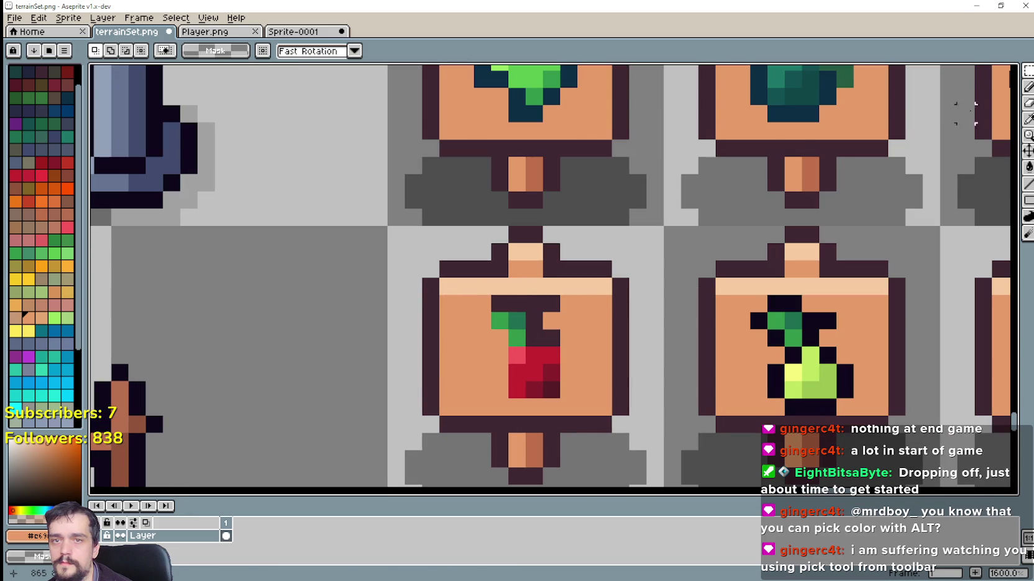
Paint a top pixel of the cherry in the sign's orange.
{"action": "key", "text": "alt"}
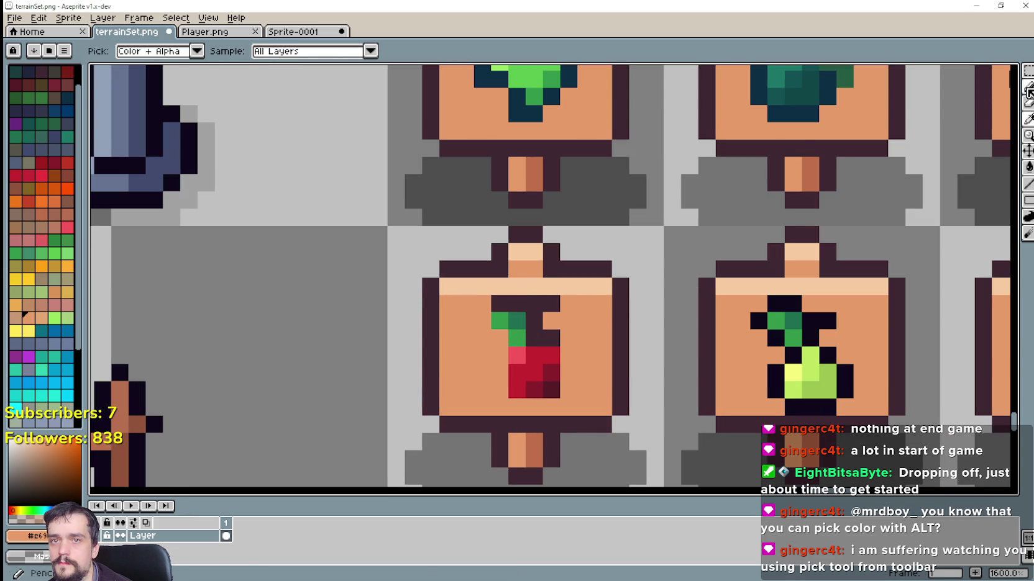
{"action": "left_click", "coordinate": [1028, 87]}
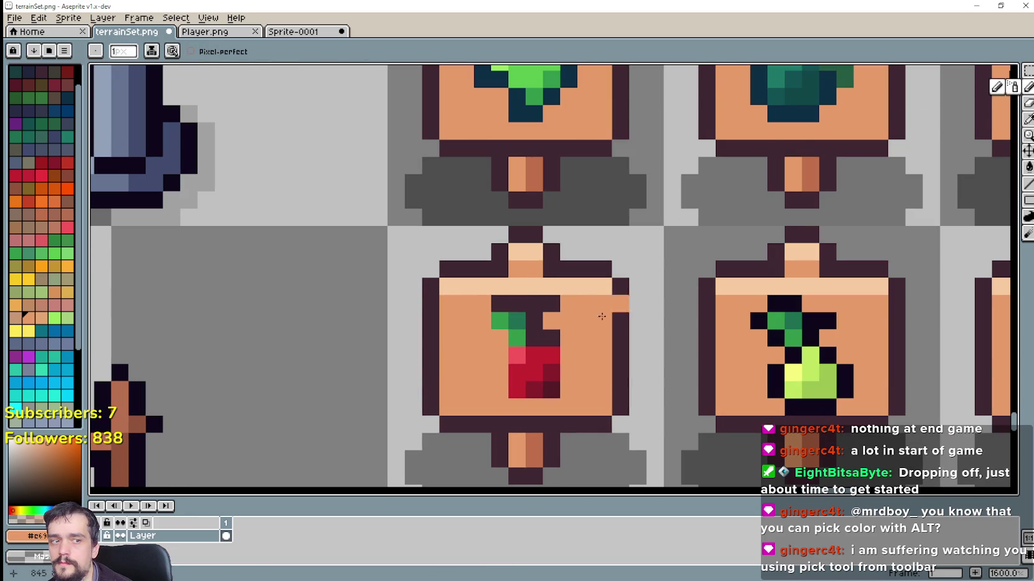
{"action": "left_click", "coordinate": [533, 304]}
{"action": "scroll", "coordinate": [637, 344], "scroll_direction": "down", "scroll_amount": 1}
{"action": "scroll", "coordinate": [619, 338], "scroll_direction": "down", "scroll_amount": 2}
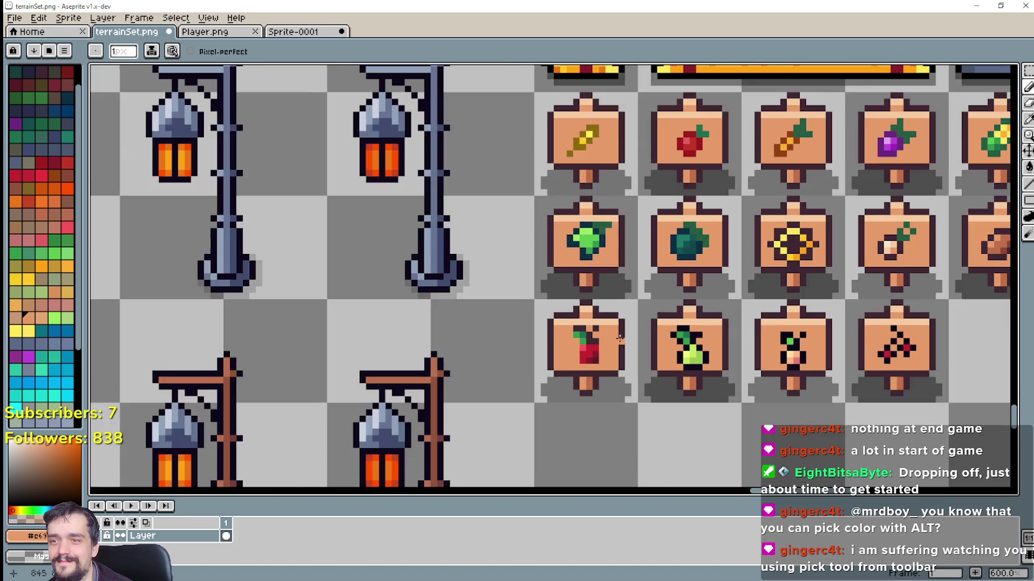
{"action": "scroll", "coordinate": [667, 337], "scroll_direction": "up", "scroll_amount": 2}
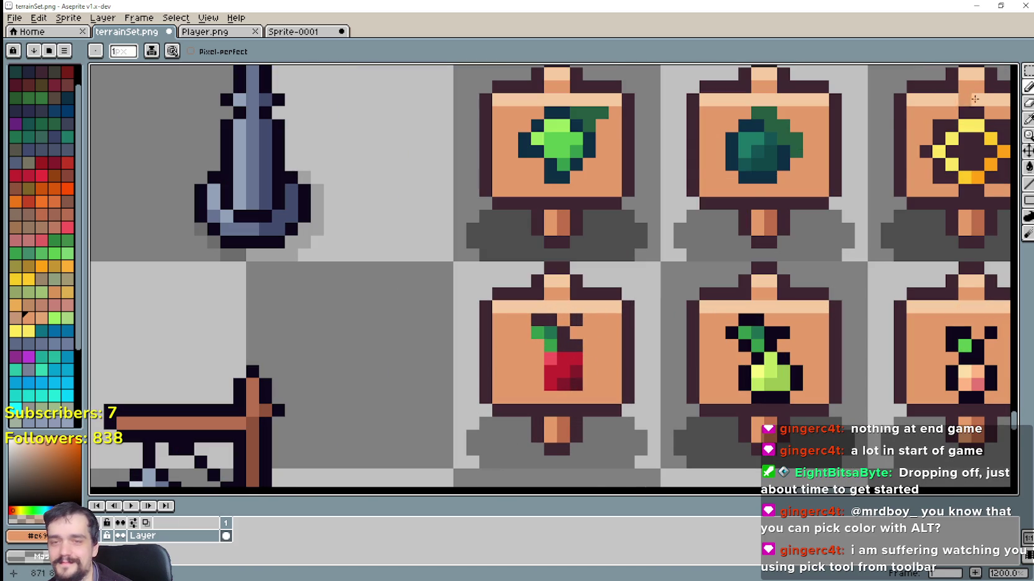
{"action": "mouse_move", "coordinate": [620, 352]}
{"action": "left_mouse_down"}
{"action": "mouse_move", "coordinate": [579, 411]}
{"action": "mouse_move", "coordinate": [570, 293]}
{"action": "mouse_move", "coordinate": [627, 298]}
{"action": "mouse_move", "coordinate": [607, 345]}
{"action": "mouse_move", "coordinate": [621, 314]}
{"action": "left_mouse_up"}
{"action": "scroll", "coordinate": [579, 411], "scroll_direction": "down", "scroll_amount": 2}
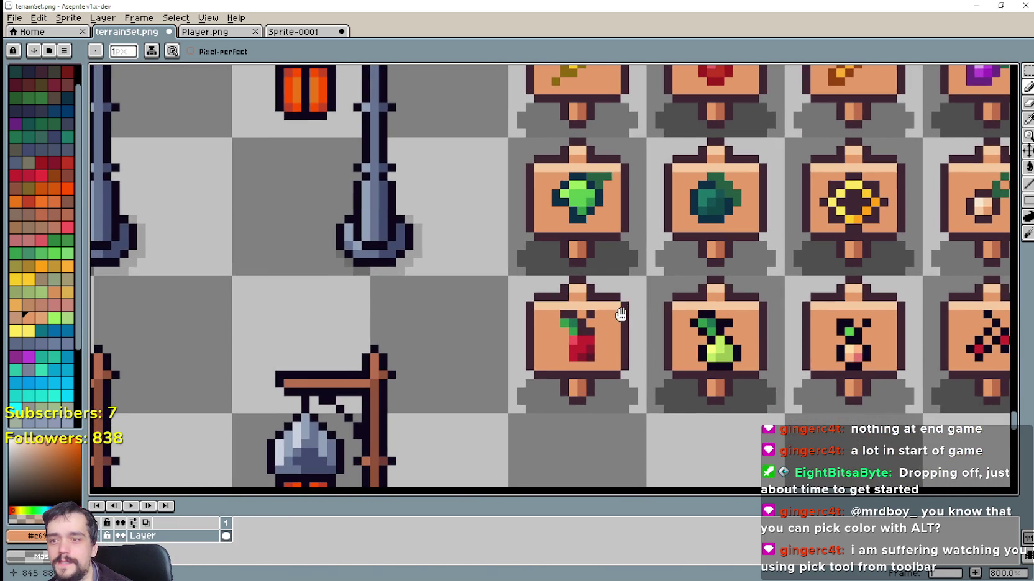
{"action": "scroll", "coordinate": [582, 352], "scroll_direction": "up", "scroll_amount": 2}
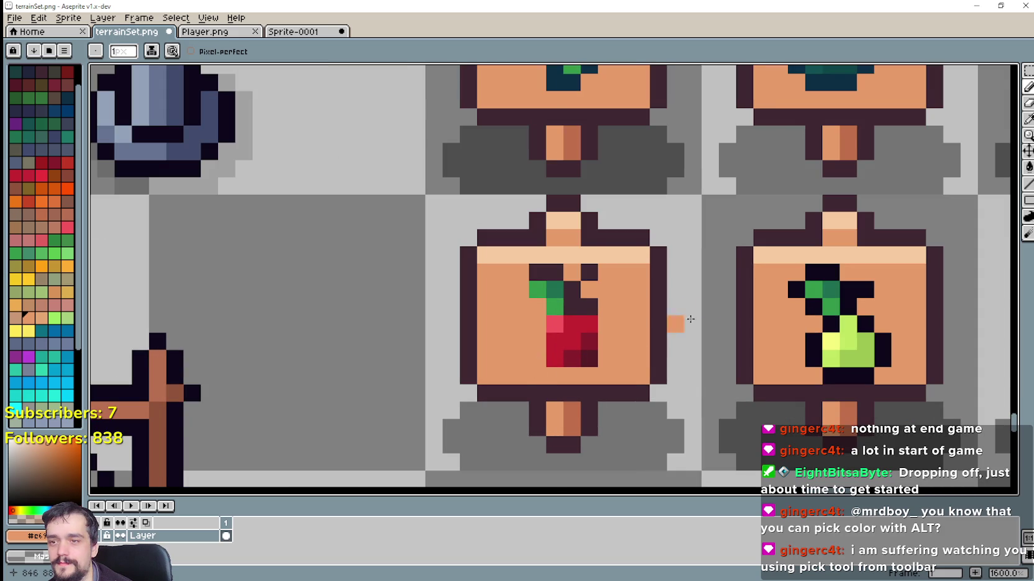
{"action": "scroll", "coordinate": [676, 323], "scroll_direction": "down", "scroll_amount": 2}
{"action": "scroll", "coordinate": [723, 308], "scroll_direction": "up", "scroll_amount": 3}
Sample the apple's dark red for the pencil and undo a stray dark red pixel.
{"action": "left_click", "coordinate": [1027, 136]}
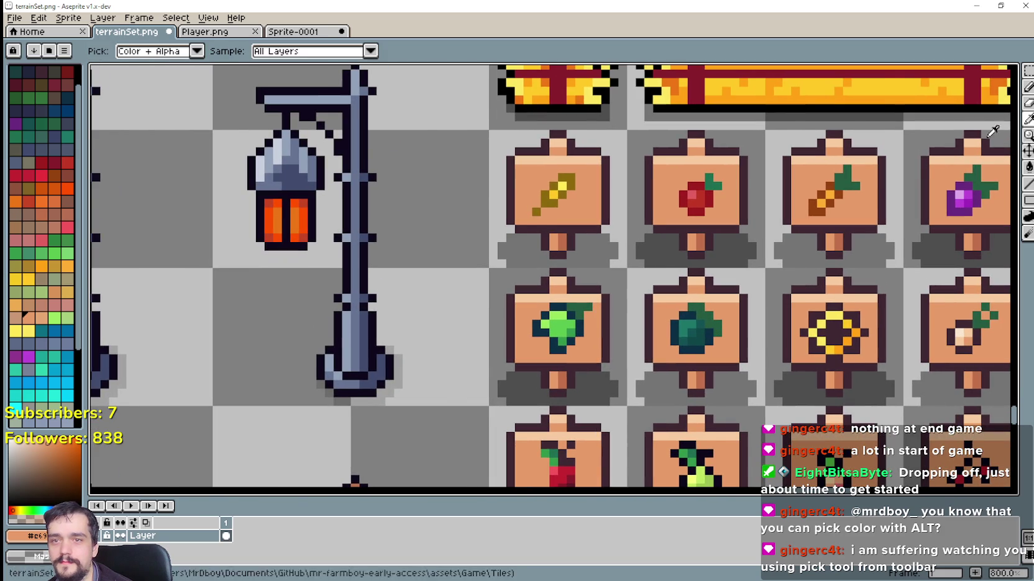
{"action": "scroll", "coordinate": [694, 191], "scroll_direction": "up", "scroll_amount": 1}
{"action": "left_click", "coordinate": [671, 196]}
{"action": "scroll", "coordinate": [671, 279], "scroll_direction": "down", "scroll_amount": 1}
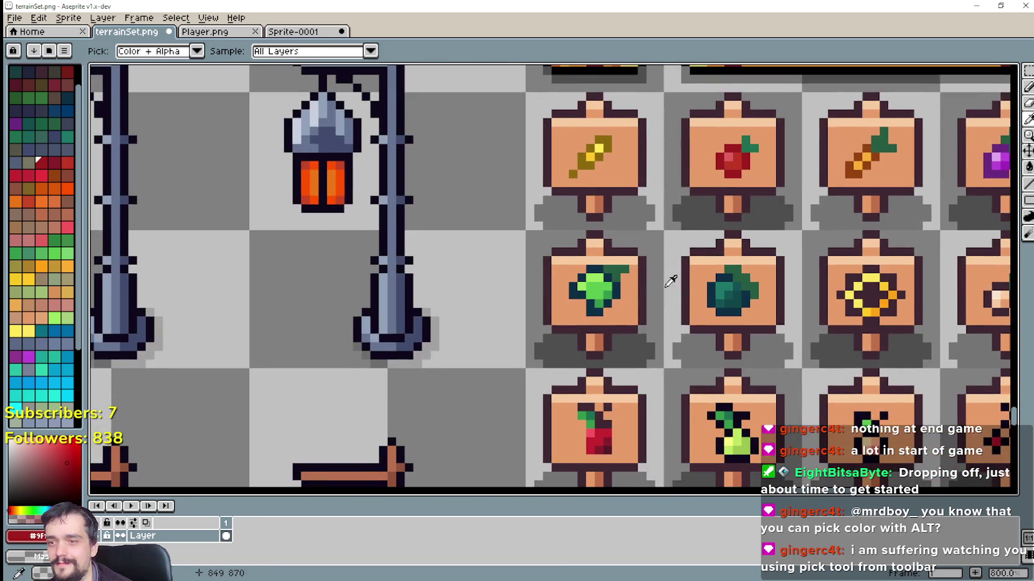
{"action": "scroll", "coordinate": [630, 255], "scroll_direction": "down", "scroll_amount": 2}
{"action": "scroll", "coordinate": [630, 254], "scroll_direction": "up", "scroll_amount": 1}
{"action": "key", "text": "b"}
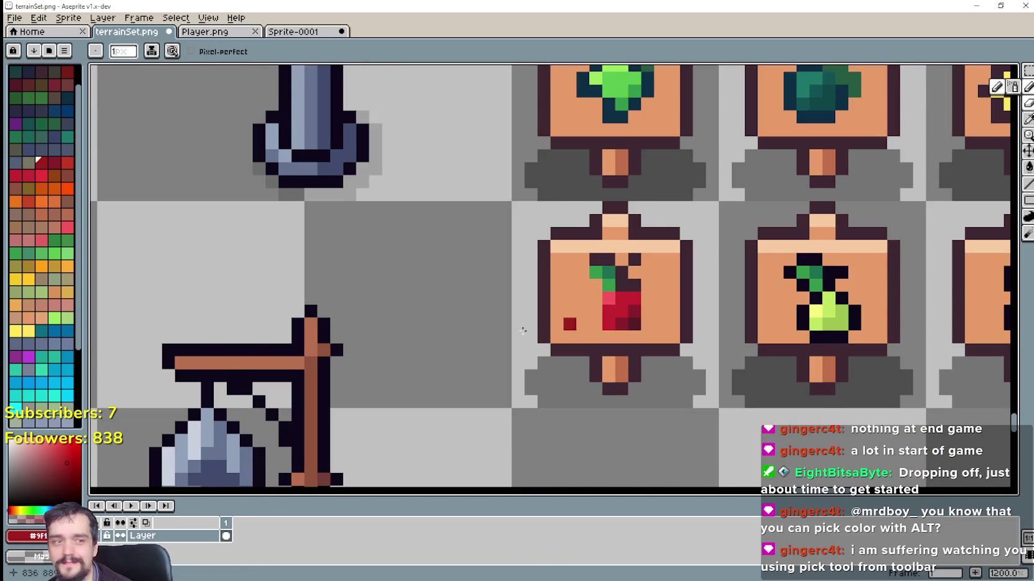
{"action": "scroll", "coordinate": [569, 323], "scroll_direction": "up", "scroll_amount": 1}
{"action": "scroll", "coordinate": [631, 328], "scroll_direction": "up", "scroll_amount": 1}
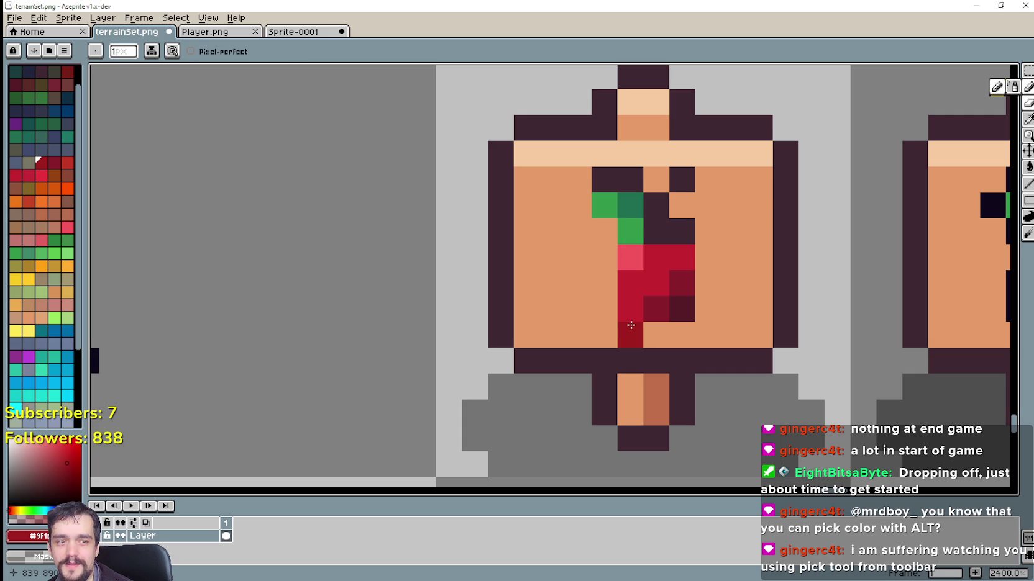
{"action": "key", "text": "ctrl+z"}
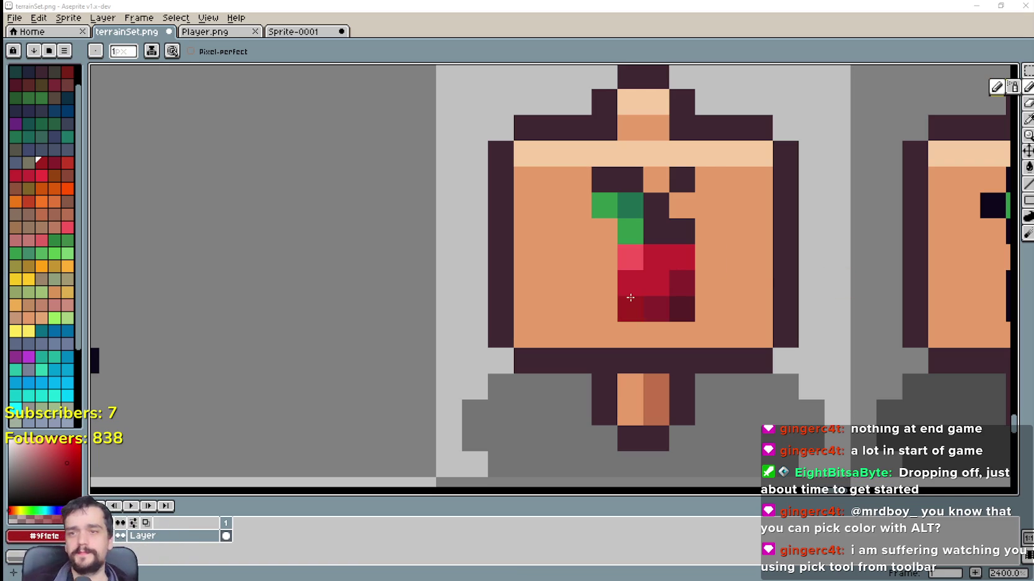
Fatten the apple with dark red pixels along its left, bottom and right sides.
{"action": "left_click", "coordinate": [602, 267]}
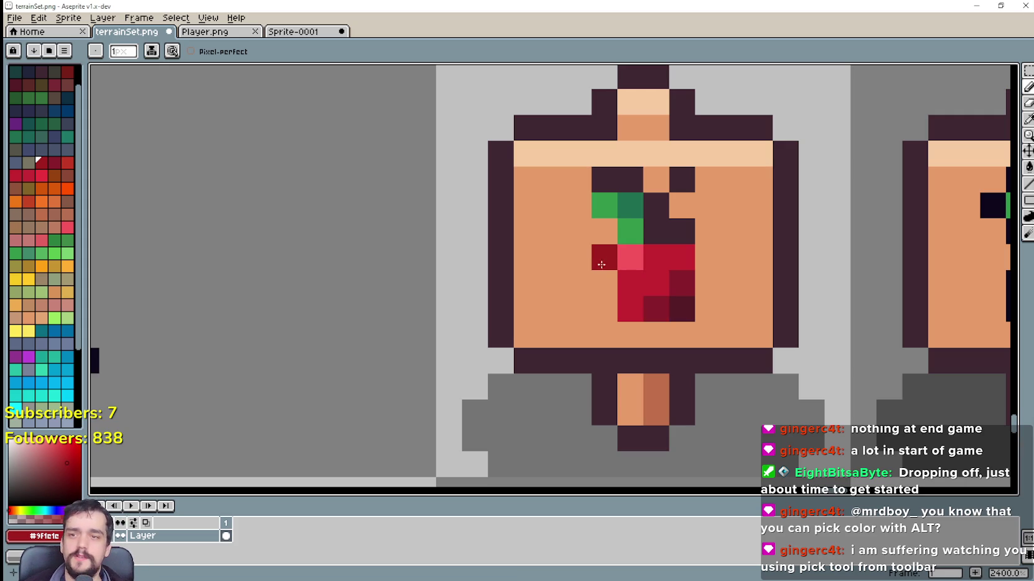
{"action": "left_click", "coordinate": [600, 283]}
{"action": "left_click", "coordinate": [599, 309]}
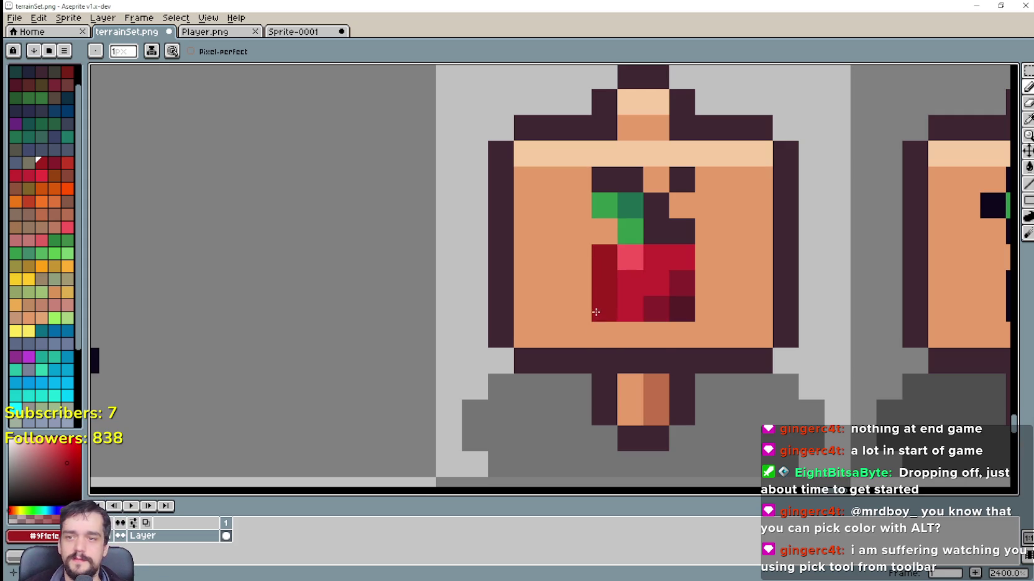
{"action": "left_click", "coordinate": [630, 335]}
{"action": "left_click", "coordinate": [681, 334]}
{"action": "left_click", "coordinate": [707, 309]}
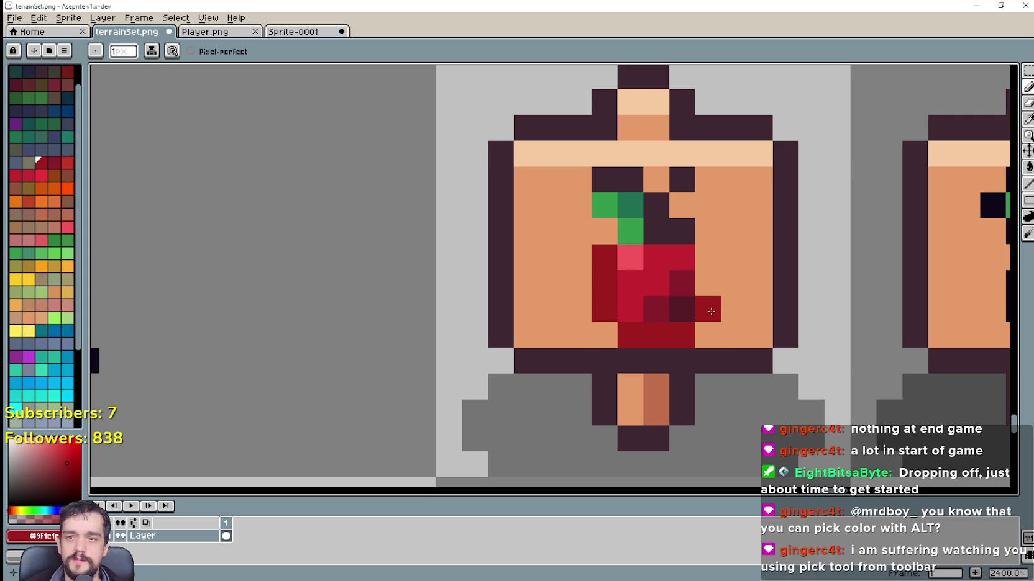
{"action": "left_click", "coordinate": [707, 283]}
{"action": "left_click", "coordinate": [731, 279]}
{"action": "scroll", "coordinate": [731, 280], "scroll_direction": "down", "scroll_amount": 6}
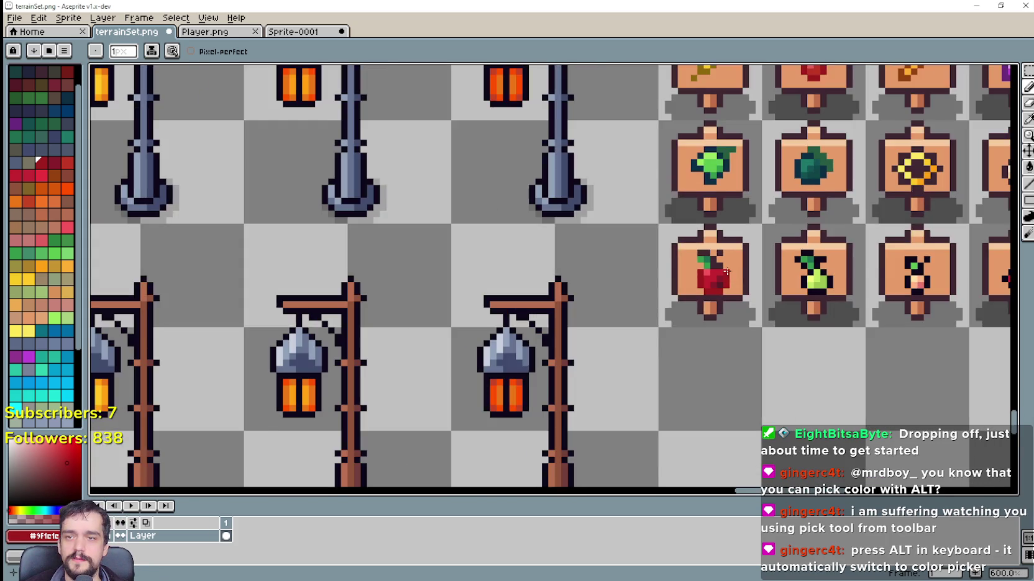
{"action": "scroll", "coordinate": [739, 283], "scroll_direction": "up", "scroll_amount": 7}
{"action": "scroll", "coordinate": [752, 287], "scroll_direction": "down", "scroll_amount": 5}
{"action": "left_click_drag", "start_coordinate": [752, 287], "coordinate": [570, 284]}
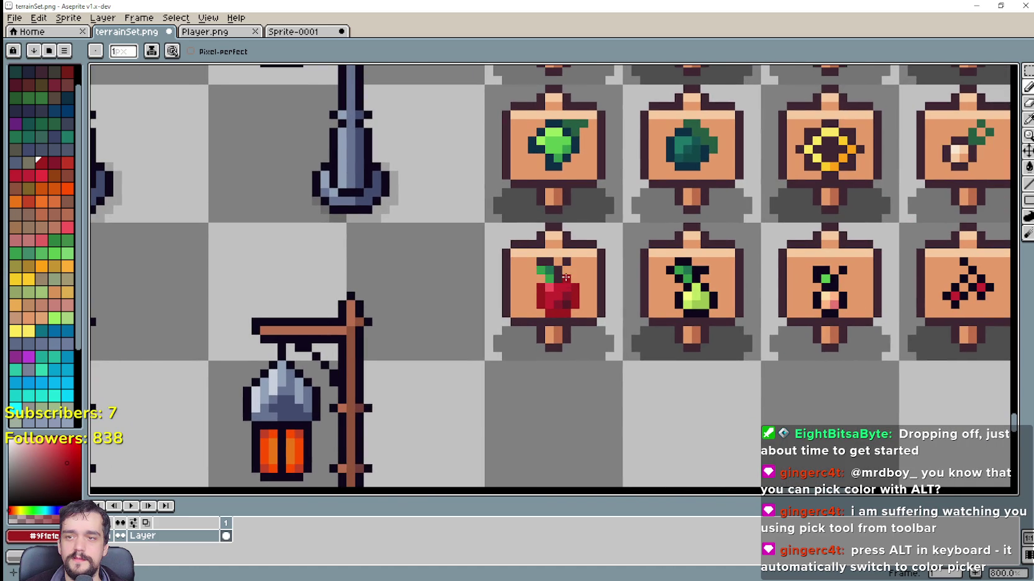
{"action": "scroll", "coordinate": [566, 278], "scroll_direction": "down", "scroll_amount": 3}
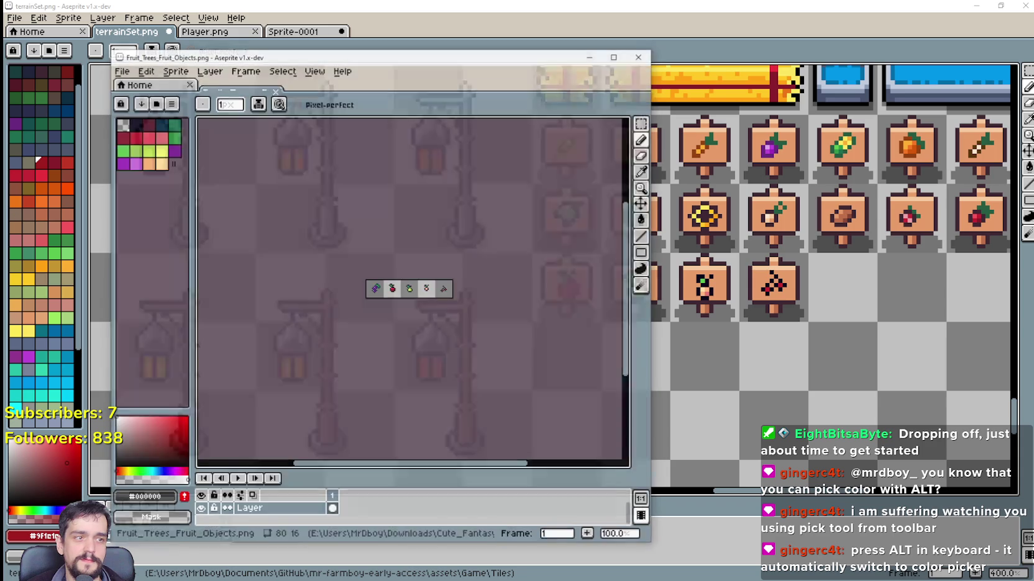
Copy the apple from the fruit sheet and paste it onto the third-row sign.
{"action": "left_click", "coordinate": [642, 123]}
{"action": "left_click_drag", "start_coordinate": [247, 250], "coordinate": [319, 322]}
{"action": "key", "text": "ctrl+c"}
{"action": "left_click", "coordinate": [711, 46]}
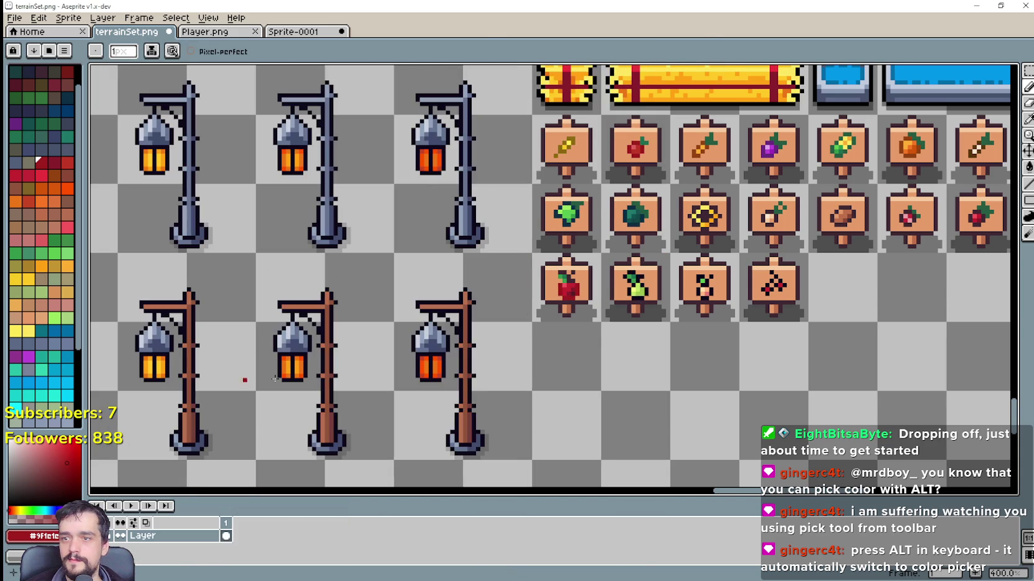
{"action": "scroll", "coordinate": [600, 335], "scroll_direction": "up", "scroll_amount": 5}
{"action": "key", "text": "ctrl+v"}
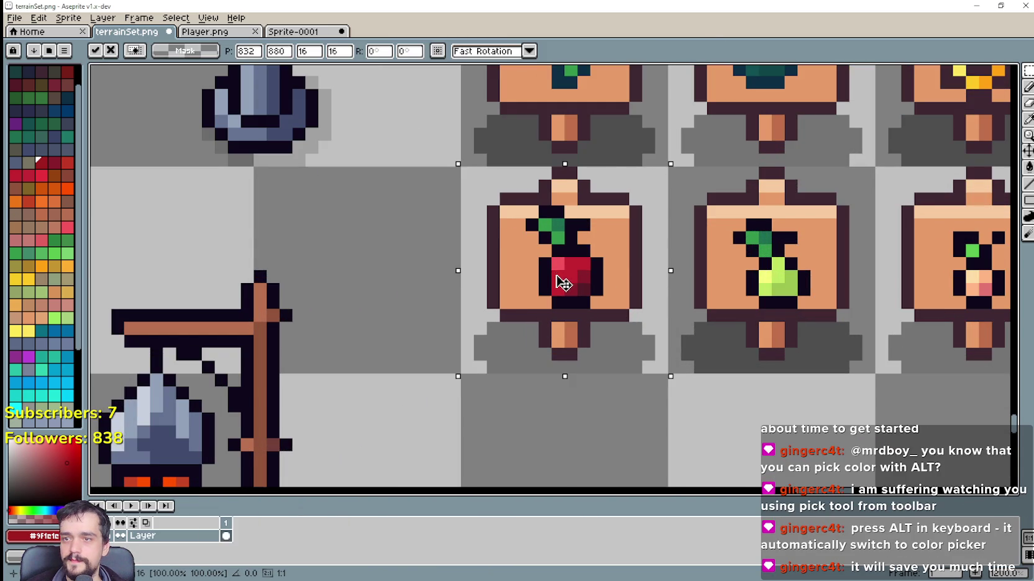
{"action": "left_click_drag", "start_coordinate": [558, 283], "coordinate": [588, 295]}
{"action": "key", "text": "Return"}
{"action": "scroll", "coordinate": [745, 249], "scroll_direction": "down", "scroll_amount": 3}
{"action": "left_click_drag", "start_coordinate": [745, 248], "coordinate": [597, 278]}
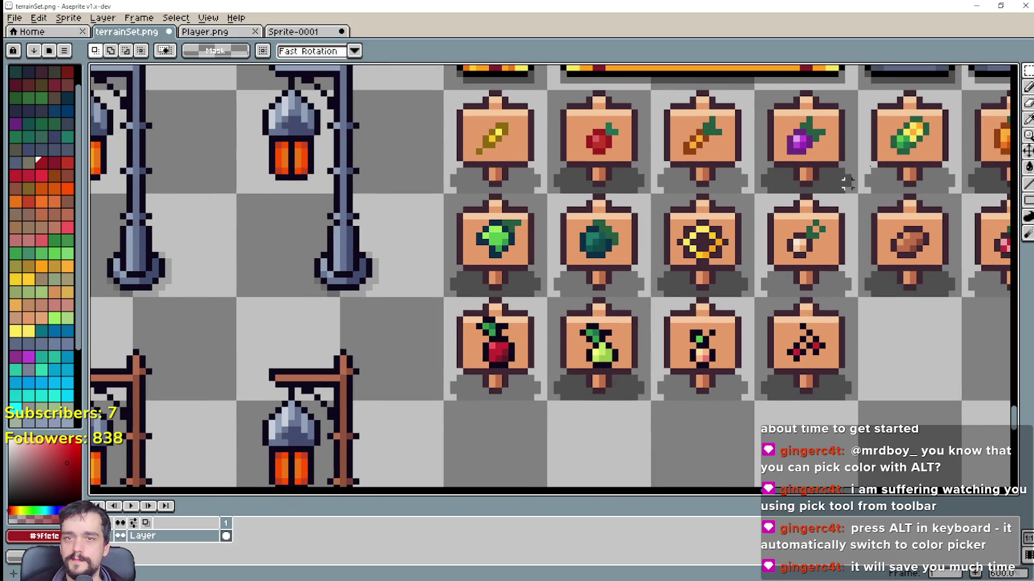
Recolour the pasted apple's bottom and side outlines dark red.
{"action": "left_click", "coordinate": [1028, 118]}
{"action": "scroll", "coordinate": [596, 140], "scroll_direction": "up", "scroll_amount": 4}
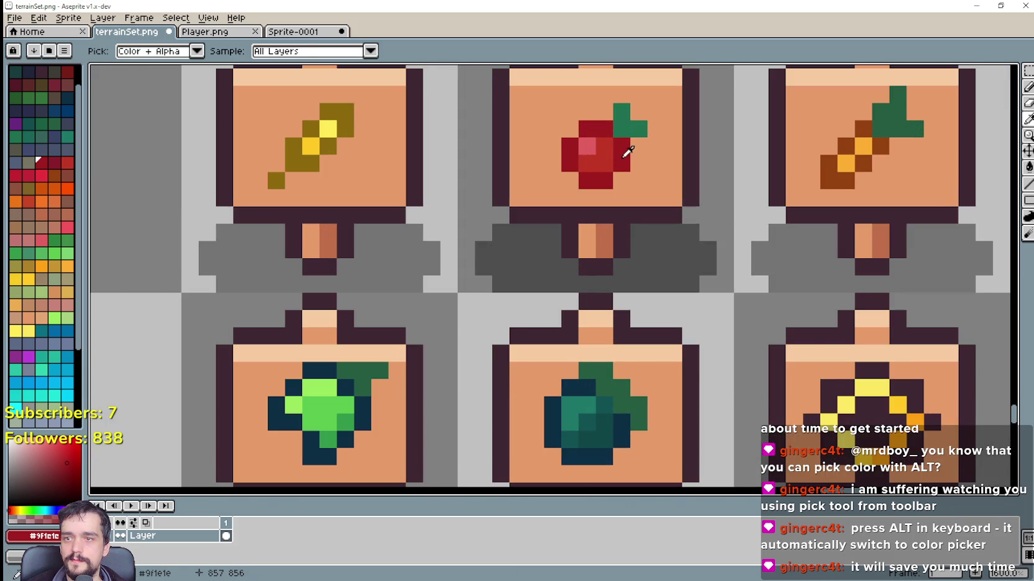
{"action": "scroll", "coordinate": [623, 152], "scroll_direction": "down", "scroll_amount": 4}
{"action": "scroll", "coordinate": [509, 242], "scroll_direction": "up", "scroll_amount": 4}
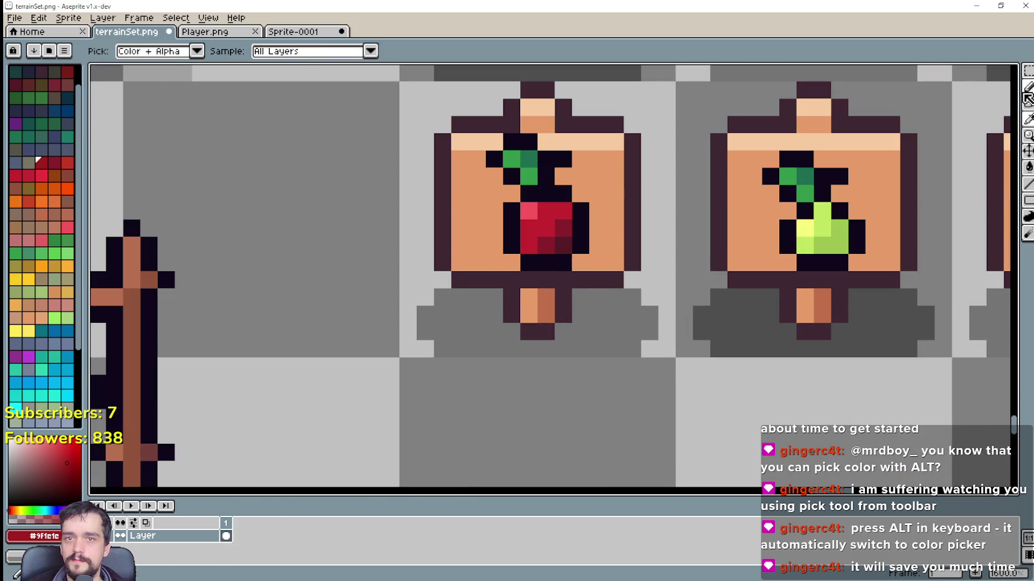
{"action": "left_click", "coordinate": [1028, 87]}
{"action": "mouse_move", "coordinate": [563, 263]}
{"action": "left_mouse_down"}
{"action": "mouse_move", "coordinate": [523, 265]}
{"action": "mouse_move", "coordinate": [507, 220]}
{"action": "left_mouse_up"}
{"action": "left_click_drag", "start_coordinate": [580, 245], "coordinate": [573, 217]}
{"action": "left_click", "coordinate": [559, 196]}
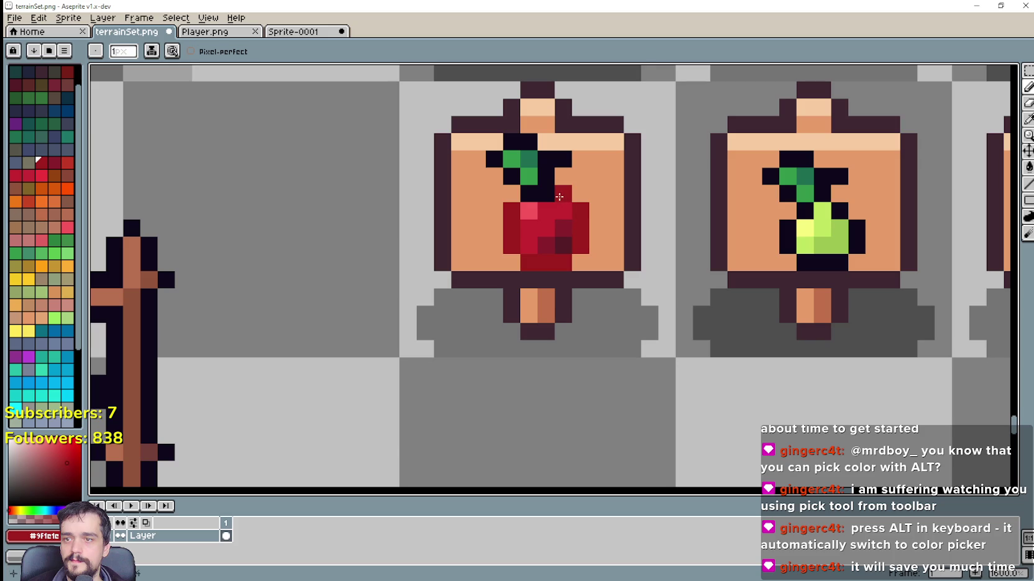
Turn the apple's top outline pixels dark red, then undo the last outline strokes.
{"action": "scroll", "coordinate": [560, 195], "scroll_direction": "down", "scroll_amount": 3}
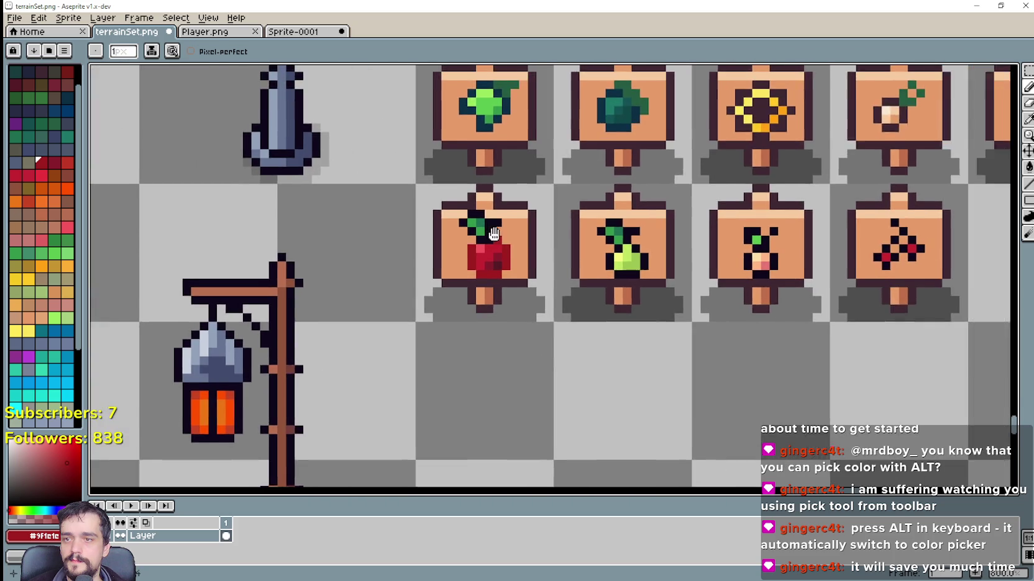
{"action": "scroll", "coordinate": [466, 220], "scroll_direction": "up", "scroll_amount": 2}
{"action": "left_click", "coordinate": [468, 222]}
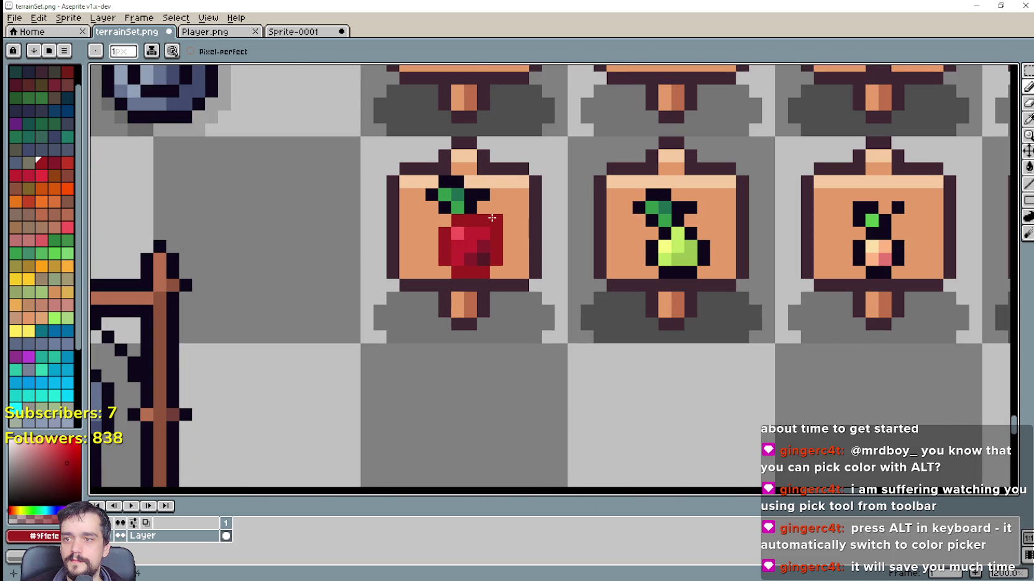
{"action": "scroll", "coordinate": [513, 308], "scroll_direction": "down", "scroll_amount": 2}
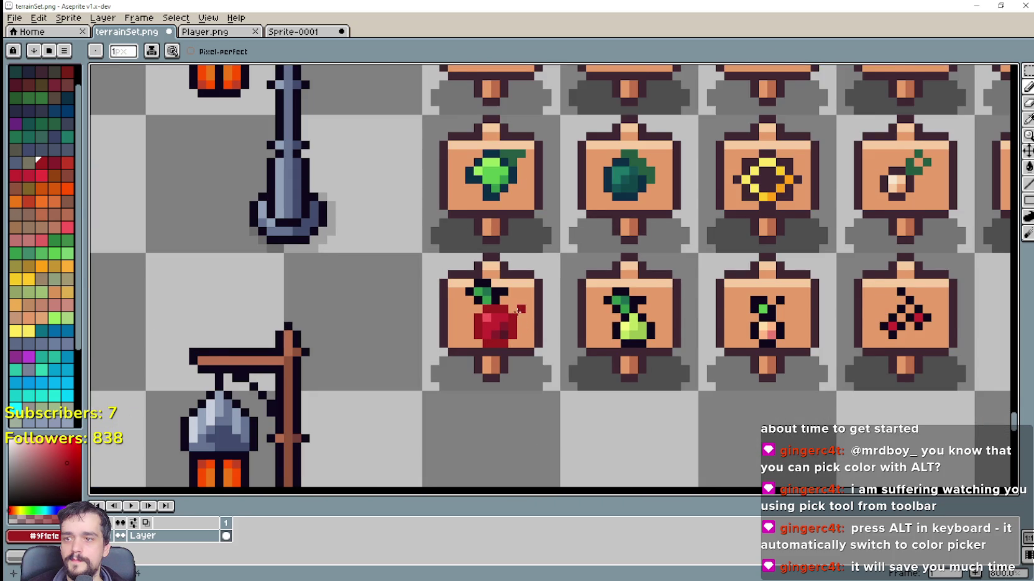
{"action": "scroll", "coordinate": [513, 308], "scroll_direction": "up", "scroll_amount": 2}
{"action": "left_click", "coordinate": [506, 300]}
{"action": "scroll", "coordinate": [506, 300], "scroll_direction": "down", "scroll_amount": 2}
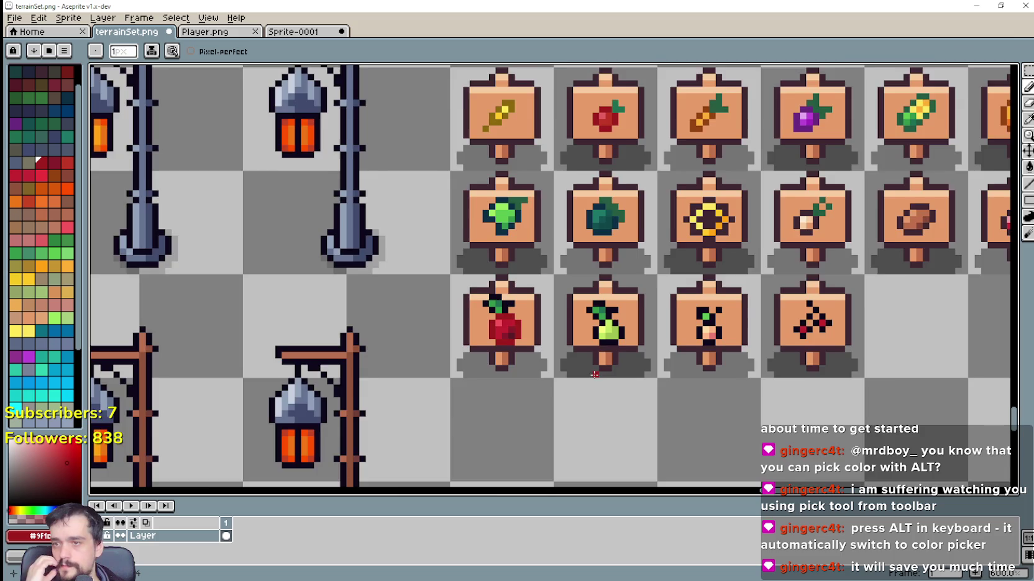
{"action": "scroll", "coordinate": [700, 404], "scroll_direction": "down", "scroll_amount": 3}
{"action": "left_click_drag", "start_coordinate": [700, 404], "coordinate": [549, 309]}
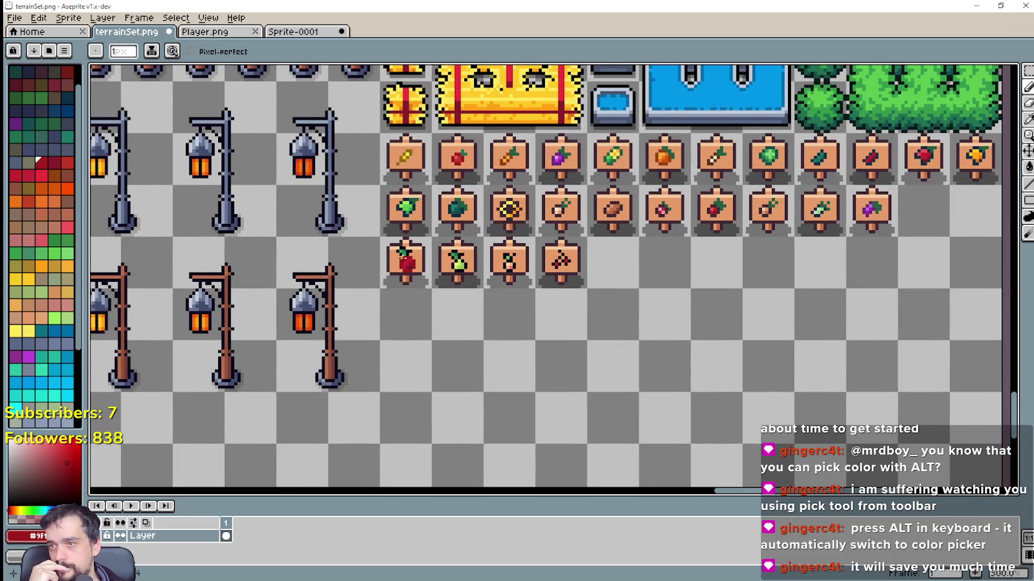
{"action": "scroll", "coordinate": [404, 261], "scroll_direction": "up", "scroll_amount": 2}
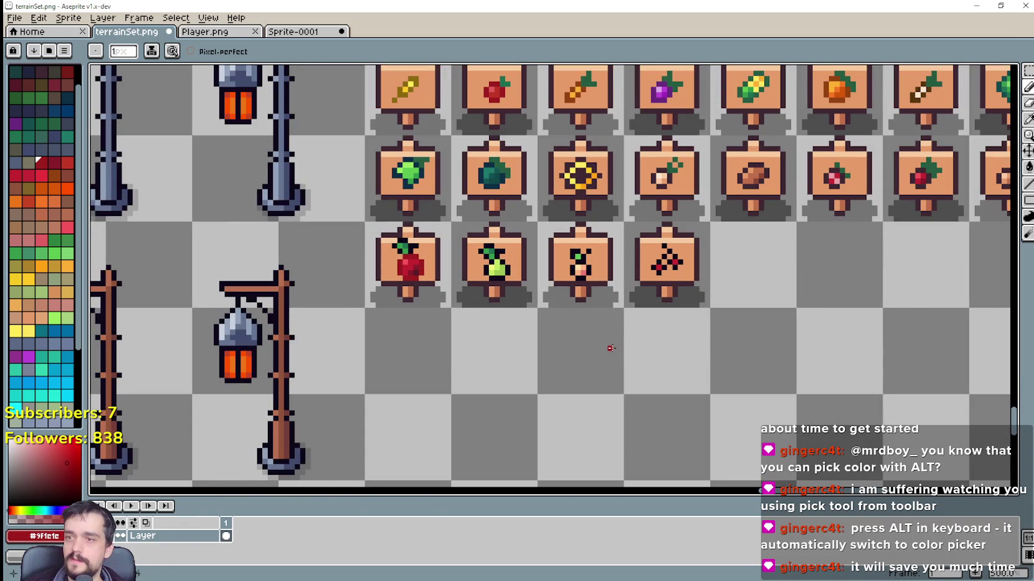
{"action": "key", "text": "ctrl+z"}
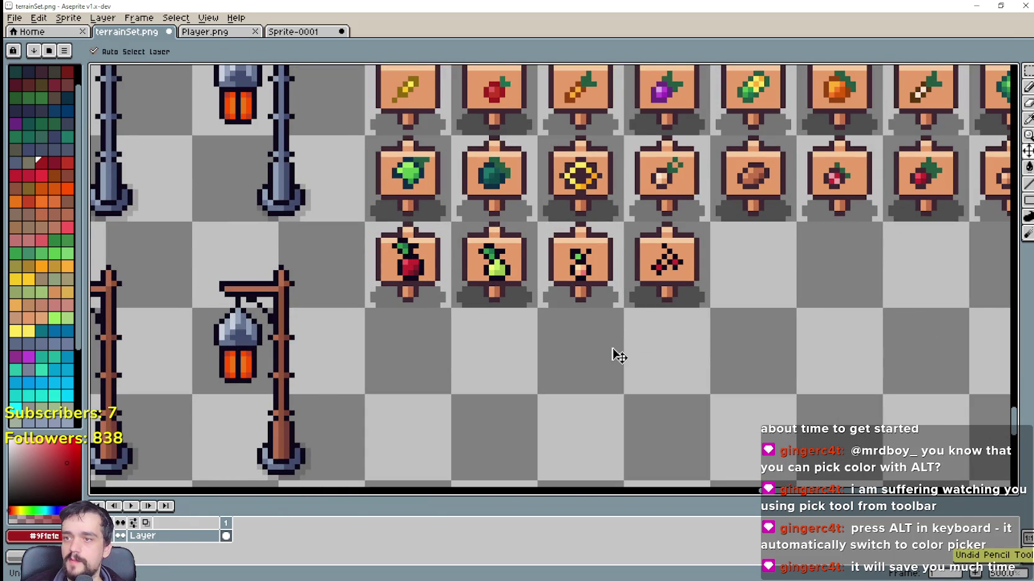
Scroll around the terrainSet tileset to view its top row of tiles.
{"action": "scroll", "coordinate": [618, 356], "scroll_direction": "down", "scroll_amount": 1}
{"action": "scroll", "coordinate": [634, 311], "scroll_direction": "right", "scroll_amount": 1}
{"action": "scroll", "coordinate": [551, 272], "scroll_direction": "down", "scroll_amount": 1}
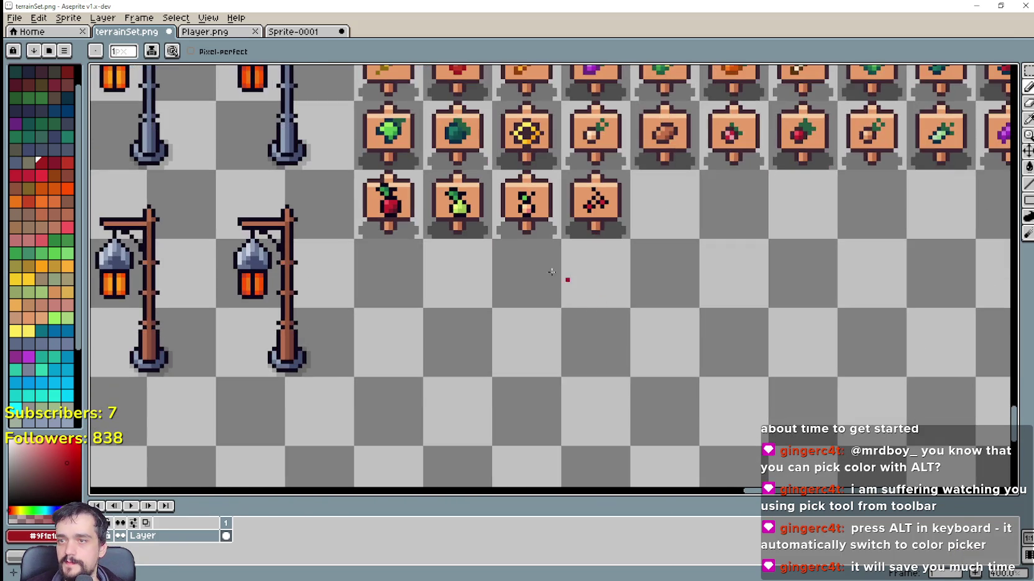
{"action": "scroll", "coordinate": [551, 272], "scroll_direction": "up", "scroll_amount": 3}
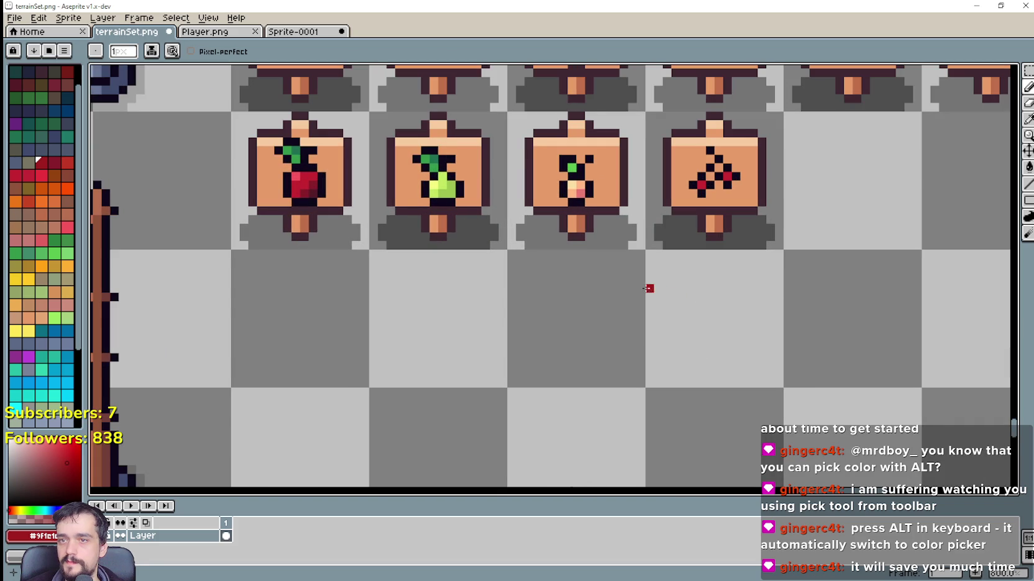
{"action": "scroll", "coordinate": [461, 213], "scroll_direction": "up", "scroll_amount": 3}
{"action": "scroll", "coordinate": [621, 285], "scroll_direction": "left", "scroll_amount": 2}
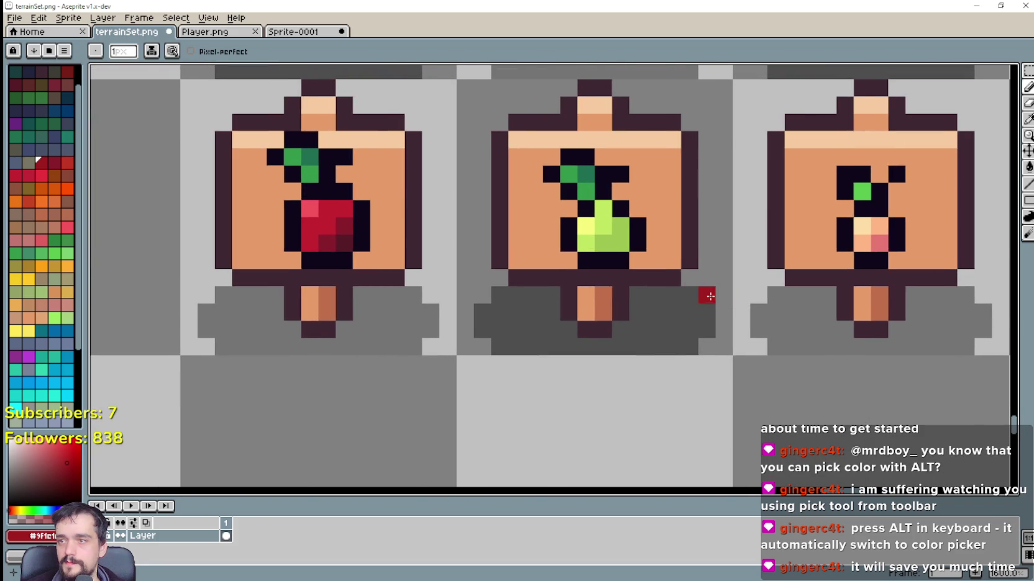
{"action": "scroll", "coordinate": [710, 296], "scroll_direction": "down", "scroll_amount": 5}
{"action": "scroll", "coordinate": [643, 338], "scroll_direction": "down", "scroll_amount": 1}
{"action": "scroll", "coordinate": [598, 325], "scroll_direction": "down", "scroll_amount": 1}
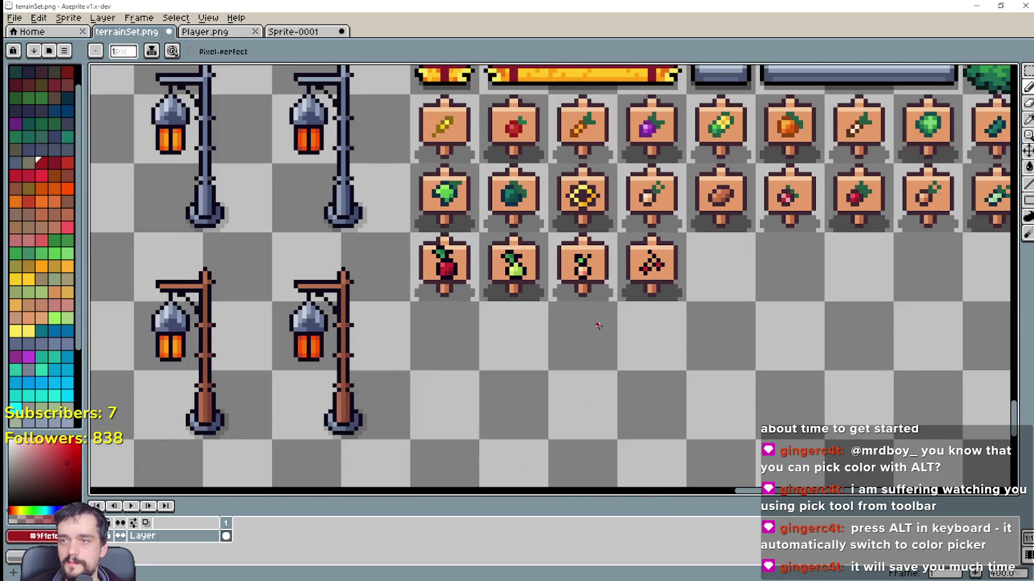
{"action": "mouse_move", "coordinate": [598, 326]}
{"action": "left_mouse_down"}
{"action": "mouse_move", "coordinate": [588, 385]}
{"action": "mouse_move", "coordinate": [402, 343]}
{"action": "mouse_move", "coordinate": [236, 325]}
{"action": "mouse_move", "coordinate": [458, 320]}
{"action": "left_mouse_up"}
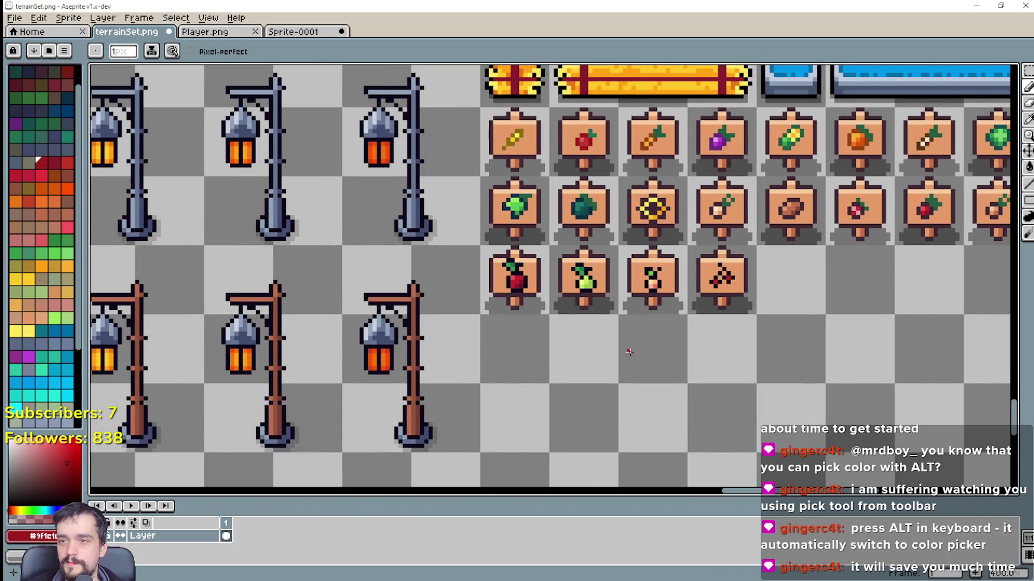
Look over the tree tiles, then return to the Godot editor's Market_1 scene.
{"action": "scroll", "coordinate": [722, 313], "scroll_direction": "up", "scroll_amount": 2}
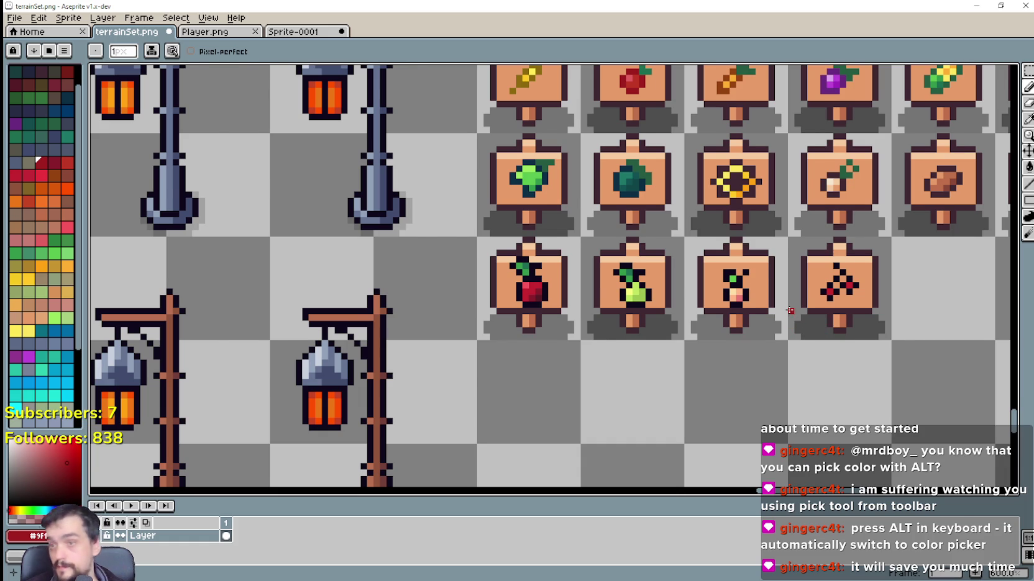
{"action": "scroll", "coordinate": [814, 330], "scroll_direction": "down", "scroll_amount": 3}
{"action": "left_click_drag", "start_coordinate": [860, 318], "coordinate": [613, 308]}
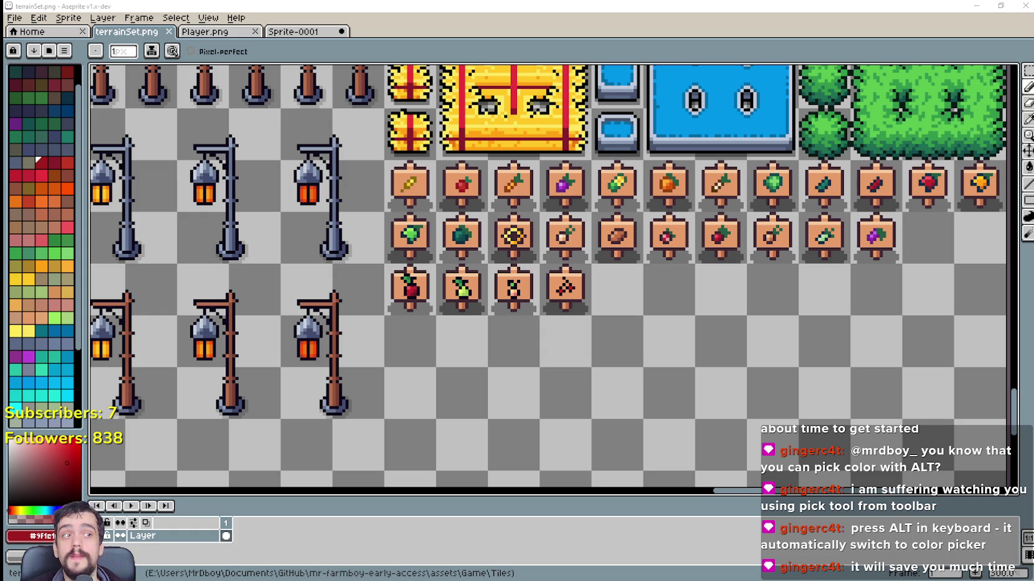
{"action": "mouse_move", "coordinate": [554, 328]}
{"action": "left_mouse_down"}
{"action": "mouse_move", "coordinate": [293, 322]}
{"action": "mouse_move", "coordinate": [497, 327]}
{"action": "left_mouse_up"}
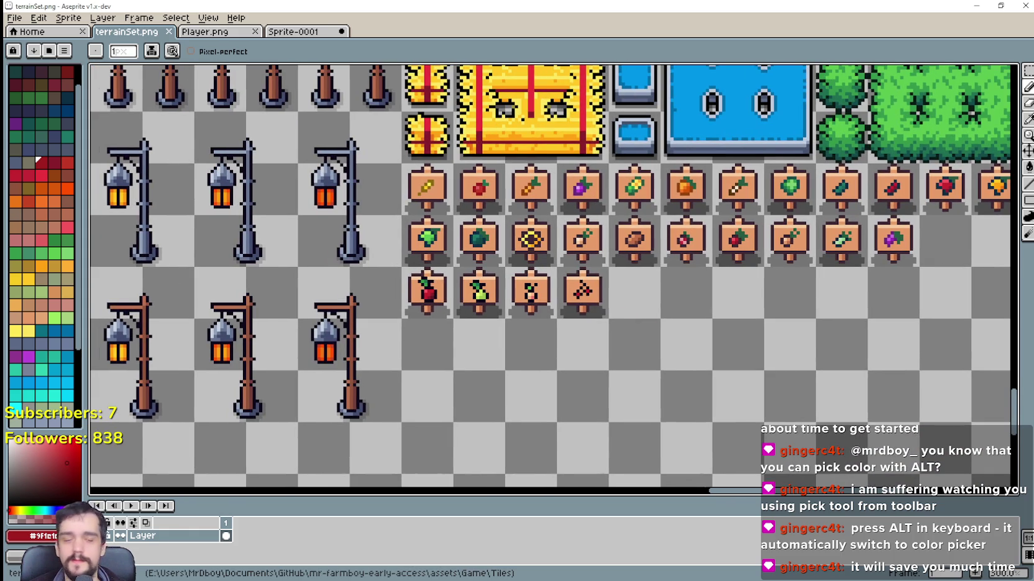
{"action": "key", "text": "alt+Tab"}
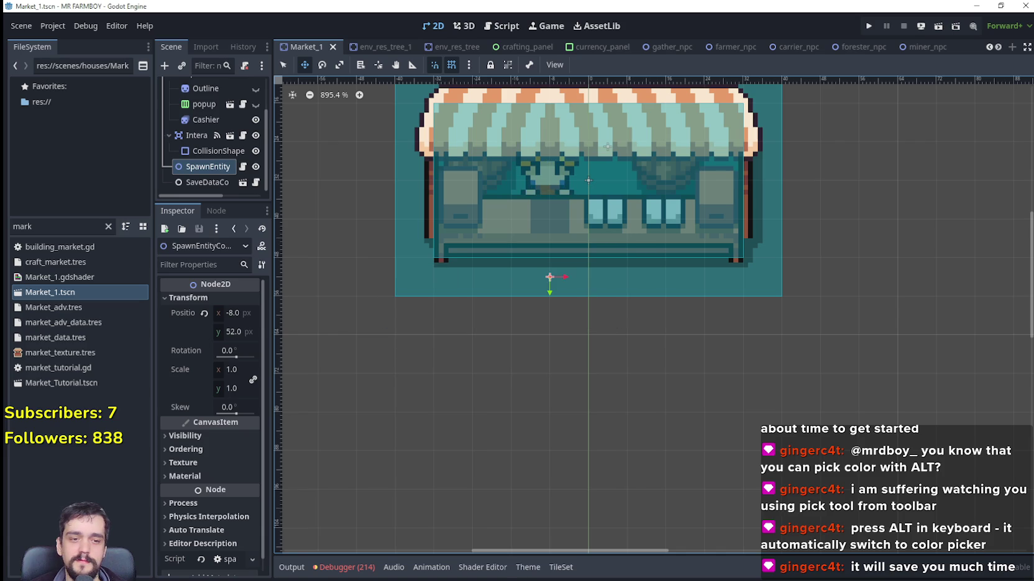
Filter the FileSystem dock for 'typ' and open data_types.gd in the Script editor.
{"action": "scroll", "coordinate": [615, 334], "scroll_direction": "up", "scroll_amount": 1}
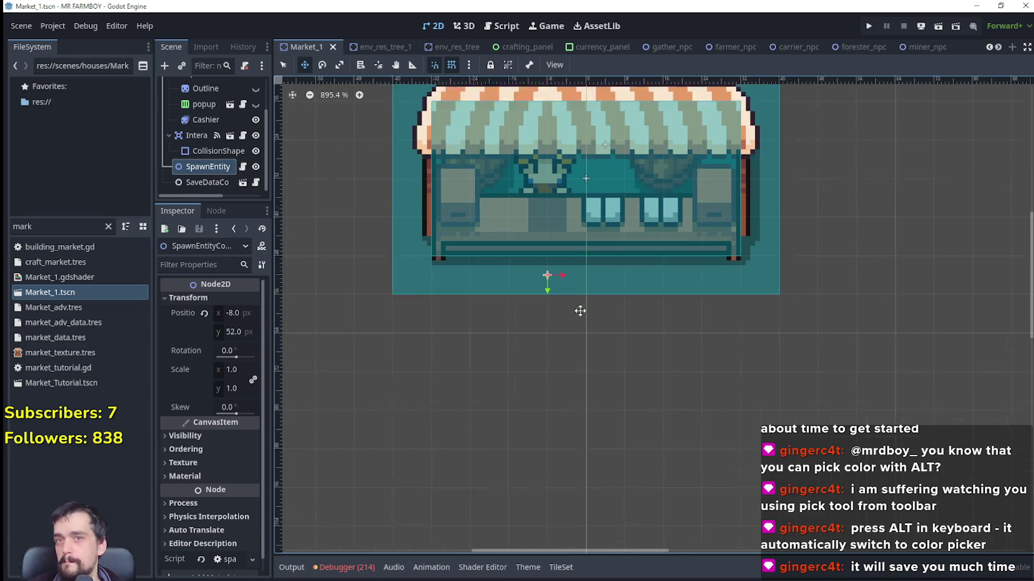
{"action": "left_click", "coordinate": [108, 226]}
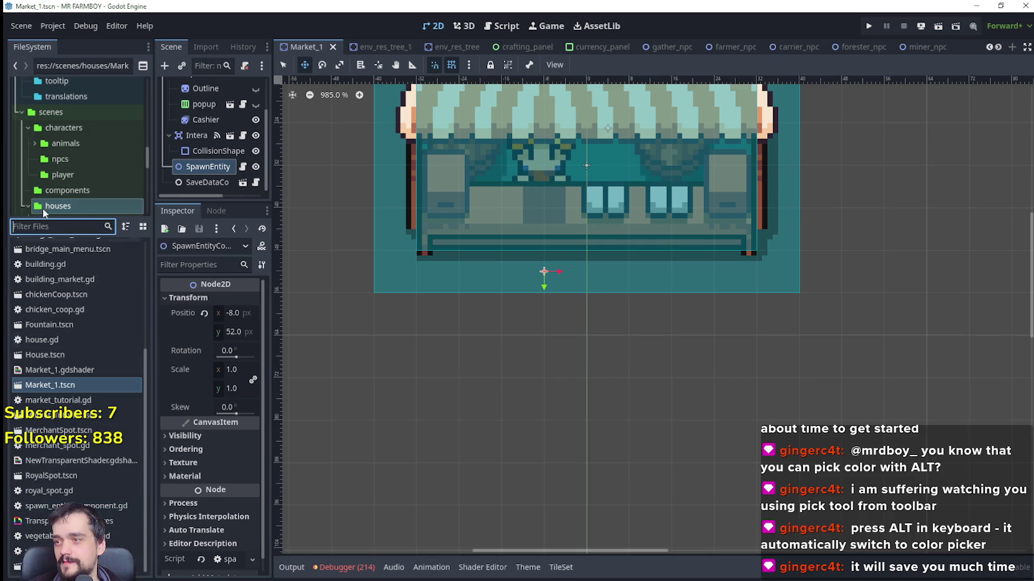
{"action": "type", "text": "typ"}
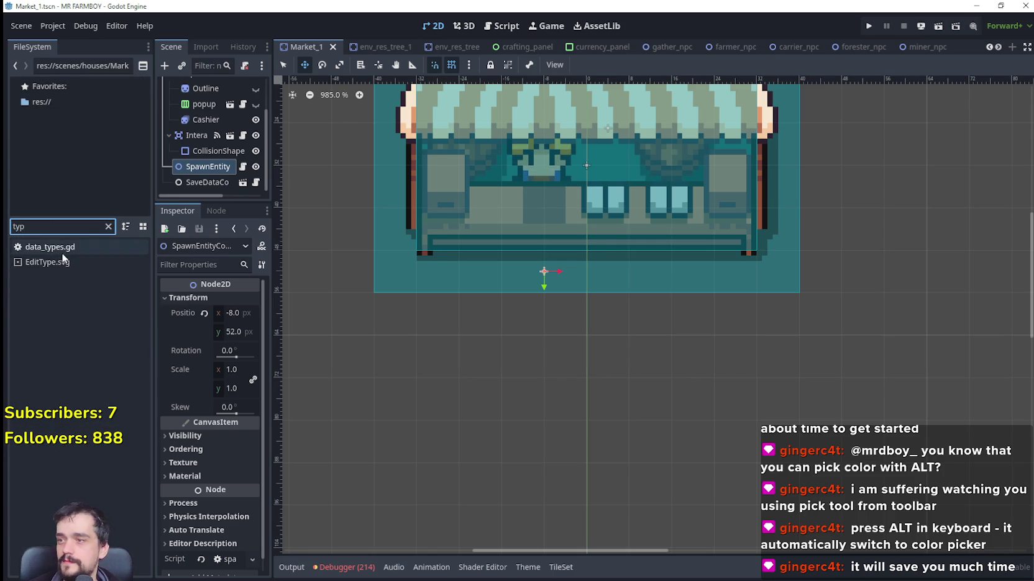
{"action": "double_click", "coordinate": [61, 252]}
{"action": "scroll", "coordinate": [574, 418], "scroll_direction": "down", "scroll_amount": 3}
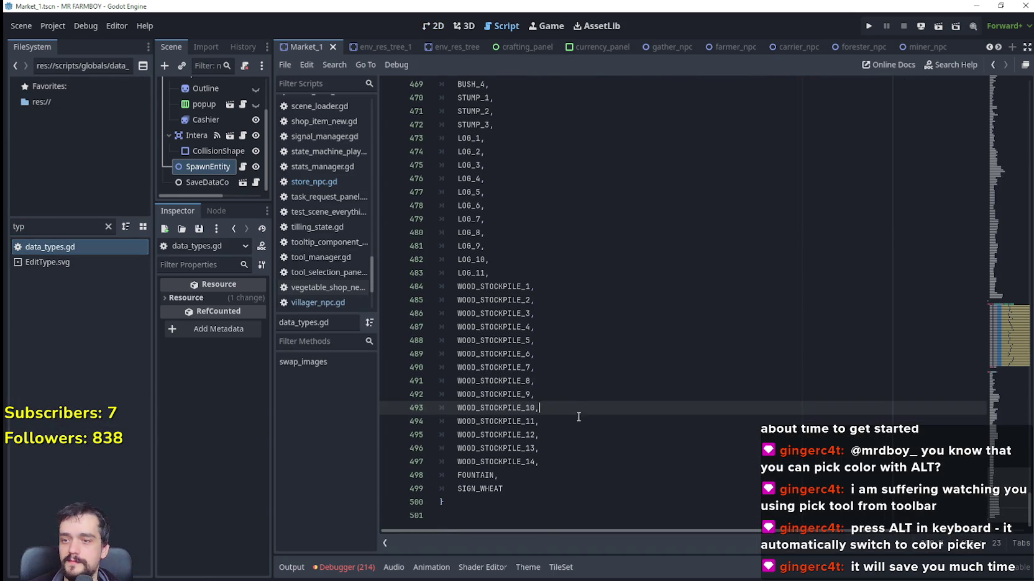
Add a comma after SIGN_WHEAT on line 499 and open a new line below it.
{"action": "left_click", "coordinate": [515, 494]}
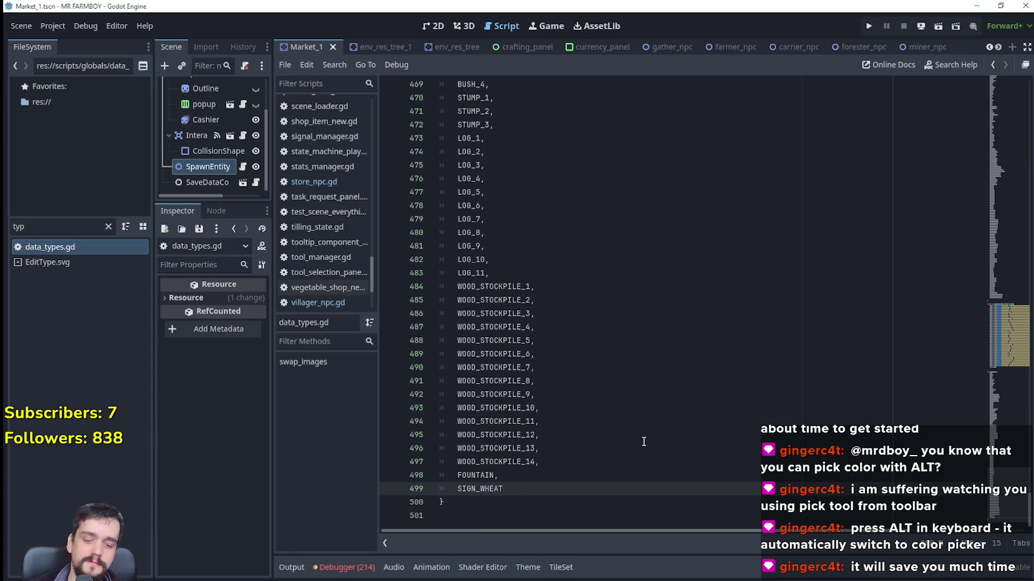
{"action": "type", "text": ","}
{"action": "key", "text": "Return"}
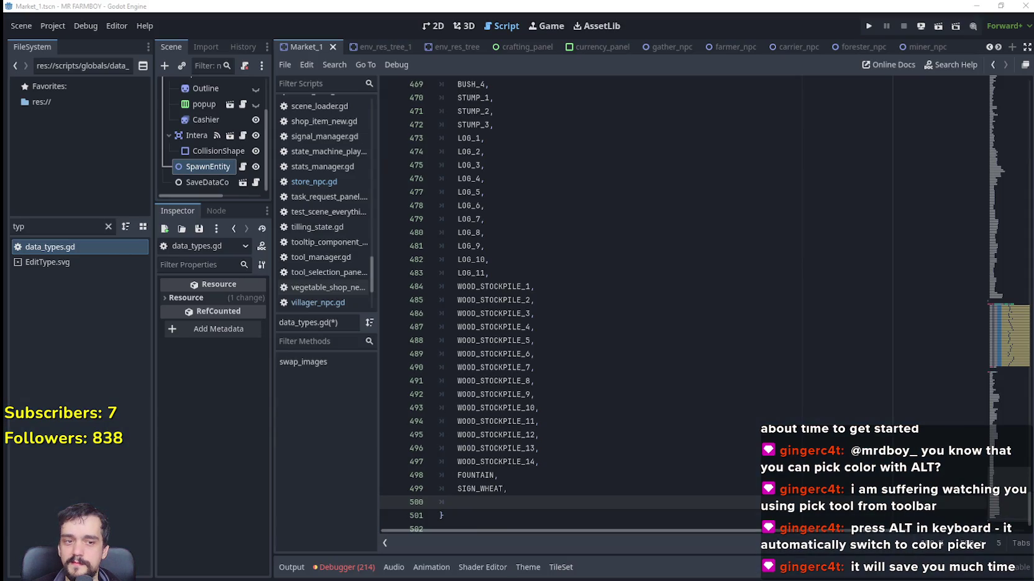
Check the sign tiles in Aseprite, then return to the Godot script.
{"action": "key", "text": "alt+Tab"}
{"action": "scroll", "coordinate": [710, 236], "scroll_direction": "right", "scroll_amount": 3}
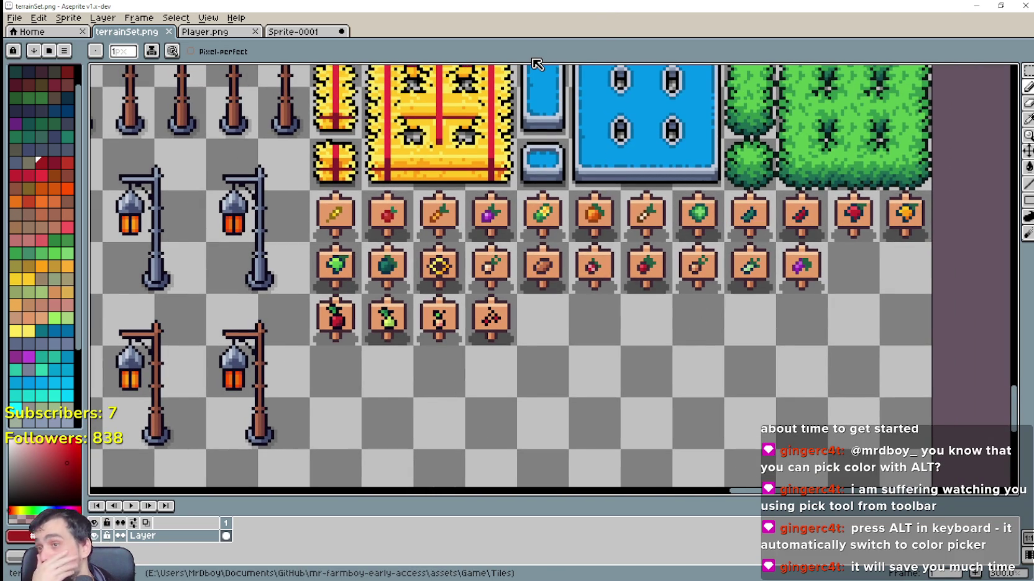
{"action": "key", "text": "alt+Tab"}
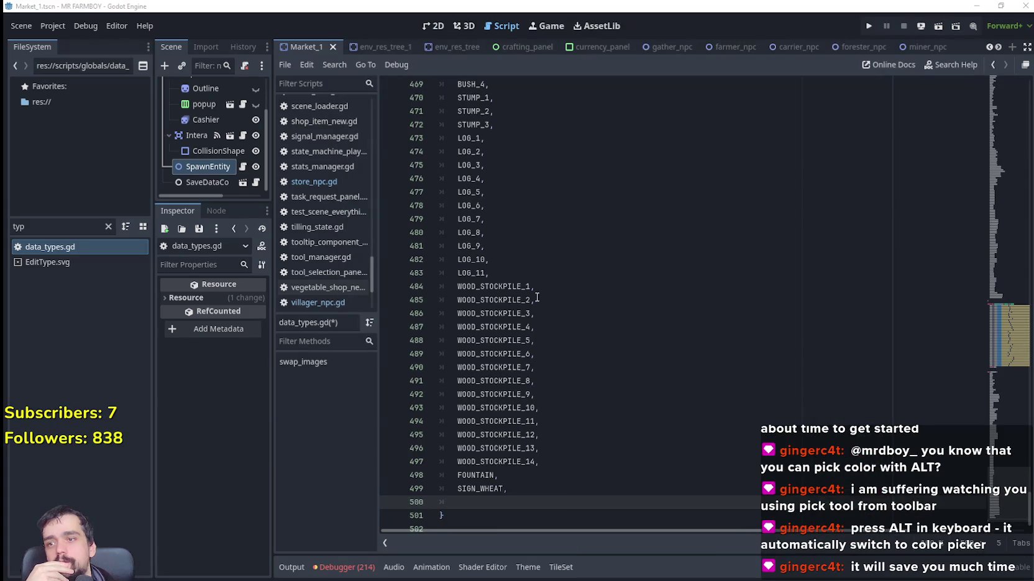
Select the itemID enum entries from WOOD through MILK.
{"action": "scroll", "coordinate": [536, 301], "scroll_direction": "up", "scroll_amount": 10}
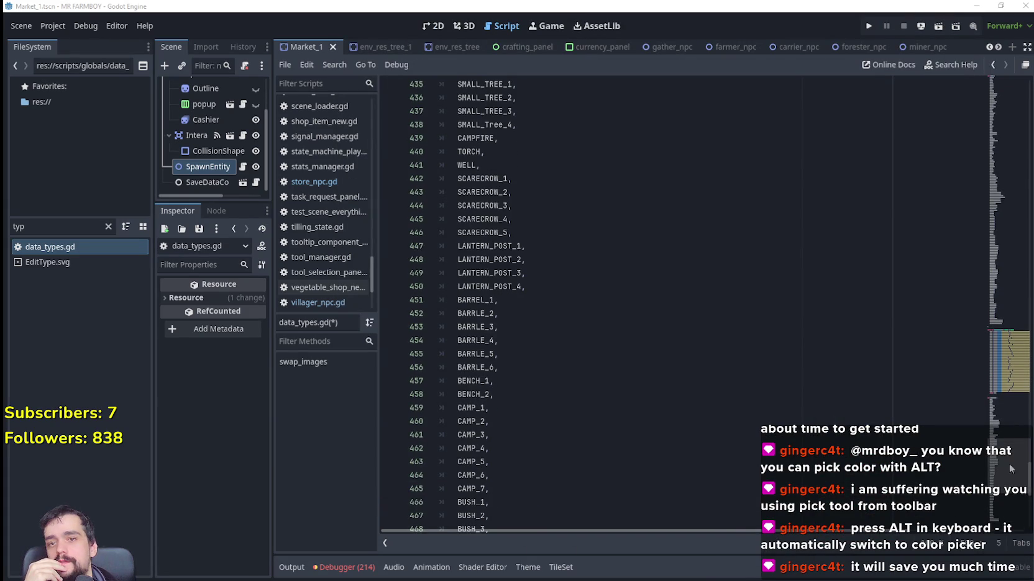
{"action": "scroll", "coordinate": [994, 371], "scroll_direction": "up", "scroll_amount": 20}
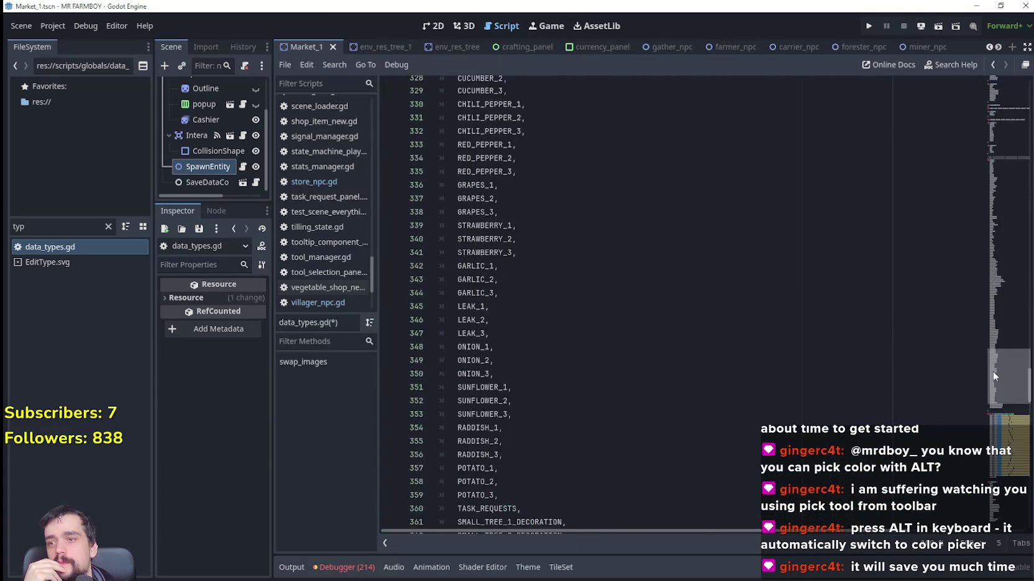
{"action": "scroll", "coordinate": [538, 391], "scroll_direction": "up", "scroll_amount": 12}
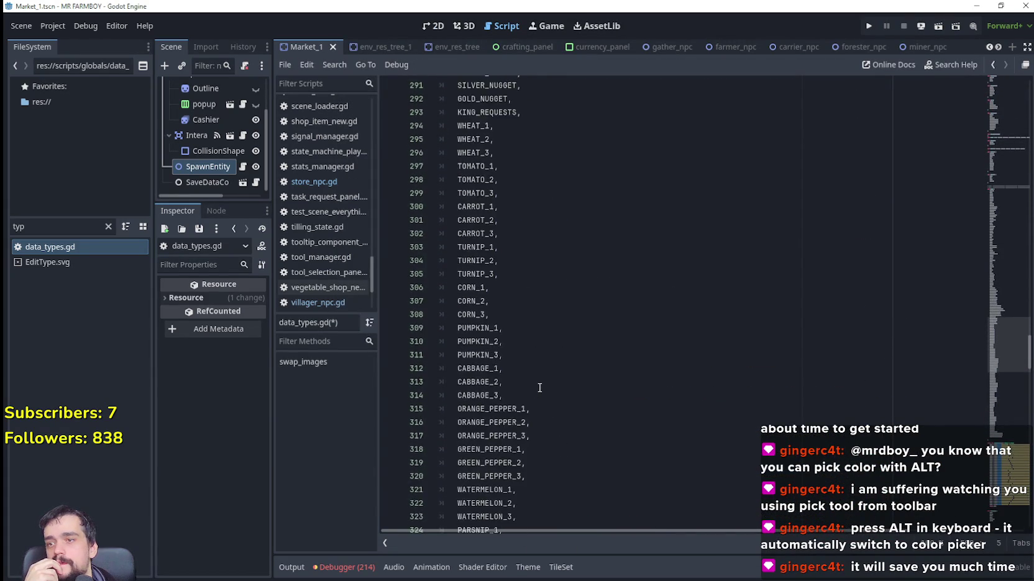
{"action": "scroll", "coordinate": [539, 388], "scroll_direction": "up", "scroll_amount": 11}
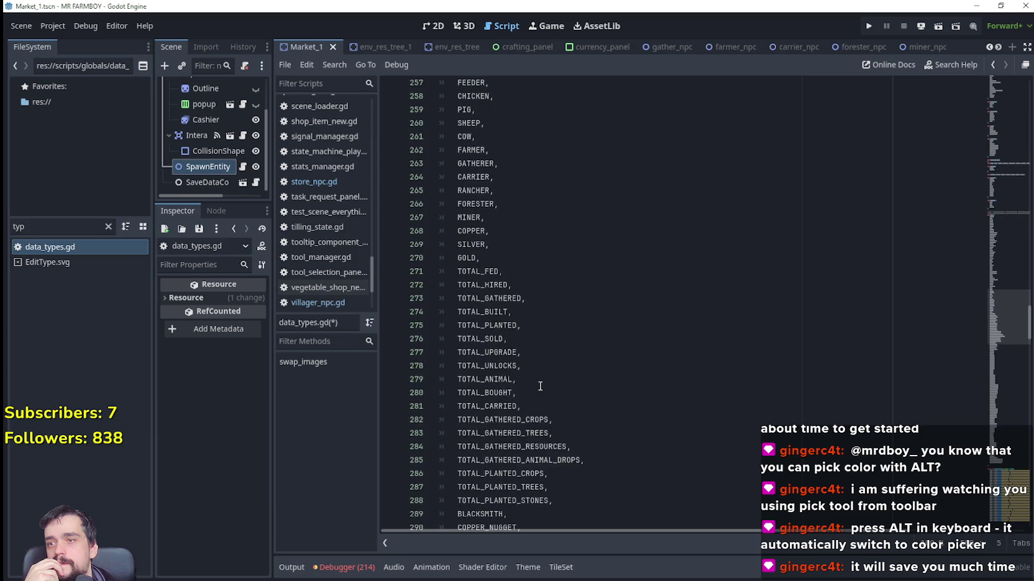
{"action": "scroll", "coordinate": [540, 386], "scroll_direction": "up", "scroll_amount": 11}
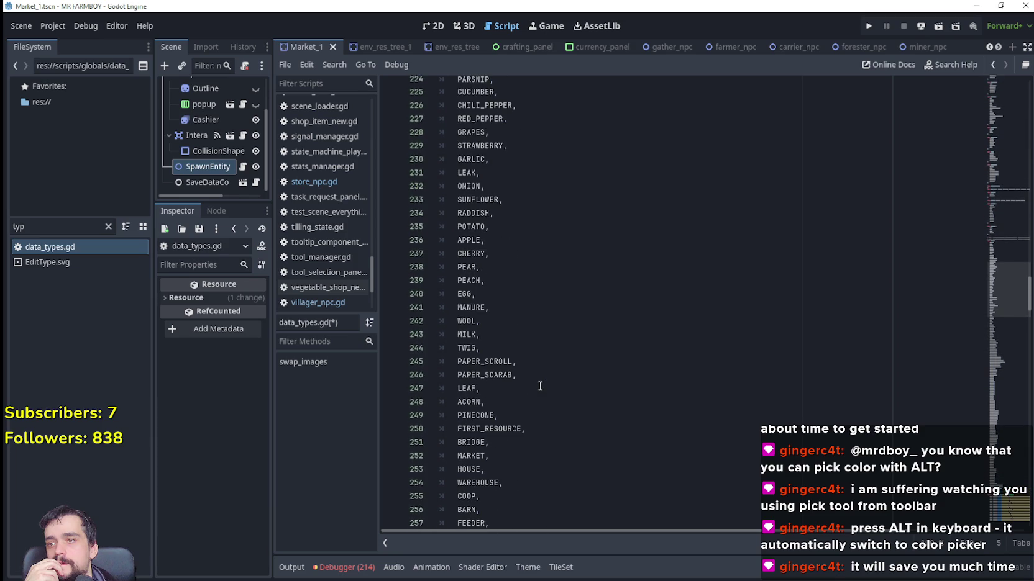
{"action": "scroll", "coordinate": [540, 386], "scroll_direction": "up", "scroll_amount": 6}
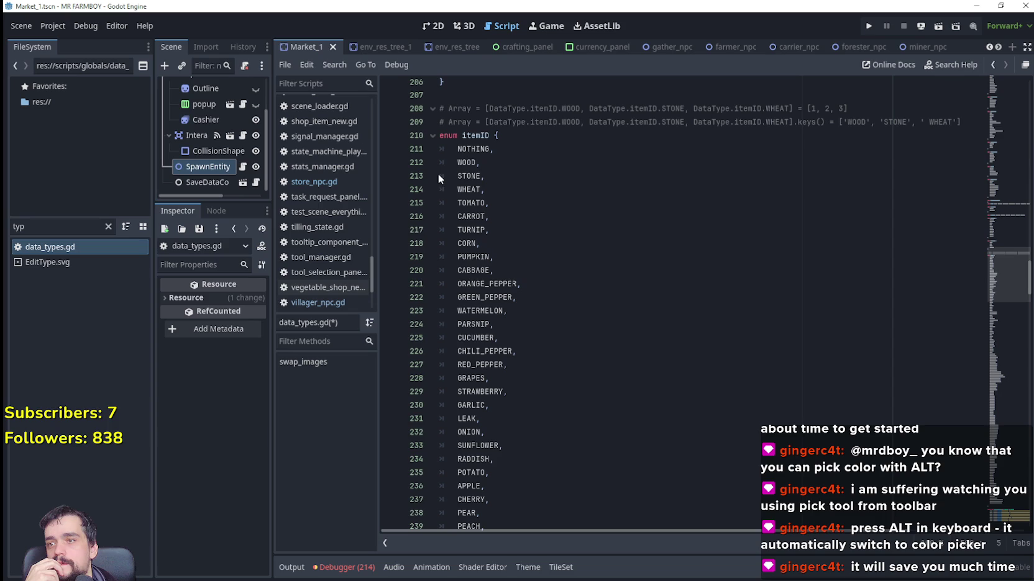
{"action": "mouse_move", "coordinate": [438, 164]}
{"action": "left_mouse_down"}
{"action": "mouse_move", "coordinate": [481, 175]}
{"action": "mouse_move", "coordinate": [485, 230]}
{"action": "left_mouse_up"}
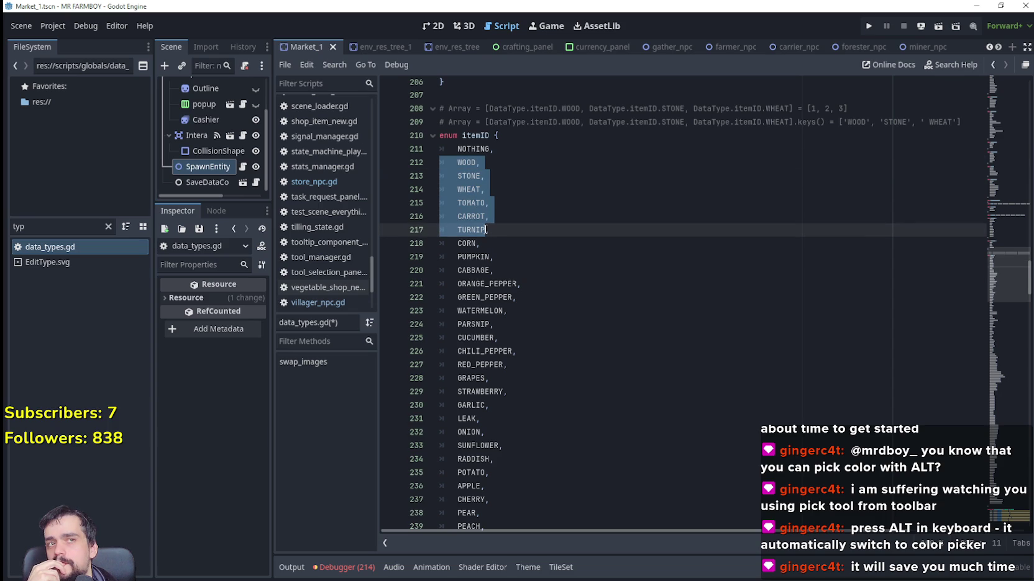
{"action": "mouse_move", "coordinate": [485, 230]}
{"action": "left_mouse_down"}
{"action": "mouse_move", "coordinate": [455, 281]}
{"action": "mouse_move", "coordinate": [623, 287]}
{"action": "mouse_move", "coordinate": [579, 245]}
{"action": "mouse_move", "coordinate": [571, 198]}
{"action": "mouse_move", "coordinate": [566, 296]}
{"action": "left_mouse_up"}
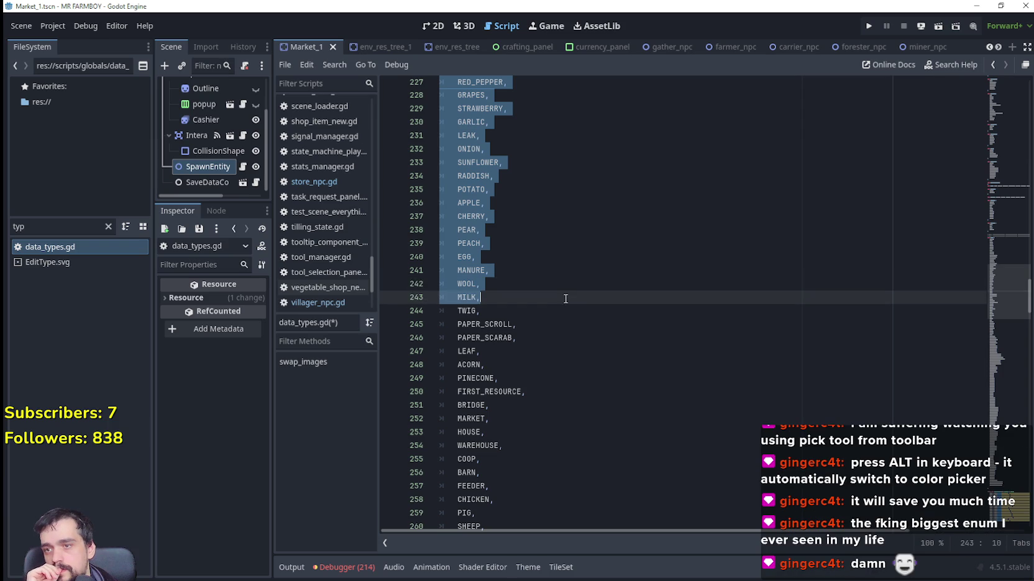
{"action": "left_click_drag", "start_coordinate": [562, 304], "coordinate": [563, 308]}
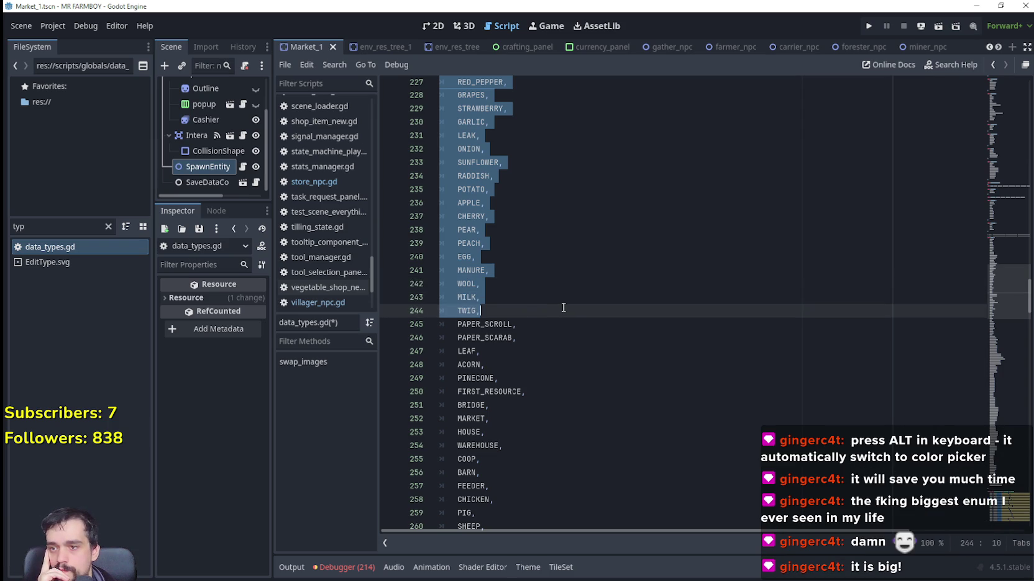
{"action": "left_click_drag", "start_coordinate": [563, 307], "coordinate": [564, 305]}
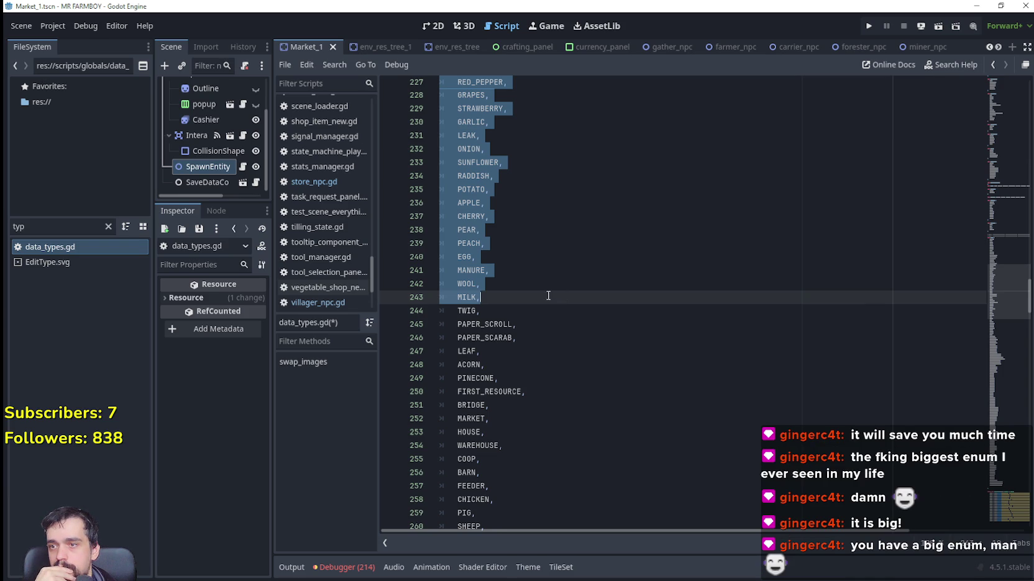
Copy the selected WOOD–MILK entries and jump back to the end of the enum.
{"action": "scroll", "coordinate": [541, 289], "scroll_direction": "down", "scroll_amount": 2}
{"action": "scroll", "coordinate": [607, 360], "scroll_direction": "down", "scroll_amount": 2}
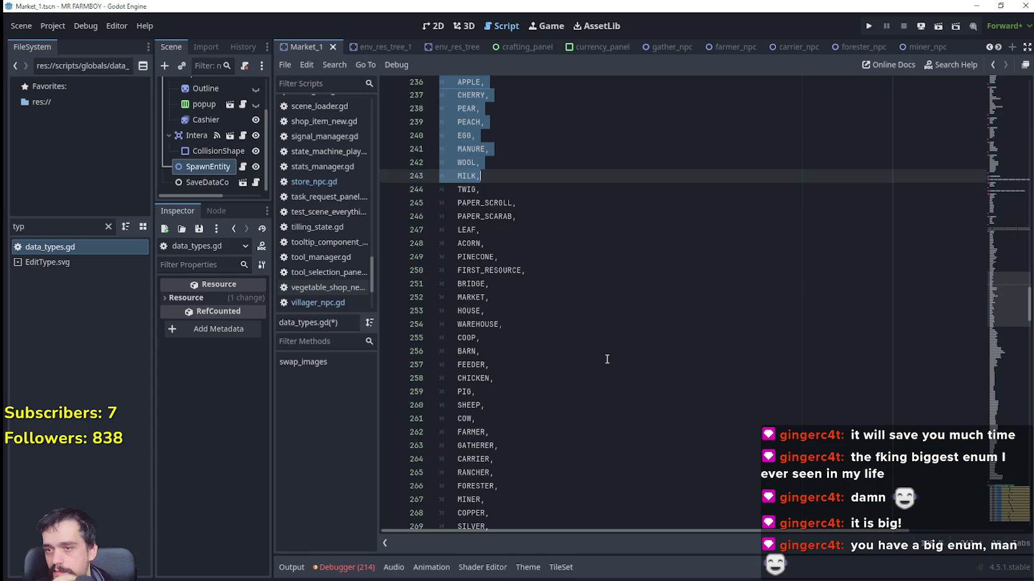
{"action": "scroll", "coordinate": [600, 351], "scroll_direction": "up", "scroll_amount": 9}
{"action": "scroll", "coordinate": [596, 337], "scroll_direction": "up", "scroll_amount": 2}
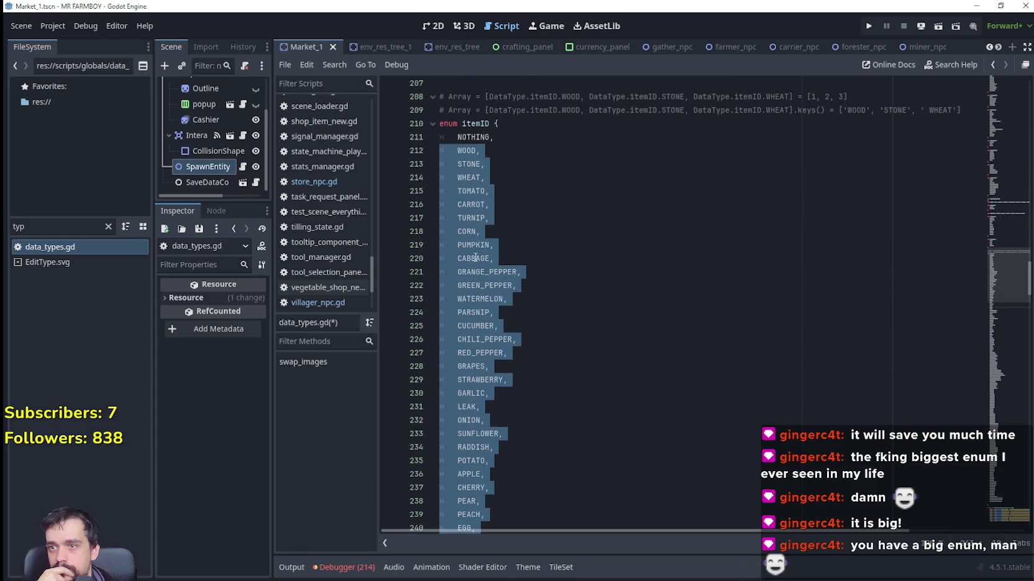
{"action": "right_click", "coordinate": [470, 260]}
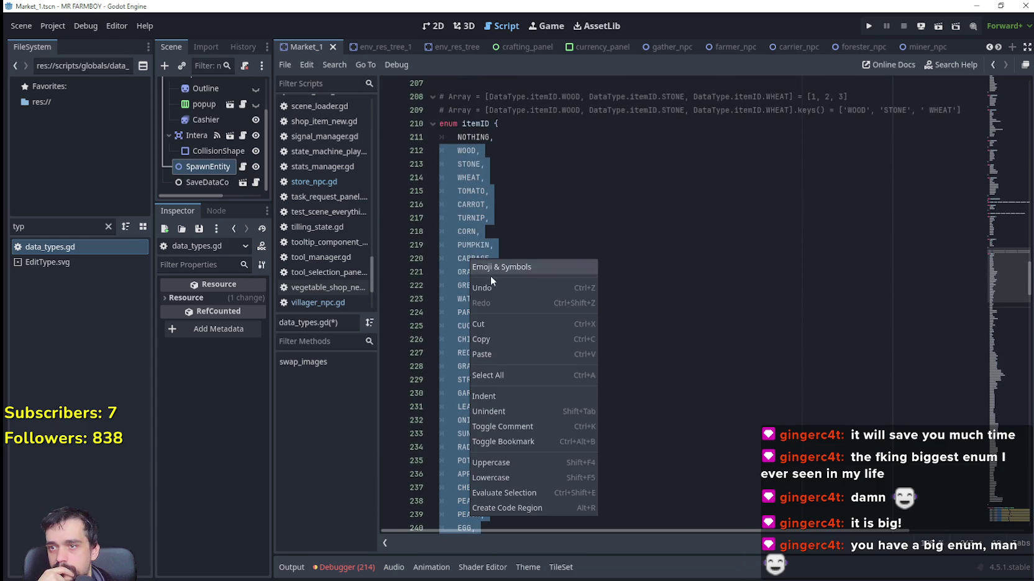
{"action": "left_click", "coordinate": [509, 338]}
{"action": "scroll", "coordinate": [540, 323], "scroll_direction": "down", "scroll_amount": 2}
{"action": "scroll", "coordinate": [551, 297], "scroll_direction": "up", "scroll_amount": 3}
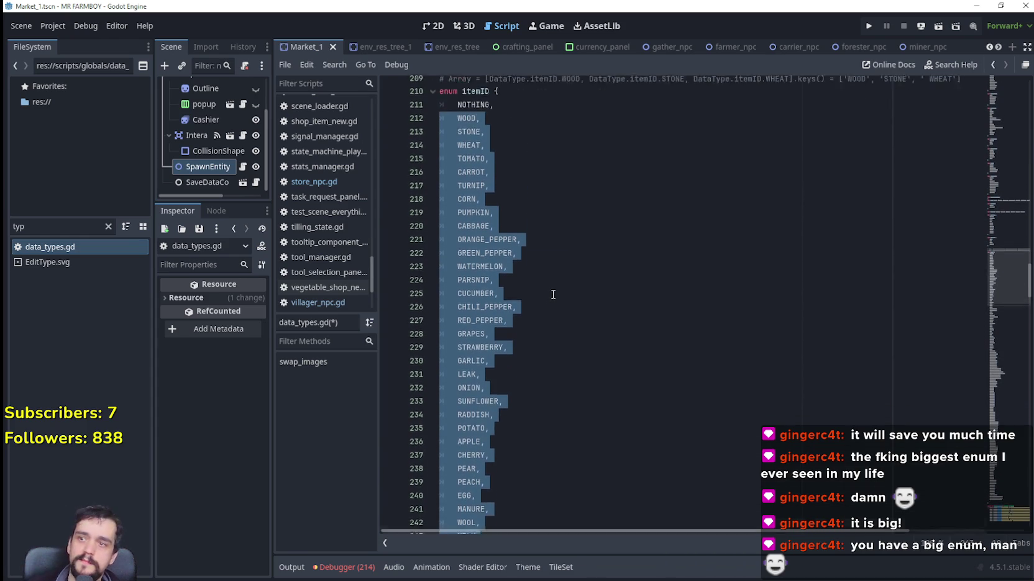
{"action": "scroll", "coordinate": [552, 293], "scroll_direction": "down", "scroll_amount": 3}
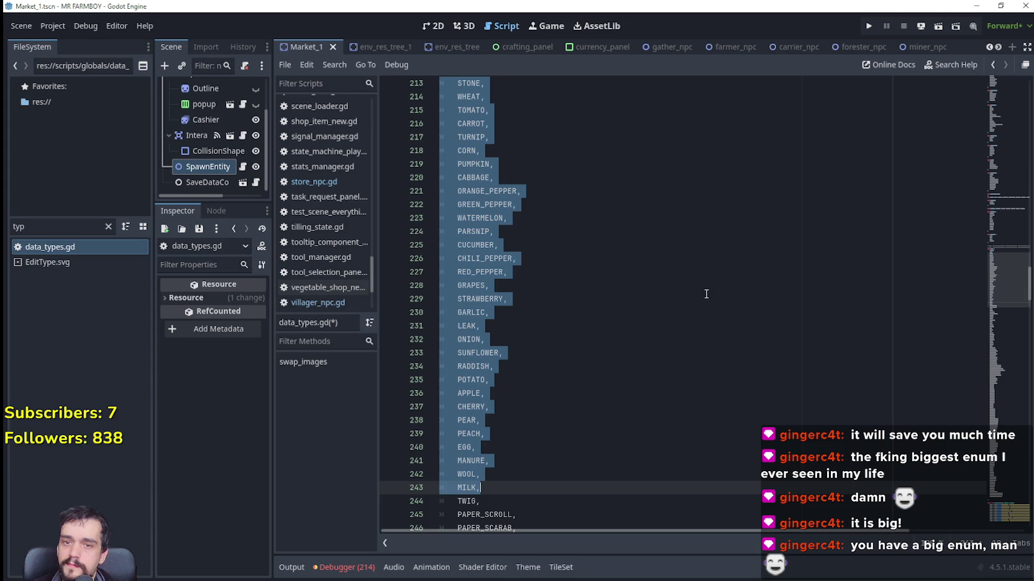
{"action": "left_click", "coordinate": [1009, 268]}
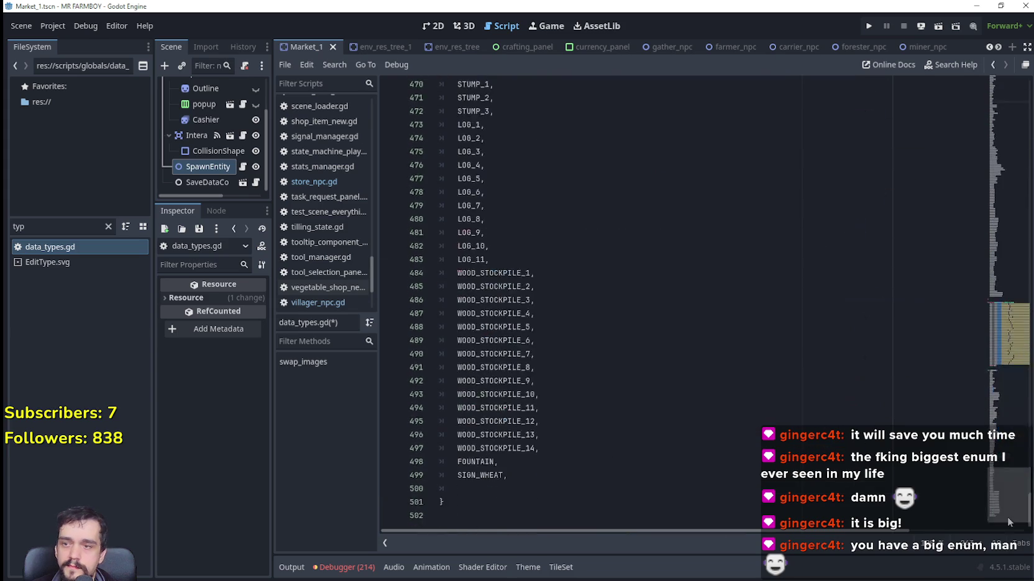
Replace the SIGN_WHEAT line and the empty line below with the pasted WOOD–MILK entries.
{"action": "left_click", "coordinate": [580, 477]}
{"action": "left_click", "coordinate": [535, 484]}
{"action": "left_click_drag", "start_coordinate": [452, 491], "coordinate": [419, 481]}
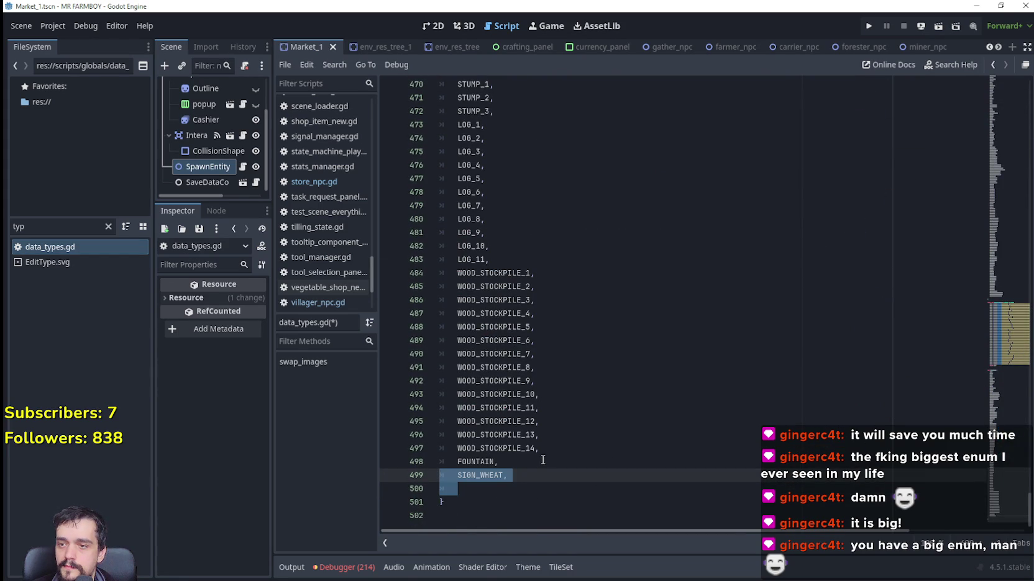
{"action": "type", "text": "WOOD, \tSTONE, \tWHEAT, \tTOMATO, \tCARROT, \tTURNIP, \tCORN, \tPUMPKIN, \tCABBAGE, \tORANGE_PEPPER, \tGREEN_PEPPER, \tWATERMELON, \tPARSNIP, \tCUCUMBER, \tCHILI_PEPPER, \tRED_PEPPER, \tGRAPES, \tSTRAWBERRY, \tGARLIC, \tLEAK, \tONION, \tSUNFLOWER, \tRADDISH, \tPOTATO, \tAPPLE, \tCHERRY, \tPEAR, \tPEACH, \tEGG, \tMANURE, \tWOOL, \tMILK,"}
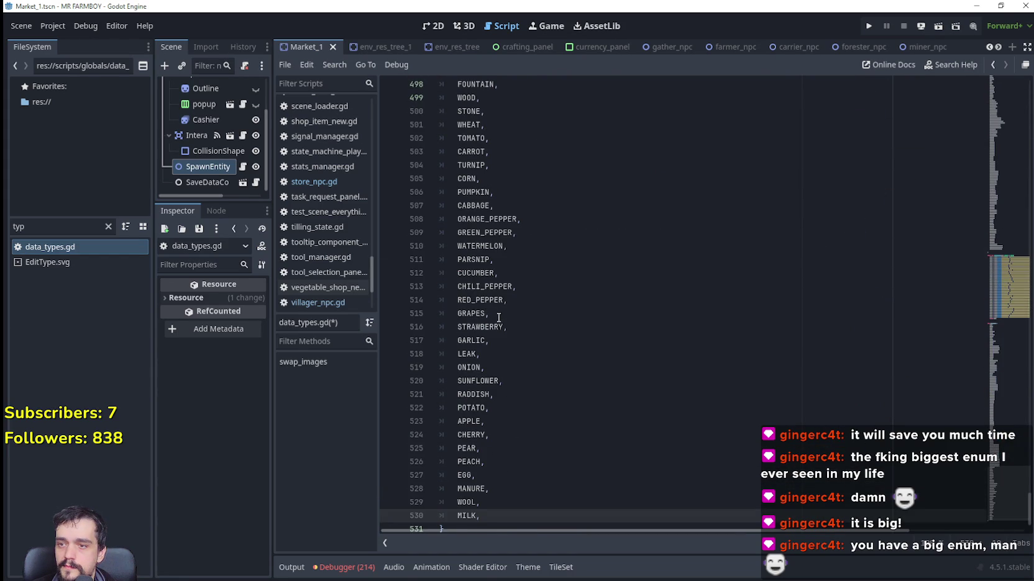
{"action": "scroll", "coordinate": [498, 317], "scroll_direction": "up", "scroll_amount": 8}
{"action": "scroll", "coordinate": [497, 291], "scroll_direction": "down", "scroll_amount": 9}
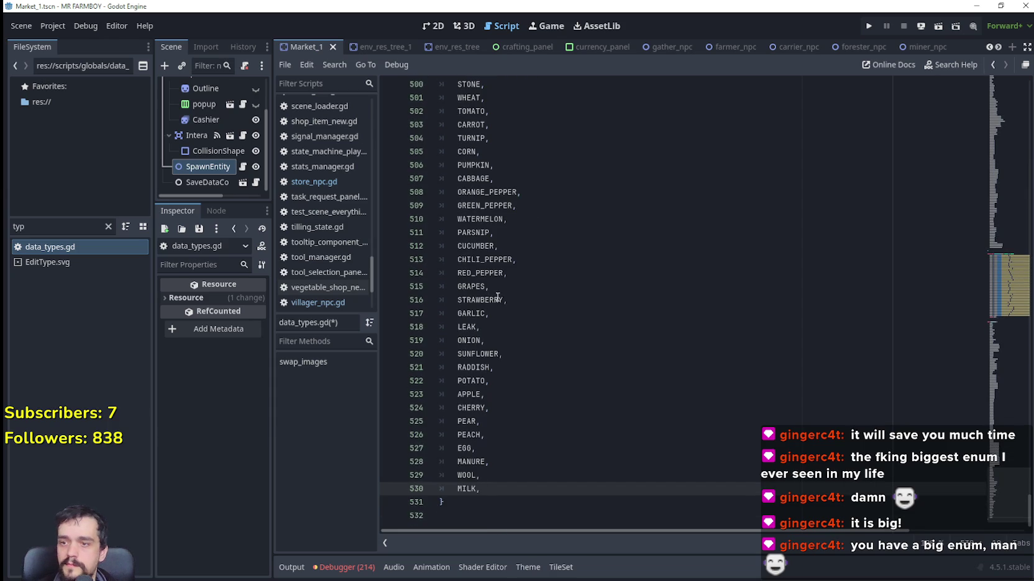
{"action": "scroll", "coordinate": [531, 364], "scroll_direction": "up", "scroll_amount": 15}
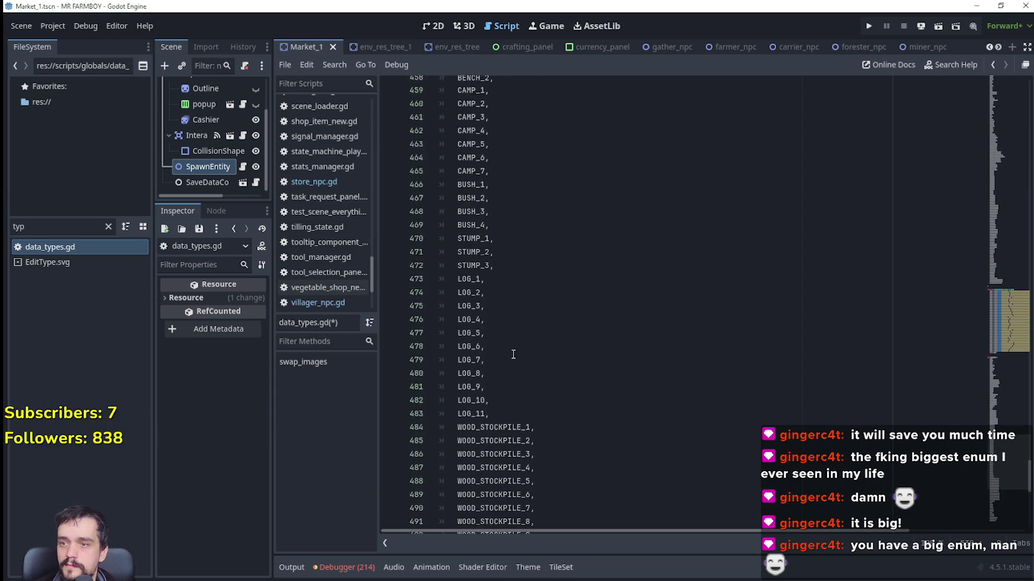
{"action": "scroll", "coordinate": [511, 353], "scroll_direction": "down", "scroll_amount": 8}
{"action": "scroll", "coordinate": [502, 354], "scroll_direction": "down", "scroll_amount": 2}
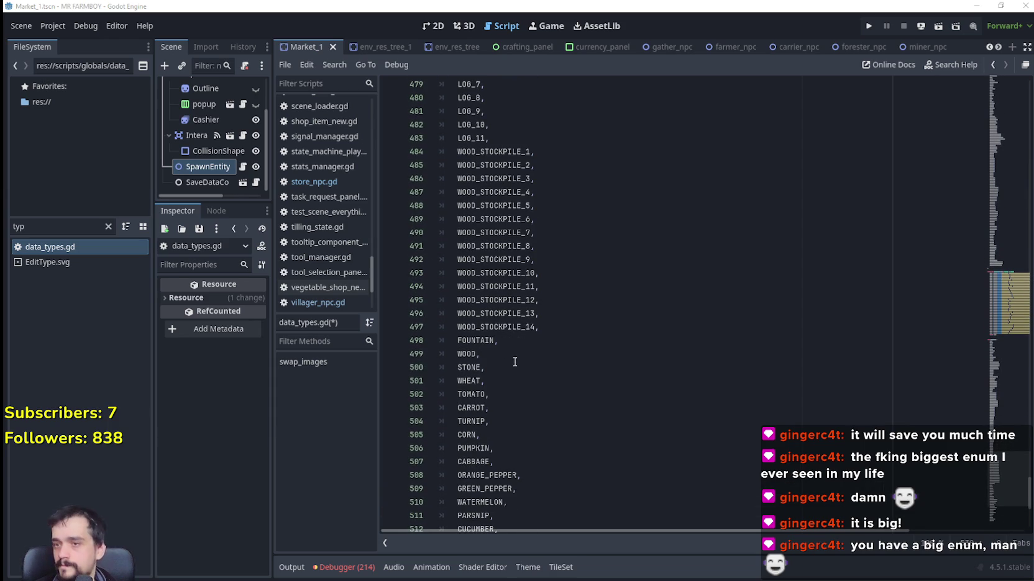
Add the SIGN_ prefix to the pasted entries from WOOD through CABBAGE.
{"action": "left_click", "coordinate": [460, 353]}
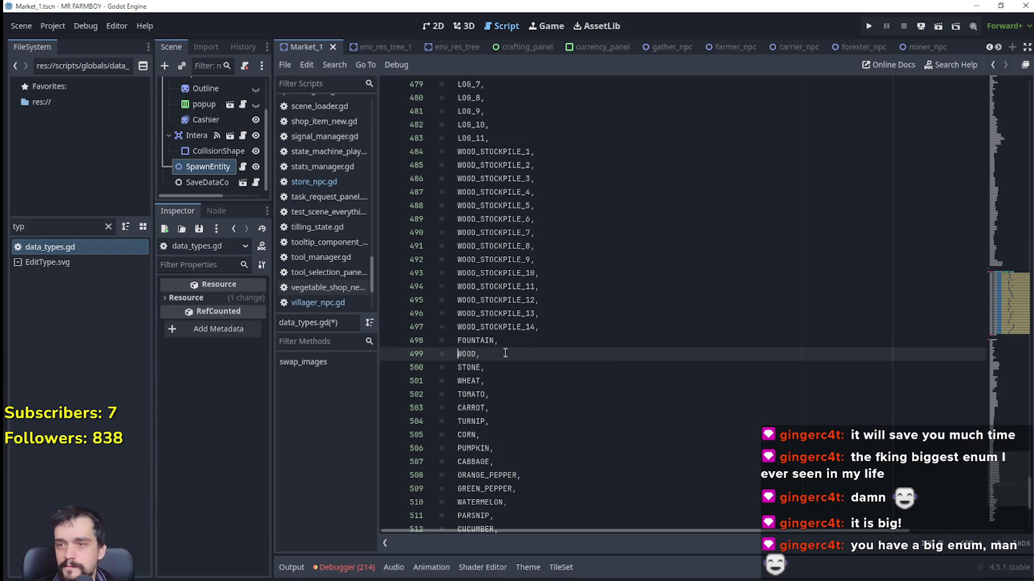
{"action": "type", "text": "SIGN_"}
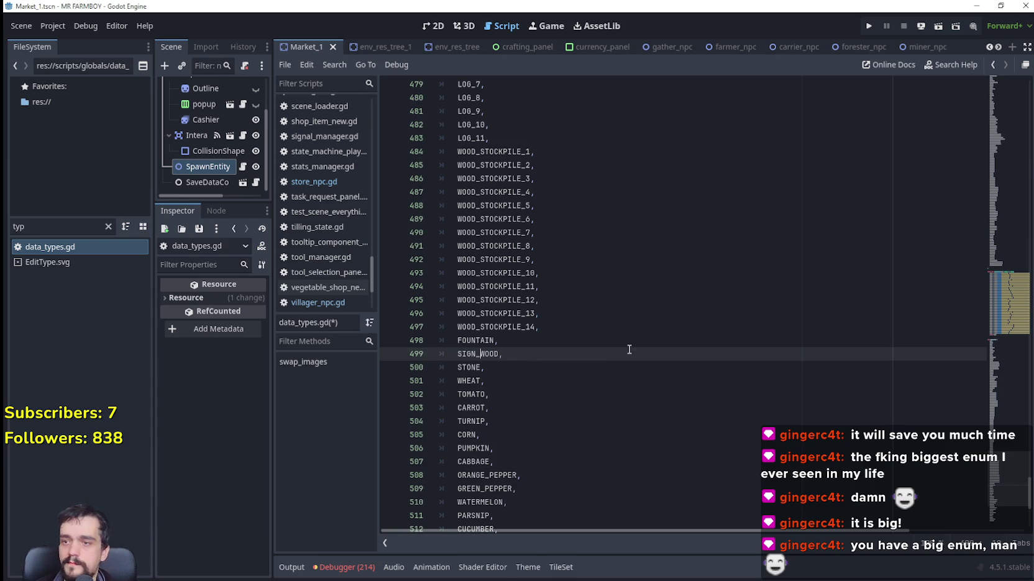
{"action": "scroll", "coordinate": [494, 299], "scroll_direction": "down", "scroll_amount": 2}
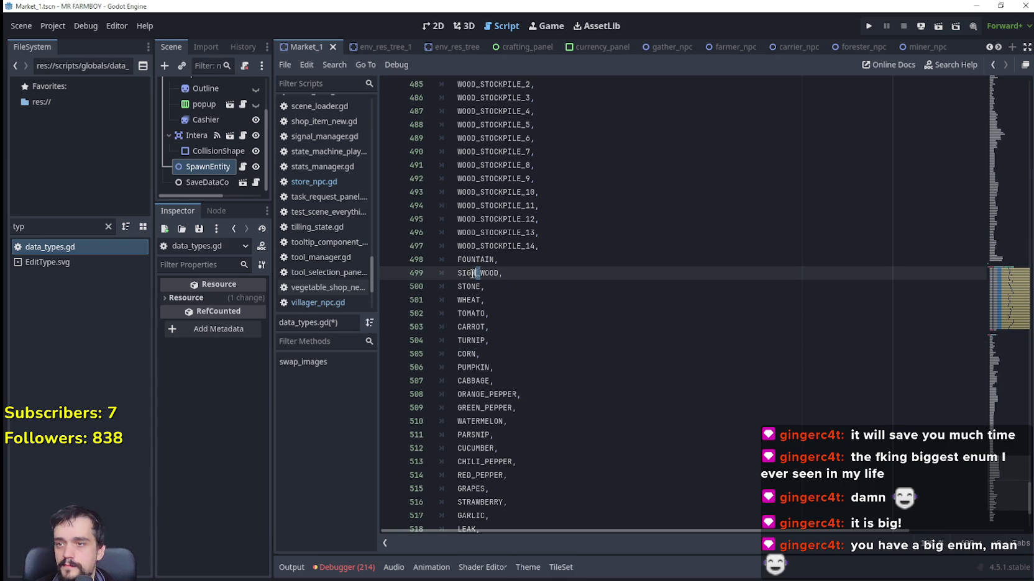
{"action": "left_click", "coordinate": [459, 287]}
{"action": "type", "text": "SIGN_"}
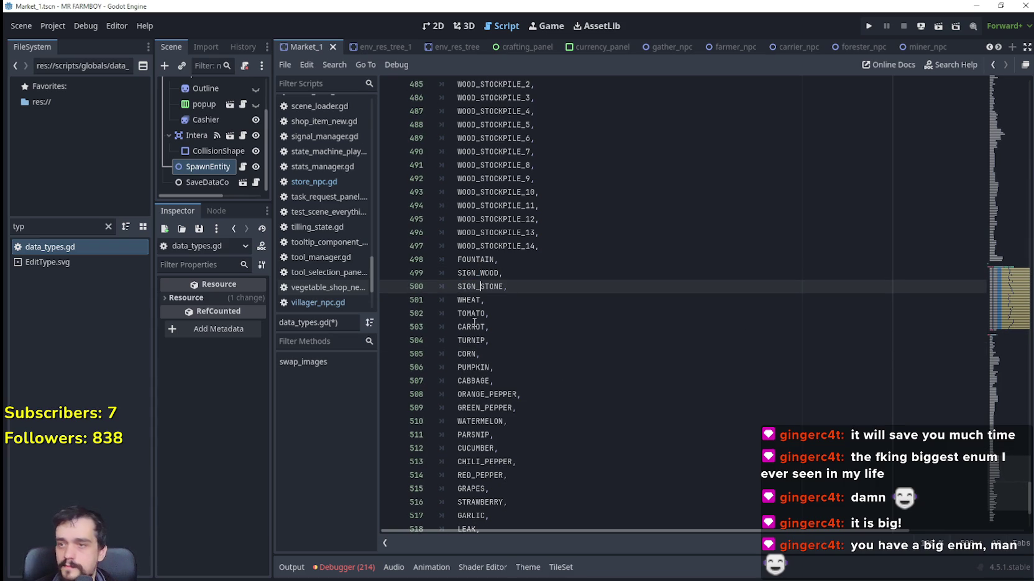
{"action": "left_click", "coordinate": [456, 300]}
{"action": "type", "text": "SIGN_"}
{"action": "left_click", "coordinate": [458, 315]}
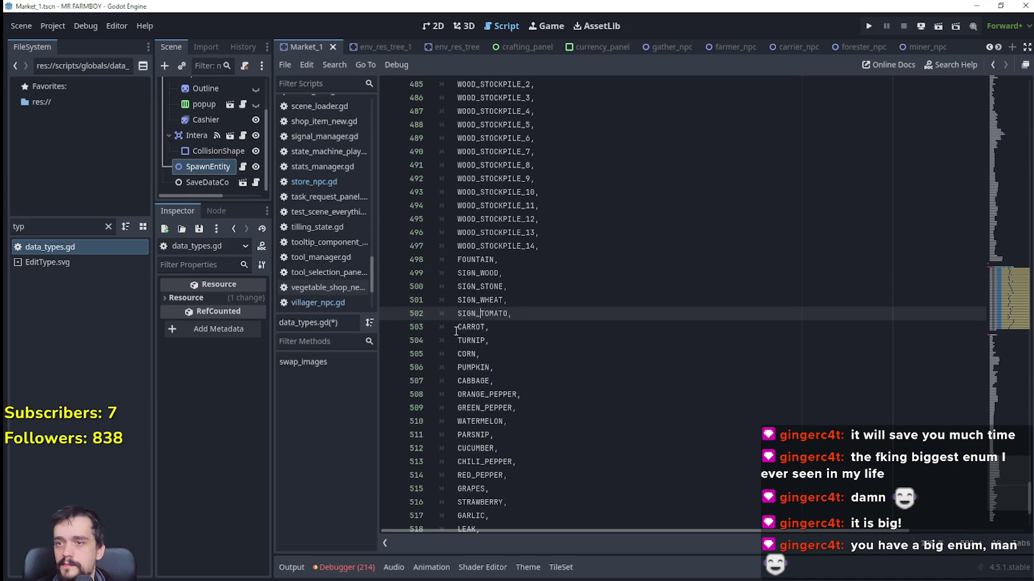
{"action": "left_click", "coordinate": [457, 327]}
{"action": "type", "text": "SIGN_"}
{"action": "left_click", "coordinate": [458, 341]}
{"action": "type", "text": "SIGN_"}
{"action": "left_click", "coordinate": [460, 354]}
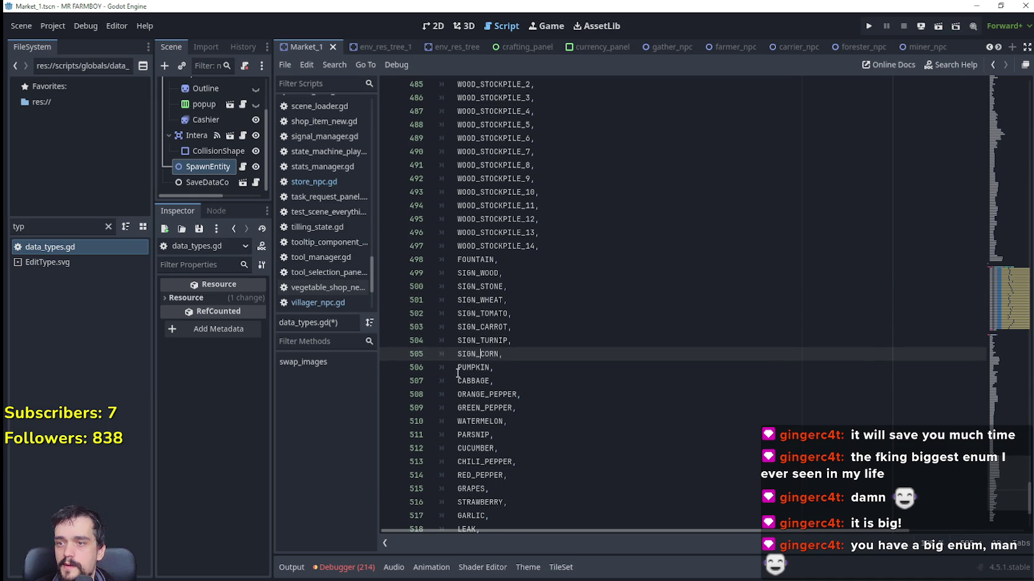
{"action": "left_click", "coordinate": [457, 368]}
{"action": "type", "text": "SIGN_"}
{"action": "left_click", "coordinate": [458, 381]}
{"action": "type", "text": "SIGN_"}
Add the SIGN_ prefix to the entries from ORANGE_PEPPER through LEAK.
{"action": "left_click", "coordinate": [457, 395]}
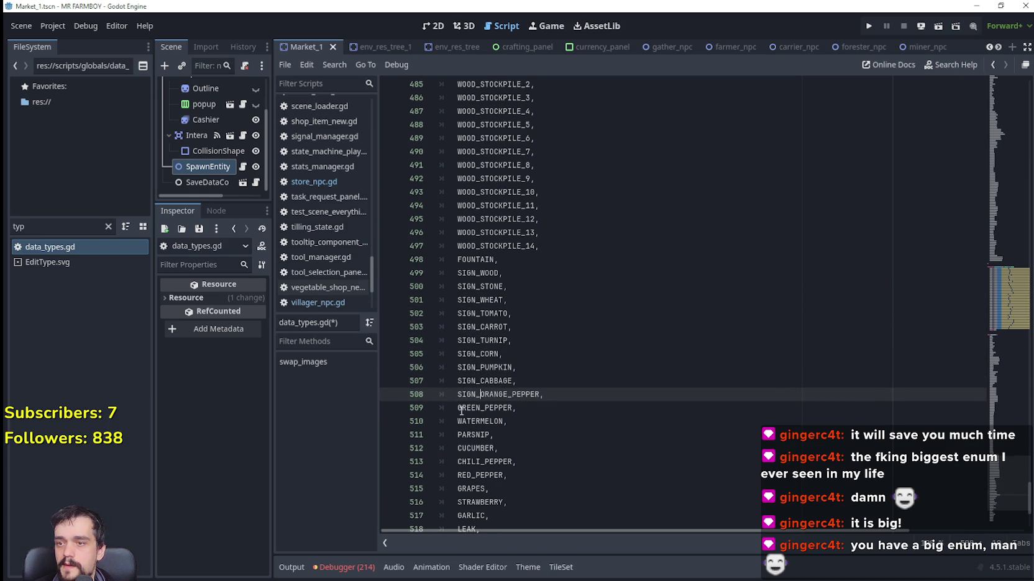
{"action": "scroll", "coordinate": [461, 410], "scroll_direction": "down", "scroll_amount": 2}
{"action": "left_click", "coordinate": [457, 327]}
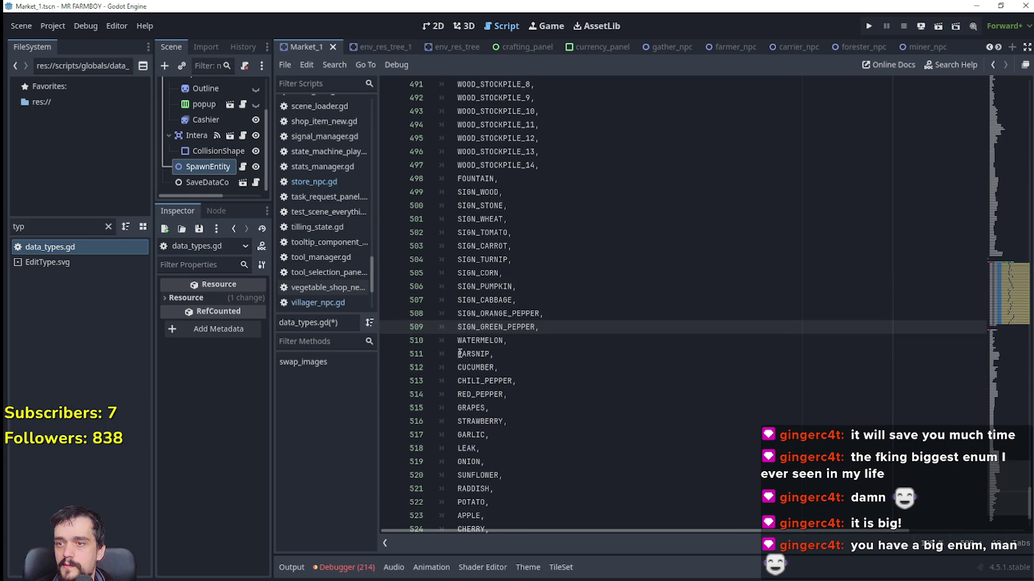
{"action": "left_click", "coordinate": [458, 340]}
{"action": "left_click", "coordinate": [458, 354]}
{"action": "type", "text": "SIGN_"}
{"action": "left_click", "coordinate": [458, 367]}
{"action": "type", "text": "SIGN_"}
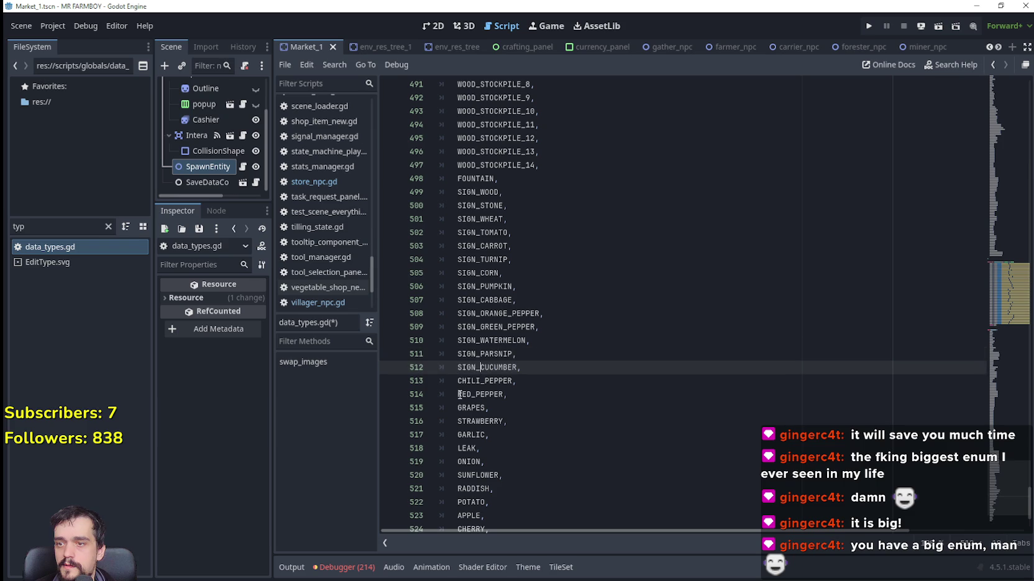
{"action": "scroll", "coordinate": [459, 395], "scroll_direction": "down", "scroll_amount": 1}
{"action": "left_click", "coordinate": [457, 340]}
{"action": "type", "text": "SIGN_"}
{"action": "left_click", "coordinate": [458, 354]}
{"action": "type", "text": "SIGN_"}
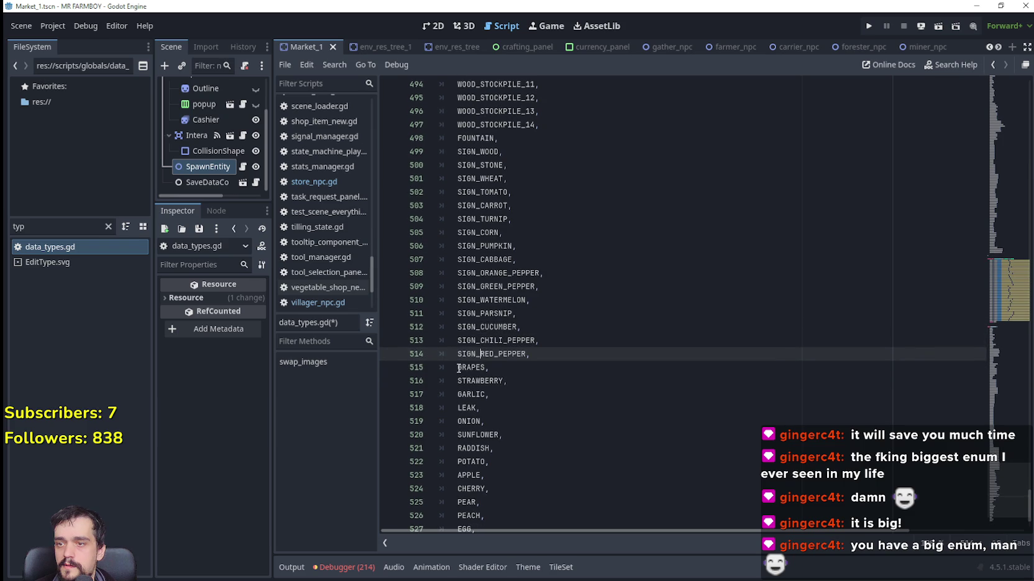
{"action": "left_click", "coordinate": [458, 367]}
{"action": "type", "text": "SIGN_"}
{"action": "left_click", "coordinate": [458, 381]}
{"action": "type", "text": "SIGN_"}
{"action": "left_click", "coordinate": [458, 394]}
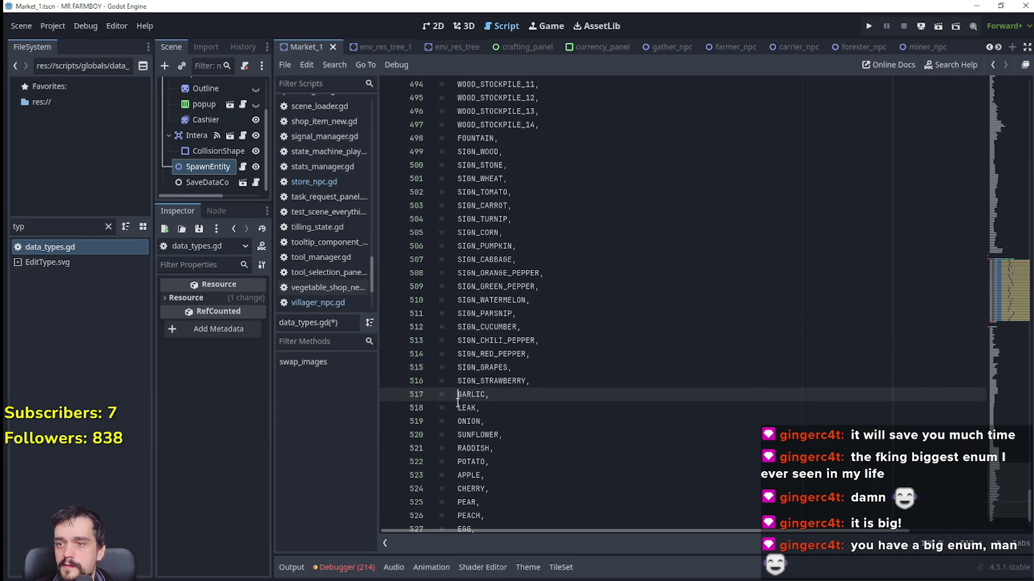
{"action": "type", "text": "SIGN_"}
{"action": "left_click", "coordinate": [458, 407]}
{"action": "type", "text": "SIGN_"}
Prefix the entries from ONION through MILK with SIGN_, then switch to Aseprite.
{"action": "scroll", "coordinate": [460, 398], "scroll_direction": "down", "scroll_amount": 1}
{"action": "left_click", "coordinate": [458, 381]}
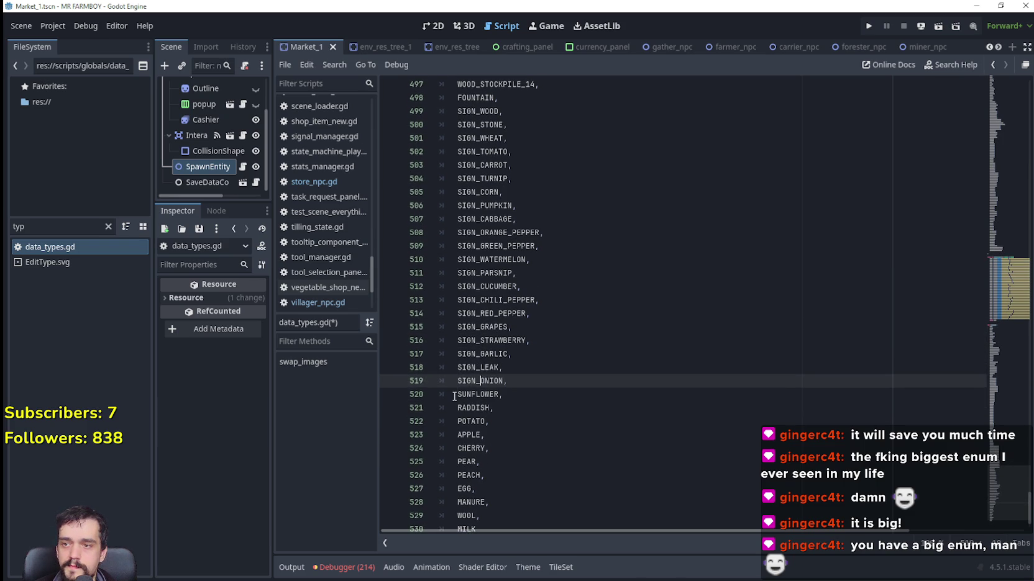
{"action": "left_click", "coordinate": [456, 394]}
{"action": "type", "text": "SIGN_"}
{"action": "left_click", "coordinate": [457, 408]}
{"action": "type", "text": "SIGN_"}
{"action": "scroll", "coordinate": [458, 410], "scroll_direction": "down", "scroll_amount": 1}
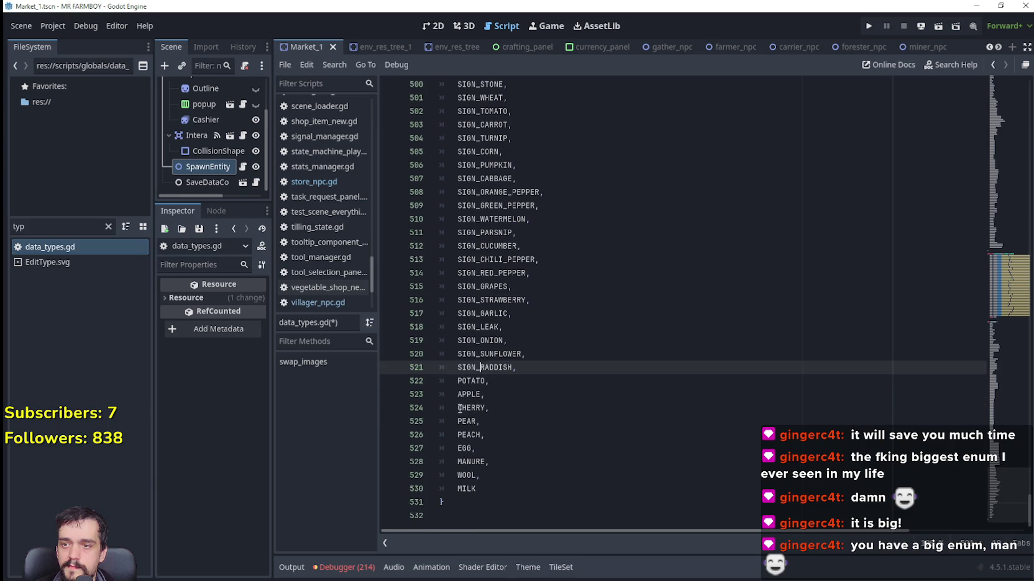
{"action": "left_click", "coordinate": [456, 384]}
{"action": "left_click", "coordinate": [457, 396]}
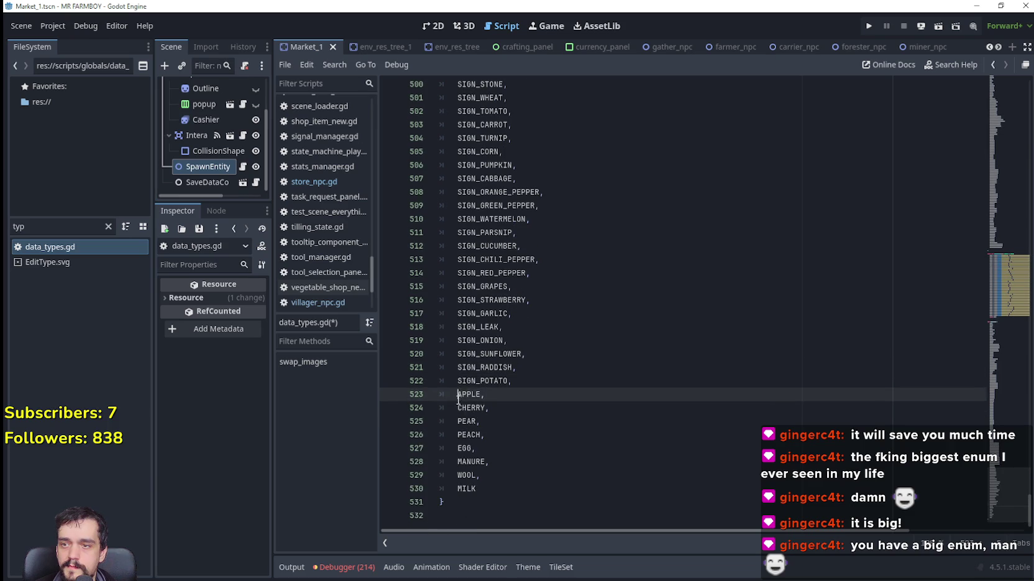
{"action": "left_click", "coordinate": [457, 408]}
{"action": "type", "text": "SIGN_"}
{"action": "left_click", "coordinate": [456, 424]}
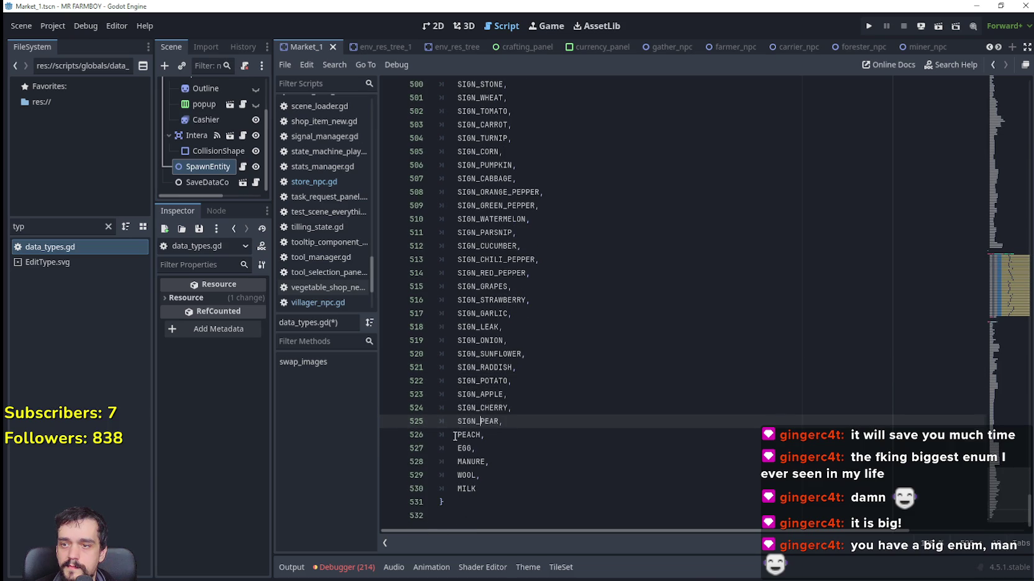
{"action": "left_click", "coordinate": [454, 435]}
{"action": "type", "text": "SIGN_"}
{"action": "left_click", "coordinate": [454, 447]}
{"action": "type", "text": "SIGN_"}
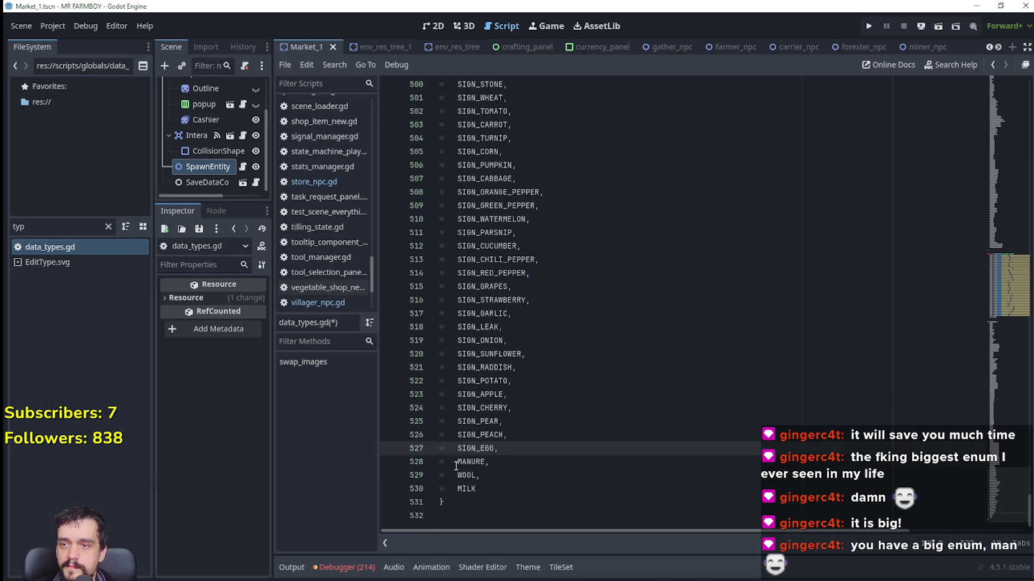
{"action": "left_click", "coordinate": [456, 463]}
{"action": "type", "text": "SIGN_"}
{"action": "left_click", "coordinate": [455, 475]}
{"action": "left_click", "coordinate": [454, 488]}
{"action": "type", "text": "SIGN_"}
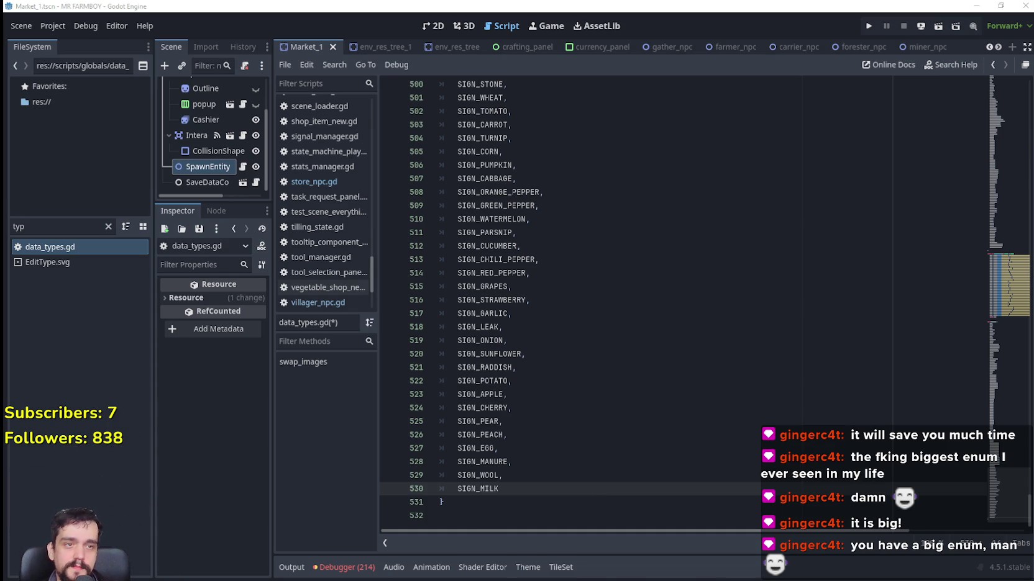
{"action": "key", "text": "alt+Tab"}
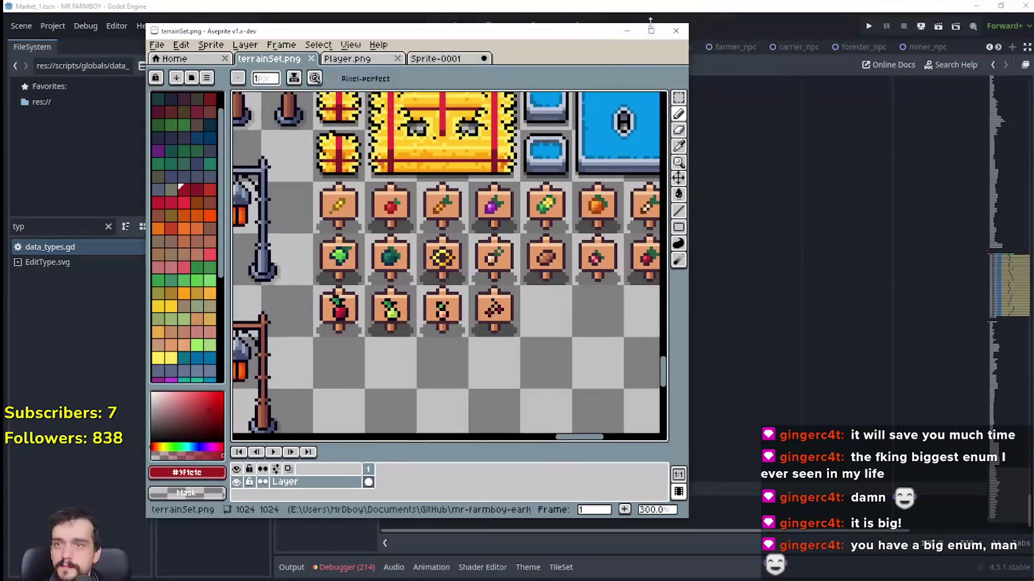
Maximize Aseprite and copy the corn sign tile into the empty bottom-row cells.
{"action": "key", "text": "super+Up"}
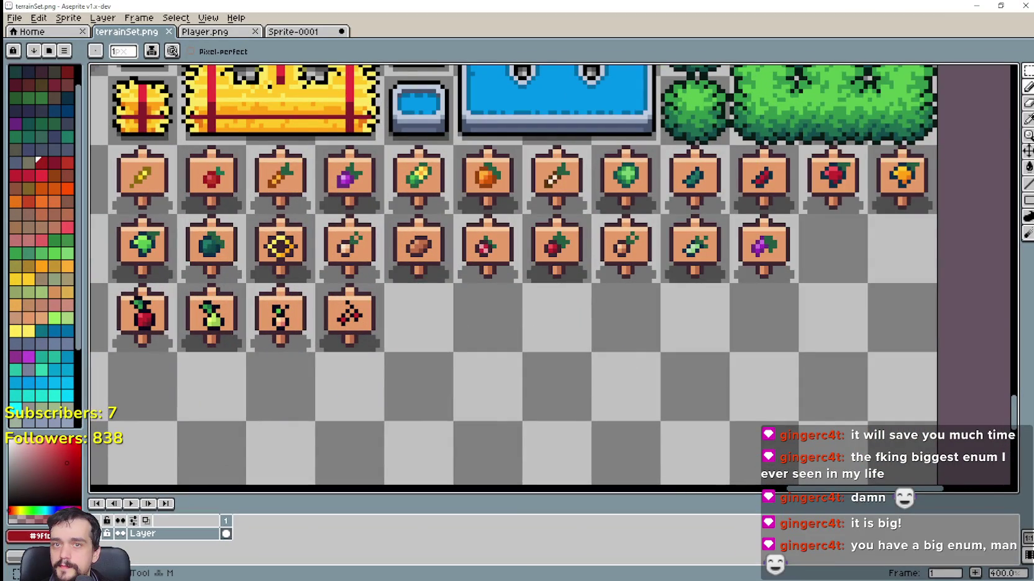
{"action": "key", "text": "m"}
{"action": "scroll", "coordinate": [552, 273], "scroll_direction": "left", "scroll_amount": 5}
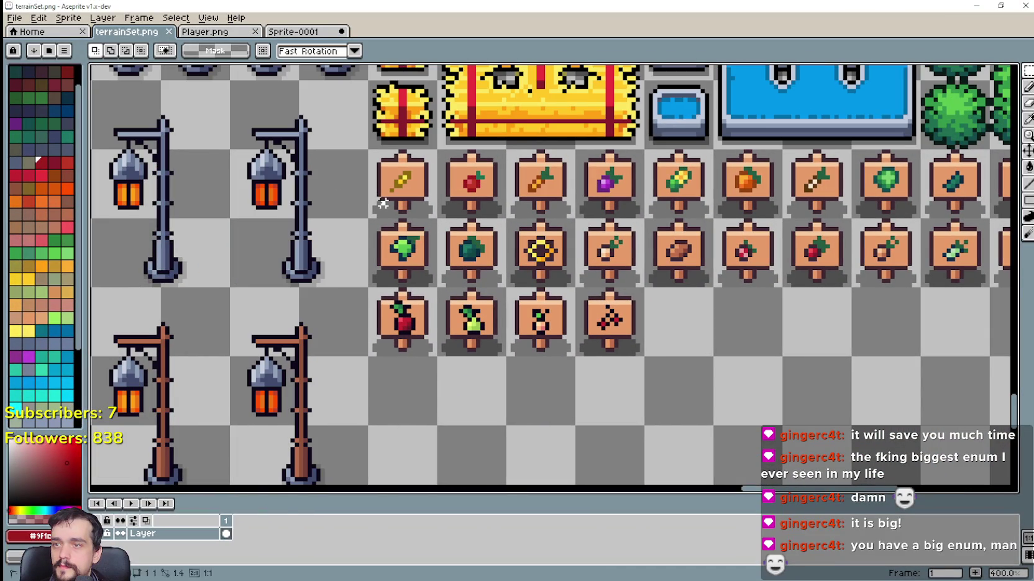
{"action": "mouse_move", "coordinate": [383, 203]}
{"action": "left_mouse_down"}
{"action": "mouse_move", "coordinate": [429, 211]}
{"action": "mouse_move", "coordinate": [413, 208]}
{"action": "mouse_move", "coordinate": [627, 340]}
{"action": "mouse_move", "coordinate": [696, 348]}
{"action": "mouse_move", "coordinate": [631, 330]}
{"action": "mouse_move", "coordinate": [765, 348]}
{"action": "mouse_move", "coordinate": [501, 297]}
{"action": "mouse_move", "coordinate": [582, 325]}
{"action": "left_mouse_up"}
{"action": "mouse_move", "coordinate": [179, 141]}
{"action": "left_mouse_down"}
{"action": "mouse_move", "coordinate": [236, 199]}
{"action": "mouse_move", "coordinate": [565, 301]}
{"action": "mouse_move", "coordinate": [623, 350]}
{"action": "left_mouse_up"}
{"action": "scroll", "coordinate": [489, 400], "scroll_direction": "down", "scroll_amount": 2}
{"action": "scroll", "coordinate": [496, 387], "scroll_direction": "up", "scroll_amount": 1}
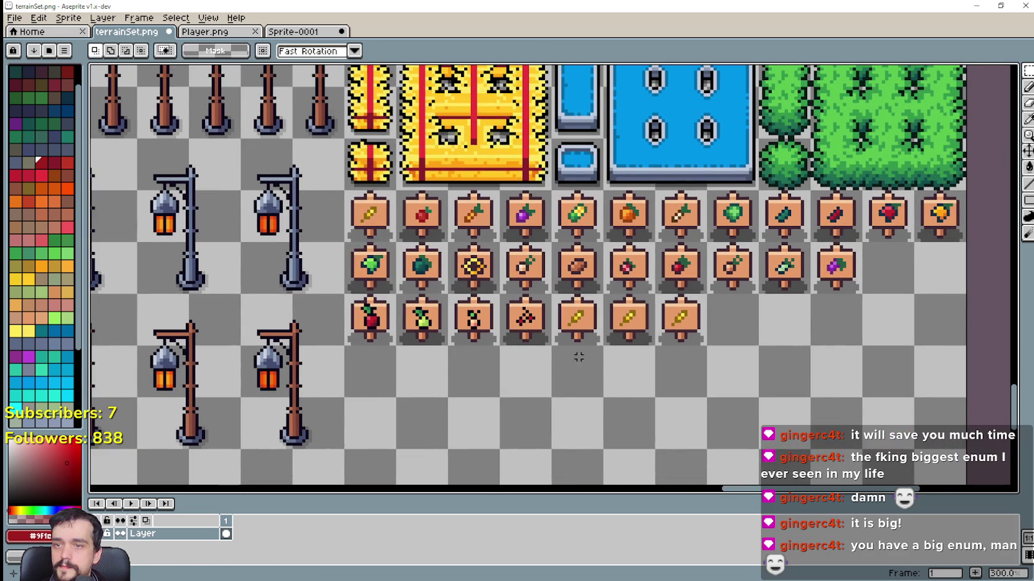
{"action": "mouse_move", "coordinate": [345, 190]}
{"action": "left_mouse_down"}
{"action": "mouse_move", "coordinate": [398, 242]}
{"action": "mouse_move", "coordinate": [766, 346]}
{"action": "mouse_move", "coordinate": [715, 342]}
{"action": "left_mouse_up"}
{"action": "left_click", "coordinate": [549, 374]}
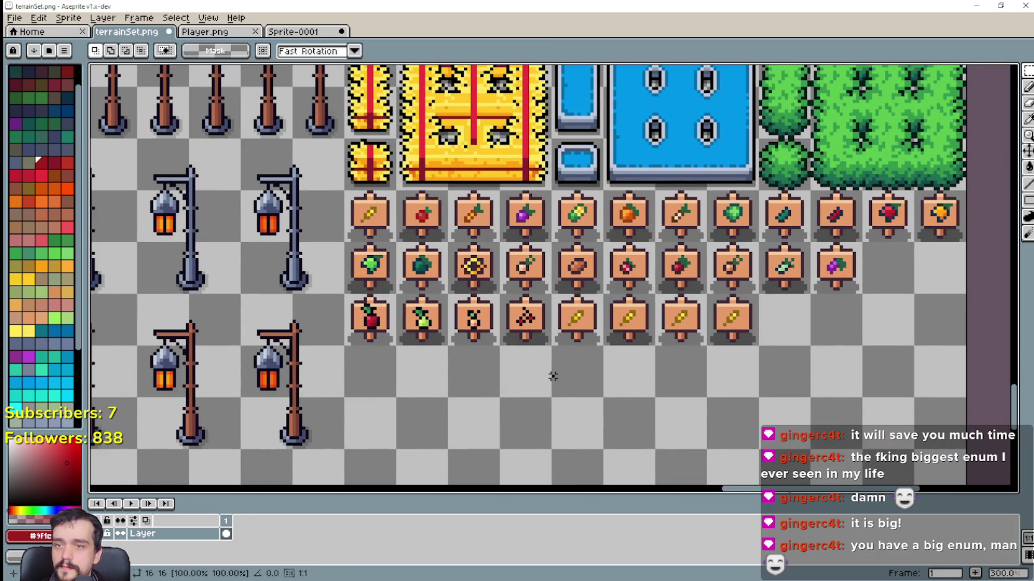
Delete the corn icon from the first copy and fill the gap with the board's orange.
{"action": "scroll", "coordinate": [568, 333], "scroll_direction": "up", "scroll_amount": 4}
{"action": "left_click_drag", "start_coordinate": [562, 329], "coordinate": [607, 273]}
{"action": "key", "text": "Delete"}
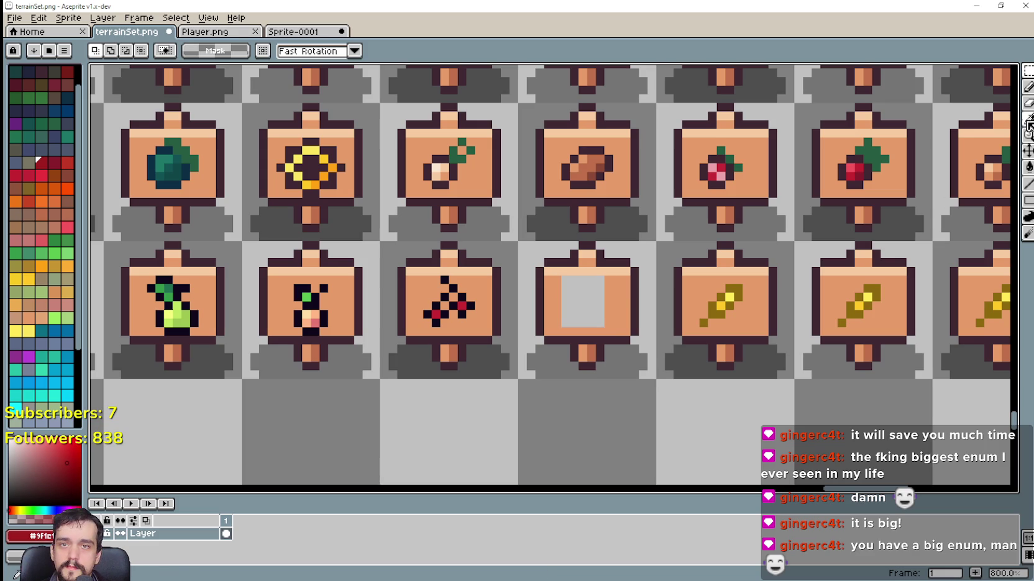
{"action": "key", "text": "i"}
{"action": "left_click", "coordinate": [644, 279]}
{"action": "left_click", "coordinate": [1028, 167]}
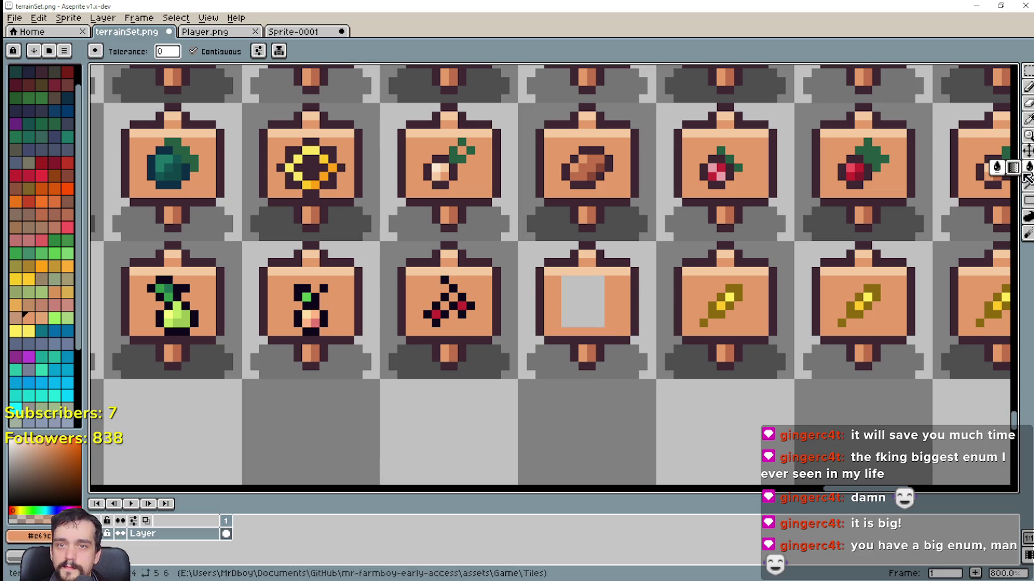
{"action": "key", "text": "f"}
{"action": "key", "text": "m"}
Replace the remaining corn copies with three duplicates of the blank sign.
{"action": "scroll", "coordinate": [172, 253], "scroll_direction": "down", "scroll_amount": 1}
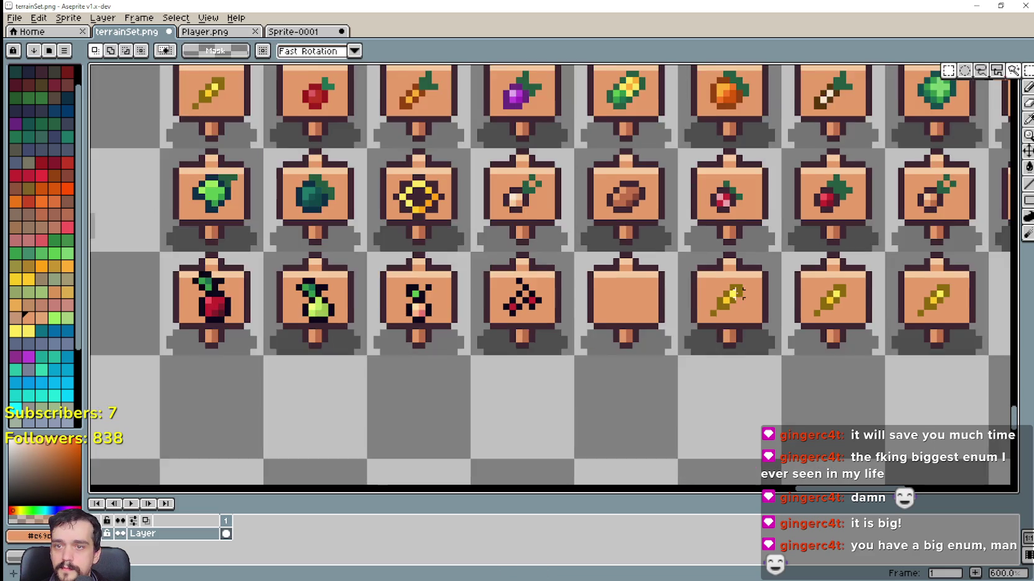
{"action": "left_click_drag", "start_coordinate": [559, 292], "coordinate": [869, 271]}
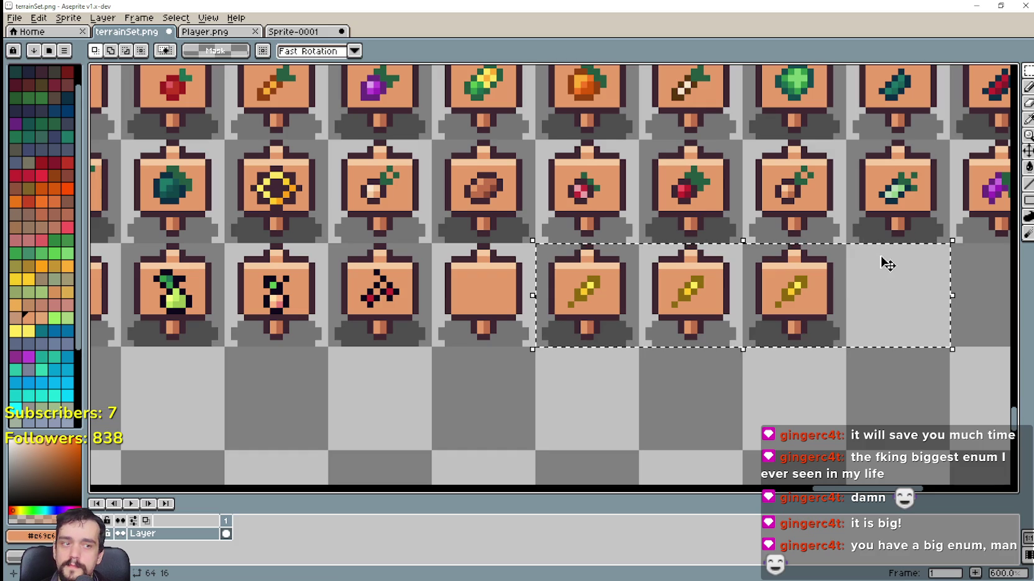
{"action": "key", "text": "ctrl+x"}
{"action": "mouse_move", "coordinate": [492, 304]}
{"action": "left_mouse_down"}
{"action": "mouse_move", "coordinate": [623, 342]}
{"action": "mouse_move", "coordinate": [618, 323]}
{"action": "mouse_move", "coordinate": [513, 318]}
{"action": "mouse_move", "coordinate": [726, 305]}
{"action": "left_mouse_up"}
{"action": "left_click_drag", "start_coordinate": [509, 298], "coordinate": [812, 325]}
{"action": "key", "text": "Return"}
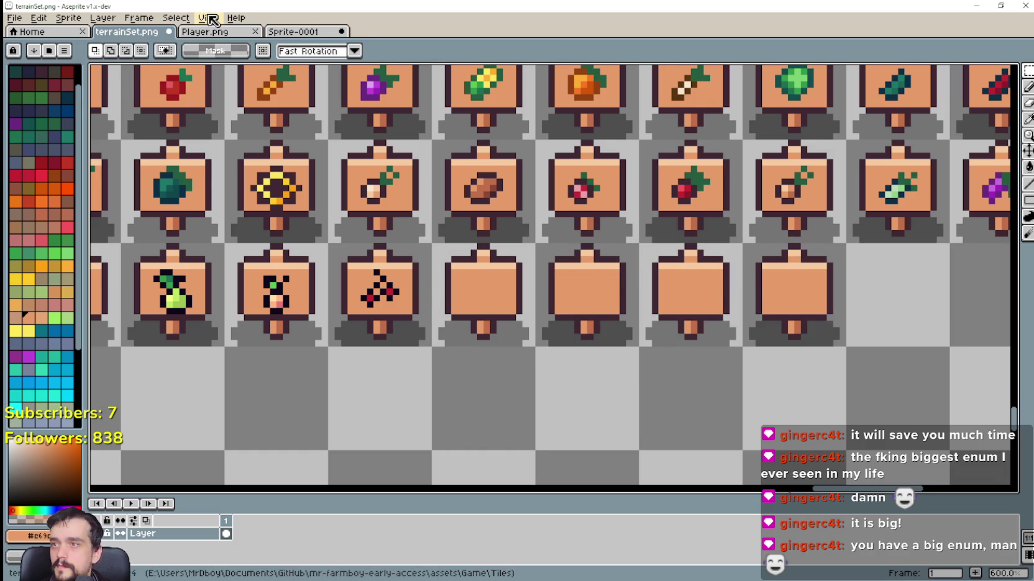
View the egg, milk and food icons in Player.png, then switch to Sprite-0001.
{"action": "key", "text": "ctrl+Tab"}
{"action": "scroll", "coordinate": [546, 284], "scroll_direction": "down", "scroll_amount": 3}
{"action": "scroll", "coordinate": [546, 284], "scroll_direction": "up", "scroll_amount": 6}
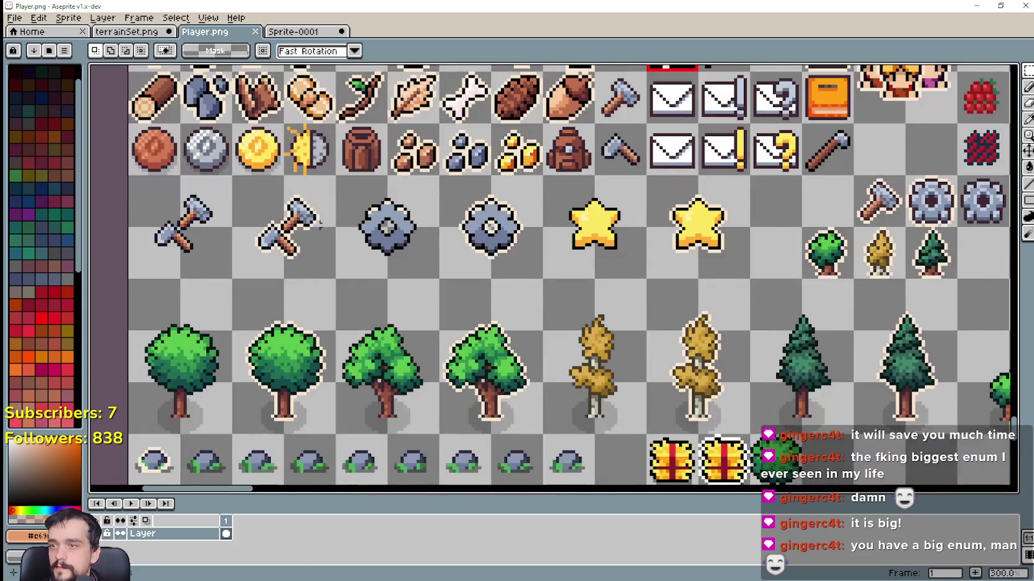
{"action": "mouse_move", "coordinate": [374, 149]}
{"action": "left_mouse_down"}
{"action": "mouse_move", "coordinate": [613, 264]}
{"action": "mouse_move", "coordinate": [572, 360]}
{"action": "left_mouse_up"}
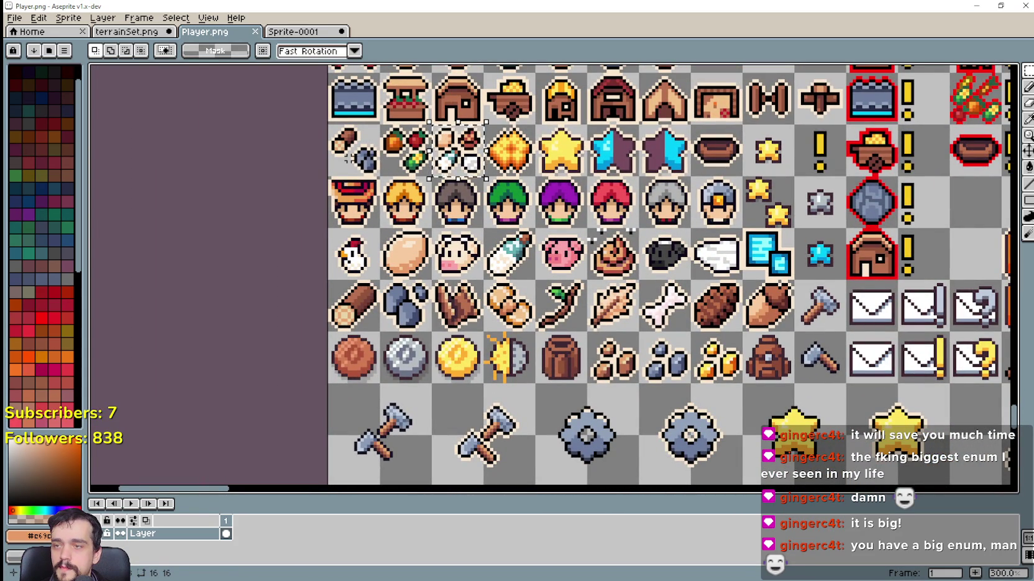
{"action": "left_click", "coordinate": [289, 34]}
Paste the copied item icons into terrainSet.png and move them onto an empty tile row.
{"action": "left_click", "coordinate": [136, 31]}
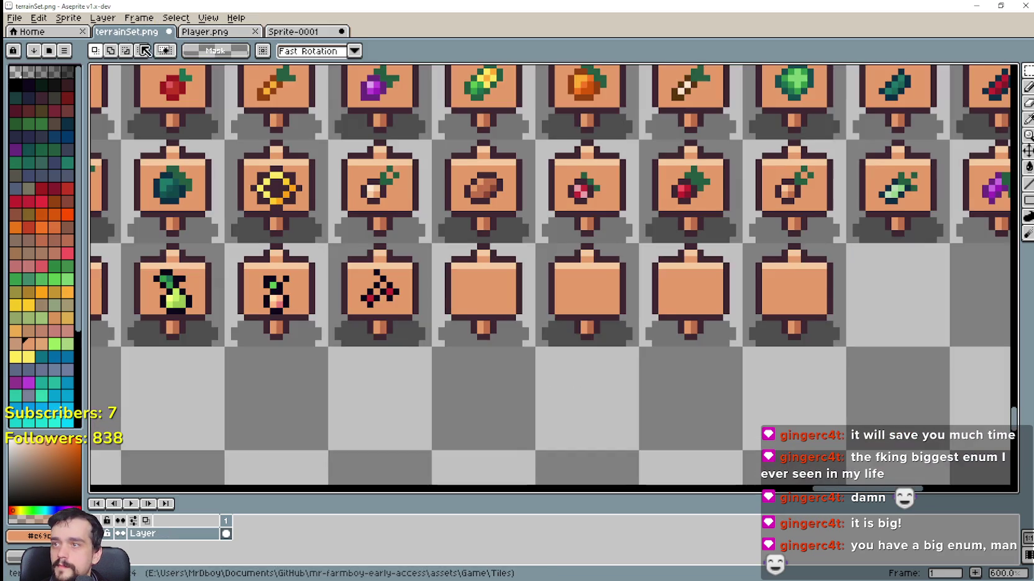
{"action": "key", "text": "ctrl+v"}
{"action": "scroll", "coordinate": [563, 358], "scroll_direction": "down", "scroll_amount": 3}
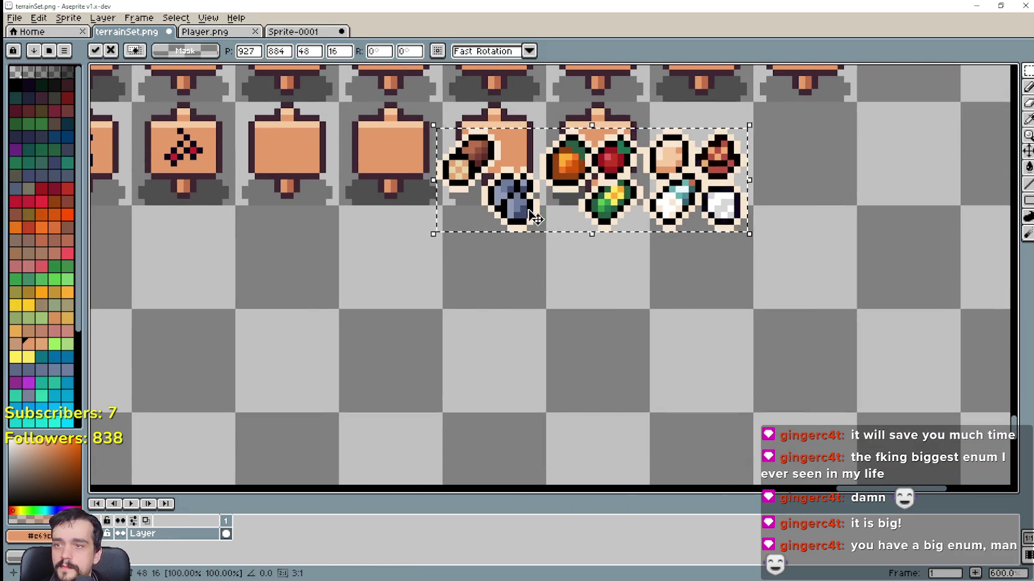
{"action": "left_click_drag", "start_coordinate": [535, 265], "coordinate": [340, 374]}
{"action": "left_click", "coordinate": [353, 230]}
{"action": "scroll", "coordinate": [384, 200], "scroll_direction": "down", "scroll_amount": 1}
{"action": "mouse_move", "coordinate": [434, 120]}
{"action": "left_mouse_down"}
{"action": "mouse_move", "coordinate": [480, 185]}
{"action": "mouse_move", "coordinate": [568, 180]}
{"action": "mouse_move", "coordinate": [704, 197]}
{"action": "left_mouse_up"}
{"action": "key", "text": "ctrl+d"}
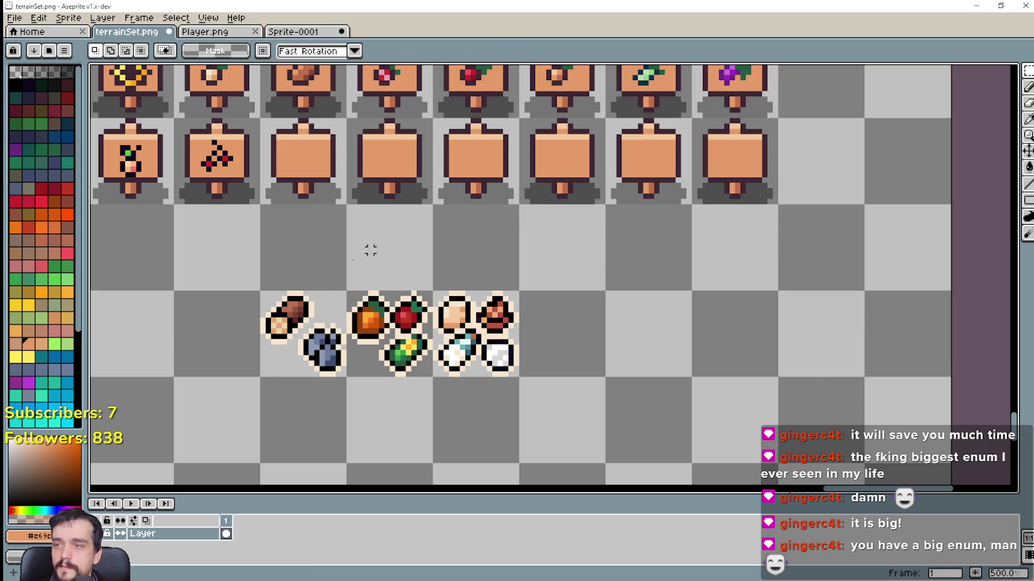
{"action": "scroll", "coordinate": [287, 310], "scroll_direction": "up", "scroll_amount": 2}
{"action": "scroll", "coordinate": [348, 335], "scroll_direction": "left", "scroll_amount": 5}
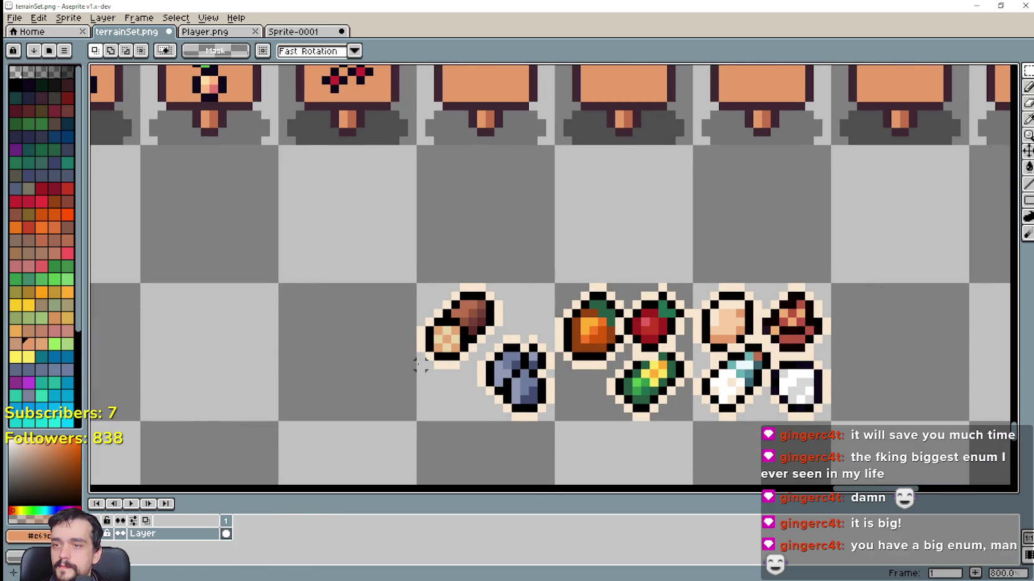
Duplicate the brown log icon into the empty cell above it.
{"action": "left_click_drag", "start_coordinate": [421, 365], "coordinate": [495, 266]}
{"action": "left_click", "coordinate": [499, 287]}
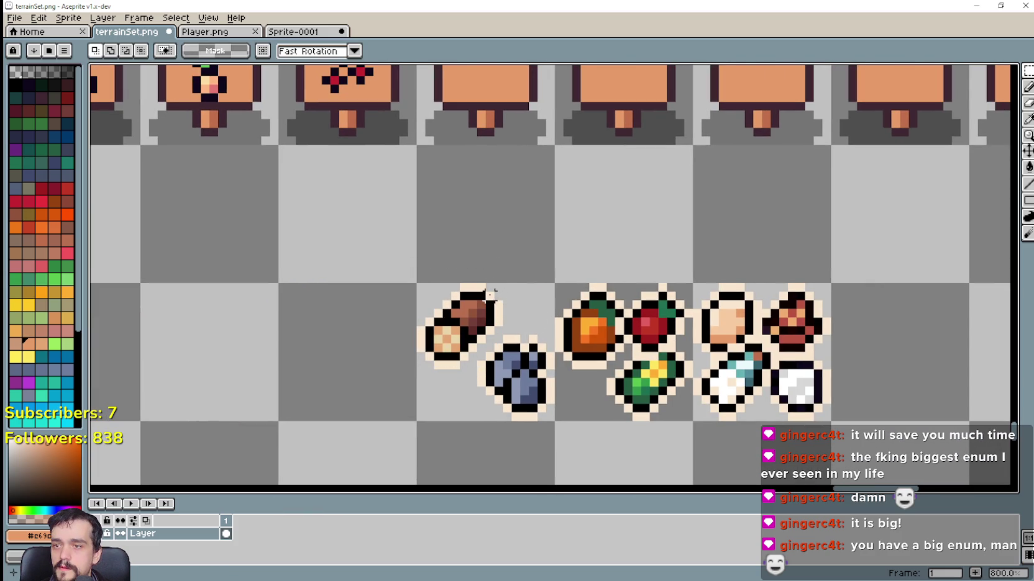
{"action": "left_click_drag", "start_coordinate": [496, 289], "coordinate": [422, 371]}
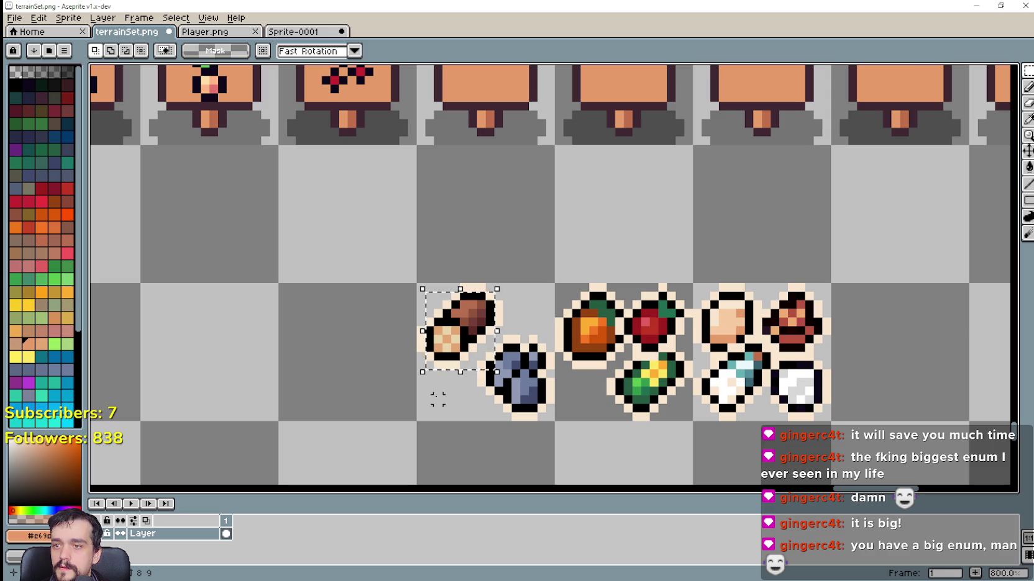
{"action": "mouse_move", "coordinate": [490, 366]}
{"action": "left_mouse_down"}
{"action": "mouse_move", "coordinate": [528, 286]}
{"action": "mouse_move", "coordinate": [482, 222]}
{"action": "mouse_move", "coordinate": [519, 238]}
{"action": "left_mouse_up"}
{"action": "scroll", "coordinate": [482, 222], "scroll_direction": "up", "scroll_amount": 2}
{"action": "left_click", "coordinate": [543, 284]}
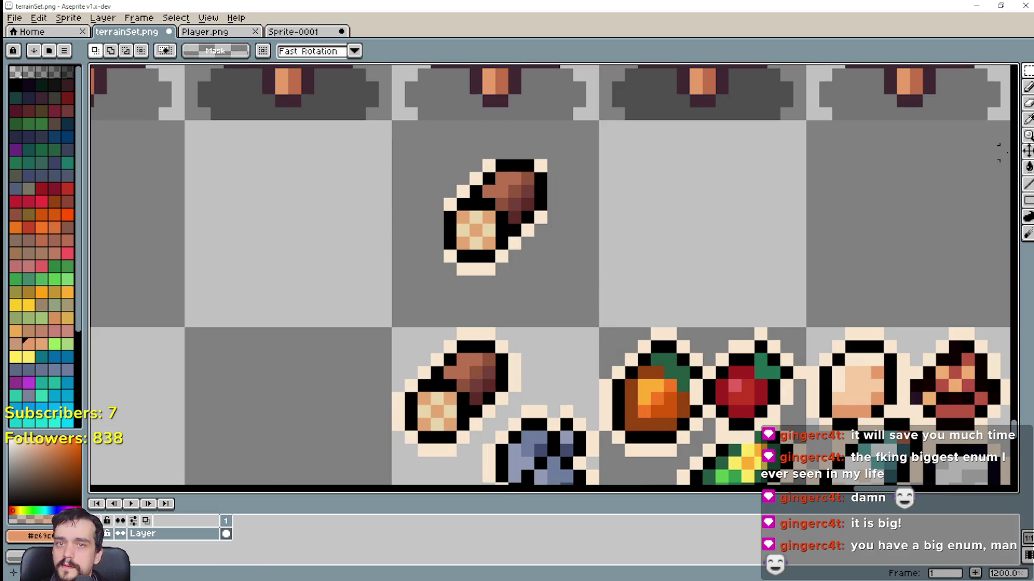
Fill the copied log's cream outline with background grey using a non-contiguous Paint Bucket.
{"action": "left_click", "coordinate": [559, 205]}
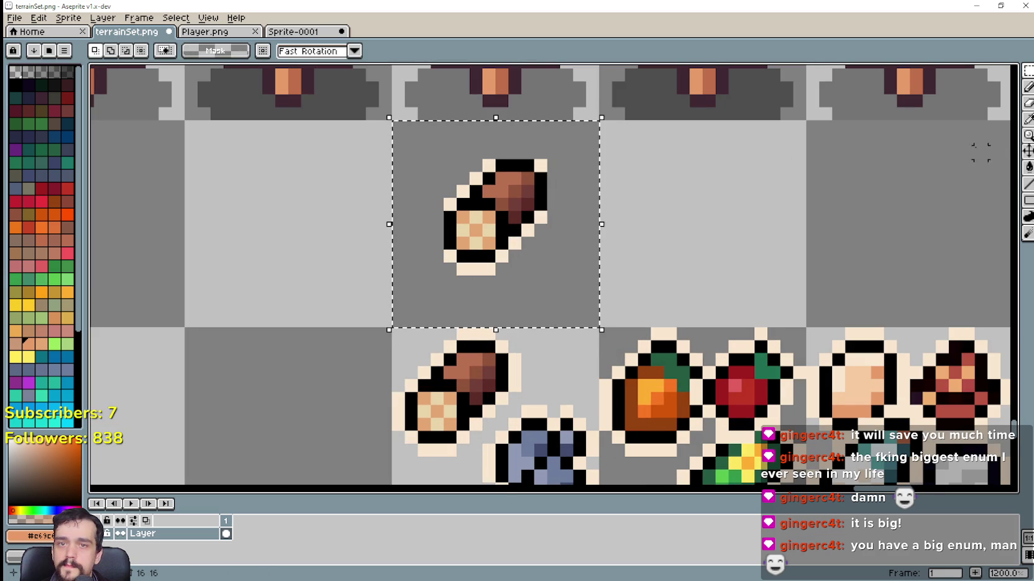
{"action": "left_click", "coordinate": [1028, 167]}
{"action": "left_click", "coordinate": [224, 53]}
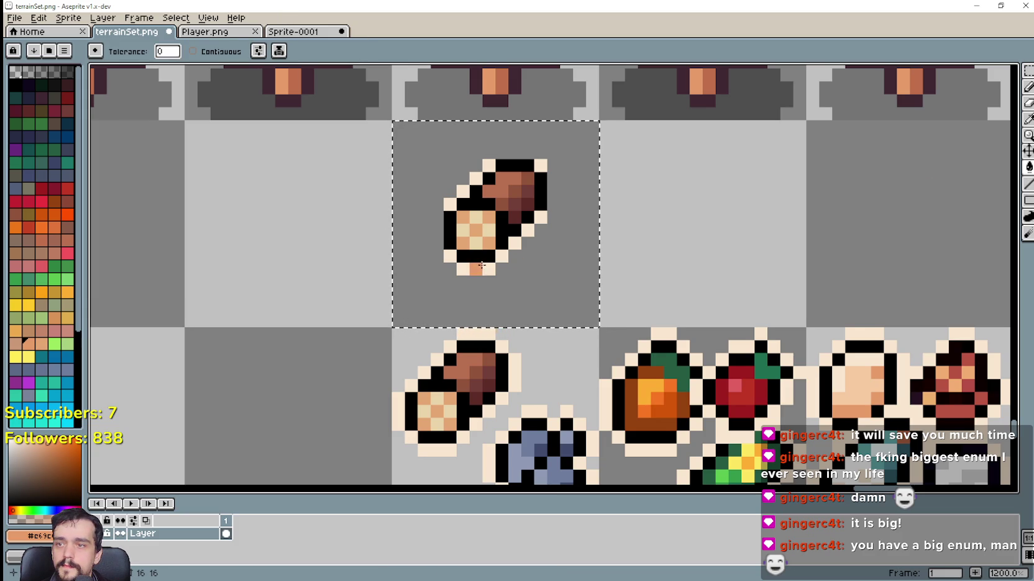
{"action": "left_click", "coordinate": [488, 268]}
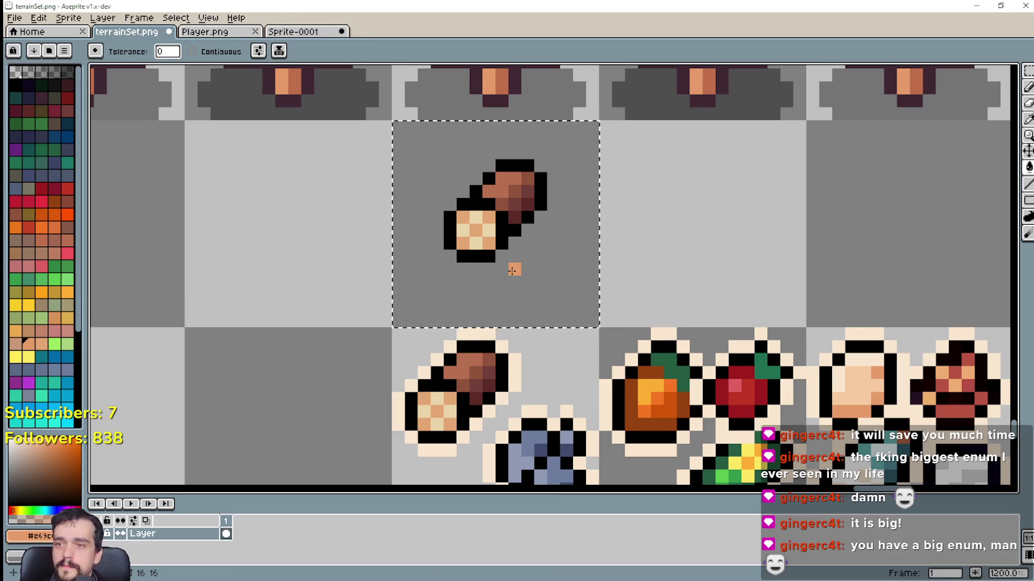
{"action": "scroll", "coordinate": [512, 267], "scroll_direction": "down", "scroll_amount": 2}
{"action": "left_click_drag", "start_coordinate": [716, 354], "coordinate": [677, 311]}
{"action": "key", "text": "ctrl+d"}
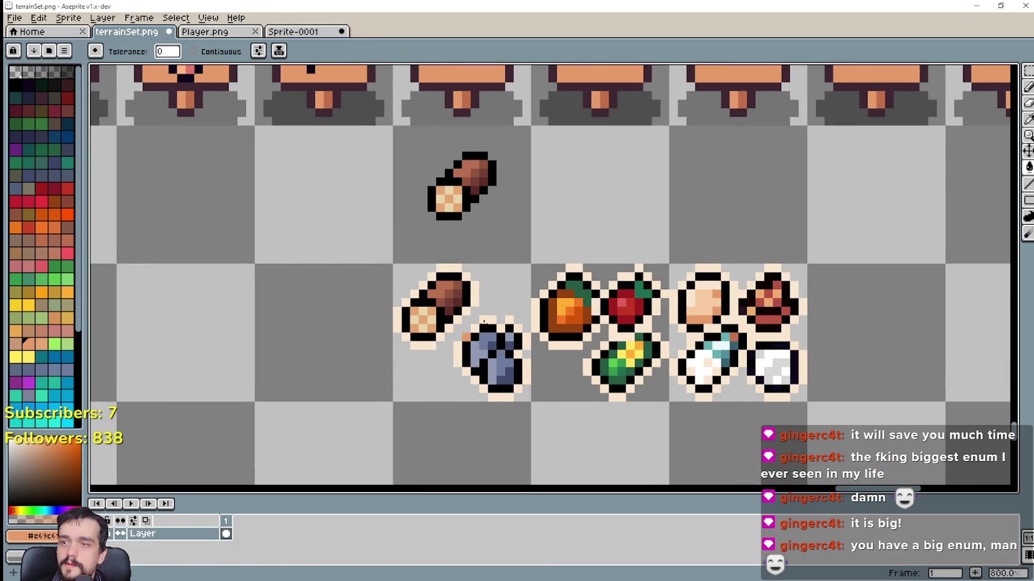
Select the lower row of item icons and fill away their cream outlines, then undo it.
{"action": "left_click", "coordinate": [1028, 70]}
{"action": "left_click_drag", "start_coordinate": [392, 264], "coordinate": [807, 402]}
{"action": "left_click", "coordinate": [1028, 166]}
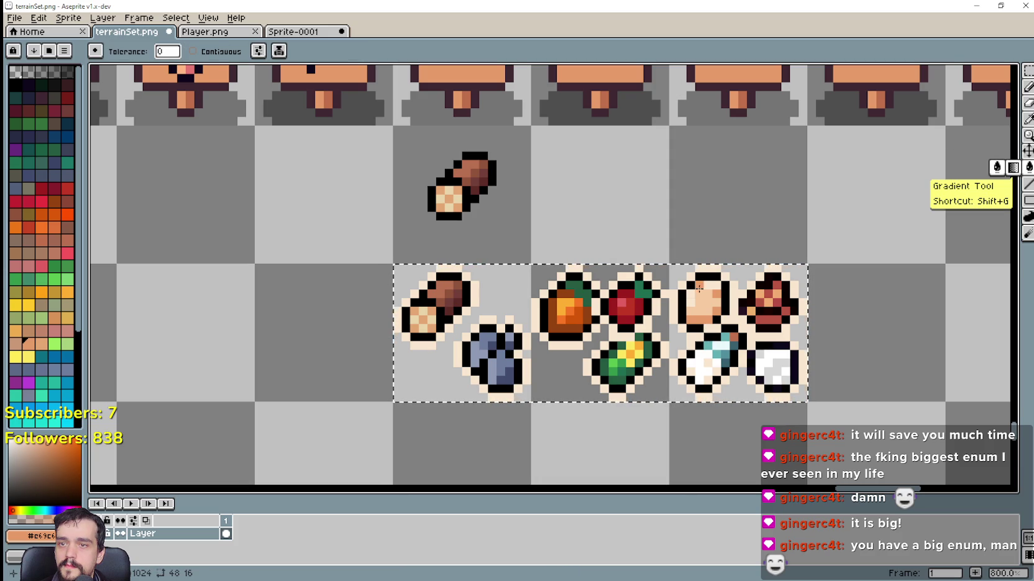
{"action": "left_click", "coordinate": [677, 292]}
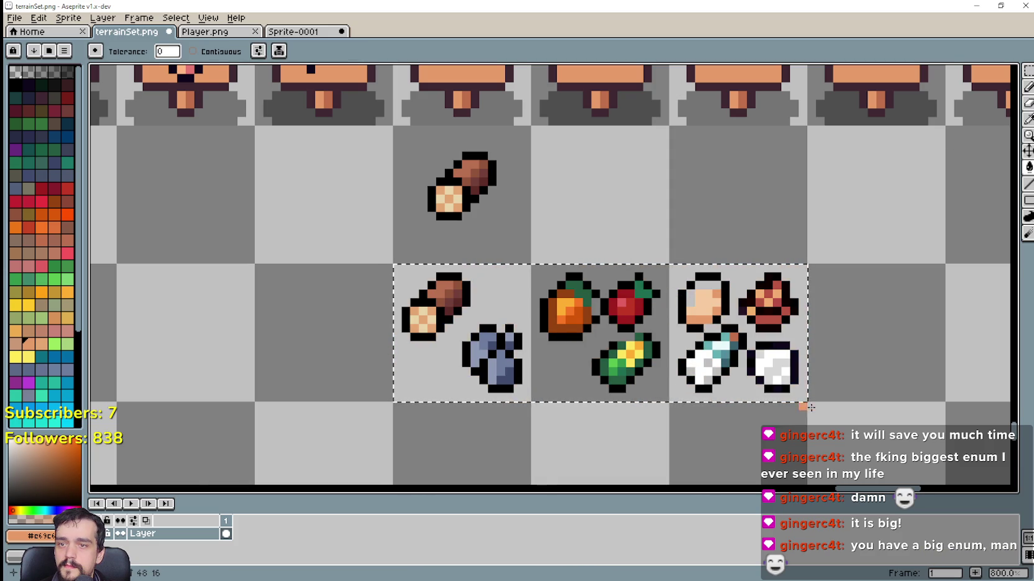
{"action": "scroll", "coordinate": [775, 372], "scroll_direction": "up", "scroll_amount": 1}
{"action": "scroll", "coordinate": [775, 373], "scroll_direction": "up", "scroll_amount": 1}
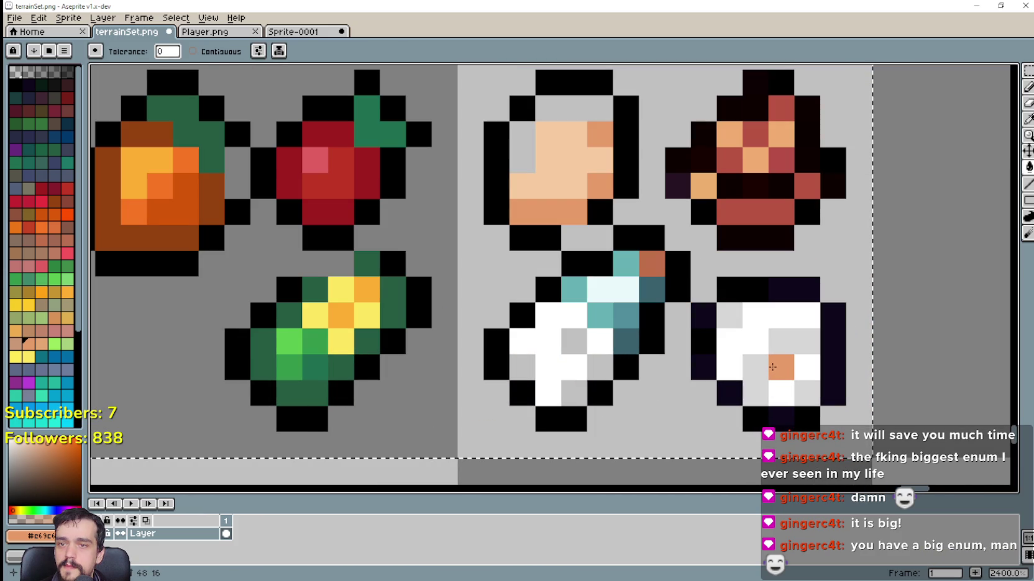
{"action": "scroll", "coordinate": [711, 329], "scroll_direction": "down", "scroll_amount": 1}
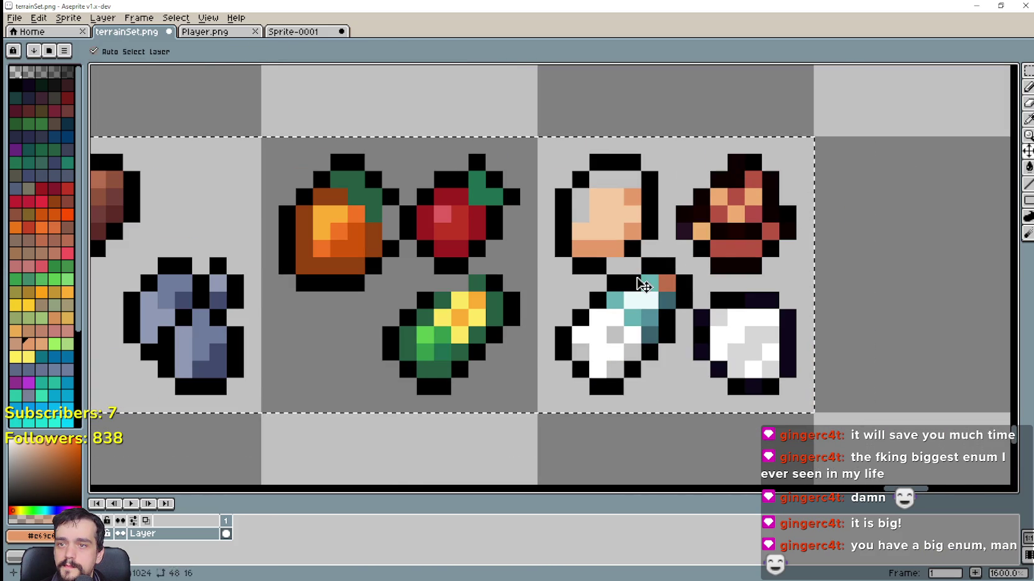
{"action": "key", "text": "ctrl+z"}
Pick the cream outline colour and bucket-fill cream pixels into the sack and white potion.
{"action": "key", "text": "i"}
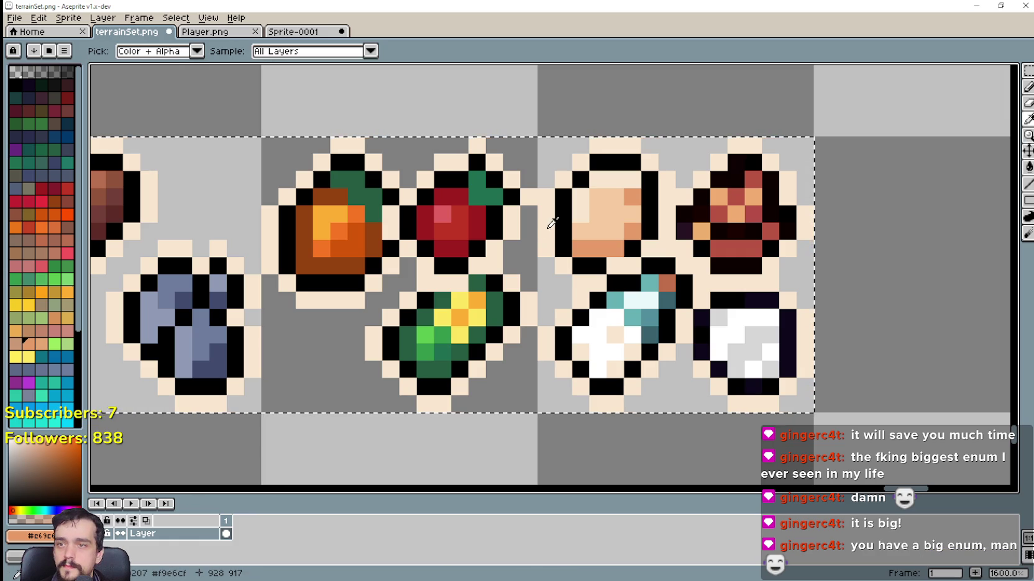
{"action": "left_click", "coordinate": [791, 269]}
{"action": "left_click", "coordinate": [1028, 167]}
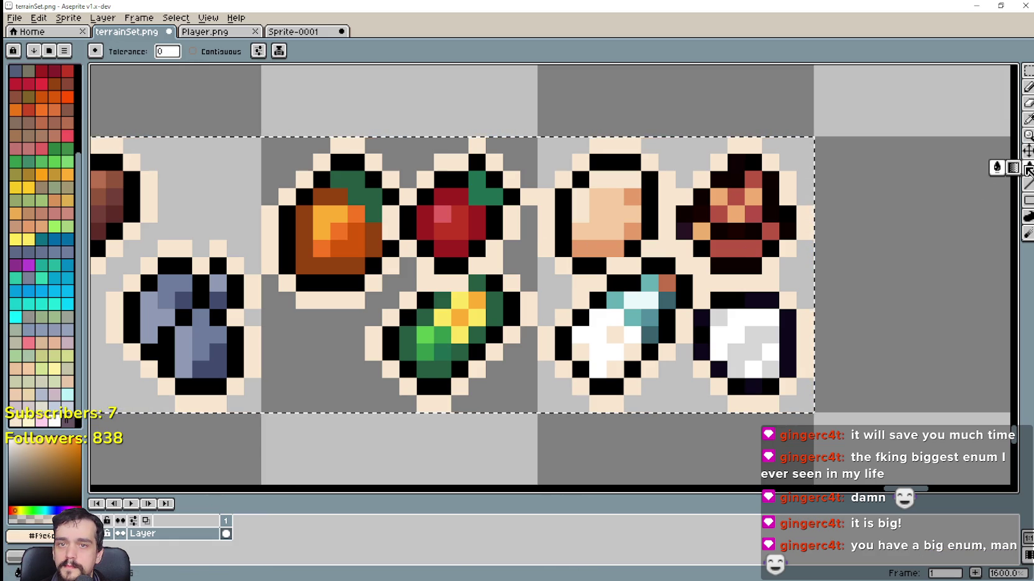
{"action": "left_click", "coordinate": [546, 214]}
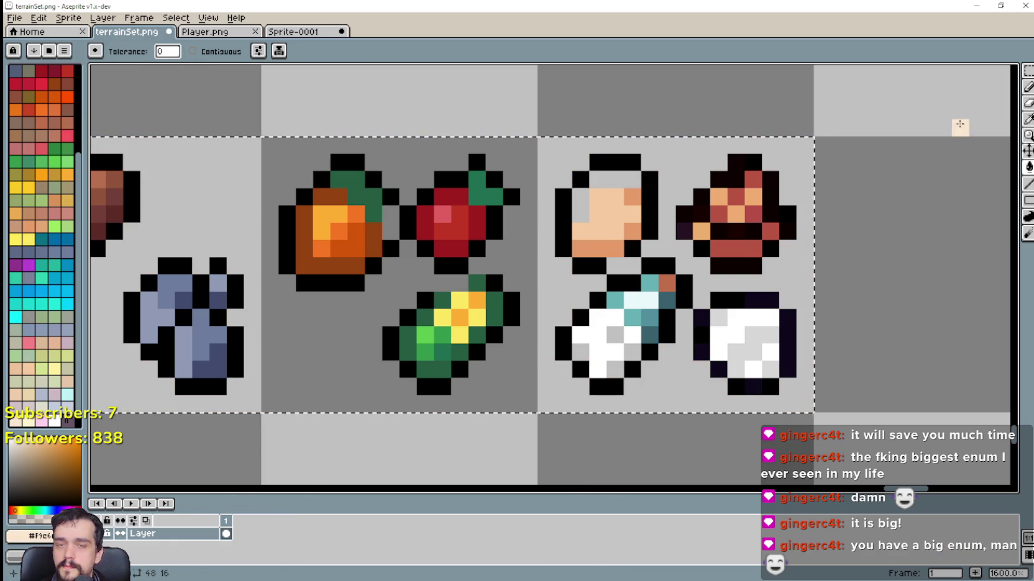
{"action": "left_click", "coordinate": [212, 52]}
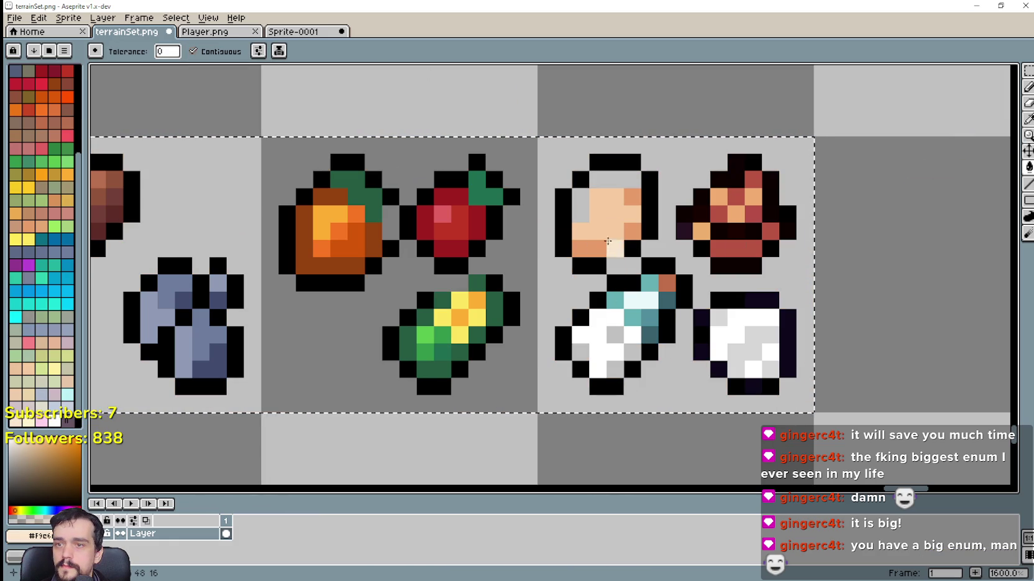
{"action": "left_click", "coordinate": [609, 177]}
{"action": "left_click", "coordinate": [580, 196]}
{"action": "left_click", "coordinate": [580, 353]}
Fill cream into the right potion's pixels, then undo the experiments back to the outlined icons.
{"action": "scroll", "coordinate": [580, 352], "scroll_direction": "up", "scroll_amount": 5}
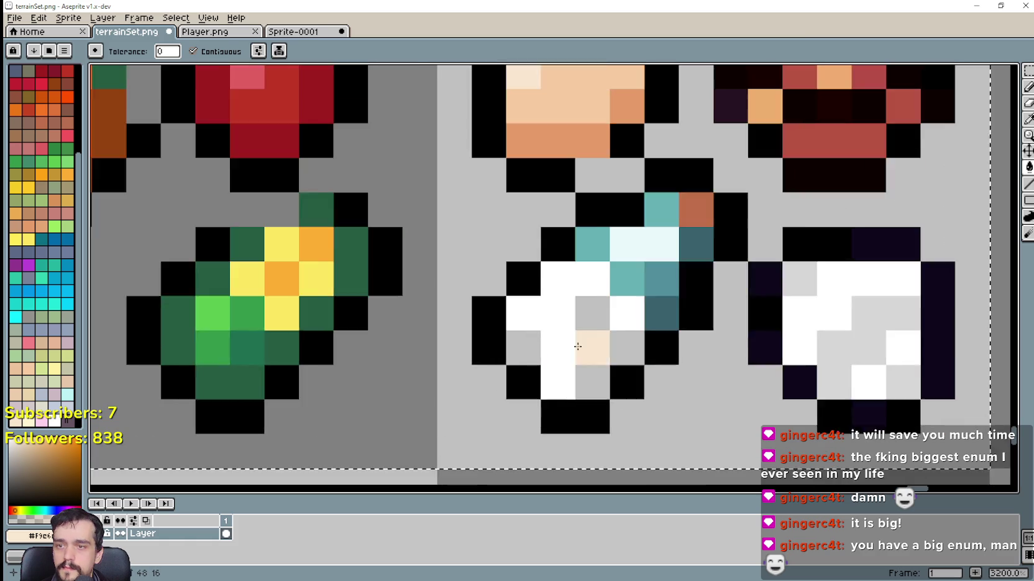
{"action": "scroll", "coordinate": [514, 355], "scroll_direction": "down", "scroll_amount": 3}
{"action": "key", "text": "ctrl+z"}
{"action": "left_click", "coordinate": [726, 299]}
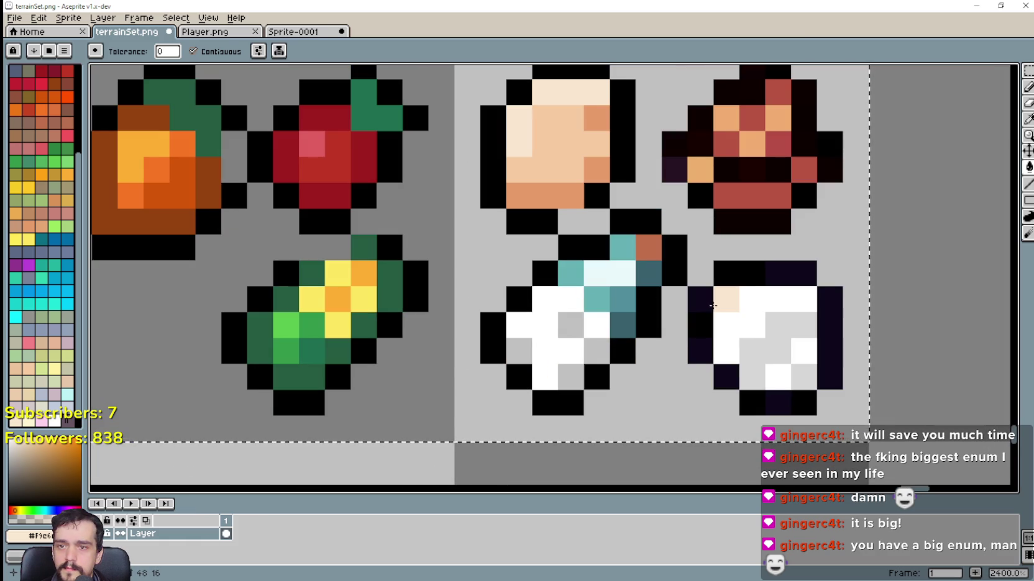
{"action": "left_click", "coordinate": [770, 340]}
{"action": "left_click", "coordinate": [770, 340]}
{"action": "left_click", "coordinate": [803, 376]}
{"action": "scroll", "coordinate": [559, 395], "scroll_direction": "down", "scroll_amount": 3}
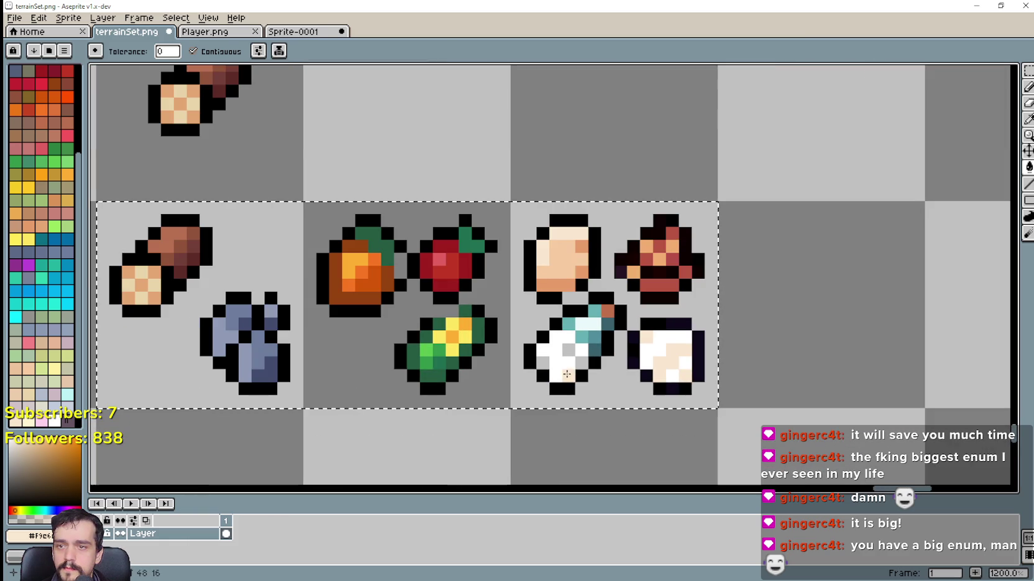
{"action": "key", "text": "ctrl+z"}
{"action": "key", "text": "ctrl+z"}
{"action": "key", "text": "ctrl+z"}
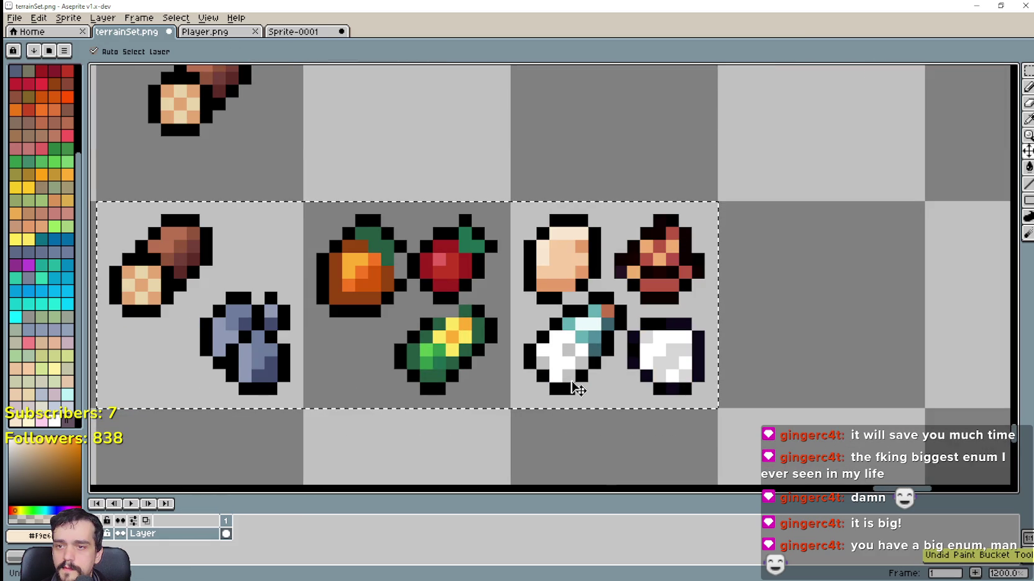
{"action": "key", "text": "ctrl+z"}
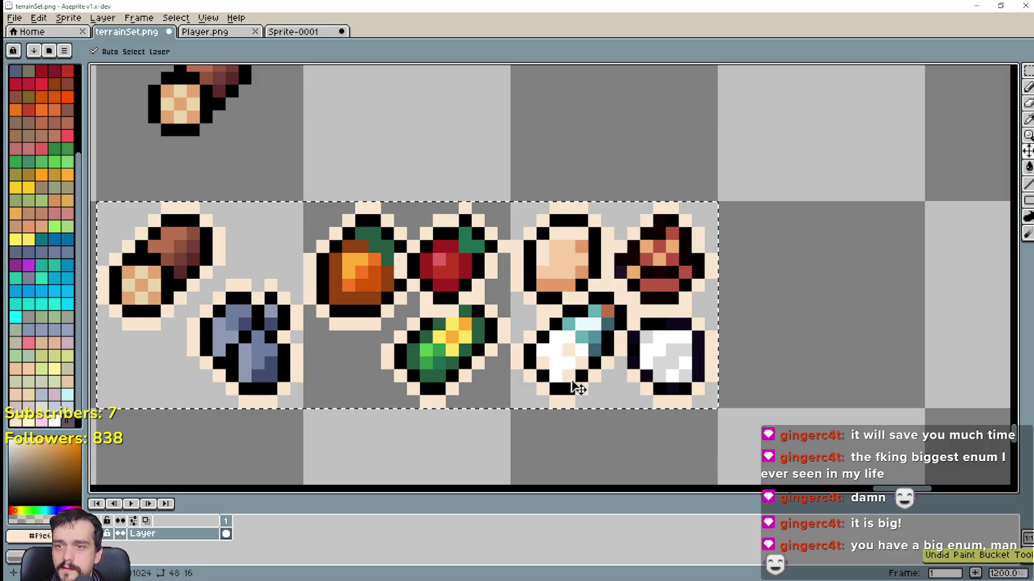
Move the blue stone icon into the cell above it.
{"action": "key", "text": "w"}
{"action": "scroll", "coordinate": [521, 342], "scroll_direction": "down", "scroll_amount": 2}
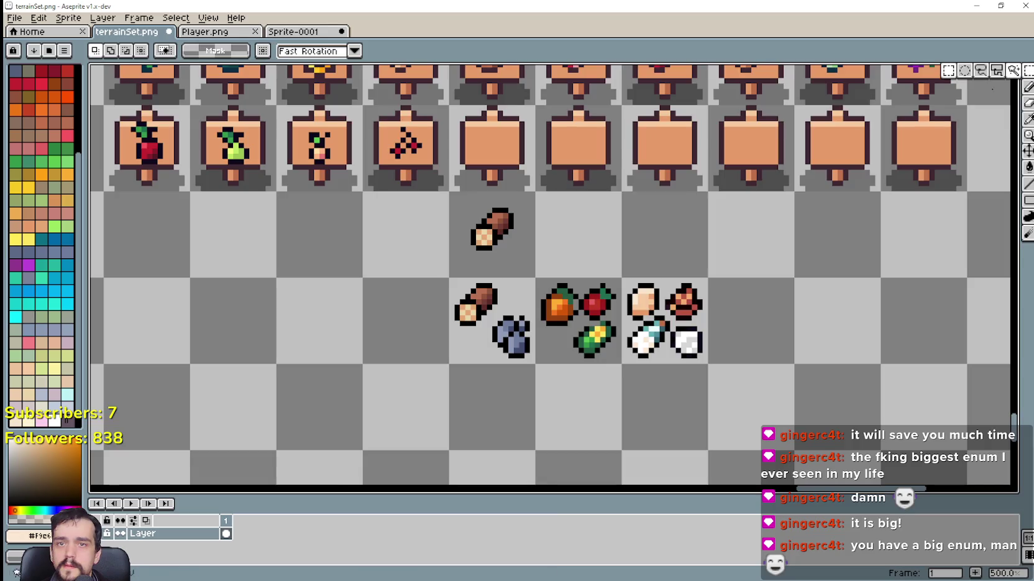
{"action": "scroll", "coordinate": [521, 343], "scroll_direction": "up", "scroll_amount": 1}
{"action": "left_click", "coordinate": [556, 339]}
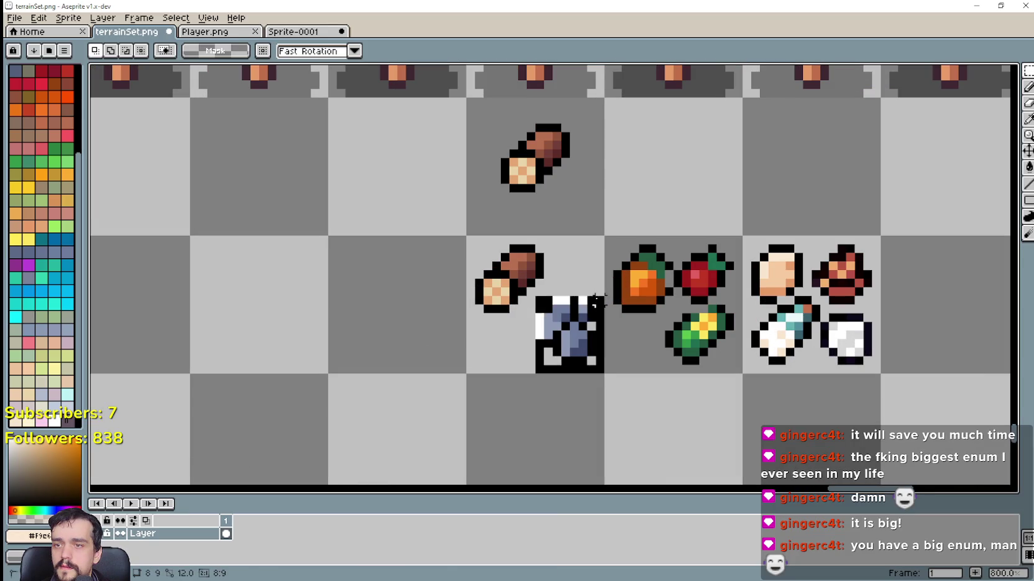
{"action": "left_click_drag", "start_coordinate": [556, 339], "coordinate": [655, 175]}
{"action": "key", "text": "ctrl+d"}
Place the brown log icon on the empty sign above, nudged up one pixel.
{"action": "scroll", "coordinate": [551, 385], "scroll_direction": "up", "scroll_amount": 2}
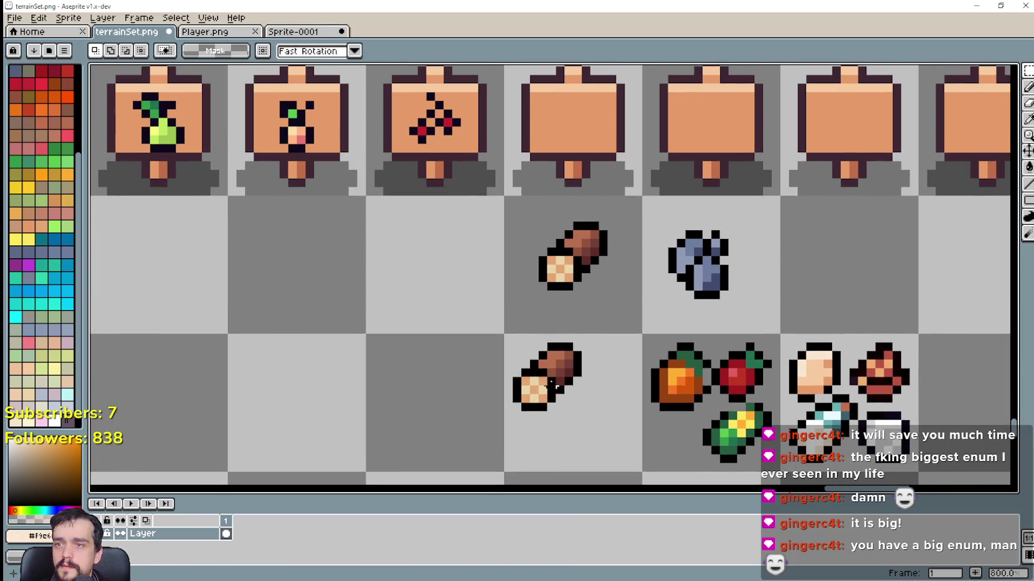
{"action": "left_click", "coordinate": [548, 278]}
{"action": "left_click_drag", "start_coordinate": [547, 279], "coordinate": [553, 146]}
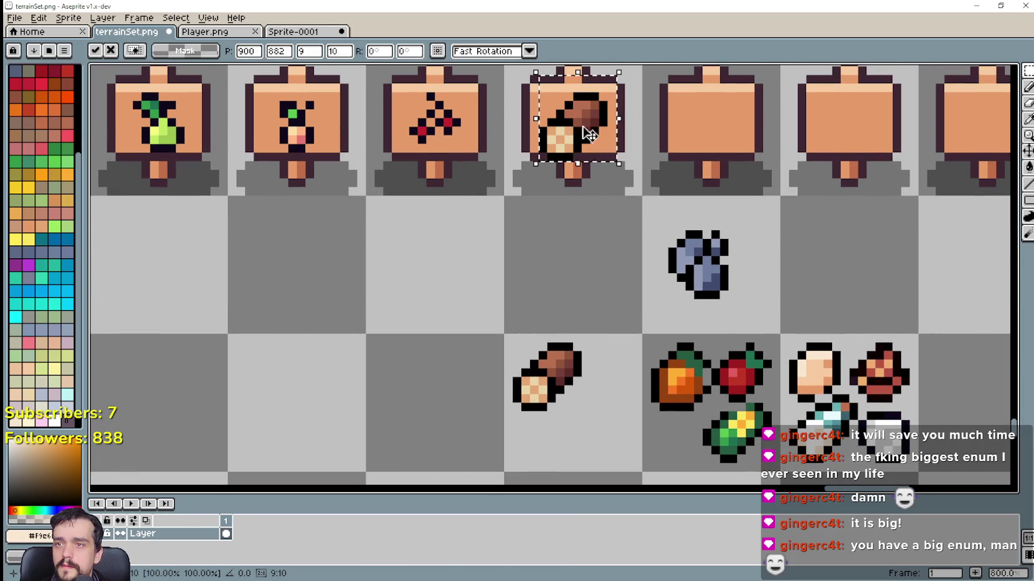
{"action": "scroll", "coordinate": [626, 375], "scroll_direction": "up", "scroll_amount": 3}
{"action": "left_click_drag", "start_coordinate": [584, 274], "coordinate": [584, 266]}
{"action": "scroll", "coordinate": [583, 271], "scroll_direction": "down", "scroll_amount": 1}
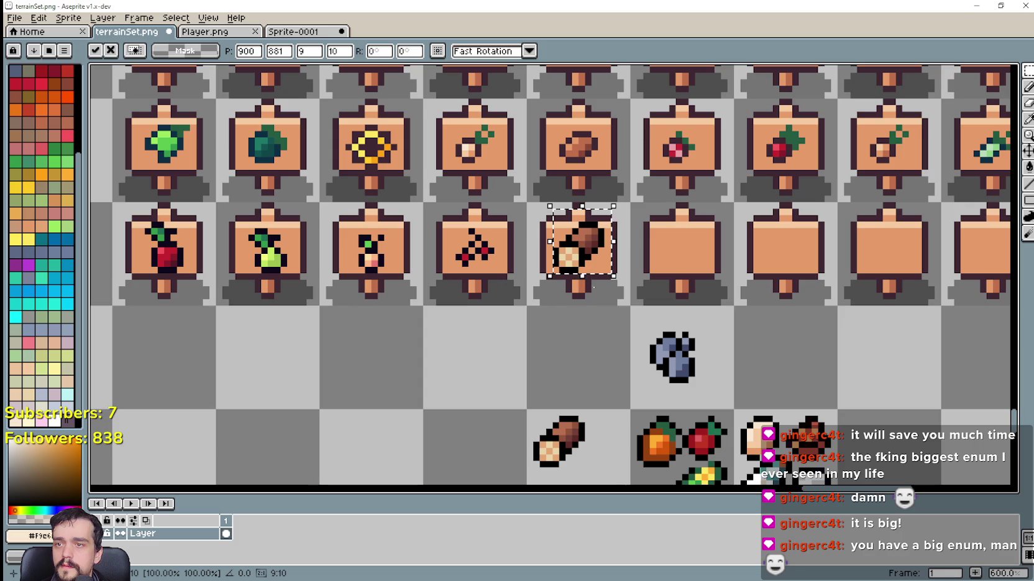
{"action": "left_click", "coordinate": [640, 393]}
Move the blue stone icon onto the next empty sign.
{"action": "left_click", "coordinate": [683, 366]}
{"action": "left_click_drag", "start_coordinate": [684, 366], "coordinate": [693, 262]}
{"action": "left_click", "coordinate": [710, 359]}
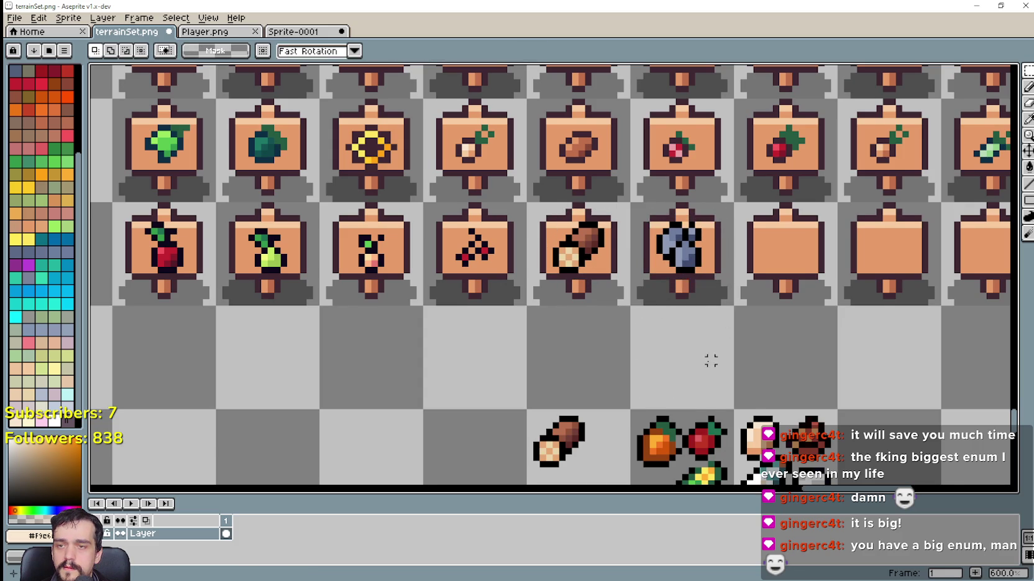
{"action": "left_click_drag", "start_coordinate": [710, 360], "coordinate": [508, 340]}
{"action": "scroll", "coordinate": [542, 386], "scroll_direction": "up", "scroll_amount": 1}
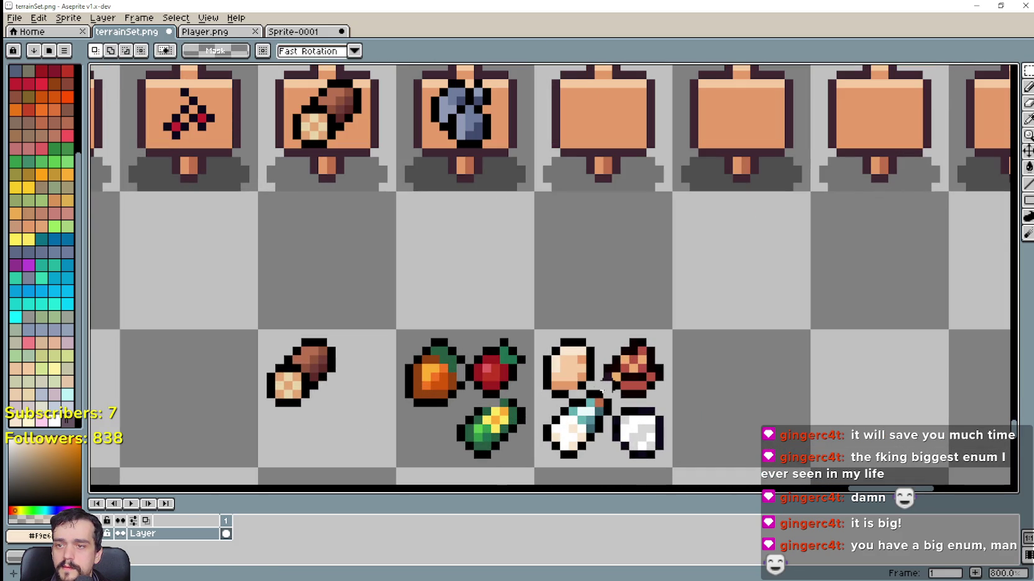
Place the meat icon and the white icon onto the next empty signs.
{"action": "left_click_drag", "start_coordinate": [607, 391], "coordinate": [667, 329]}
{"action": "left_click_drag", "start_coordinate": [648, 382], "coordinate": [617, 128]}
{"action": "left_click_drag", "start_coordinate": [629, 355], "coordinate": [592, 316]}
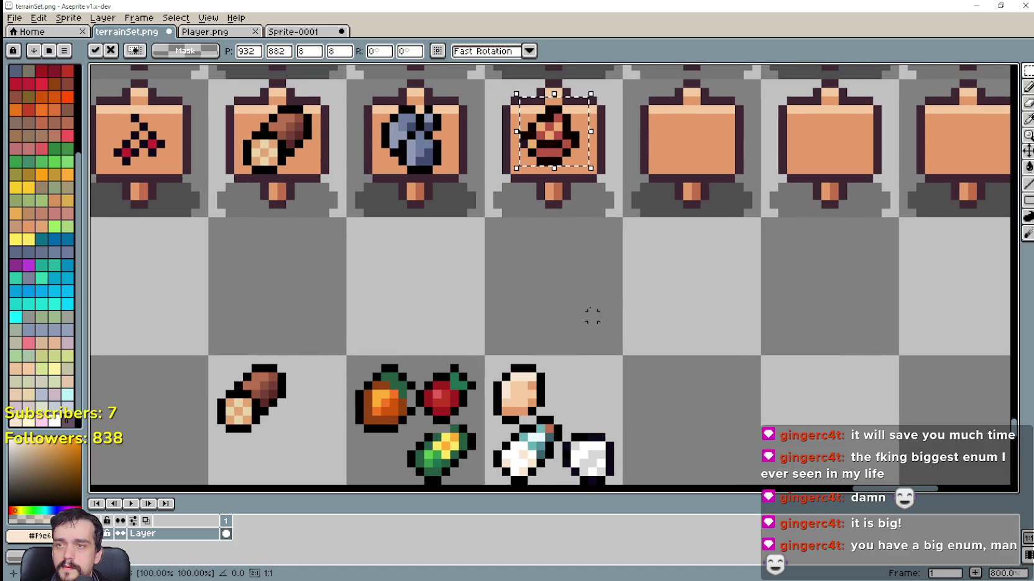
{"action": "key", "text": "Return"}
{"action": "scroll", "coordinate": [597, 381], "scroll_direction": "down", "scroll_amount": 1}
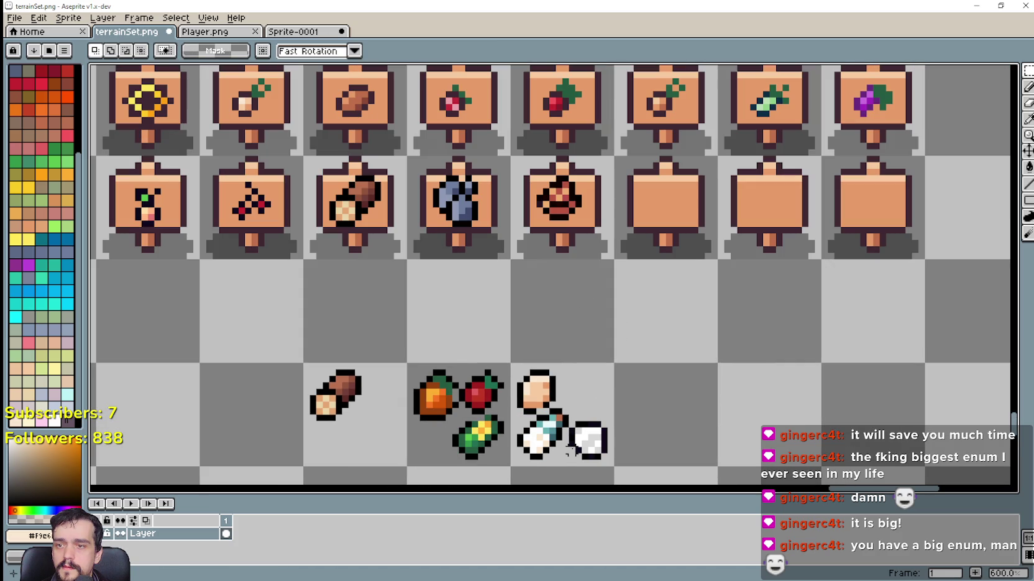
{"action": "mouse_move", "coordinate": [567, 461]}
{"action": "left_mouse_down"}
{"action": "mouse_move", "coordinate": [615, 415]}
{"action": "mouse_move", "coordinate": [666, 205]}
{"action": "mouse_move", "coordinate": [675, 213]}
{"action": "left_mouse_up"}
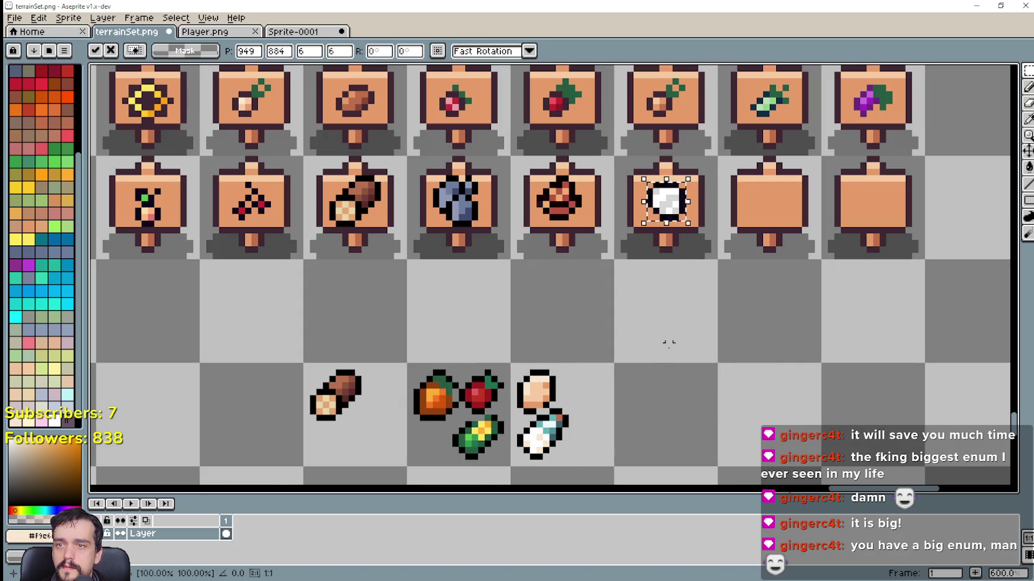
{"action": "key", "text": "Return"}
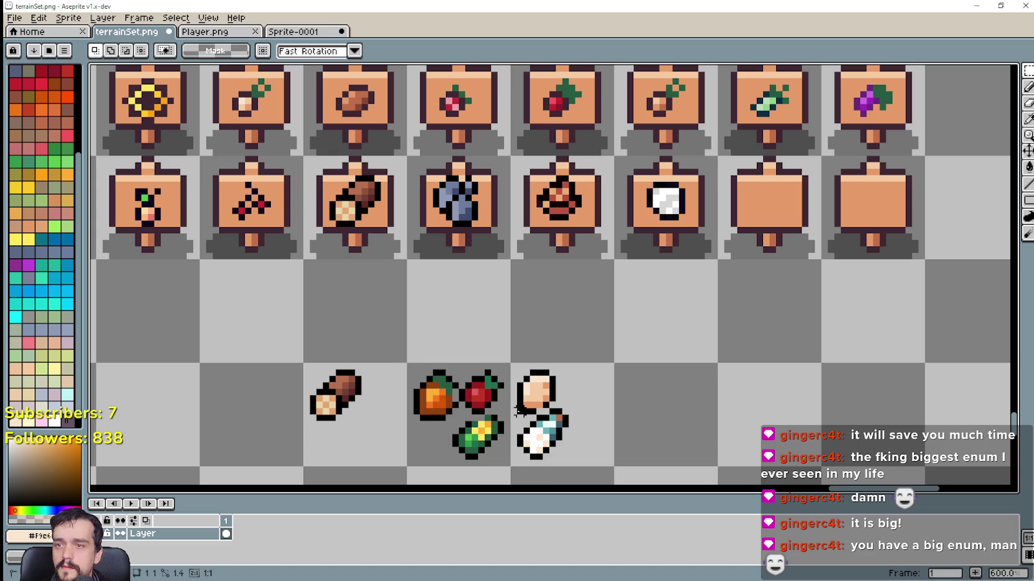
Copy the peach oval icon onto the empty tile above it.
{"action": "mouse_move", "coordinate": [520, 410]}
{"action": "left_mouse_down"}
{"action": "mouse_move", "coordinate": [547, 367]}
{"action": "mouse_move", "coordinate": [653, 343]}
{"action": "mouse_move", "coordinate": [663, 329]}
{"action": "left_mouse_up"}
{"action": "key", "text": "Return"}
{"action": "key", "text": "ctrl+z"}
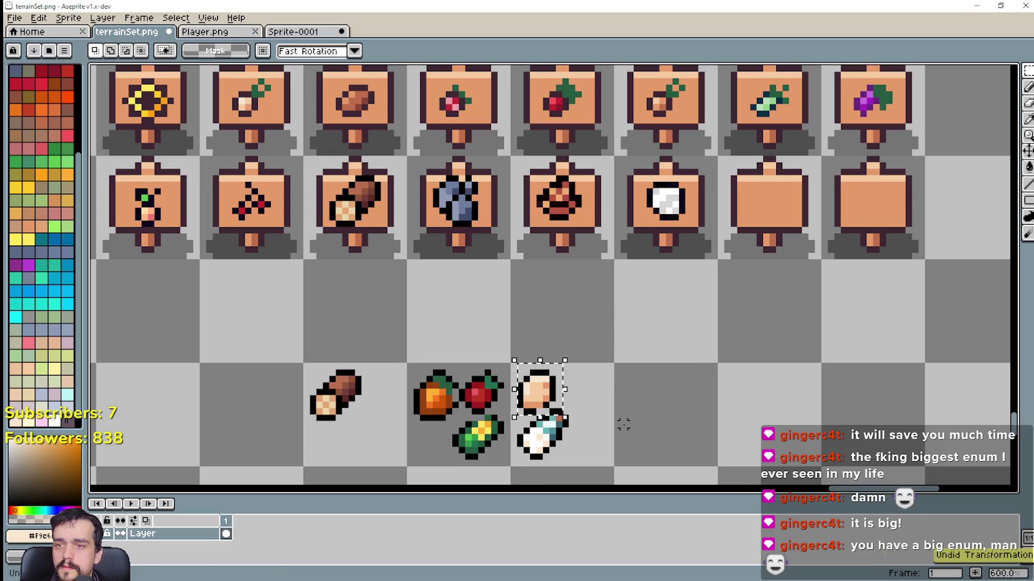
{"action": "left_click_drag", "start_coordinate": [538, 388], "coordinate": [562, 300]}
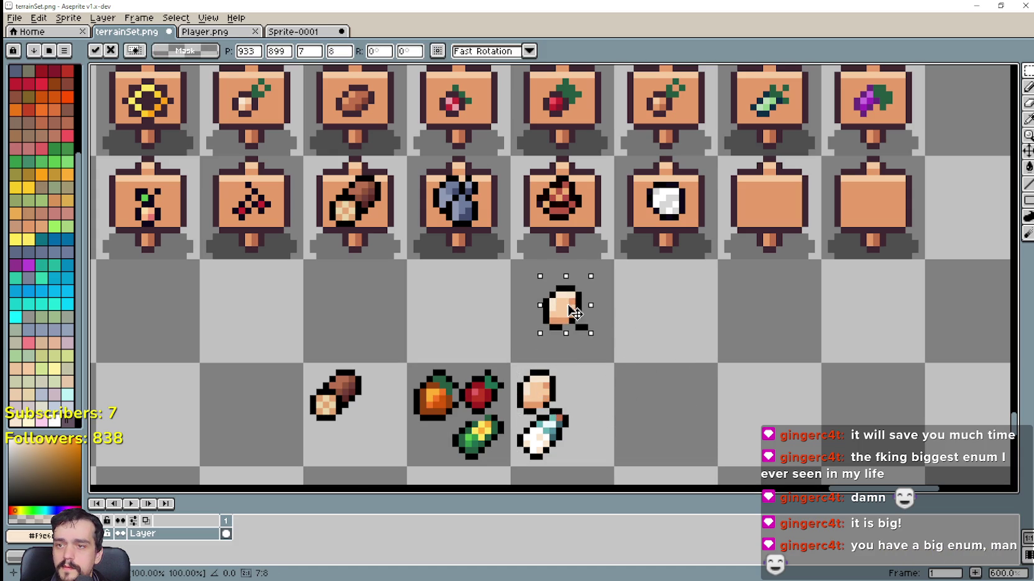
{"action": "key", "text": "Return"}
{"action": "scroll", "coordinate": [590, 359], "scroll_direction": "up", "scroll_amount": 1}
{"action": "mouse_move", "coordinate": [572, 336]}
{"action": "left_mouse_down"}
{"action": "mouse_move", "coordinate": [621, 313]}
{"action": "mouse_move", "coordinate": [558, 333]}
{"action": "left_mouse_up"}
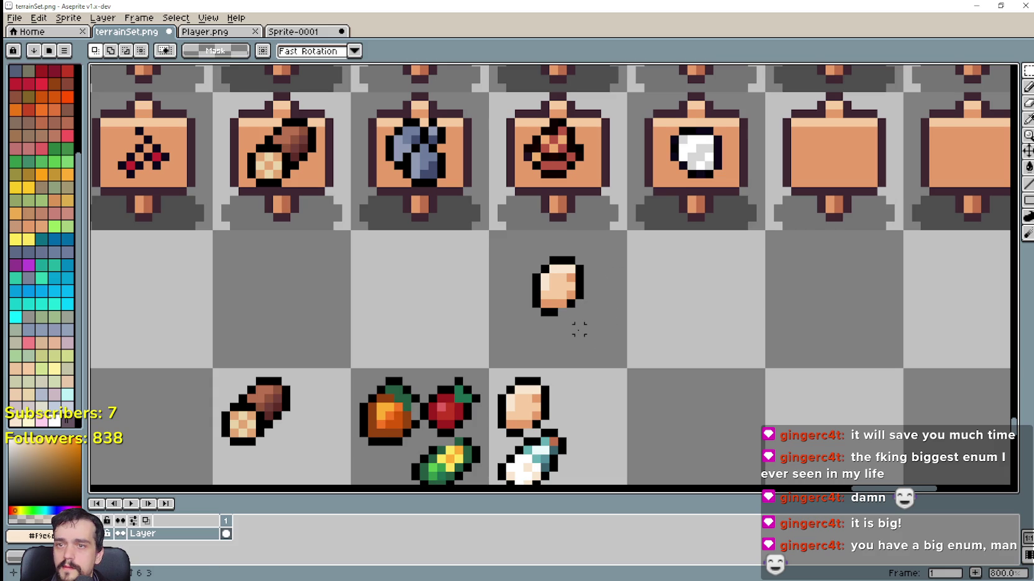
Undo the recent edits back to before the white icon was placed on its sign.
{"action": "scroll", "coordinate": [618, 358], "scroll_direction": "down", "scroll_amount": 1}
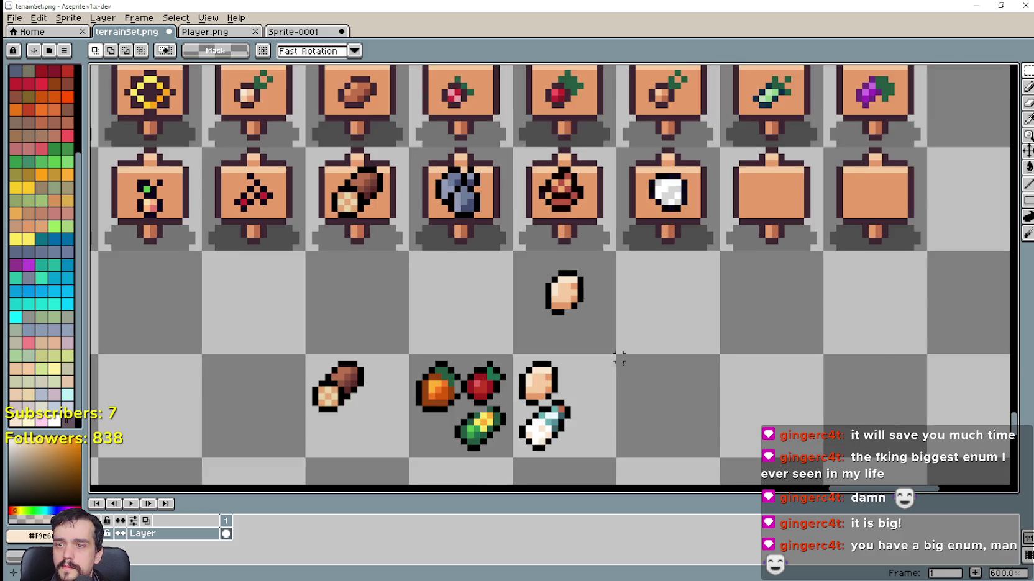
{"action": "scroll", "coordinate": [607, 344], "scroll_direction": "up", "scroll_amount": 1}
{"action": "scroll", "coordinate": [572, 314], "scroll_direction": "down", "scroll_amount": 1}
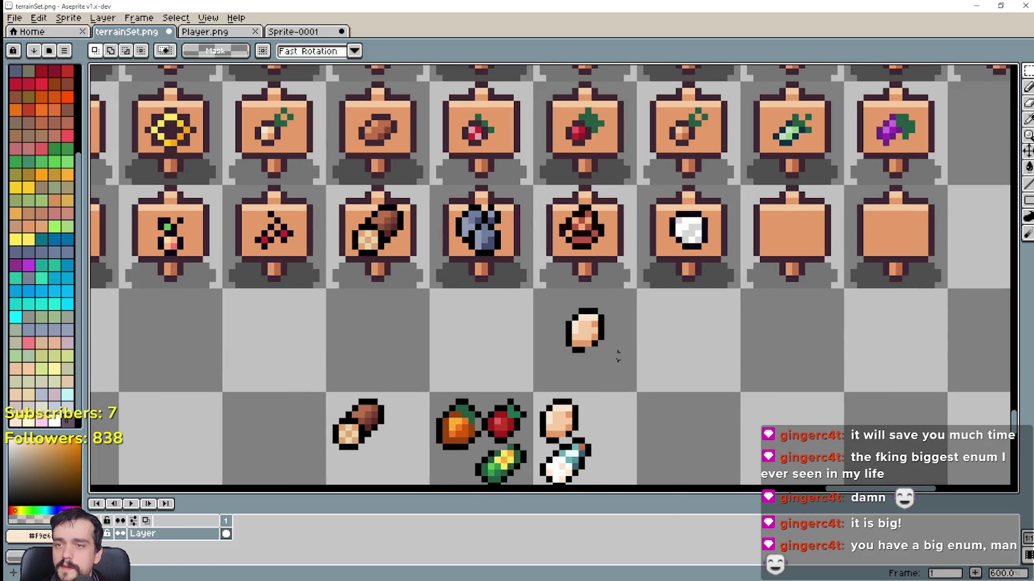
{"action": "key", "text": "ctrl+z"}
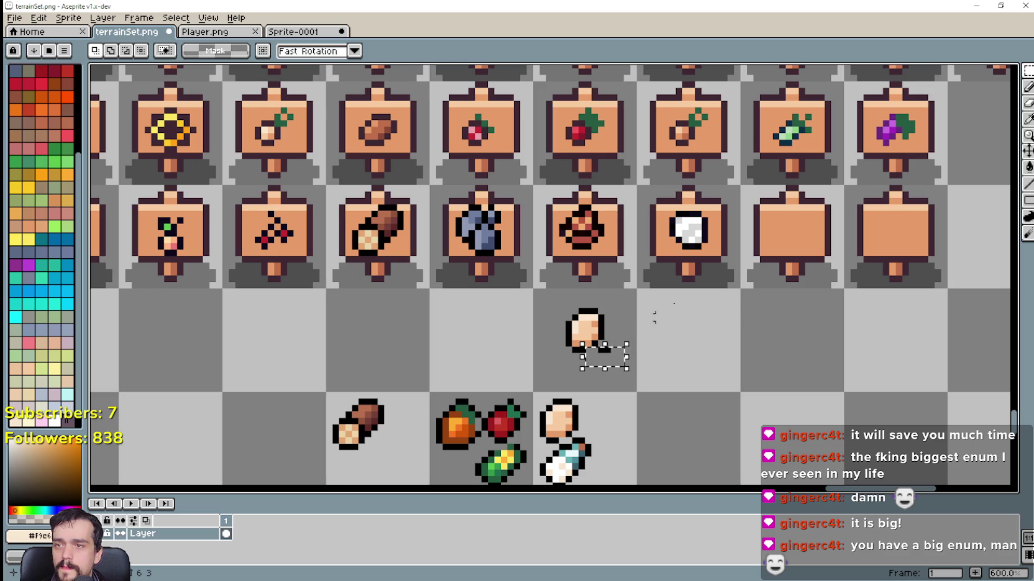
{"action": "key", "text": "ctrl+z"}
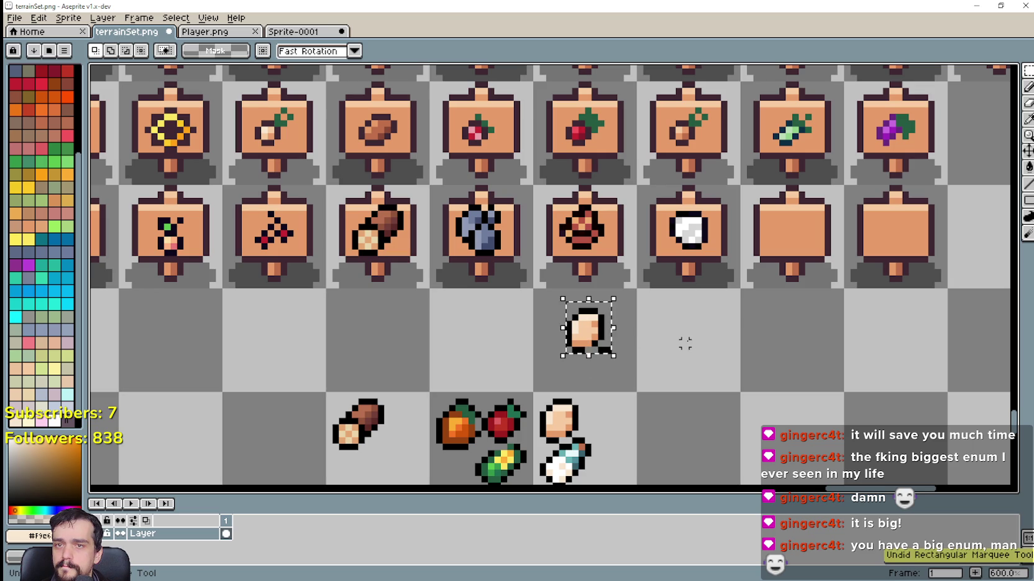
{"action": "key", "text": "ctrl+z"}
{"action": "key", "text": "ctrl+z"}
{"action": "key", "text": "ctrl+z"}
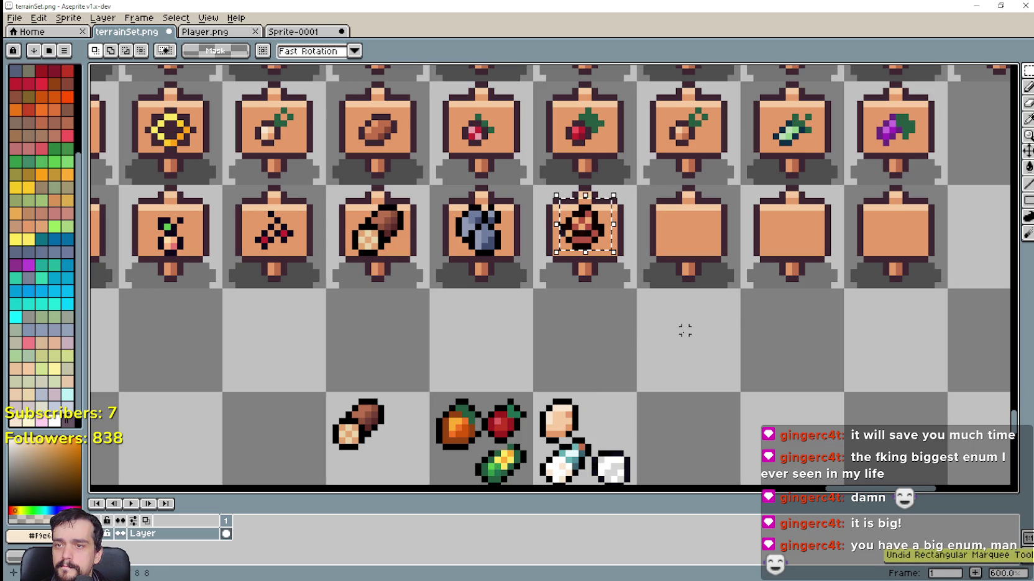
{"action": "key", "text": "ctrl+z"}
Reposition the meat icon onto the empty sign, redoing the placement once.
{"action": "mouse_move", "coordinate": [621, 437]}
{"action": "left_mouse_down"}
{"action": "mouse_move", "coordinate": [582, 238]}
{"action": "mouse_move", "coordinate": [591, 246]}
{"action": "left_mouse_up"}
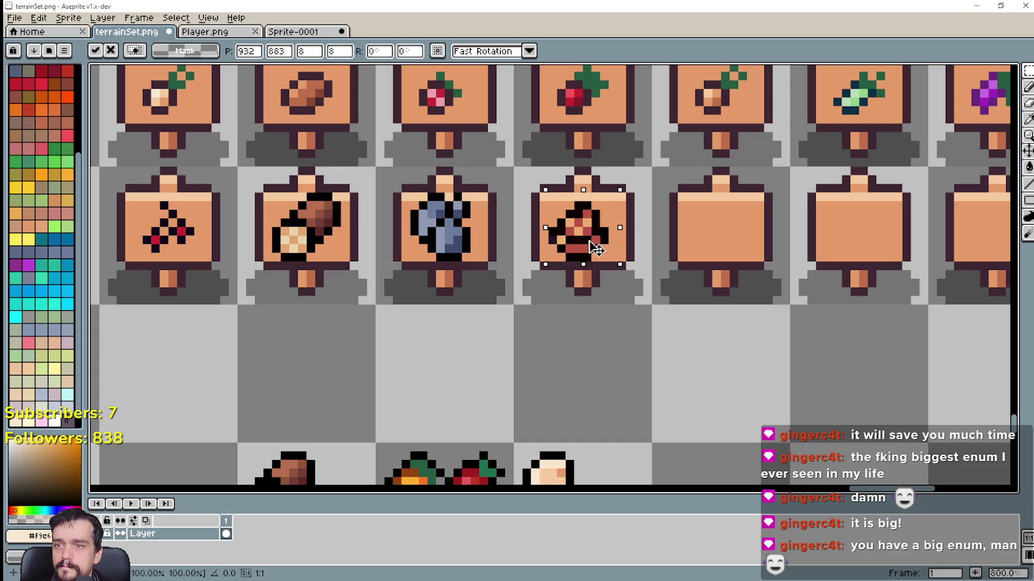
{"action": "key", "text": "Right"}
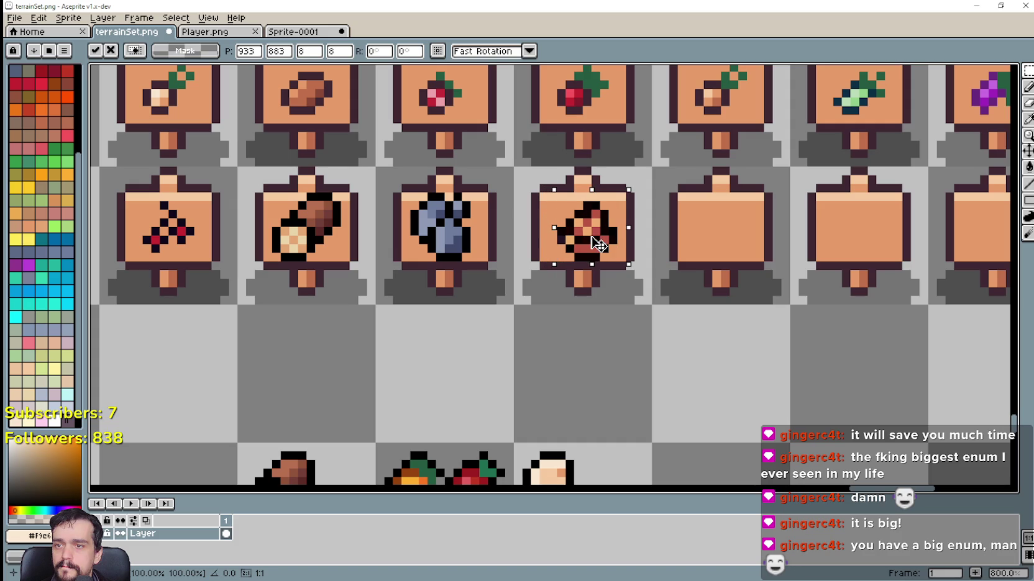
{"action": "scroll", "coordinate": [682, 378], "scroll_direction": "down", "scroll_amount": 1}
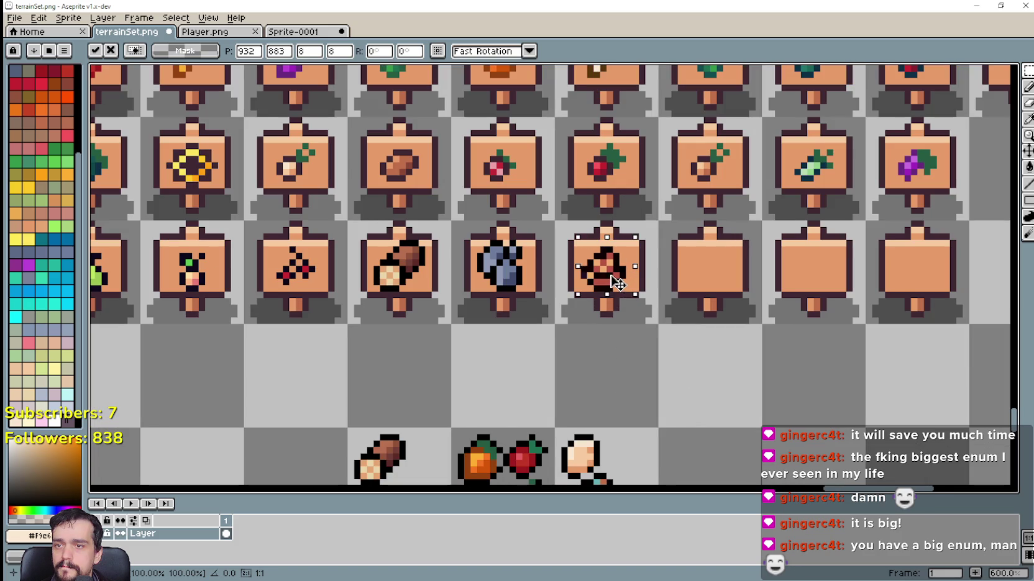
{"action": "left_click", "coordinate": [681, 391]}
{"action": "scroll", "coordinate": [681, 391], "scroll_direction": "down", "scroll_amount": 1}
{"action": "left_click_drag", "start_coordinate": [728, 396], "coordinate": [670, 331]}
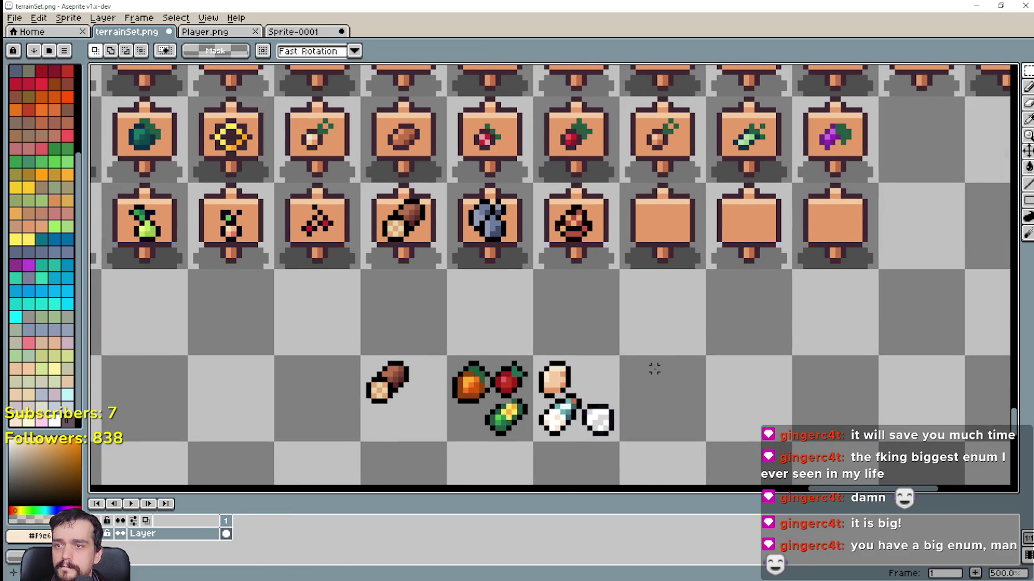
{"action": "mouse_move", "coordinate": [654, 368]}
{"action": "left_mouse_down"}
{"action": "mouse_move", "coordinate": [587, 267]}
{"action": "mouse_move", "coordinate": [663, 366]}
{"action": "left_mouse_up"}
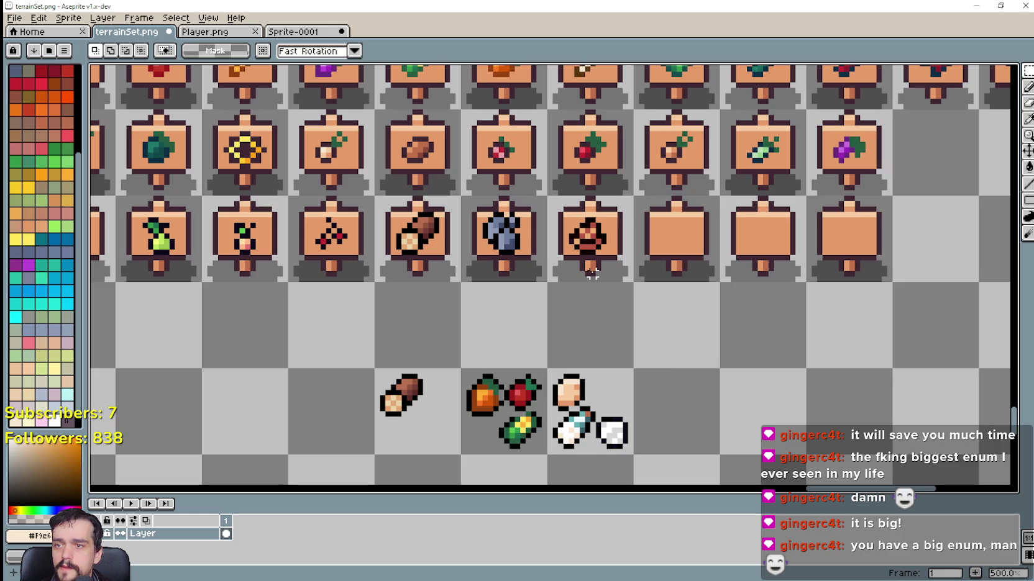
{"action": "key", "text": "ctrl+z"}
{"action": "key", "text": "ctrl+z"}
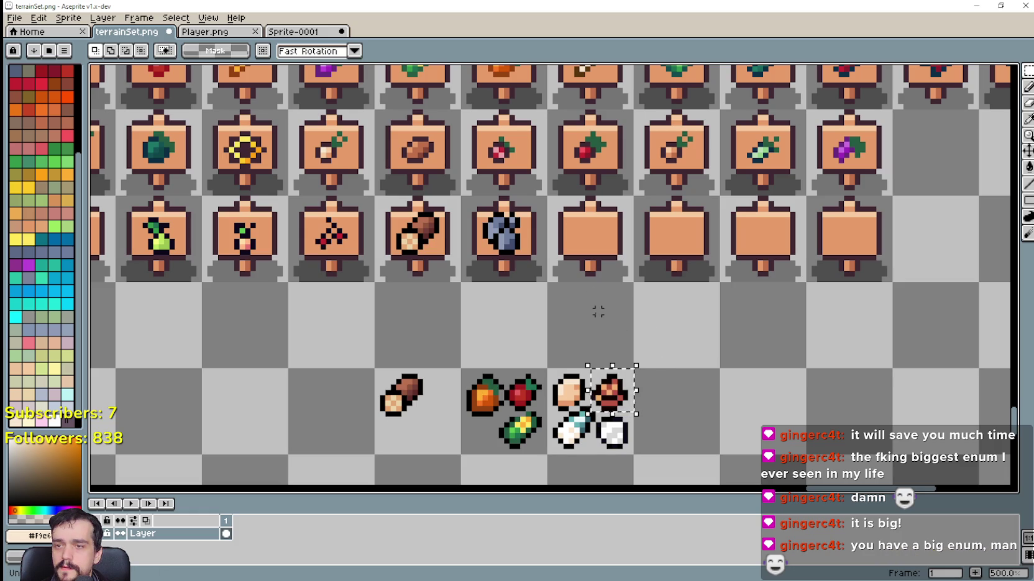
{"action": "mouse_move", "coordinate": [615, 392]}
{"action": "left_mouse_down"}
{"action": "mouse_move", "coordinate": [583, 297]}
{"action": "mouse_move", "coordinate": [590, 233]}
{"action": "mouse_move", "coordinate": [600, 238]}
{"action": "left_mouse_up"}
{"action": "left_click", "coordinate": [638, 327]}
Move the white icon onto the next empty sign, centred.
{"action": "mouse_move", "coordinate": [657, 355]}
{"action": "left_mouse_down"}
{"action": "mouse_move", "coordinate": [603, 325]}
{"action": "mouse_move", "coordinate": [738, 404]}
{"action": "left_mouse_up"}
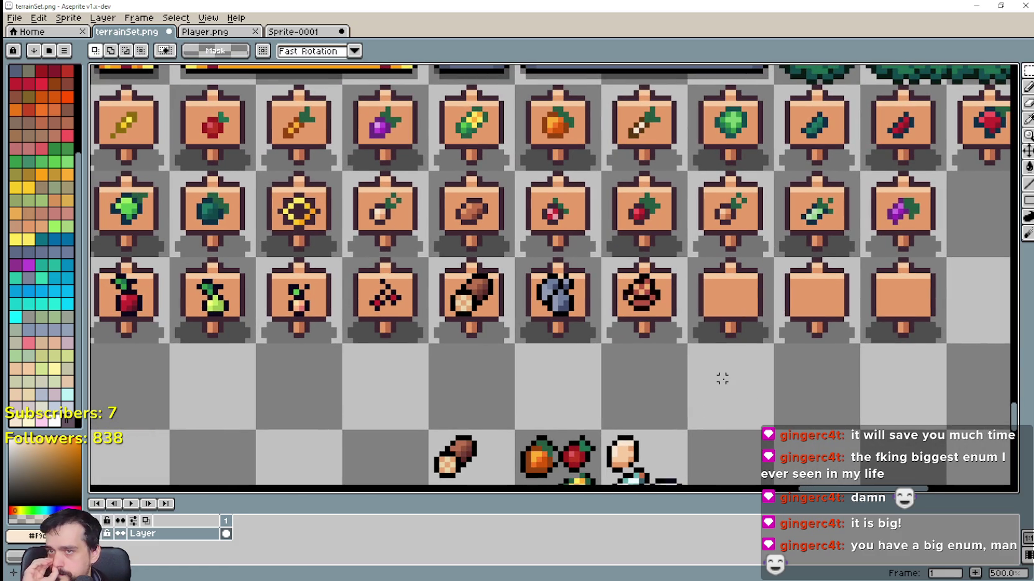
{"action": "left_click_drag", "start_coordinate": [720, 376], "coordinate": [704, 319]}
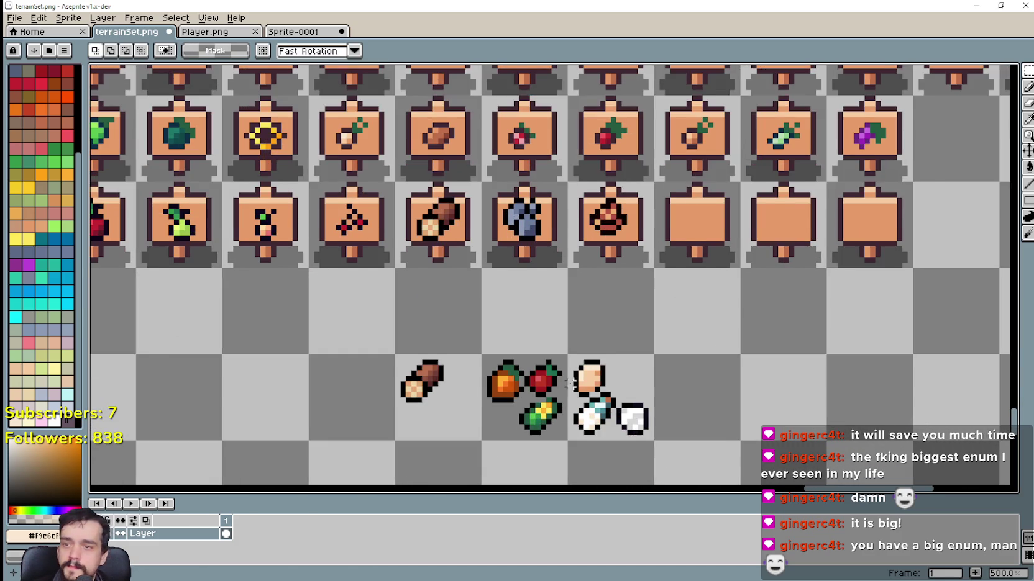
{"action": "scroll", "coordinate": [660, 358], "scroll_direction": "up", "scroll_amount": 1}
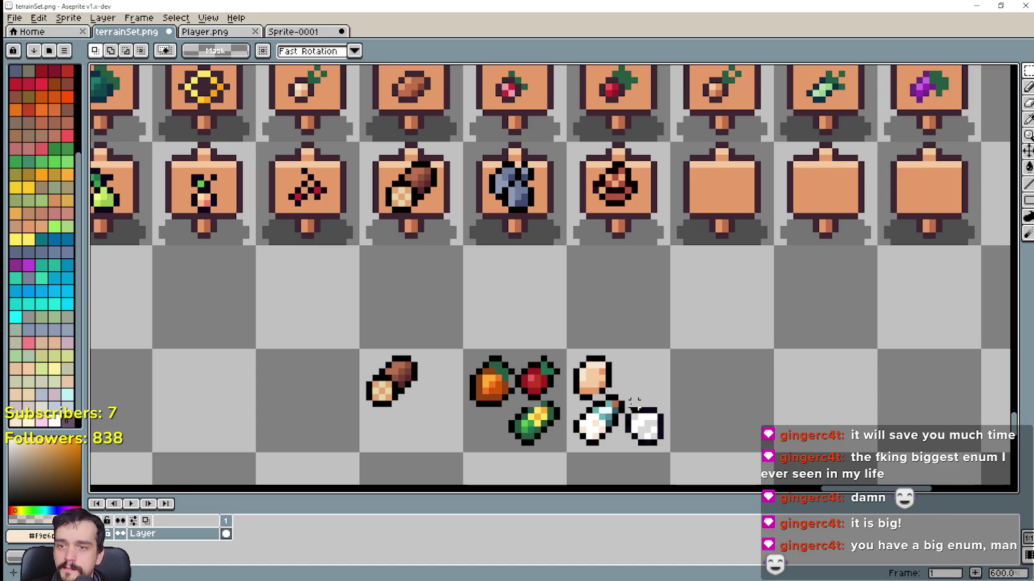
{"action": "mouse_move", "coordinate": [623, 405]}
{"action": "left_mouse_down"}
{"action": "mouse_move", "coordinate": [664, 448]}
{"action": "mouse_move", "coordinate": [652, 435]}
{"action": "mouse_move", "coordinate": [733, 204]}
{"action": "left_mouse_up"}
{"action": "left_click", "coordinate": [712, 352]}
{"action": "mouse_move", "coordinate": [718, 275]}
{"action": "left_mouse_down"}
{"action": "mouse_move", "coordinate": [624, 341]}
{"action": "mouse_move", "coordinate": [638, 269]}
{"action": "left_mouse_up"}
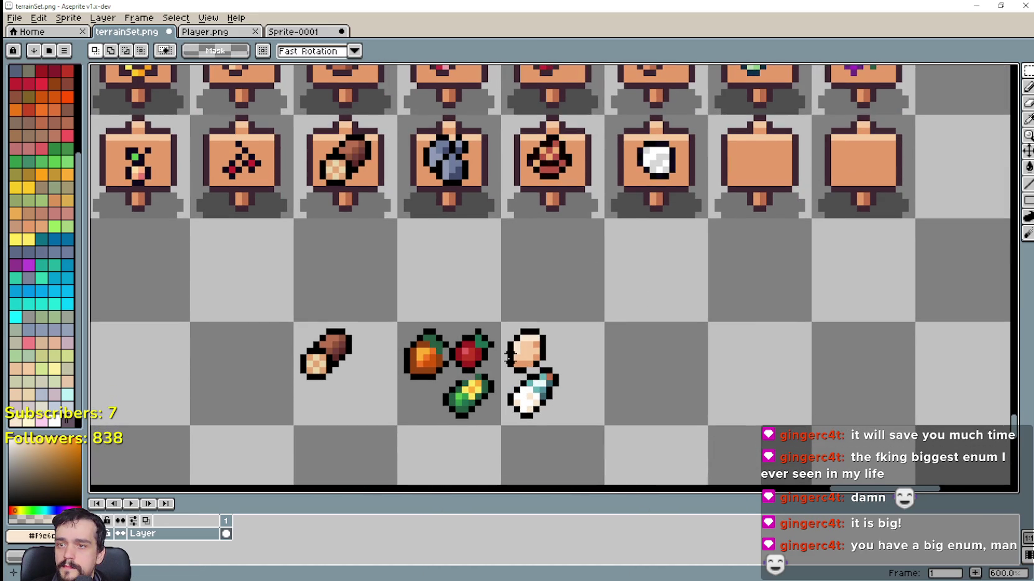
Copy the peach oval icon up one tile.
{"action": "left_click_drag", "start_coordinate": [504, 371], "coordinate": [547, 321]}
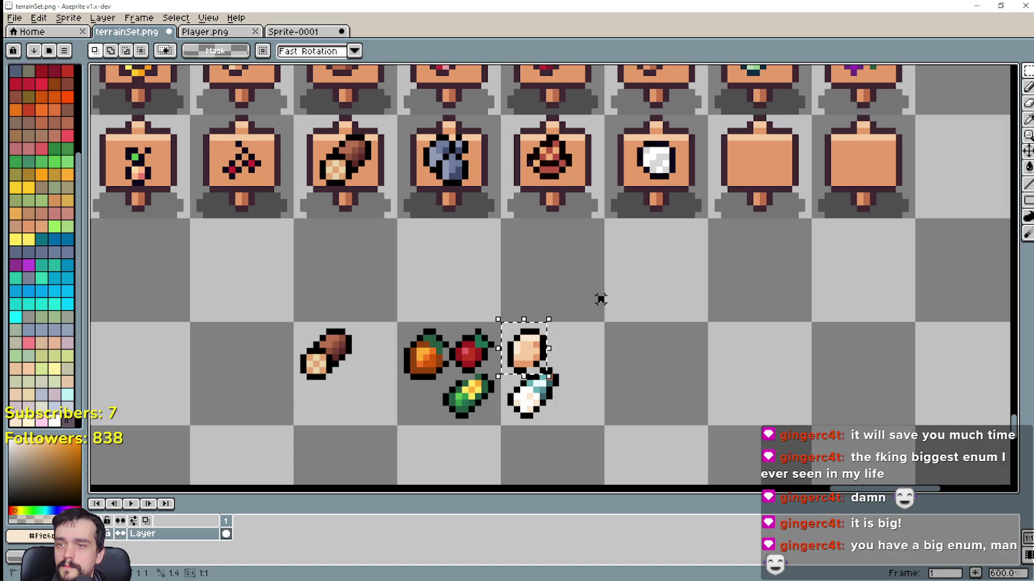
{"action": "left_click", "coordinate": [531, 358]}
{"action": "mouse_move", "coordinate": [531, 359]}
{"action": "left_mouse_down"}
{"action": "mouse_move", "coordinate": [560, 284]}
{"action": "mouse_move", "coordinate": [607, 315]}
{"action": "left_mouse_up"}
{"action": "left_click", "coordinate": [574, 352]}
{"action": "scroll", "coordinate": [562, 304], "scroll_direction": "up", "scroll_amount": 3}
{"action": "scroll", "coordinate": [563, 308], "scroll_direction": "up", "scroll_amount": 4}
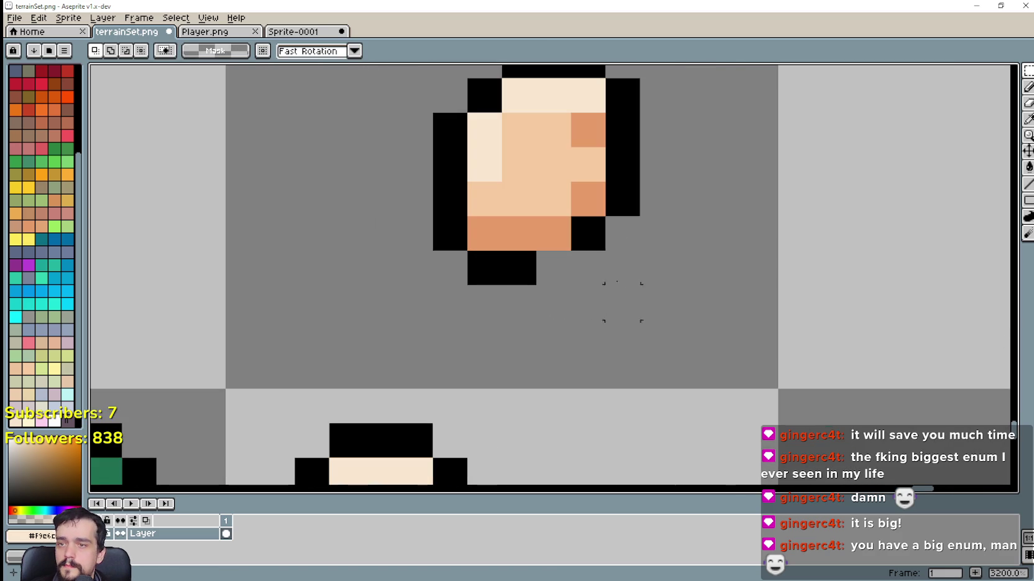
Pick black from the canvas as the drawing colour for the pencil.
{"action": "left_click", "coordinate": [1026, 126]}
{"action": "left_click", "coordinate": [495, 261]}
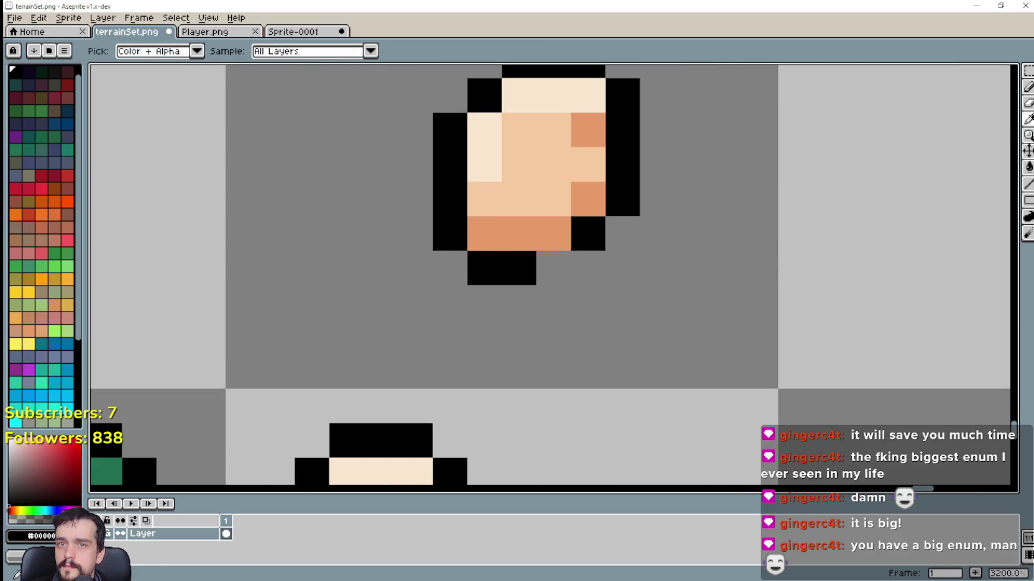
{"action": "key", "text": "b"}
{"action": "scroll", "coordinate": [557, 262], "scroll_direction": "down", "scroll_amount": 1}
{"action": "scroll", "coordinate": [557, 262], "scroll_direction": "down", "scroll_amount": 5}
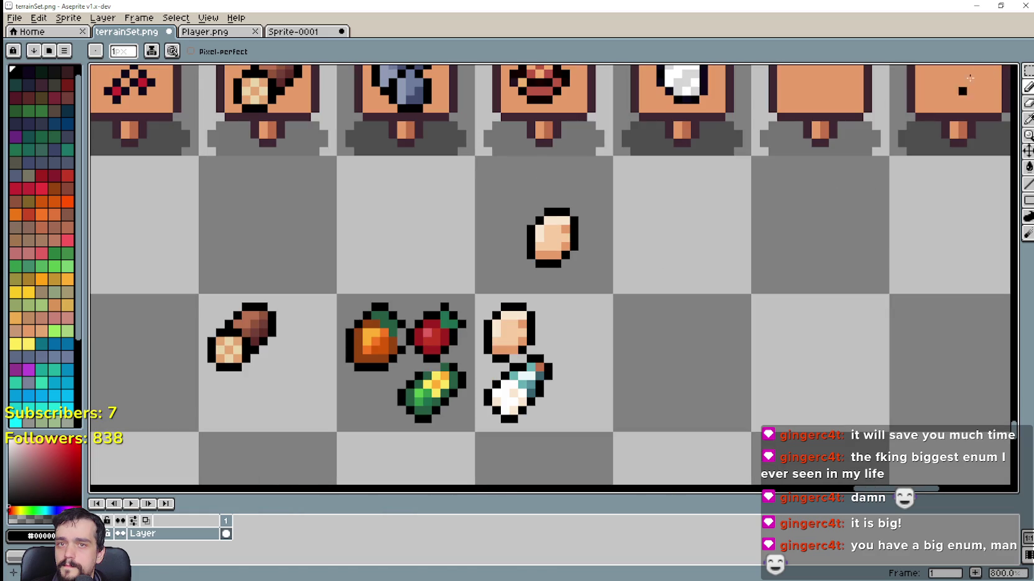
Magic-wand the peach icon copy and move it onto the next empty sign.
{"action": "key", "text": "w"}
{"action": "left_click", "coordinate": [496, 272]}
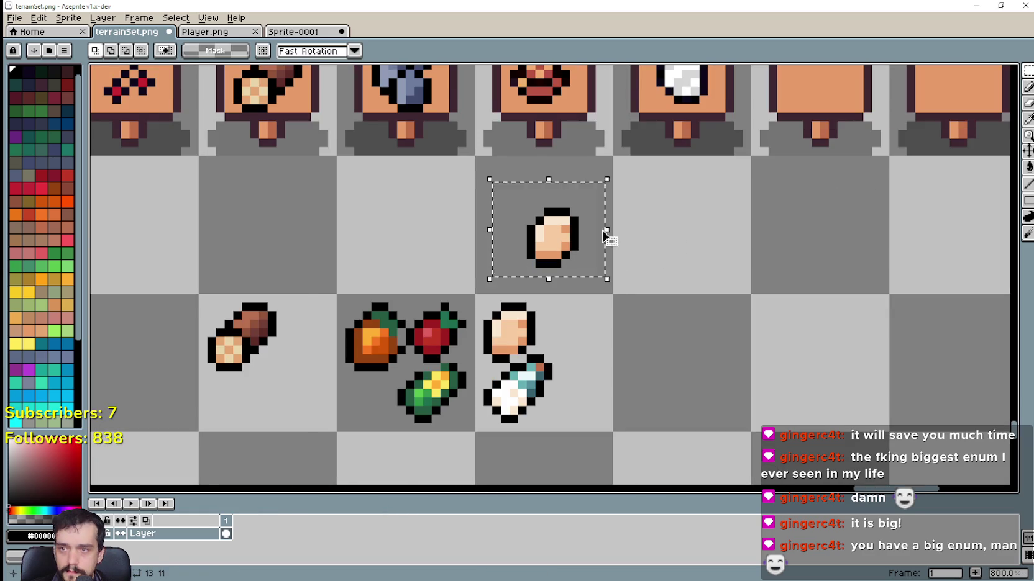
{"action": "scroll", "coordinate": [604, 236], "scroll_direction": "down", "scroll_amount": 2}
{"action": "scroll", "coordinate": [577, 295], "scroll_direction": "right", "scroll_amount": 3}
{"action": "mouse_move", "coordinate": [338, 292]}
{"action": "left_mouse_down"}
{"action": "mouse_move", "coordinate": [519, 205]}
{"action": "mouse_move", "coordinate": [509, 213]}
{"action": "left_mouse_up"}
{"action": "key", "text": "ctrl+d"}
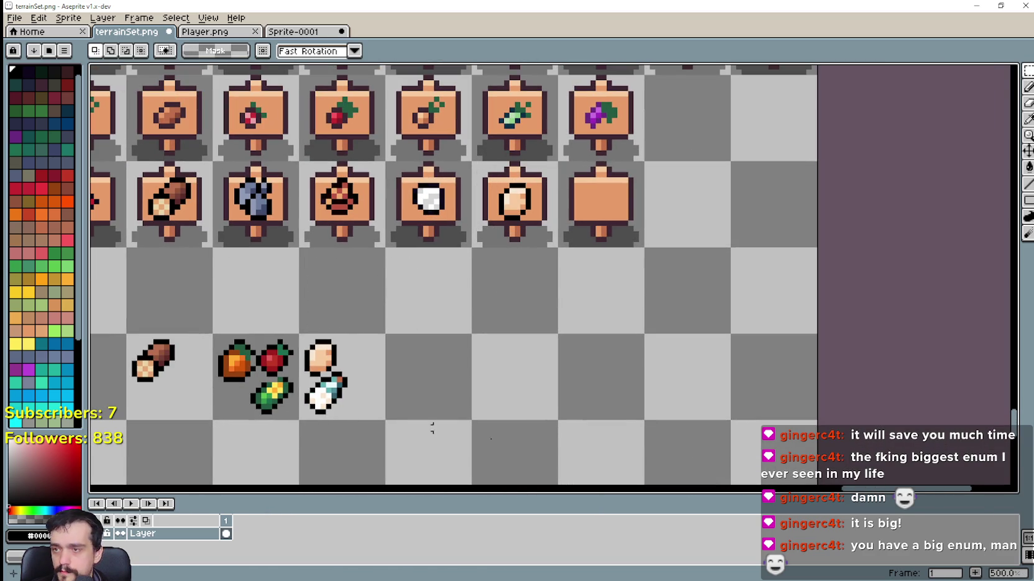
{"action": "key", "text": "alt+Tab"}
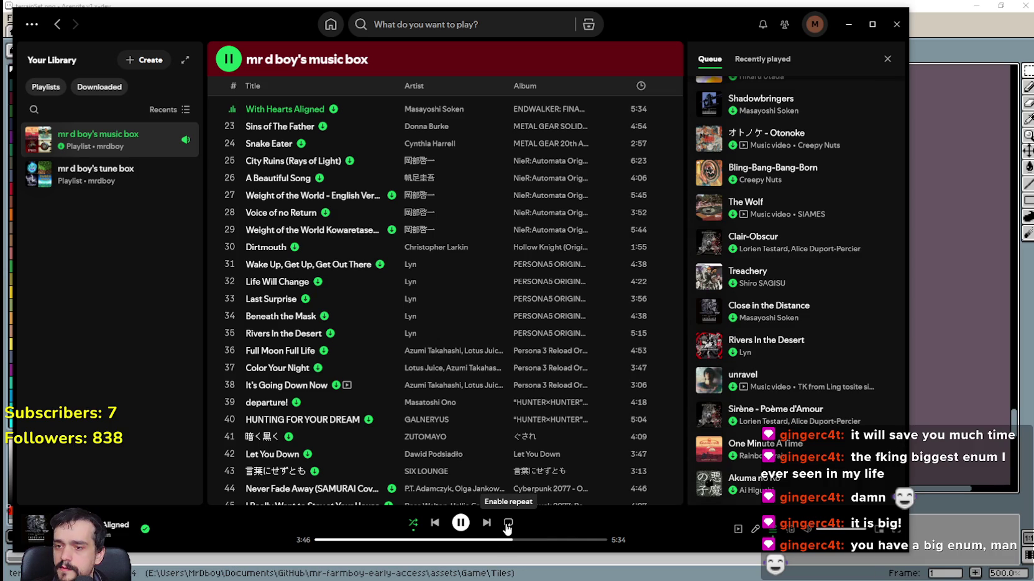
Disable Spotify's Smart Shuffle so the queue starts with A Beautiful Song.
{"action": "scroll", "coordinate": [464, 377], "scroll_direction": "down", "scroll_amount": 5}
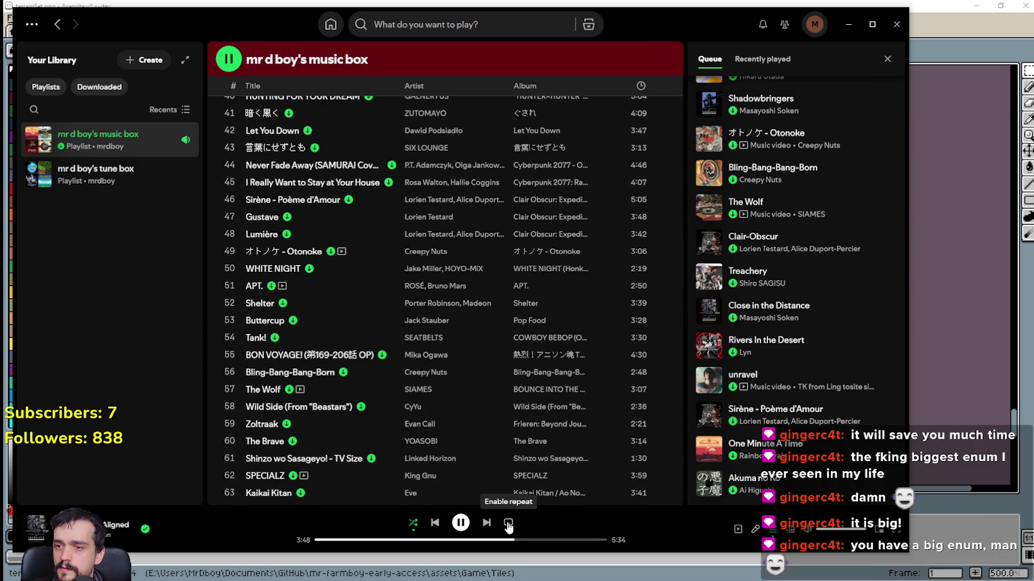
{"action": "scroll", "coordinate": [506, 434], "scroll_direction": "down", "scroll_amount": 10}
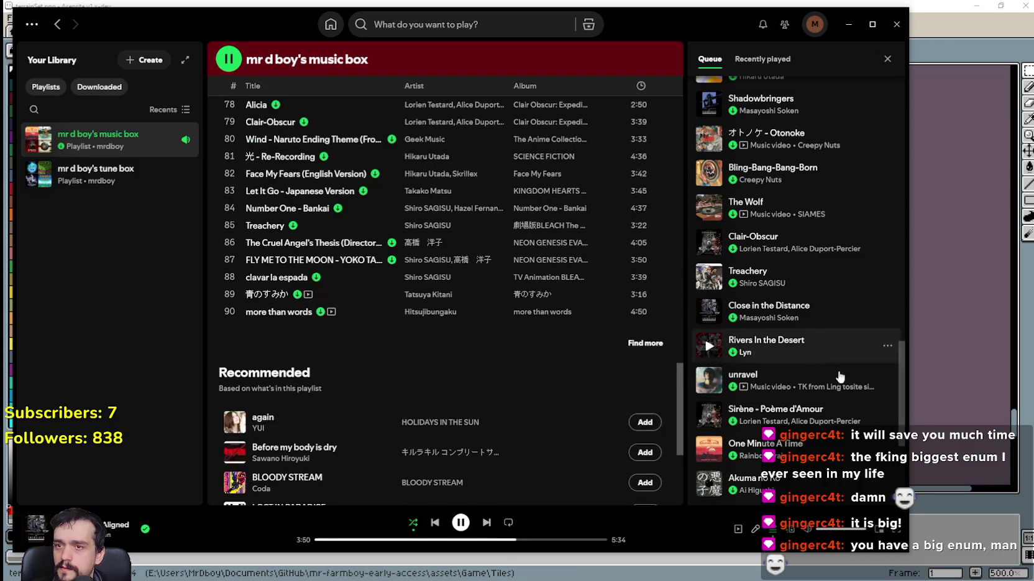
{"action": "scroll", "coordinate": [839, 376], "scroll_direction": "down", "scroll_amount": 5}
{"action": "left_click", "coordinate": [848, 23]}
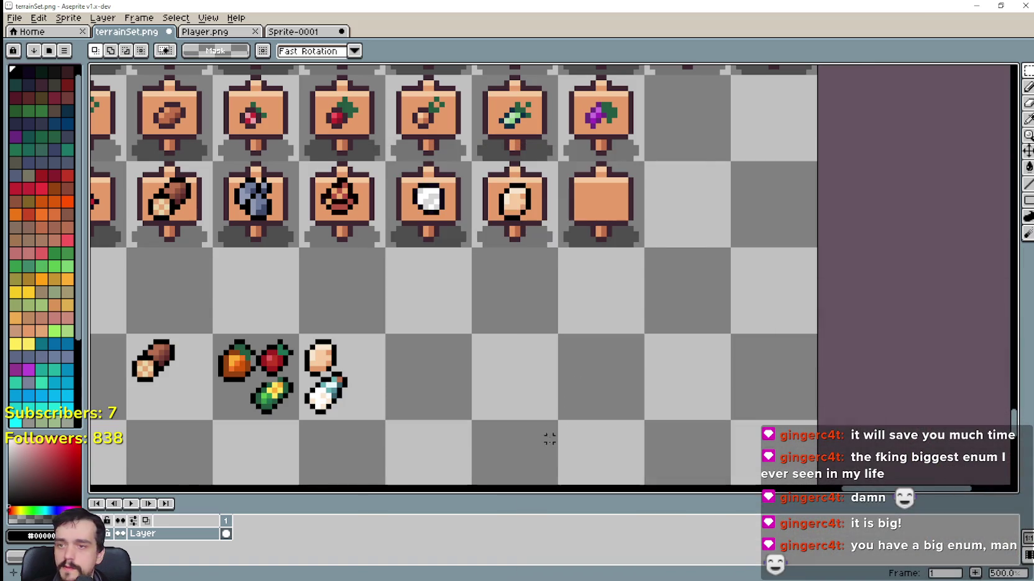
{"action": "key", "text": "alt+Tab"}
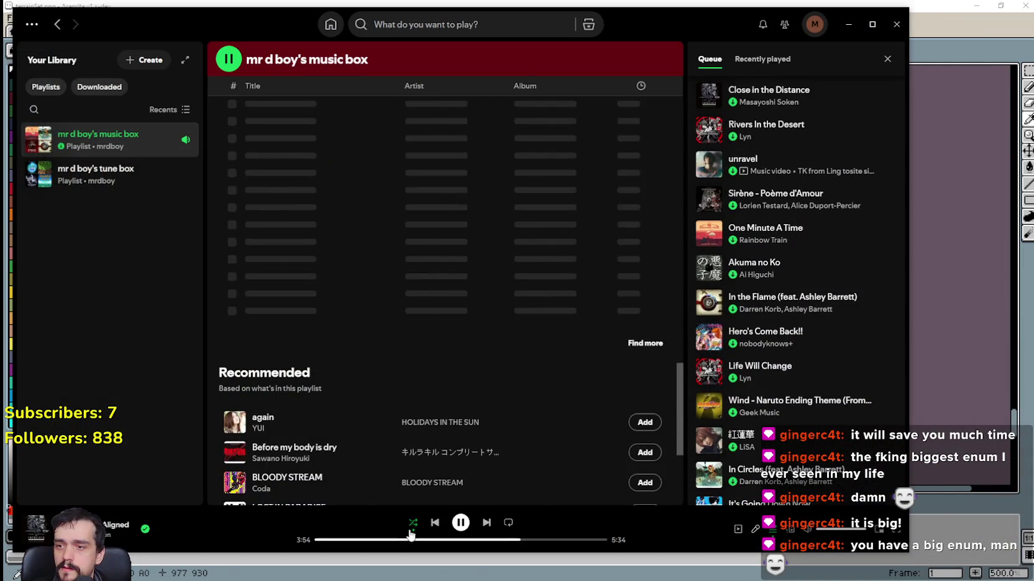
{"action": "left_click", "coordinate": [413, 523]}
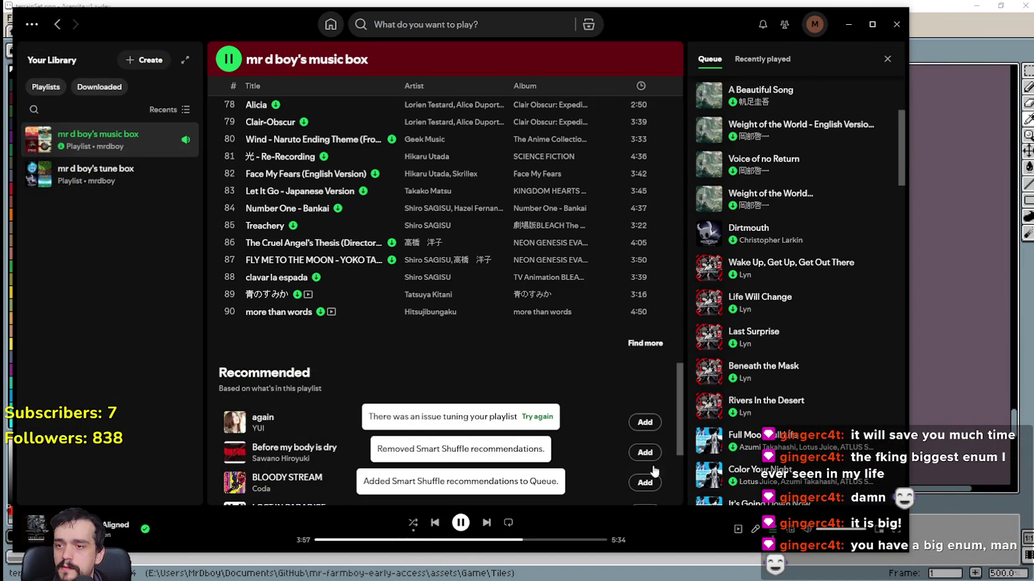
Back in Aseprite, copy the milk bottle sprite onto the empty tile above it.
{"action": "left_click", "coordinate": [848, 24]}
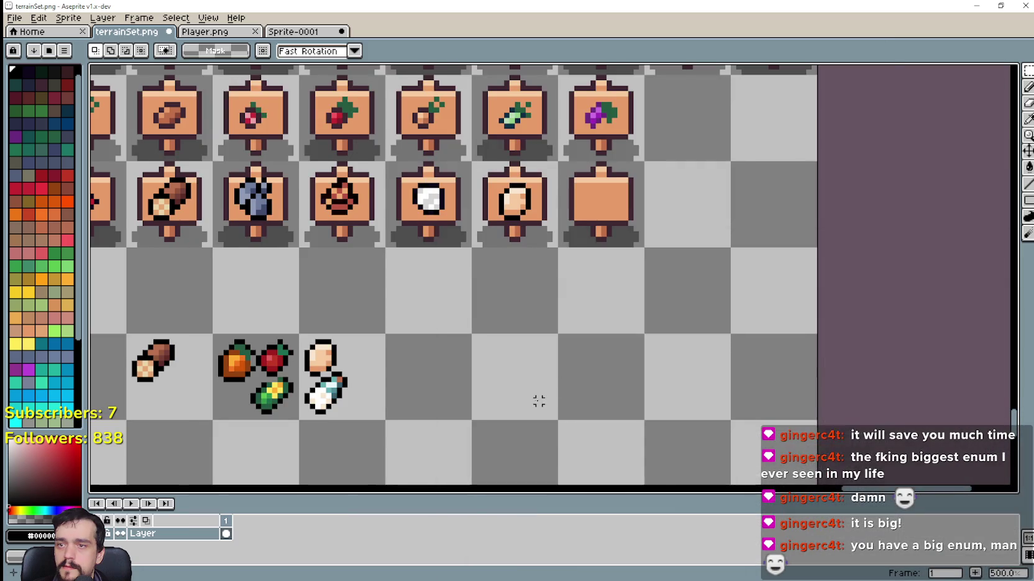
{"action": "scroll", "coordinate": [472, 416], "scroll_direction": "left", "scroll_amount": 2}
{"action": "scroll", "coordinate": [453, 351], "scroll_direction": "up", "scroll_amount": 2}
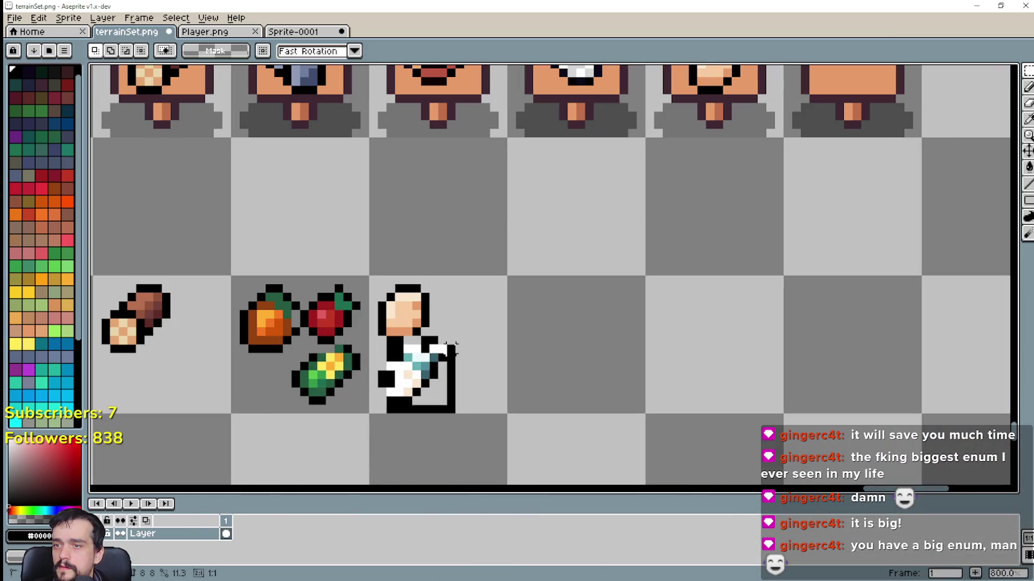
{"action": "mouse_move", "coordinate": [369, 414]}
{"action": "left_mouse_down"}
{"action": "mouse_move", "coordinate": [461, 289]}
{"action": "mouse_move", "coordinate": [467, 334]}
{"action": "left_mouse_up"}
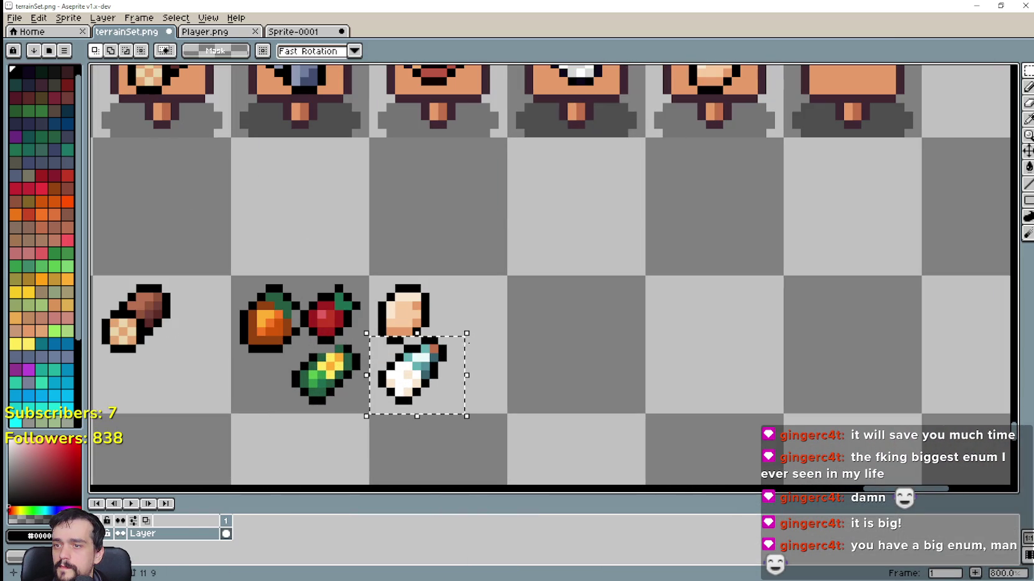
{"action": "key", "text": "ctrl+d"}
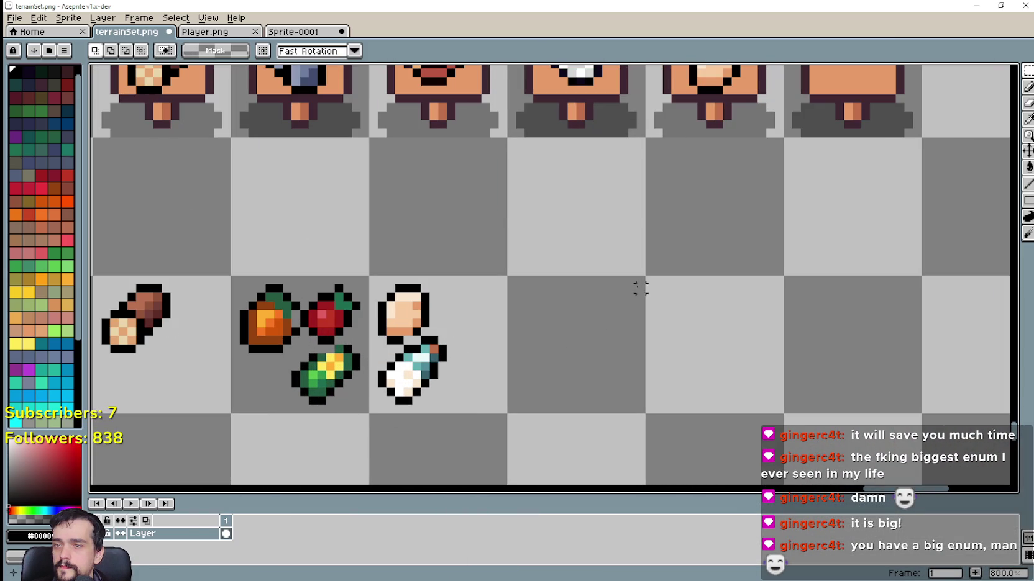
{"action": "key", "text": "ctrl+shift+d"}
{"action": "left_click_drag", "start_coordinate": [423, 388], "coordinate": [588, 226]}
{"action": "key", "text": "ctrl+d"}
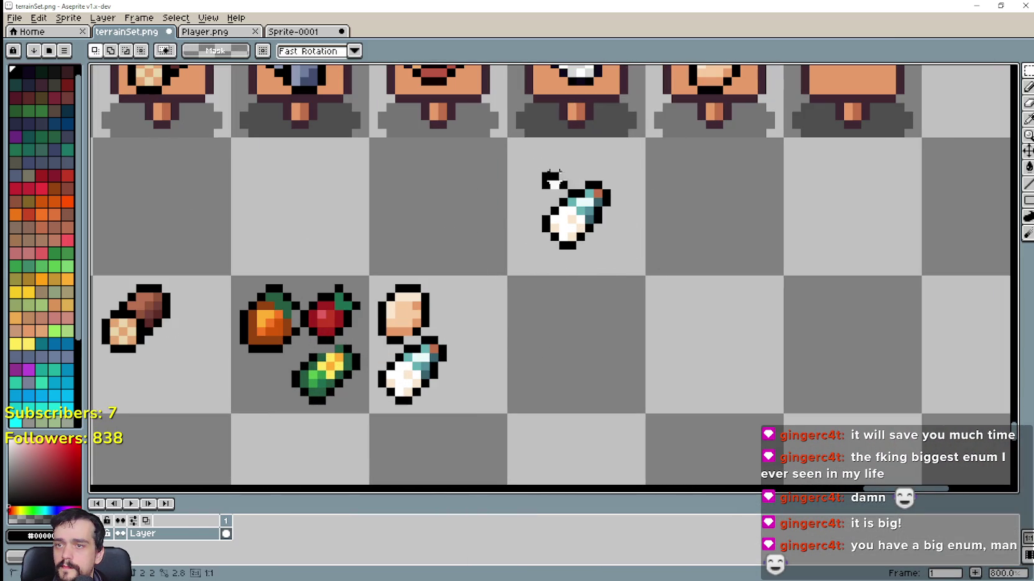
Move the copied bottle onto the last blank sign, redoing the placement until it sits correctly.
{"action": "scroll", "coordinate": [636, 318], "scroll_direction": "down", "scroll_amount": 1}
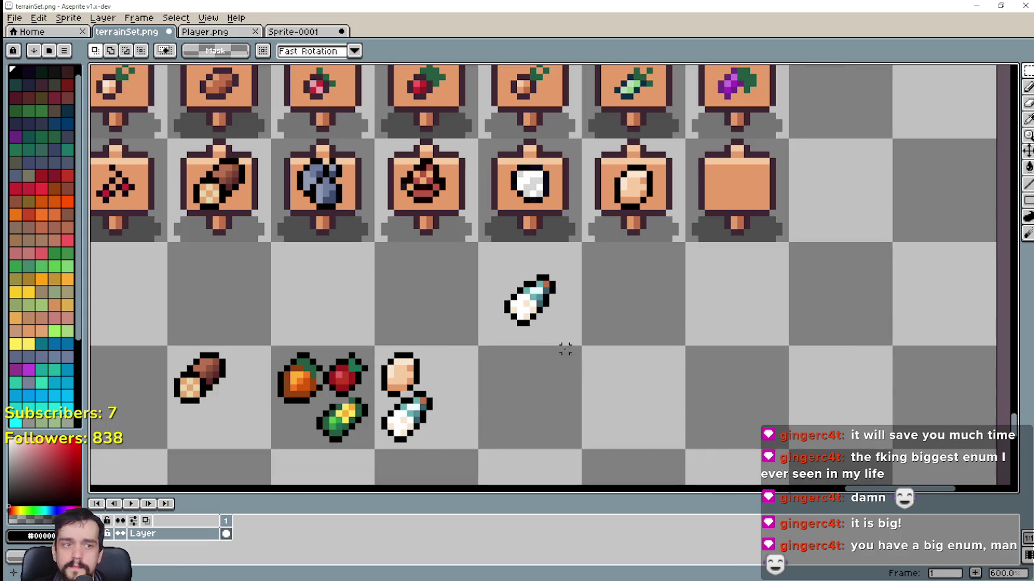
{"action": "left_click_drag", "start_coordinate": [483, 330], "coordinate": [571, 261]}
{"action": "mouse_move", "coordinate": [535, 302]}
{"action": "left_mouse_down"}
{"action": "mouse_move", "coordinate": [741, 187]}
{"action": "mouse_move", "coordinate": [737, 197]}
{"action": "left_mouse_up"}
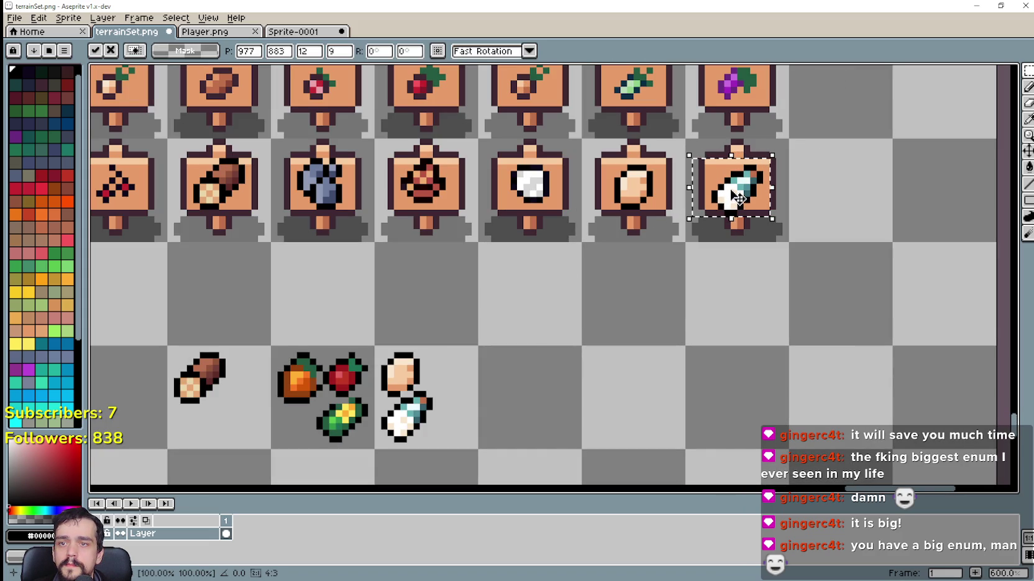
{"action": "key", "text": "ctrl+d"}
{"action": "scroll", "coordinate": [692, 284], "scroll_direction": "down", "scroll_amount": 3}
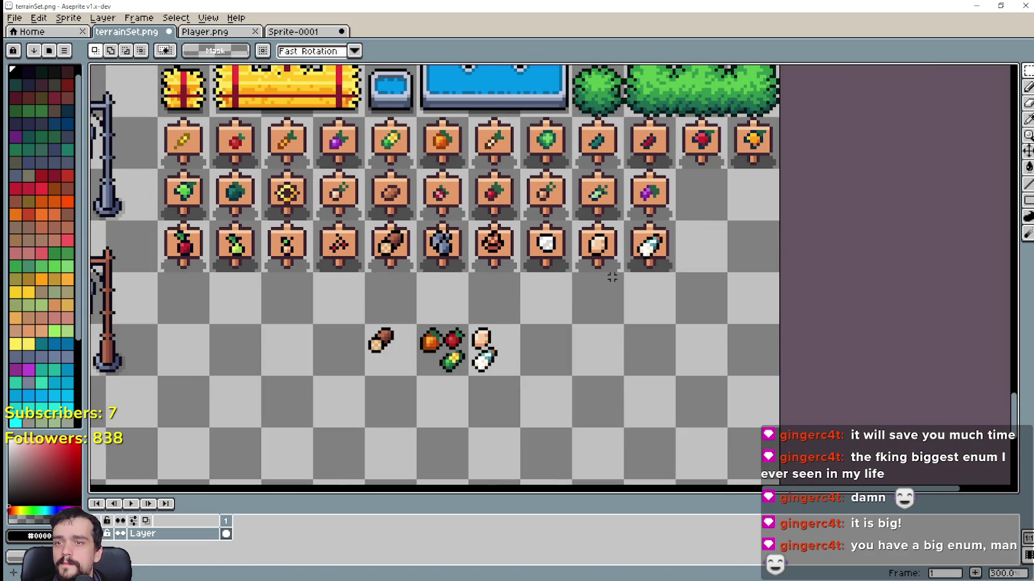
{"action": "scroll", "coordinate": [612, 277], "scroll_direction": "up", "scroll_amount": 2}
{"action": "key", "text": "ctrl+z"}
{"action": "key", "text": "ctrl+z"}
{"action": "mouse_move", "coordinate": [491, 328]}
{"action": "left_mouse_down"}
{"action": "mouse_move", "coordinate": [682, 228]}
{"action": "mouse_move", "coordinate": [666, 231]}
{"action": "left_mouse_up"}
{"action": "scroll", "coordinate": [702, 315], "scroll_direction": "up", "scroll_amount": 1}
{"action": "key", "text": "ctrl+d"}
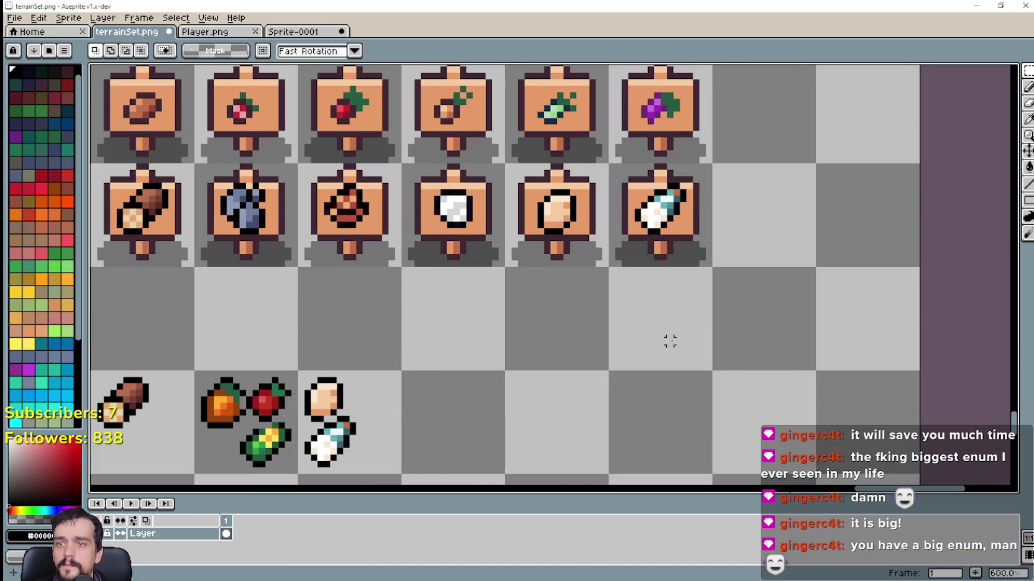
{"action": "scroll", "coordinate": [669, 342], "scroll_direction": "down", "scroll_amount": 3}
{"action": "scroll", "coordinate": [627, 268], "scroll_direction": "up", "scroll_amount": 3}
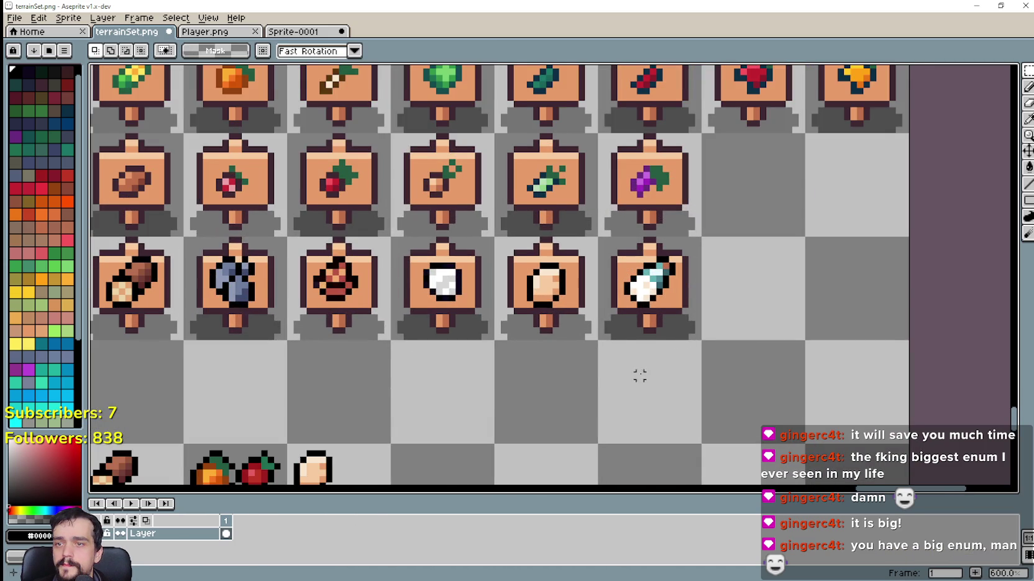
{"action": "scroll", "coordinate": [640, 376], "scroll_direction": "down", "scroll_amount": 3}
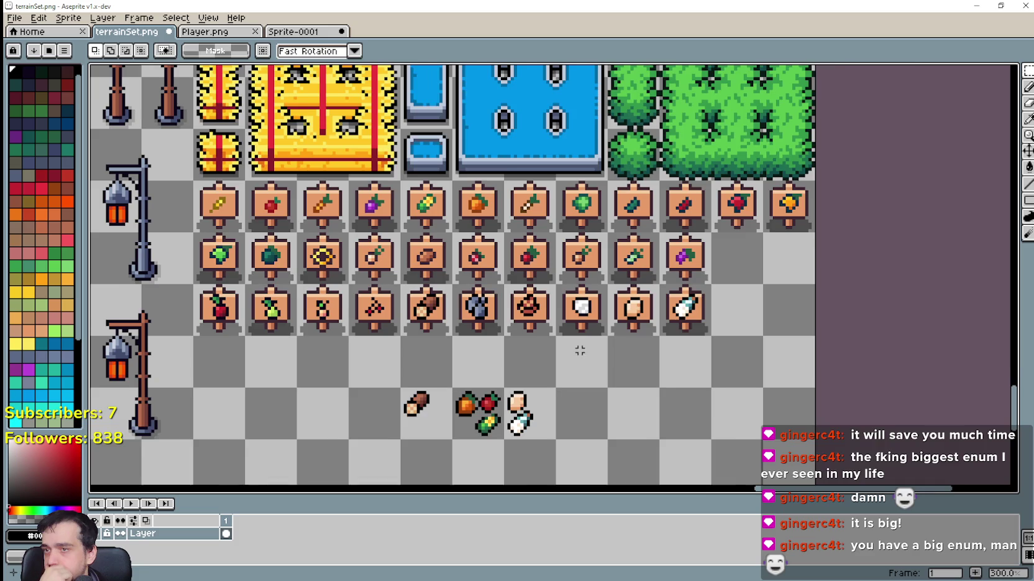
Look over the finished tileset, then bring up the Player.png sheet centred on its item icons.
{"action": "left_click_drag", "start_coordinate": [579, 351], "coordinate": [746, 330]}
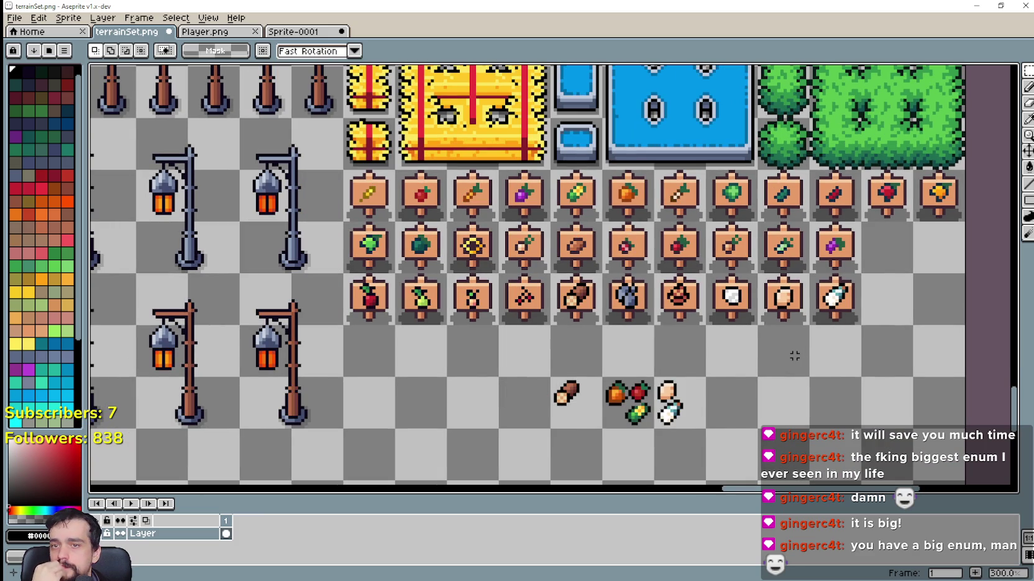
{"action": "scroll", "coordinate": [616, 362], "scroll_direction": "down", "scroll_amount": 1}
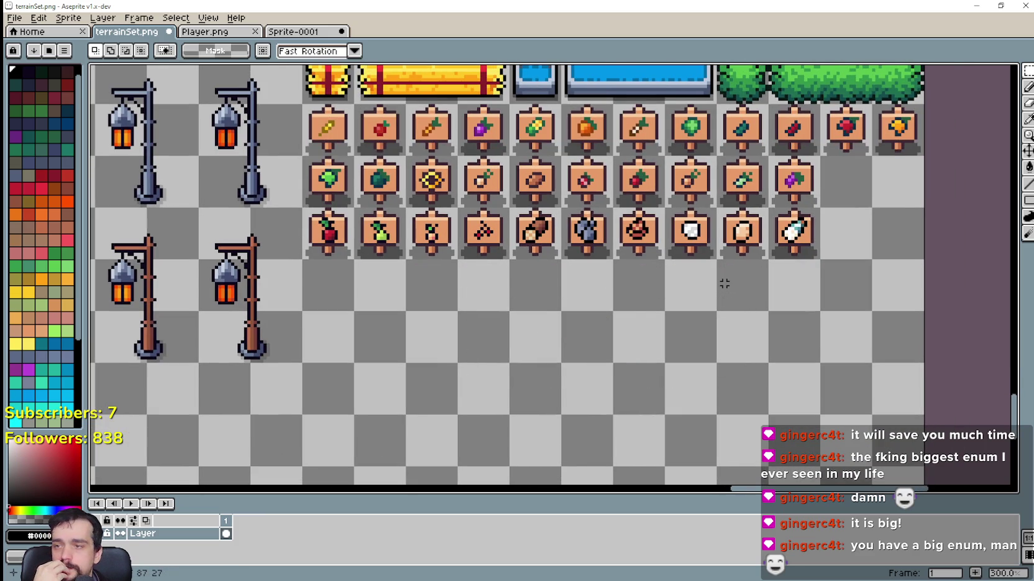
{"action": "scroll", "coordinate": [638, 323], "scroll_direction": "down", "scroll_amount": 1}
{"action": "scroll", "coordinate": [628, 368], "scroll_direction": "up", "scroll_amount": 1}
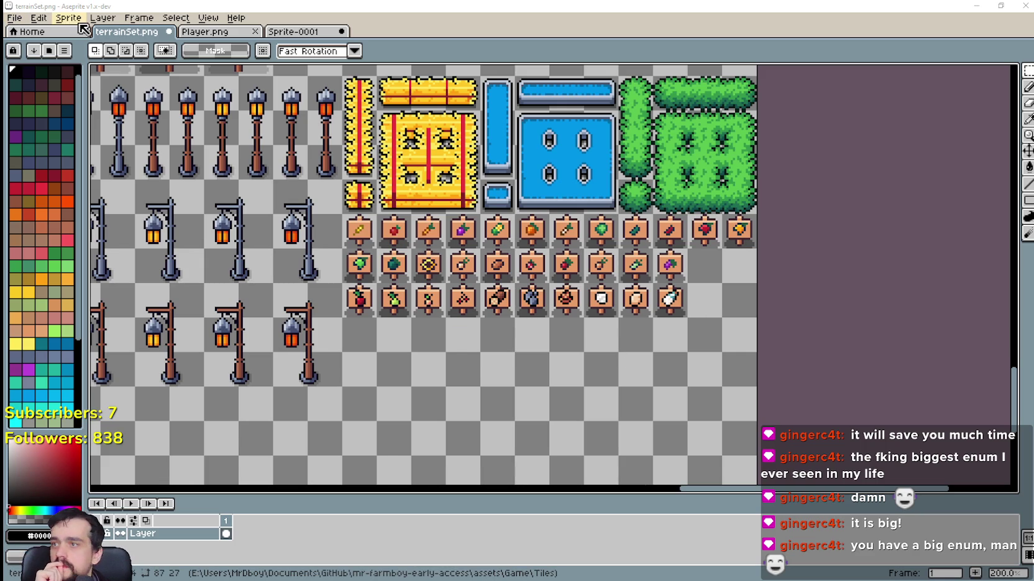
{"action": "left_click", "coordinate": [215, 34]}
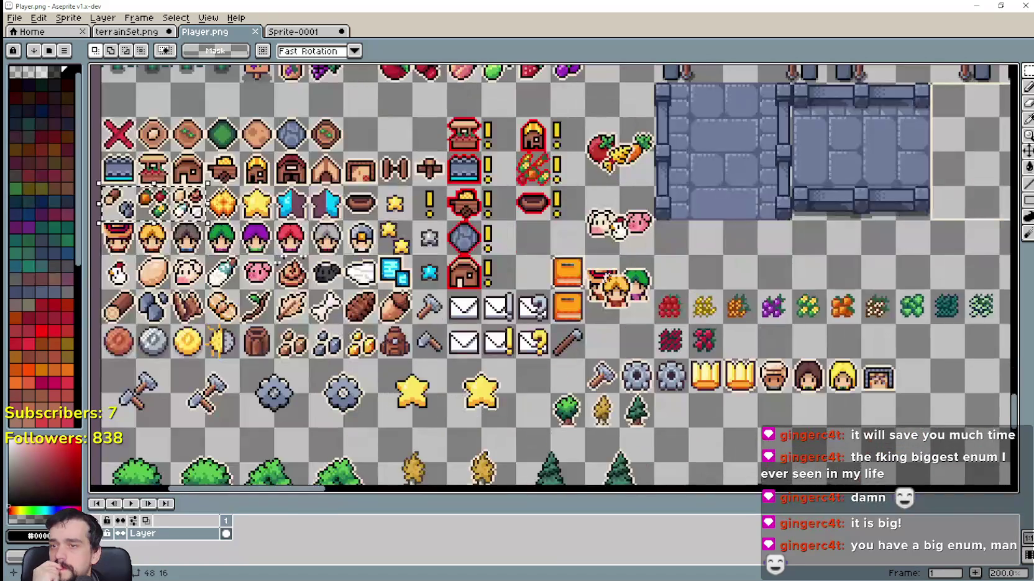
{"action": "mouse_move", "coordinate": [497, 279]}
{"action": "left_mouse_down"}
{"action": "mouse_move", "coordinate": [665, 257]}
{"action": "mouse_move", "coordinate": [642, 239]}
{"action": "left_mouse_up"}
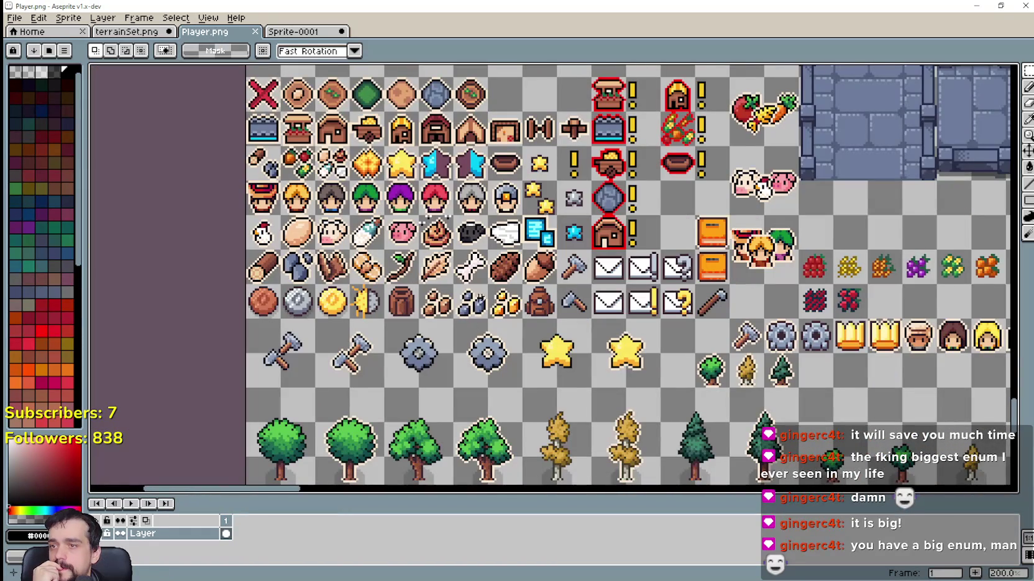
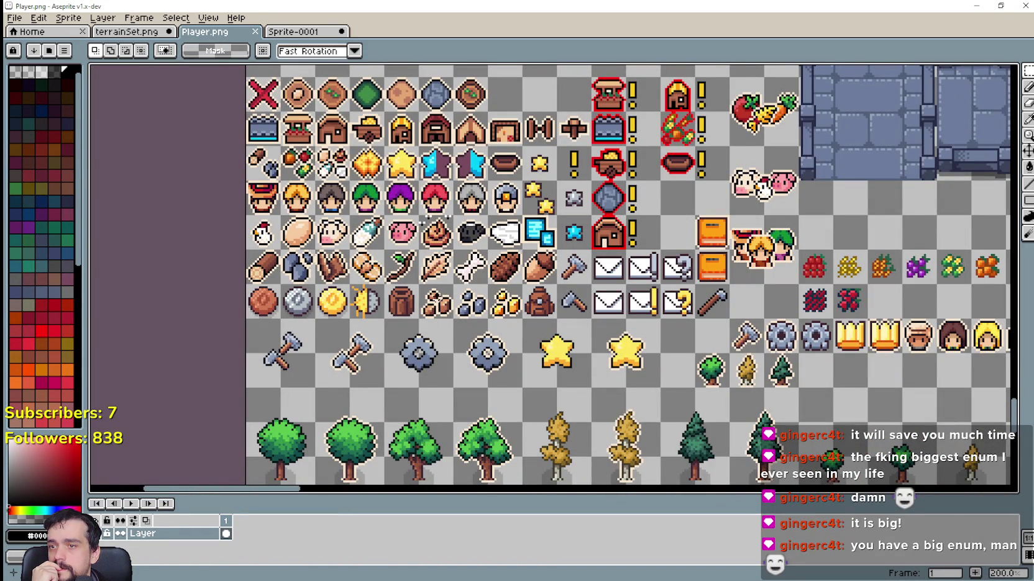
Marquee-select the brown, blue and gold ore clusters as a 48×16 block.
{"action": "left_click_drag", "start_coordinate": [416, 280], "coordinate": [525, 322]}
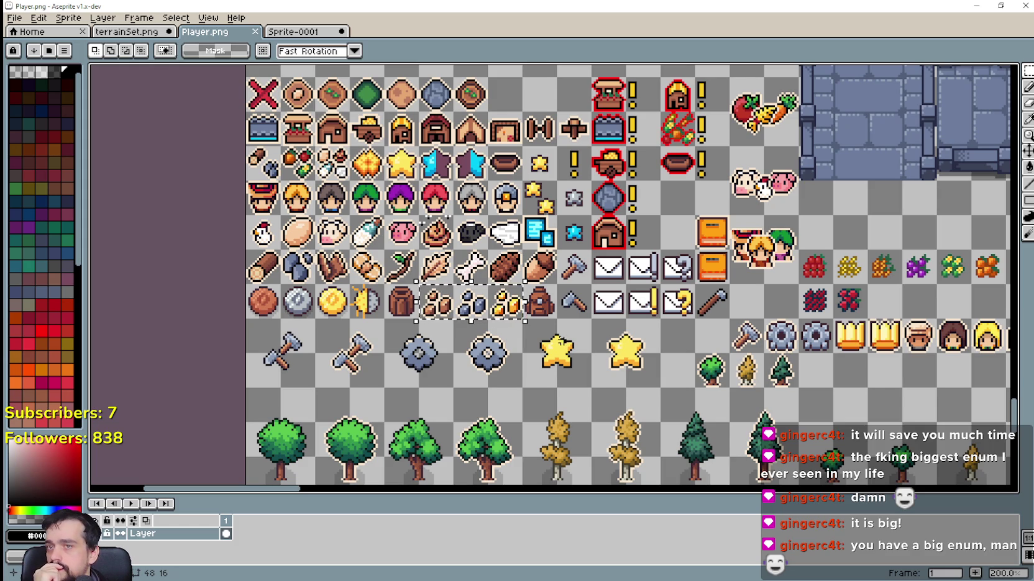
{"action": "scroll", "coordinate": [556, 337], "scroll_direction": "down", "scroll_amount": 1}
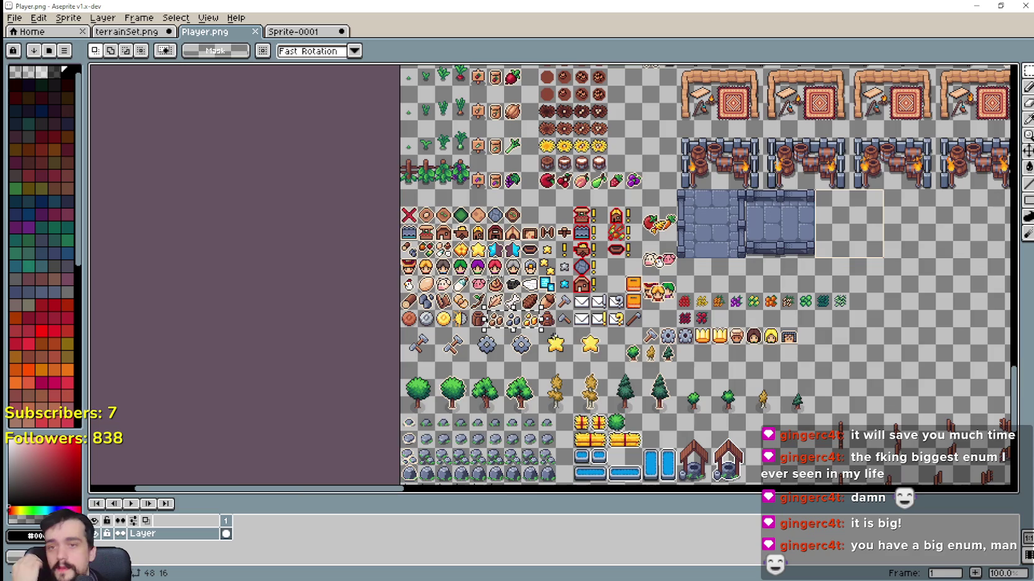
{"action": "scroll", "coordinate": [631, 359], "scroll_direction": "up", "scroll_amount": 1}
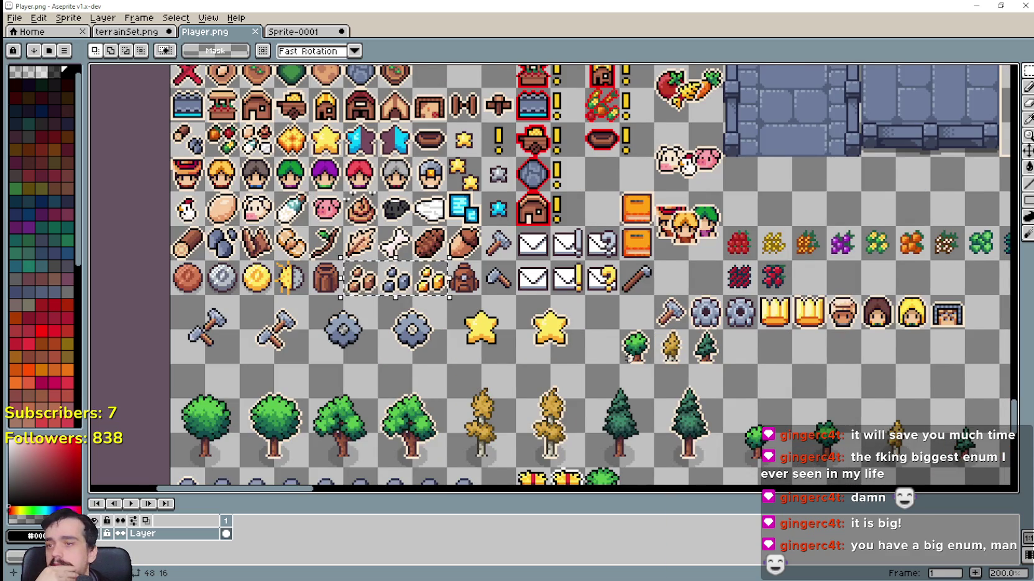
{"action": "scroll", "coordinate": [688, 164], "scroll_direction": "down", "scroll_amount": 1}
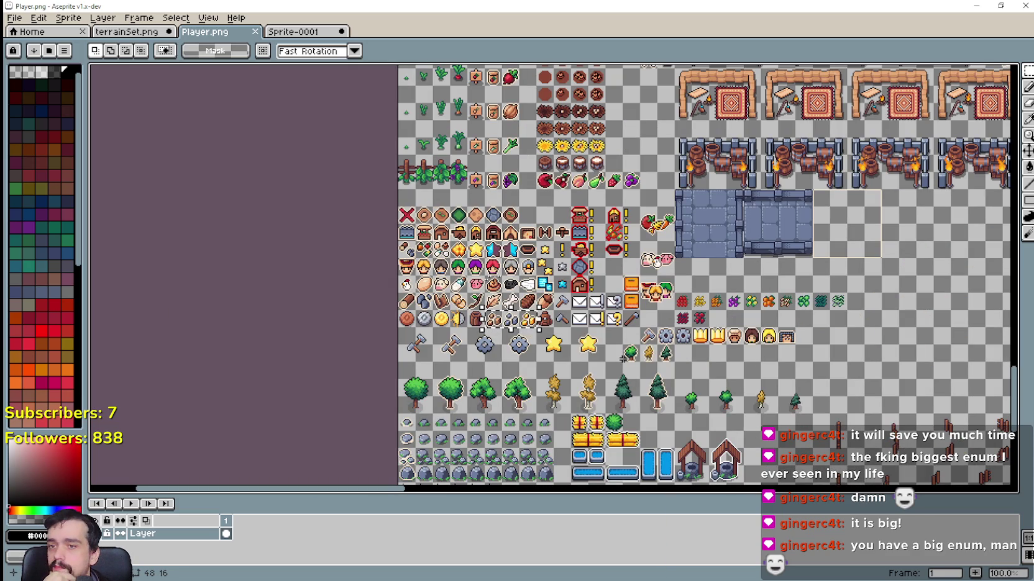
{"action": "scroll", "coordinate": [615, 336], "scroll_direction": "up", "scroll_amount": 5}
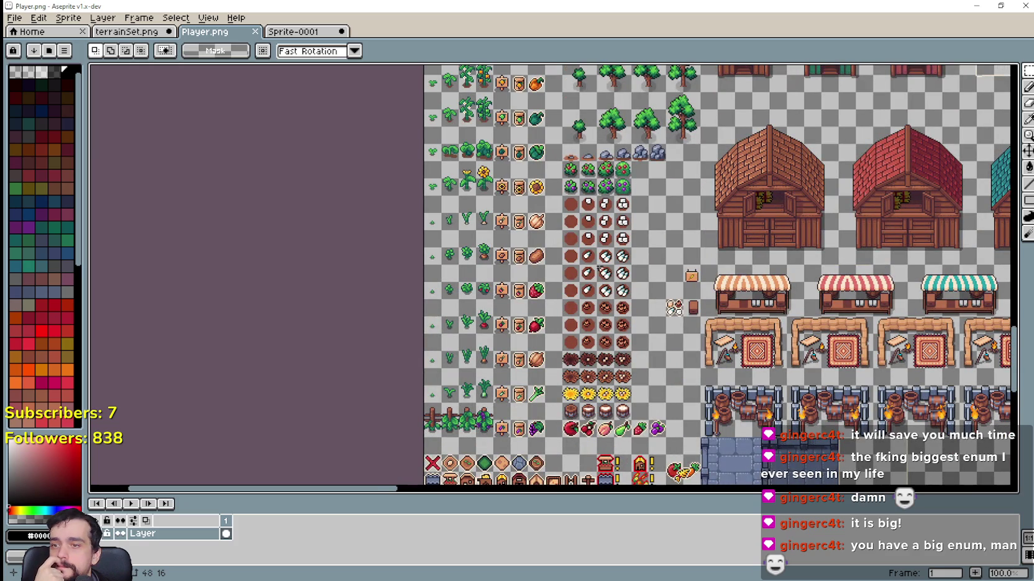
{"action": "scroll", "coordinate": [563, 230], "scroll_direction": "up", "scroll_amount": 10}
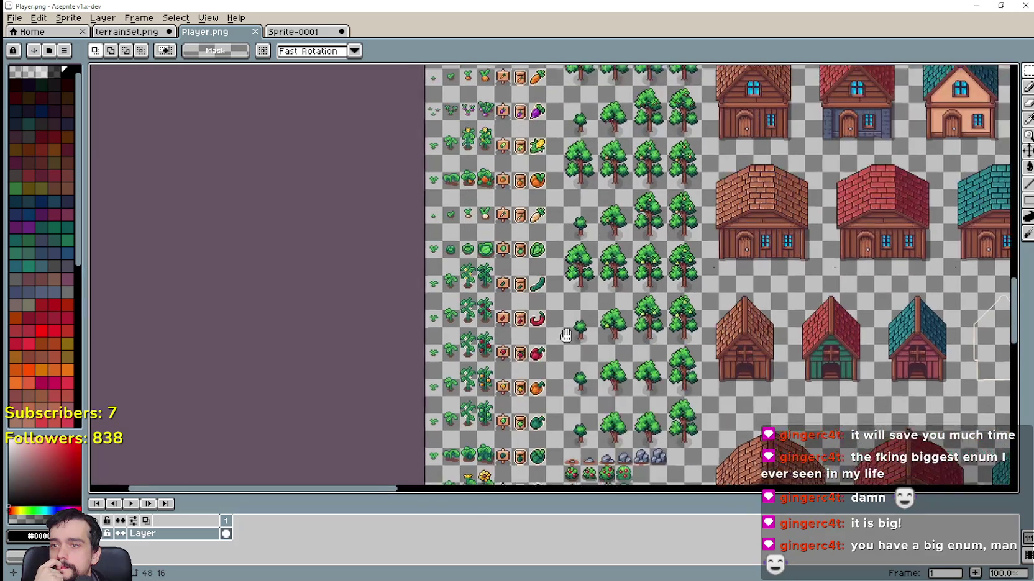
{"action": "scroll", "coordinate": [575, 323], "scroll_direction": "down", "scroll_amount": 4}
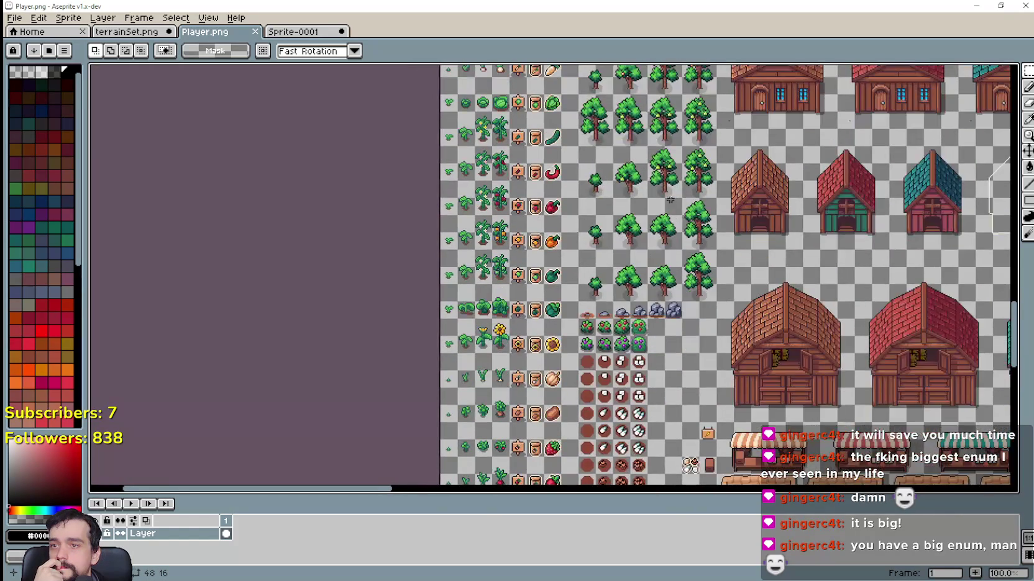
Pan the Player sprite sheet to bring the fruit icons and trees into view.
{"action": "scroll", "coordinate": [570, 345], "scroll_direction": "right", "scroll_amount": 2}
{"action": "left_click_drag", "start_coordinate": [570, 345], "coordinate": [570, 481]}
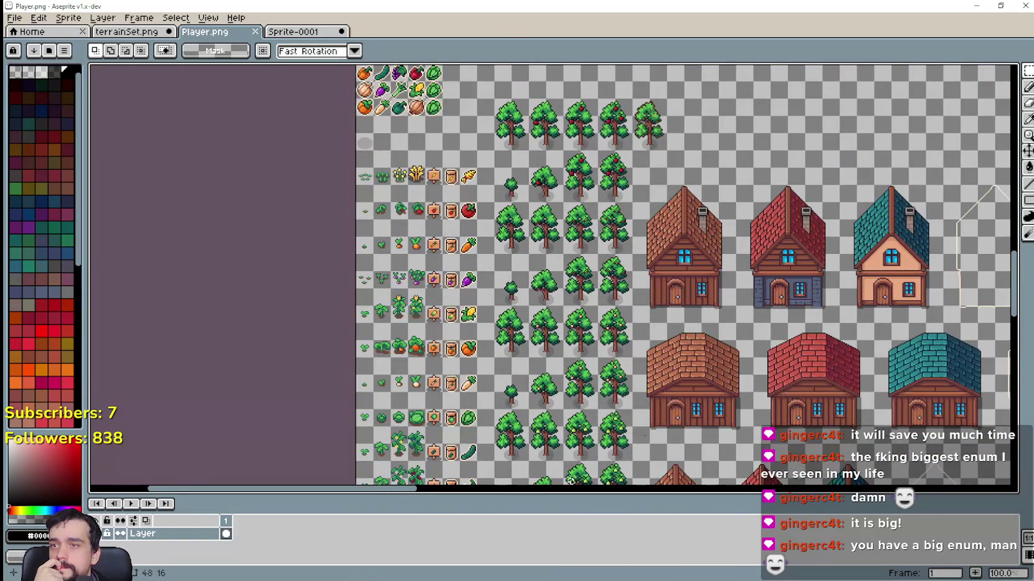
{"action": "scroll", "coordinate": [551, 249], "scroll_direction": "up", "scroll_amount": 2}
{"action": "scroll", "coordinate": [541, 267], "scroll_direction": "down", "scroll_amount": 8}
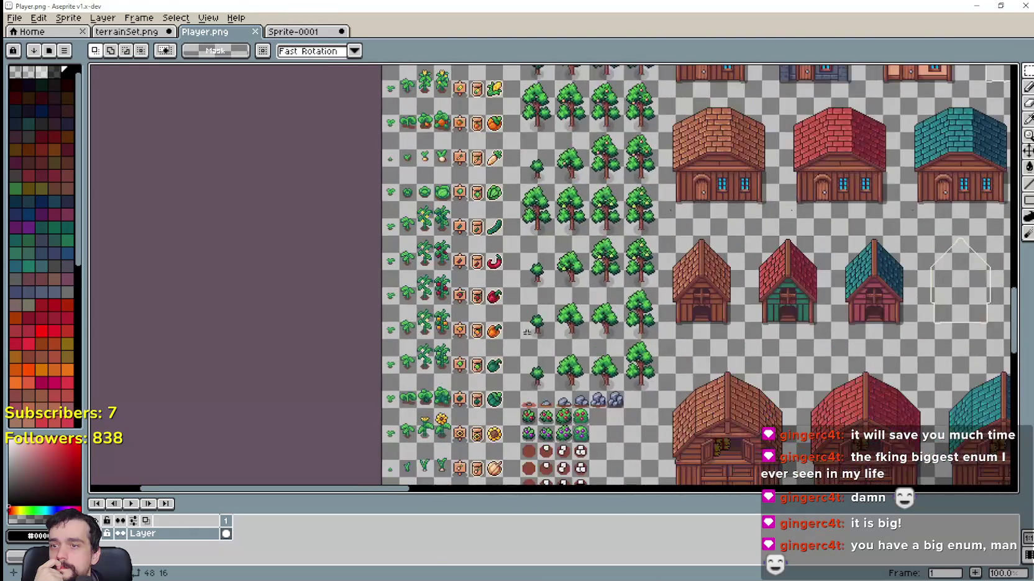
{"action": "scroll", "coordinate": [531, 283], "scroll_direction": "down", "scroll_amount": 5}
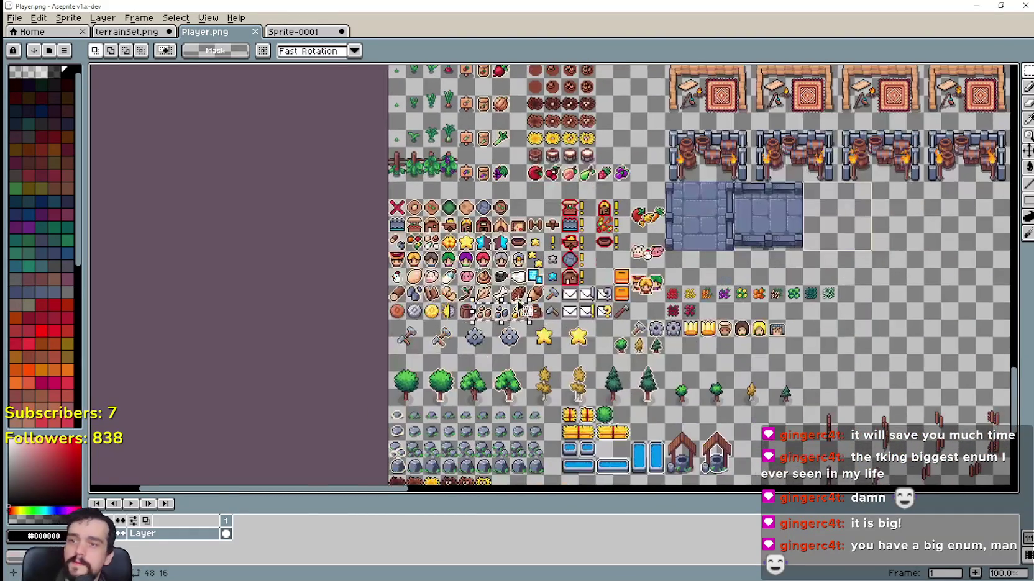
{"action": "scroll", "coordinate": [514, 327], "scroll_direction": "up", "scroll_amount": 1}
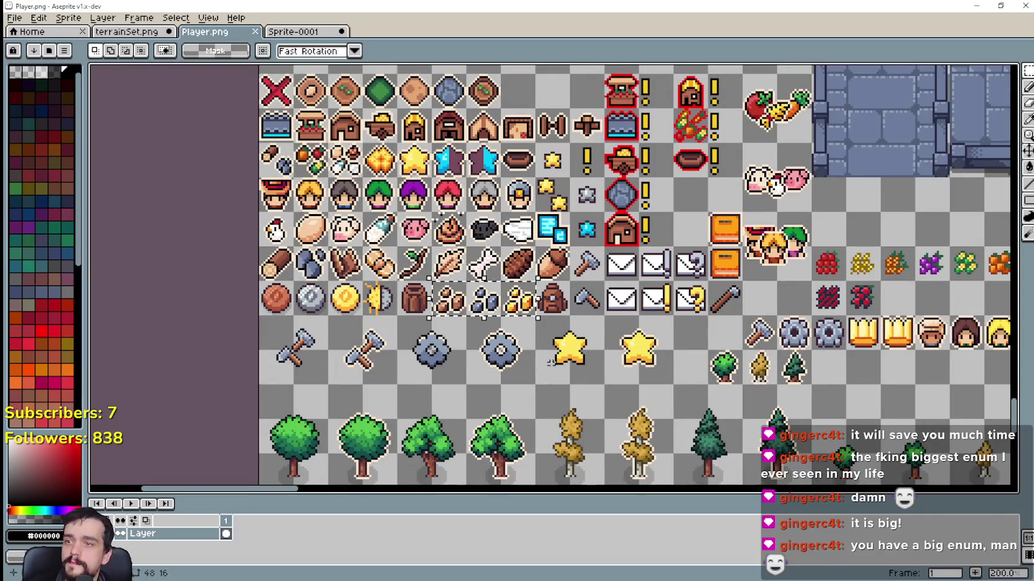
{"action": "scroll", "coordinate": [535, 350], "scroll_direction": "down", "scroll_amount": 1}
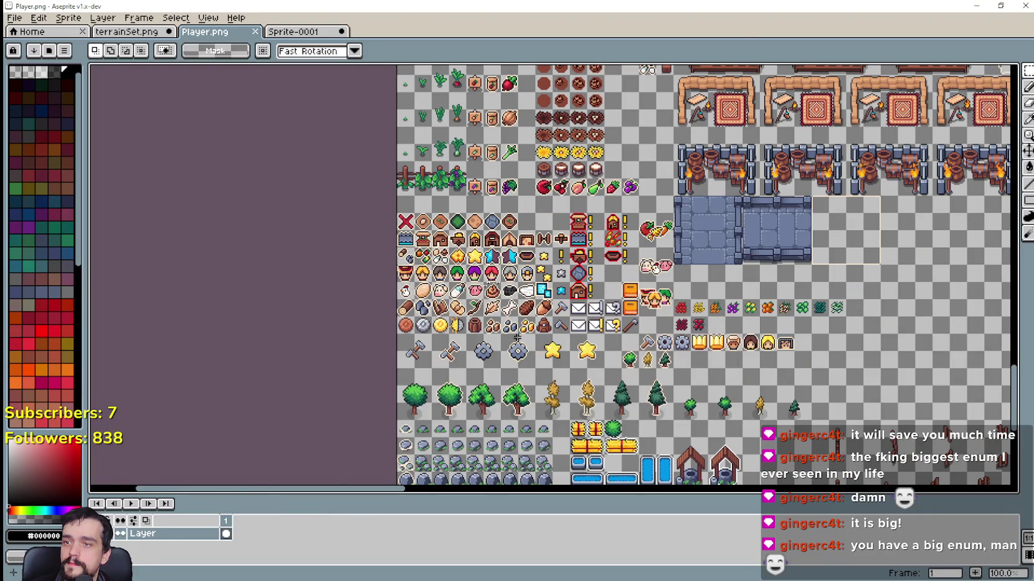
{"action": "mouse_move", "coordinate": [517, 337]}
{"action": "left_mouse_down"}
{"action": "mouse_move", "coordinate": [448, 293]}
{"action": "mouse_move", "coordinate": [425, 247]}
{"action": "left_mouse_up"}
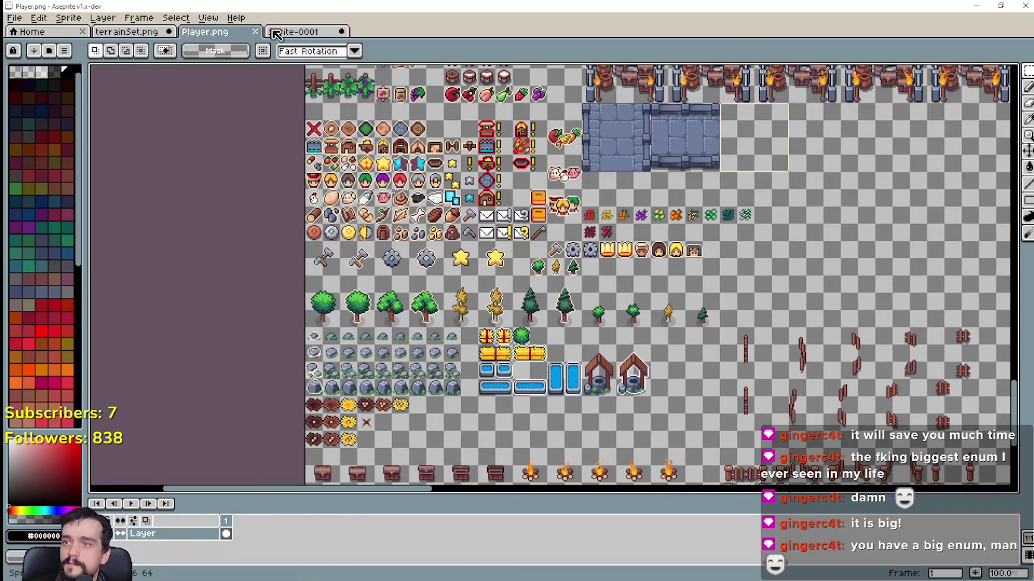
Paste the three ore clusters into terrainSet.png just below the signposts.
{"action": "left_click", "coordinate": [127, 31]}
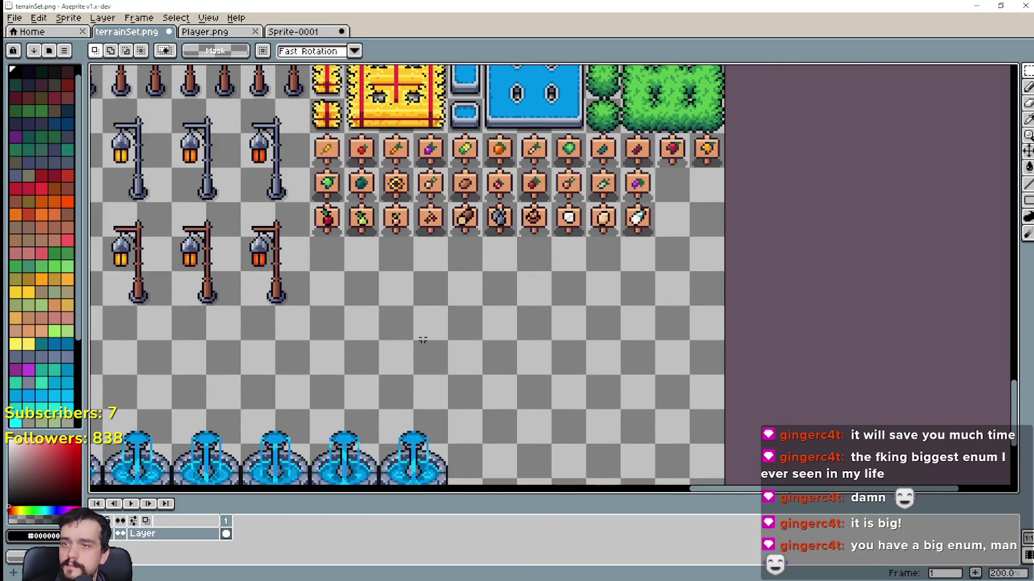
{"action": "scroll", "coordinate": [423, 340], "scroll_direction": "up", "scroll_amount": 1}
{"action": "key", "text": "ctrl+v"}
{"action": "left_click_drag", "start_coordinate": [514, 274], "coordinate": [511, 313]}
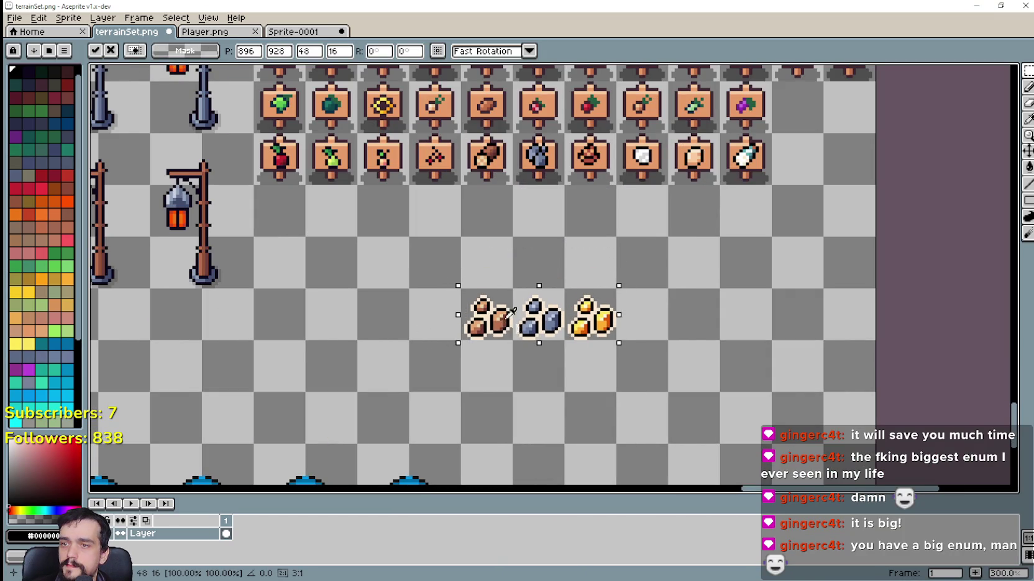
{"action": "key", "text": "Return"}
{"action": "scroll", "coordinate": [491, 314], "scroll_direction": "up", "scroll_amount": 1}
{"action": "left_click_drag", "start_coordinate": [452, 274], "coordinate": [520, 344]}
{"action": "scroll", "coordinate": [637, 319], "scroll_direction": "up", "scroll_amount": 1}
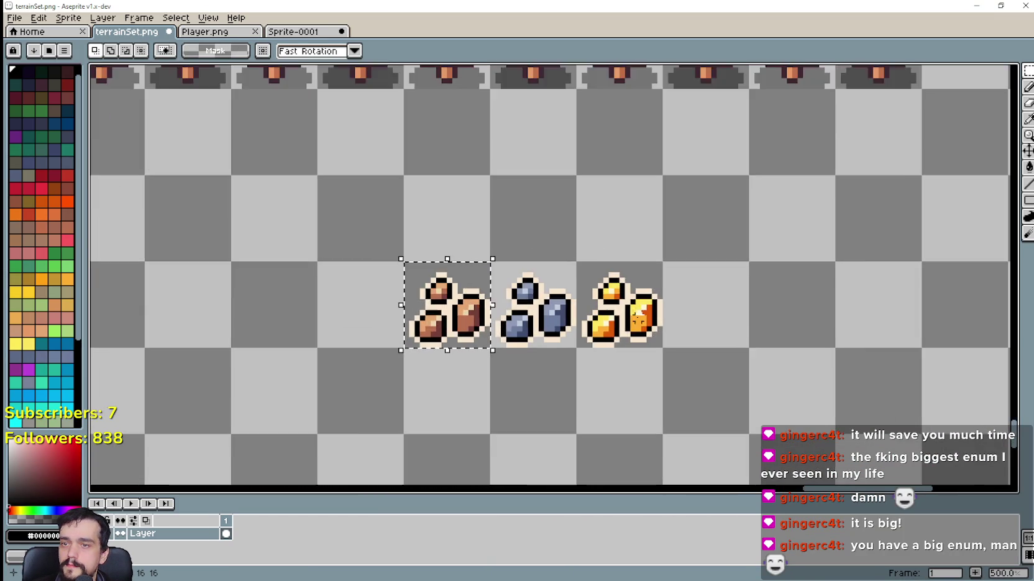
{"action": "scroll", "coordinate": [637, 319], "scroll_direction": "up", "scroll_amount": 2}
{"action": "key", "text": "ctrl+d"}
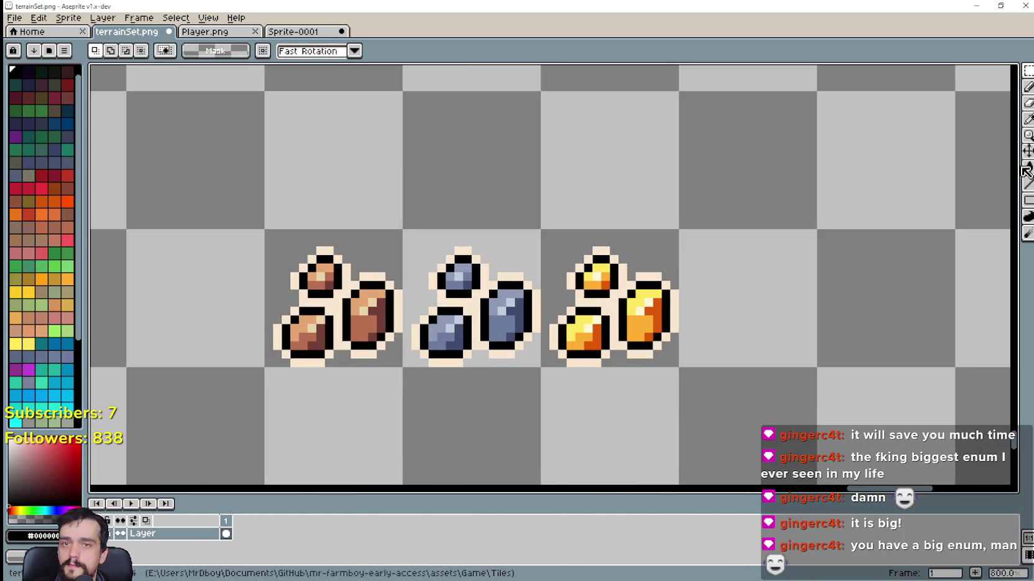
Bucket-fill the cream outline gaps between the brown, blue and gold rocks dark.
{"action": "left_click", "coordinate": [1026, 170]}
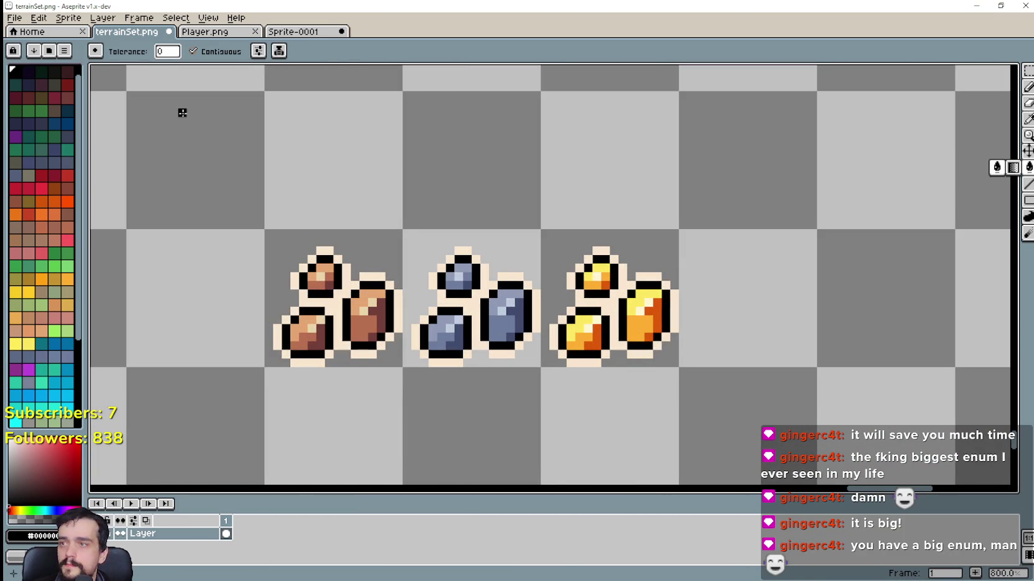
{"action": "left_click", "coordinate": [335, 302]}
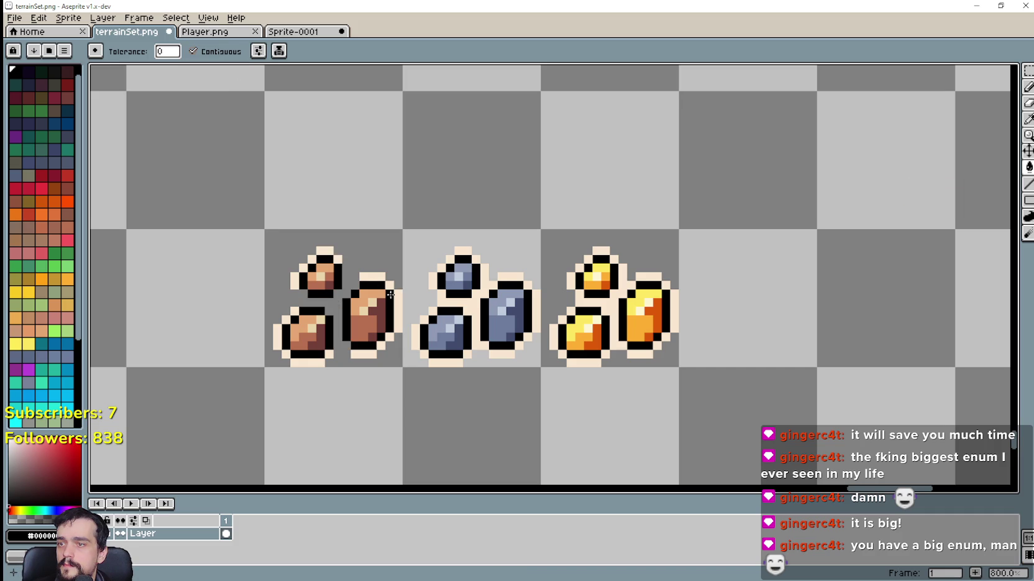
{"action": "left_click", "coordinate": [472, 305]}
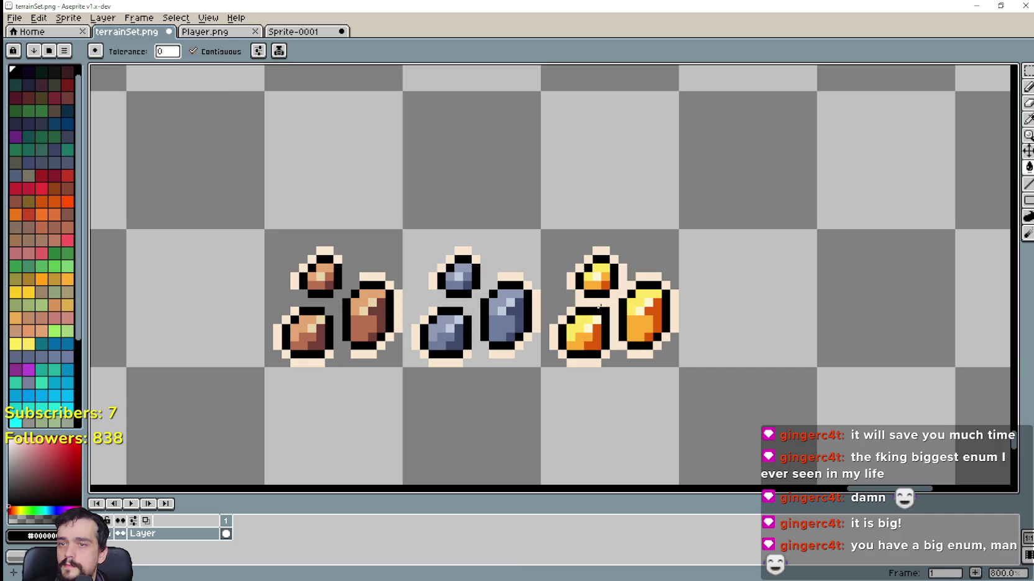
{"action": "left_click", "coordinate": [598, 306]}
{"action": "scroll", "coordinate": [456, 250], "scroll_direction": "up", "scroll_amount": 2}
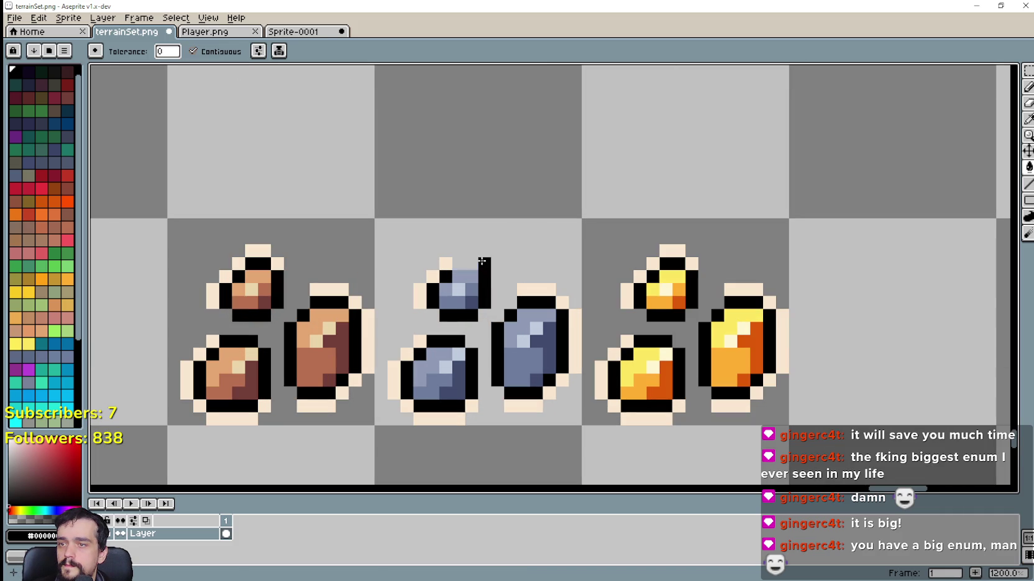
{"action": "left_click", "coordinate": [466, 264]}
{"action": "left_click", "coordinate": [446, 263]}
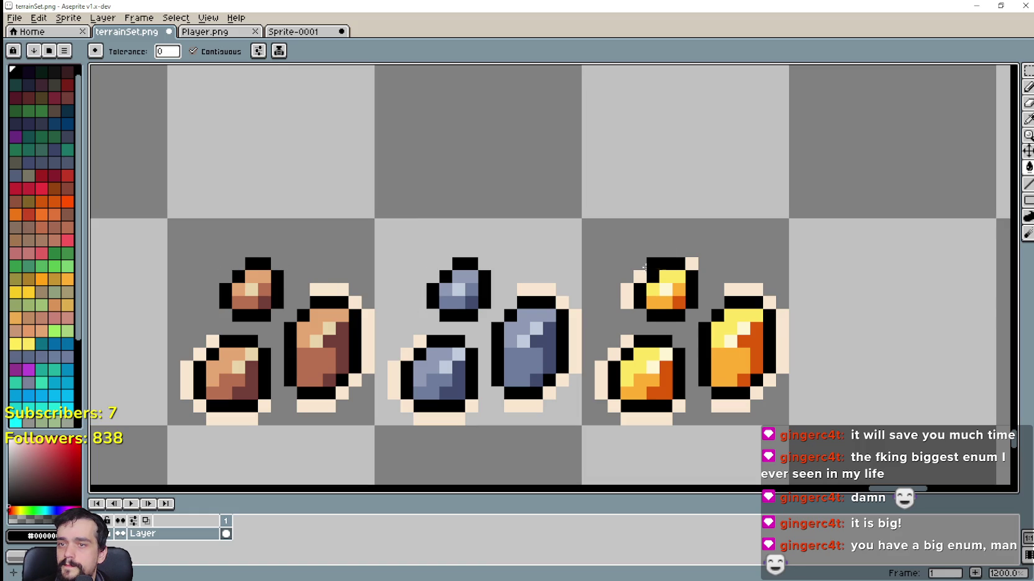
{"action": "scroll", "coordinate": [601, 304], "scroll_direction": "down", "scroll_amount": 2}
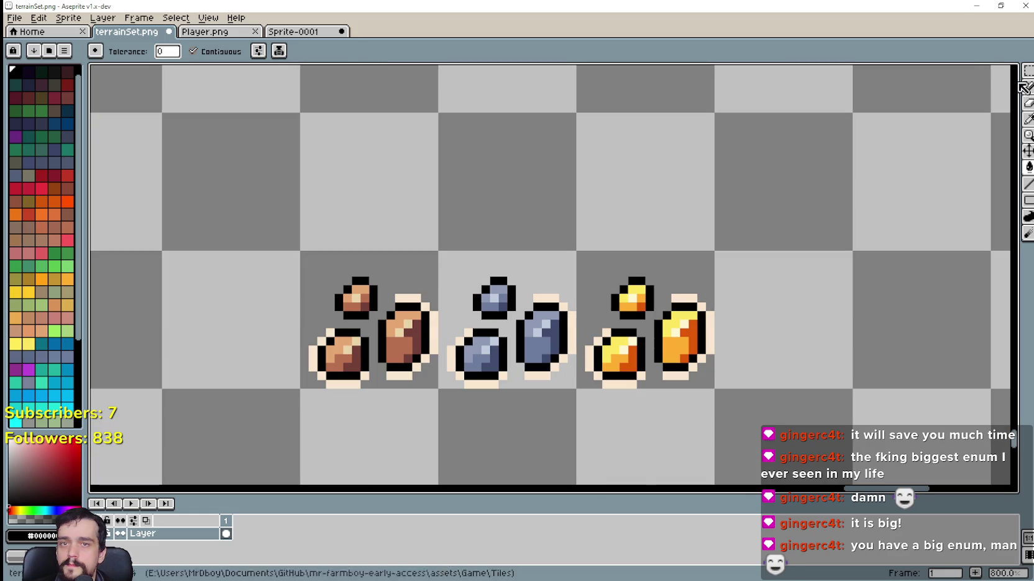
Pull the small brown, blue and yellow rocks out of their clusters, side by side.
{"action": "key", "text": "w"}
{"action": "scroll", "coordinate": [435, 279], "scroll_direction": "up", "scroll_amount": 2}
{"action": "left_click", "coordinate": [329, 308]}
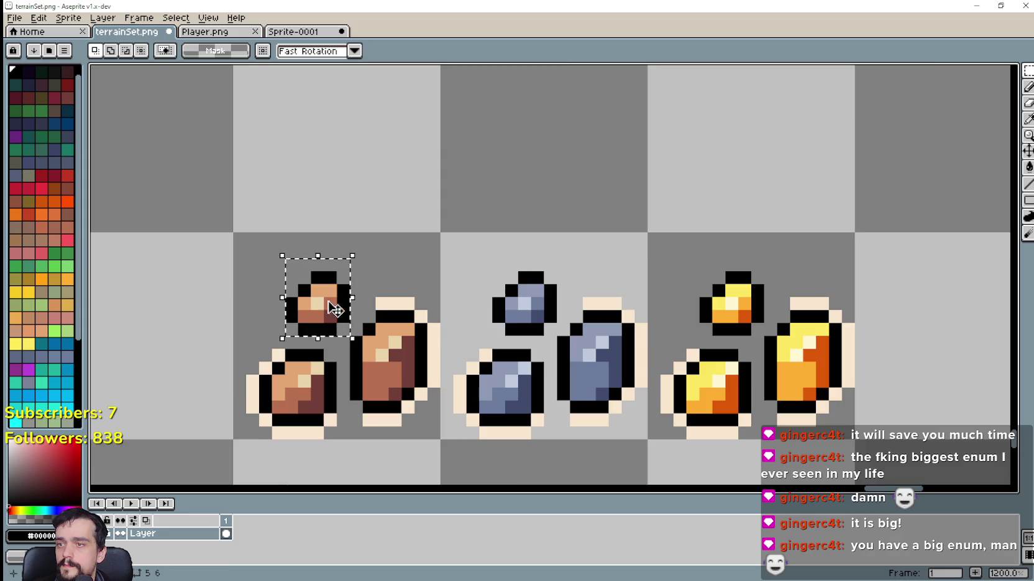
{"action": "scroll", "coordinate": [579, 412], "scroll_direction": "down", "scroll_amount": 4}
{"action": "left_click_drag", "start_coordinate": [537, 435], "coordinate": [366, 364]}
{"action": "left_click", "coordinate": [621, 433]}
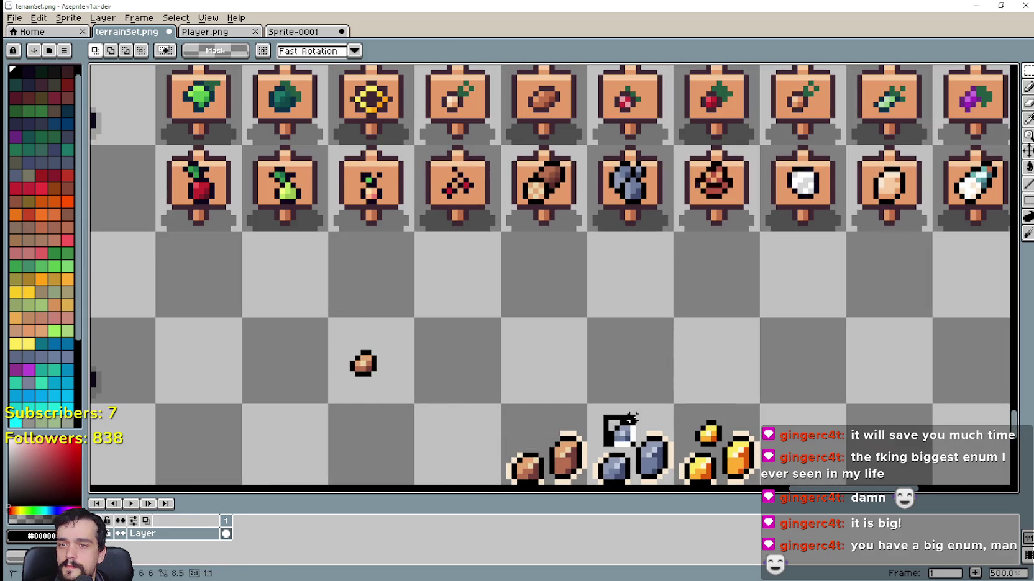
{"action": "left_click_drag", "start_coordinate": [633, 439], "coordinate": [467, 366]}
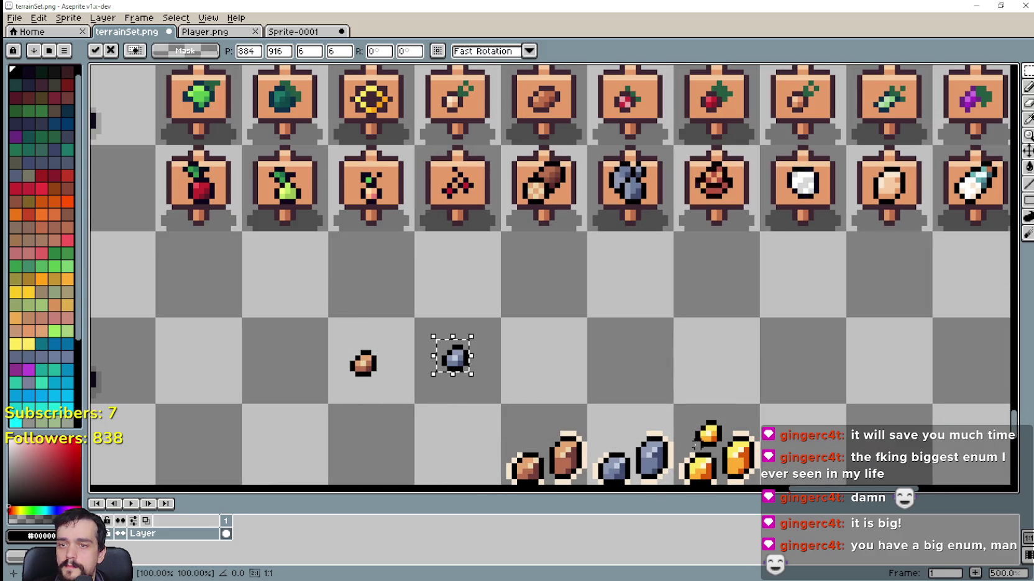
{"action": "left_click", "coordinate": [710, 430]}
{"action": "left_click_drag", "start_coordinate": [713, 434], "coordinate": [555, 360]}
{"action": "left_click", "coordinate": [663, 427]}
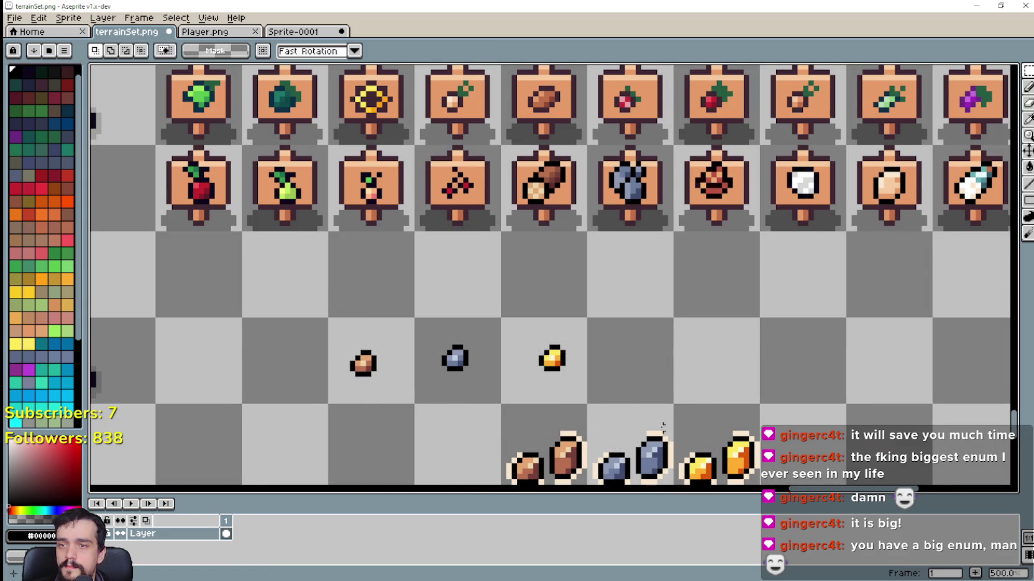
Delete the six large rocks, leaving only the single ore stones.
{"action": "scroll", "coordinate": [584, 318], "scroll_direction": "down", "scroll_amount": 1}
{"action": "left_click_drag", "start_coordinate": [444, 307], "coordinate": [654, 378]}
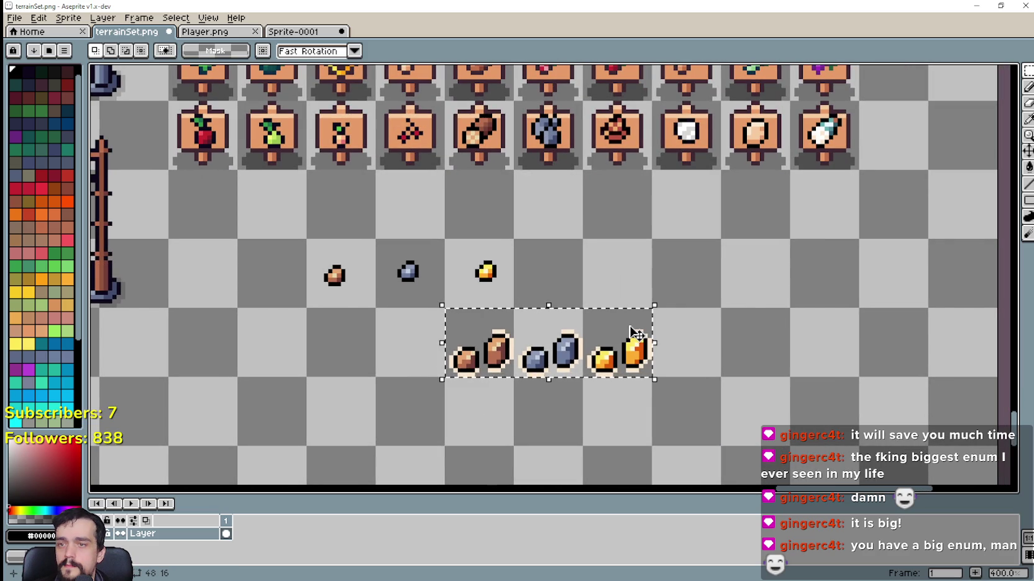
{"action": "key", "text": "Delete"}
{"action": "mouse_move", "coordinate": [625, 324]}
{"action": "left_mouse_down"}
{"action": "mouse_move", "coordinate": [742, 364]}
{"action": "mouse_move", "coordinate": [808, 497]}
{"action": "left_mouse_up"}
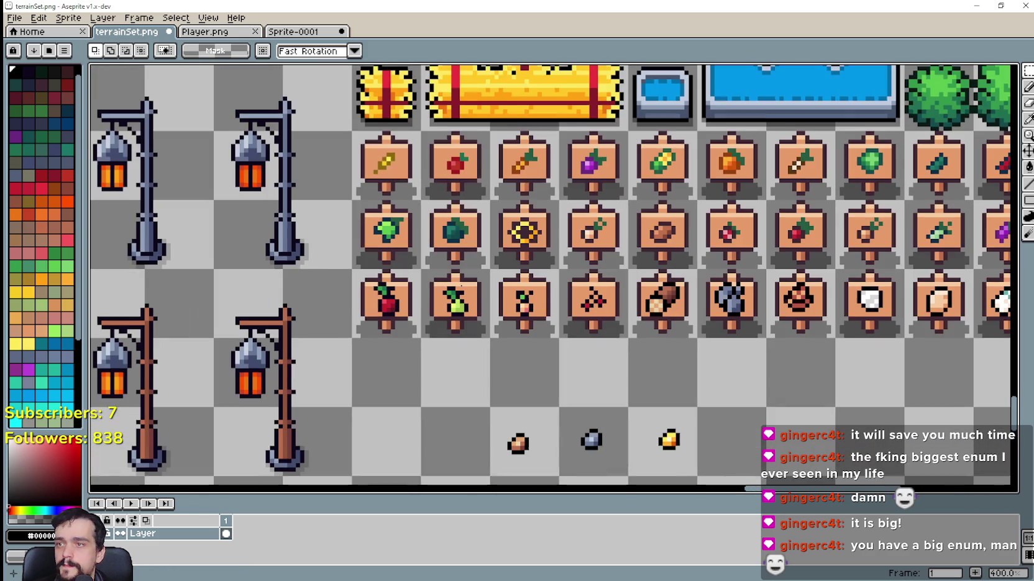
Copy the first signpost tile into the empty cell below row three.
{"action": "left_click_drag", "start_coordinate": [353, 132], "coordinate": [420, 201]}
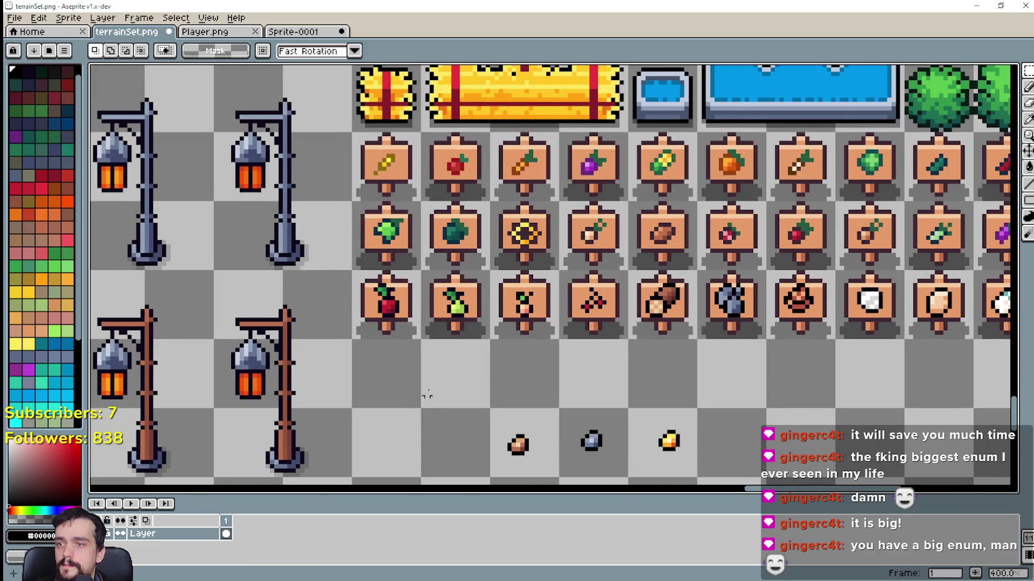
{"action": "left_click_drag", "start_coordinate": [373, 163], "coordinate": [373, 371]}
{"action": "mouse_move", "coordinate": [452, 376]}
{"action": "left_mouse_down"}
{"action": "mouse_move", "coordinate": [487, 383]}
{"action": "mouse_move", "coordinate": [404, 310]}
{"action": "left_mouse_up"}
{"action": "scroll", "coordinate": [533, 361], "scroll_direction": "down", "scroll_amount": 2}
{"action": "scroll", "coordinate": [400, 311], "scroll_direction": "up", "scroll_amount": 1}
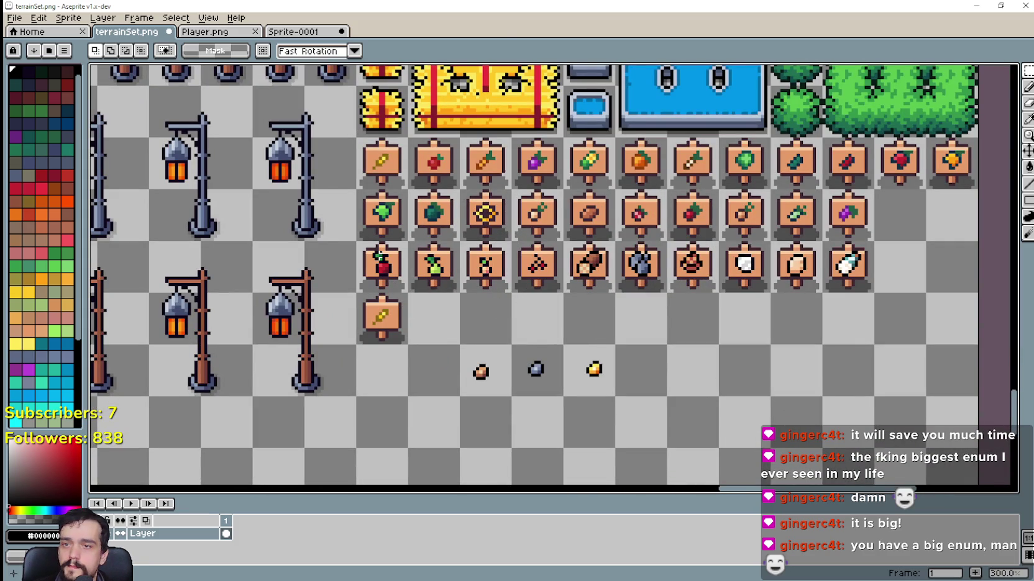
Move row three's last two signs into row two's gaps and shift row three left.
{"action": "mouse_move", "coordinate": [377, 253]}
{"action": "left_mouse_down"}
{"action": "mouse_move", "coordinate": [447, 283]}
{"action": "mouse_move", "coordinate": [876, 256]}
{"action": "mouse_move", "coordinate": [952, 223]}
{"action": "left_mouse_up"}
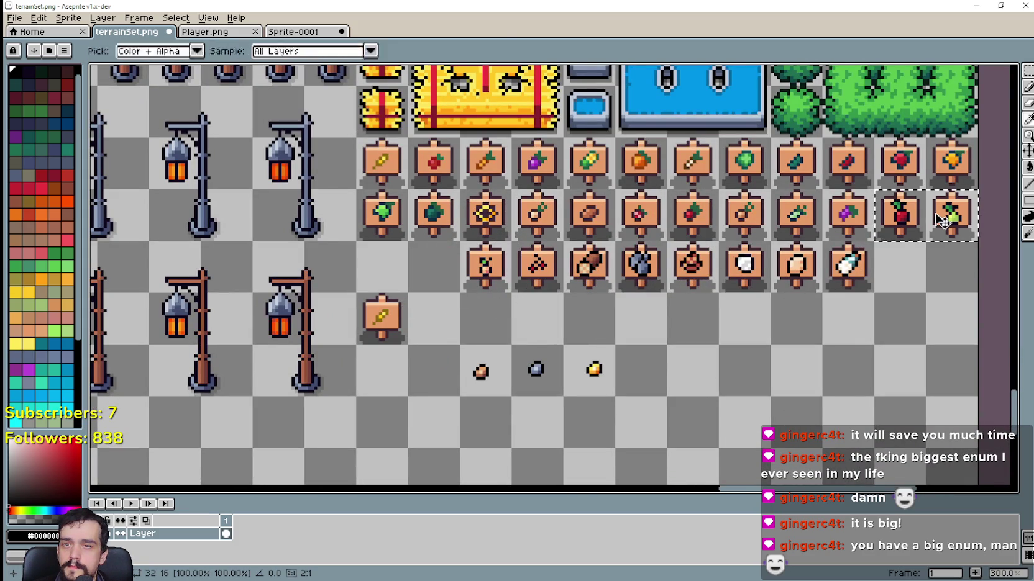
{"action": "left_click", "coordinate": [566, 300]}
{"action": "left_click_drag", "start_coordinate": [461, 242], "coordinate": [873, 291]}
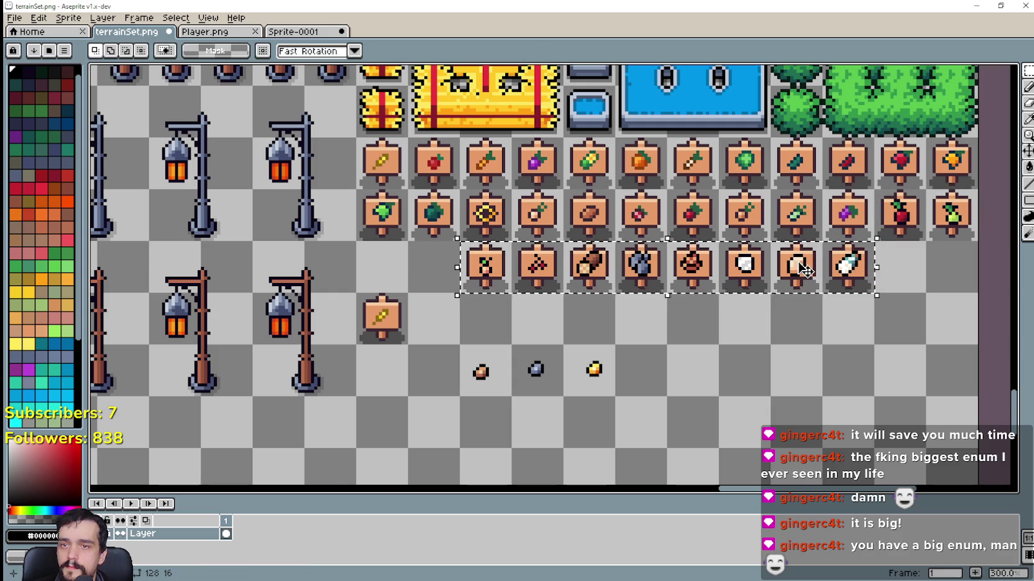
{"action": "mouse_move", "coordinate": [721, 270]}
{"action": "left_mouse_down"}
{"action": "mouse_move", "coordinate": [566, 270]}
{"action": "mouse_move", "coordinate": [618, 270]}
{"action": "left_mouse_up"}
{"action": "left_click", "coordinate": [451, 317]}
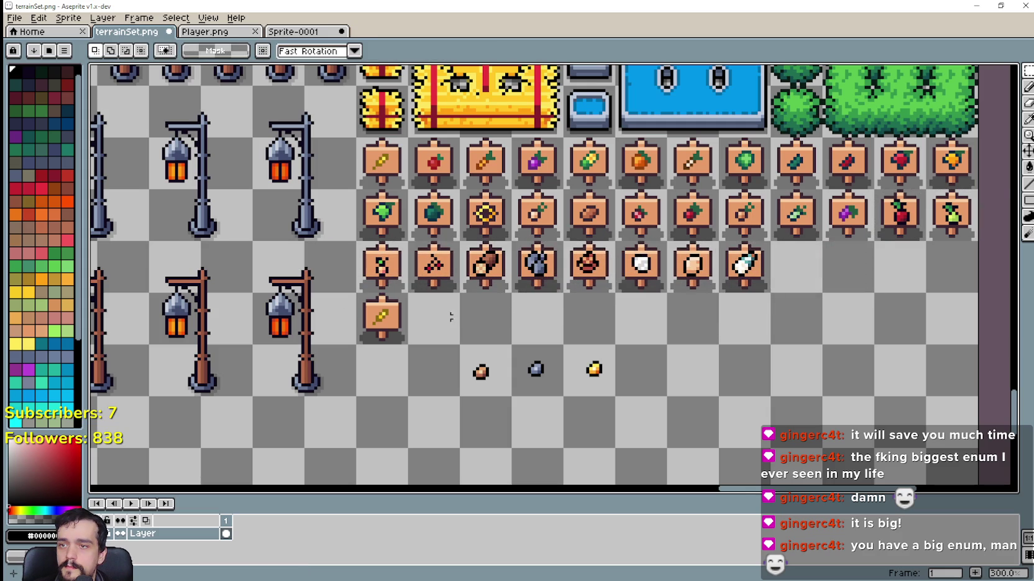
Erase the icon from the copied sign and fill its square with the board's orange.
{"action": "scroll", "coordinate": [382, 313], "scroll_direction": "up", "scroll_amount": 7}
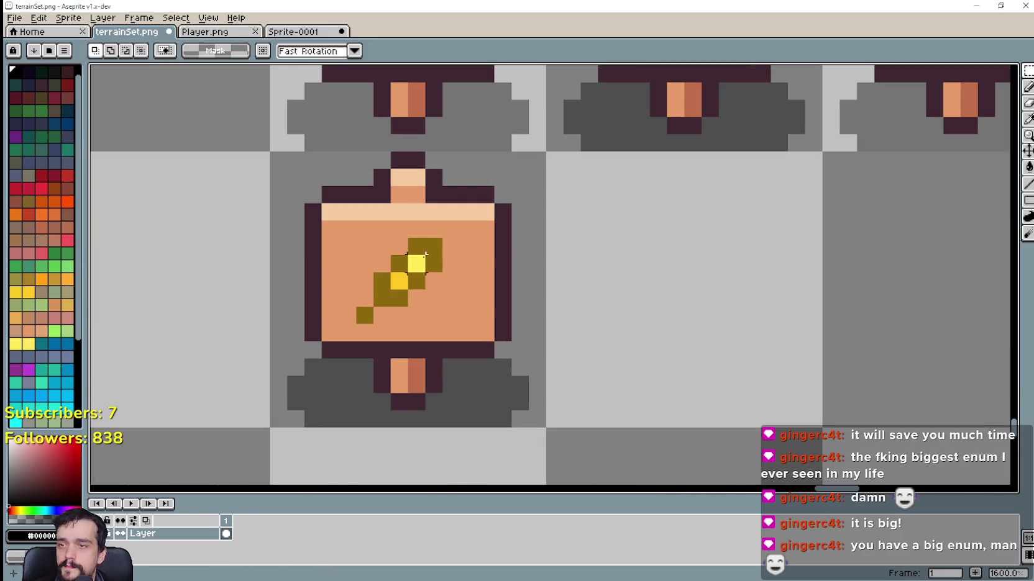
{"action": "left_click_drag", "start_coordinate": [425, 254], "coordinate": [364, 315]}
{"action": "key", "text": "Delete"}
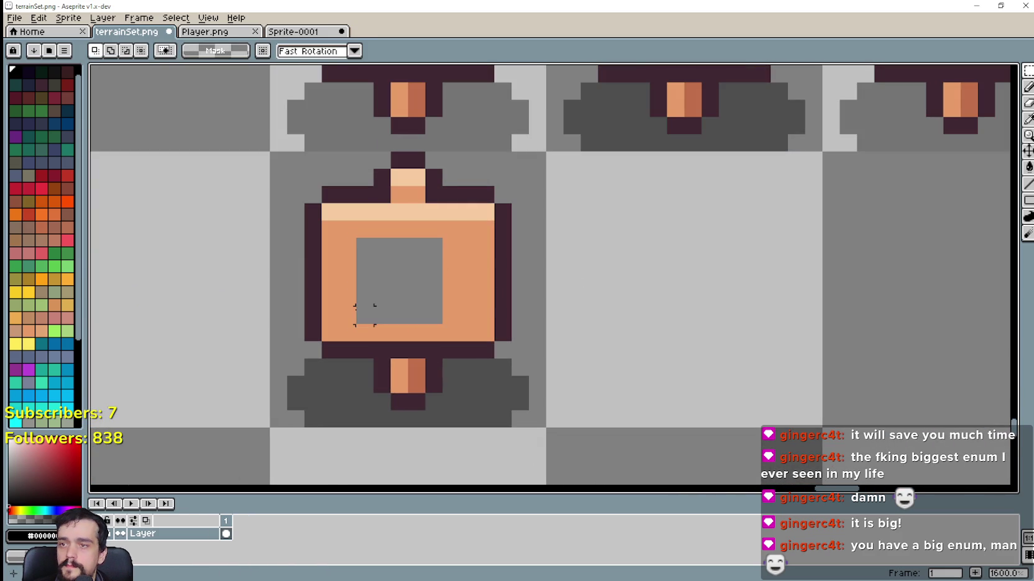
{"action": "left_click", "coordinate": [1028, 118]}
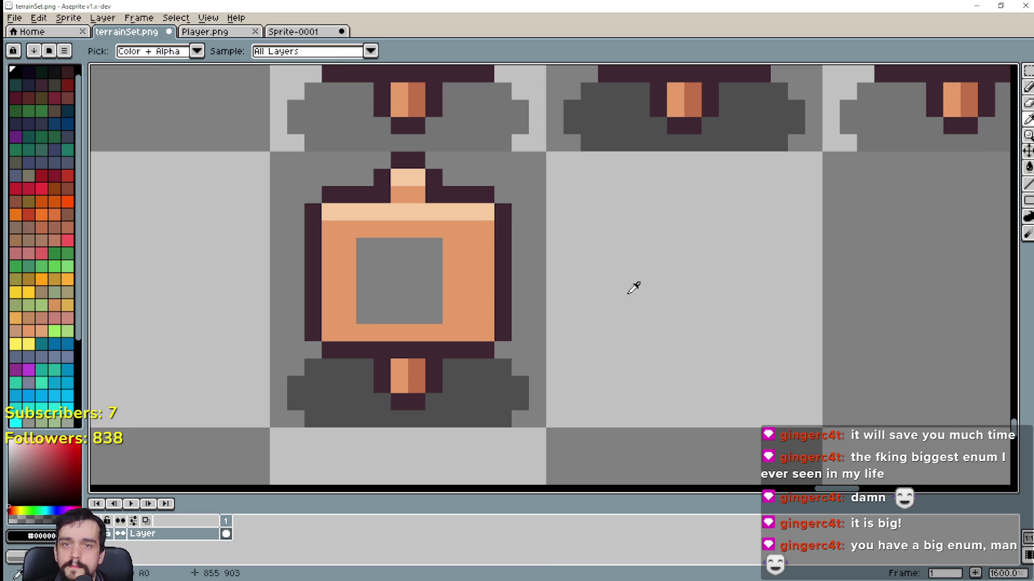
{"action": "left_click", "coordinate": [476, 286]}
{"action": "key", "text": "g"}
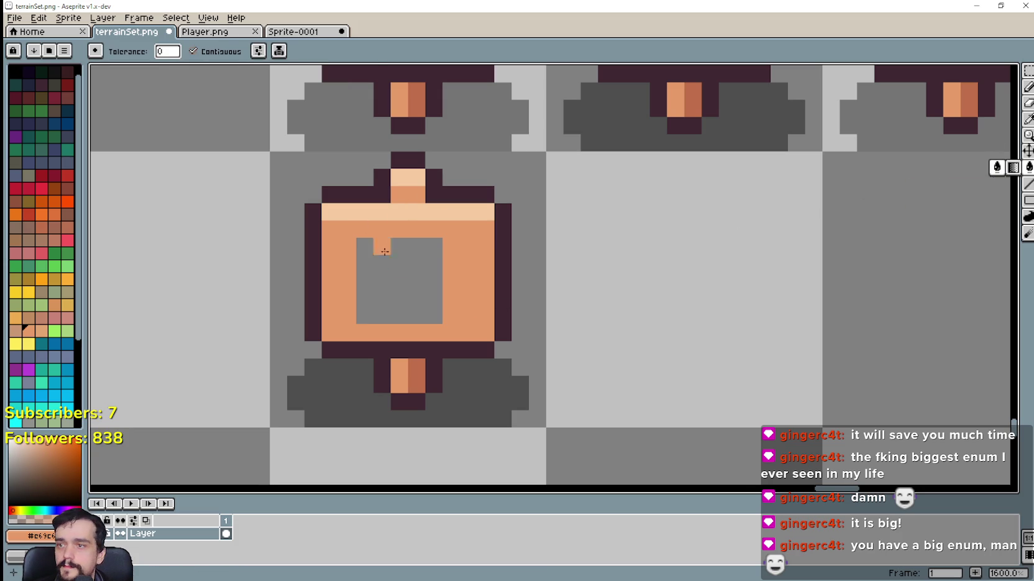
{"action": "left_click", "coordinate": [382, 247]}
{"action": "scroll", "coordinate": [459, 262], "scroll_direction": "down", "scroll_amount": 4}
Copy the blank sign into the next two columns of the fourth row.
{"action": "key", "text": "m"}
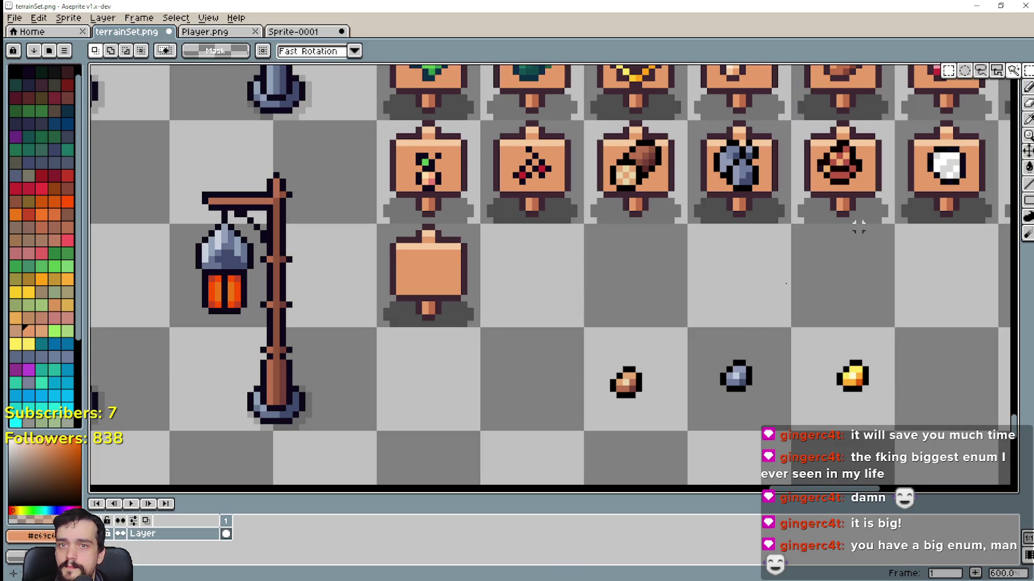
{"action": "left_click_drag", "start_coordinate": [599, 358], "coordinate": [672, 399]}
{"action": "mouse_move", "coordinate": [378, 226]}
{"action": "left_mouse_down"}
{"action": "mouse_move", "coordinate": [423, 286]}
{"action": "mouse_move", "coordinate": [541, 288]}
{"action": "left_mouse_up"}
{"action": "key", "text": "ctrl+c"}
{"action": "key", "text": "ctrl+v"}
{"action": "key", "text": "Return"}
{"action": "key", "text": "ctrl+v"}
{"action": "mouse_move", "coordinate": [435, 286]}
{"action": "left_mouse_down"}
{"action": "mouse_move", "coordinate": [611, 300]}
{"action": "mouse_move", "coordinate": [618, 341]}
{"action": "left_mouse_up"}
{"action": "key", "text": "Return"}
{"action": "left_click_drag", "start_coordinate": [530, 370], "coordinate": [540, 388]}
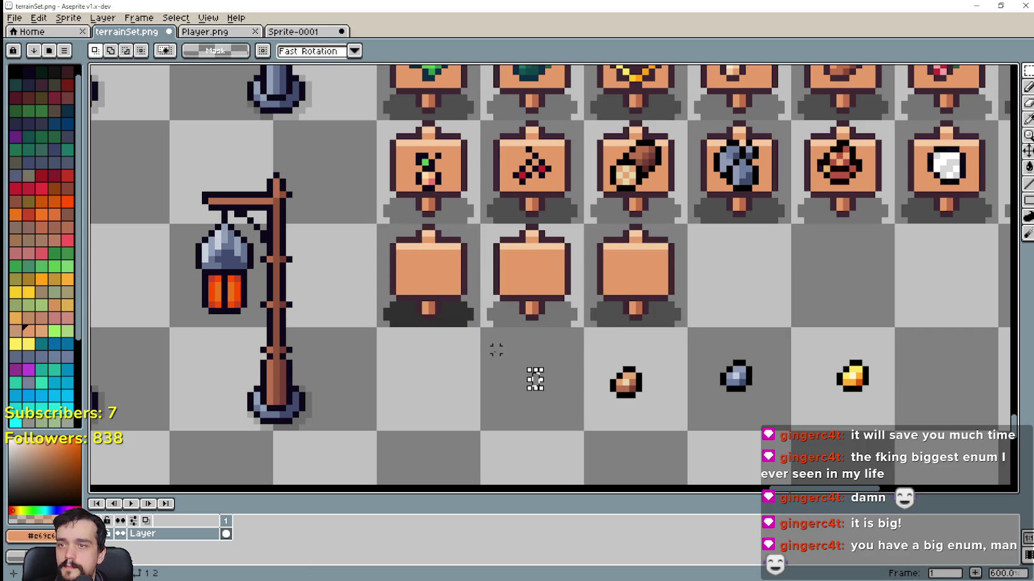
Re-paste the blank sign in column one and select the brown nugget icon.
{"action": "left_click_drag", "start_coordinate": [407, 306], "coordinate": [429, 323]}
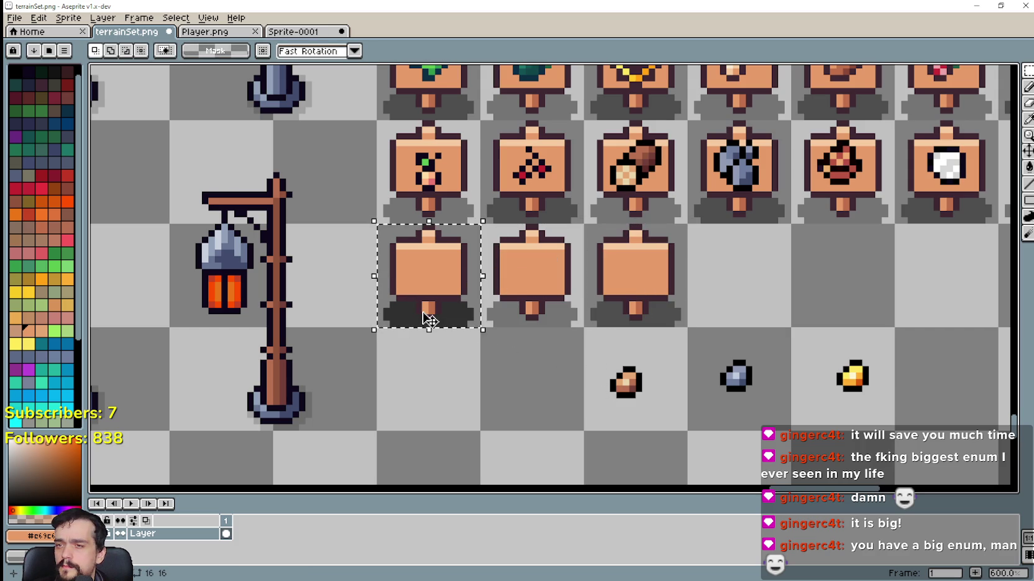
{"action": "key", "text": "Delete"}
{"action": "key", "text": "ctrl+v"}
{"action": "key", "text": "Return"}
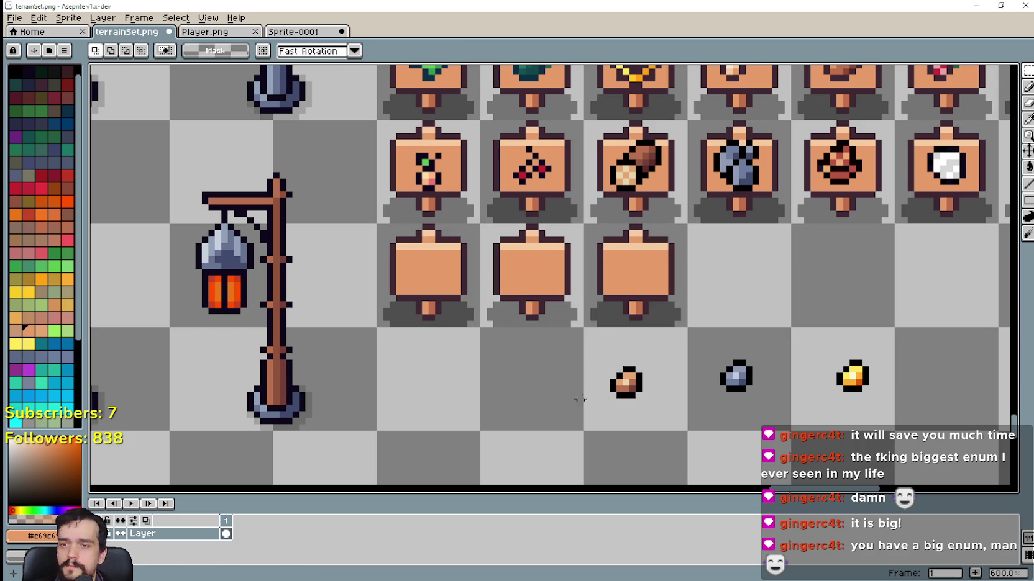
{"action": "mouse_move", "coordinate": [582, 393]}
{"action": "left_mouse_down"}
{"action": "mouse_move", "coordinate": [663, 362]}
{"action": "mouse_move", "coordinate": [454, 288]}
{"action": "mouse_move", "coordinate": [432, 268]}
{"action": "left_mouse_up"}
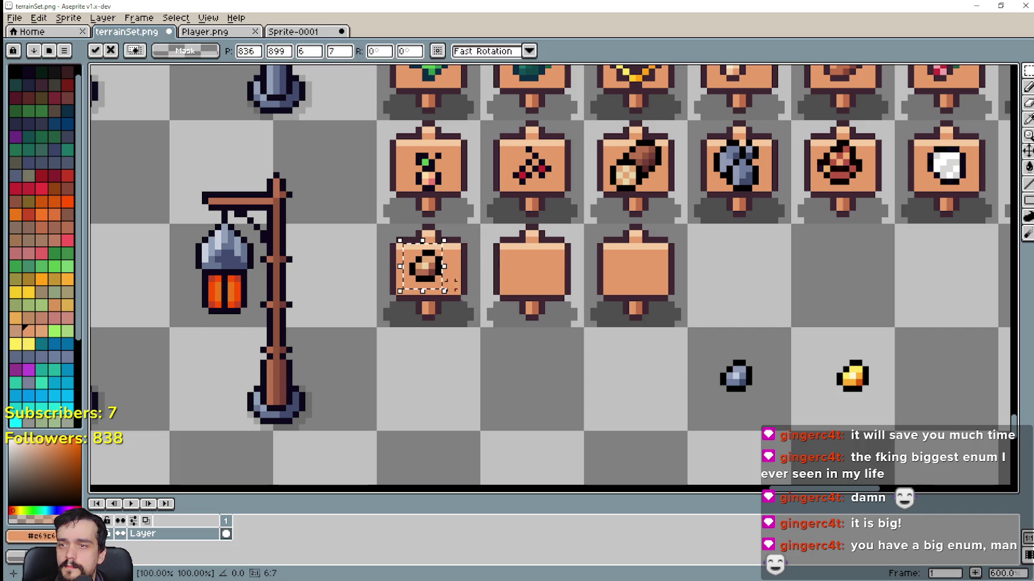
Place the brown, blue-grey and gold nuggets onto the three blank signs.
{"action": "left_click", "coordinate": [633, 368]}
{"action": "mouse_move", "coordinate": [706, 408]}
{"action": "left_mouse_down"}
{"action": "mouse_move", "coordinate": [767, 349]}
{"action": "mouse_move", "coordinate": [536, 279]}
{"action": "left_mouse_up"}
{"action": "key", "text": "Return"}
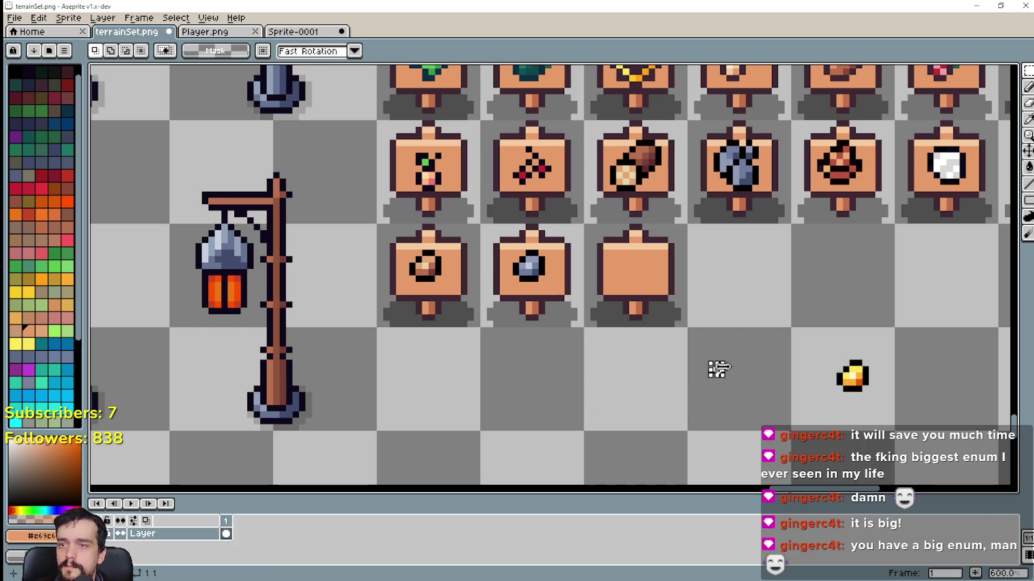
{"action": "left_click_drag", "start_coordinate": [807, 404], "coordinate": [895, 343]}
{"action": "left_click_drag", "start_coordinate": [850, 376], "coordinate": [638, 267]}
{"action": "left_click", "coordinate": [735, 343]}
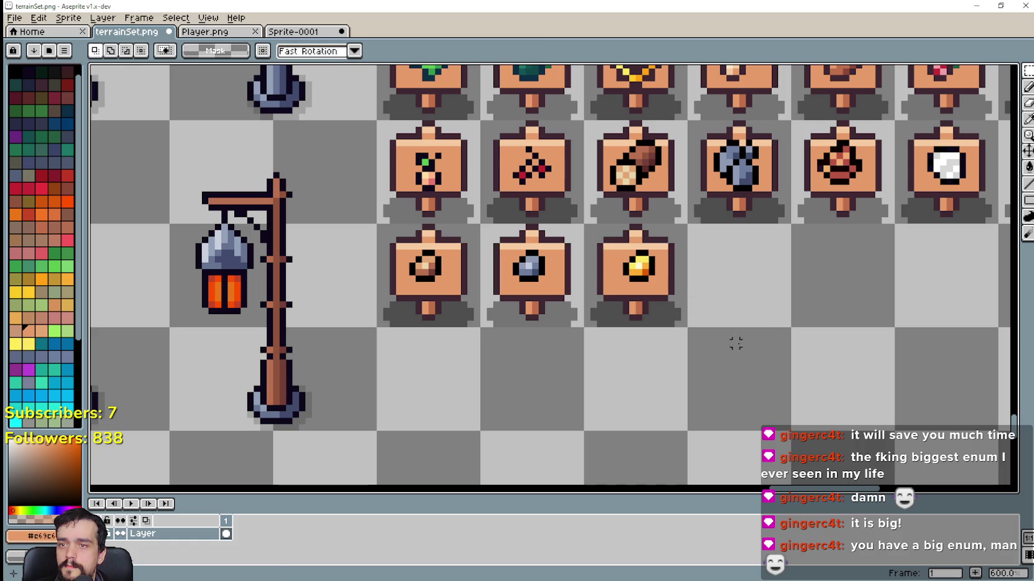
{"action": "key", "text": "ctrl+z"}
{"action": "key", "text": "ctrl+z"}
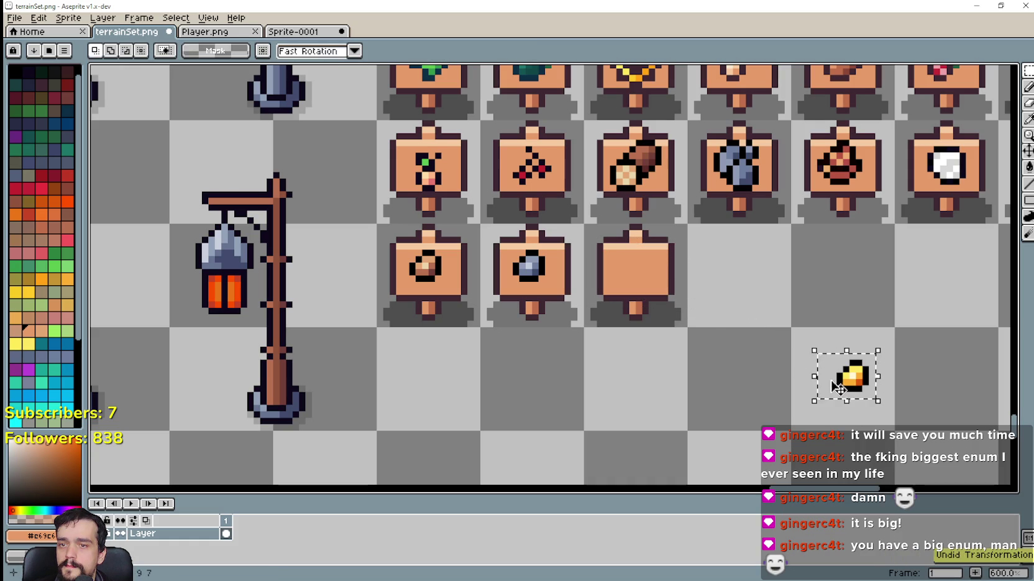
{"action": "left_click_drag", "start_coordinate": [829, 389], "coordinate": [614, 280]}
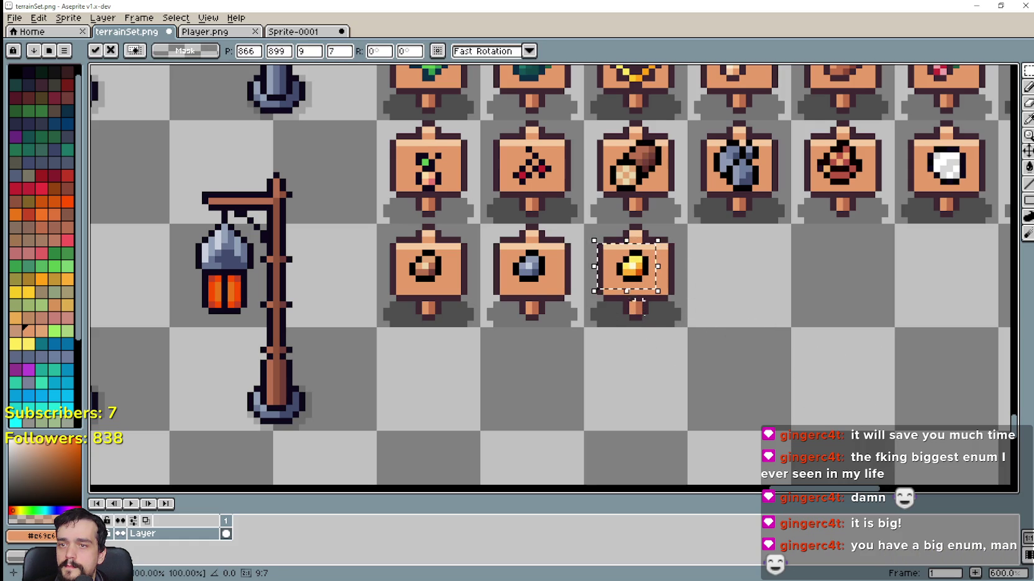
{"action": "left_click", "coordinate": [662, 357]}
Move the three new ore signs to the end of row three.
{"action": "scroll", "coordinate": [663, 357], "scroll_direction": "down", "scroll_amount": 2}
{"action": "mouse_move", "coordinate": [663, 357]}
{"action": "left_mouse_down"}
{"action": "mouse_move", "coordinate": [473, 317]}
{"action": "mouse_move", "coordinate": [429, 332]}
{"action": "left_mouse_up"}
{"action": "scroll", "coordinate": [434, 316], "scroll_direction": "down", "scroll_amount": 1}
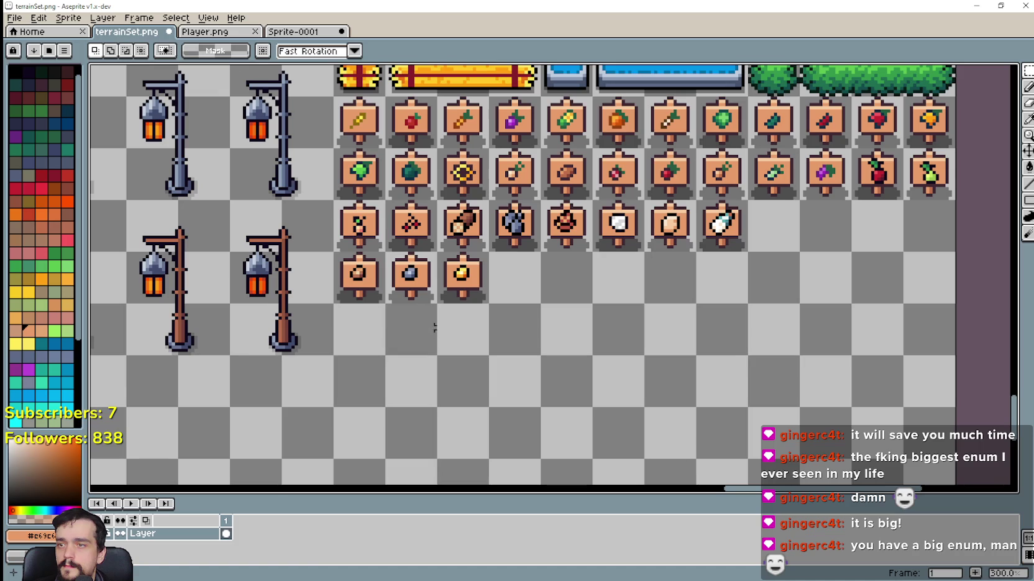
{"action": "mouse_move", "coordinate": [364, 276]}
{"action": "left_mouse_down"}
{"action": "mouse_move", "coordinate": [475, 295]}
{"action": "mouse_move", "coordinate": [885, 285]}
{"action": "mouse_move", "coordinate": [877, 230]}
{"action": "left_mouse_up"}
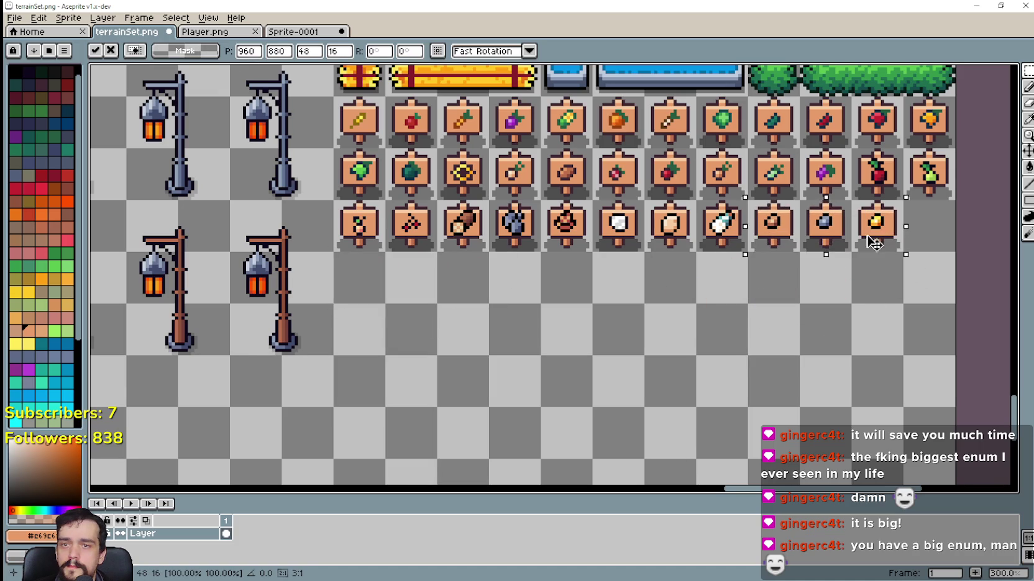
{"action": "left_click", "coordinate": [791, 321]}
Sample black from a sign outline for filling, then save the tileset image.
{"action": "left_click_drag", "start_coordinate": [791, 321], "coordinate": [469, 385]}
{"action": "scroll", "coordinate": [568, 327], "scroll_direction": "up", "scroll_amount": 2}
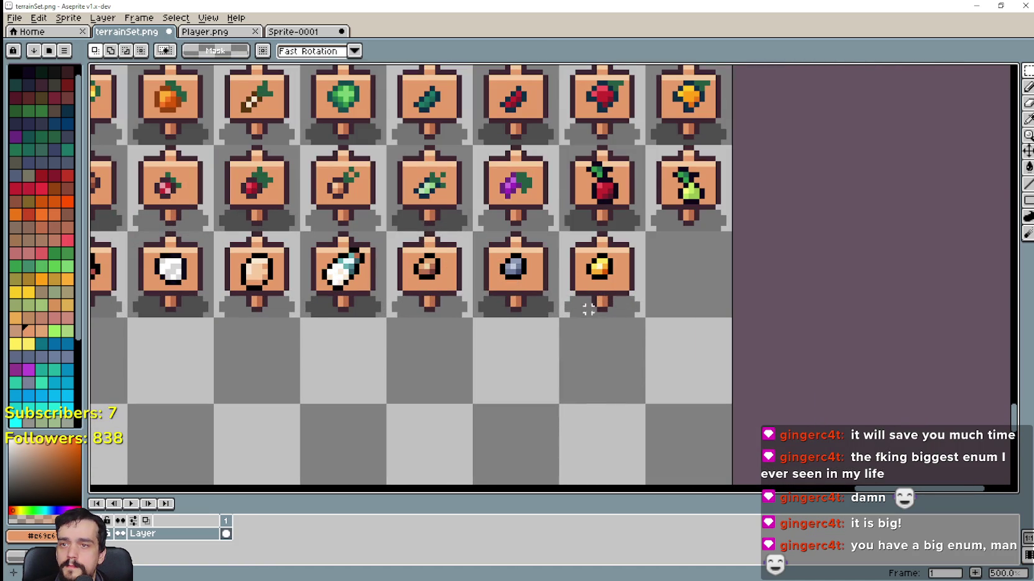
{"action": "key", "text": "i"}
{"action": "scroll", "coordinate": [540, 222], "scroll_direction": "up", "scroll_amount": 2}
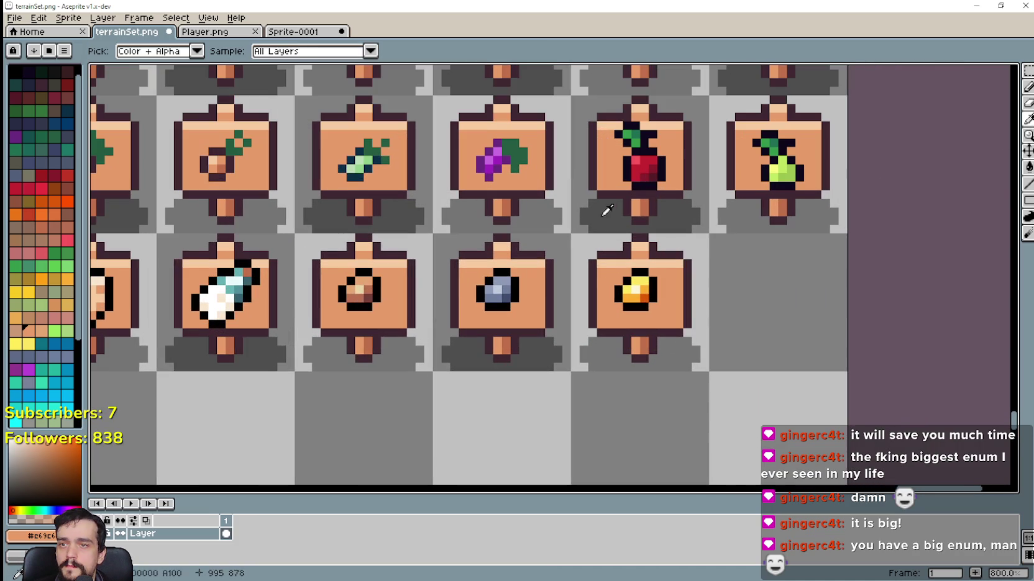
{"action": "left_click", "coordinate": [848, 196]}
{"action": "left_click", "coordinate": [1028, 167]}
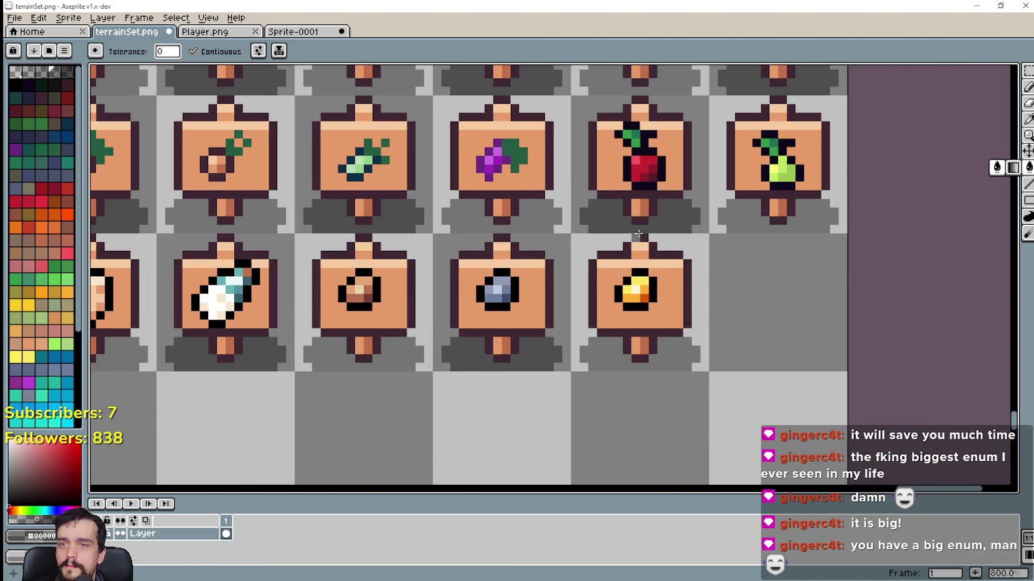
{"action": "scroll", "coordinate": [661, 218], "scroll_direction": "down", "scroll_amount": 4}
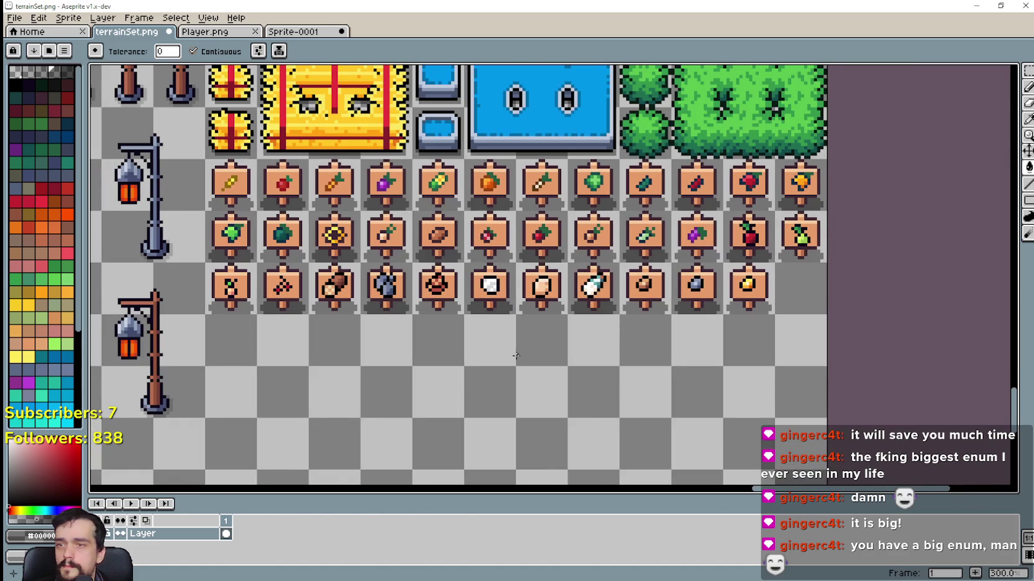
{"action": "left_click_drag", "start_coordinate": [516, 356], "coordinate": [545, 353]}
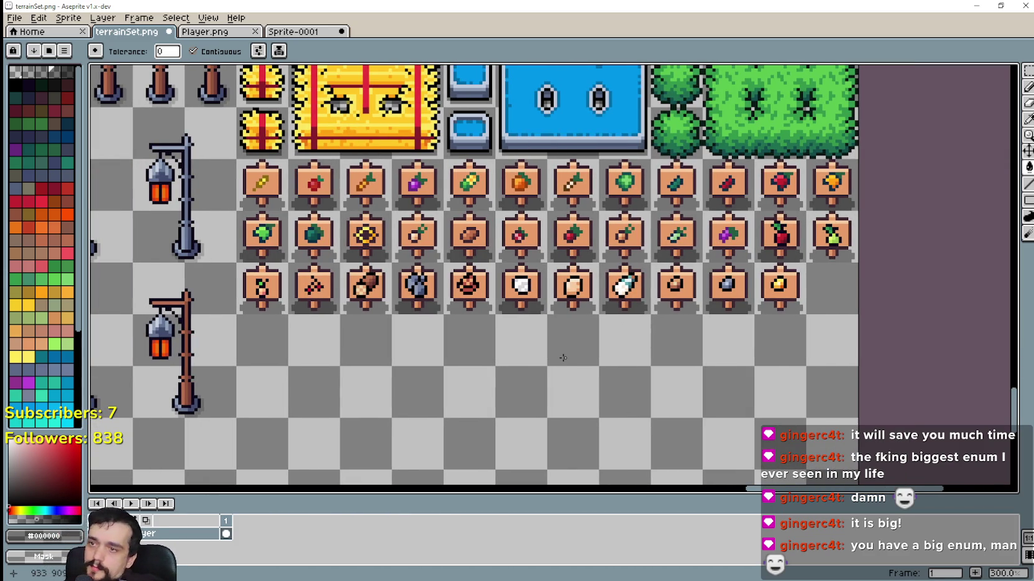
{"action": "key", "text": "ctrl+s"}
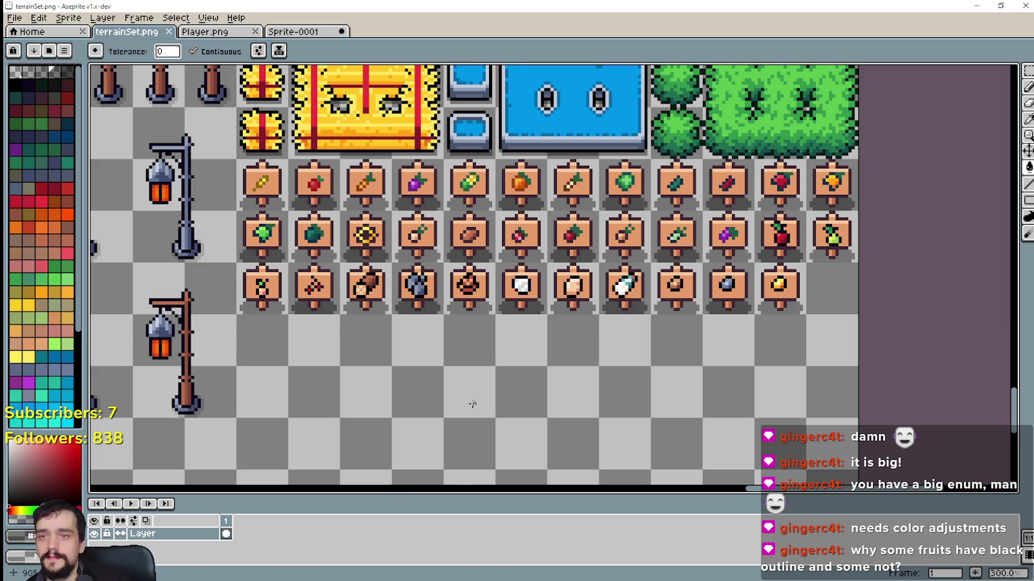
Look over the finished tileset, then return to the Godot editor with data_types.gd.
{"action": "scroll", "coordinate": [472, 404], "scroll_direction": "up", "scroll_amount": 1}
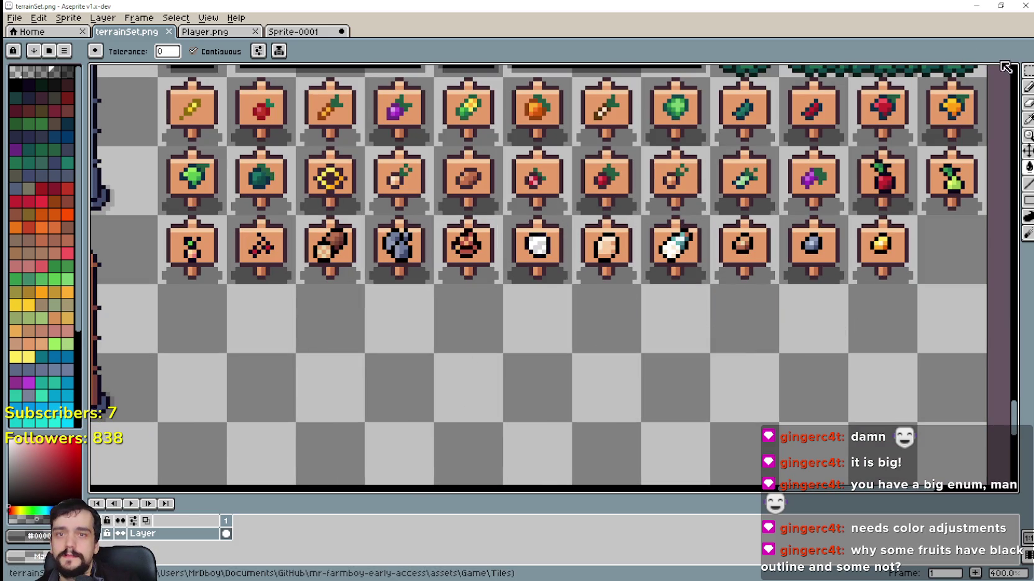
{"action": "left_click", "coordinate": [1027, 70]}
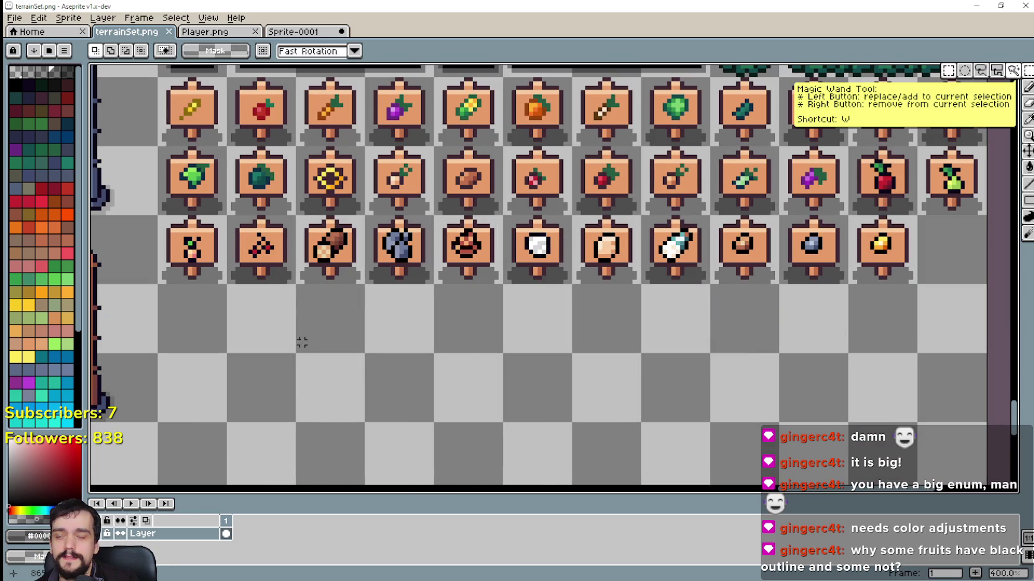
{"action": "scroll", "coordinate": [392, 338], "scroll_direction": "down", "scroll_amount": 1}
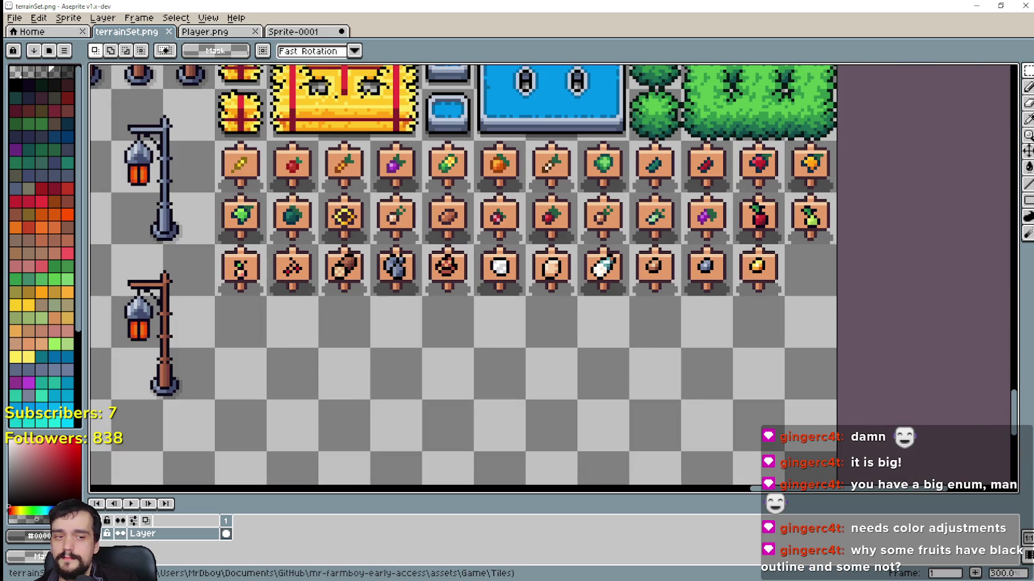
{"action": "key", "text": "alt+Tab"}
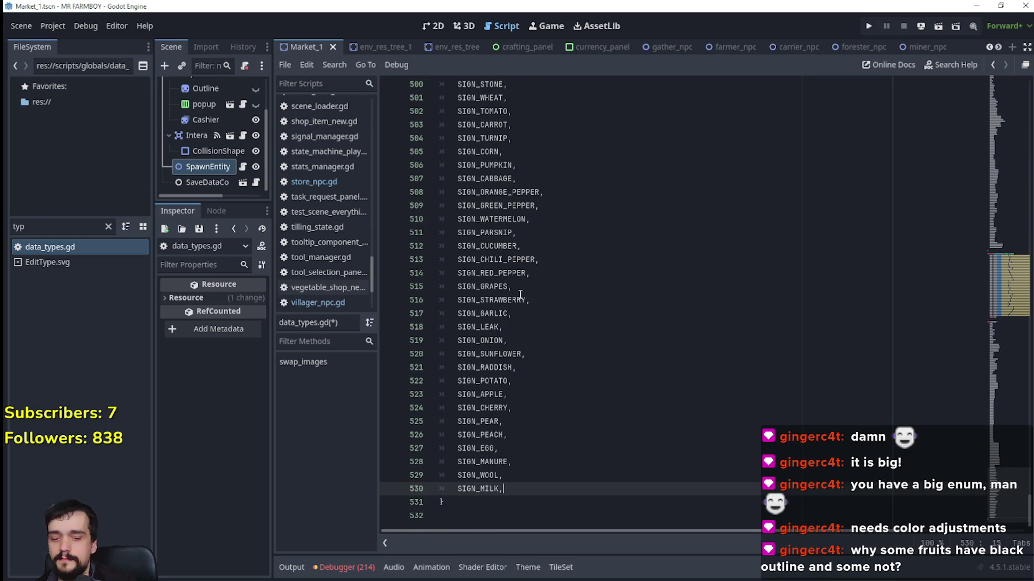
Add a SIGN_NUGGET_COPPER entry after SIGN_MILK in the sign enum.
{"action": "key", "text": "Return"}
{"action": "type", "text": "SIGN_CO"}
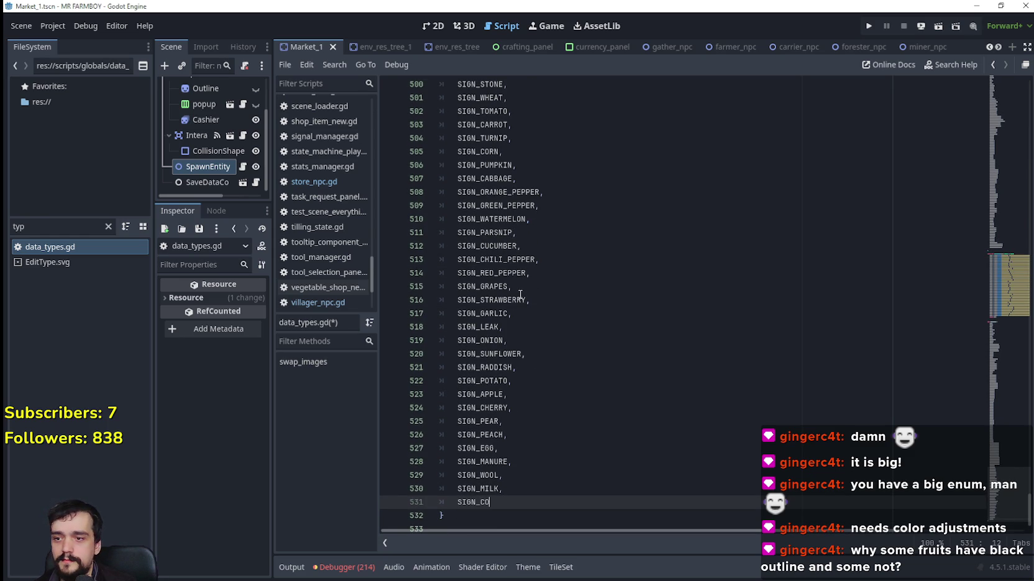
{"action": "type", "text": "PPER_NUGGET"}
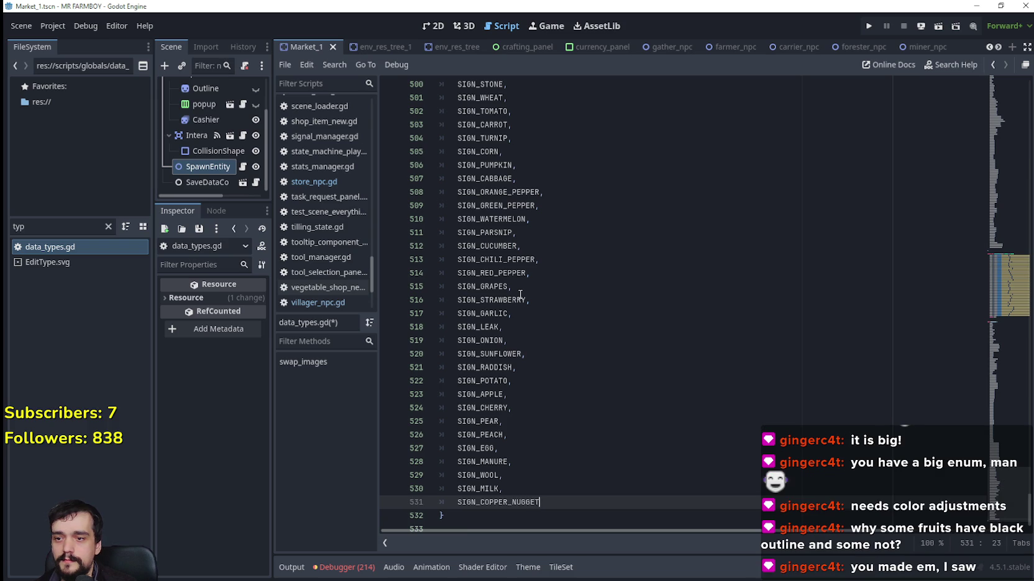
{"action": "key", "text": "BackSpace"}
{"action": "key", "text": "BackSpace"}
{"action": "key", "text": "BackSpace"}
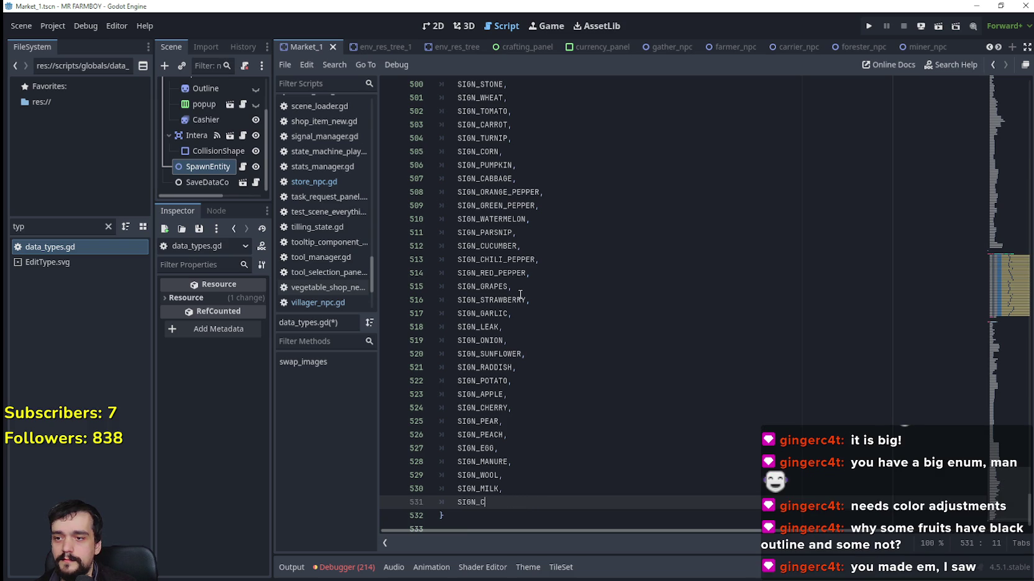
{"action": "type", "text": "B"}
{"action": "key", "text": "BackSpace"}
{"action": "type", "text": "N"}
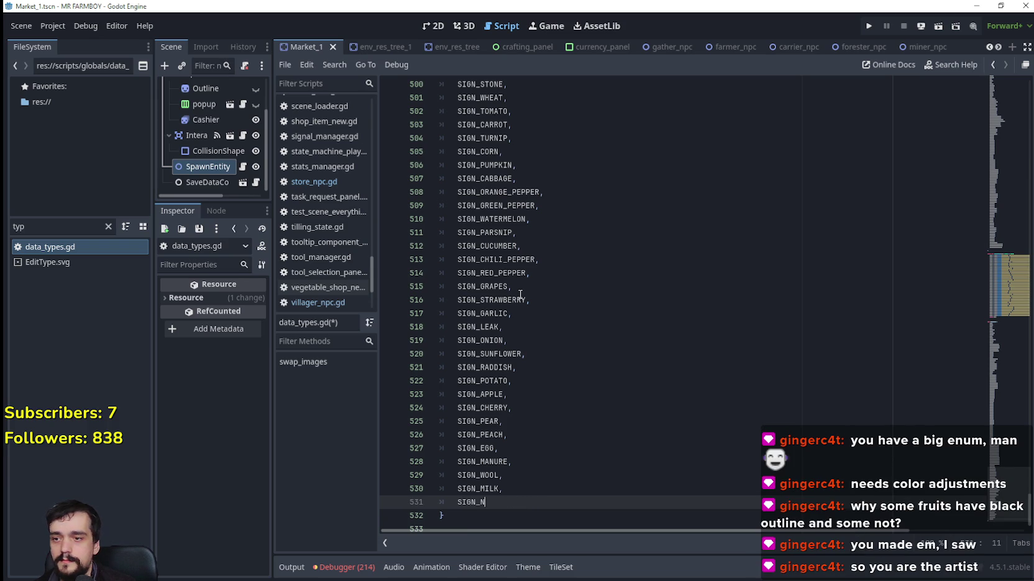
{"action": "type", "text": "UGGET_COPPER,"}
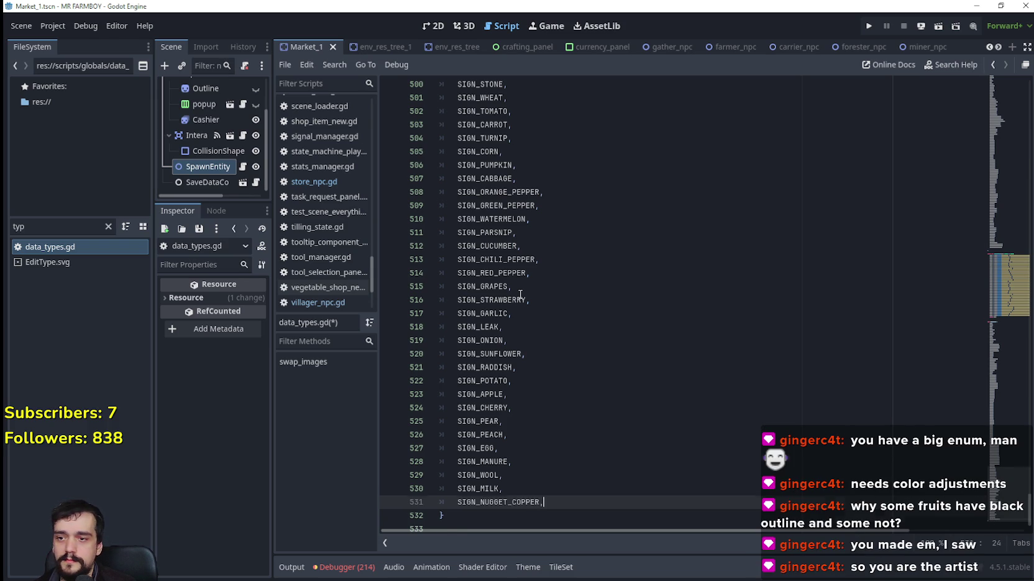
Add SIGN_NUGGET_SILVER and SIGN_NUGGET_GOLD entries, then save data_types.gd.
{"action": "key", "text": "Return"}
{"action": "type", "text": "SIGN_NUG"}
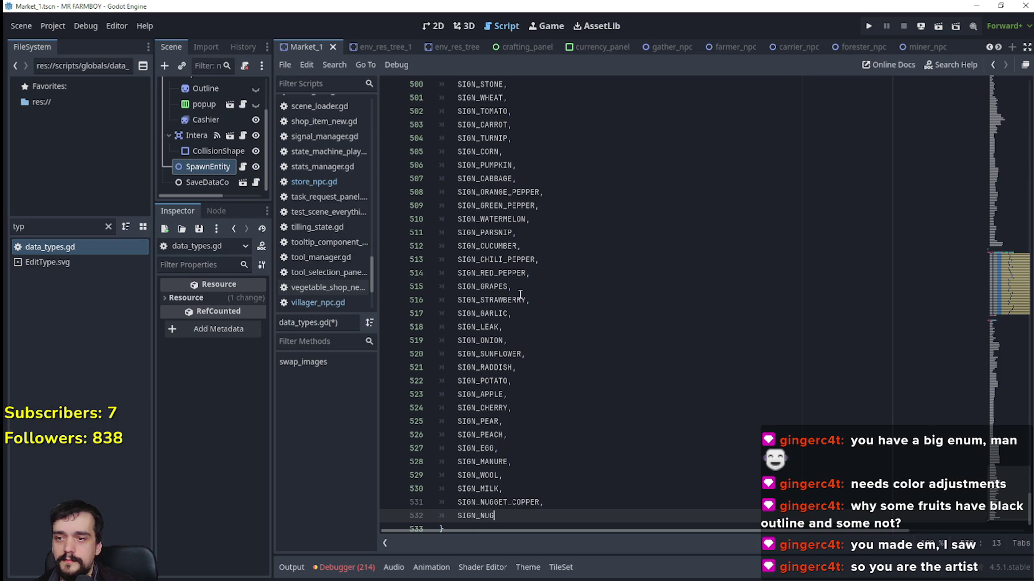
{"action": "type", "text": "GET_"}
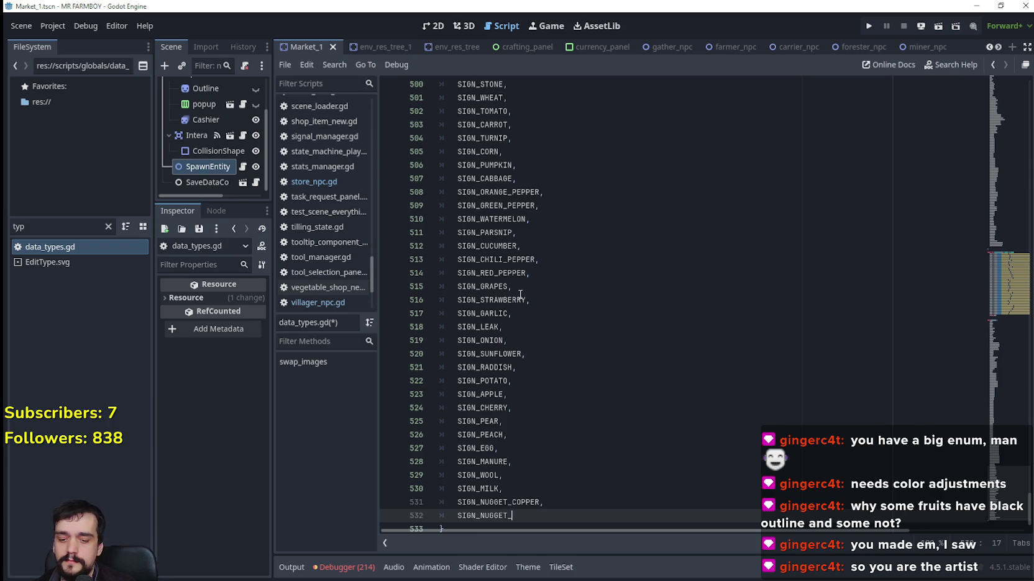
{"action": "type", "text": "SILVER,"}
{"action": "key", "text": "Return"}
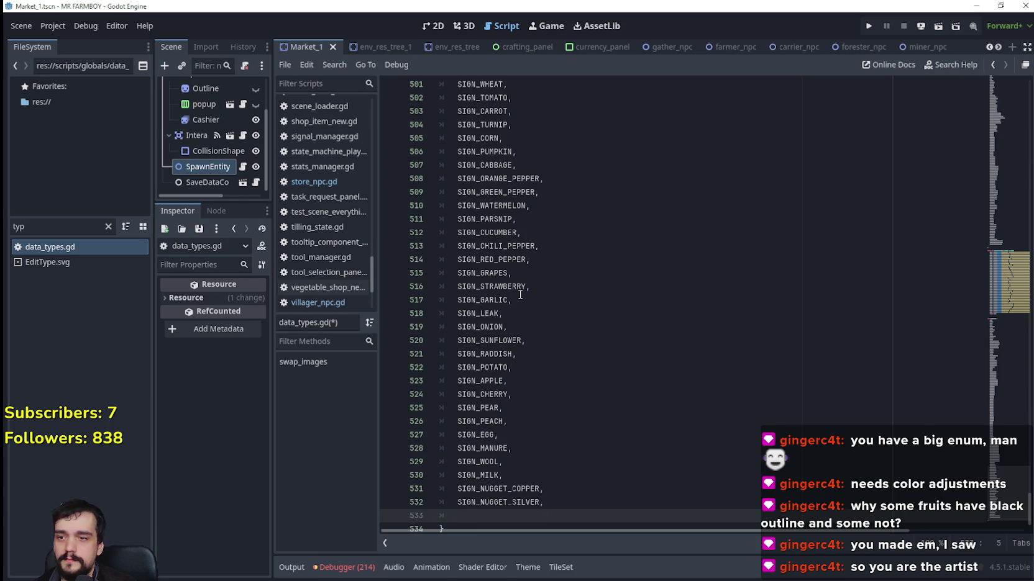
{"action": "type", "text": "SIGN_NUGGET_"}
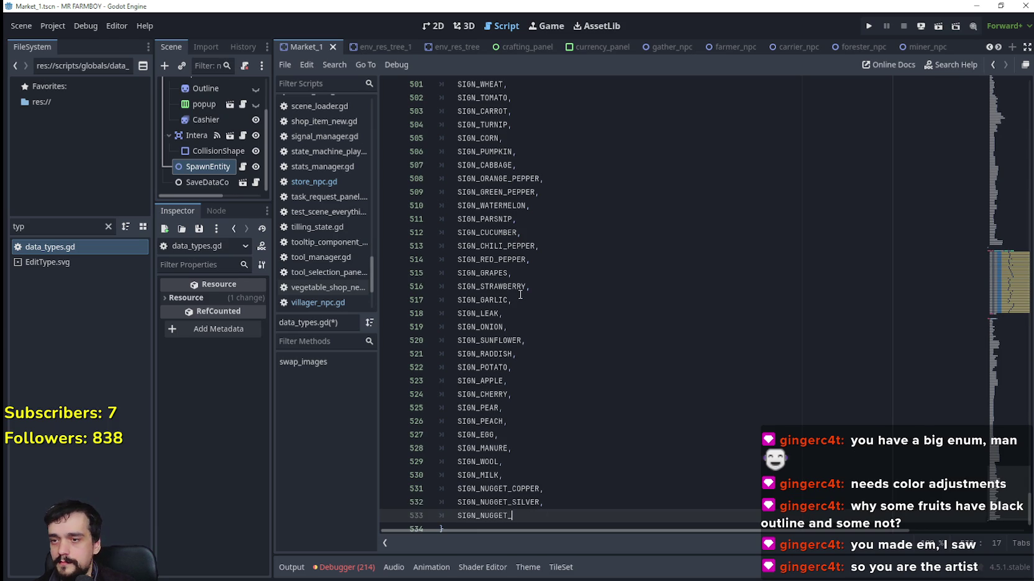
{"action": "type", "text": "GOLD"}
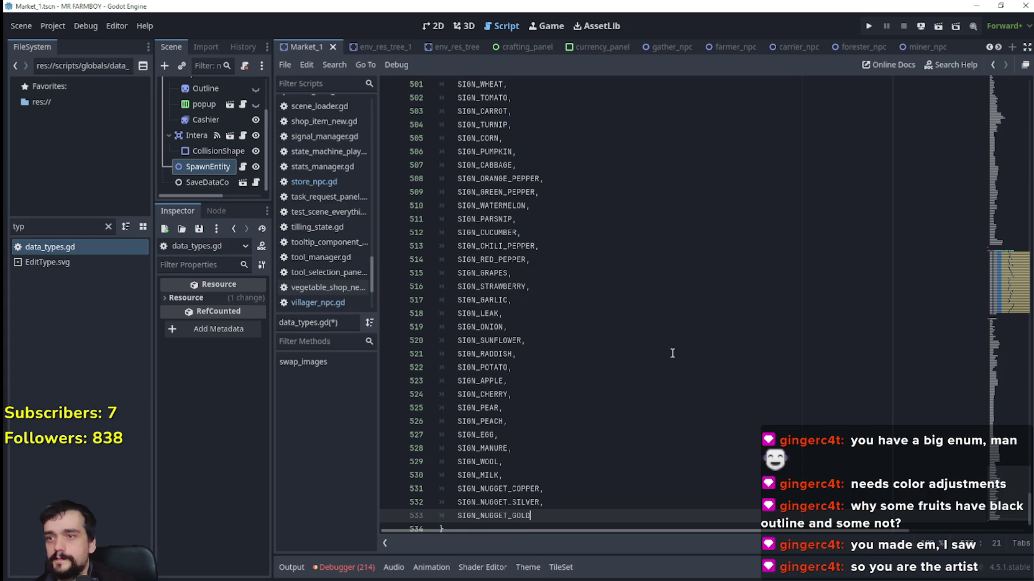
{"action": "scroll", "coordinate": [573, 382], "scroll_direction": "up", "scroll_amount": 3}
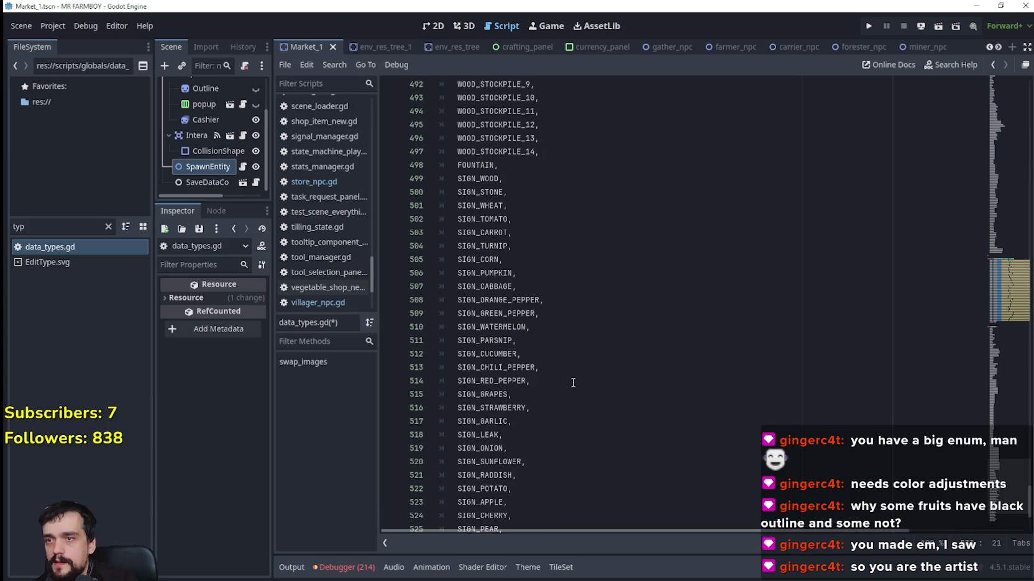
{"action": "scroll", "coordinate": [572, 382], "scroll_direction": "up", "scroll_amount": 3}
{"action": "scroll", "coordinate": [568, 376], "scroll_direction": "down", "scroll_amount": 4}
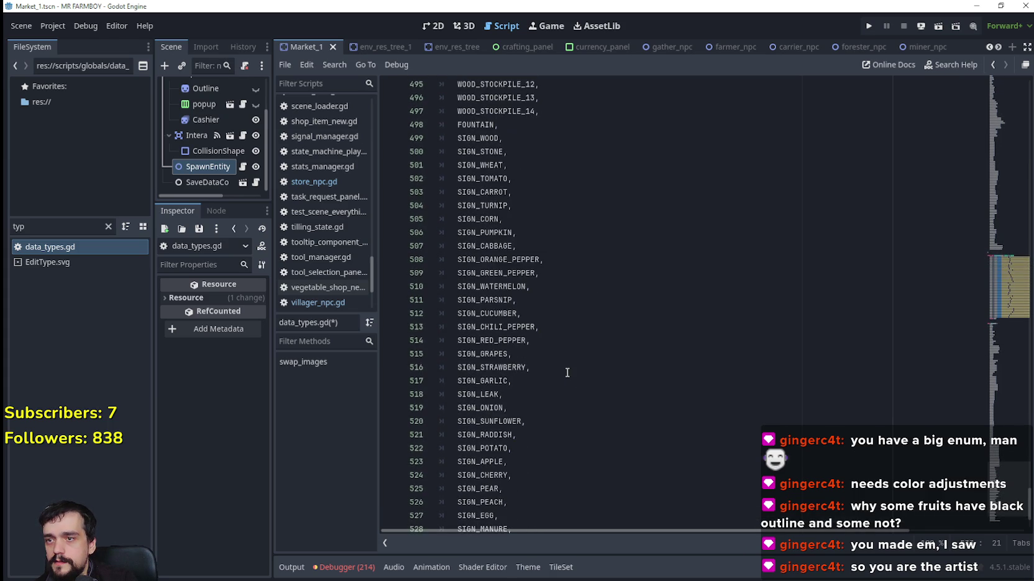
{"action": "scroll", "coordinate": [567, 373], "scroll_direction": "down", "scroll_amount": 3}
{"action": "left_click", "coordinate": [601, 397]}
{"action": "key", "text": "ctrl+s"}
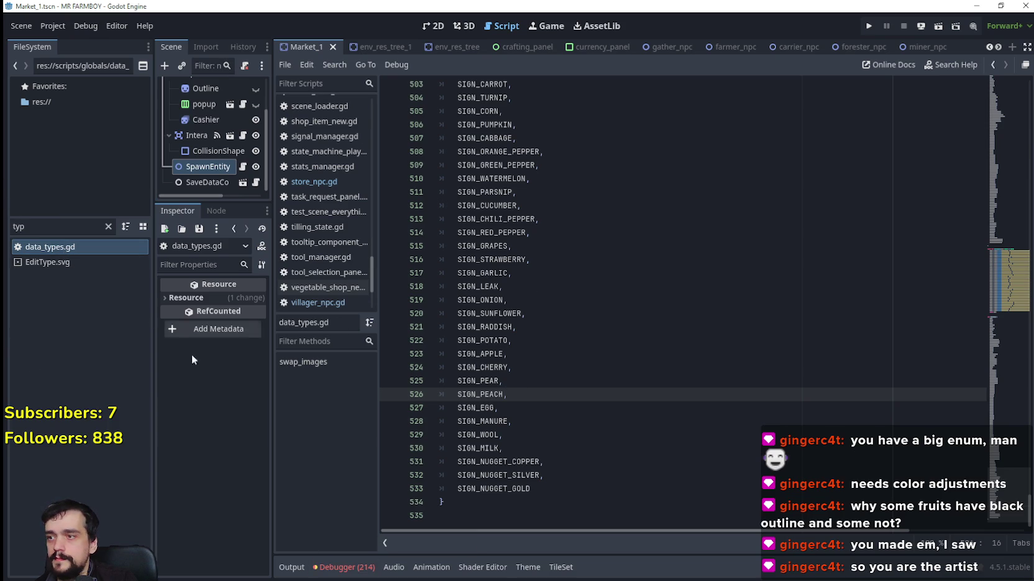
Widen the Scene and Inspector panels and run Project > Reload Current Project.
{"action": "left_click_drag", "start_coordinate": [272, 433], "coordinate": [322, 398]}
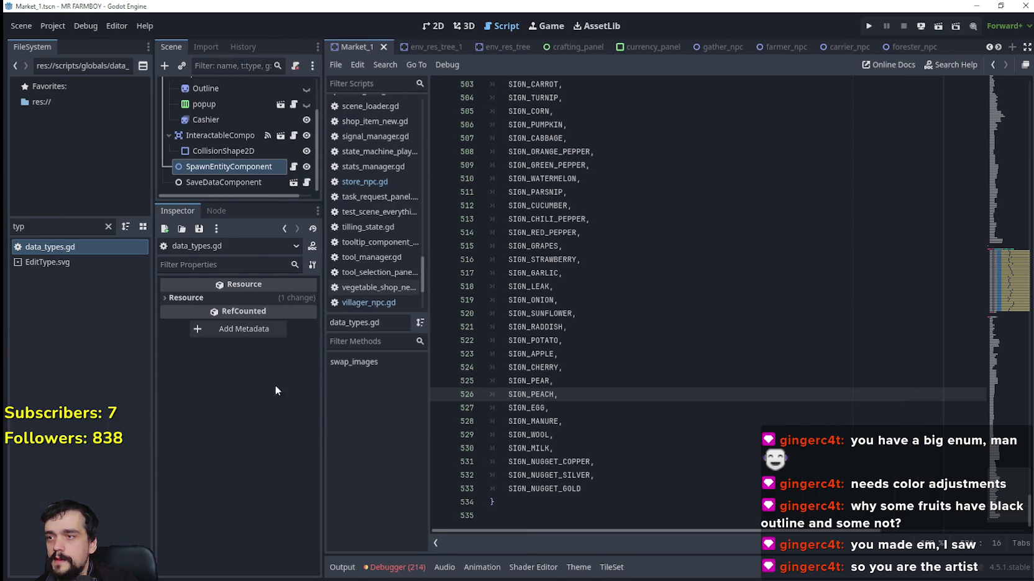
{"action": "left_click", "coordinate": [691, 258]}
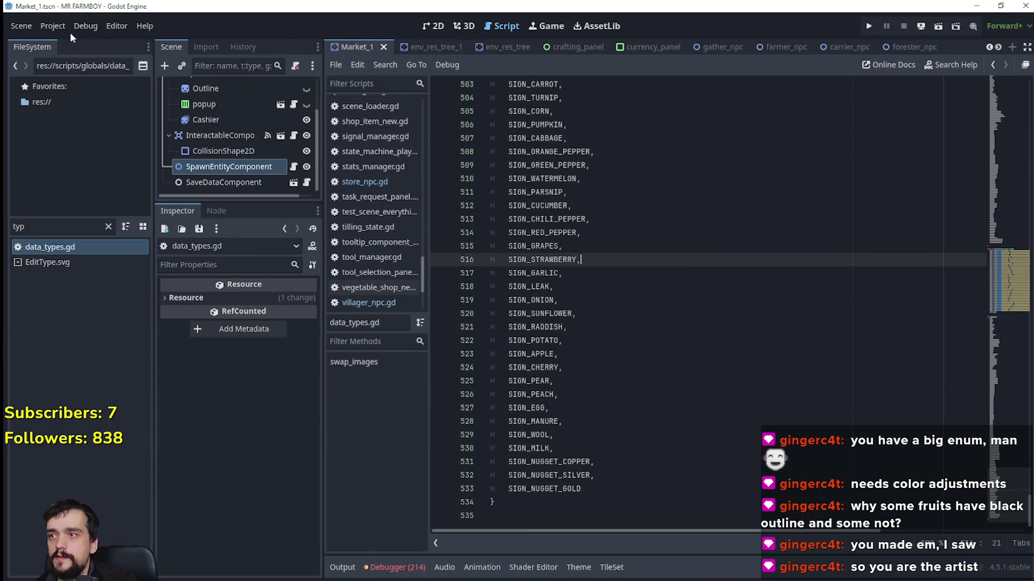
{"action": "left_click", "coordinate": [53, 26]}
{"action": "left_click", "coordinate": [97, 186]}
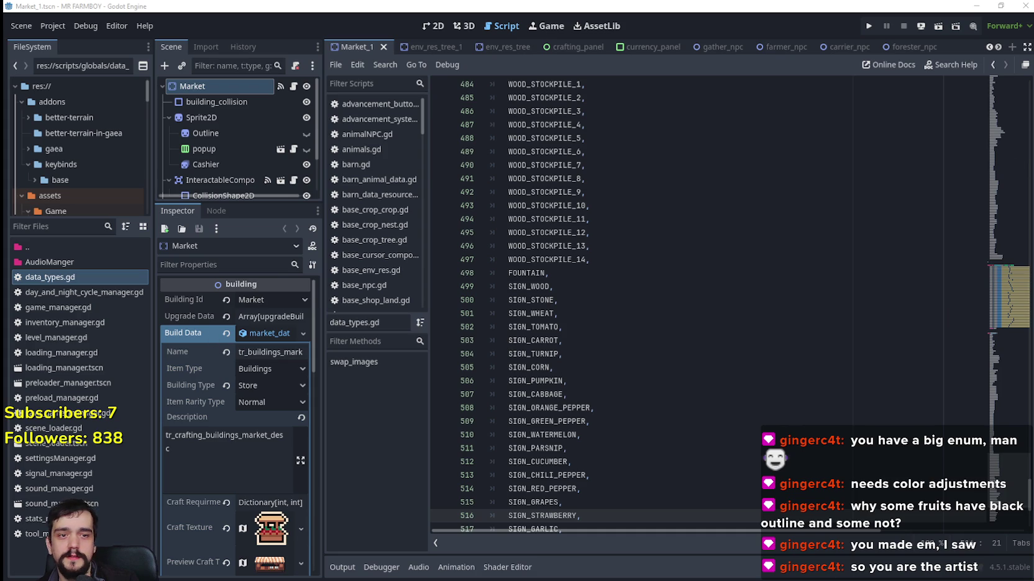
Browse the FileSystem down to the decoration shop item resources.
{"action": "left_click", "coordinate": [682, 410]}
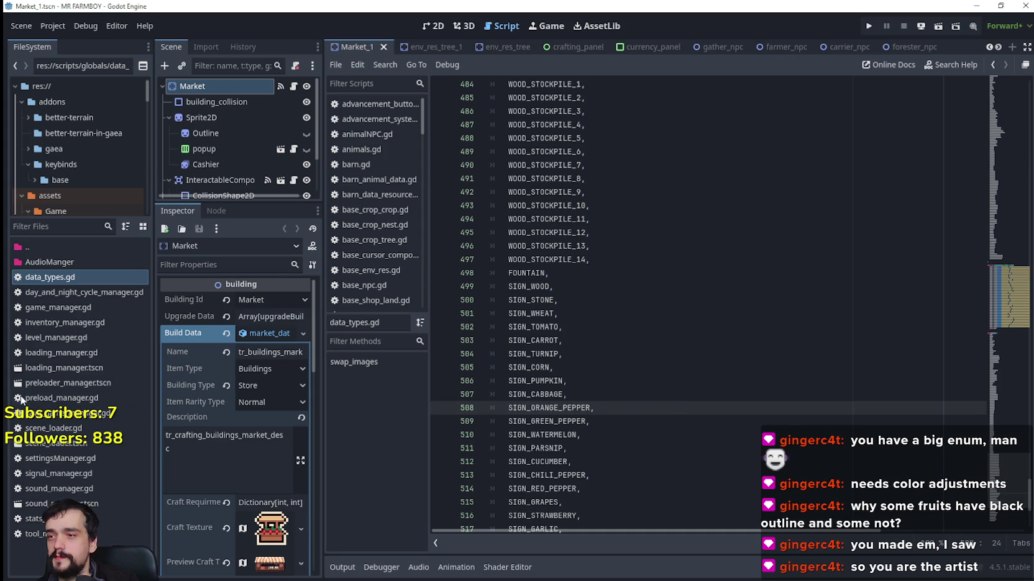
{"action": "scroll", "coordinate": [61, 153], "scroll_direction": "down", "scroll_amount": 5}
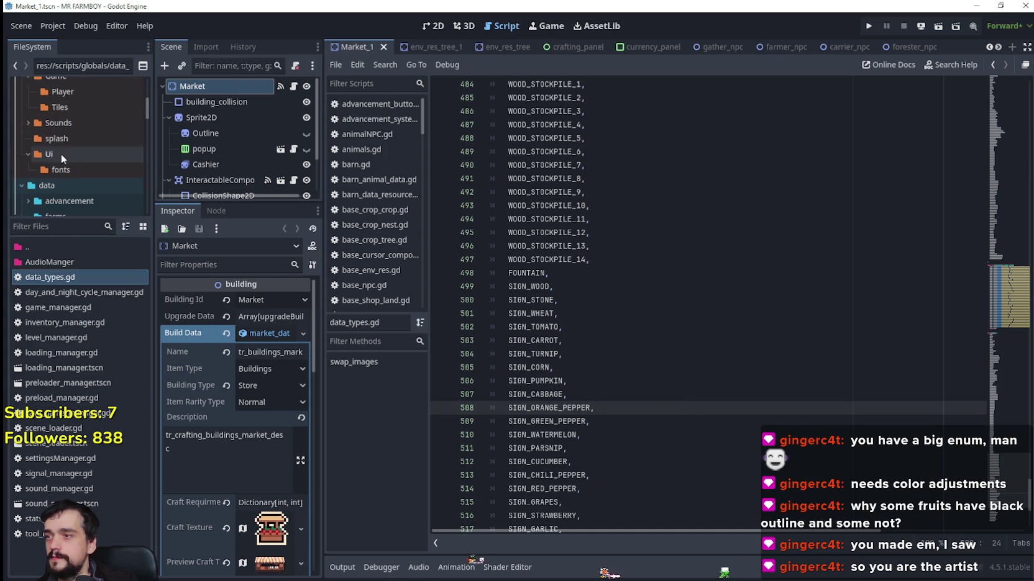
{"action": "scroll", "coordinate": [83, 164], "scroll_direction": "down", "scroll_amount": 5}
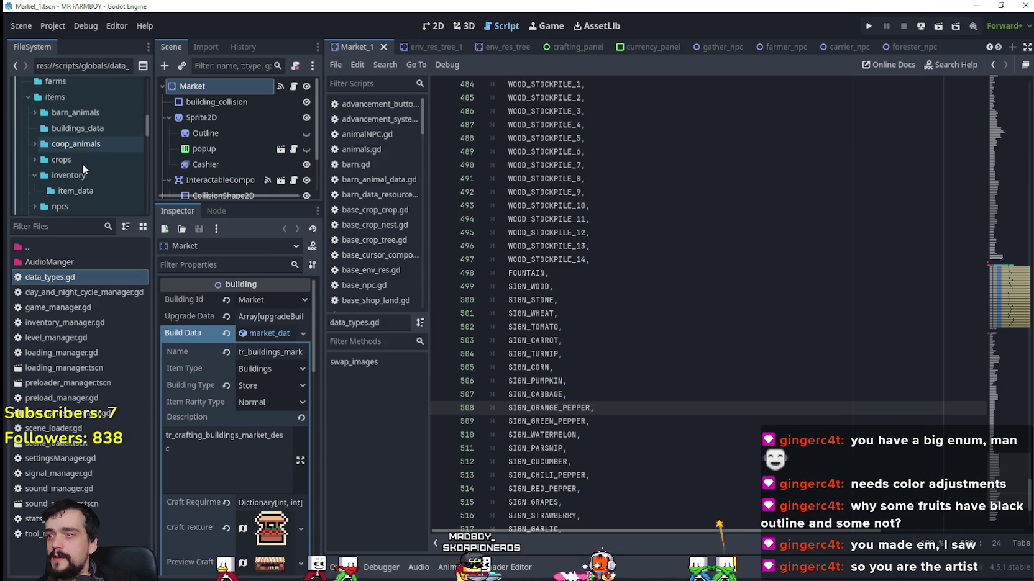
{"action": "scroll", "coordinate": [79, 164], "scroll_direction": "down", "scroll_amount": 3}
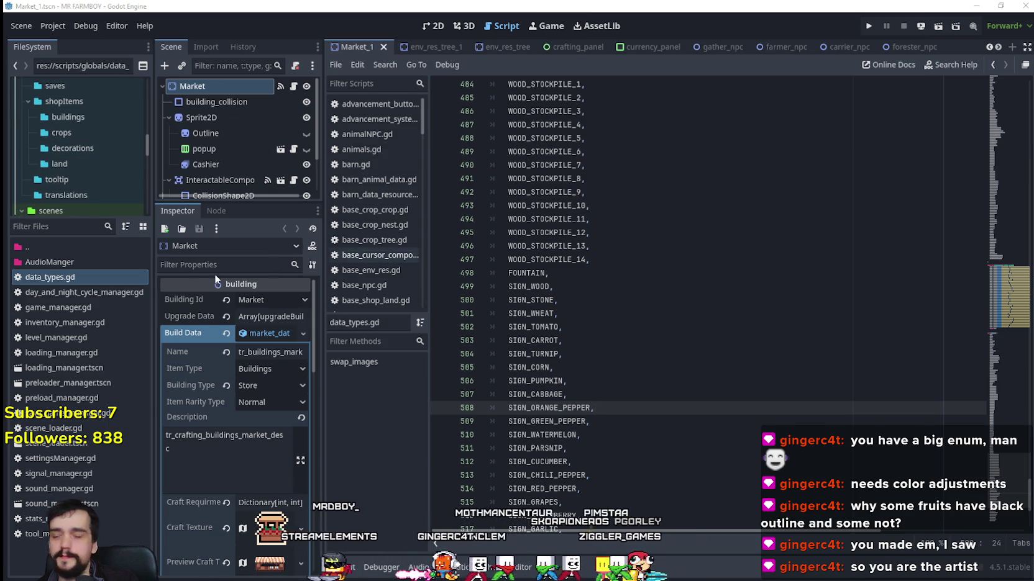
{"action": "scroll", "coordinate": [57, 172], "scroll_direction": "down", "scroll_amount": 1}
{"action": "left_click", "coordinate": [85, 132]}
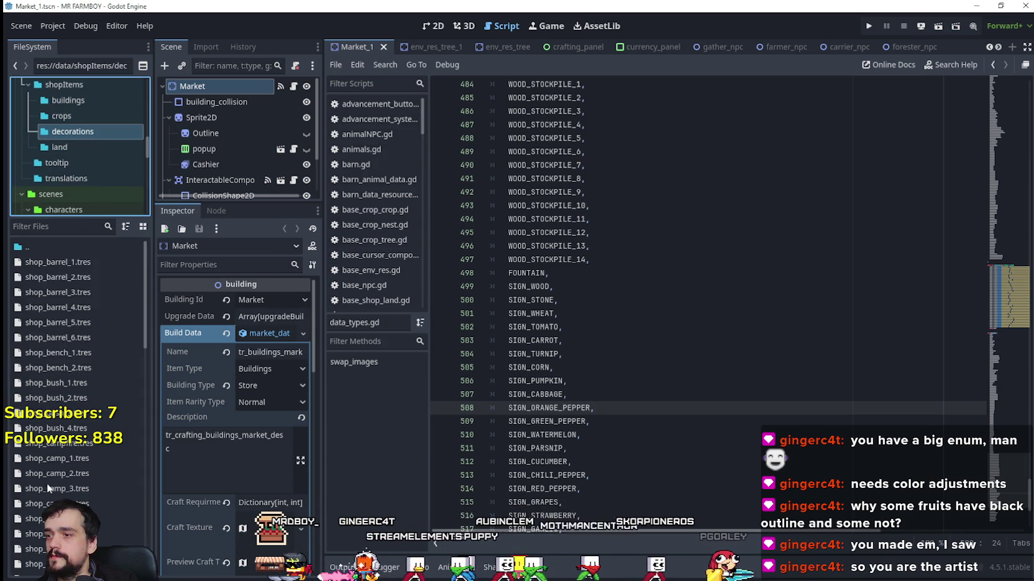
{"action": "scroll", "coordinate": [81, 472], "scroll_direction": "down", "scroll_amount": 5}
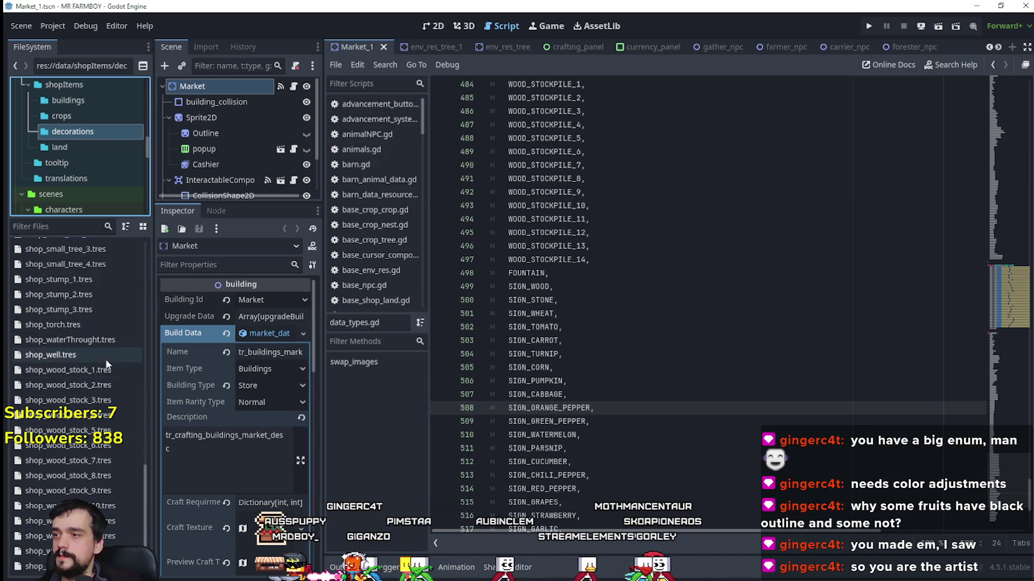
{"action": "scroll", "coordinate": [93, 353], "scroll_direction": "up", "scroll_amount": 5}
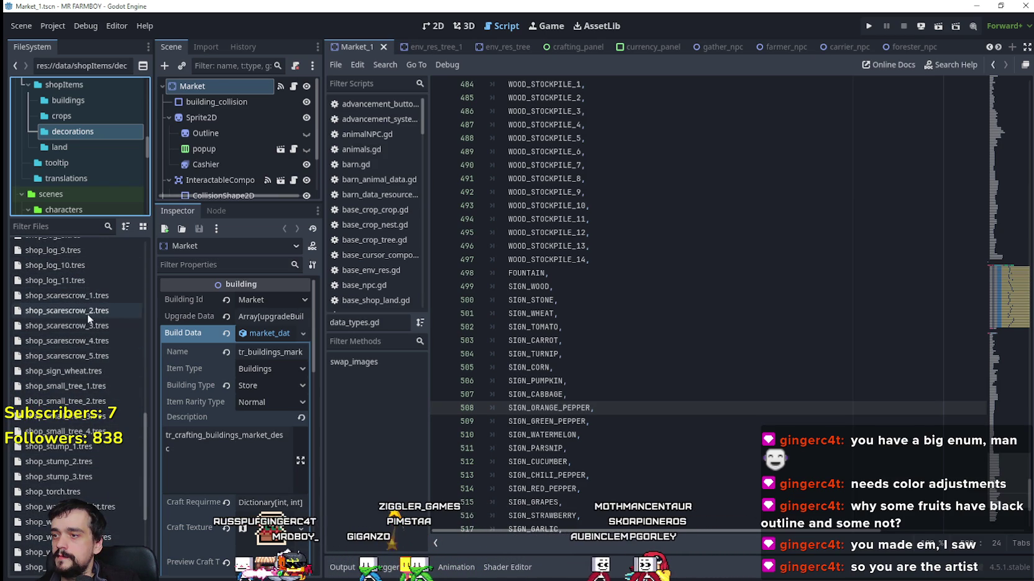
Set shop_sign_wheat.tres item terrain to Sign Wheat and save the scene.
{"action": "left_click", "coordinate": [85, 372]}
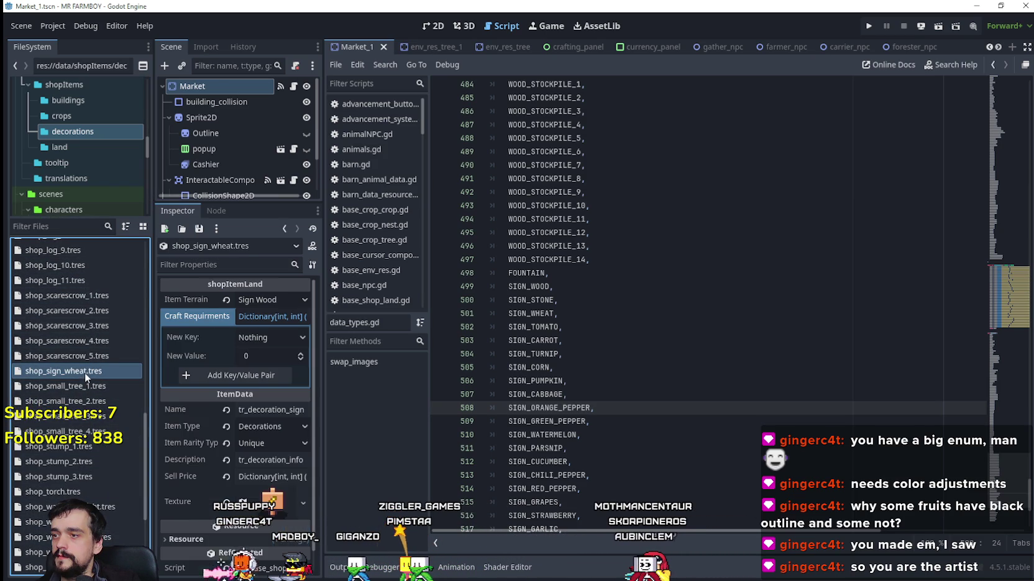
{"action": "left_click", "coordinate": [269, 300]}
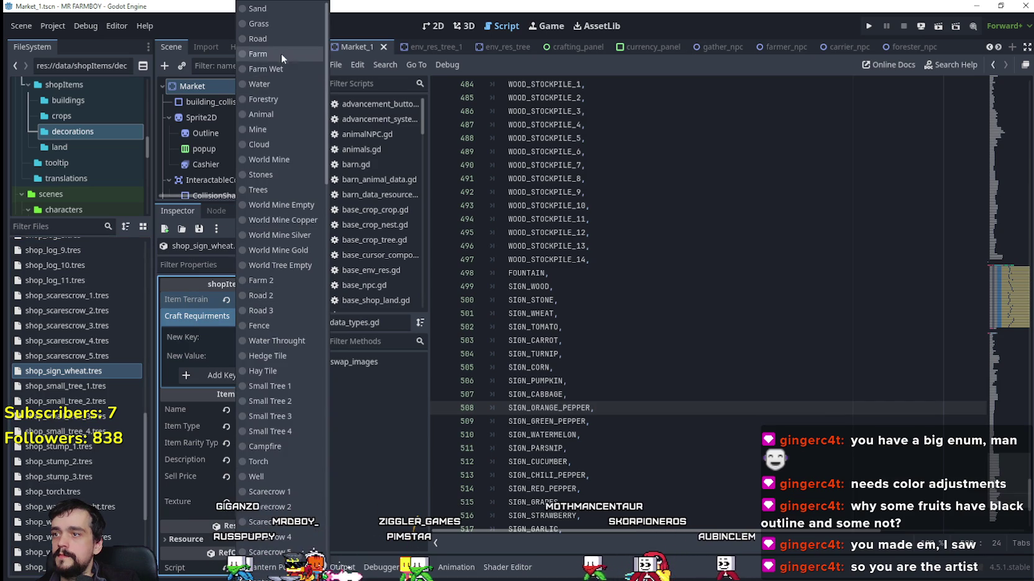
{"action": "scroll", "coordinate": [278, 292], "scroll_direction": "down", "scroll_amount": 15}
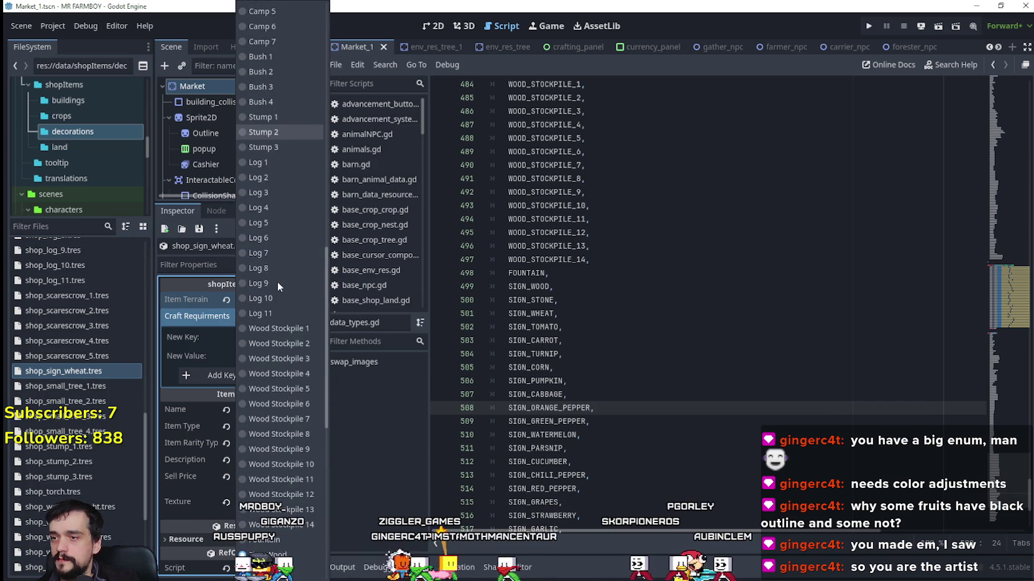
{"action": "scroll", "coordinate": [279, 323], "scroll_direction": "down", "scroll_amount": 5}
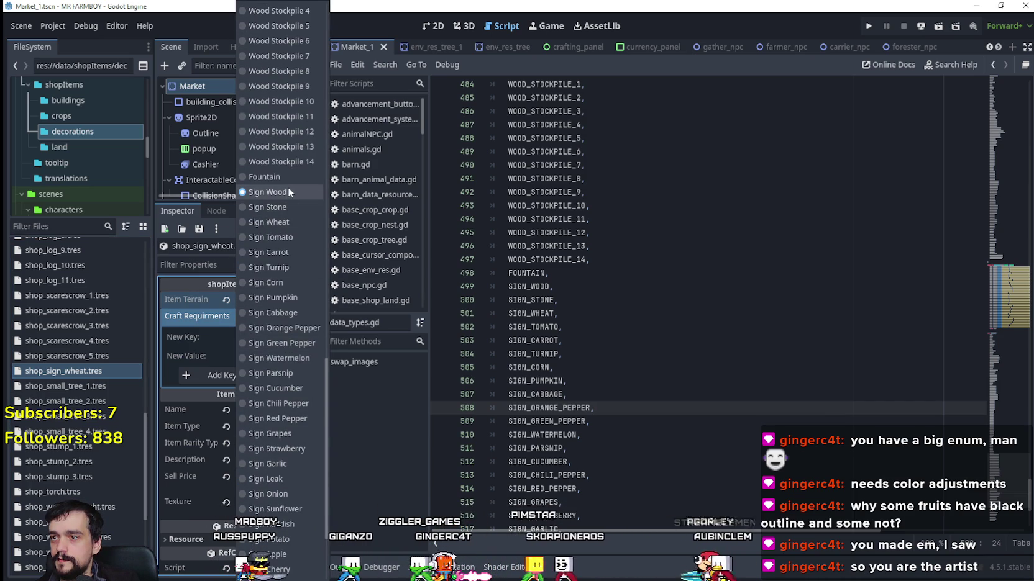
{"action": "left_click", "coordinate": [292, 223]}
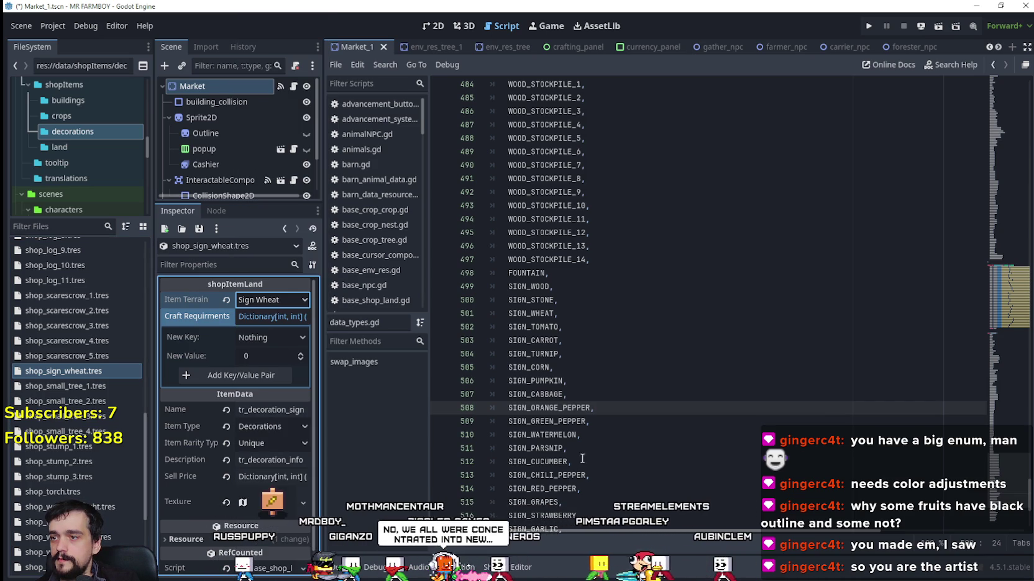
{"action": "left_click", "coordinate": [707, 258]}
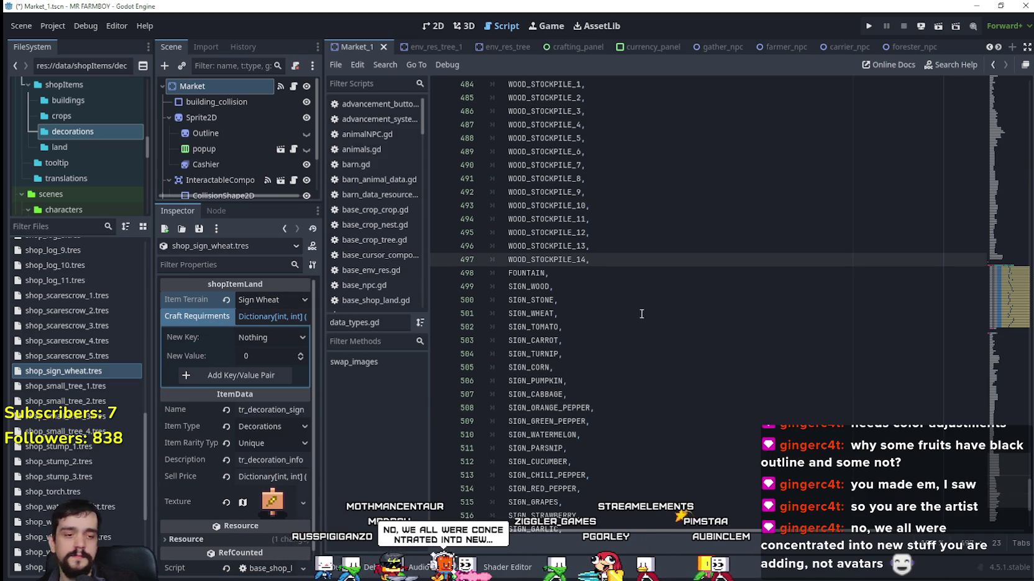
{"action": "key", "text": "ctrl+s"}
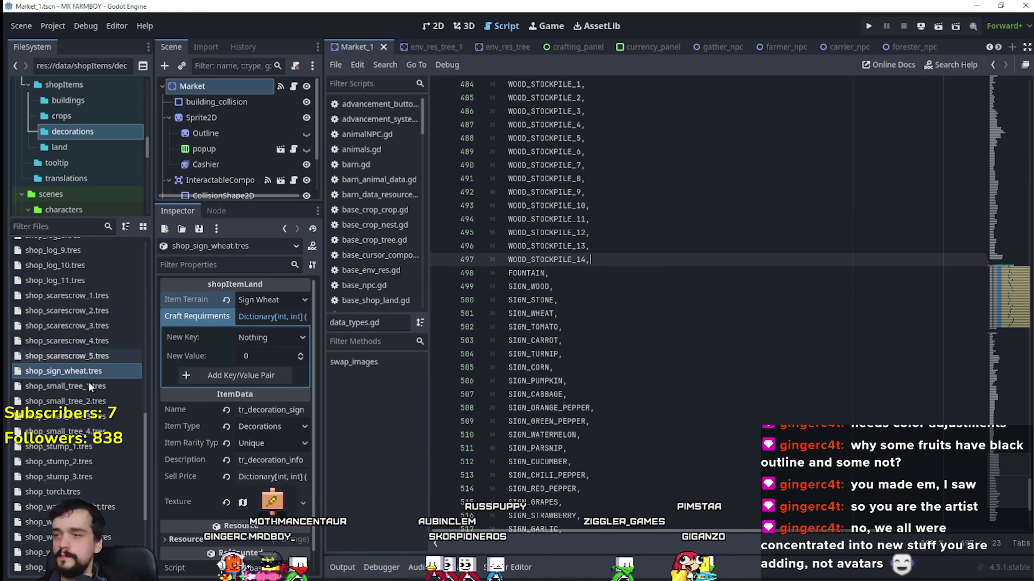
Switch from Godot to terrainSet.png in Aseprite.
{"action": "scroll", "coordinate": [97, 354], "scroll_direction": "down", "scroll_amount": 3}
{"action": "right_click", "coordinate": [96, 325]}
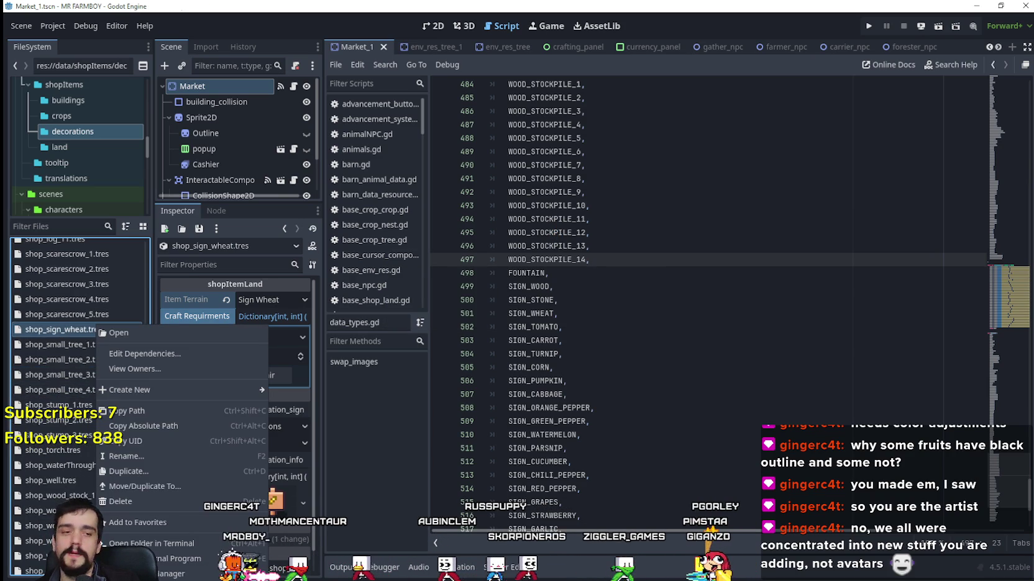
{"action": "key", "text": "Escape"}
{"action": "key", "text": "alt+Tab"}
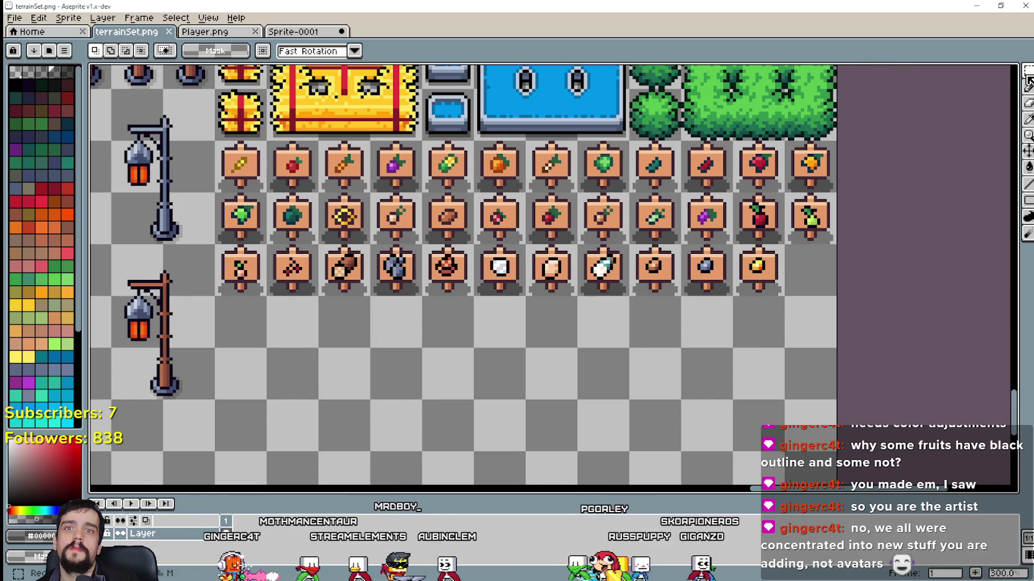
Check the signpost rows in Aseprite's terrainSet.png, ending with the copper, silver and gold nugget signs.
{"action": "mouse_move", "coordinate": [1028, 71]}
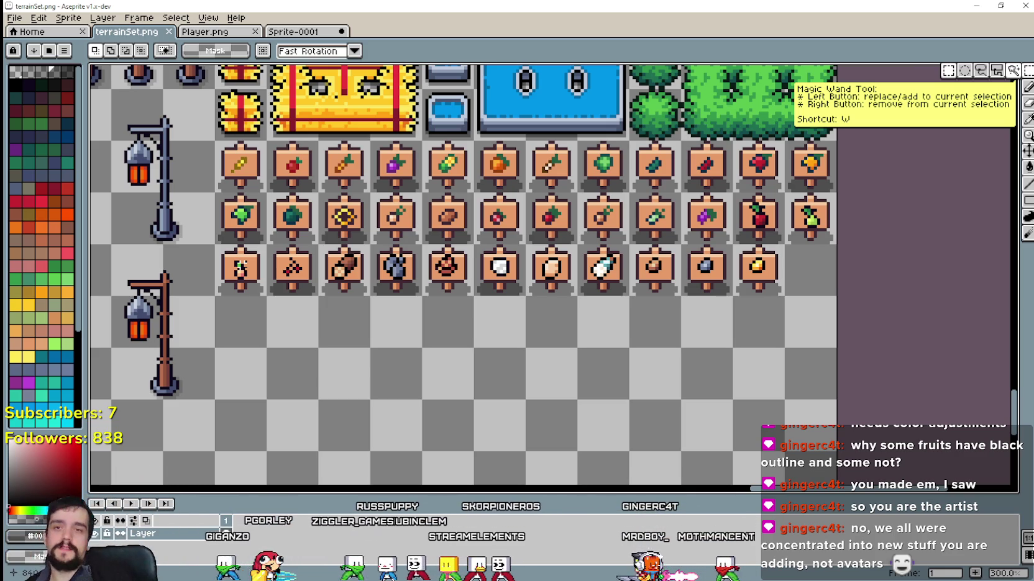
Back in Godot, abandon a first duplicate attempt and review the sign terrain list, keeping Sign Wheat.
{"action": "left_click", "coordinate": [976, 6]}
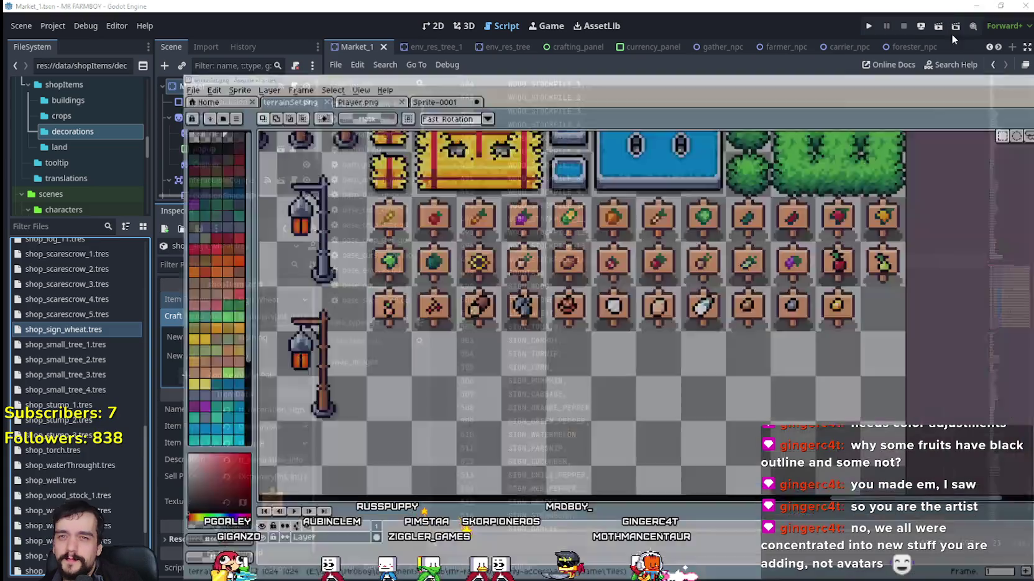
{"action": "scroll", "coordinate": [59, 385], "scroll_direction": "down", "scroll_amount": 3}
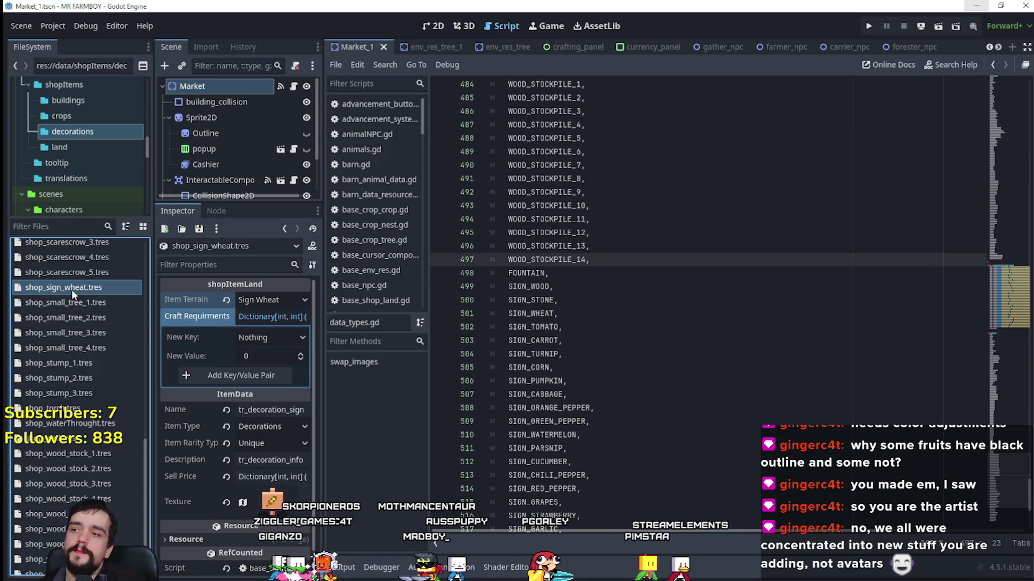
{"action": "right_click", "coordinate": [85, 292]}
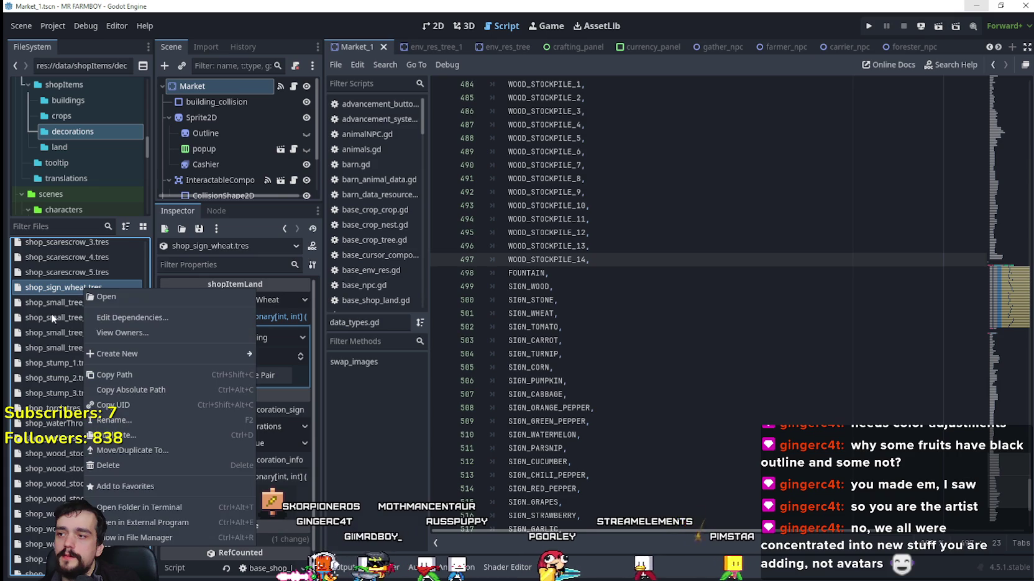
{"action": "left_click", "coordinate": [111, 435]}
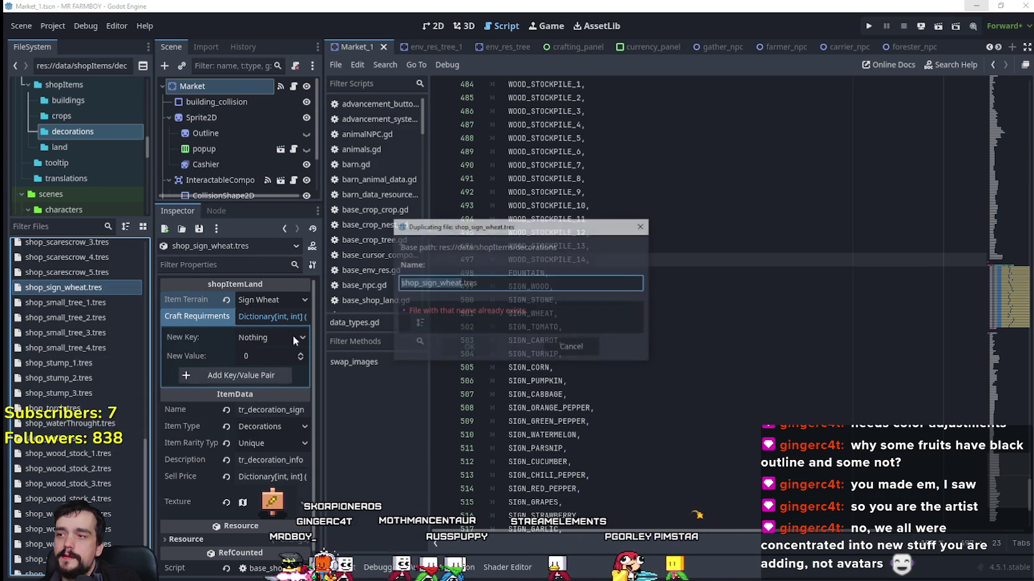
{"action": "left_click", "coordinate": [463, 283]}
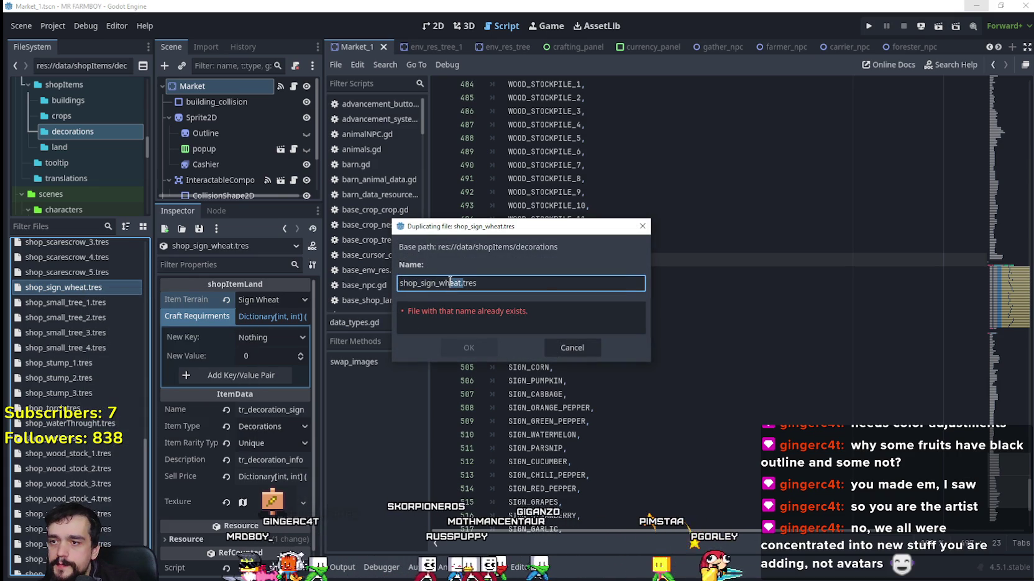
{"action": "left_click", "coordinate": [571, 348]}
{"action": "left_click", "coordinate": [239, 300]}
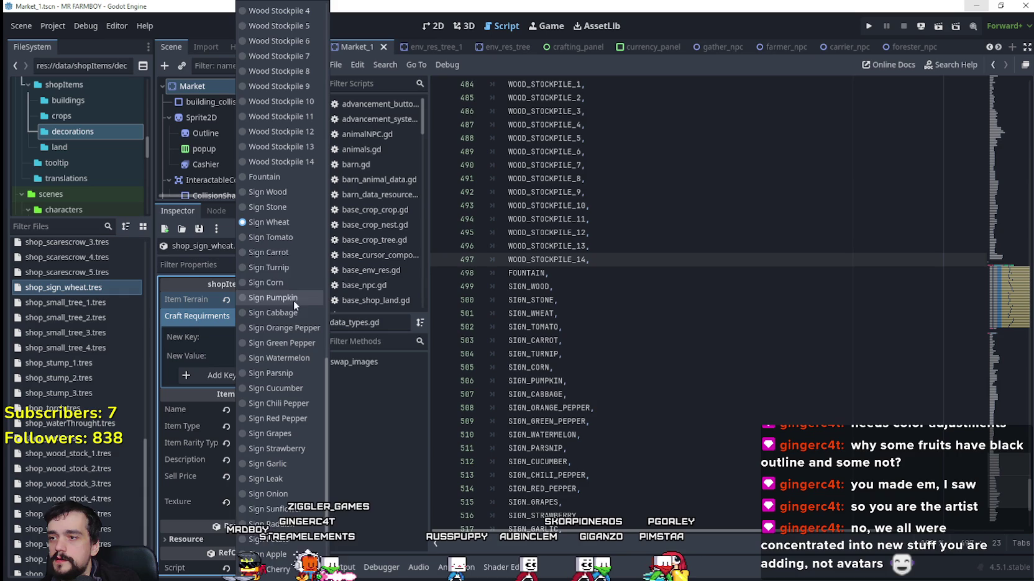
{"action": "left_click", "coordinate": [696, 246]}
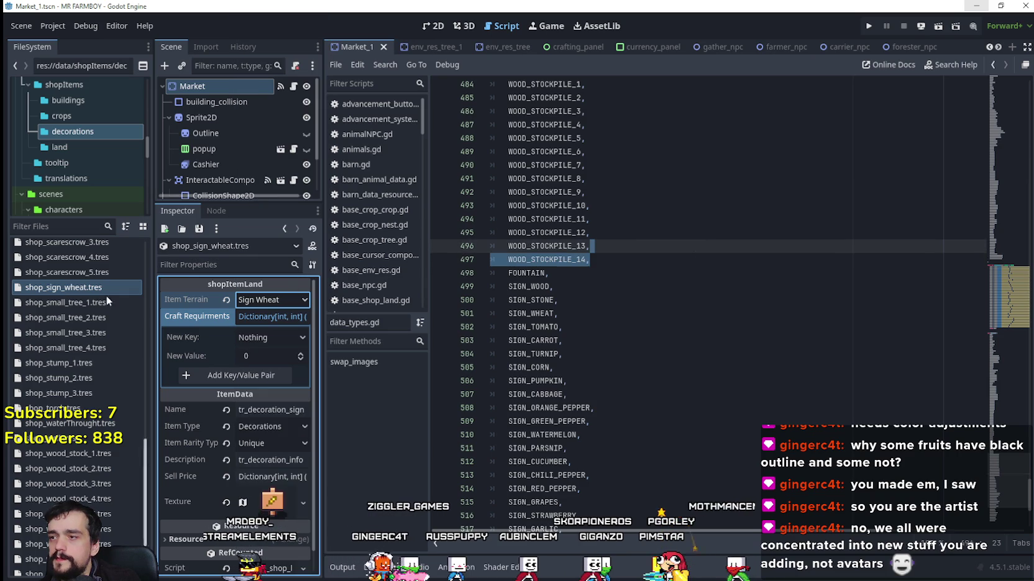
Duplicate shop_sign_wheat.tres as the wood sign copy shop_sign_woodt.tres.
{"action": "right_click", "coordinate": [96, 288]}
{"action": "left_click", "coordinate": [151, 430]}
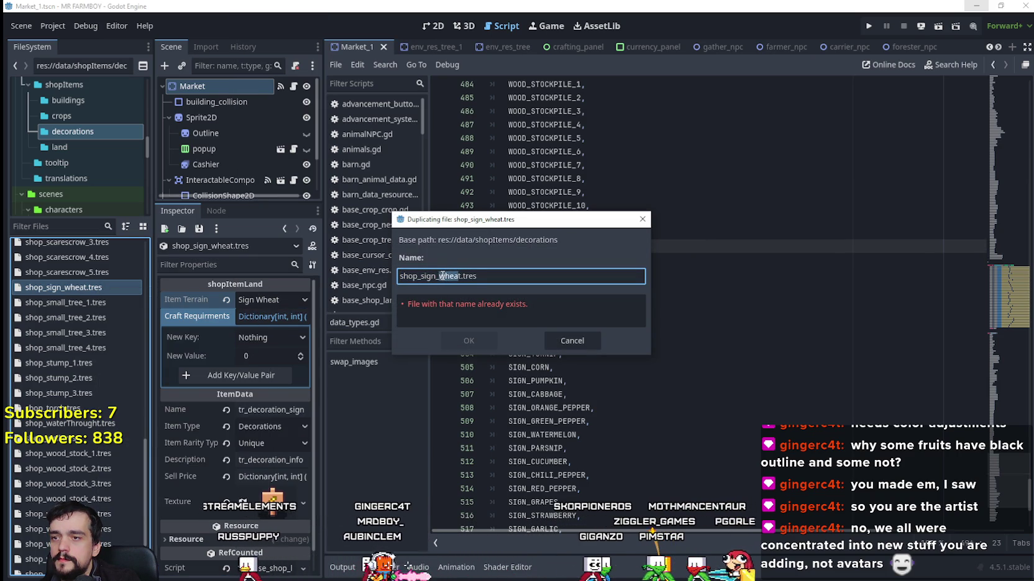
{"action": "type", "text": "ood"}
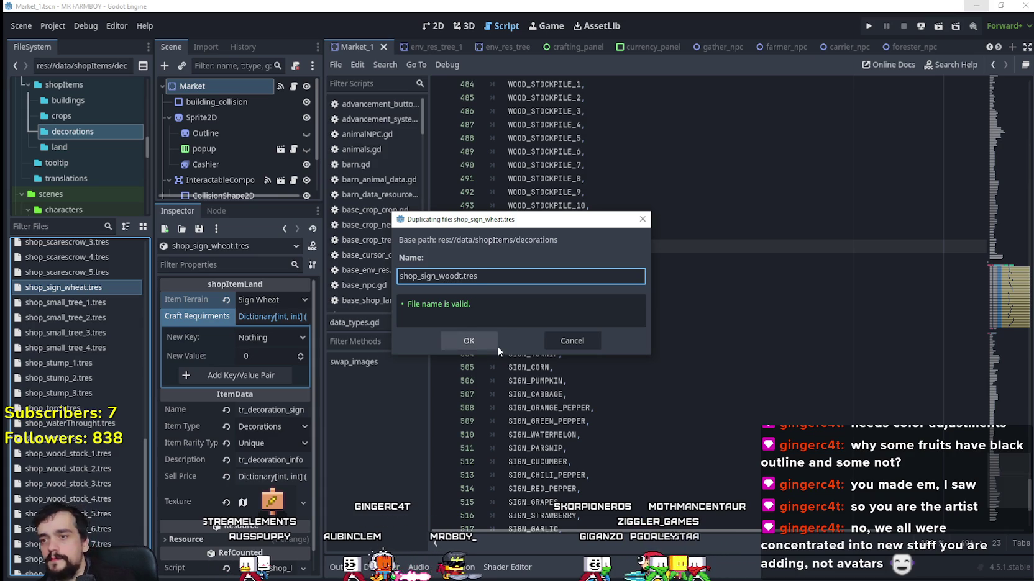
{"action": "left_click", "coordinate": [481, 340]}
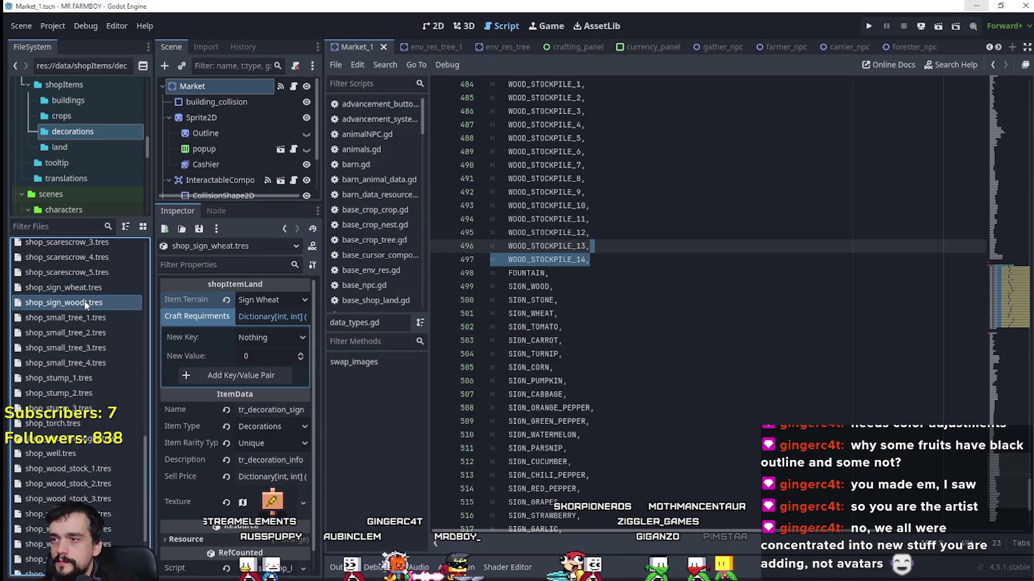
{"action": "right_click", "coordinate": [84, 302]}
Rename the copy to shop_sign_wood.tres, set terrain Sign Wood and name tr_decoration_sign_wood.
{"action": "left_click", "coordinate": [109, 433]}
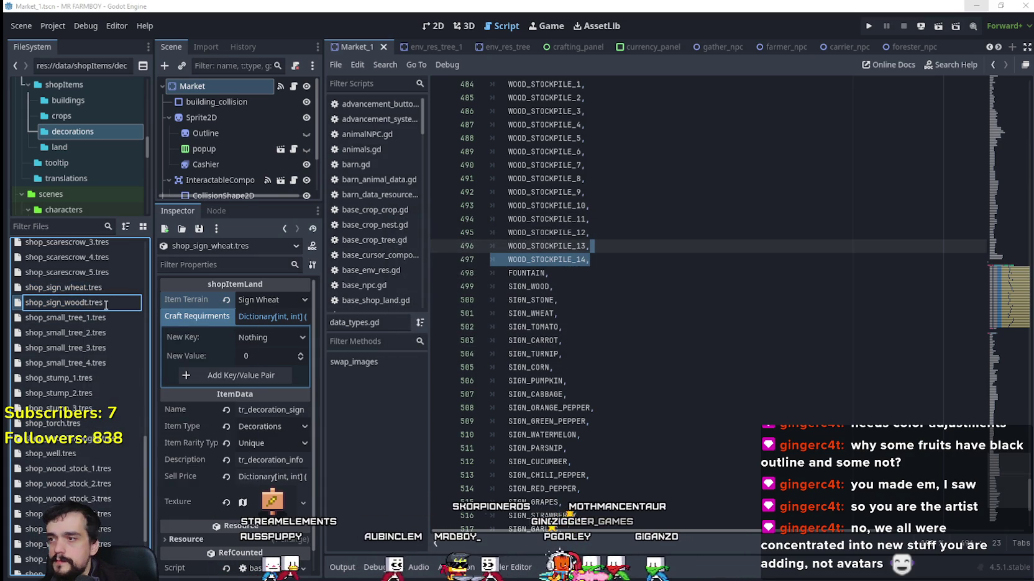
{"action": "key", "text": "Return"}
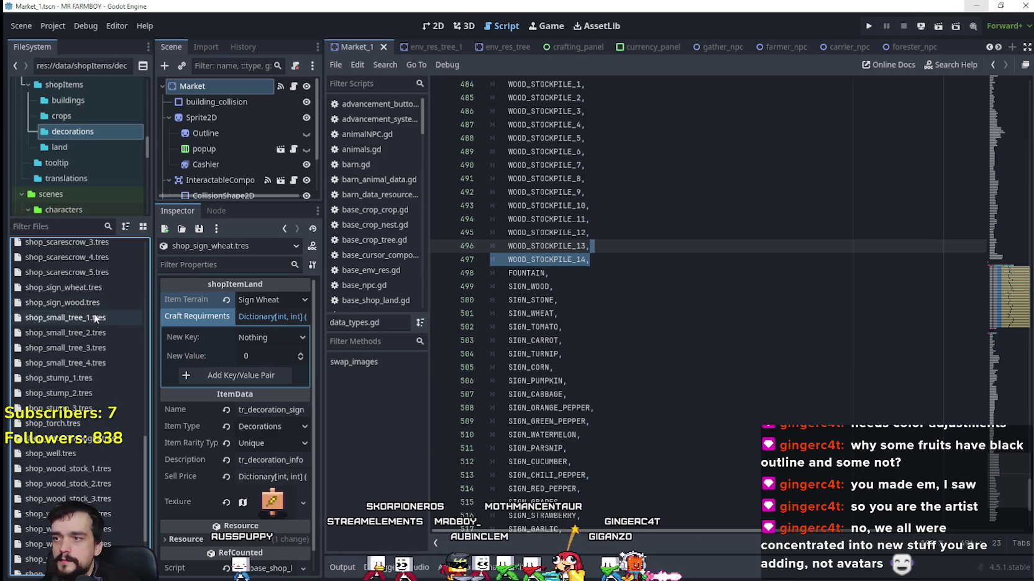
{"action": "left_click", "coordinate": [84, 303]}
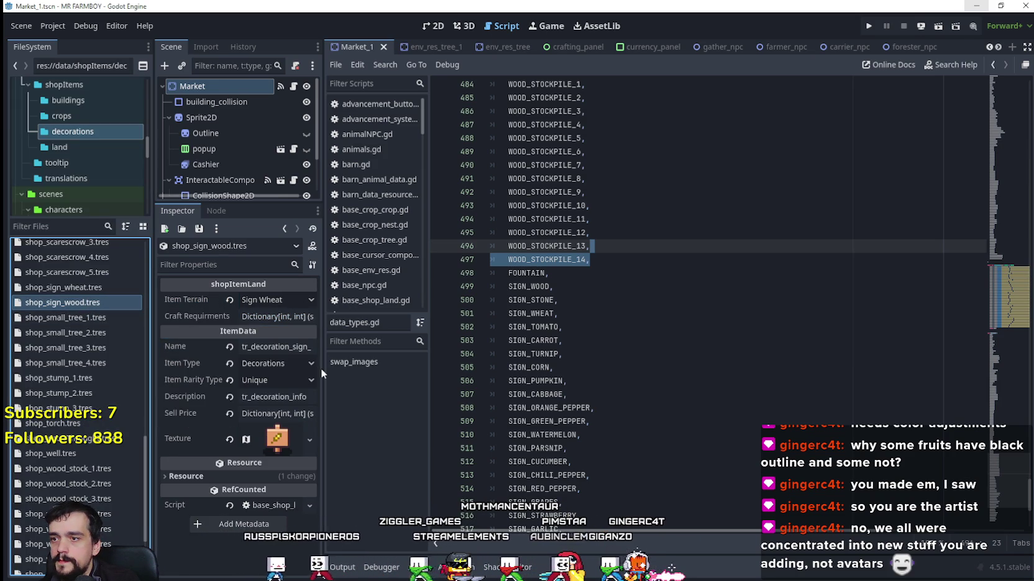
{"action": "left_click_drag", "start_coordinate": [323, 368], "coordinate": [458, 368]}
{"action": "left_click", "coordinate": [381, 299]}
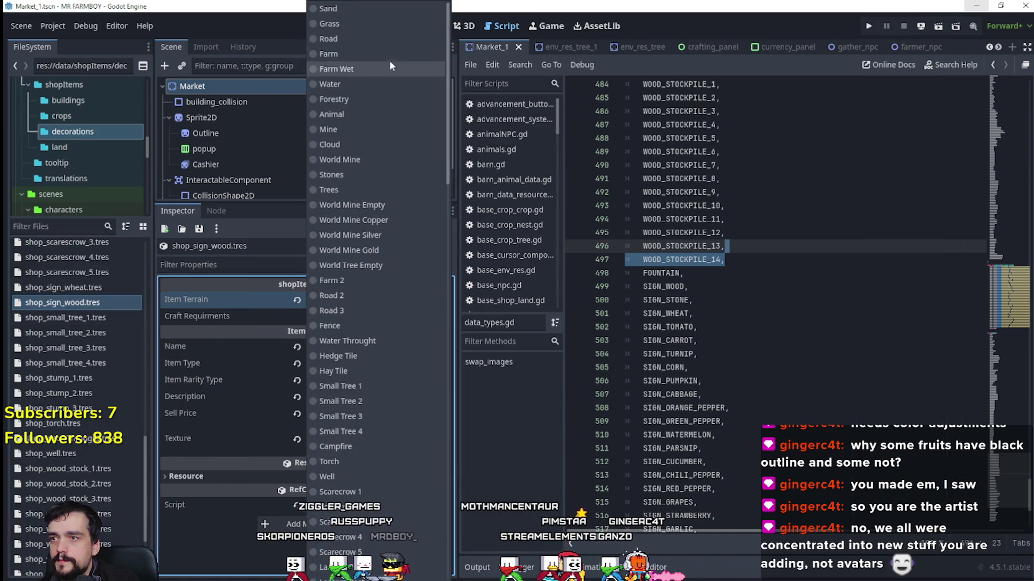
{"action": "scroll", "coordinate": [417, 237], "scroll_direction": "down", "scroll_amount": 15}
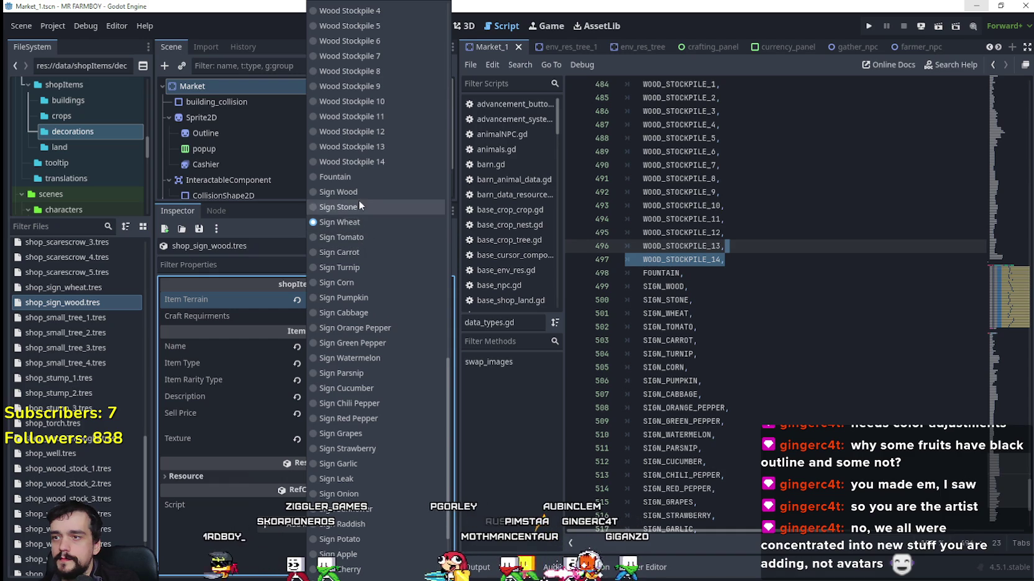
{"action": "left_click", "coordinate": [357, 192]}
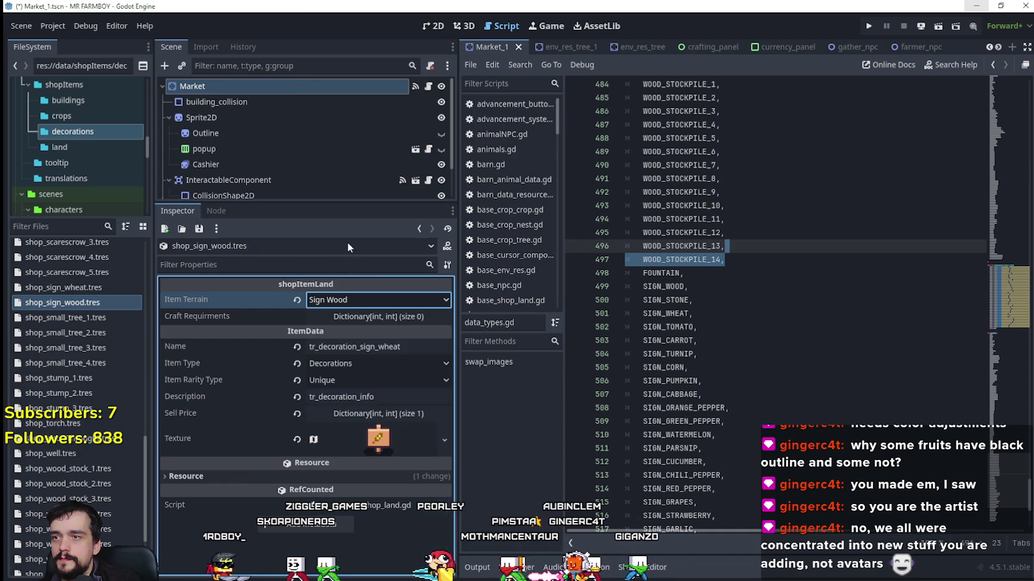
{"action": "left_click", "coordinate": [389, 347]}
{"action": "key", "text": "BackSpace"}
{"action": "key", "text": "BackSpace"}
{"action": "key", "text": "BackSpace"}
{"action": "type", "text": "wood"}
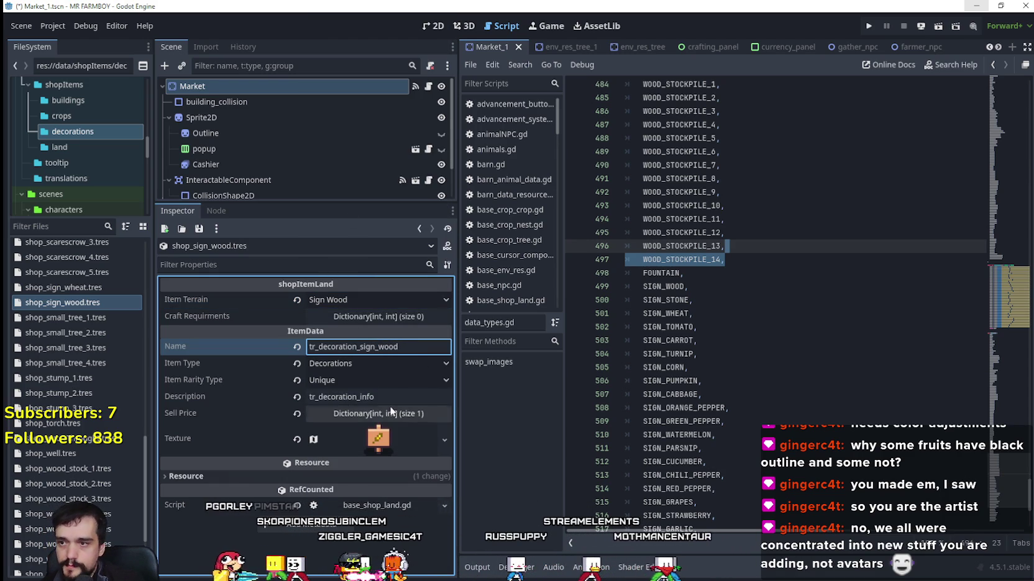
Make the texture unique and move its atlas region to the row 3, column 3 sign at x 864.
{"action": "left_click", "coordinate": [378, 438]}
{"action": "scroll", "coordinate": [373, 404], "scroll_direction": "down", "scroll_amount": 2}
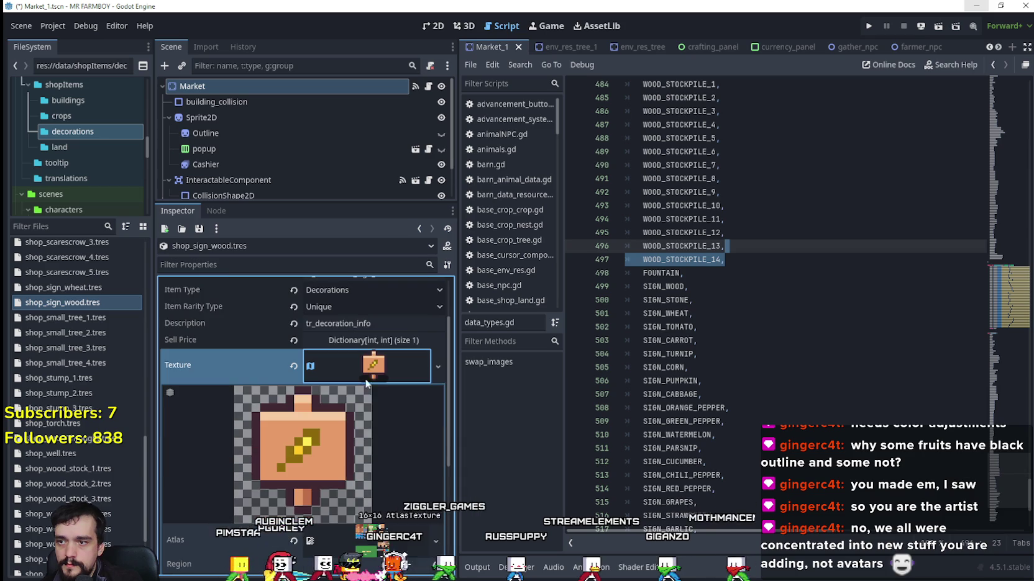
{"action": "right_click", "coordinate": [370, 372]}
{"action": "left_click", "coordinate": [388, 473]}
{"action": "scroll", "coordinate": [371, 442], "scroll_direction": "down", "scroll_amount": 4}
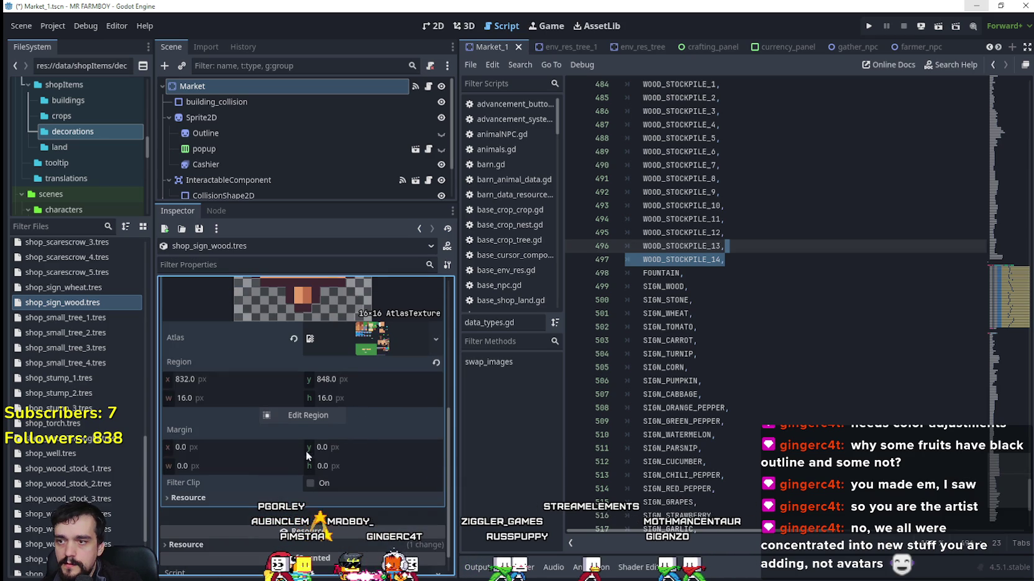
{"action": "left_click", "coordinate": [304, 416]}
{"action": "scroll", "coordinate": [683, 351], "scroll_direction": "down", "scroll_amount": 3}
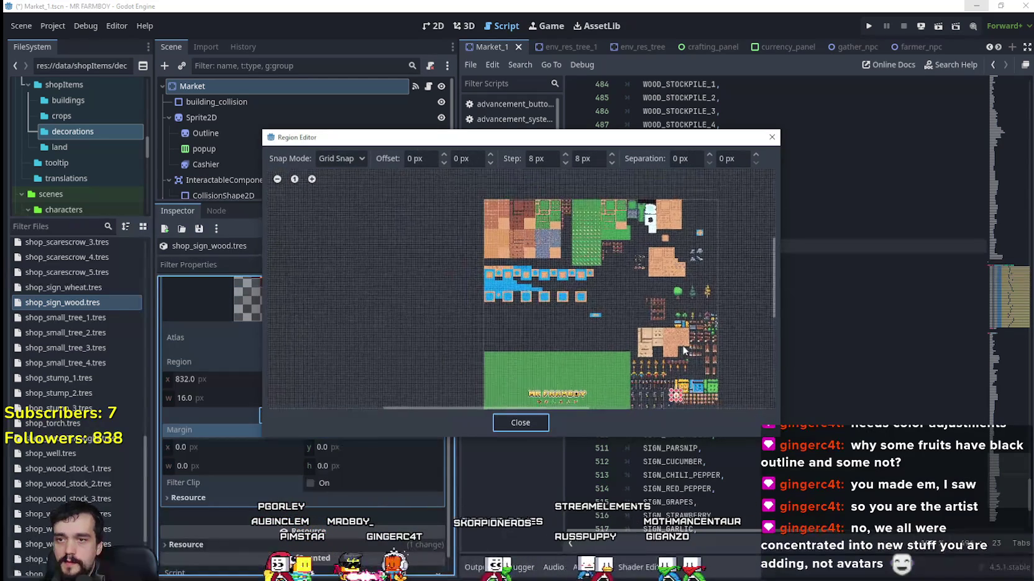
{"action": "scroll", "coordinate": [683, 350], "scroll_direction": "up", "scroll_amount": 5}
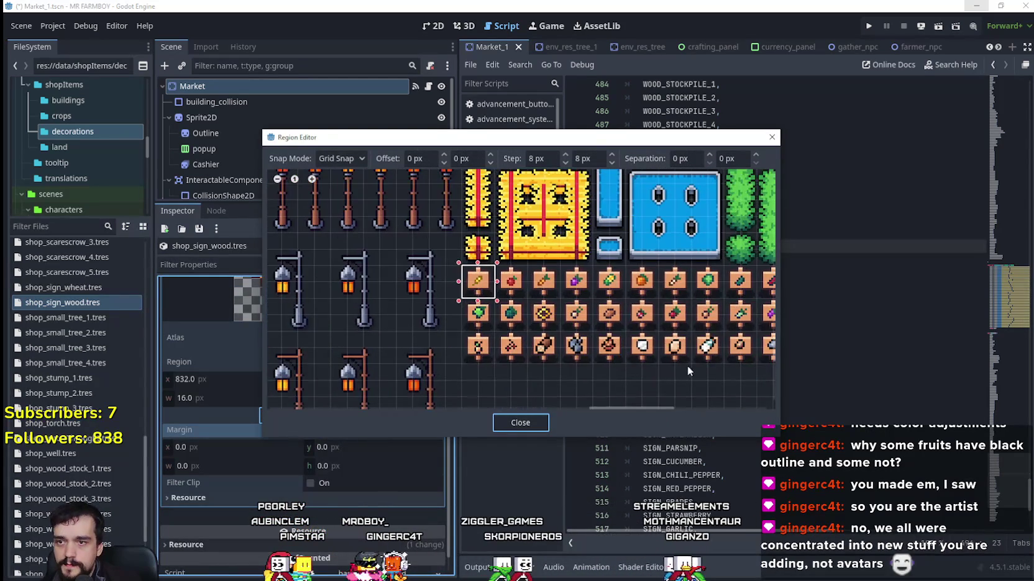
{"action": "left_click_drag", "start_coordinate": [527, 330], "coordinate": [551, 358]}
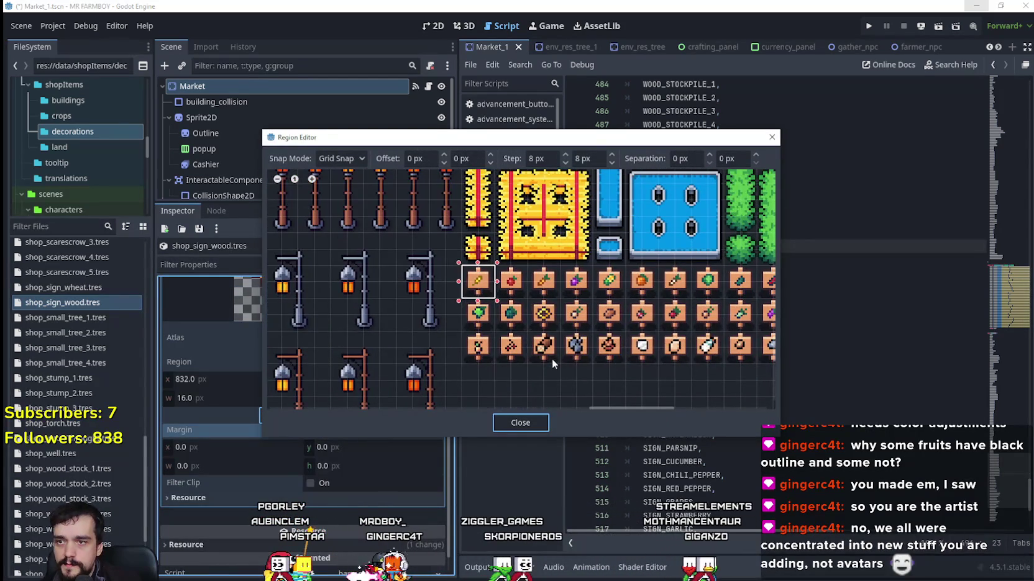
{"action": "left_click", "coordinate": [520, 423]}
{"action": "scroll", "coordinate": [373, 373], "scroll_direction": "up", "scroll_amount": 2}
{"action": "left_click", "coordinate": [375, 353]}
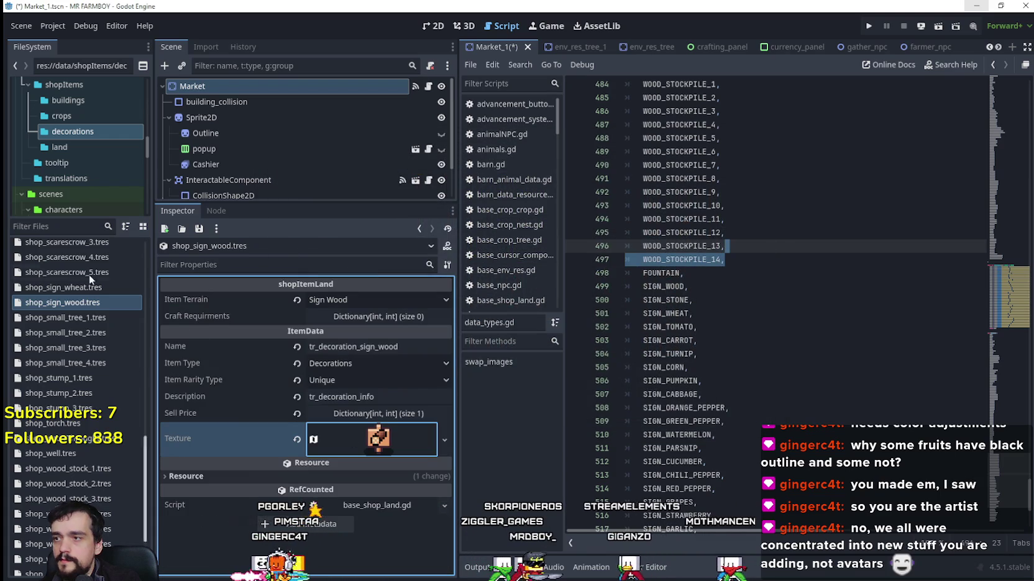
{"action": "right_click", "coordinate": [72, 303]}
Duplicate the wood sign resource as shop_sign_stone.tres.
{"action": "left_click", "coordinate": [103, 444]}
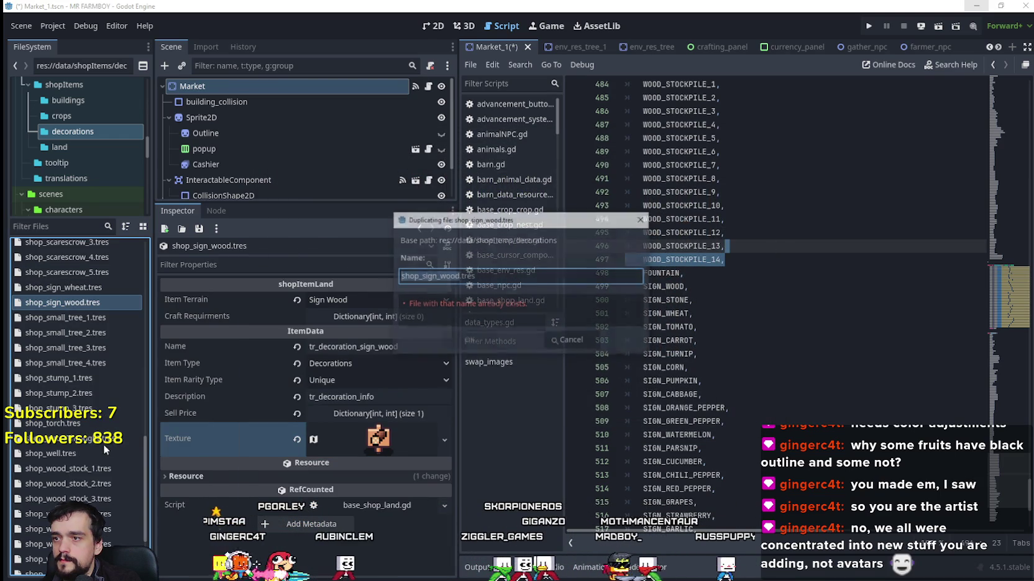
{"action": "left_click", "coordinate": [450, 277]}
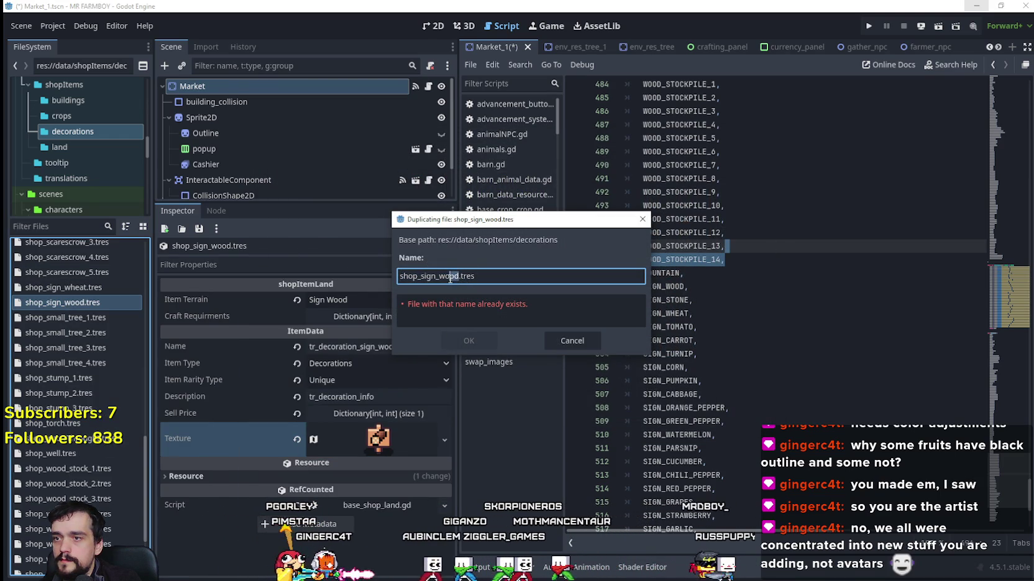
{"action": "key", "text": "BackSpace"}
{"action": "key", "text": "BackSpace"}
{"action": "key", "text": "Delete"}
{"action": "key", "text": "Delete"}
{"action": "type", "text": "st"}
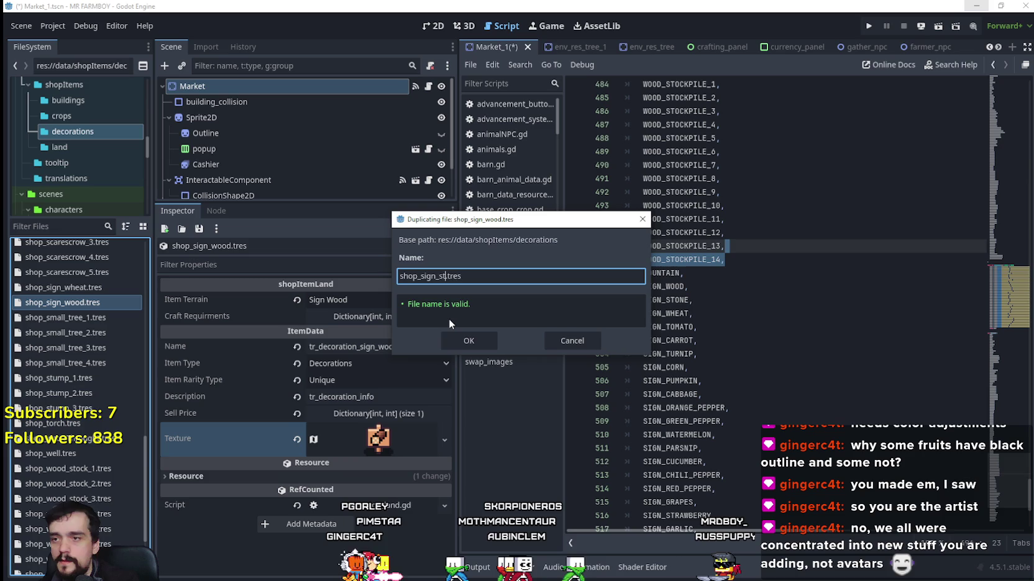
{"action": "type", "text": "one"}
{"action": "key", "text": "Return"}
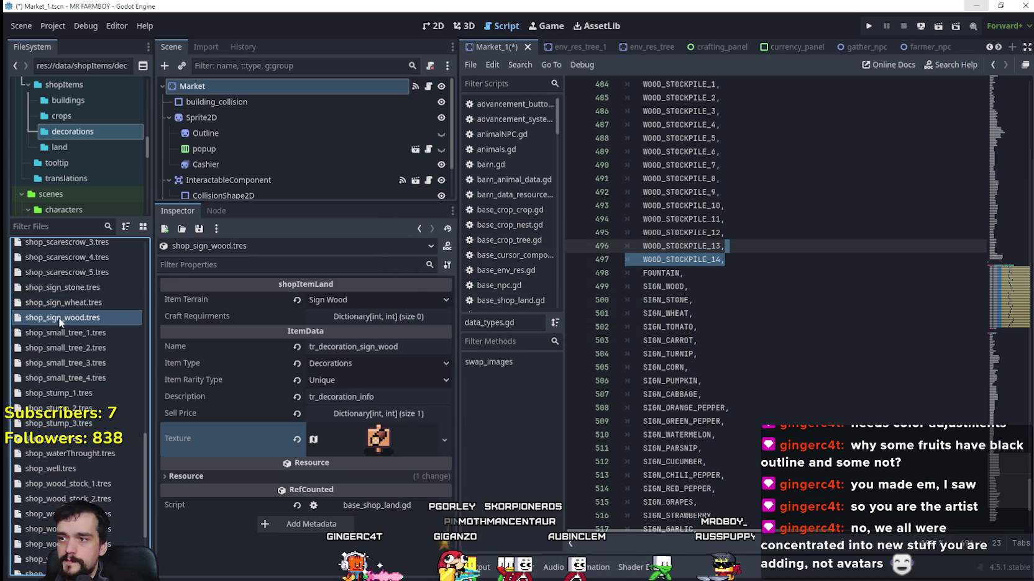
Set the stone sign resource's item terrain to Sign Stone.
{"action": "left_click", "coordinate": [81, 291]}
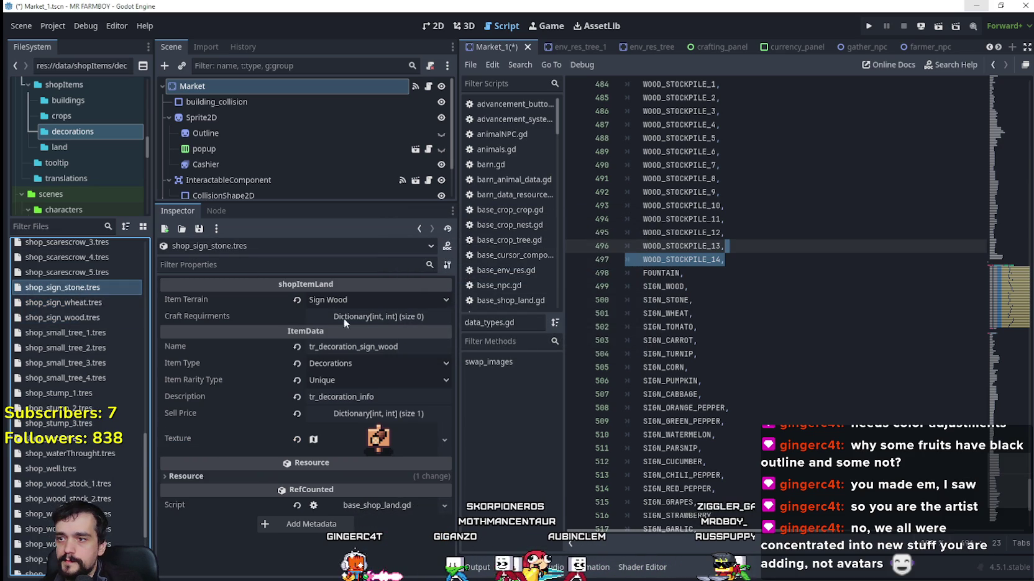
{"action": "left_click", "coordinate": [348, 300]}
{"action": "scroll", "coordinate": [363, 363], "scroll_direction": "down", "scroll_amount": 10}
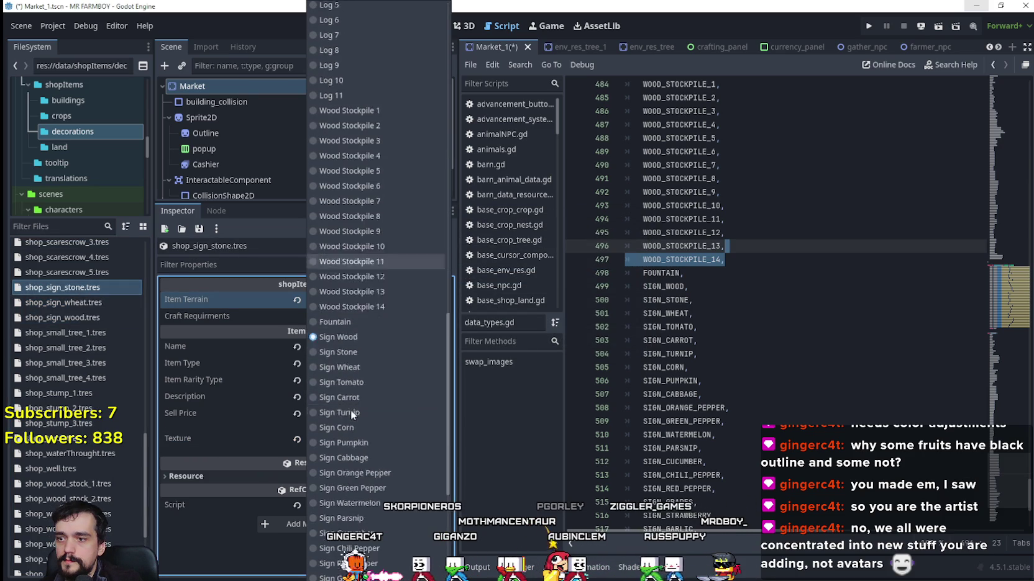
{"action": "left_click", "coordinate": [369, 285]}
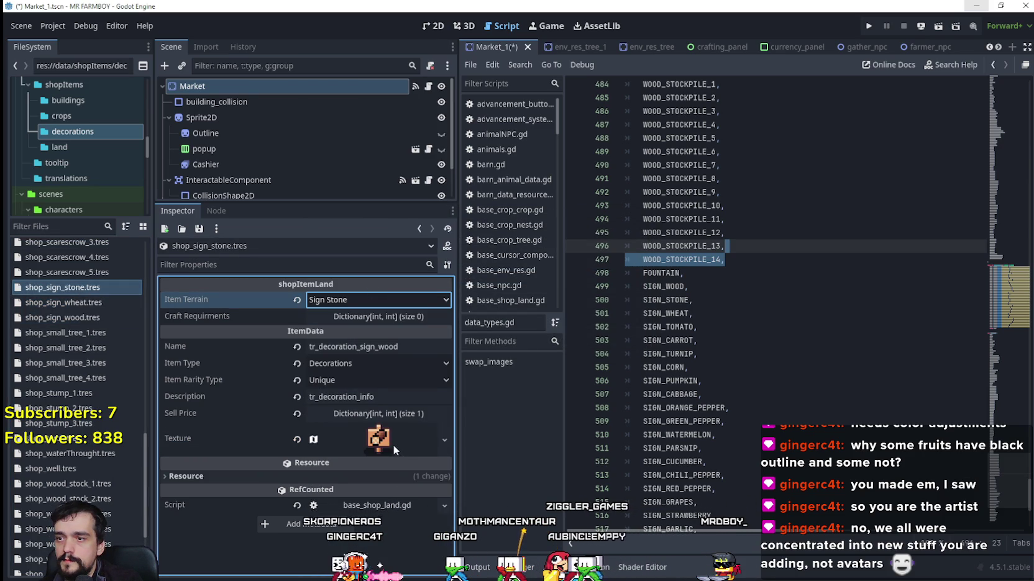
Move the icon's atlas region onto the grey stone sign tile at x 880.
{"action": "left_click", "coordinate": [393, 445]}
{"action": "right_click", "coordinate": [385, 445]}
{"action": "left_click", "coordinate": [412, 507]}
{"action": "scroll", "coordinate": [368, 472], "scroll_direction": "down", "scroll_amount": 3}
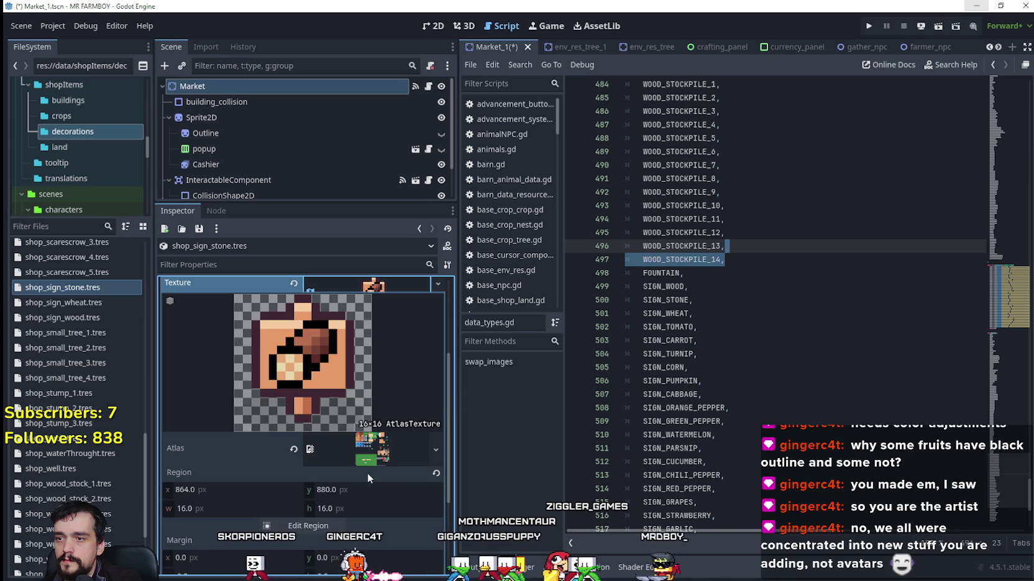
{"action": "left_click", "coordinate": [333, 525]}
{"action": "scroll", "coordinate": [515, 360], "scroll_direction": "down", "scroll_amount": 8}
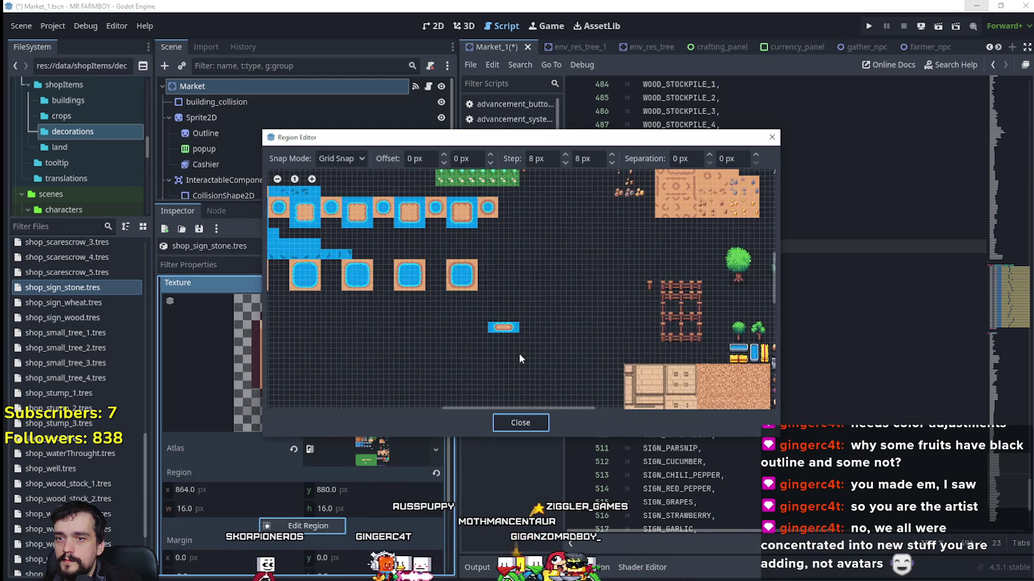
{"action": "scroll", "coordinate": [585, 312], "scroll_direction": "up", "scroll_amount": 6}
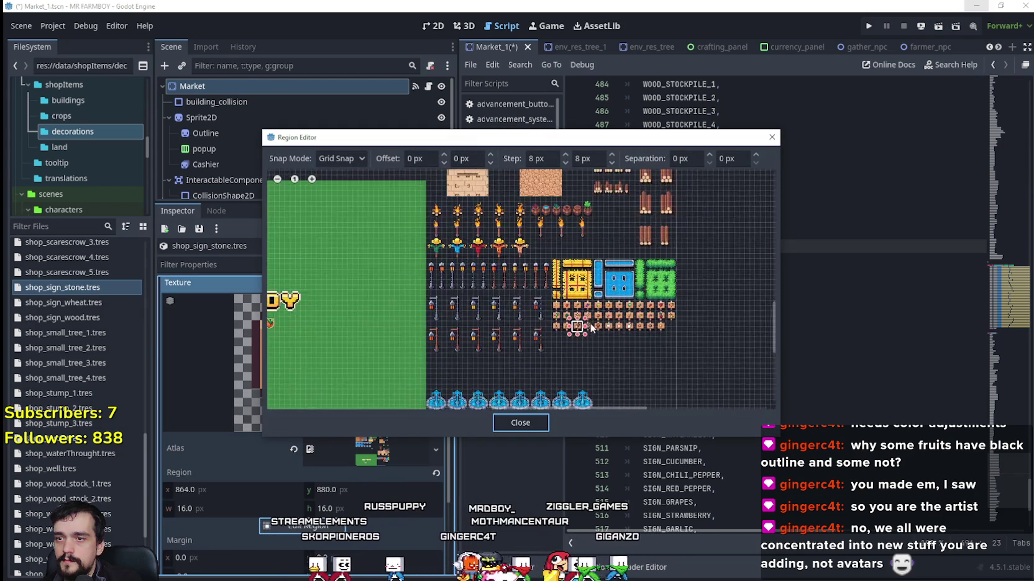
{"action": "left_click_drag", "start_coordinate": [585, 313], "coordinate": [552, 355]}
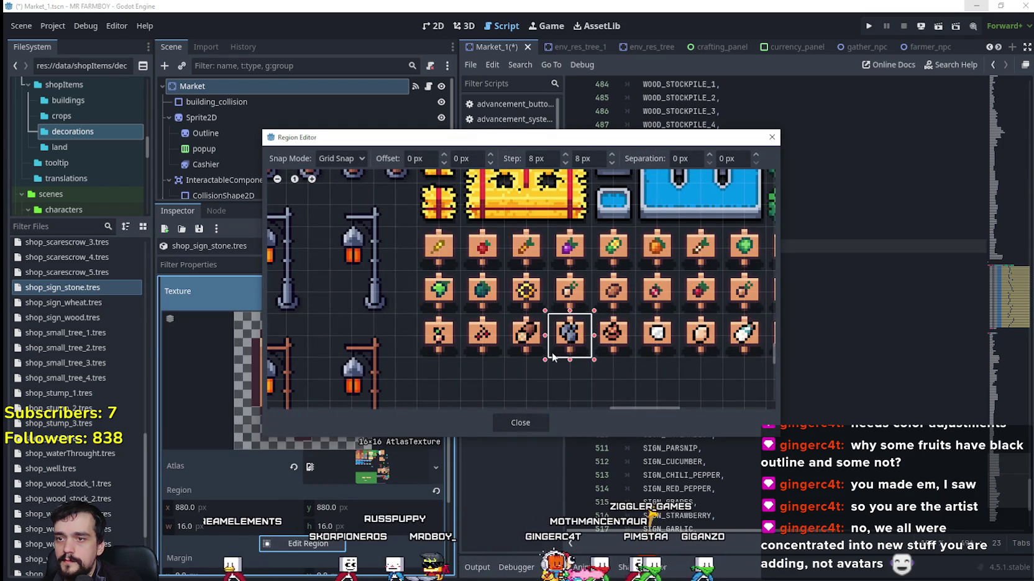
{"action": "left_click", "coordinate": [504, 422]}
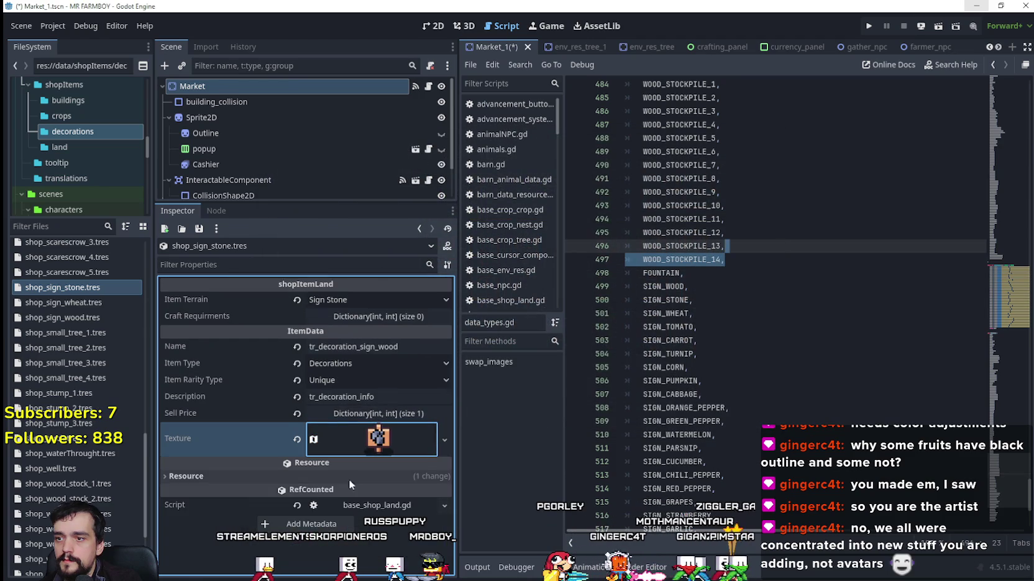
Rename the item to tr_decoration_sign_stone, save, and confirm the terrain stays Sign Stone.
{"action": "left_click_drag", "start_coordinate": [379, 349], "coordinate": [442, 334]}
{"action": "type", "text": "stone"}
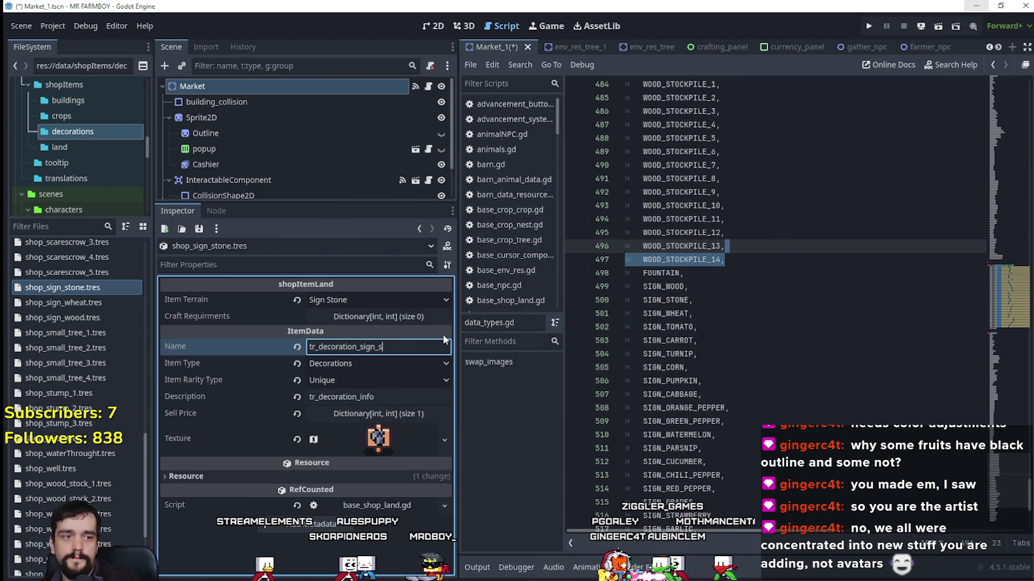
{"action": "key", "text": "ctrl+s"}
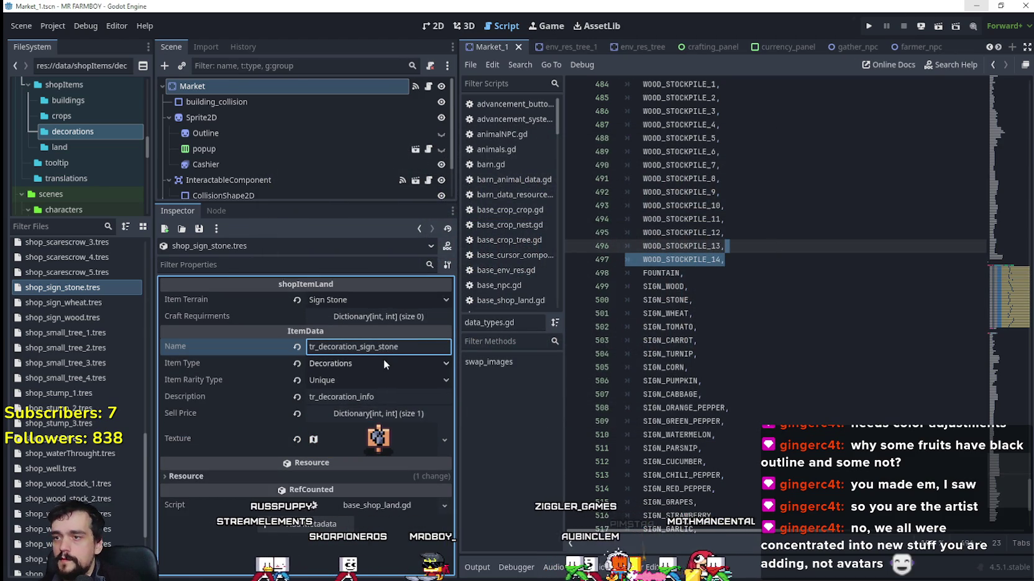
{"action": "left_click", "coordinate": [406, 297]}
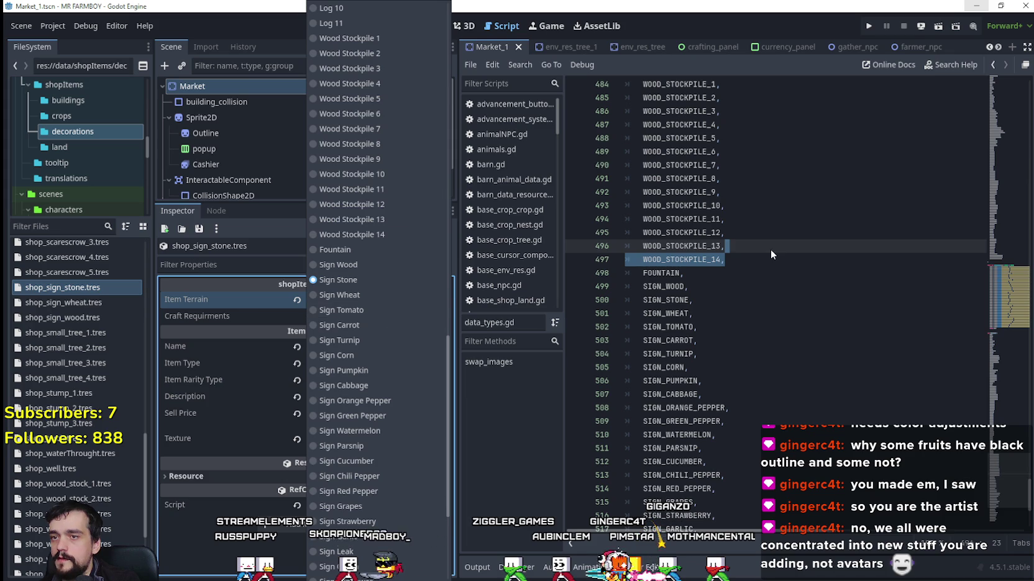
{"action": "left_click", "coordinate": [282, 326]}
Duplicate shop_sign_stone.tres as shop_sign_tomato.tres.
{"action": "right_click", "coordinate": [74, 288]}
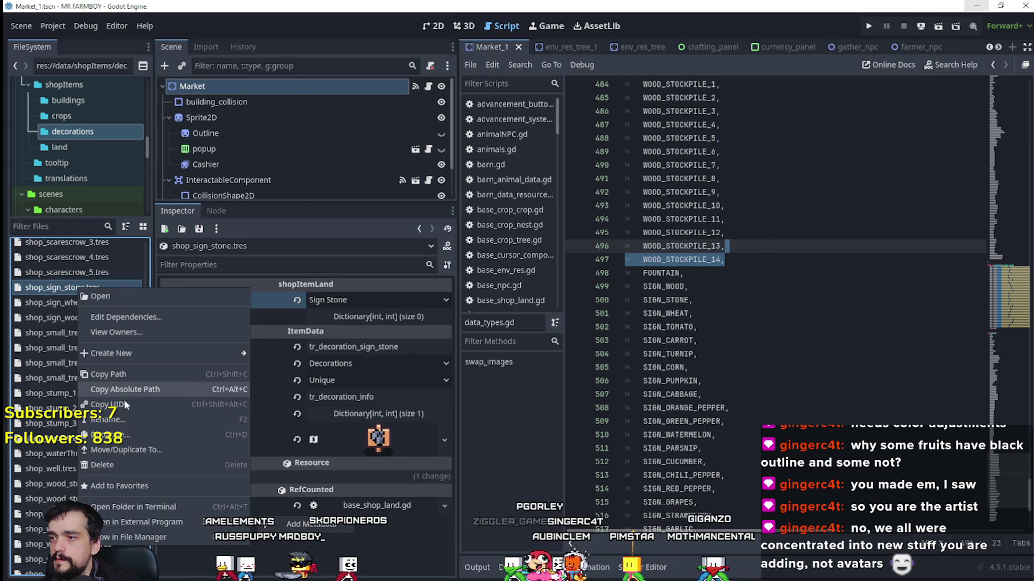
{"action": "left_click", "coordinate": [127, 430]}
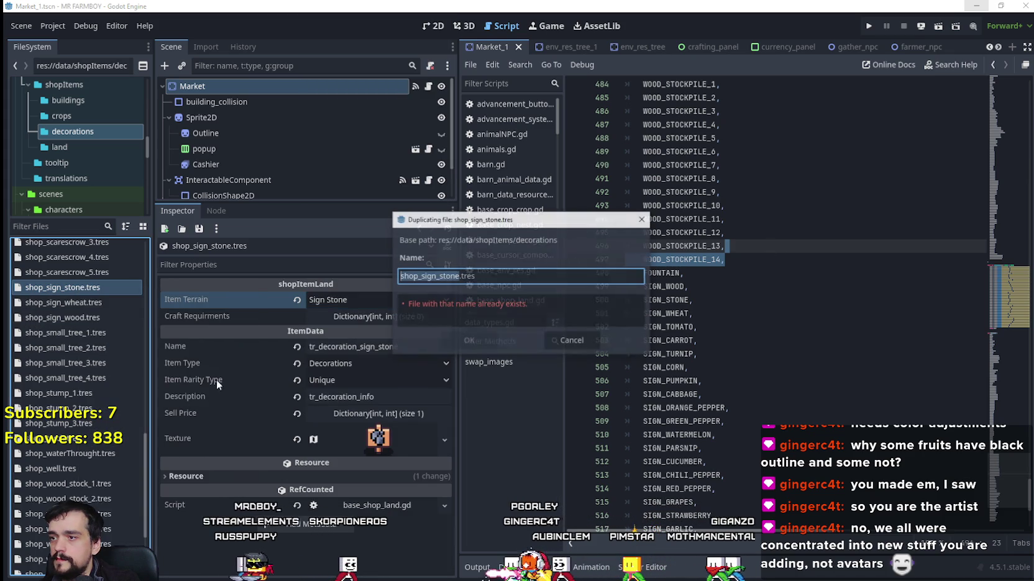
{"action": "left_click", "coordinate": [459, 276]}
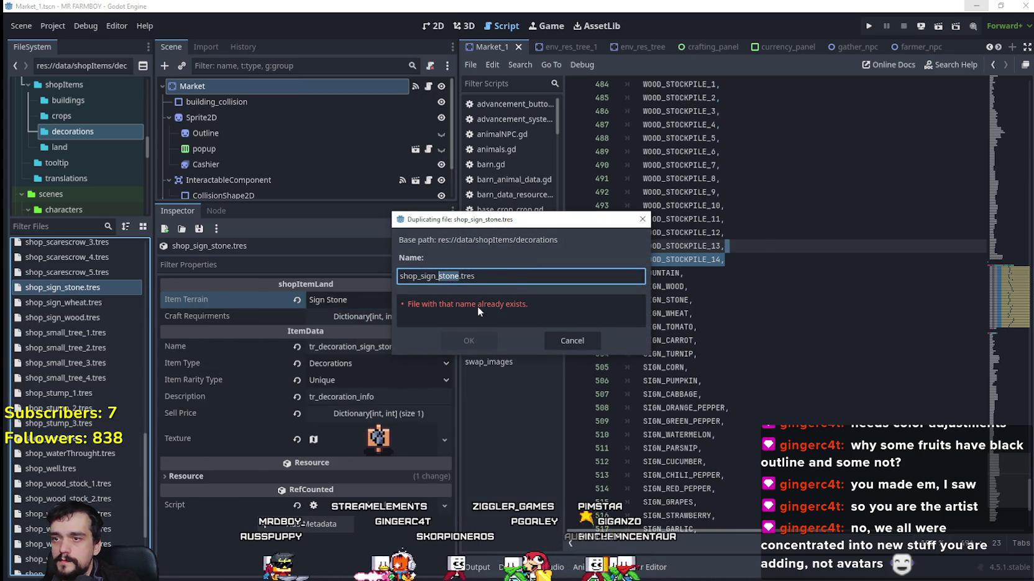
{"action": "type", "text": "tomato"}
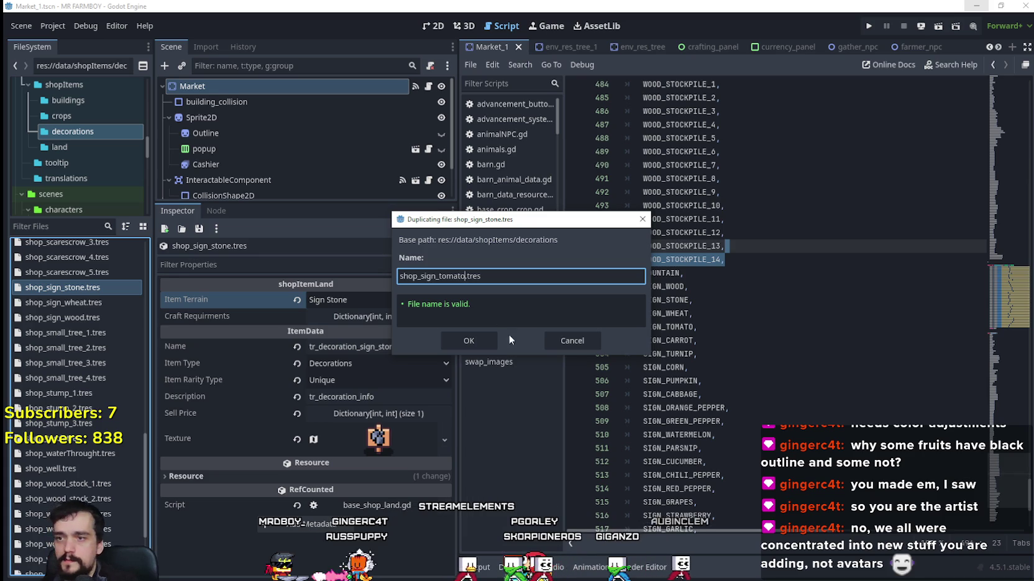
{"action": "left_click", "coordinate": [468, 339]}
Set the tomato resource's terrain to Sign Tomato and name to tr_decoration_sign_tomato.
{"action": "left_click", "coordinate": [75, 302]}
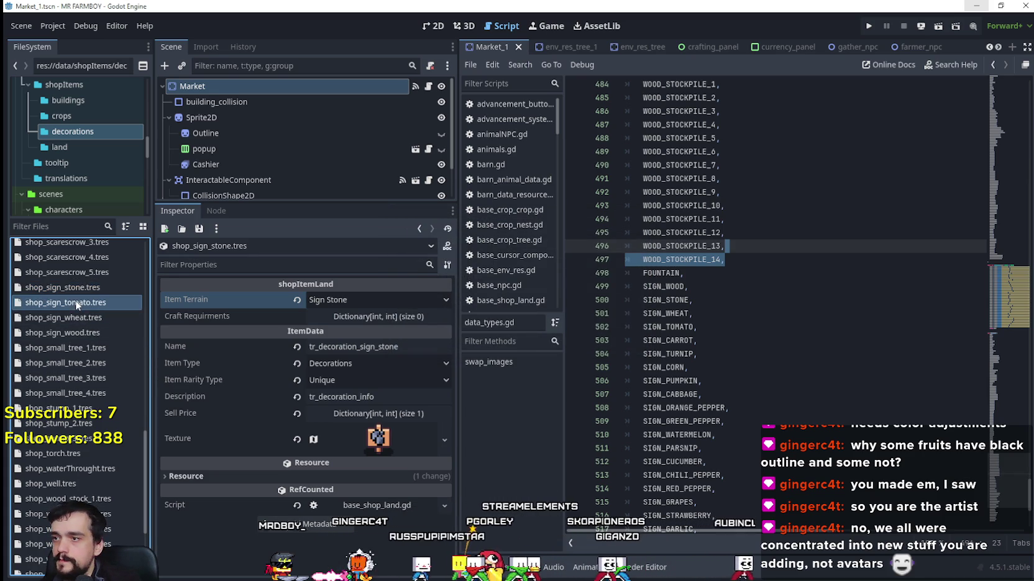
{"action": "left_click", "coordinate": [380, 300]}
{"action": "scroll", "coordinate": [385, 447], "scroll_direction": "down", "scroll_amount": 10}
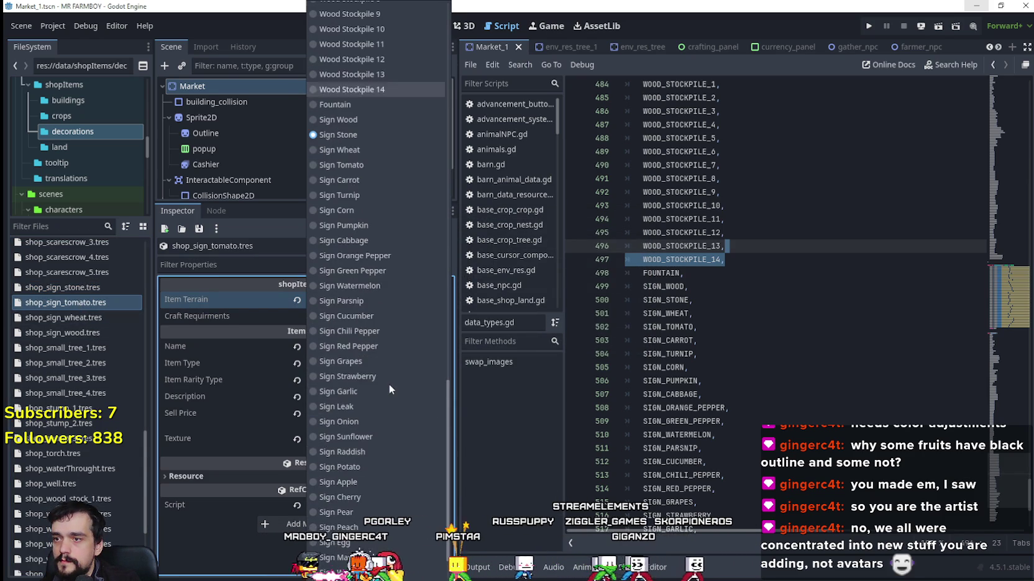
{"action": "left_click", "coordinate": [353, 165]}
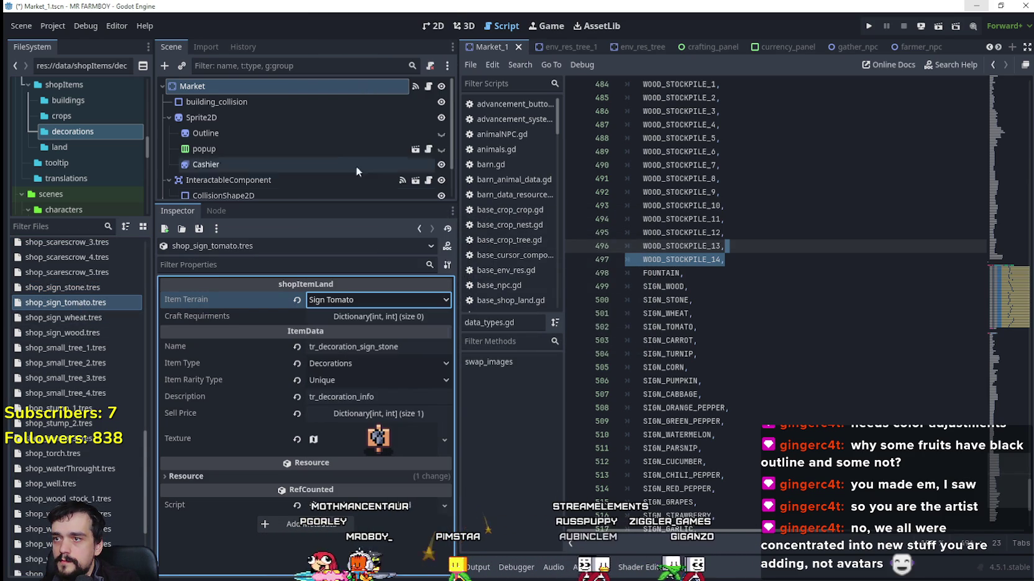
{"action": "double_click", "coordinate": [390, 346]}
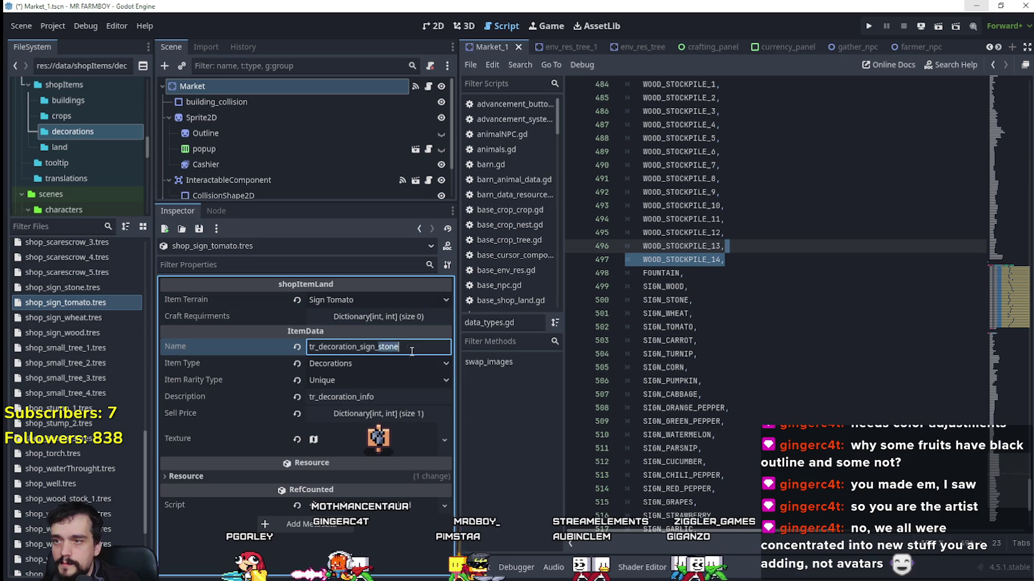
{"action": "type", "text": "tomato"}
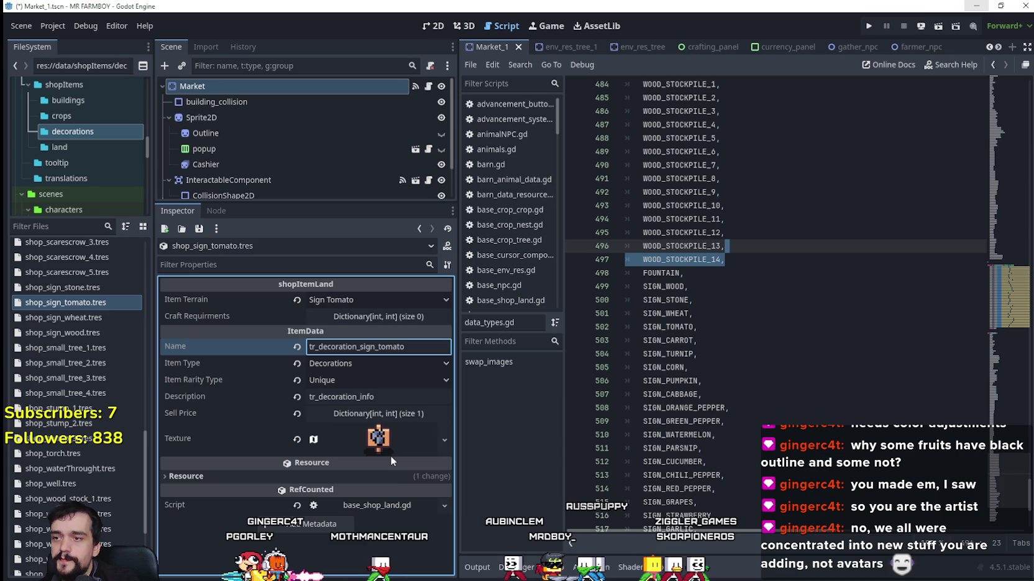
Draw the tomato sign texture's atlas region around the tomato sign tile at x 848.
{"action": "left_click", "coordinate": [378, 438]}
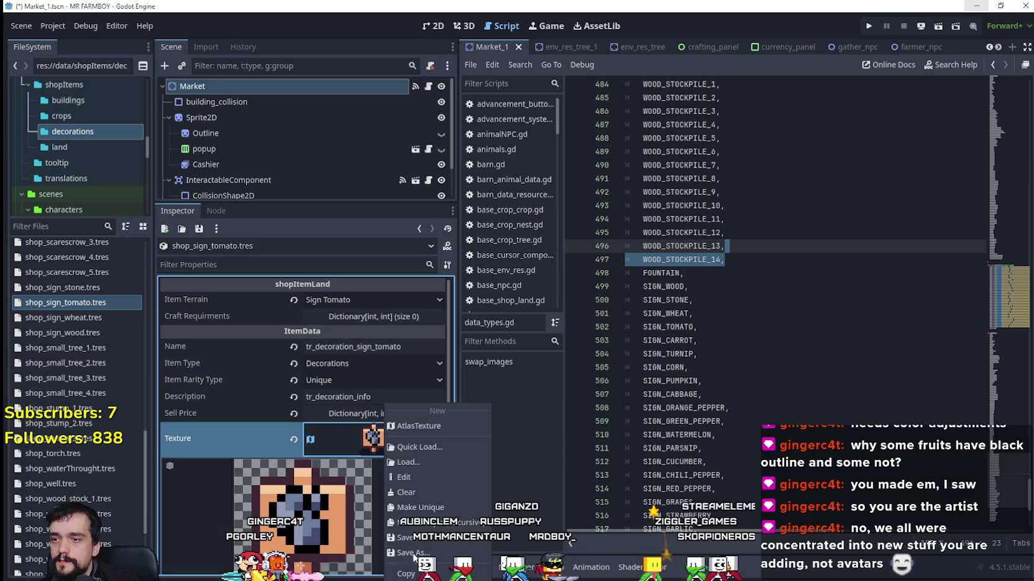
{"action": "scroll", "coordinate": [421, 504], "scroll_direction": "down", "scroll_amount": 5}
{"action": "left_click", "coordinate": [325, 490]}
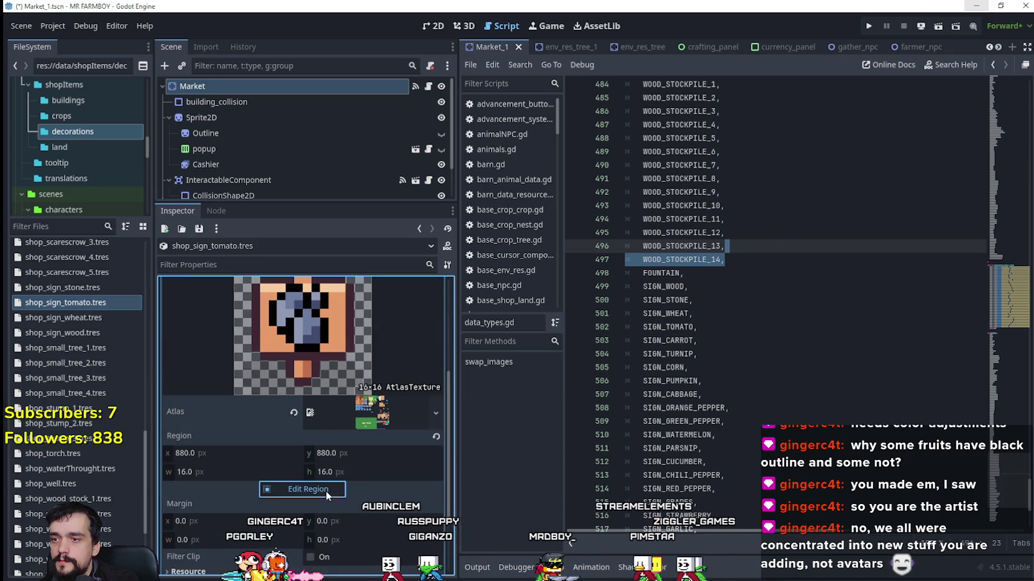
{"action": "scroll", "coordinate": [537, 335], "scroll_direction": "down", "scroll_amount": 3}
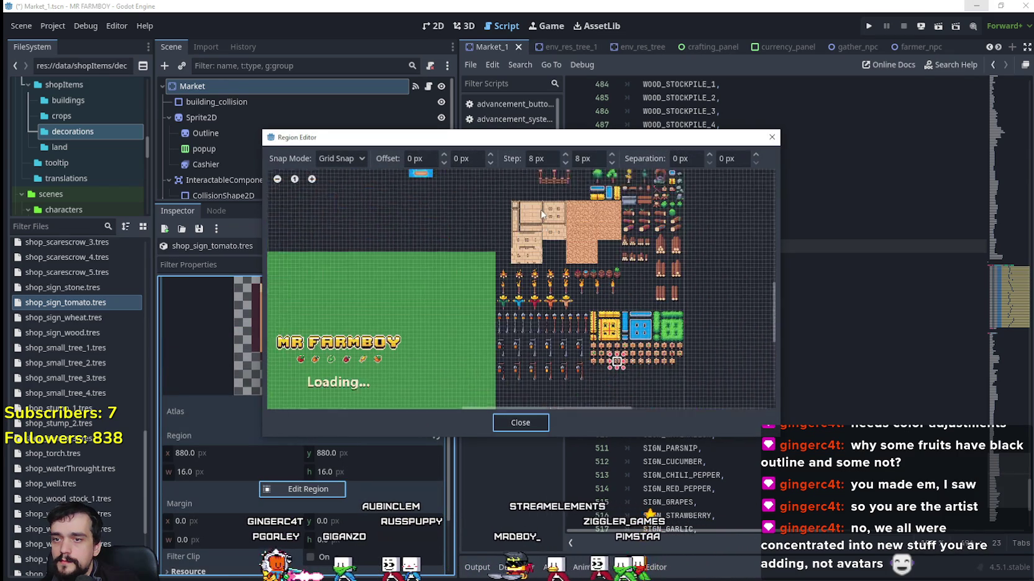
{"action": "scroll", "coordinate": [575, 320], "scroll_direction": "up", "scroll_amount": 1}
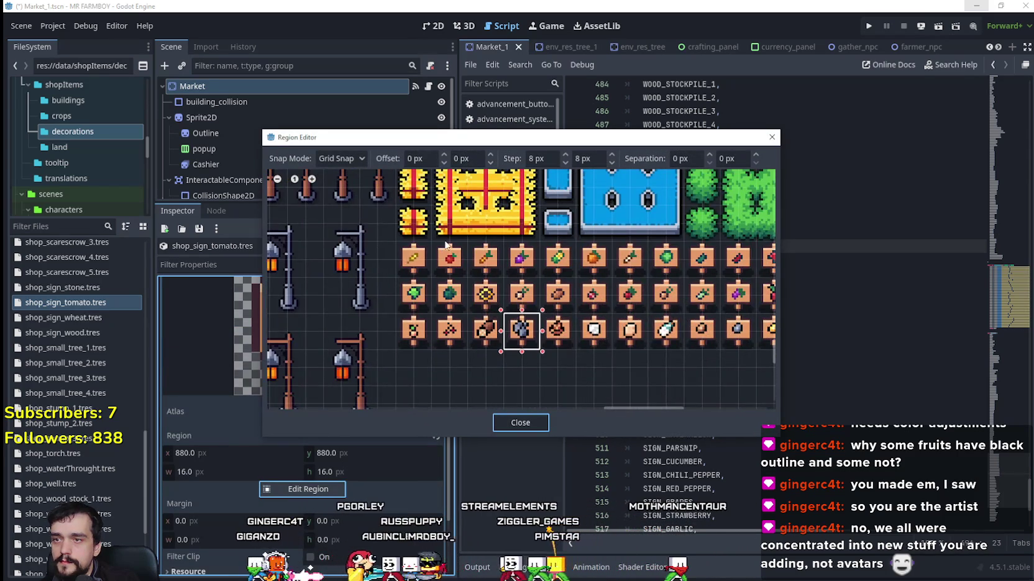
{"action": "scroll", "coordinate": [575, 320], "scroll_direction": "up", "scroll_amount": 1}
{"action": "left_click_drag", "start_coordinate": [426, 238], "coordinate": [462, 287]}
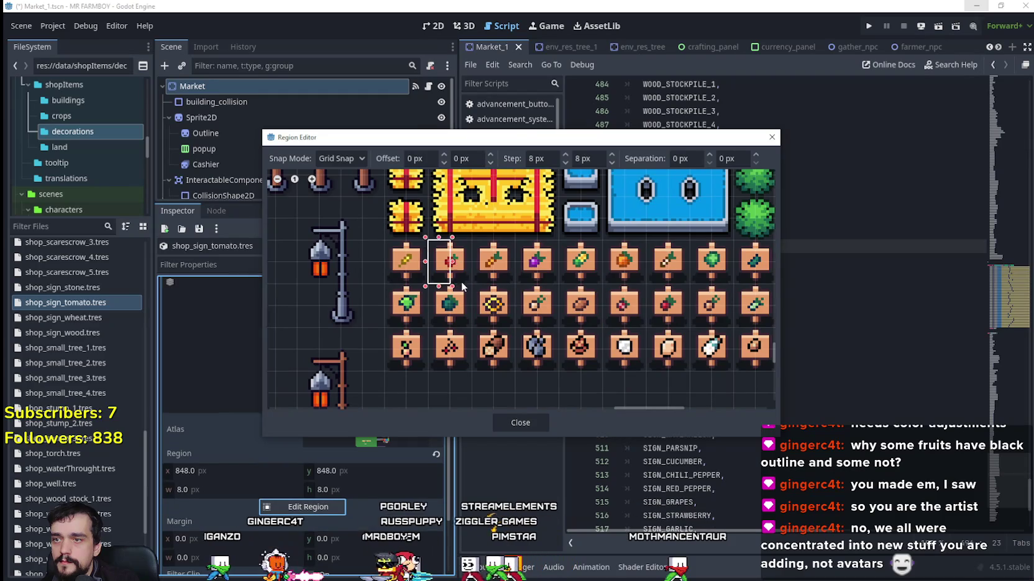
{"action": "left_click", "coordinate": [518, 422]}
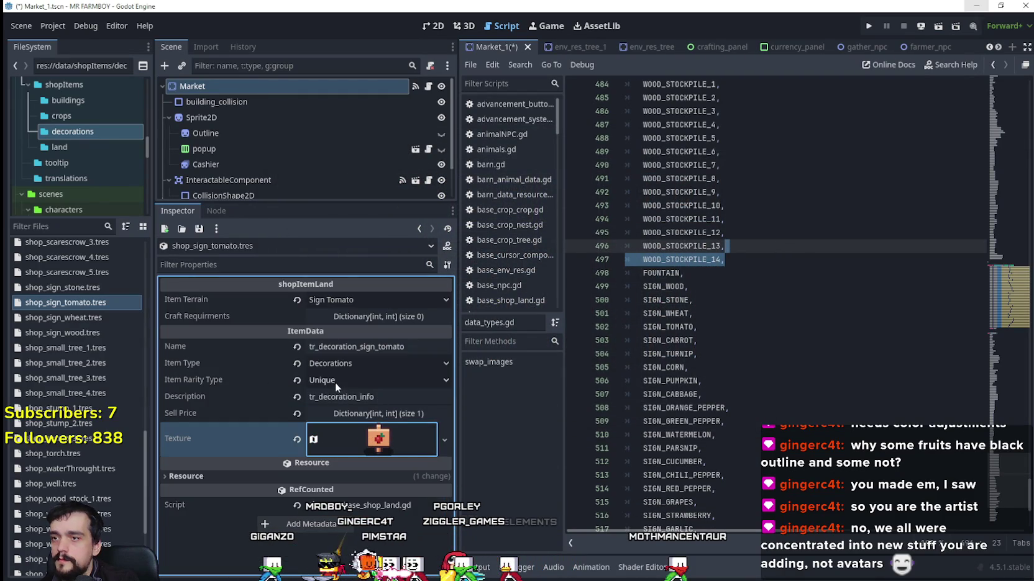
Save the scene and duplicate shop_sign_tomato.tres as shop_sign_carrot.tres.
{"action": "key", "text": "ctrl+s"}
{"action": "right_click", "coordinate": [85, 303]}
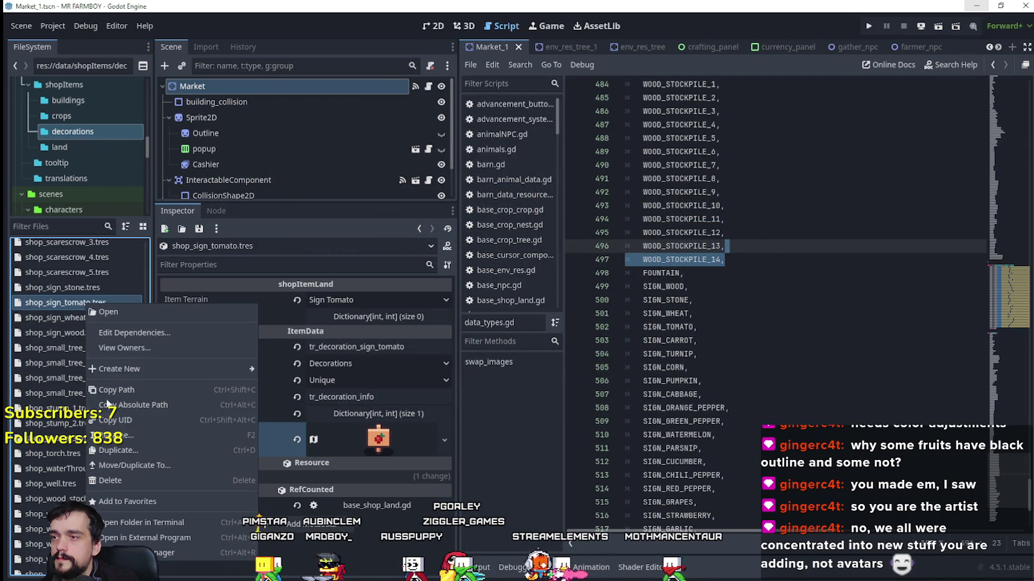
{"action": "left_click", "coordinate": [134, 449]}
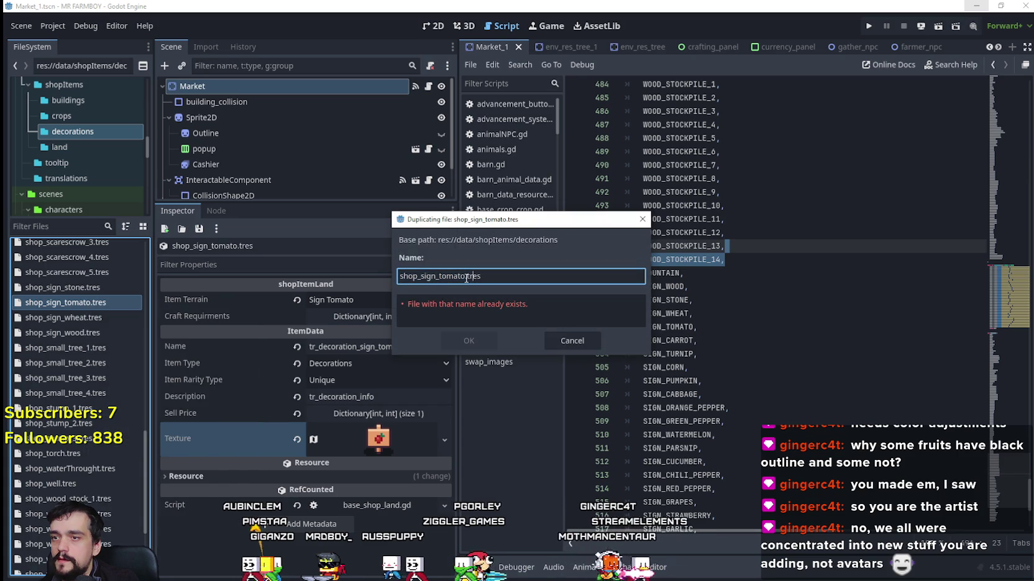
{"action": "type", "text": "carrp"}
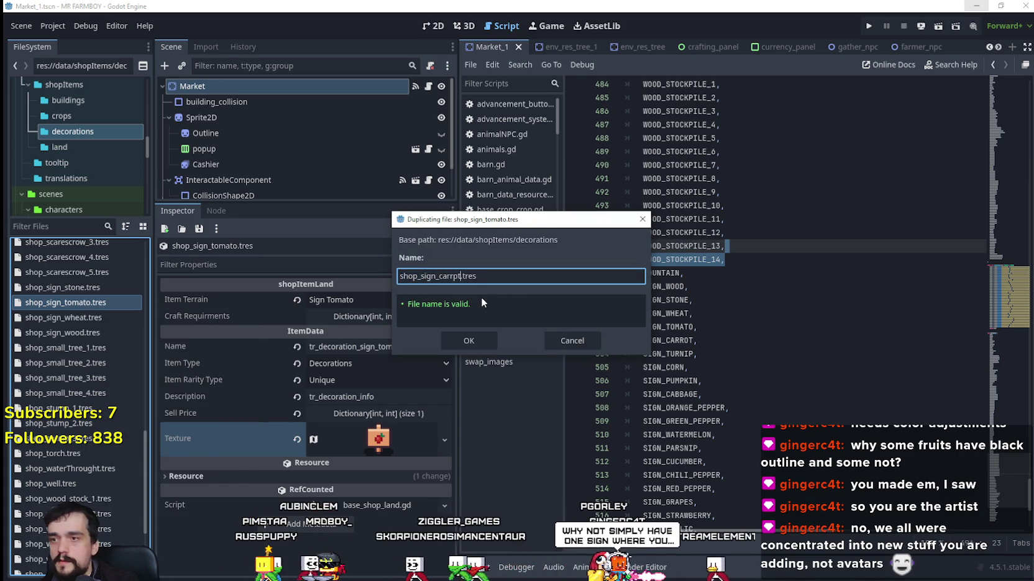
{"action": "key", "text": "BackSpace"}
{"action": "type", "text": "rrot"}
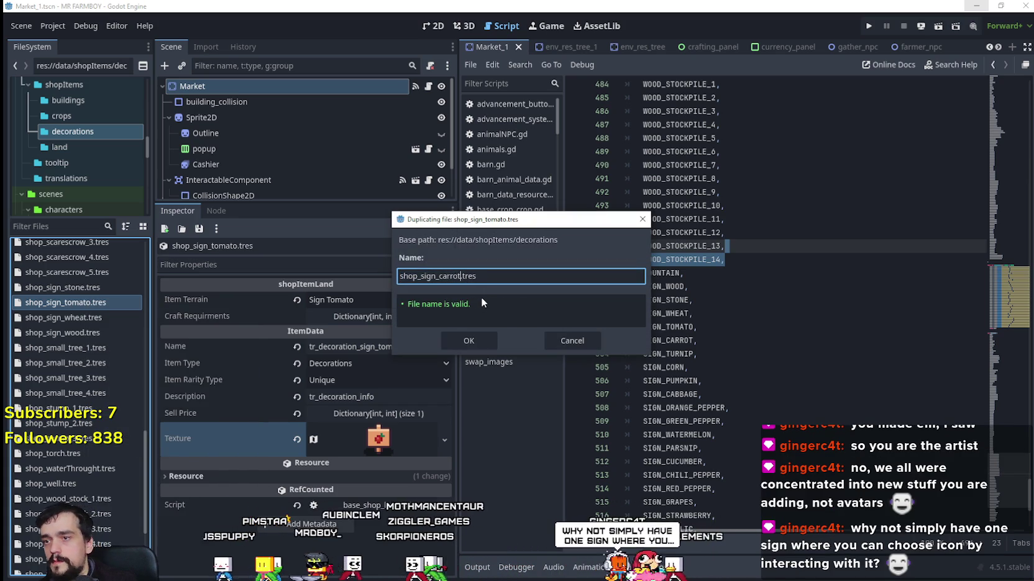
{"action": "key", "text": "Return"}
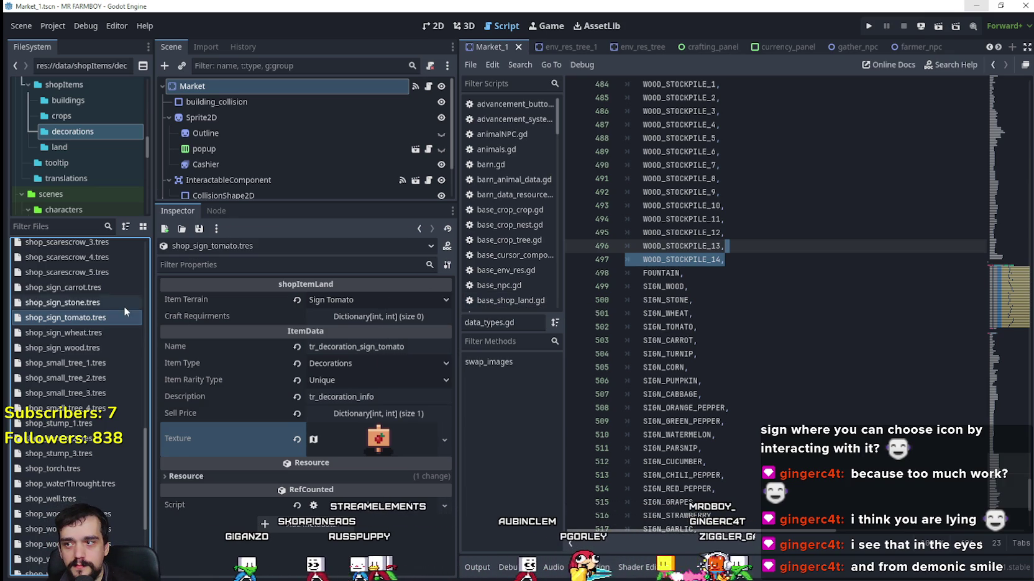
Open shop_sign_carrot.tres, choose Sign Carrot terrain and change the name's tomato to carrot.
{"action": "right_click", "coordinate": [85, 318]}
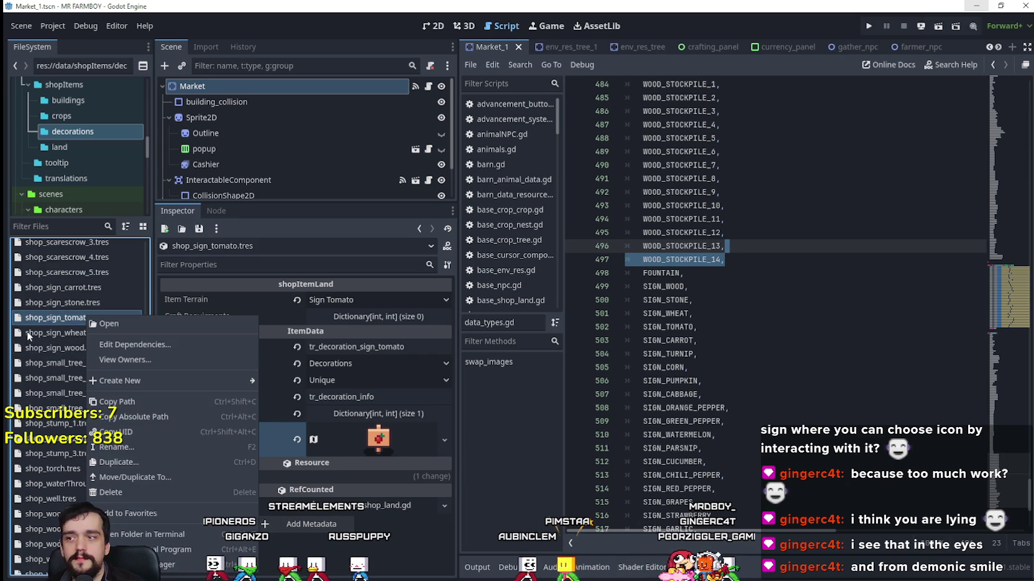
{"action": "left_click", "coordinate": [75, 288]}
{"action": "left_click", "coordinate": [74, 288]}
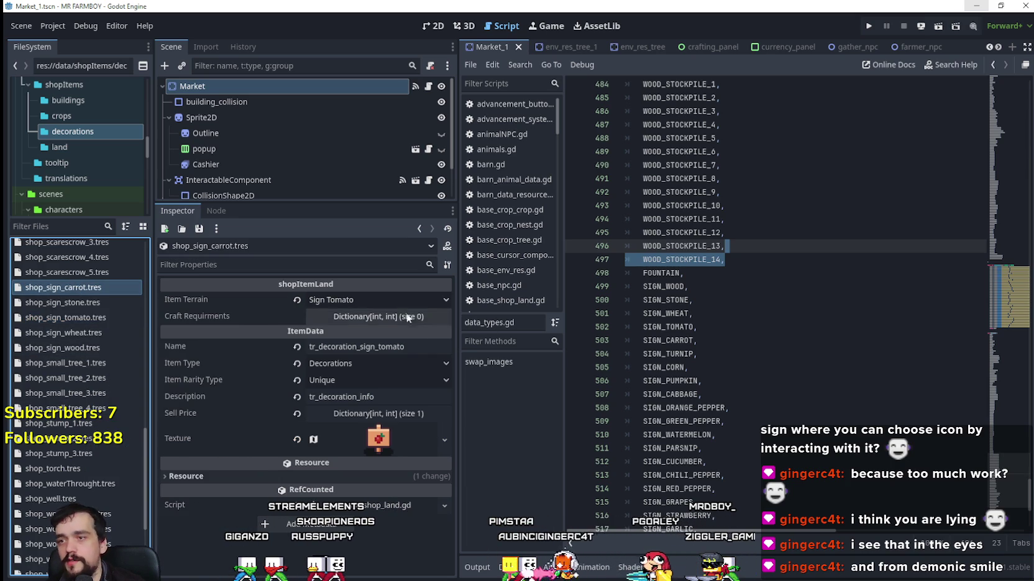
{"action": "left_click", "coordinate": [377, 298]}
{"action": "scroll", "coordinate": [397, 372], "scroll_direction": "down", "scroll_amount": 15}
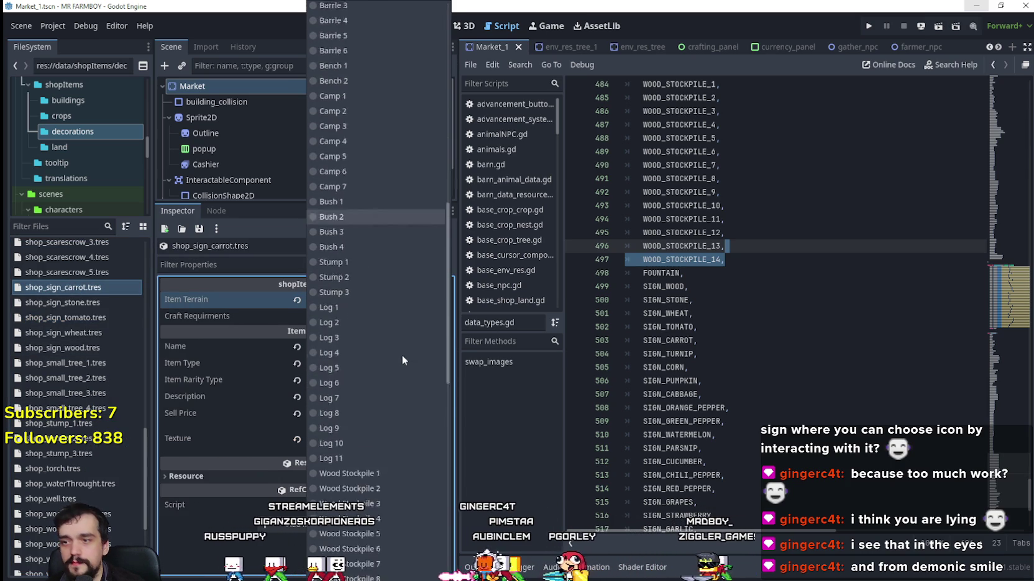
{"action": "left_click", "coordinate": [368, 396]}
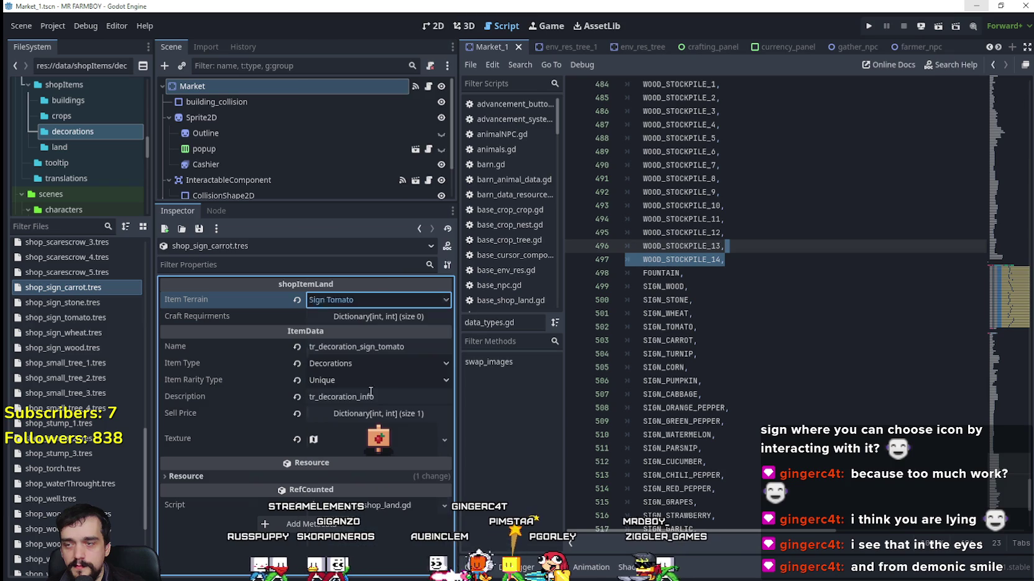
{"action": "double_click", "coordinate": [391, 347]}
{"action": "type", "text": "carrot"}
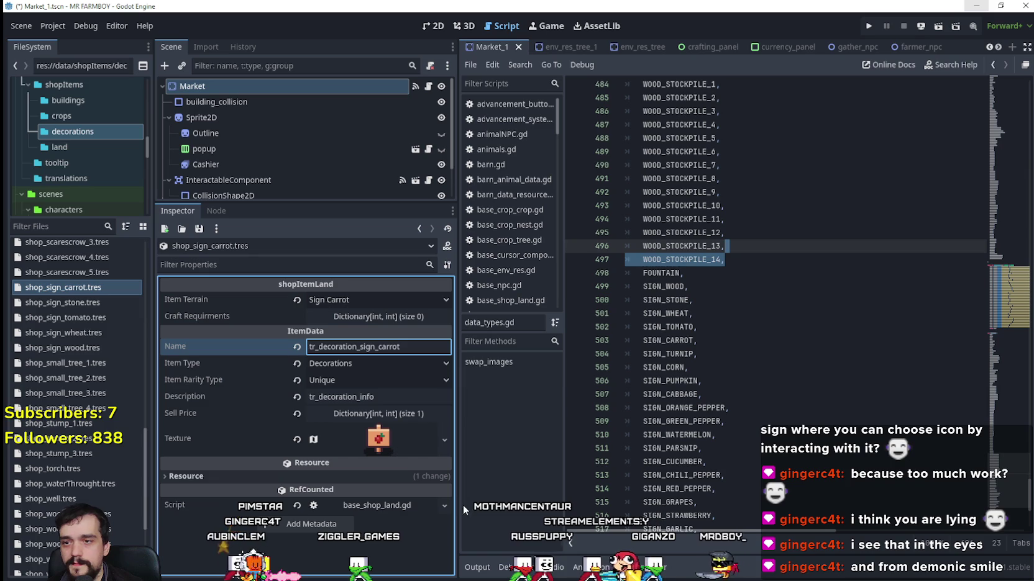
{"action": "left_click", "coordinate": [773, 259]}
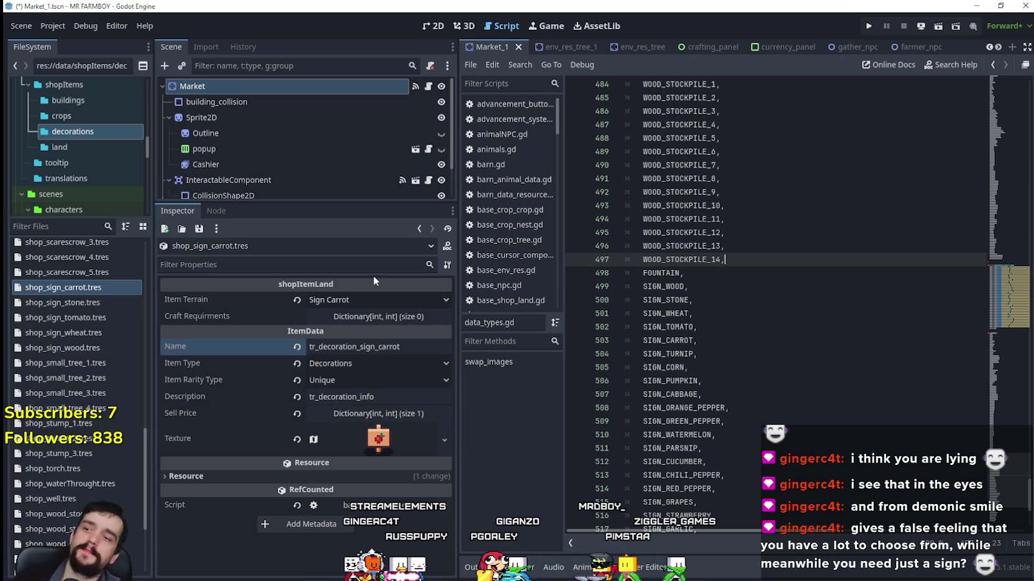
Point the carrot texture's atlas region at the carrot sign tile, then save with Ctrl+S.
{"action": "left_click", "coordinate": [379, 440]}
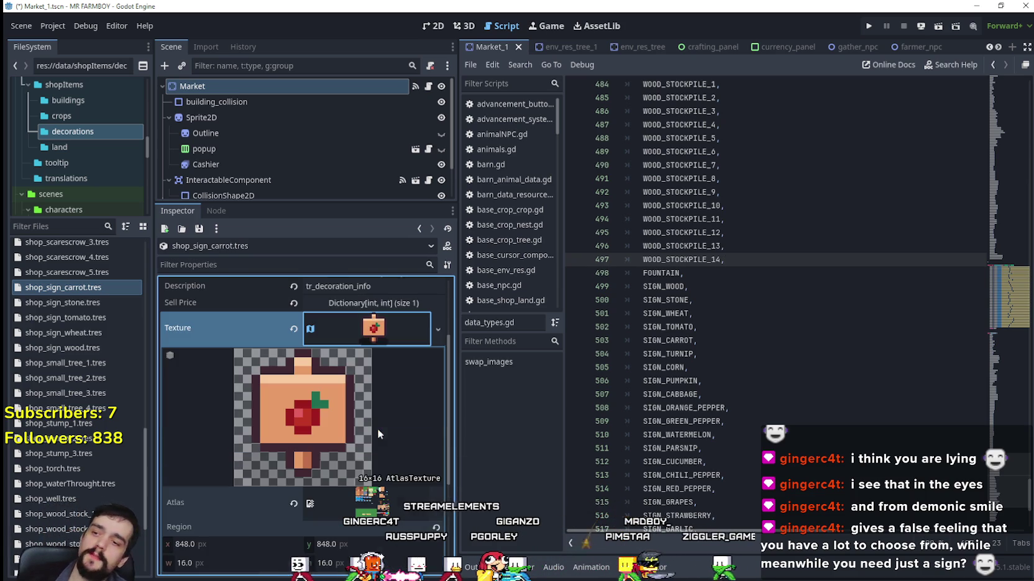
{"action": "right_click", "coordinate": [374, 323]}
{"action": "scroll", "coordinate": [409, 441], "scroll_direction": "down", "scroll_amount": 4}
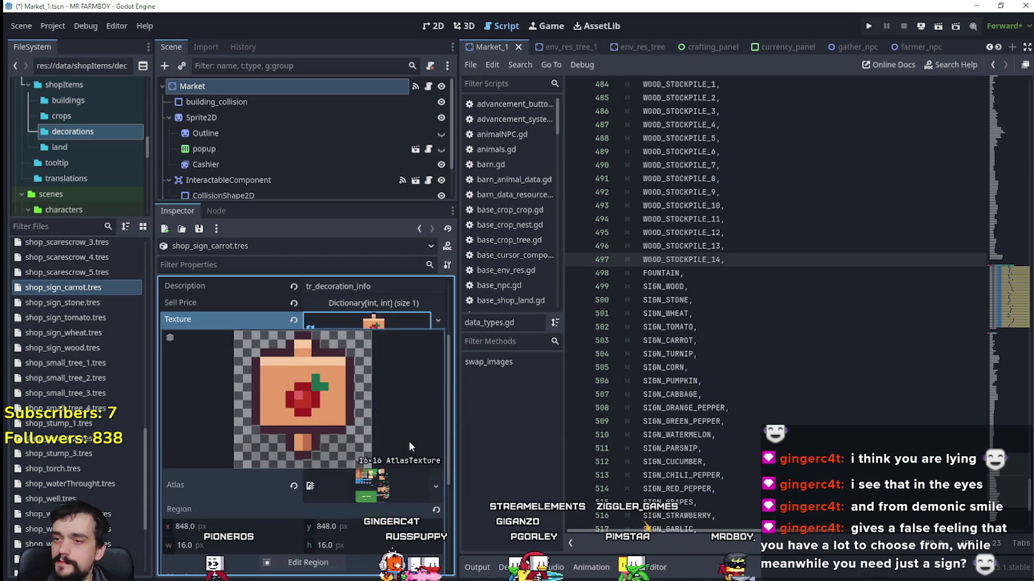
{"action": "left_click", "coordinate": [342, 452]}
{"action": "scroll", "coordinate": [525, 292], "scroll_direction": "down", "scroll_amount": 3}
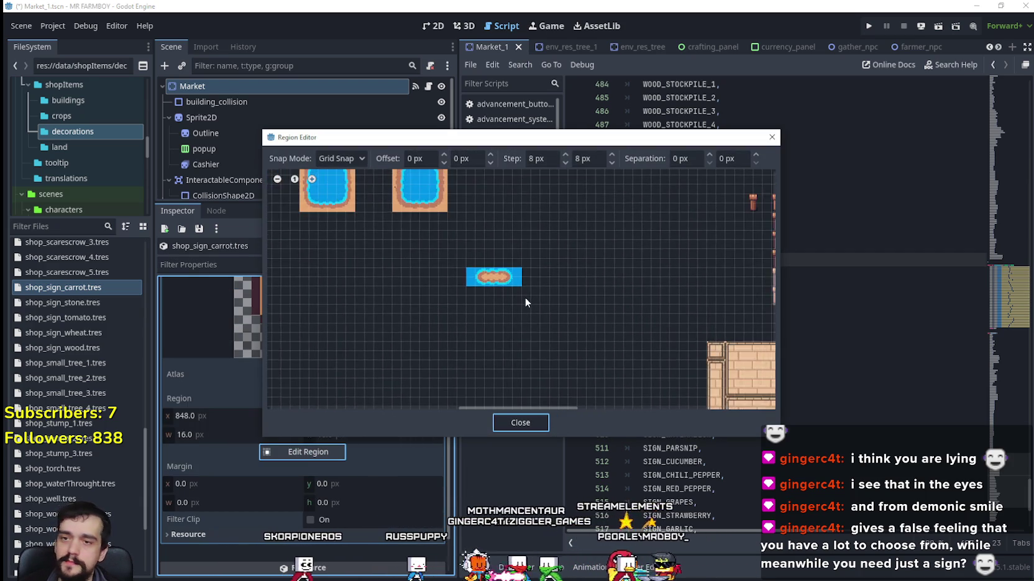
{"action": "scroll", "coordinate": [525, 303], "scroll_direction": "down", "scroll_amount": 5}
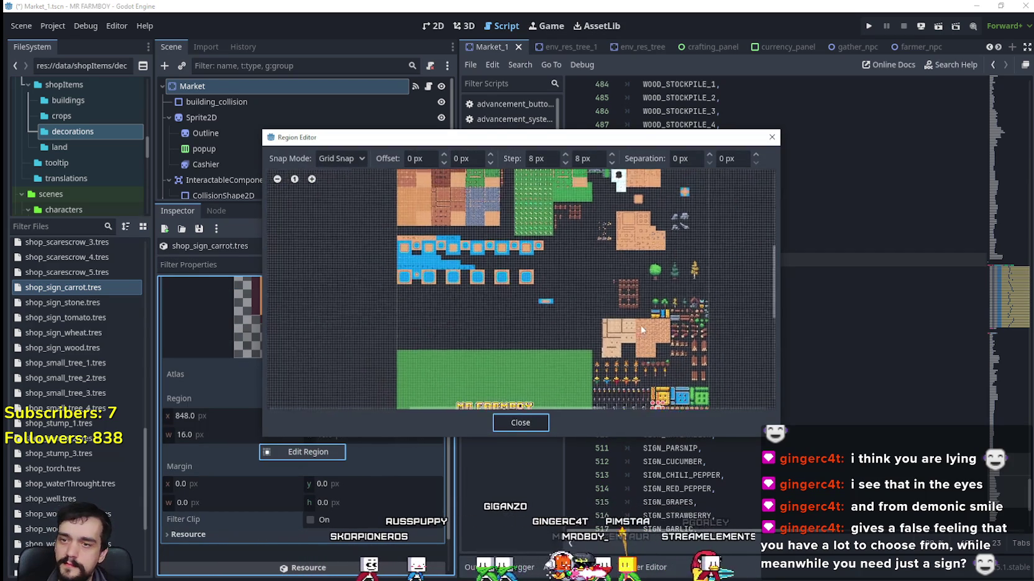
{"action": "scroll", "coordinate": [563, 265], "scroll_direction": "up", "scroll_amount": 6}
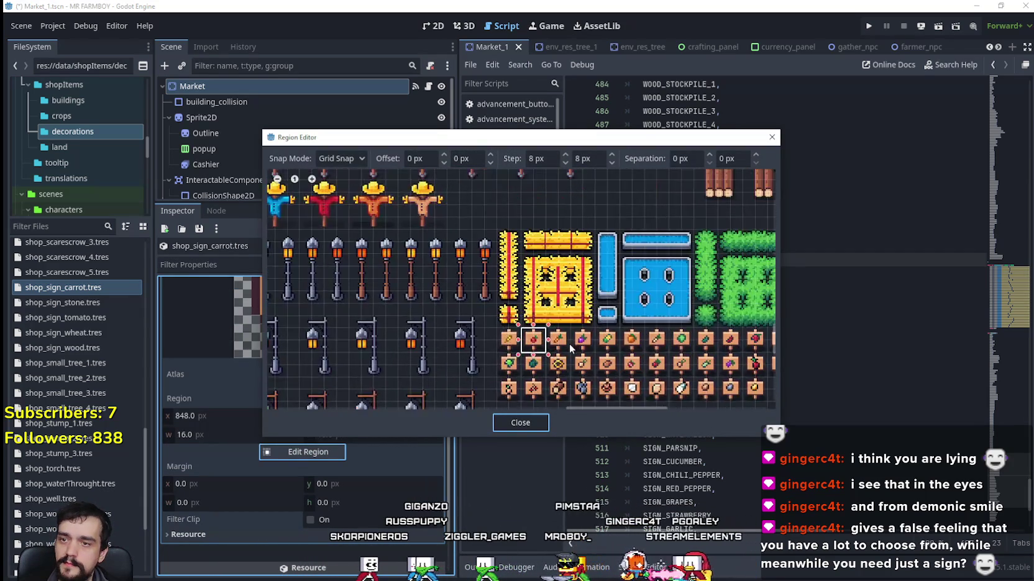
{"action": "scroll", "coordinate": [584, 347], "scroll_direction": "up", "scroll_amount": 4}
{"action": "left_click", "coordinate": [568, 353]}
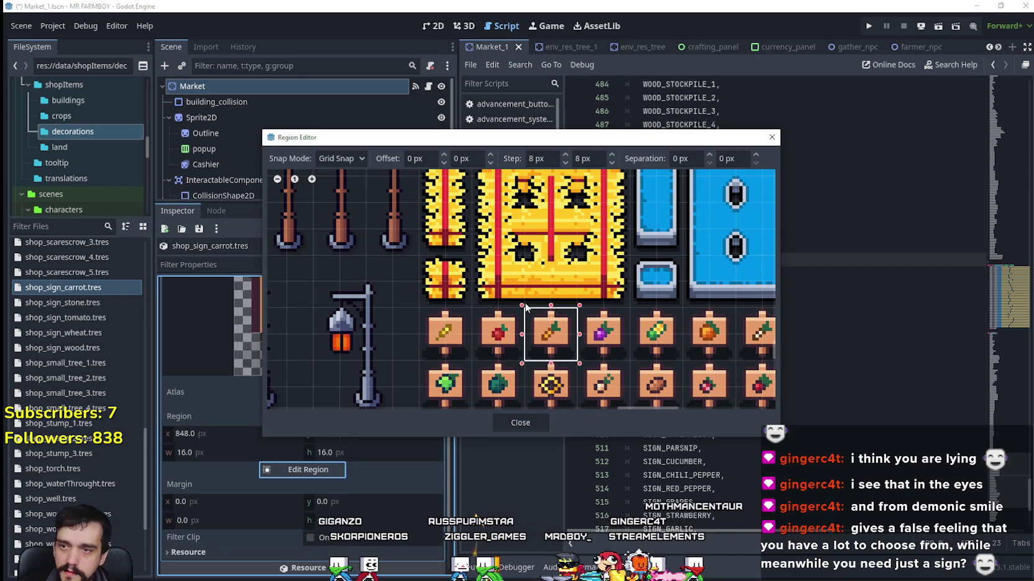
{"action": "left_click", "coordinate": [531, 425]}
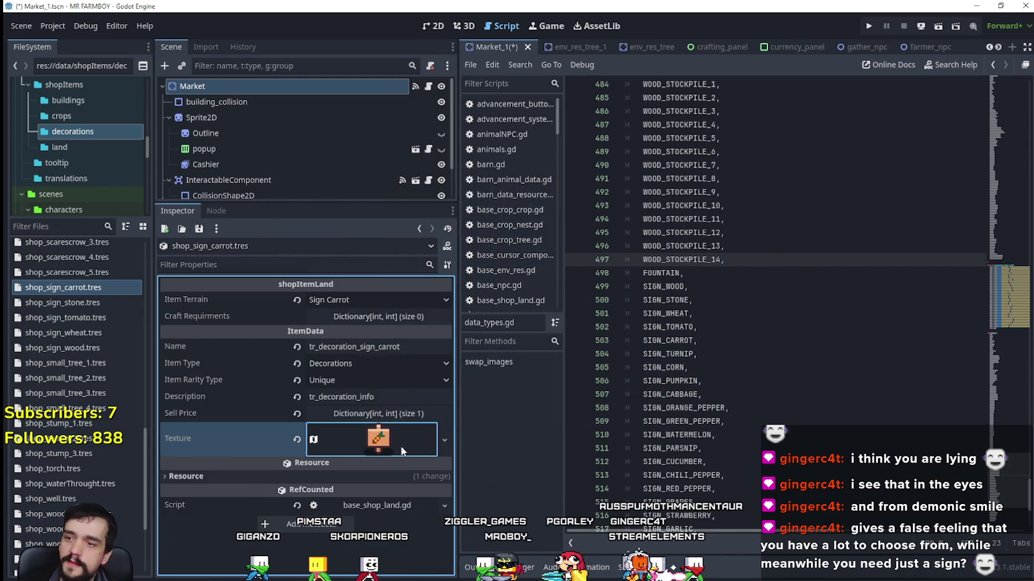
{"action": "key", "text": "ctrl+s"}
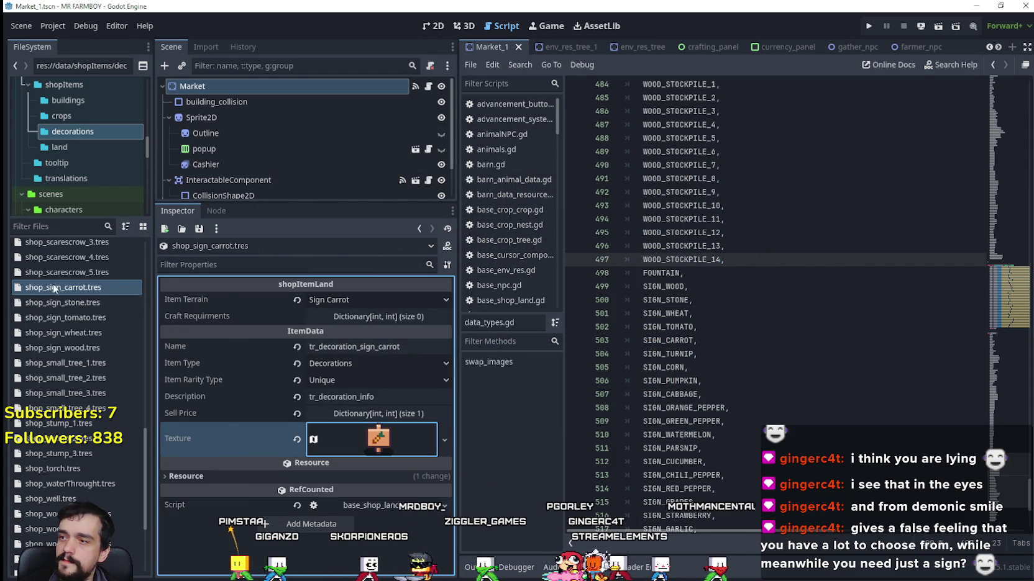
Duplicate the carrot sign resource as shop_sign_turnip.tres.
{"action": "right_click", "coordinate": [54, 287]}
{"action": "left_click", "coordinate": [342, 302]}
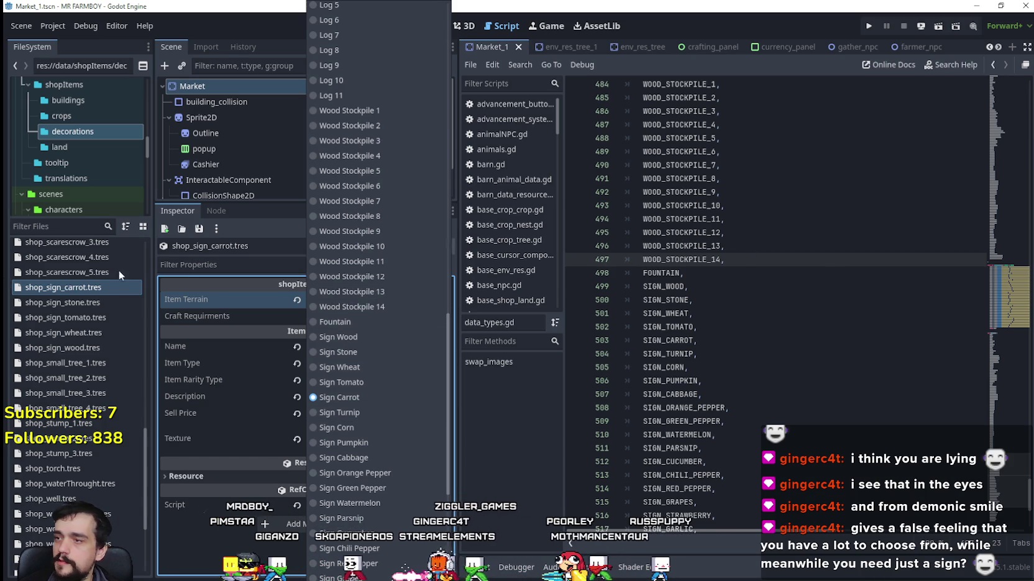
{"action": "left_click", "coordinate": [105, 287]}
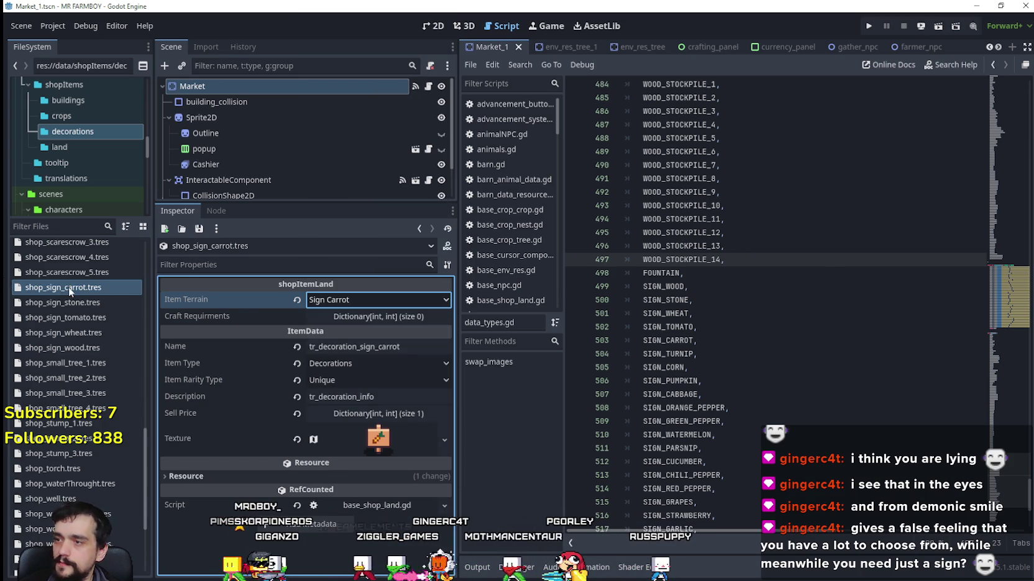
{"action": "right_click", "coordinate": [68, 287]}
{"action": "left_click", "coordinate": [93, 435]}
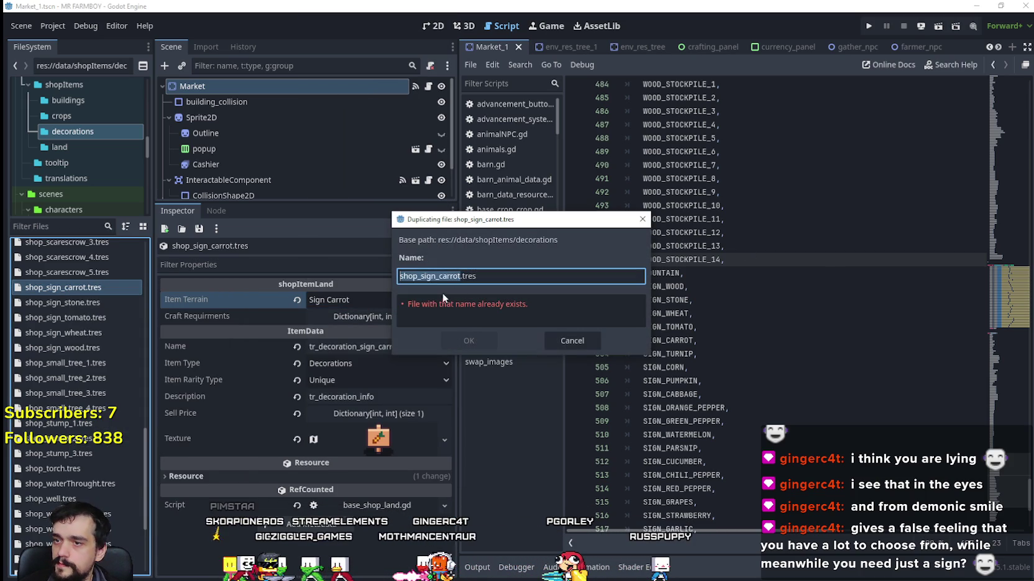
{"action": "type", "text": "urnip"}
{"action": "left_click", "coordinate": [463, 341]}
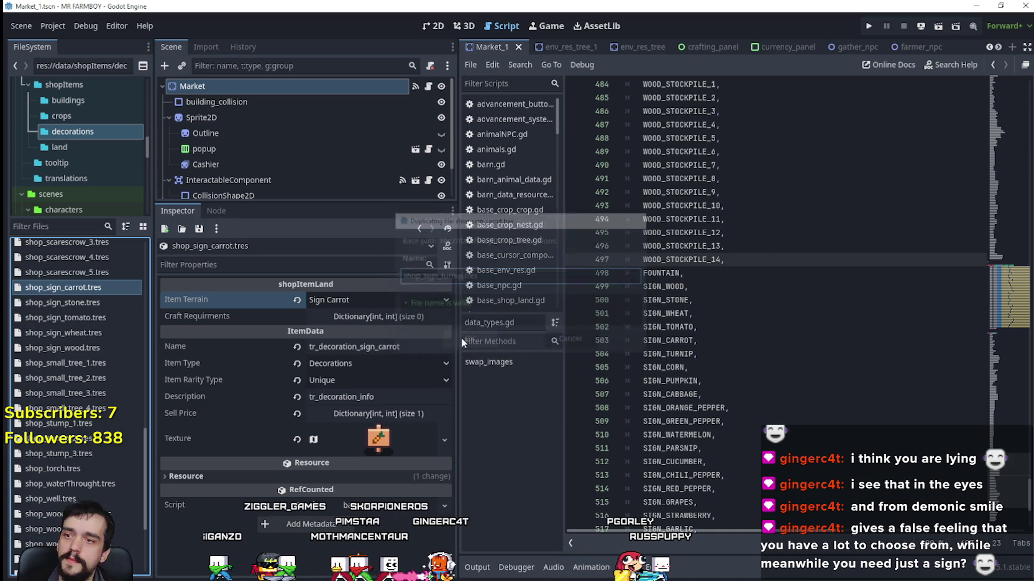
Open shop_sign_turnip.tres, set Item Terrain to Sign Turnip and select 'carrot' in its name.
{"action": "left_click", "coordinate": [68, 330]}
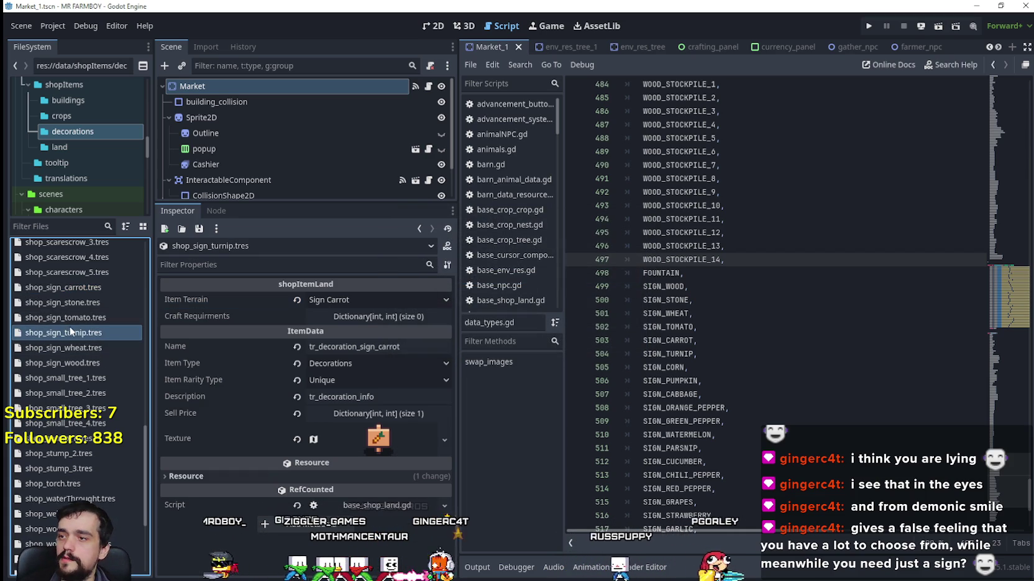
{"action": "left_click", "coordinate": [378, 299]}
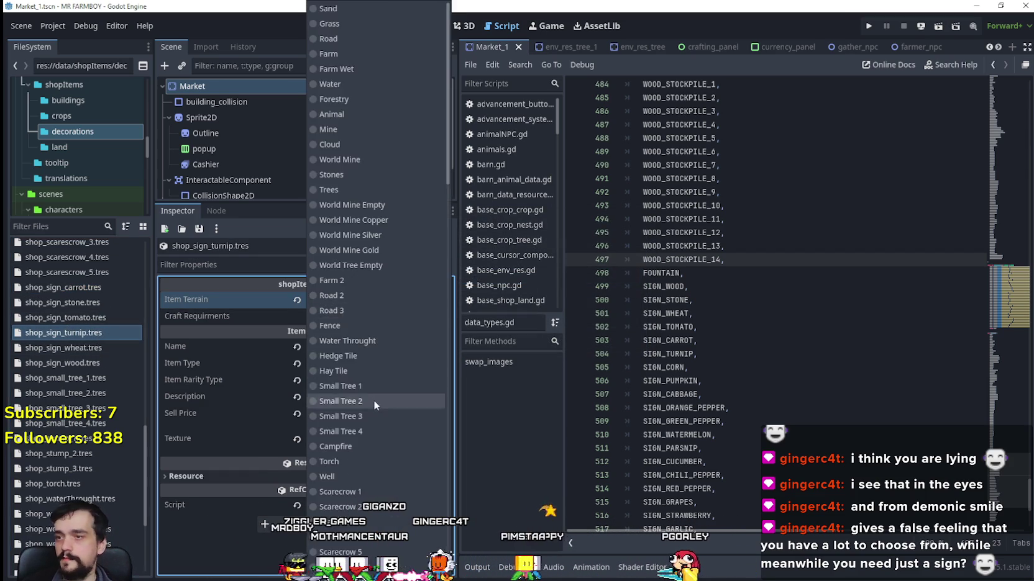
{"action": "scroll", "coordinate": [380, 372], "scroll_direction": "down", "scroll_amount": 5}
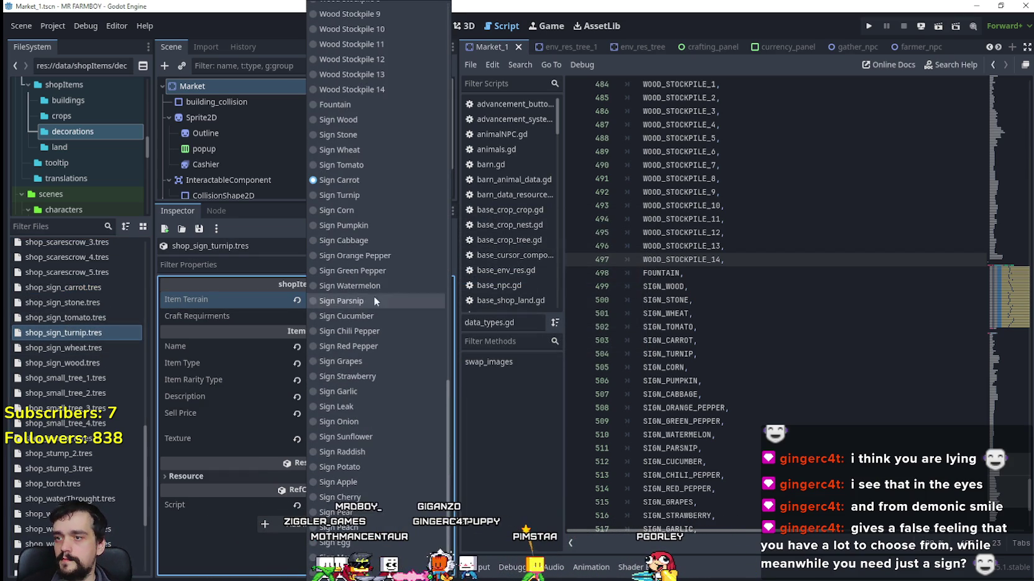
{"action": "left_click", "coordinate": [361, 191]}
{"action": "left_click_drag", "start_coordinate": [379, 350], "coordinate": [414, 346]}
{"action": "type", "text": "tr_decoration_sign_turnip"}
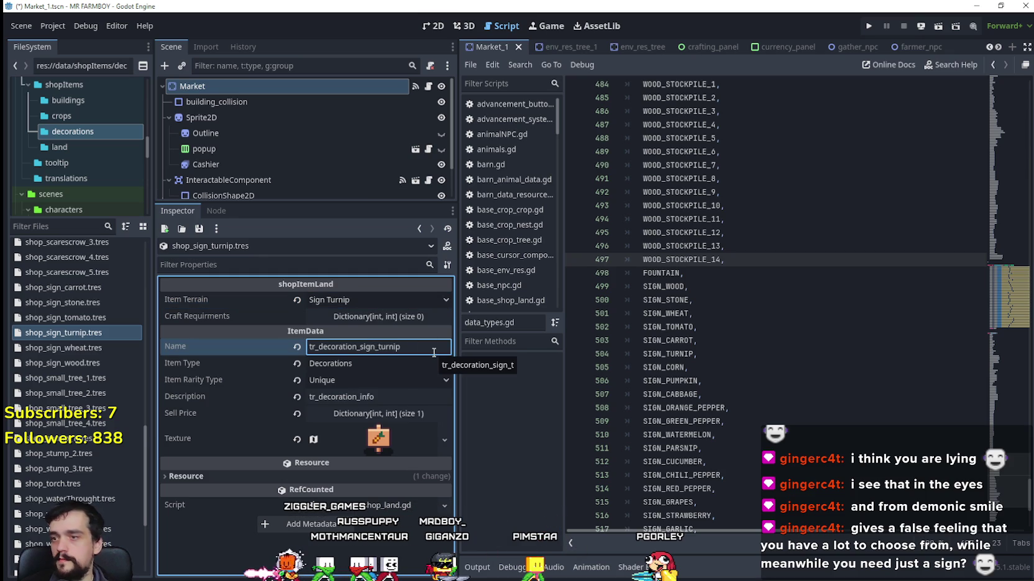
Move the icon's atlas region to x 880 onto the purple turnip sign sprite.
{"action": "right_click", "coordinate": [389, 437]}
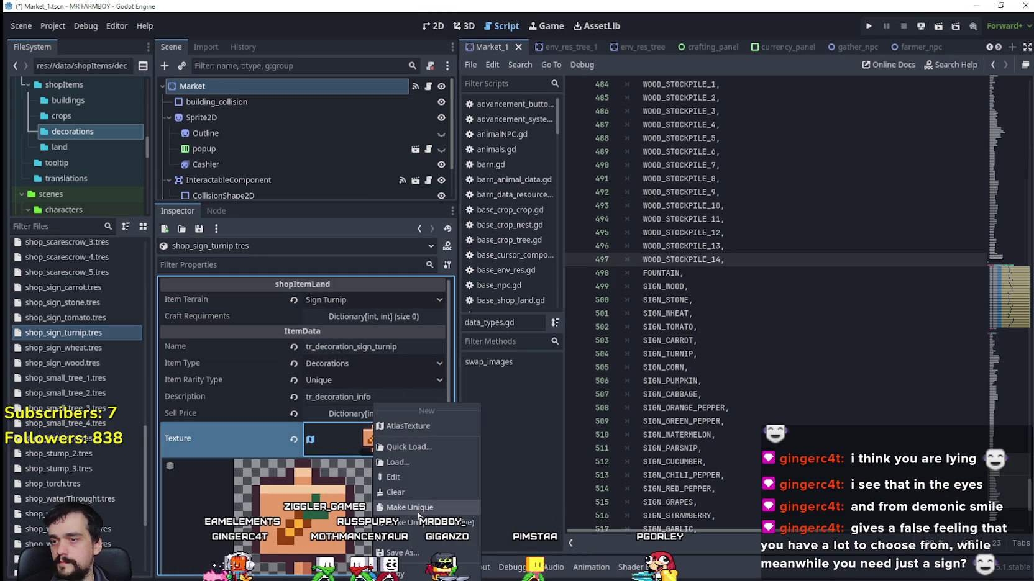
{"action": "left_click", "coordinate": [397, 472]}
{"action": "left_click", "coordinate": [332, 527]}
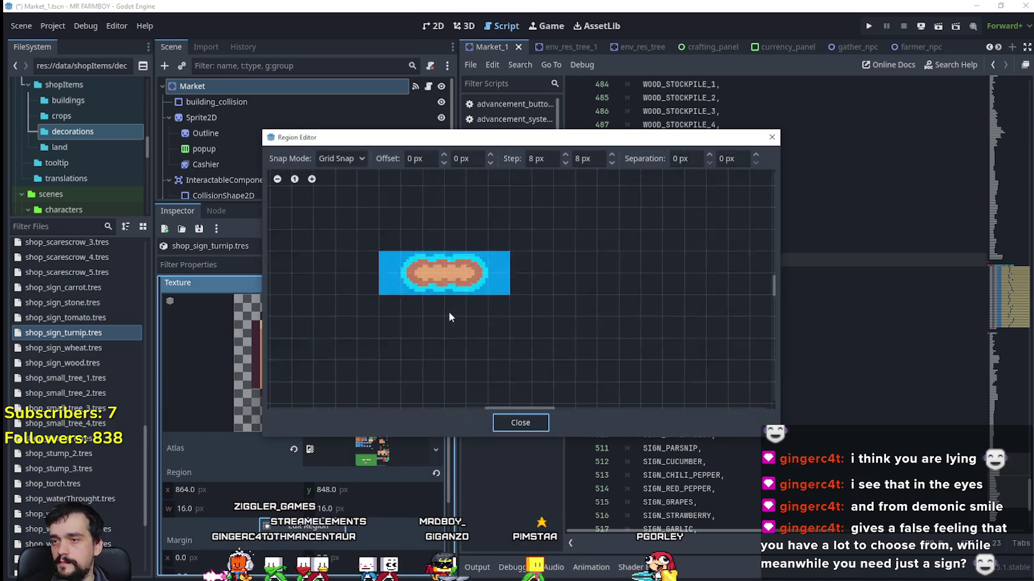
{"action": "scroll", "coordinate": [451, 310], "scroll_direction": "down", "scroll_amount": 5}
{"action": "left_click_drag", "start_coordinate": [646, 379], "coordinate": [397, 298]}
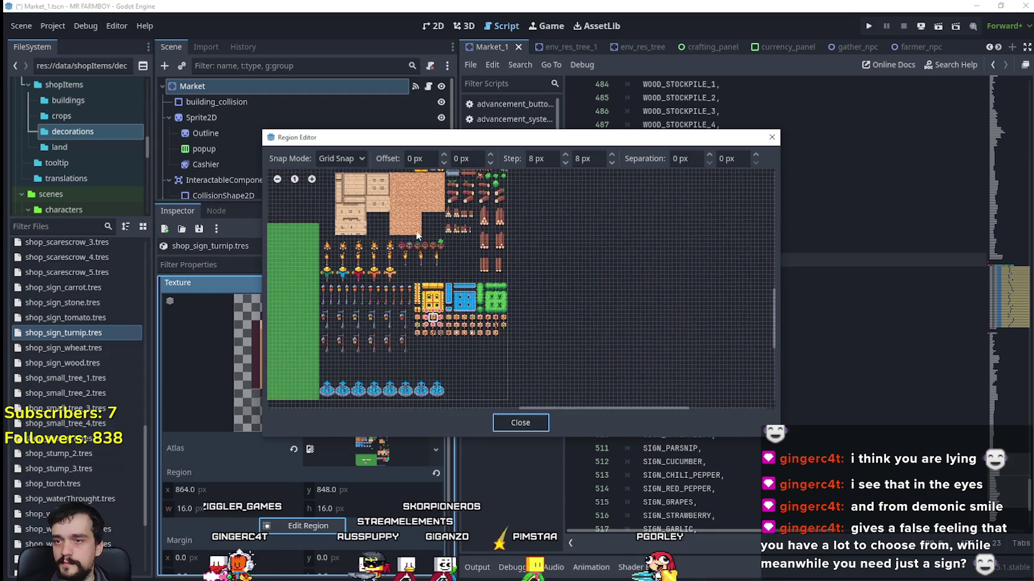
{"action": "scroll", "coordinate": [386, 307], "scroll_direction": "up", "scroll_amount": 5}
{"action": "scroll", "coordinate": [386, 307], "scroll_direction": "up", "scroll_amount": 1}
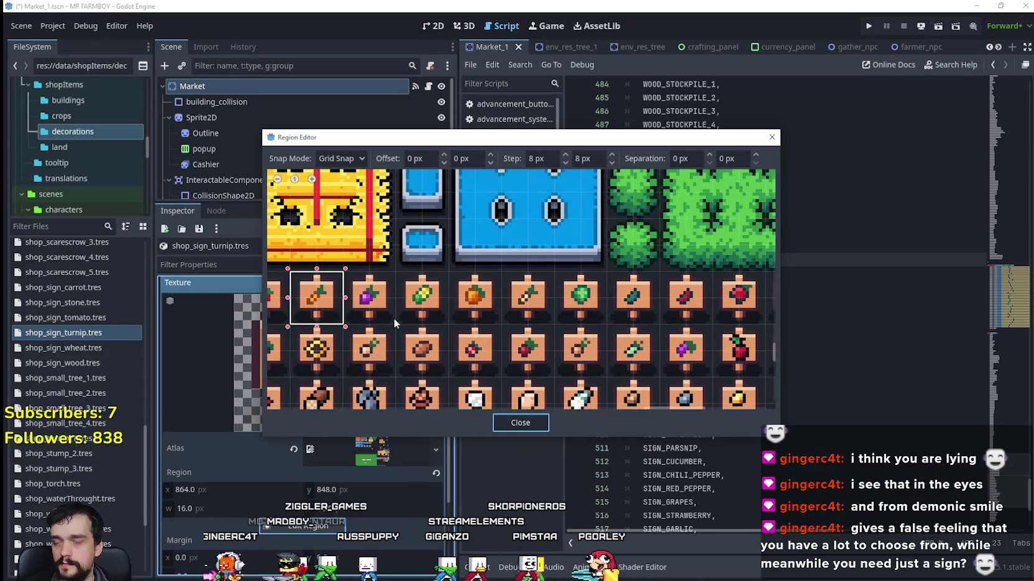
{"action": "left_click_drag", "start_coordinate": [391, 321], "coordinate": [469, 293]}
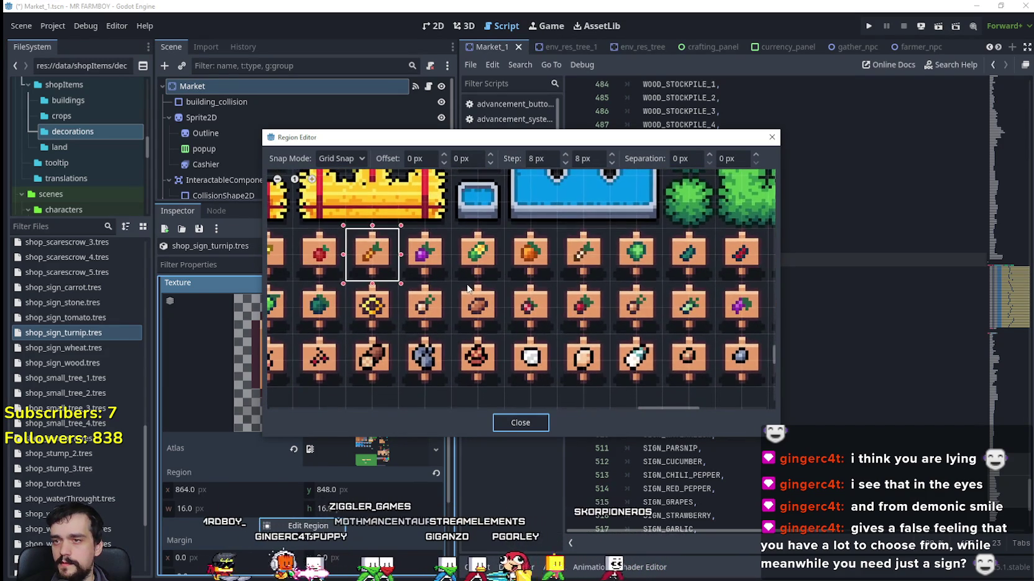
{"action": "scroll", "coordinate": [449, 276], "scroll_direction": "down", "scroll_amount": 1}
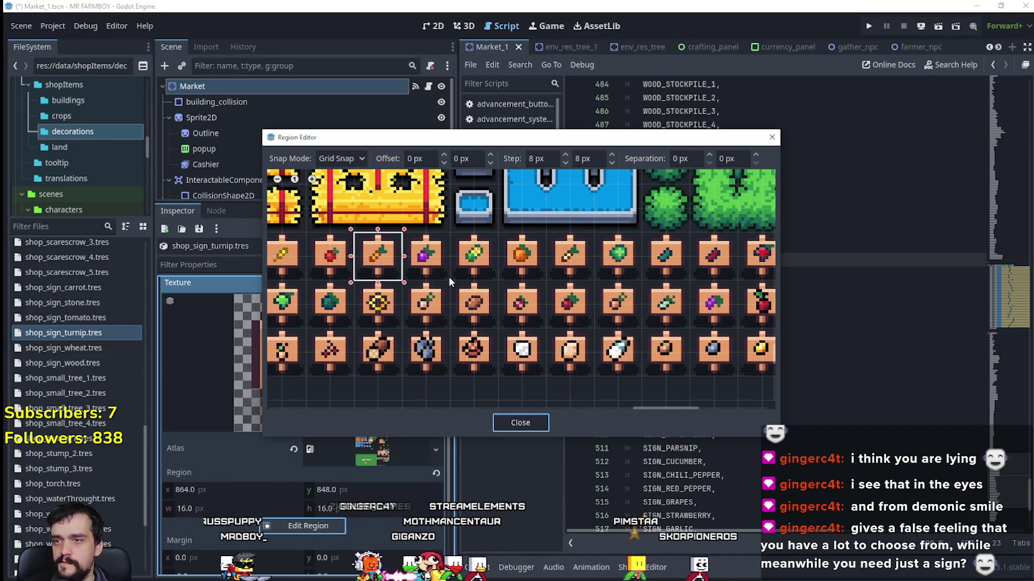
{"action": "scroll", "coordinate": [449, 276], "scroll_direction": "down", "scroll_amount": 1}
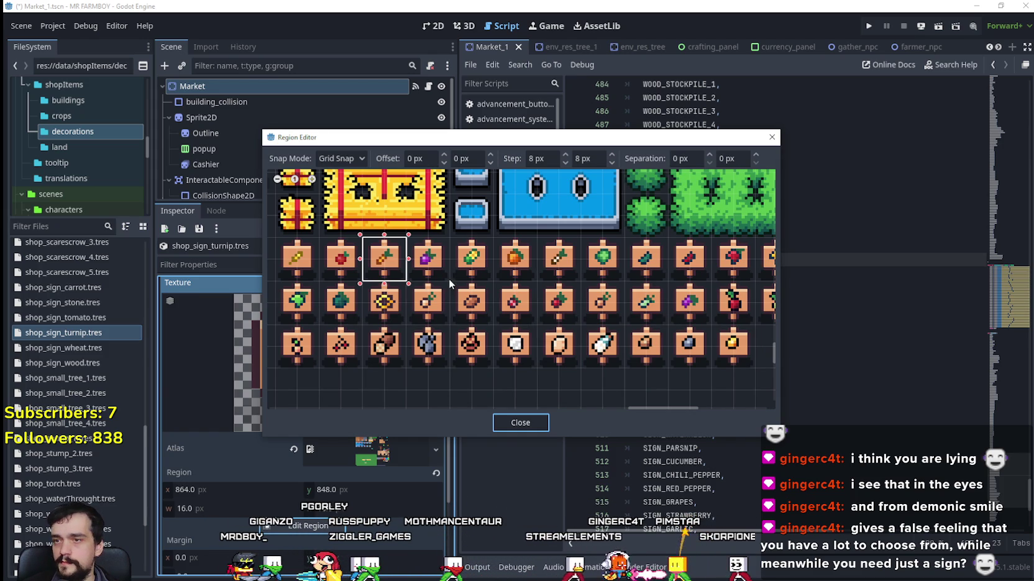
{"action": "left_click_drag", "start_coordinate": [448, 278], "coordinate": [408, 241]}
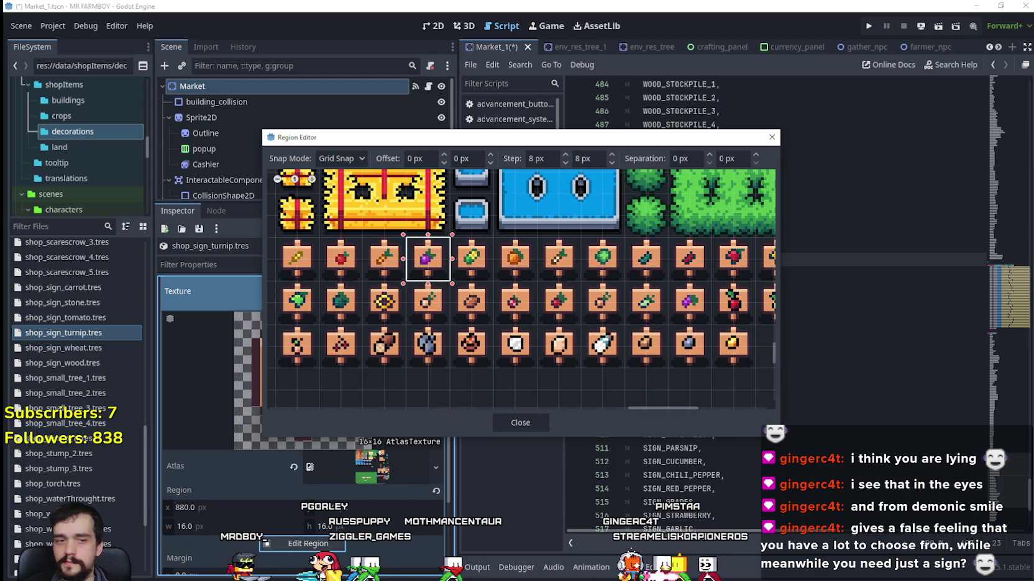
{"action": "key", "text": "alt+Tab"}
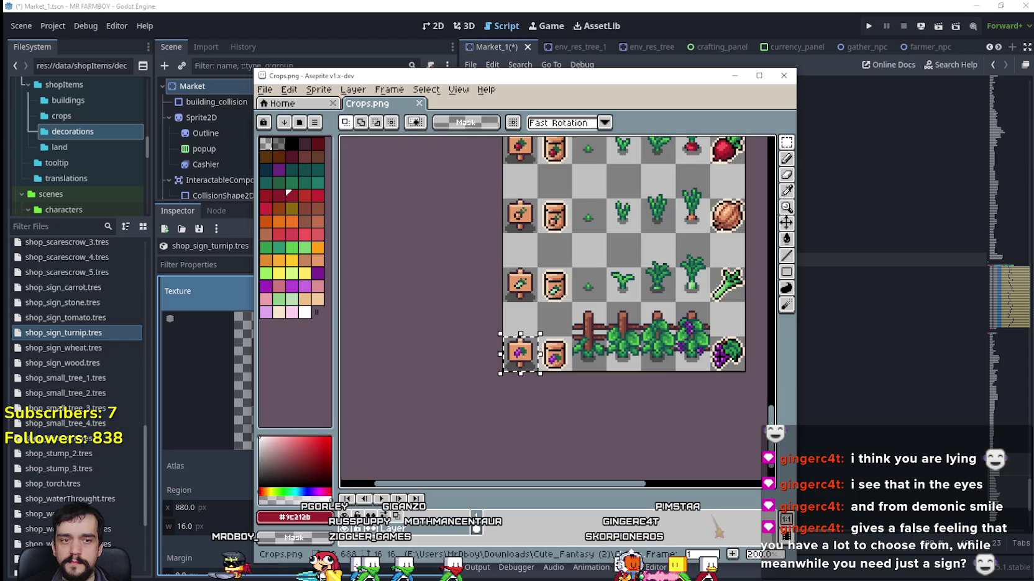
{"action": "scroll", "coordinate": [559, 305], "scroll_direction": "down", "scroll_amount": 3}
{"action": "scroll", "coordinate": [585, 312], "scroll_direction": "up", "scroll_amount": 3}
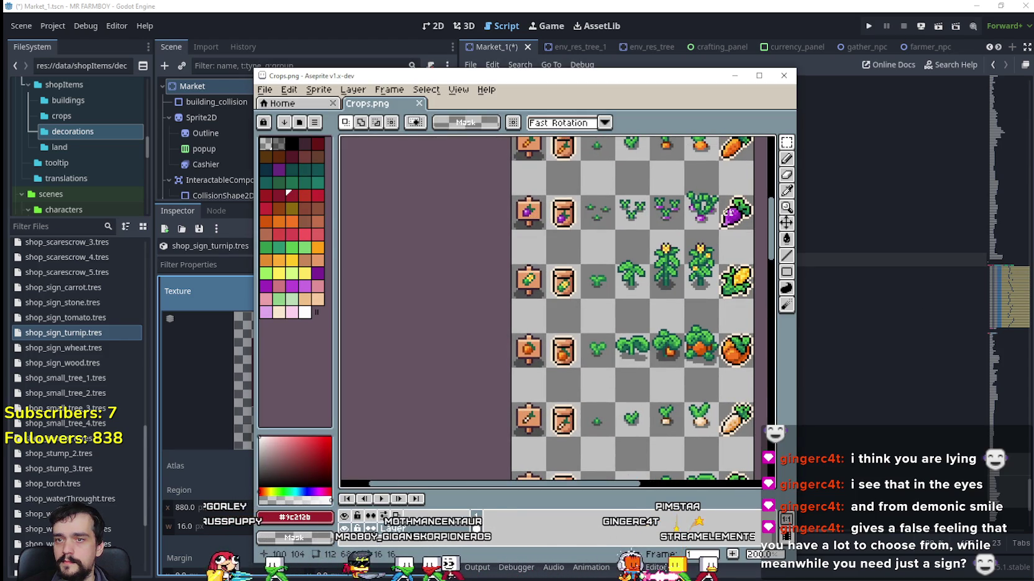
{"action": "scroll", "coordinate": [728, 211], "scroll_direction": "down", "scroll_amount": 1}
{"action": "scroll", "coordinate": [559, 310], "scroll_direction": "right", "scroll_amount": 3}
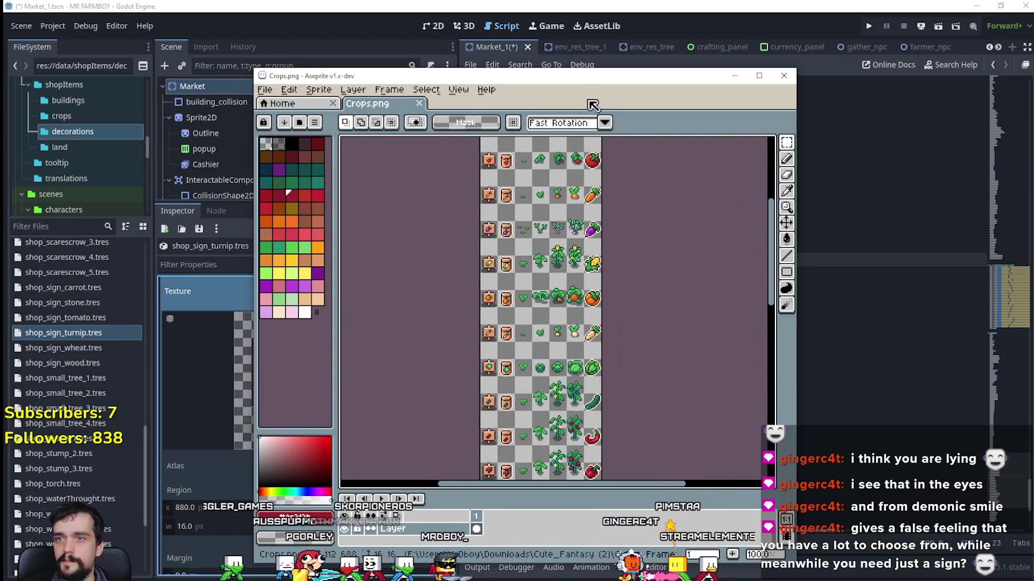
{"action": "key", "text": "alt+Tab"}
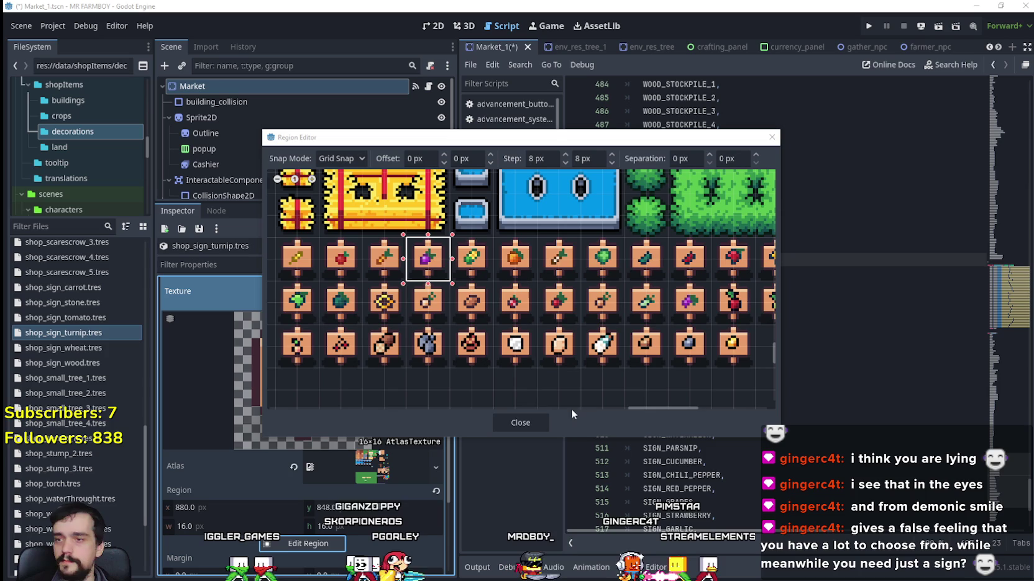
Close the Region Editor, collapse the turnip icon texture and save Market_1.tscn.
{"action": "left_click", "coordinate": [527, 424]}
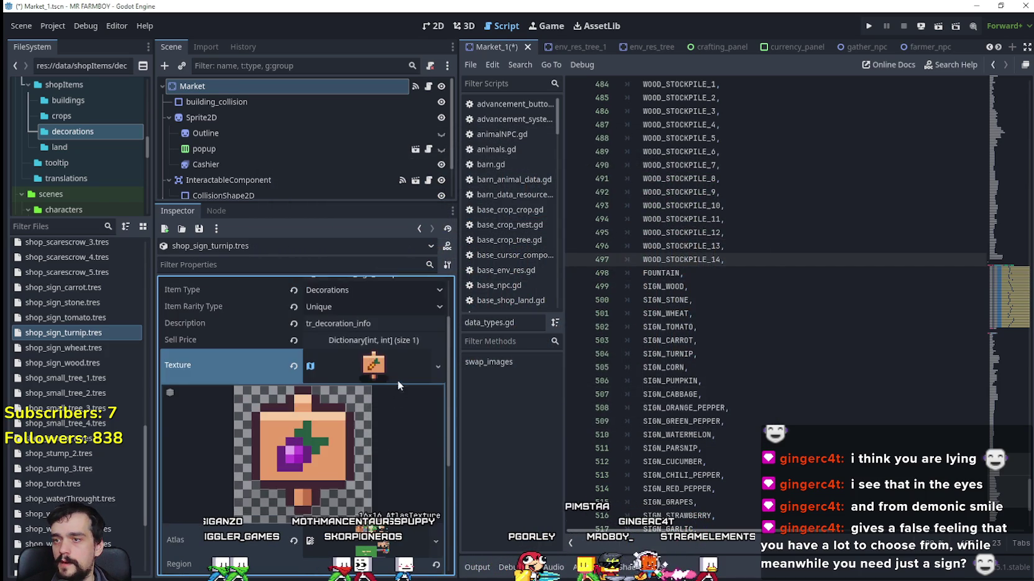
{"action": "left_click", "coordinate": [397, 377]}
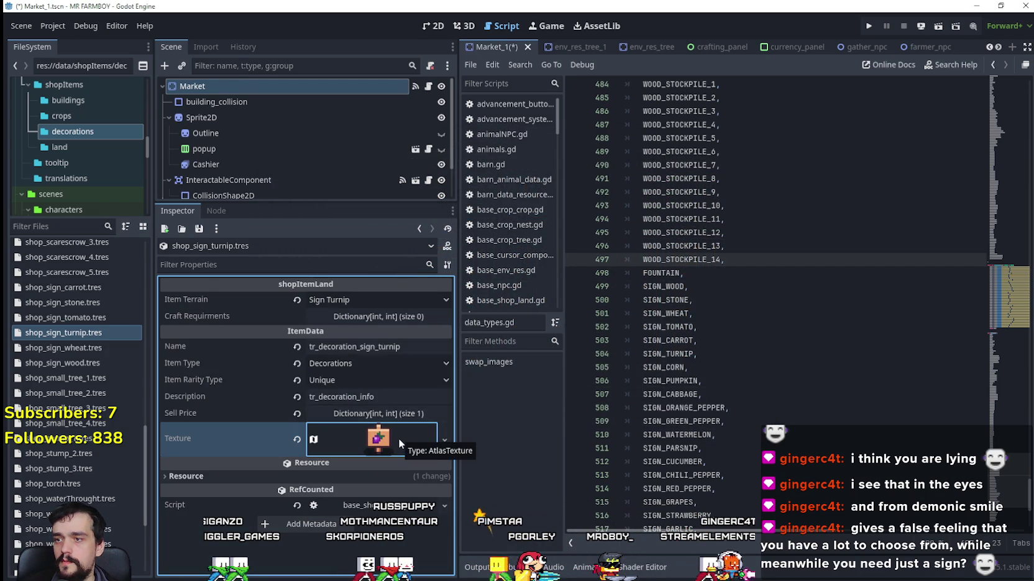
{"action": "key", "text": "ctrl+s"}
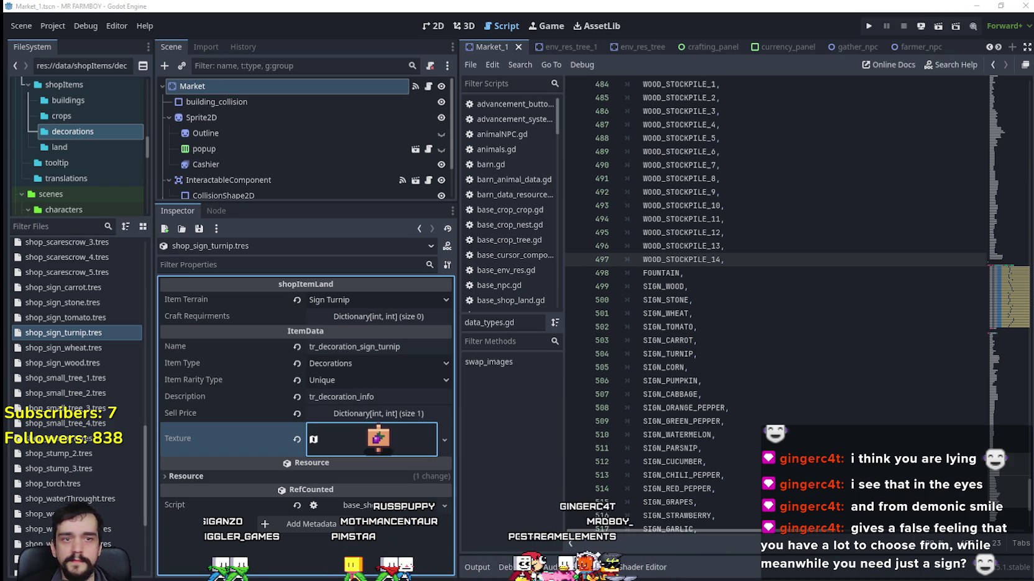
Duplicate the turnip sign resource as shop_sign_corn.tres.
{"action": "right_click", "coordinate": [52, 329]}
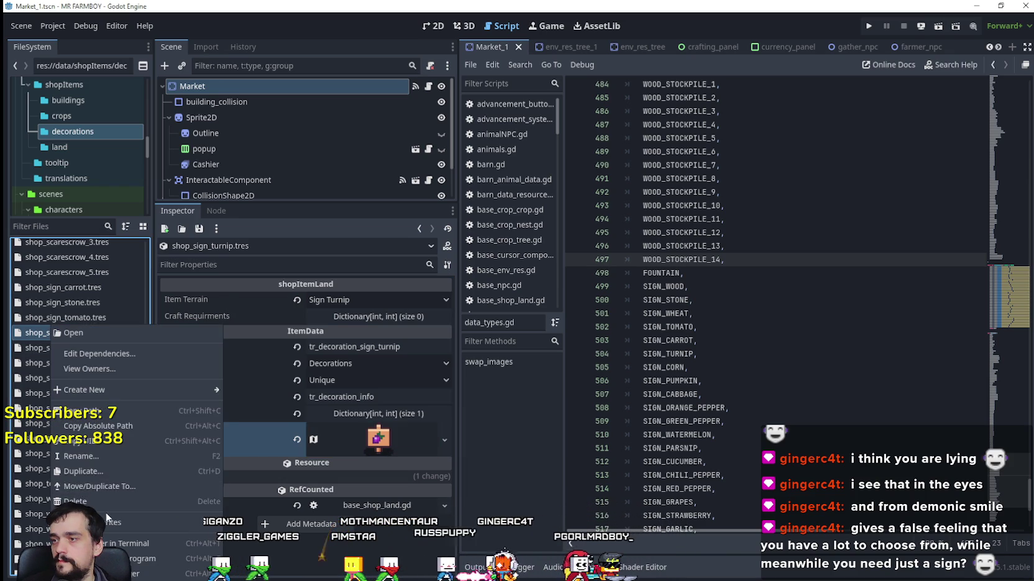
{"action": "left_click", "coordinate": [98, 472]}
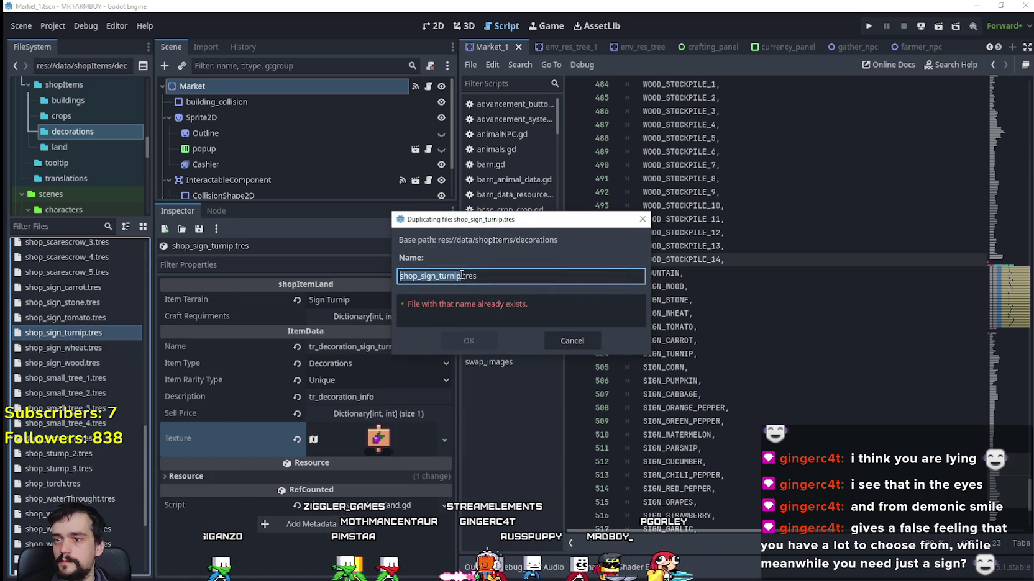
{"action": "left_click", "coordinate": [570, 341]}
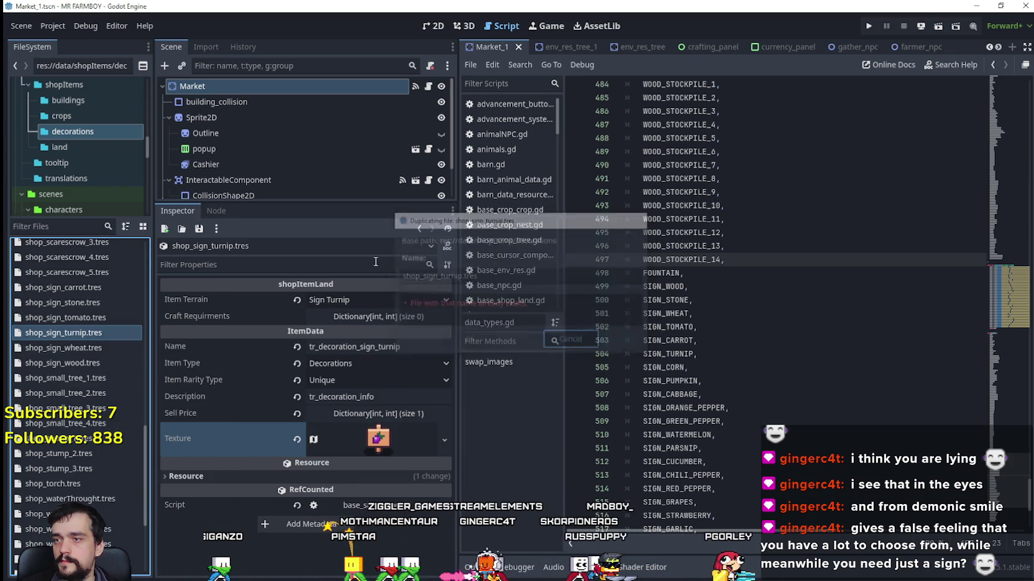
{"action": "left_click", "coordinate": [358, 299]}
{"action": "left_click", "coordinate": [65, 333]}
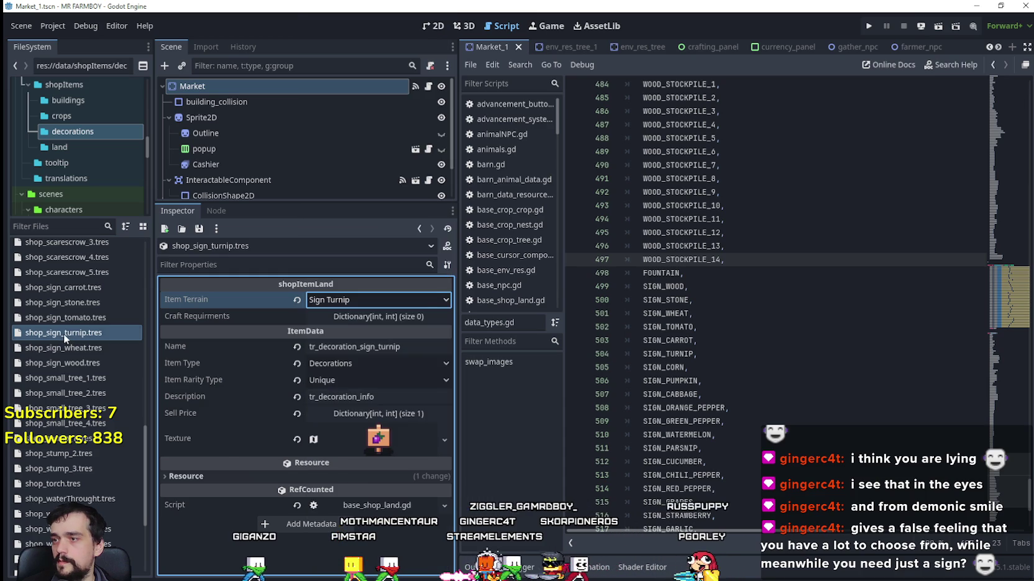
{"action": "right_click", "coordinate": [63, 334]}
{"action": "left_click", "coordinate": [107, 466]}
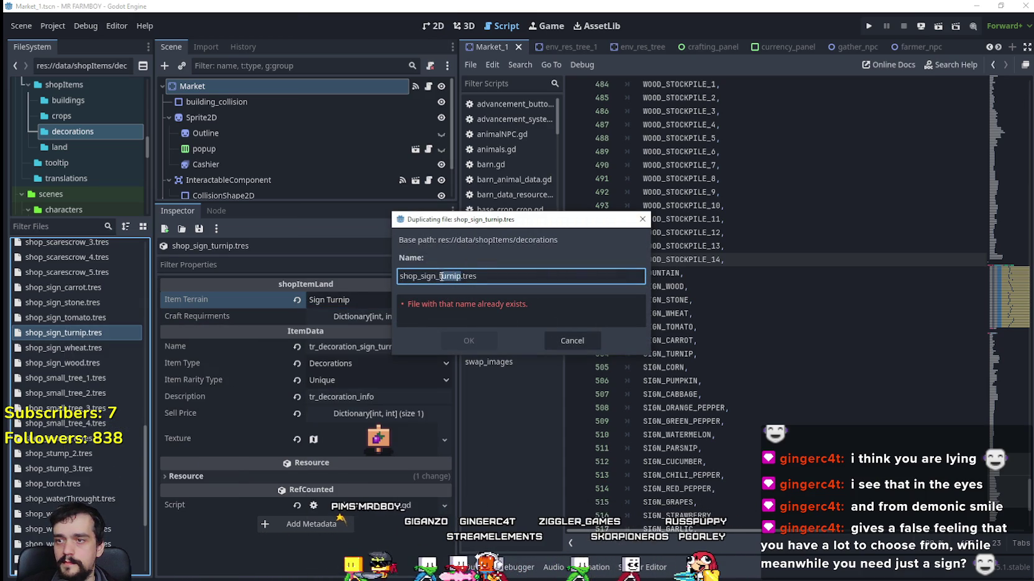
{"action": "type", "text": "corn"}
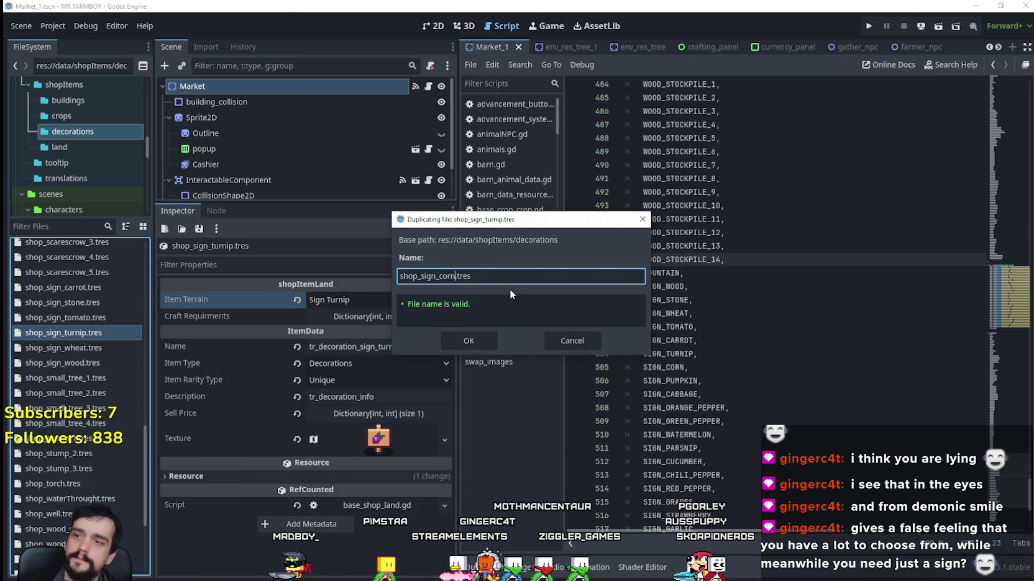
{"action": "left_click", "coordinate": [475, 342]}
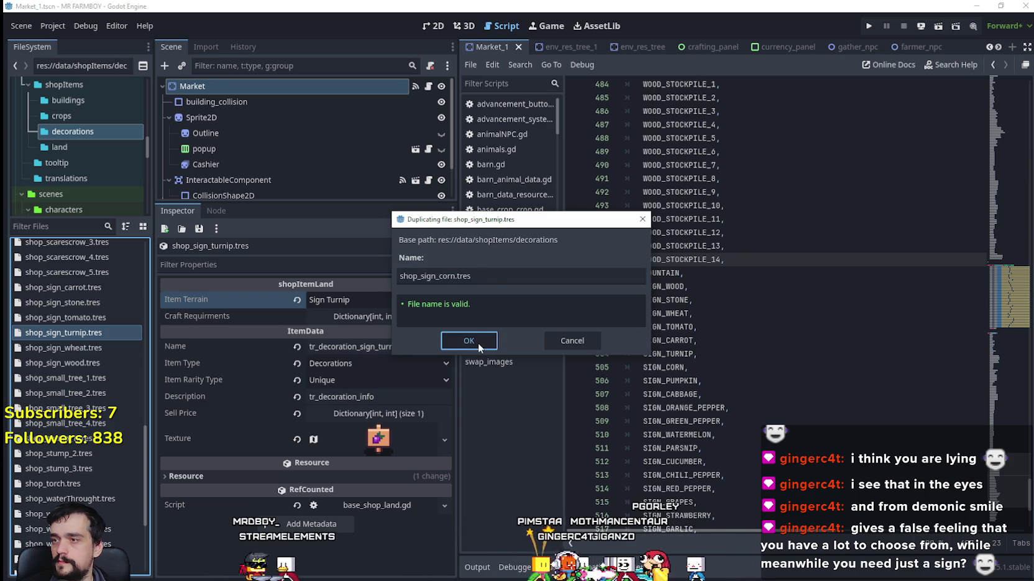
{"action": "left_click", "coordinate": [479, 343]}
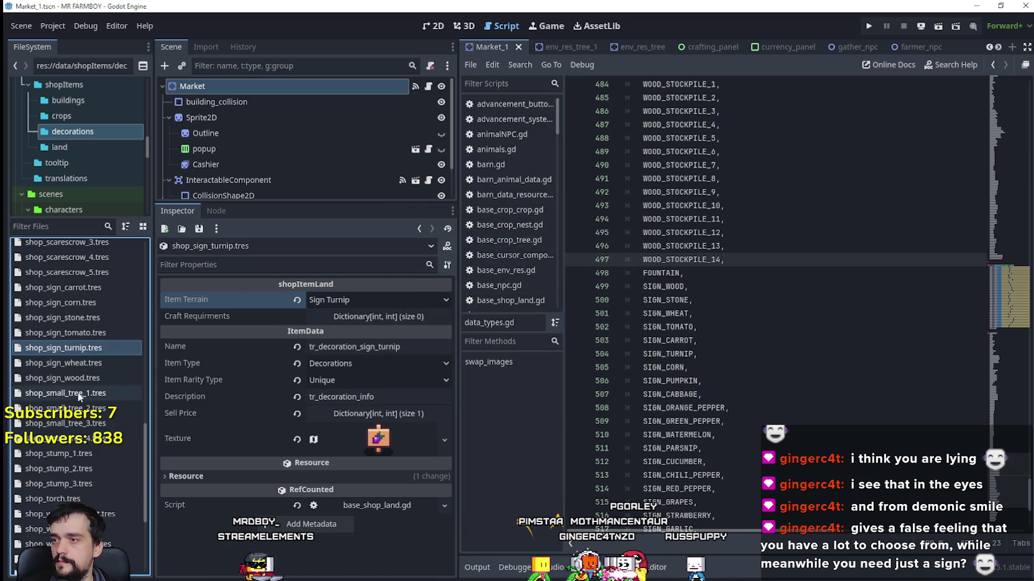
Open shop_sign_corn.tres, set Item Terrain to Sign Corn and rename it tr_decoration_sign_corn.
{"action": "left_click", "coordinate": [85, 302]}
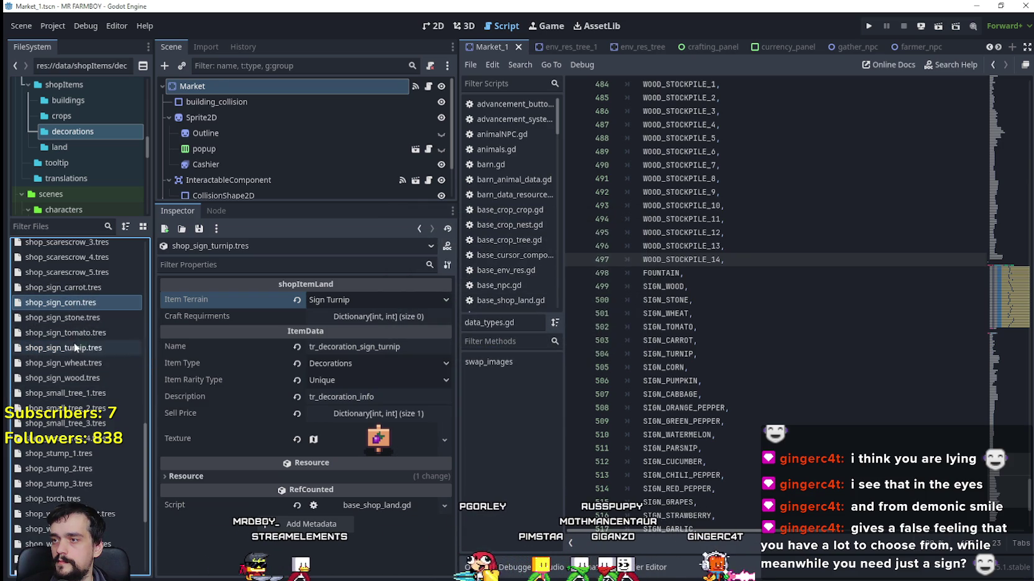
{"action": "double_click", "coordinate": [83, 304]}
{"action": "left_click", "coordinate": [345, 306]}
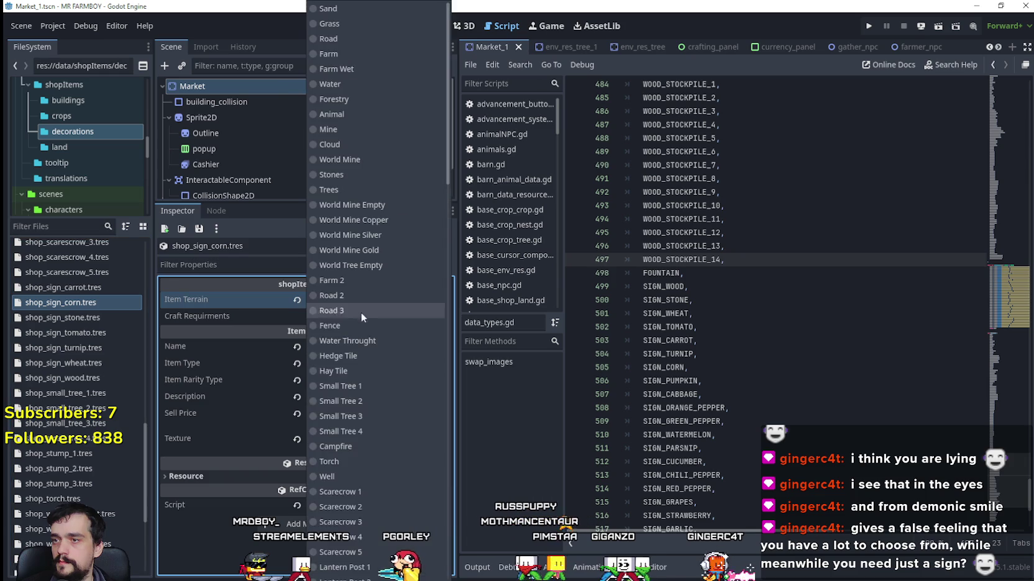
{"action": "scroll", "coordinate": [398, 413], "scroll_direction": "up", "scroll_amount": 10}
{"action": "scroll", "coordinate": [421, 460], "scroll_direction": "down", "scroll_amount": 5}
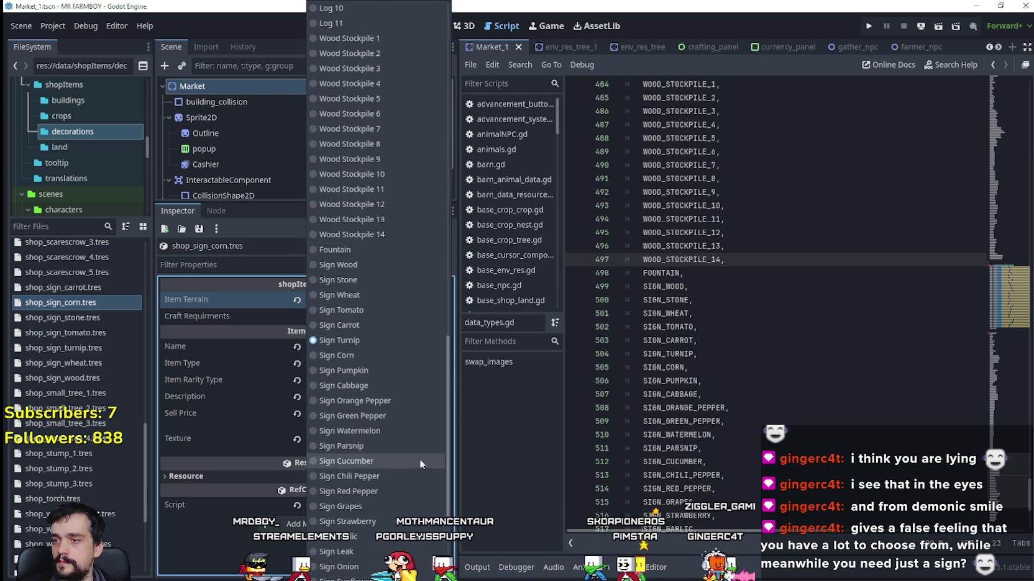
{"action": "left_click", "coordinate": [373, 210]}
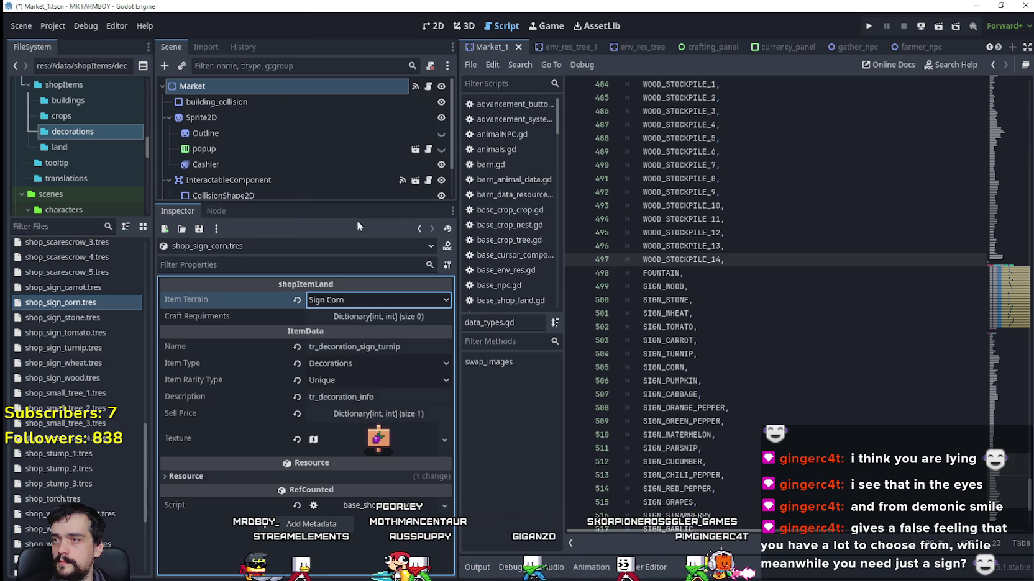
{"action": "left_click", "coordinate": [381, 347]}
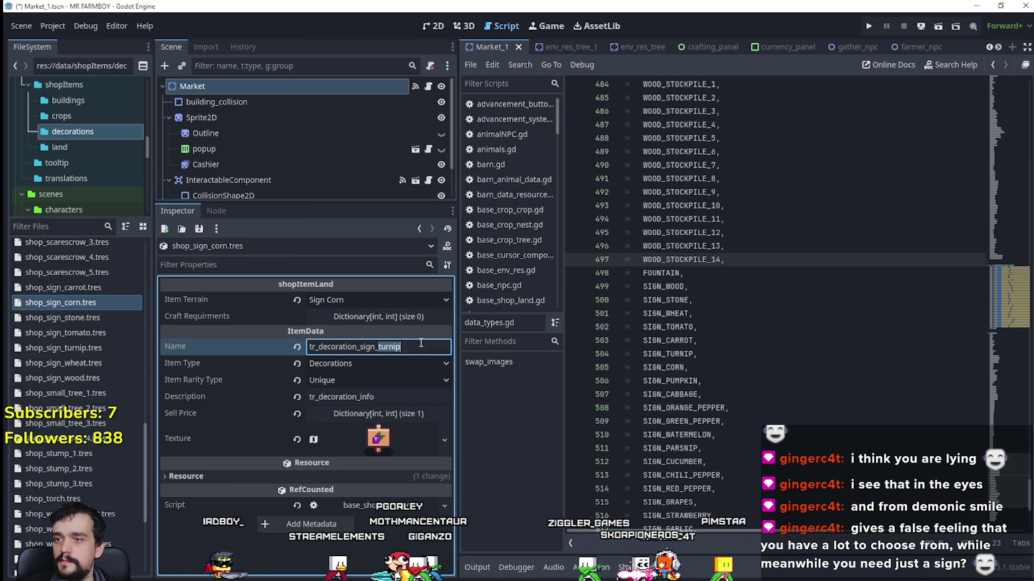
{"action": "type", "text": "corn"}
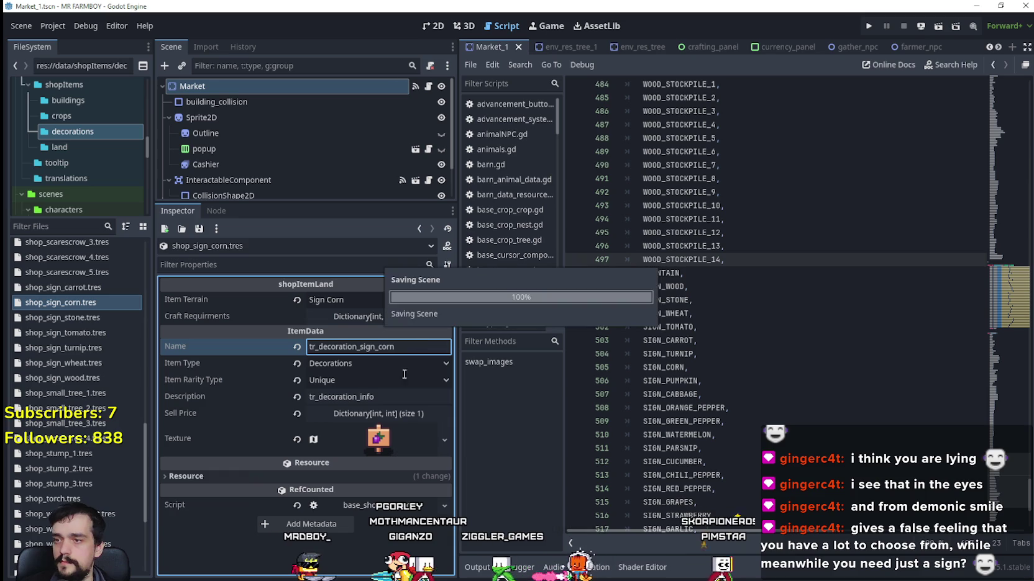
Make the watermelon sign's icon AtlasTexture unique.
{"action": "left_click", "coordinate": [375, 442]}
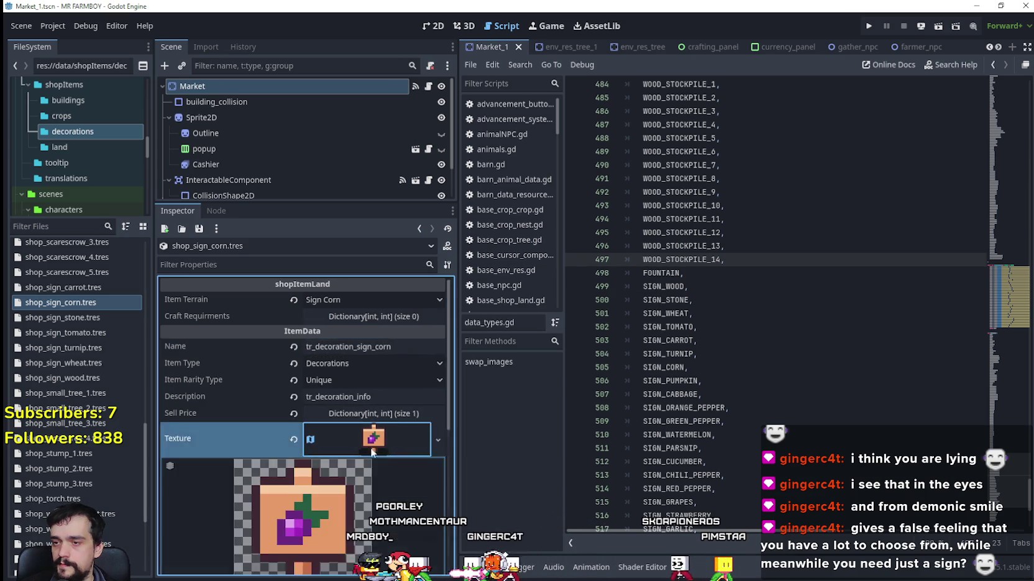
{"action": "scroll", "coordinate": [364, 386], "scroll_direction": "up", "scroll_amount": 1}
{"action": "right_click", "coordinate": [371, 365]}
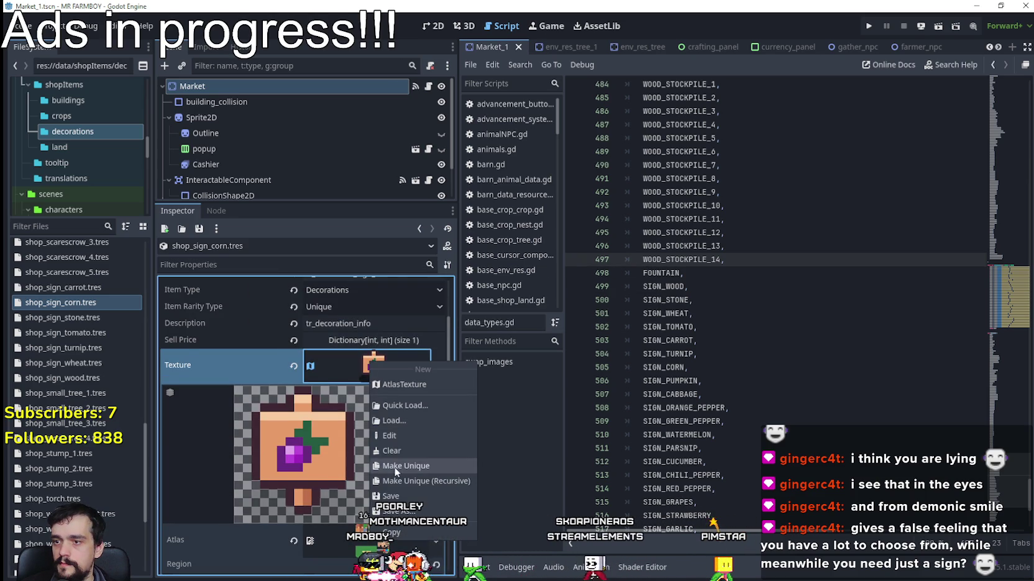
{"action": "left_click", "coordinate": [396, 466]}
Shift the icon region one cell right to x 848, onto the dark-green watermelon sprite.
{"action": "scroll", "coordinate": [385, 448], "scroll_direction": "down", "scroll_amount": 2}
{"action": "left_click", "coordinate": [331, 487]}
{"action": "scroll", "coordinate": [486, 308], "scroll_direction": "down", "scroll_amount": 5}
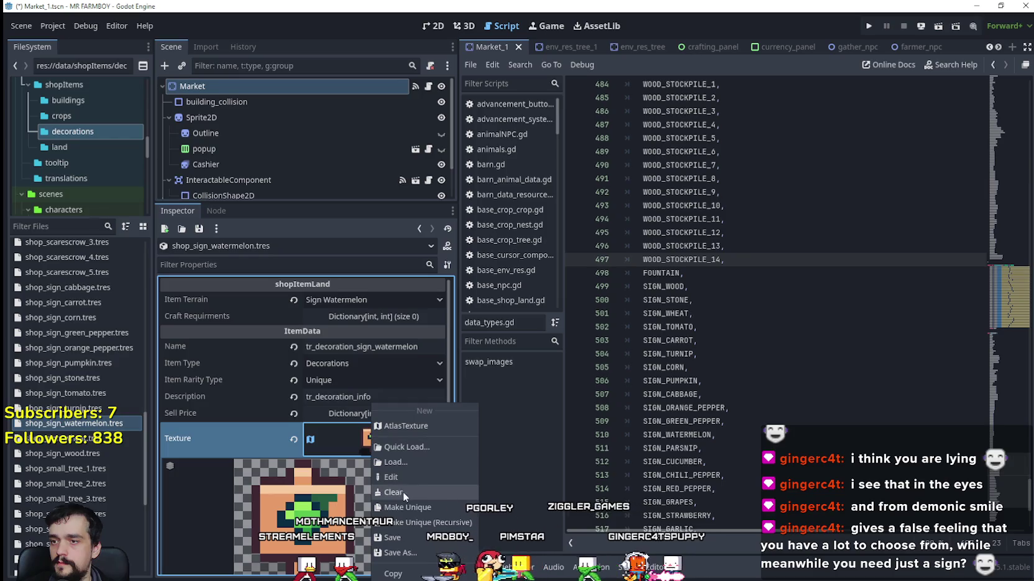
{"action": "left_click", "coordinate": [331, 453]}
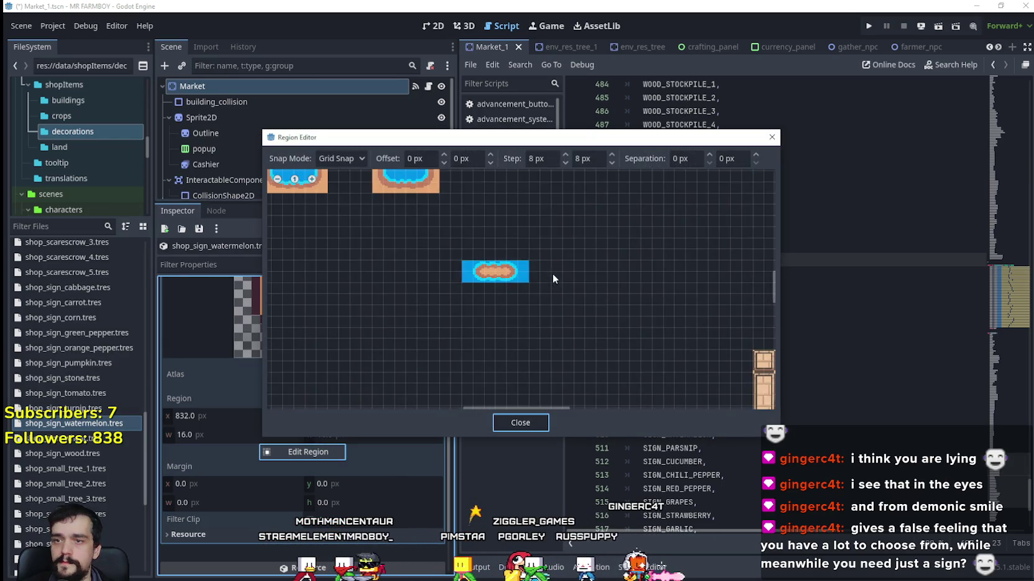
{"action": "scroll", "coordinate": [559, 279], "scroll_direction": "up", "scroll_amount": 4}
{"action": "scroll", "coordinate": [643, 324], "scroll_direction": "up", "scroll_amount": 5}
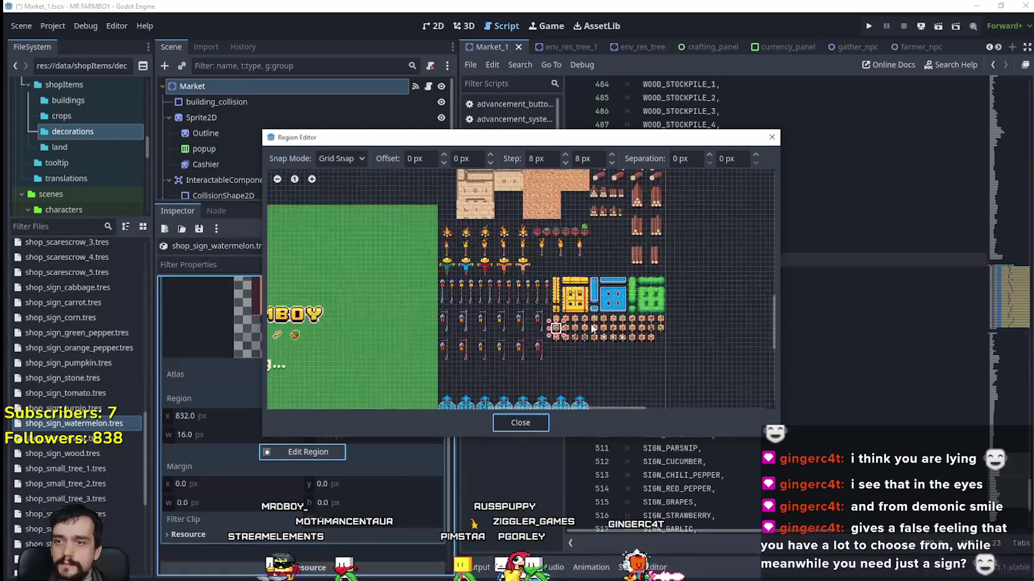
{"action": "scroll", "coordinate": [705, 326], "scroll_direction": "up", "scroll_amount": 1}
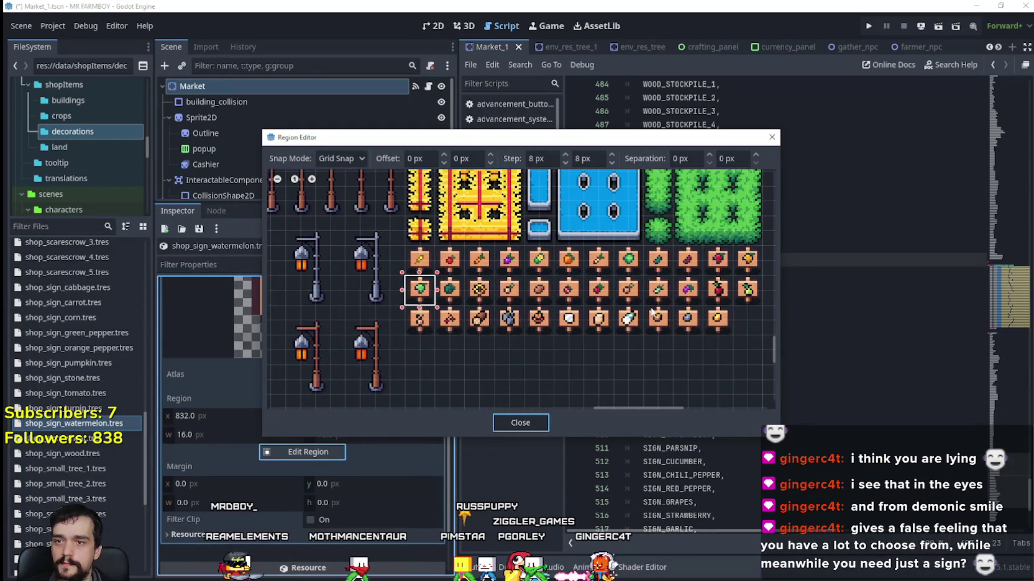
{"action": "scroll", "coordinate": [627, 302], "scroll_direction": "up", "scroll_amount": 2}
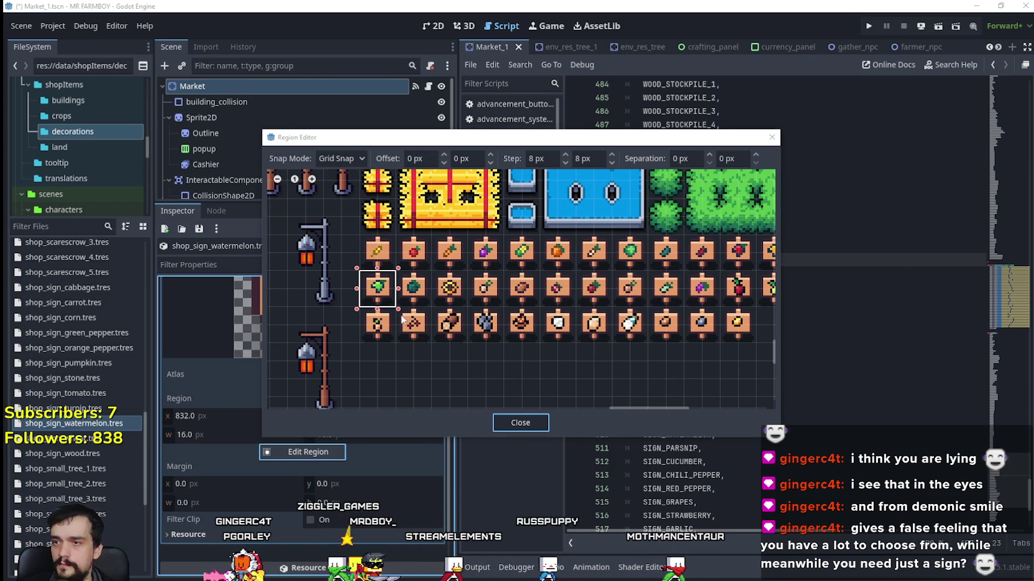
{"action": "scroll", "coordinate": [431, 296], "scroll_direction": "up", "scroll_amount": 2}
{"action": "left_click_drag", "start_coordinate": [350, 273], "coordinate": [402, 273]}
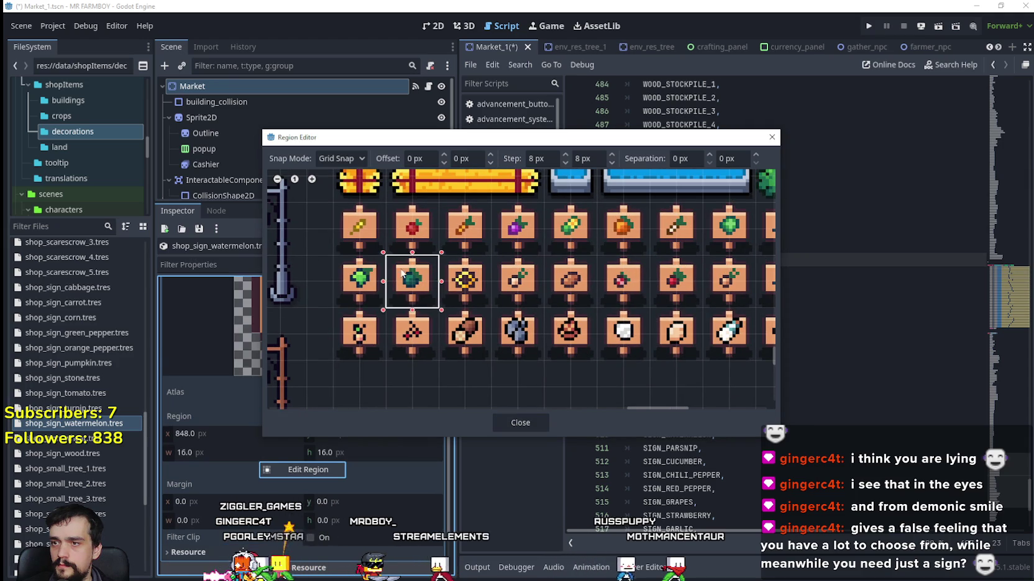
{"action": "left_click", "coordinate": [521, 422]}
{"action": "scroll", "coordinate": [313, 394], "scroll_direction": "up", "scroll_amount": 10}
{"action": "left_click", "coordinate": [378, 439]}
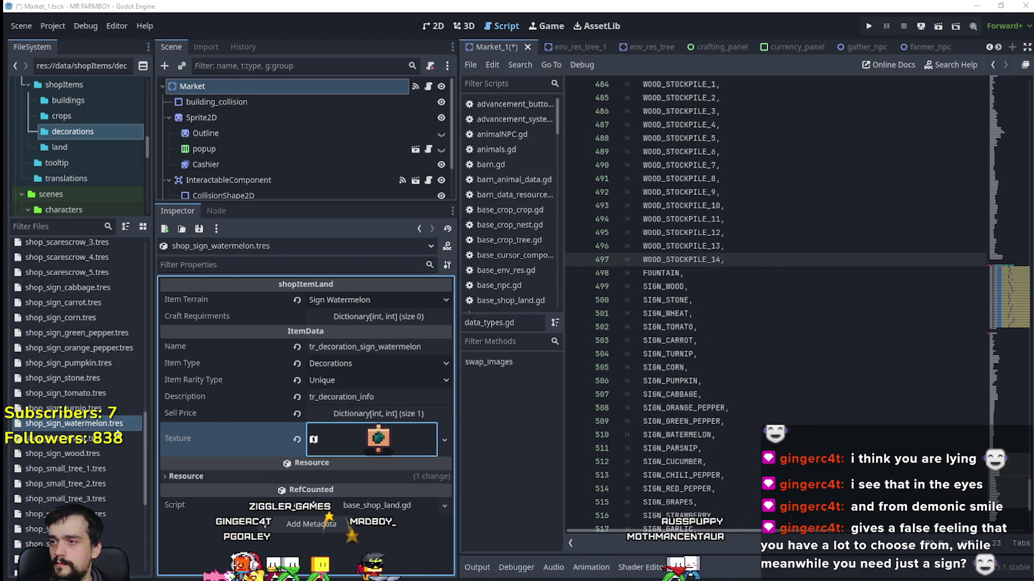
{"action": "scroll", "coordinate": [113, 404], "scroll_direction": "down", "scroll_amount": 3}
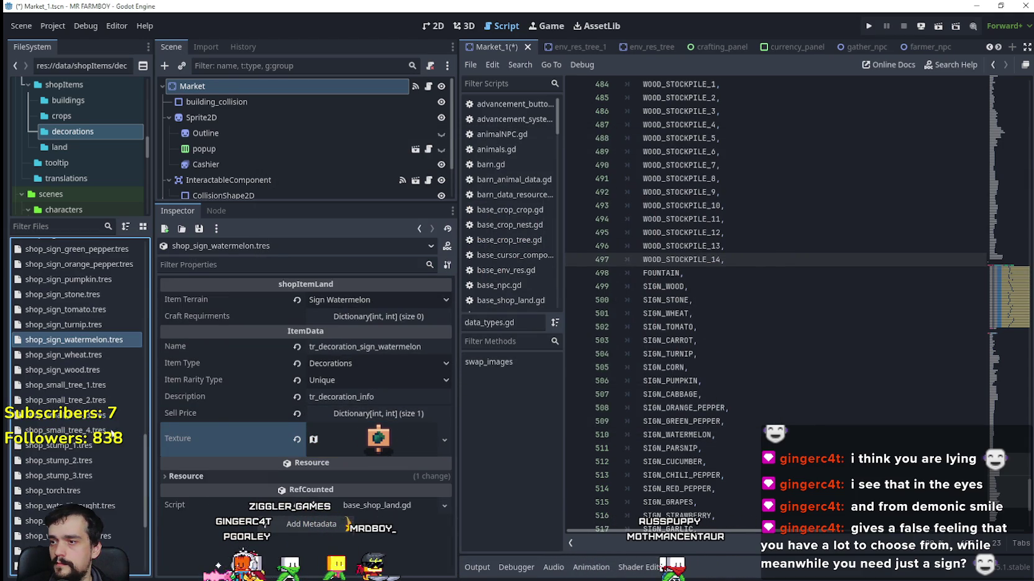
Save the scene, then duplicate shop_sign_watermelon.tres as shop_sign_parsnip.tres.
{"action": "key", "text": "ctrl+s"}
{"action": "right_click", "coordinate": [86, 340]}
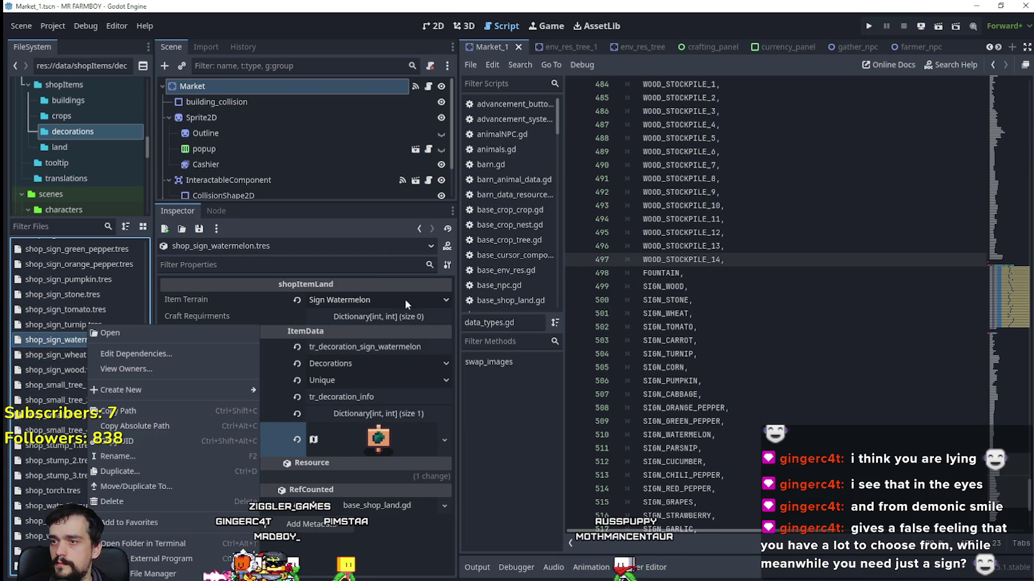
{"action": "left_click", "coordinate": [405, 300]}
{"action": "left_click", "coordinate": [402, 302]}
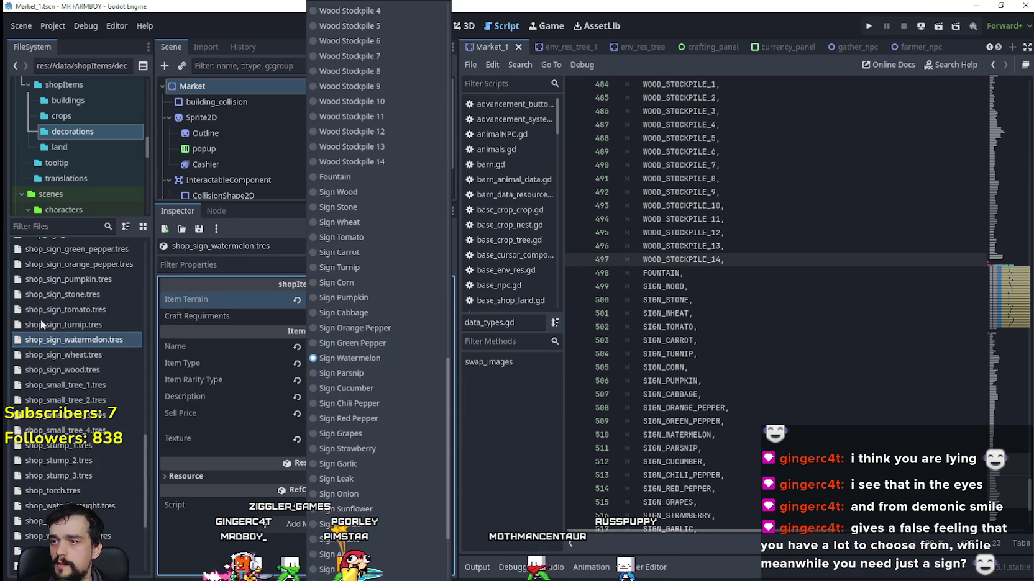
{"action": "right_click", "coordinate": [59, 345]}
{"action": "right_click", "coordinate": [59, 345]}
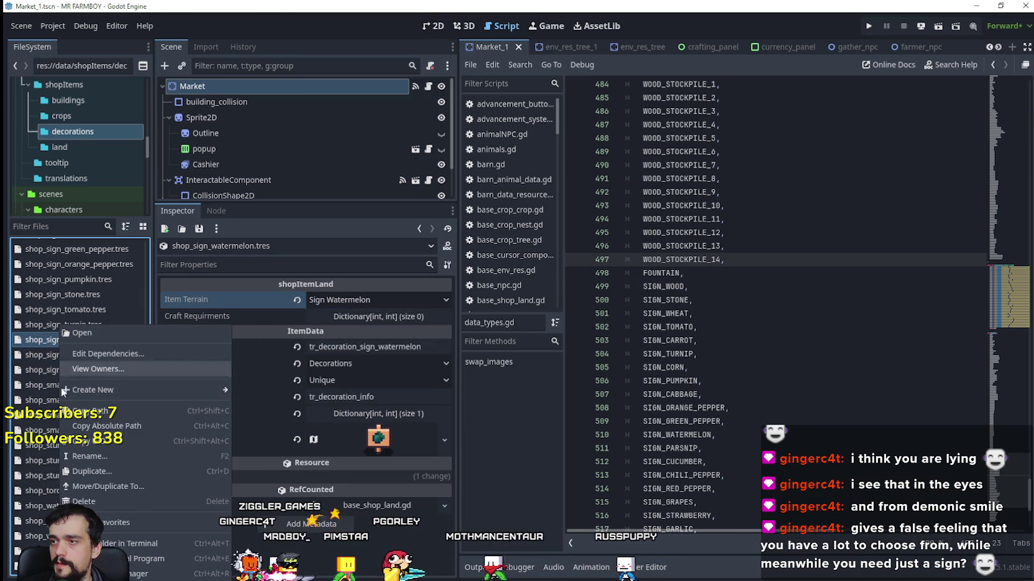
{"action": "left_click", "coordinate": [112, 473]}
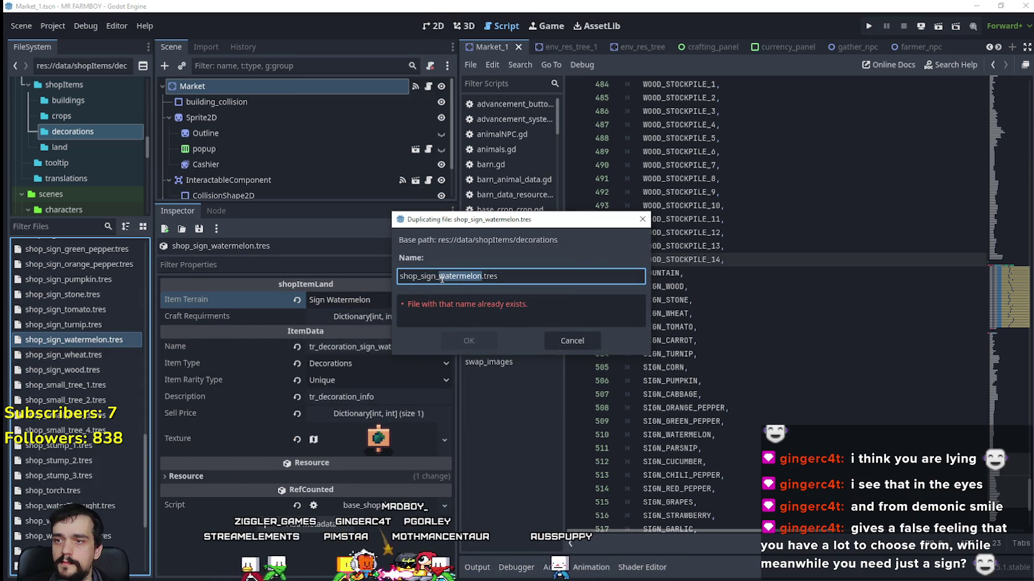
{"action": "type", "text": "parsnip"}
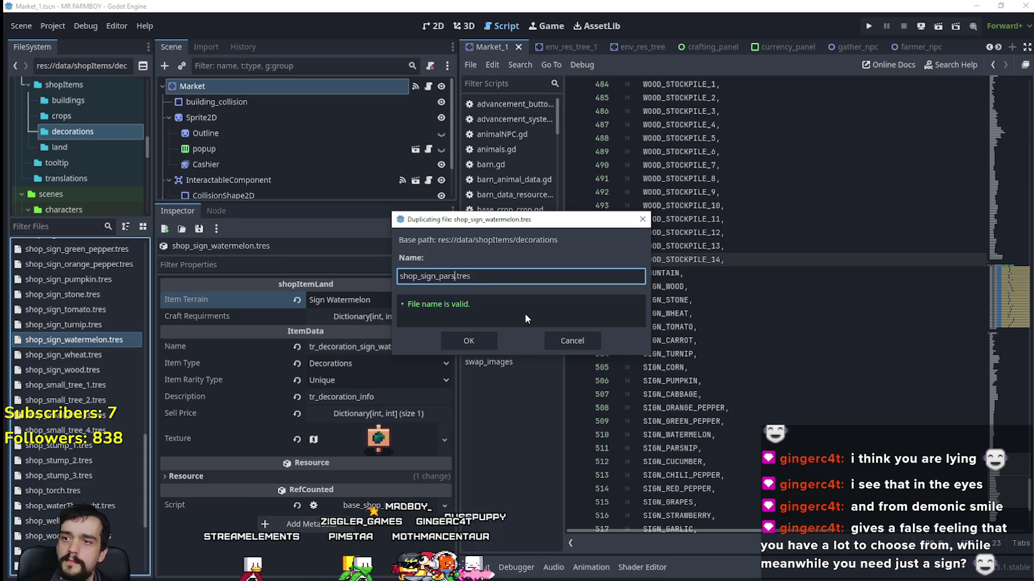
{"action": "key", "text": "Return"}
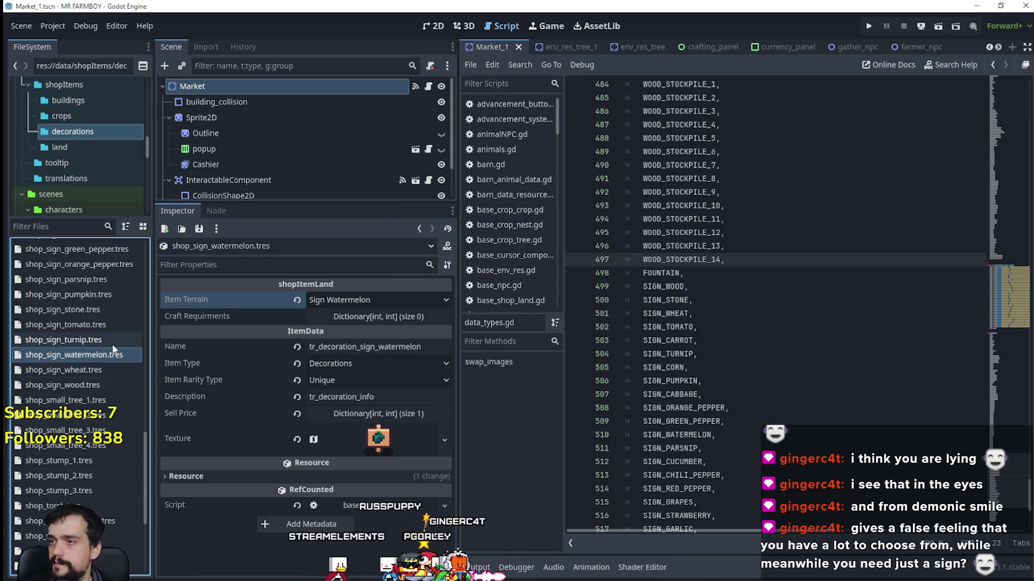
Open shop_sign_parsnip.tres, set terrain to Sign Parsnip and select 'watermelon' in its name.
{"action": "left_click", "coordinate": [86, 278]}
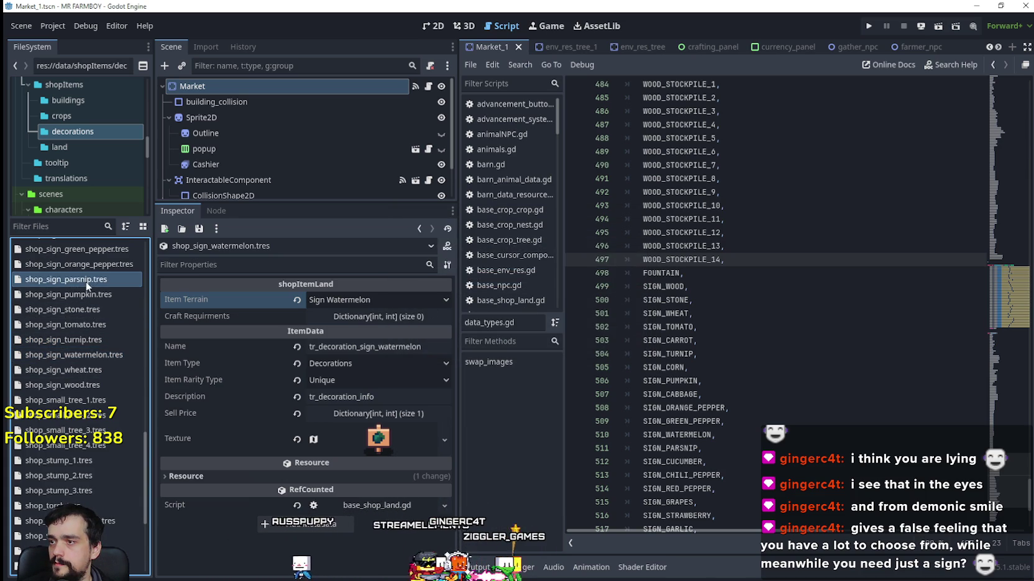
{"action": "left_click", "coordinate": [410, 300]}
{"action": "scroll", "coordinate": [421, 449], "scroll_direction": "down", "scroll_amount": 10}
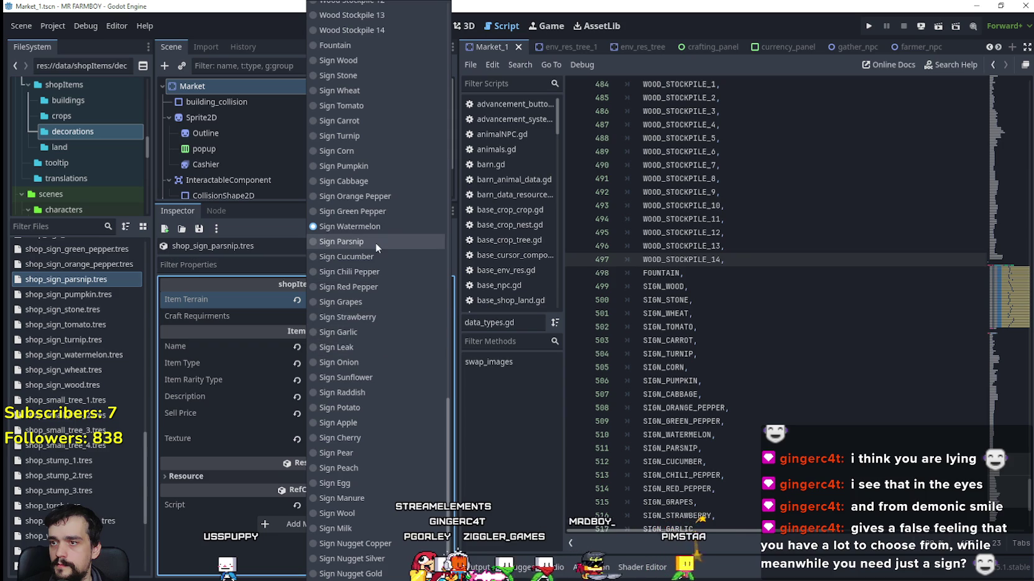
{"action": "left_click", "coordinate": [375, 242]}
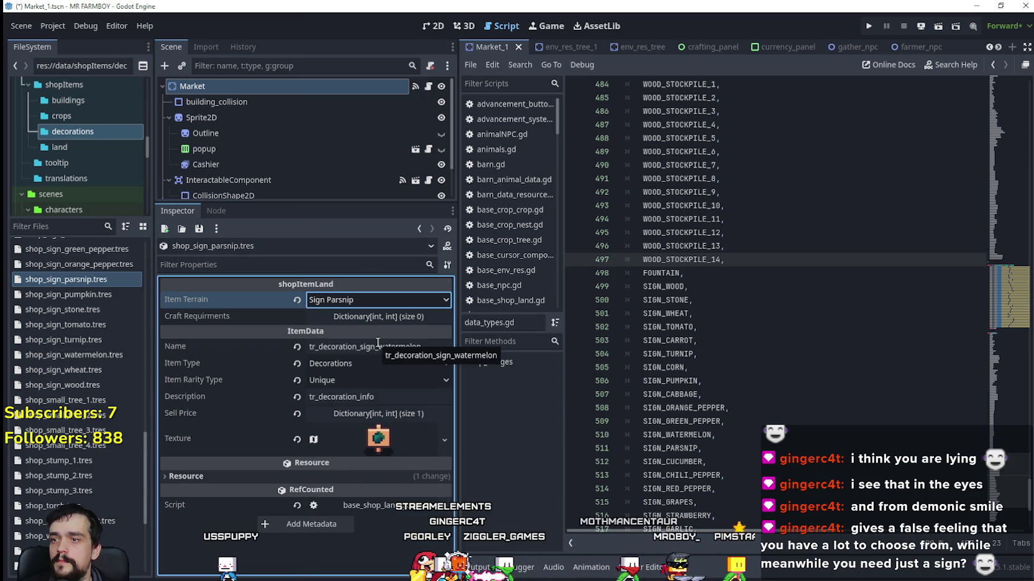
{"action": "double_click", "coordinate": [400, 346]}
{"action": "type", "text": "parsnip"}
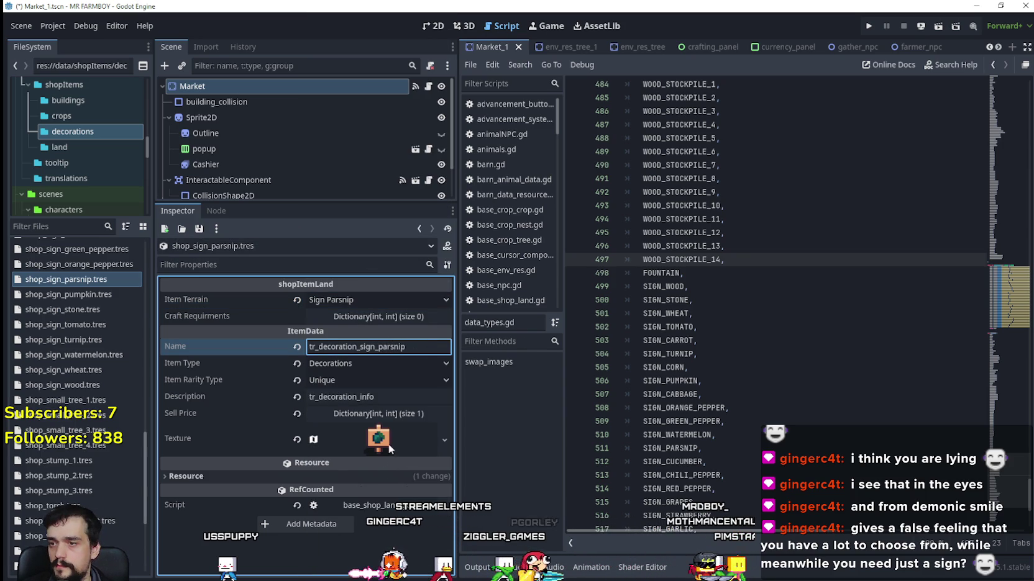
Pick the parsnip sign icon at x 928 as the atlas region, keeping terrain Sign Parsnip.
{"action": "right_click", "coordinate": [388, 444]}
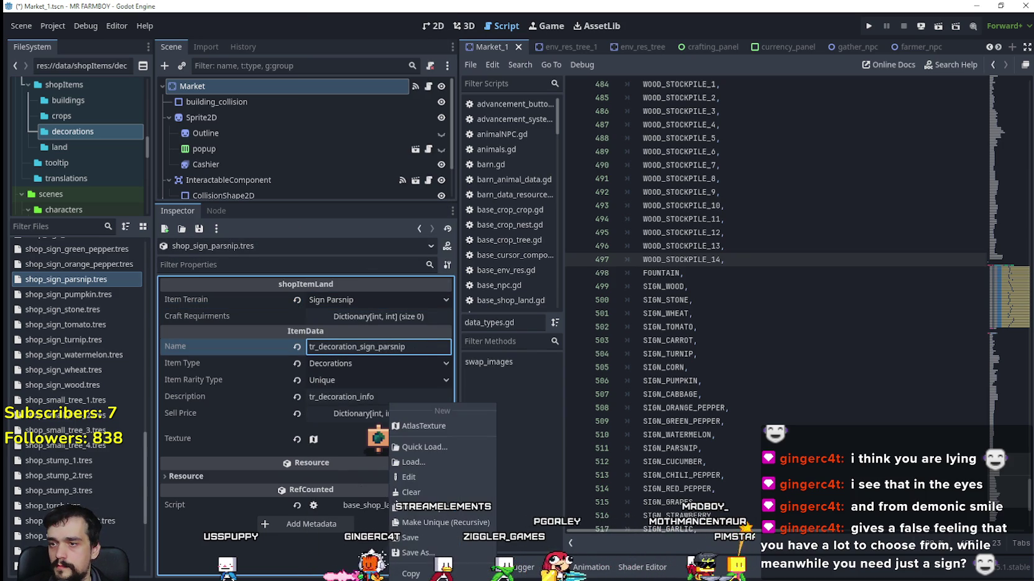
{"action": "left_click", "coordinate": [373, 443]}
{"action": "scroll", "coordinate": [366, 450], "scroll_direction": "down", "scroll_amount": 5}
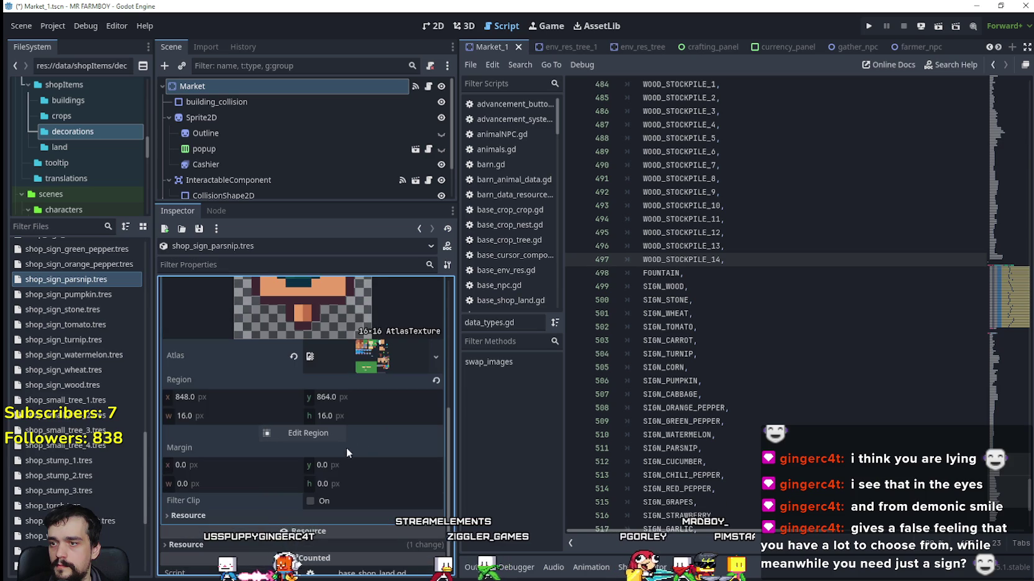
{"action": "left_click", "coordinate": [311, 435]}
{"action": "scroll", "coordinate": [648, 292], "scroll_direction": "down", "scroll_amount": 5}
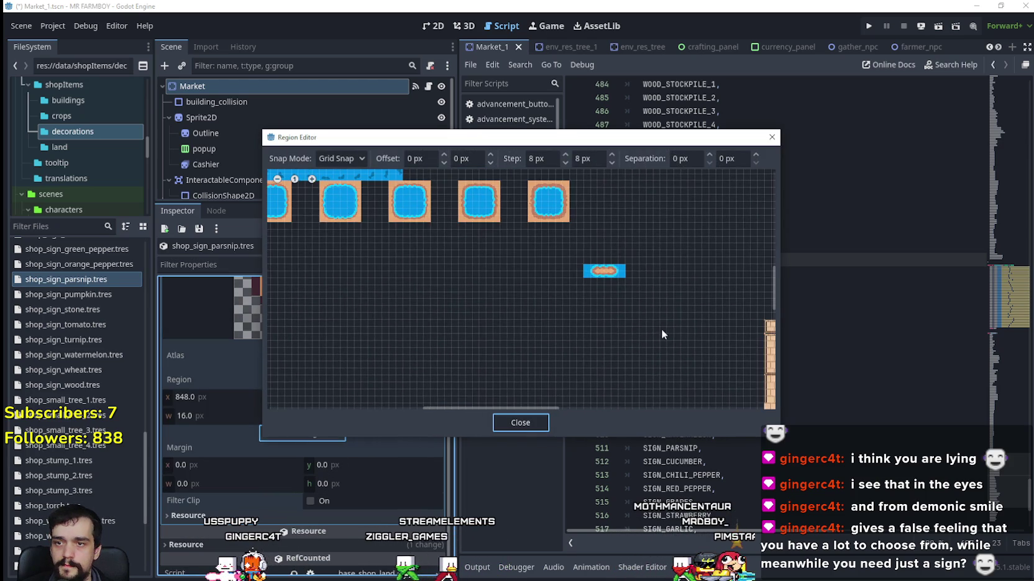
{"action": "scroll", "coordinate": [505, 259], "scroll_direction": "down", "scroll_amount": 2}
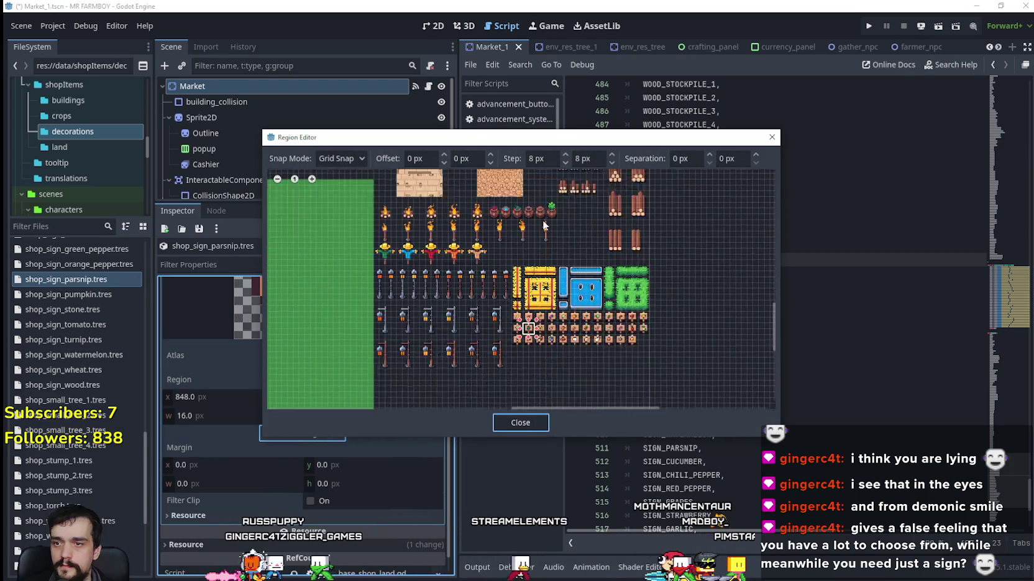
{"action": "scroll", "coordinate": [543, 220], "scroll_direction": "up", "scroll_amount": 5}
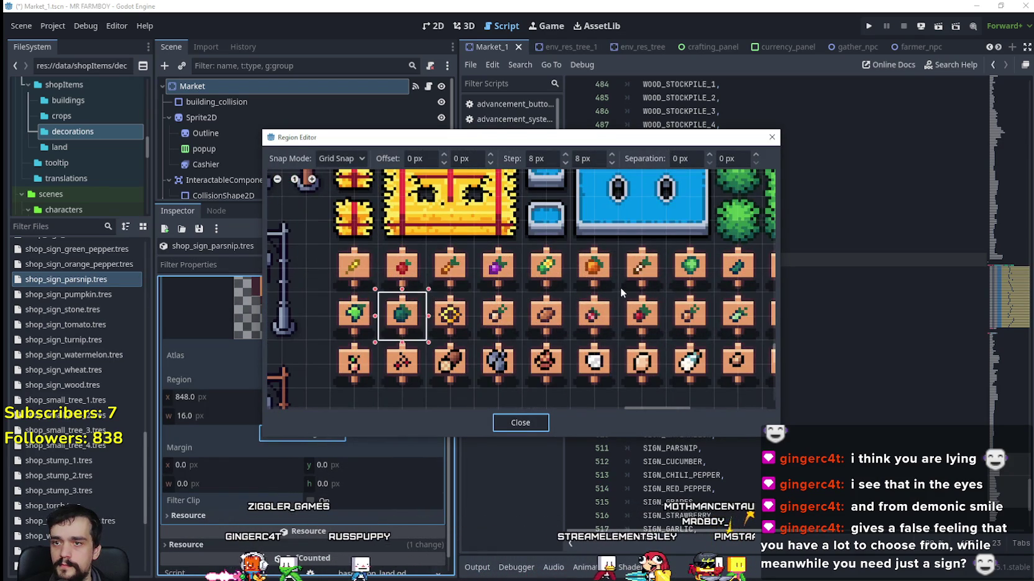
{"action": "left_click", "coordinate": [620, 285]}
{"action": "left_click", "coordinate": [496, 421]}
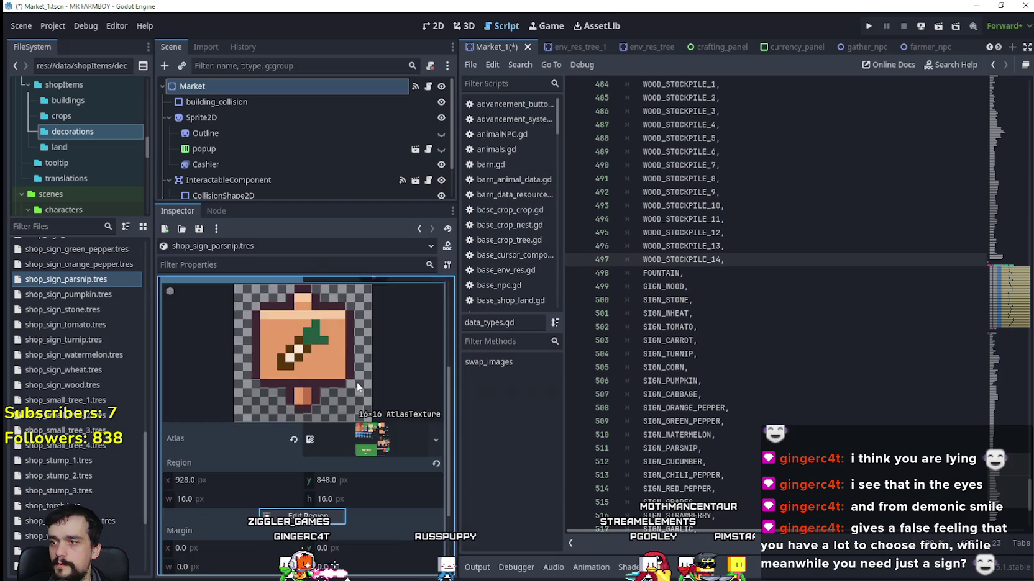
{"action": "left_click", "coordinate": [367, 345]}
{"action": "left_click", "coordinate": [377, 301]}
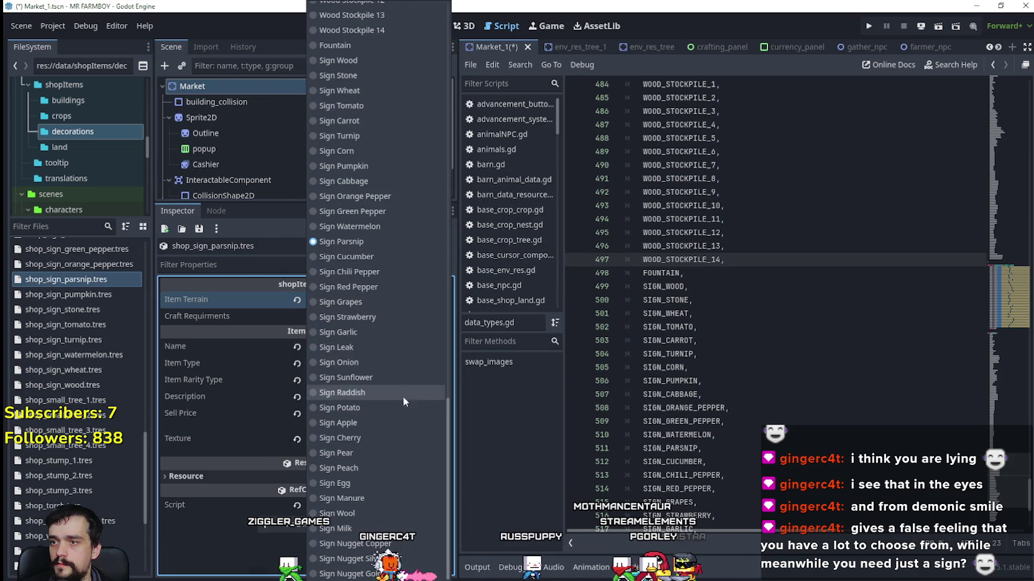
{"action": "left_click", "coordinate": [55, 279]}
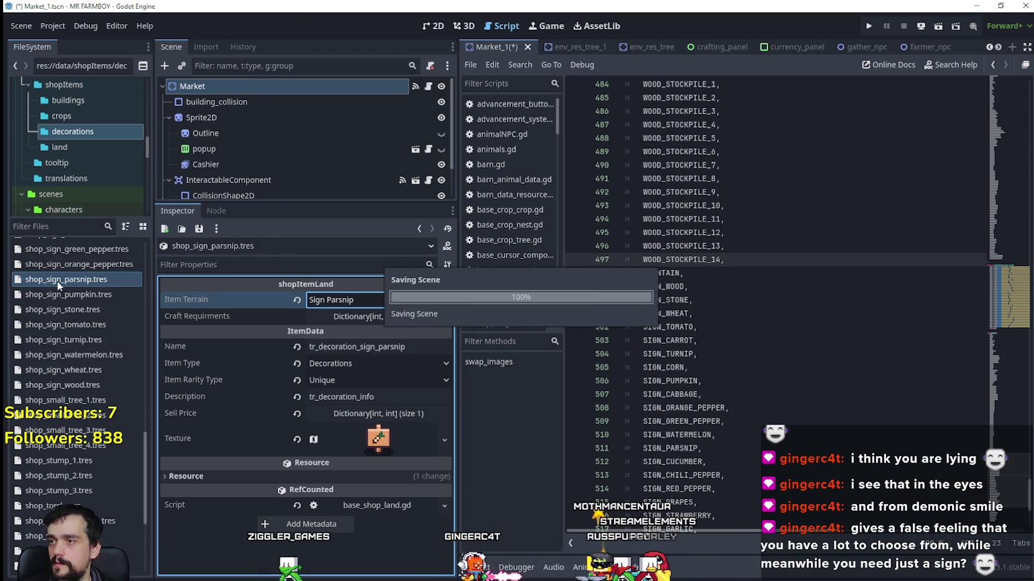
Duplicate the parsnip sign resource as shop_sign_cucumber.tres.
{"action": "right_click", "coordinate": [59, 279]}
{"action": "left_click", "coordinate": [123, 427]}
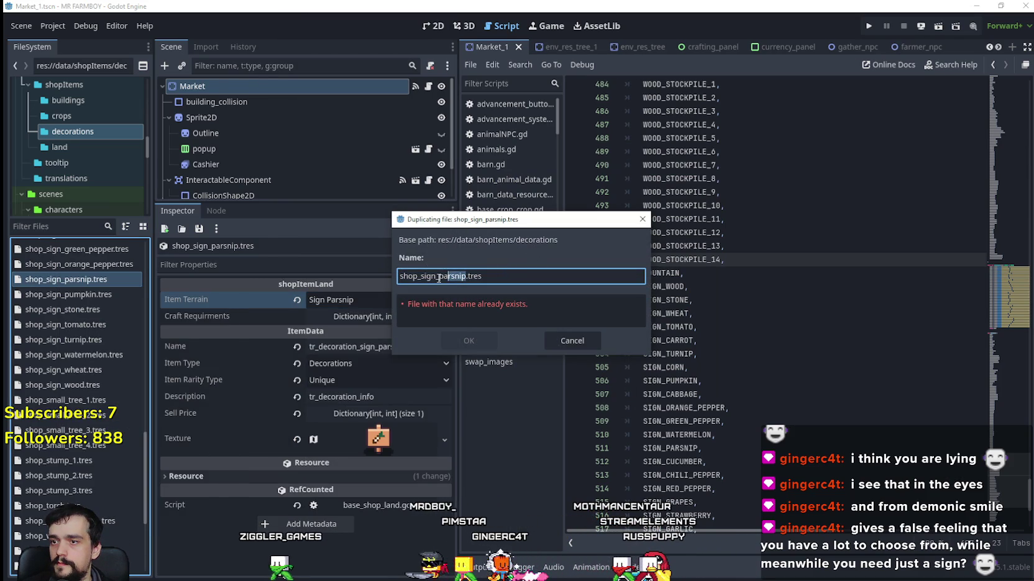
{"action": "type", "text": "cucumber"}
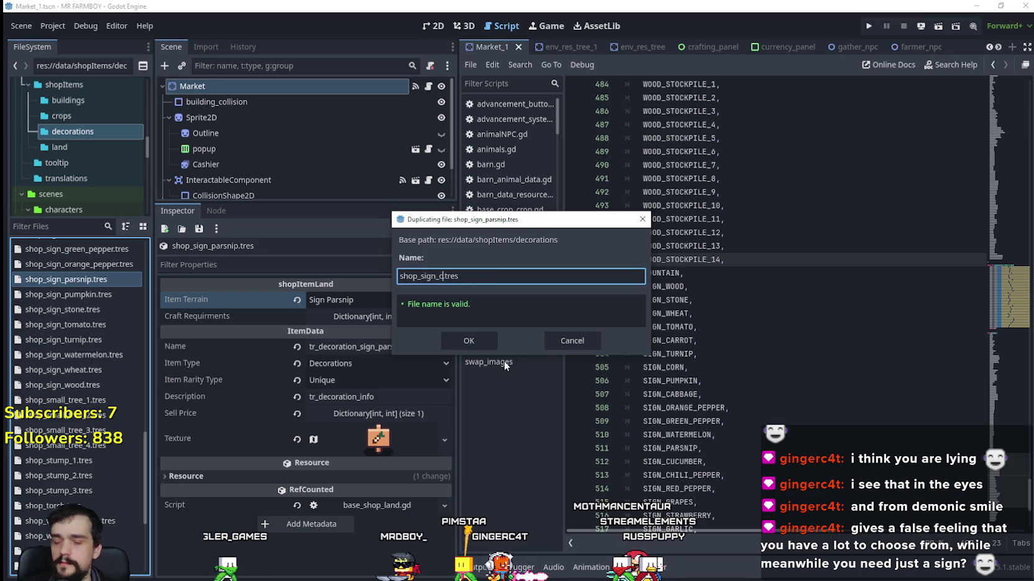
{"action": "key", "text": "Return"}
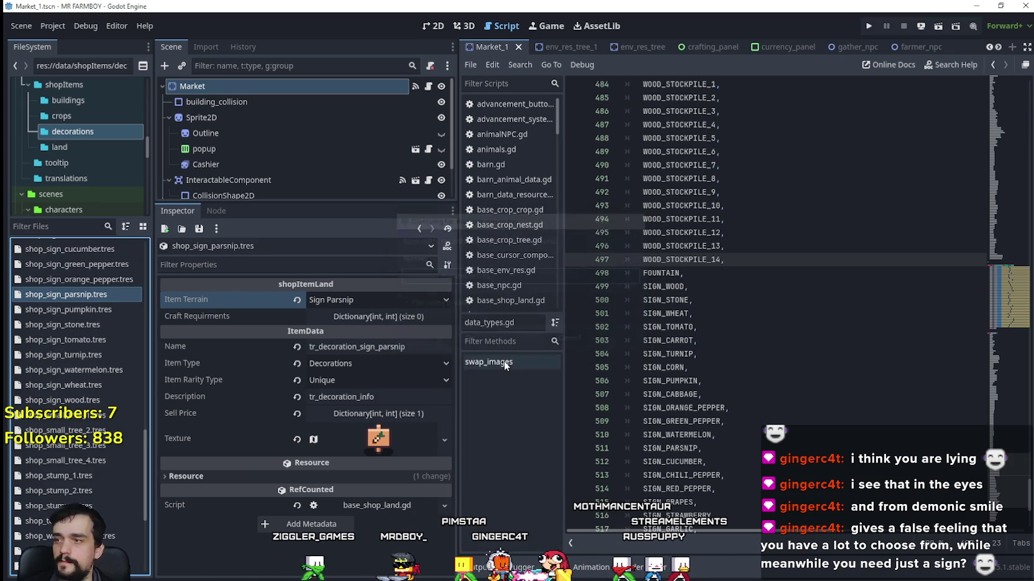
Open shop_sign_cucumber.tres and set its Item Terrain to Sign Cucumber.
{"action": "left_click", "coordinate": [71, 250]}
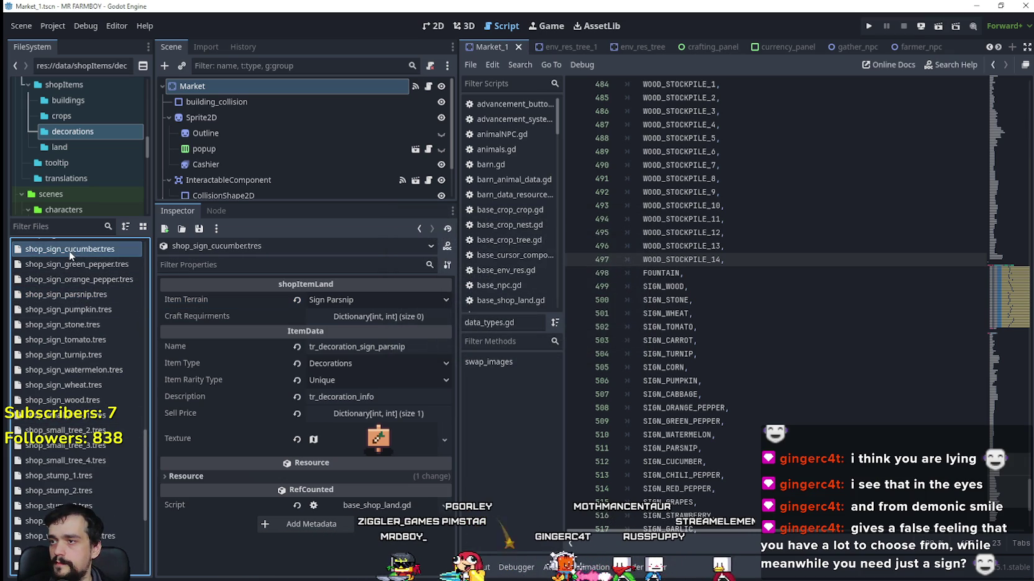
{"action": "left_click", "coordinate": [380, 302]}
{"action": "scroll", "coordinate": [394, 398], "scroll_direction": "down", "scroll_amount": 10}
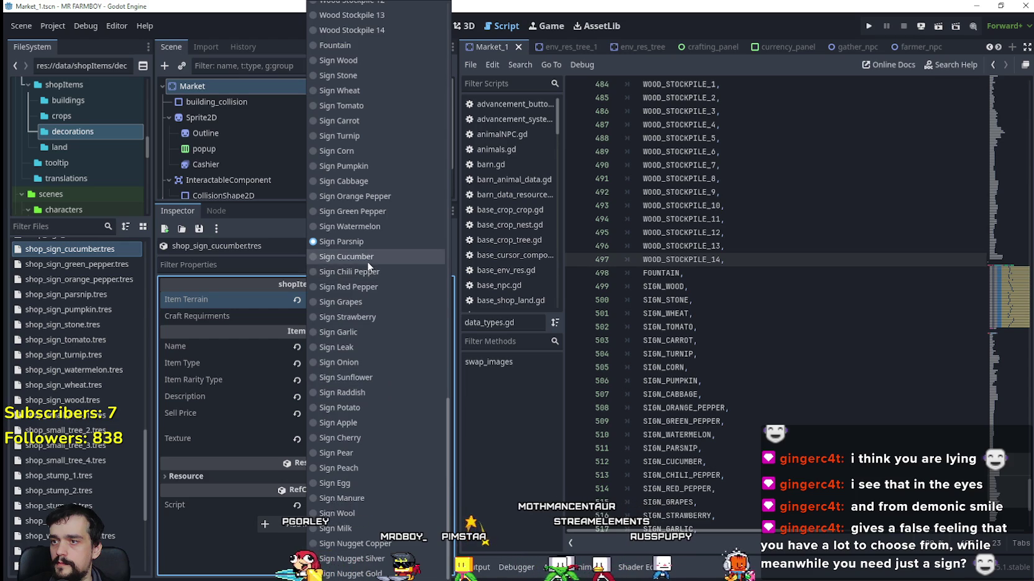
{"action": "left_click", "coordinate": [367, 258]}
Move the icon's atlas region to x 960 onto the cucumber sign.
{"action": "left_click", "coordinate": [376, 436]}
{"action": "right_click", "coordinate": [373, 439]}
{"action": "left_click", "coordinate": [412, 507]}
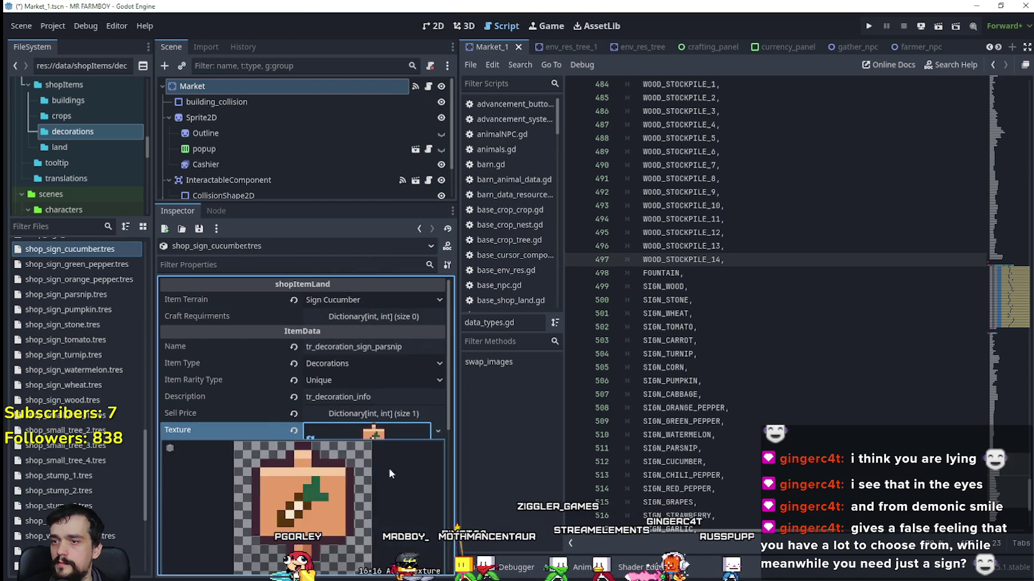
{"action": "scroll", "coordinate": [389, 466], "scroll_direction": "down", "scroll_amount": 3}
{"action": "left_click", "coordinate": [335, 488]}
{"action": "scroll", "coordinate": [587, 339], "scroll_direction": "down", "scroll_amount": 6}
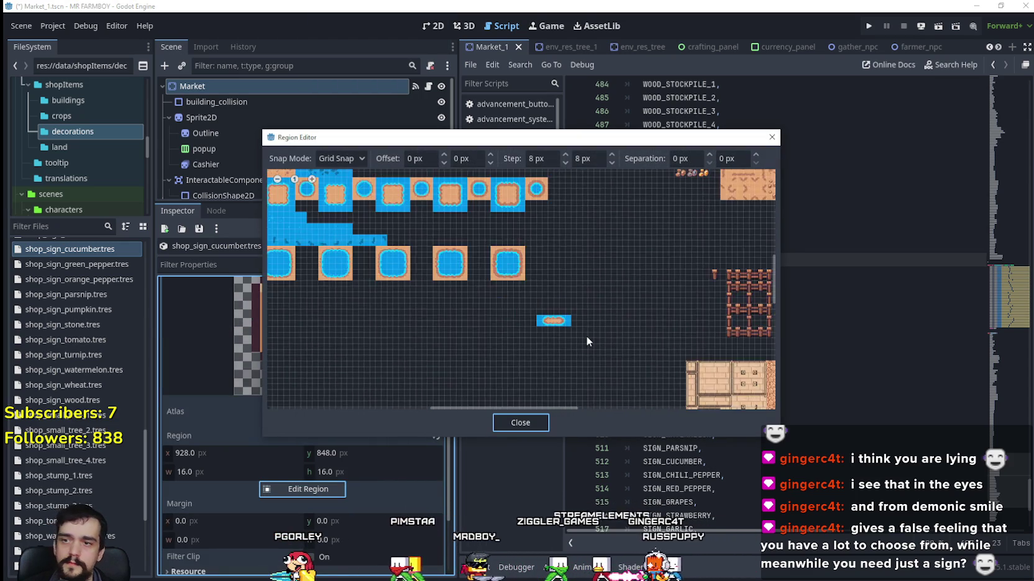
{"action": "scroll", "coordinate": [473, 276], "scroll_direction": "up", "scroll_amount": 2}
{"action": "scroll", "coordinate": [494, 339], "scroll_direction": "up", "scroll_amount": 4}
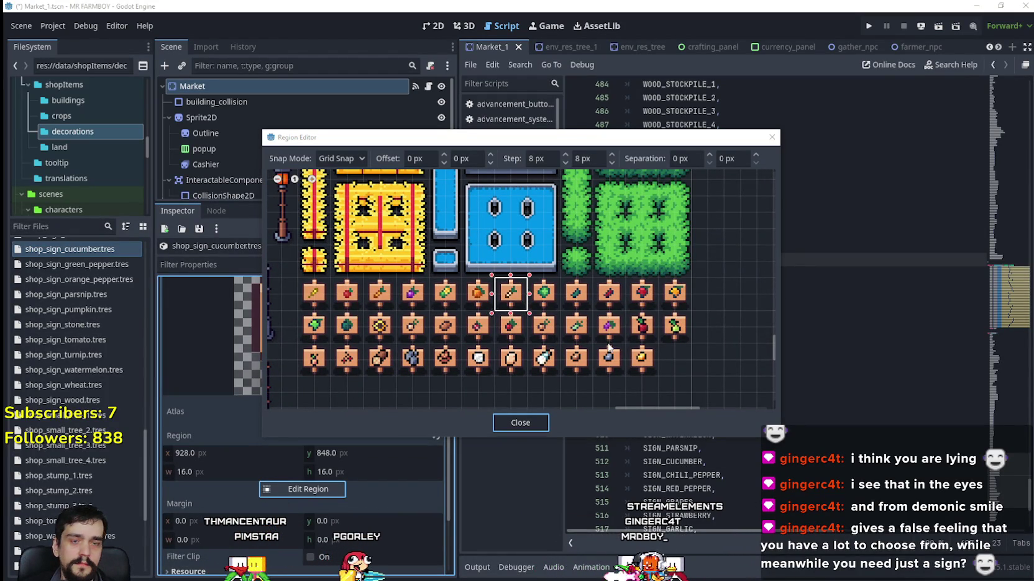
{"action": "scroll", "coordinate": [562, 310], "scroll_direction": "up", "scroll_amount": 2}
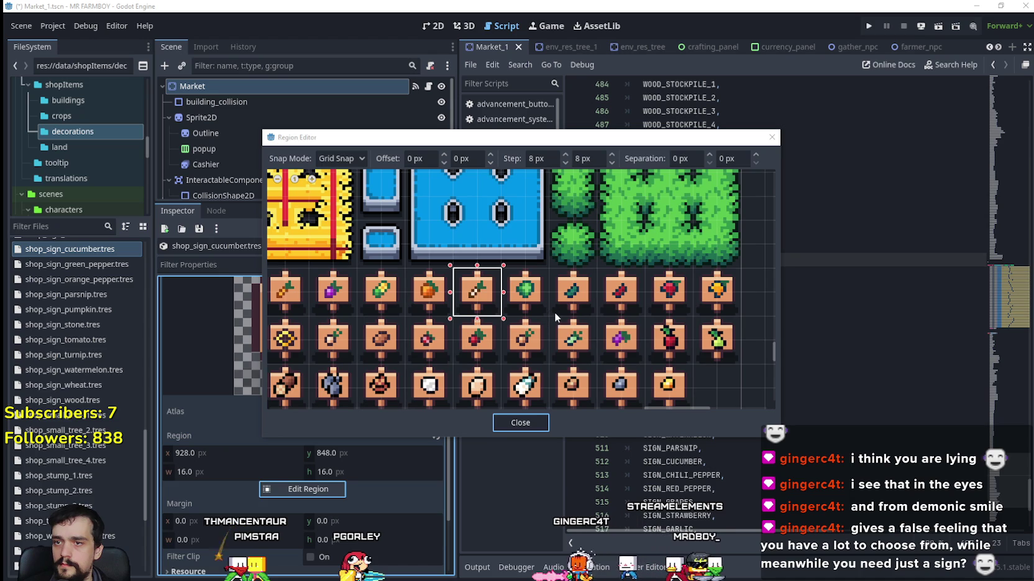
{"action": "left_click_drag", "start_coordinate": [495, 279], "coordinate": [591, 277]}
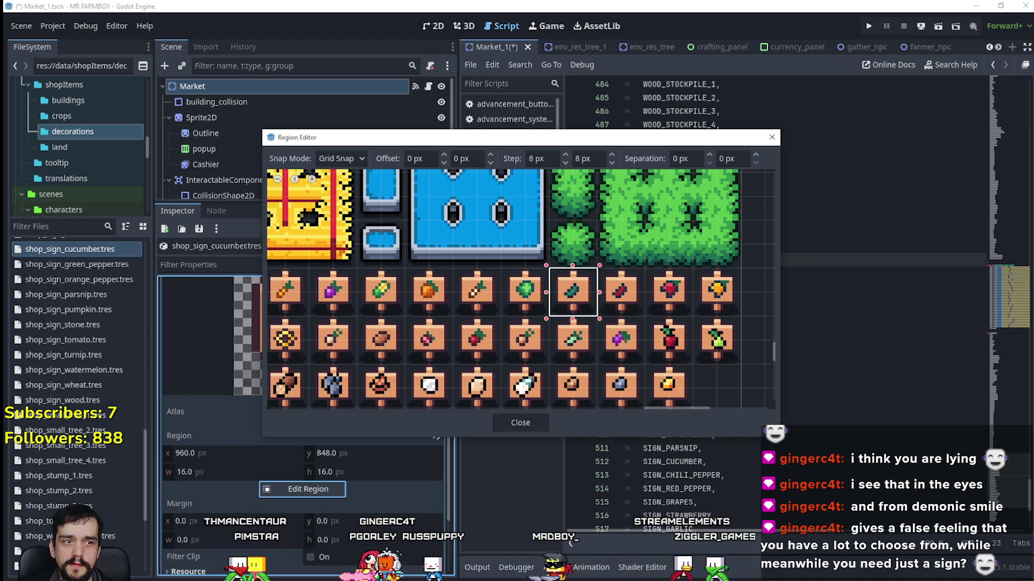
{"action": "key", "text": "Escape"}
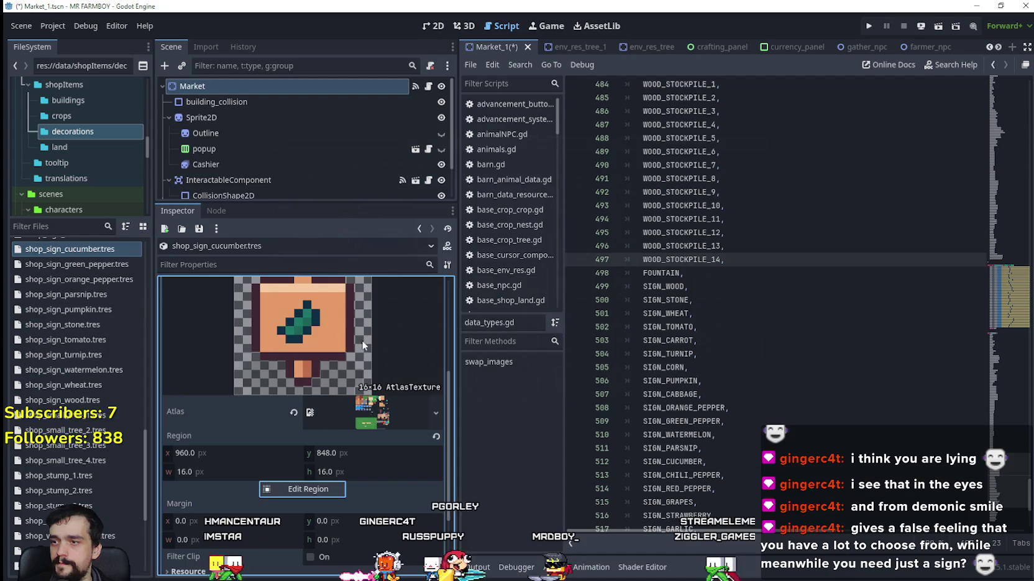
{"action": "left_click", "coordinate": [371, 398]}
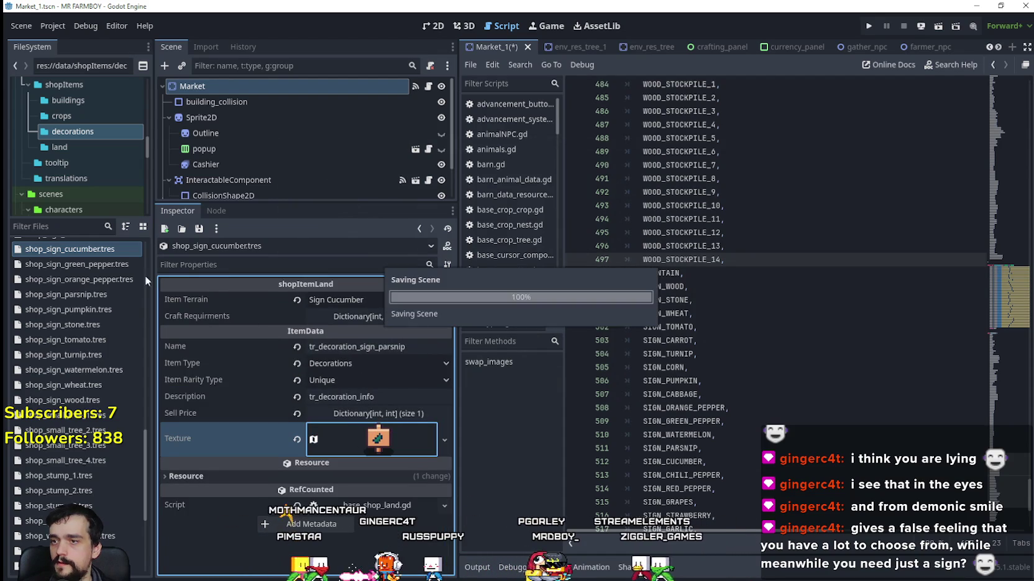
Rename the item to tr_decoration_sign_cucumber and save.
{"action": "double_click", "coordinate": [381, 347]}
{"action": "type", "text": "cucumber"}
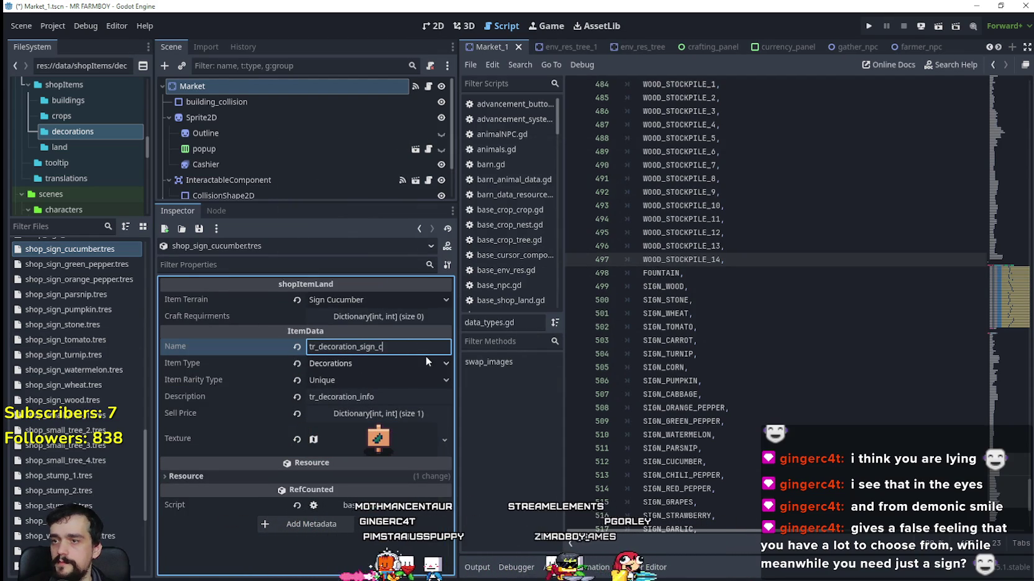
{"action": "key", "text": "ctrl+s"}
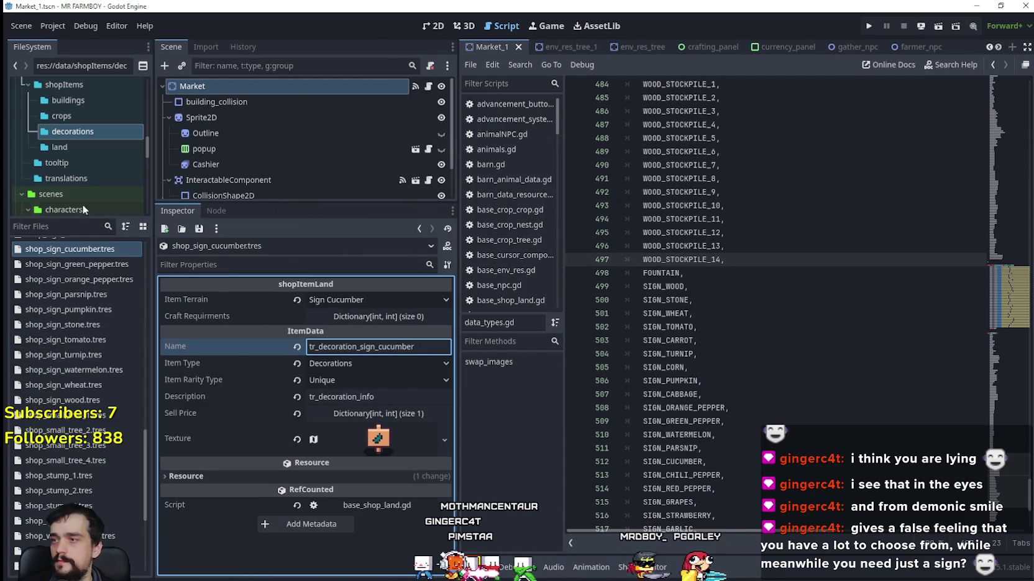
Duplicate the cucumber sign resource as shop_sign_chili_pepper.tres.
{"action": "right_click", "coordinate": [68, 249]}
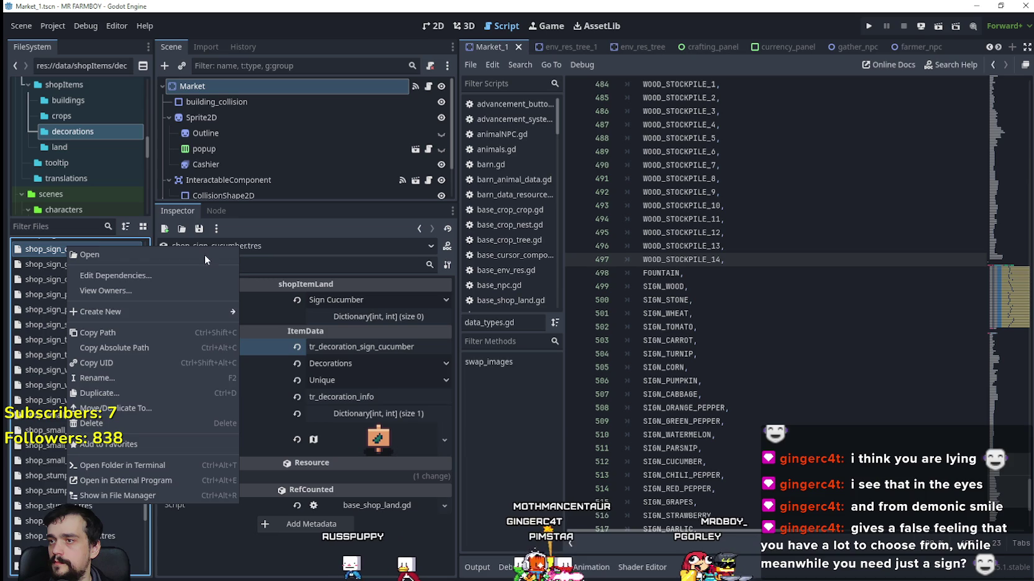
{"action": "left_click", "coordinate": [112, 393]}
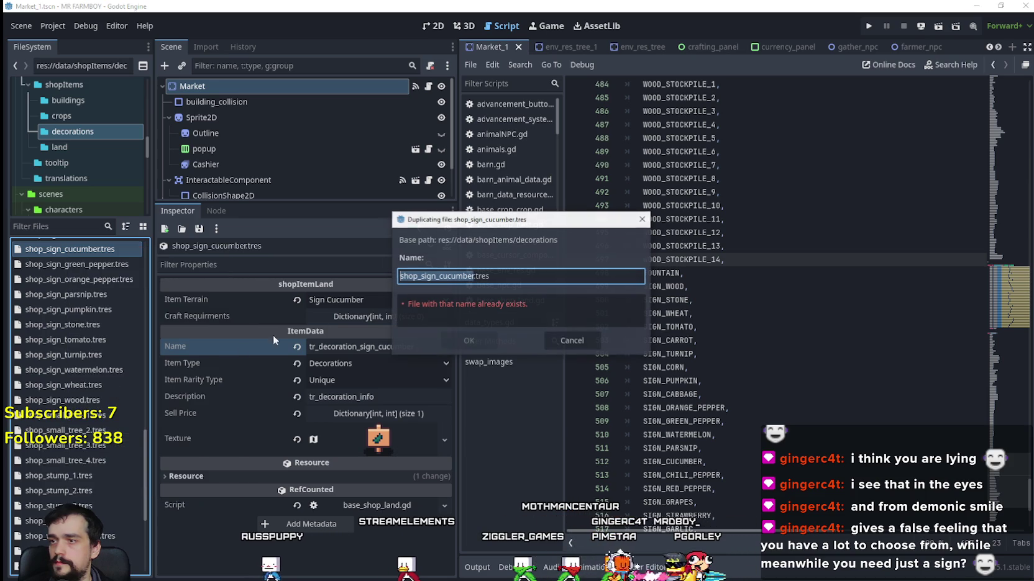
{"action": "left_click", "coordinate": [593, 341]}
{"action": "left_click", "coordinate": [371, 303]}
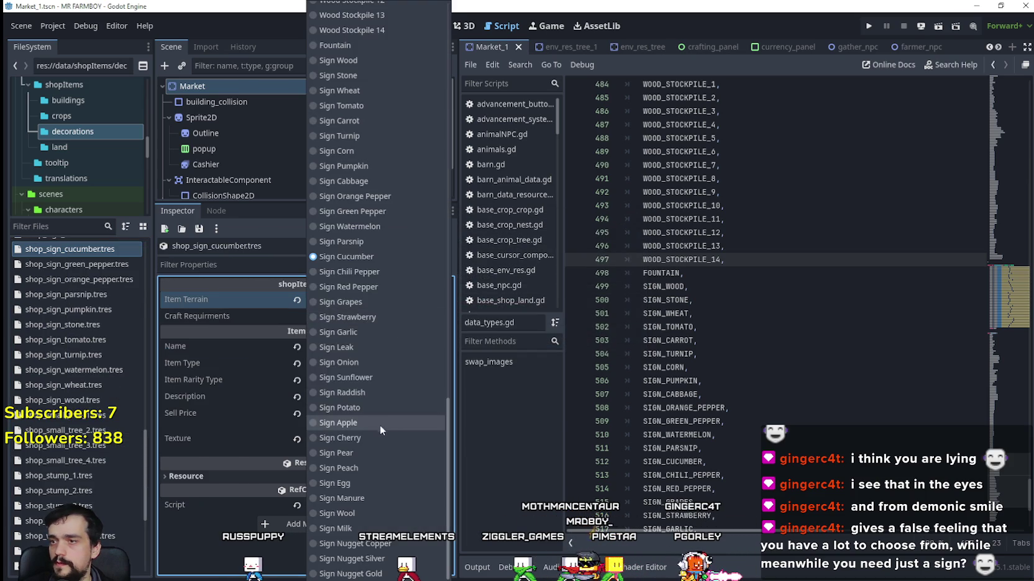
{"action": "right_click", "coordinate": [65, 248]}
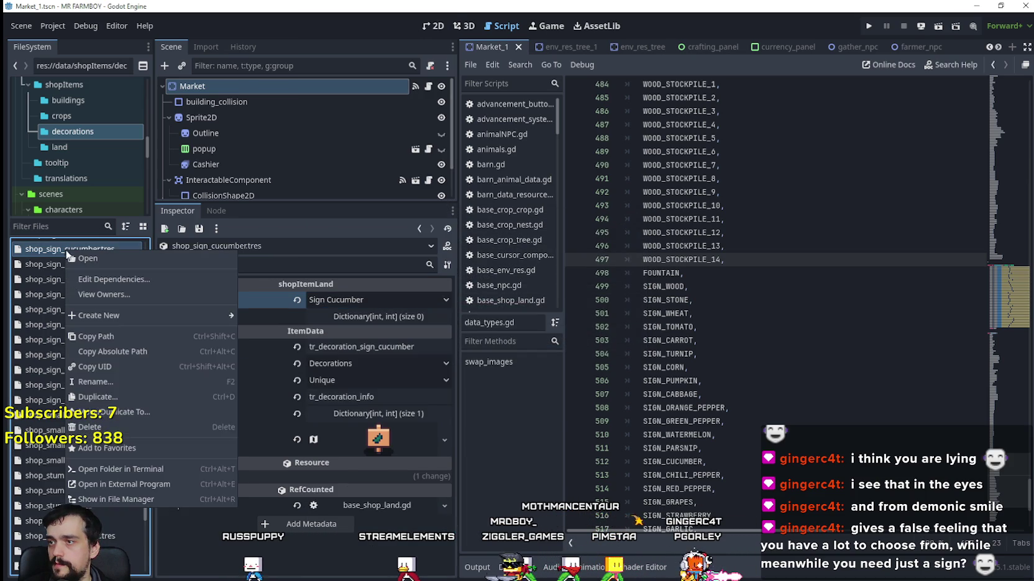
{"action": "left_click", "coordinate": [112, 393]}
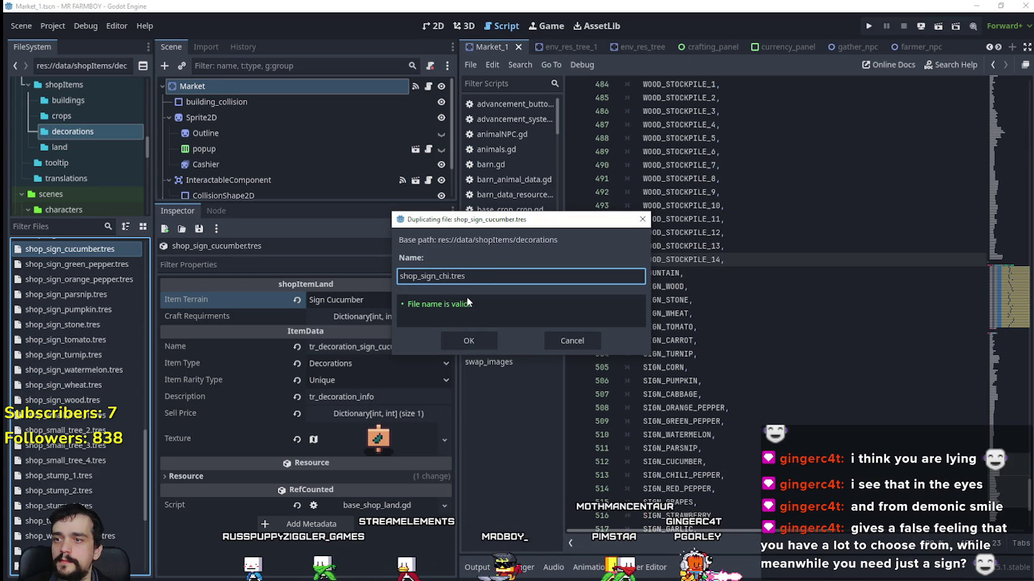
{"action": "type", "text": "l"}
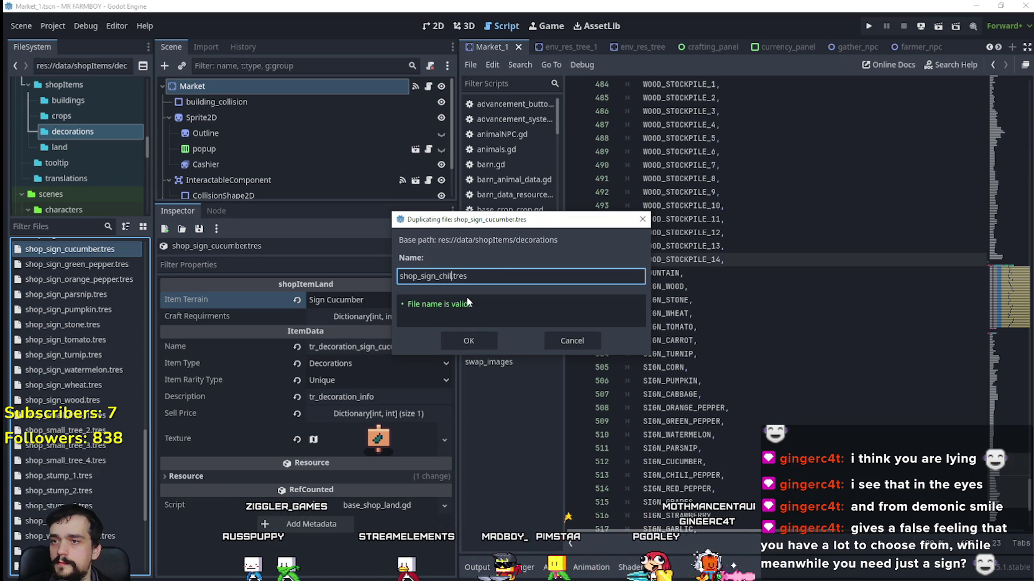
{"action": "type", "text": "i_p"}
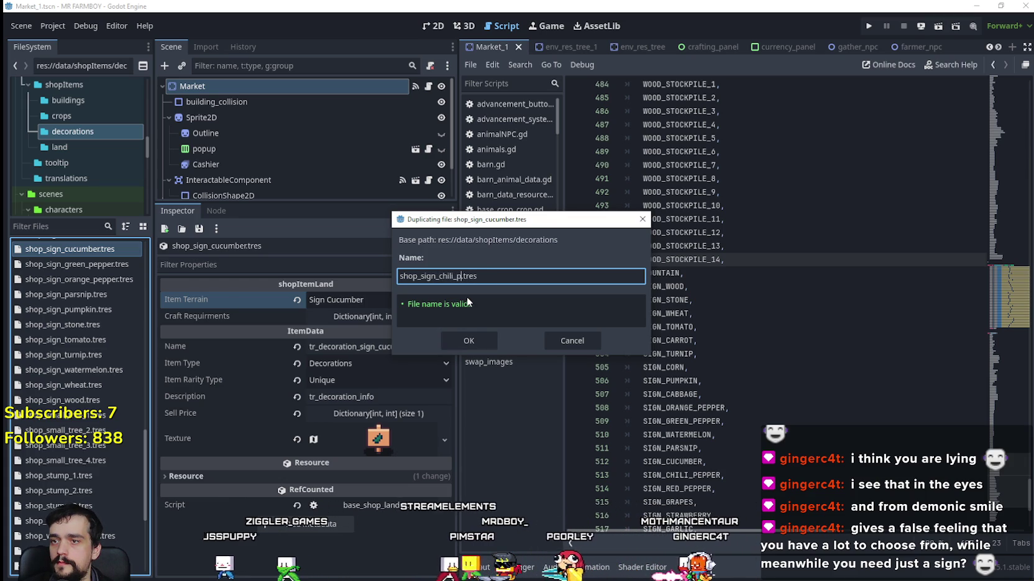
{"action": "type", "text": "epper"}
{"action": "left_click", "coordinate": [495, 341]}
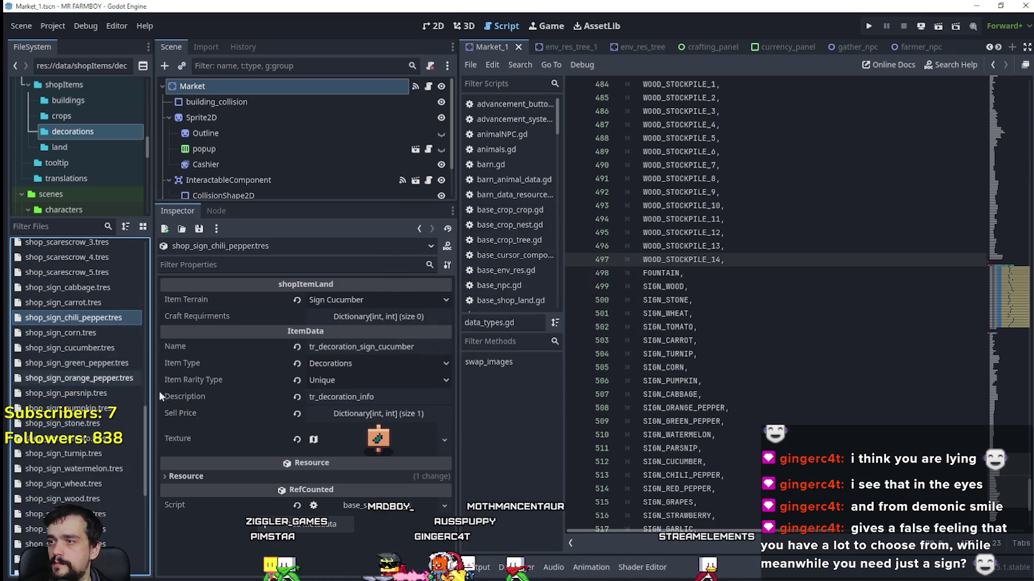
Set Item Terrain to Sign Chili Pepper and the name to tr_decoration_sign_chili_pepper.
{"action": "left_click", "coordinate": [335, 301]}
{"action": "scroll", "coordinate": [390, 395], "scroll_direction": "down", "scroll_amount": 10}
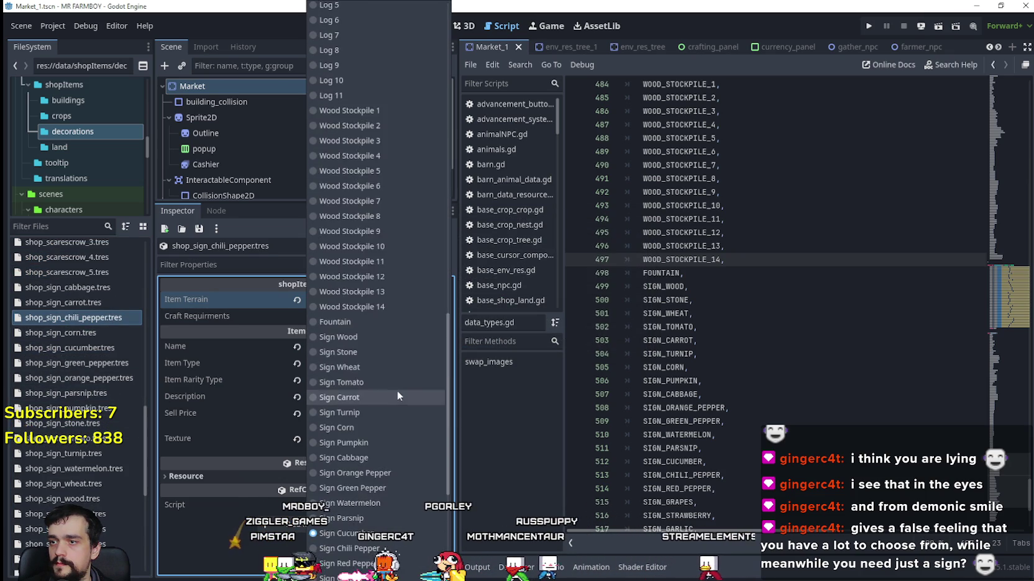
{"action": "scroll", "coordinate": [398, 391], "scroll_direction": "down", "scroll_amount": 5}
{"action": "left_click", "coordinate": [372, 334]}
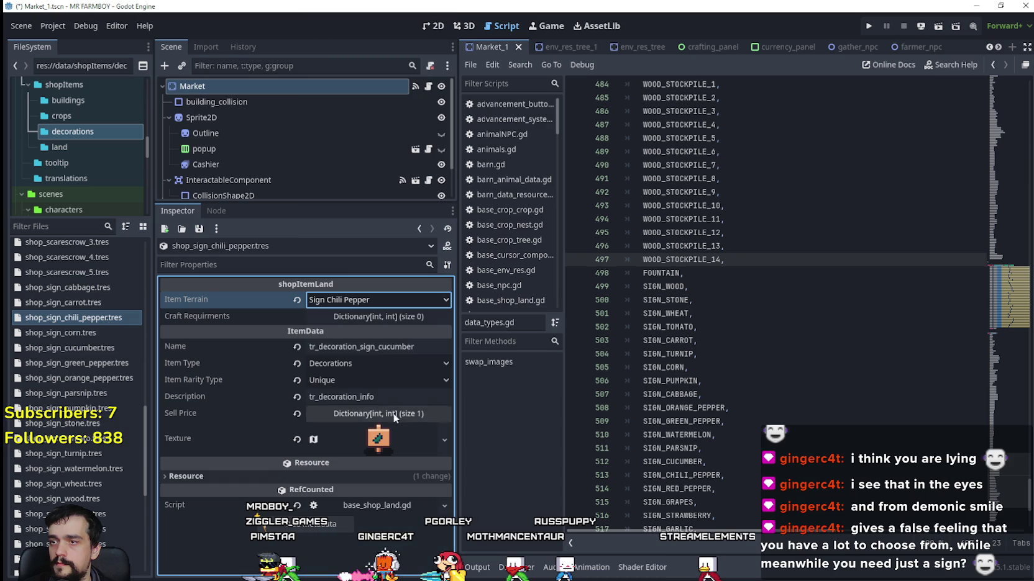
{"action": "left_click", "coordinate": [380, 347]}
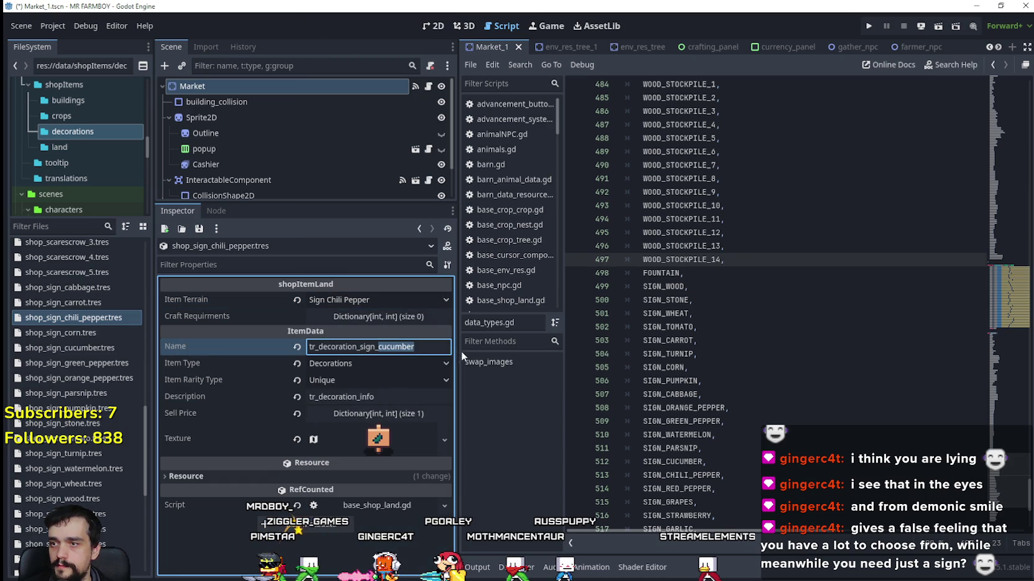
{"action": "type", "text": "c"}
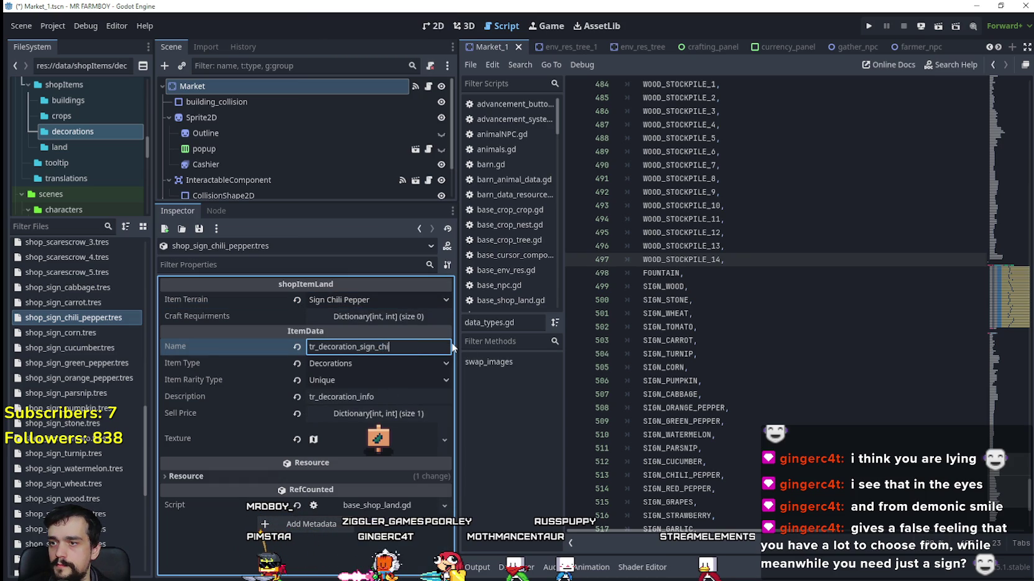
{"action": "type", "text": "pper"}
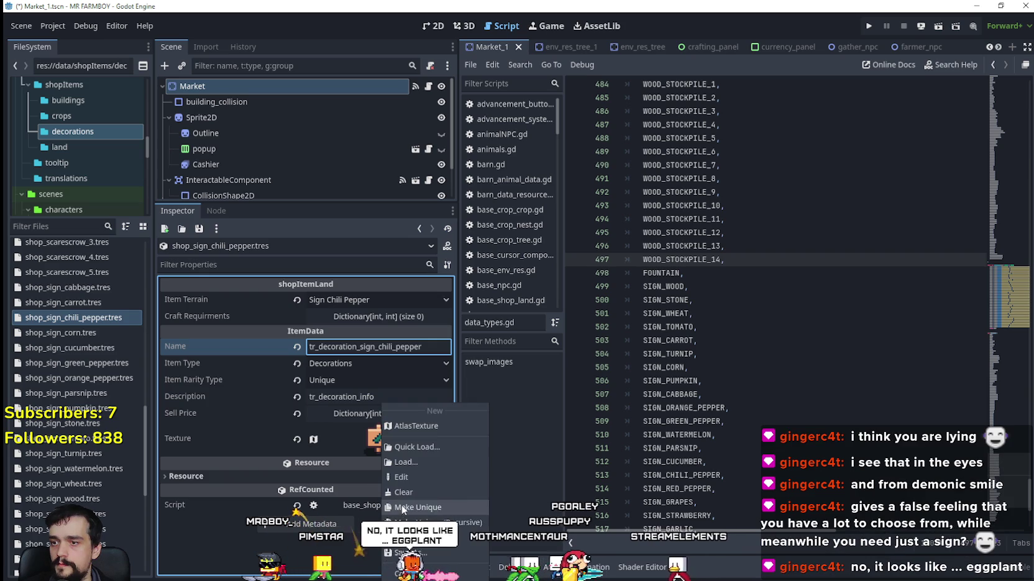
Select the chili pepper sign icon at x 976 as the atlas region.
{"action": "left_click", "coordinate": [378, 440]}
{"action": "scroll", "coordinate": [348, 460], "scroll_direction": "down", "scroll_amount": 5}
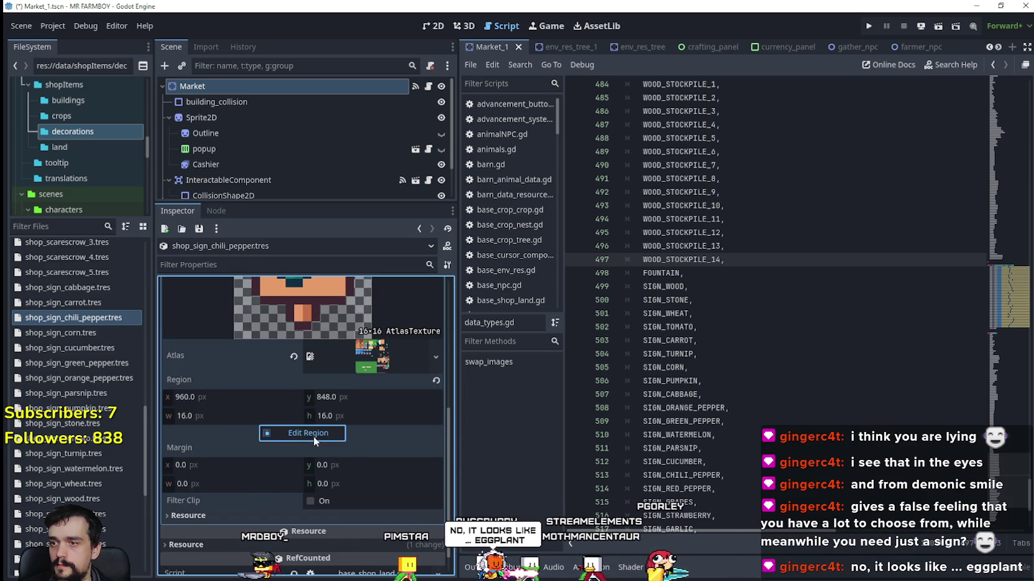
{"action": "left_click", "coordinate": [313, 434]}
{"action": "scroll", "coordinate": [647, 316], "scroll_direction": "down", "scroll_amount": 8}
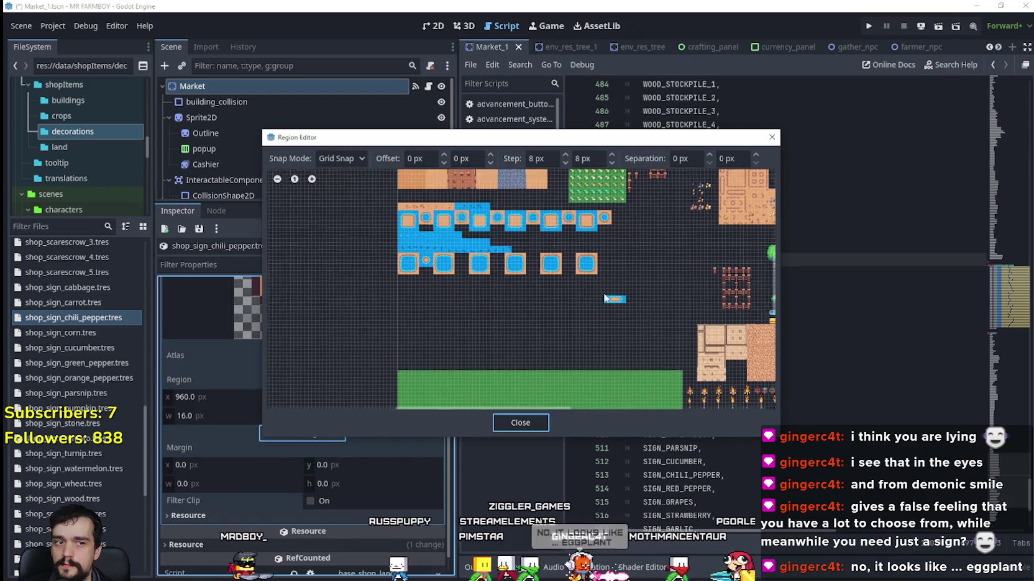
{"action": "scroll", "coordinate": [627, 349], "scroll_direction": "up", "scroll_amount": 8}
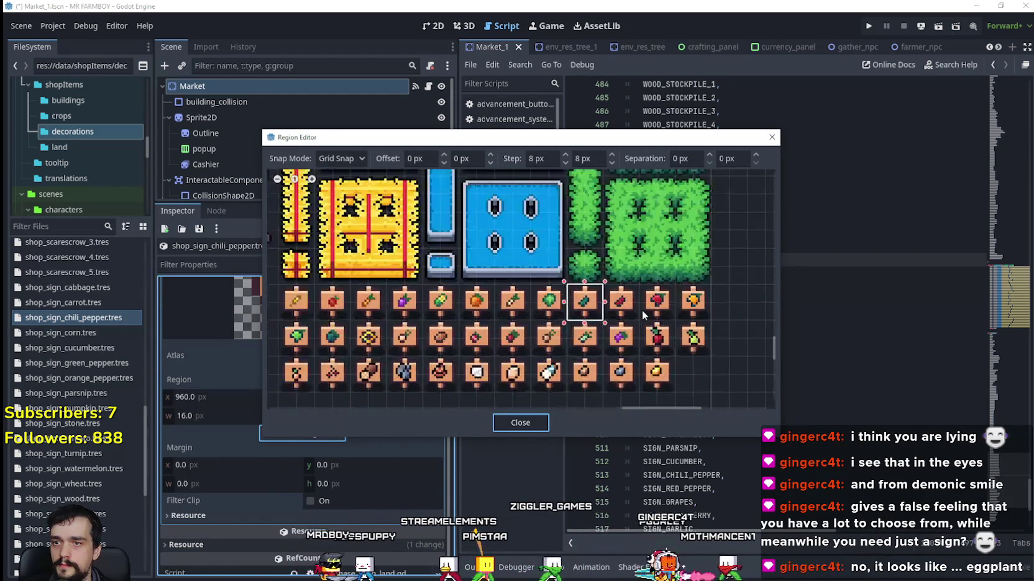
{"action": "left_click", "coordinate": [636, 319]}
{"action": "left_click", "coordinate": [548, 422]}
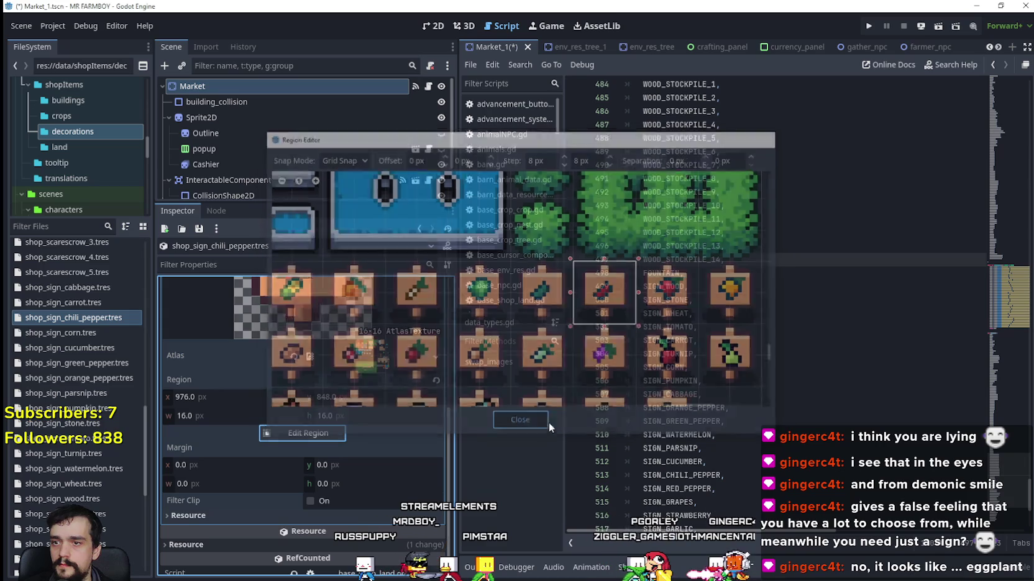
{"action": "scroll", "coordinate": [352, 358], "scroll_direction": "up", "scroll_amount": 5}
{"action": "left_click", "coordinate": [375, 361]}
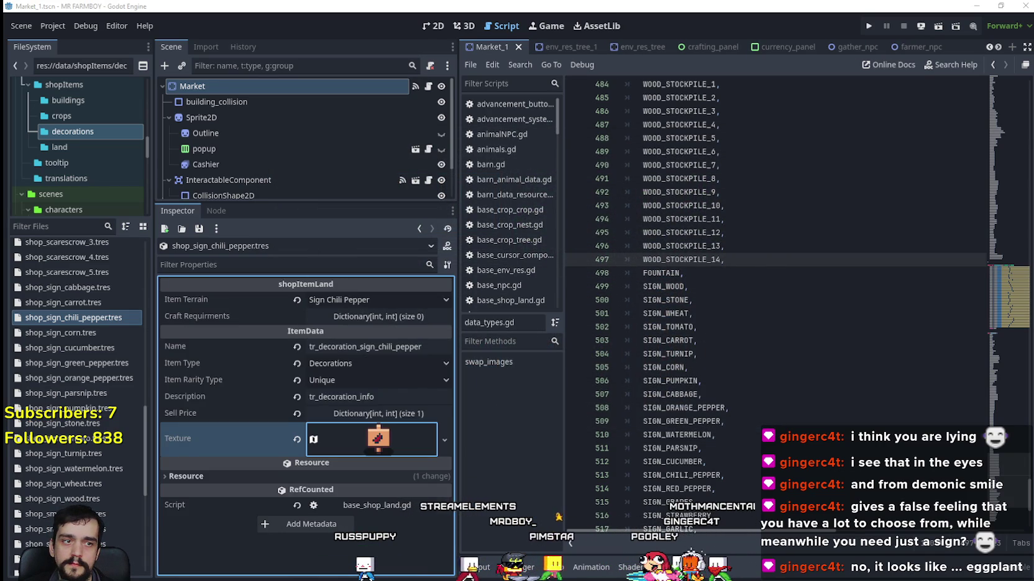
Duplicate the chili pepper sign resource as shop_sign_red_pepper.tres.
{"action": "right_click", "coordinate": [81, 319]}
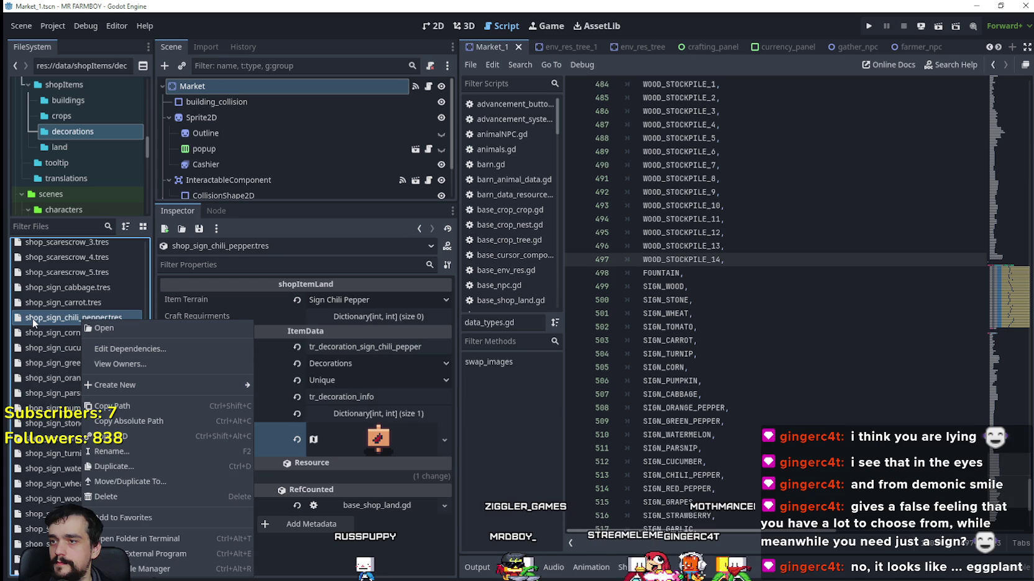
{"action": "left_click", "coordinate": [110, 466]}
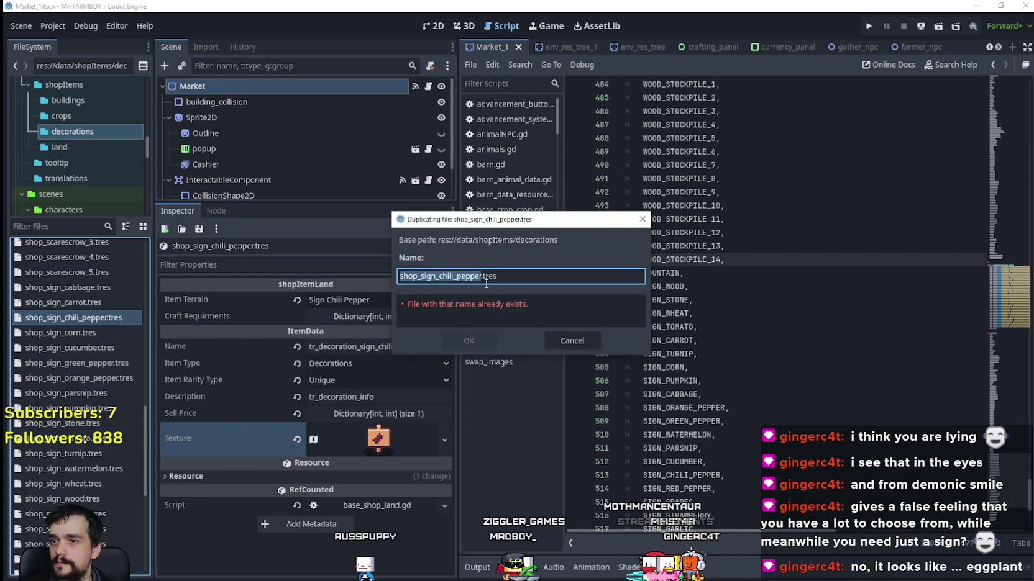
{"action": "key", "text": "Escape"}
{"action": "left_click", "coordinate": [382, 300]}
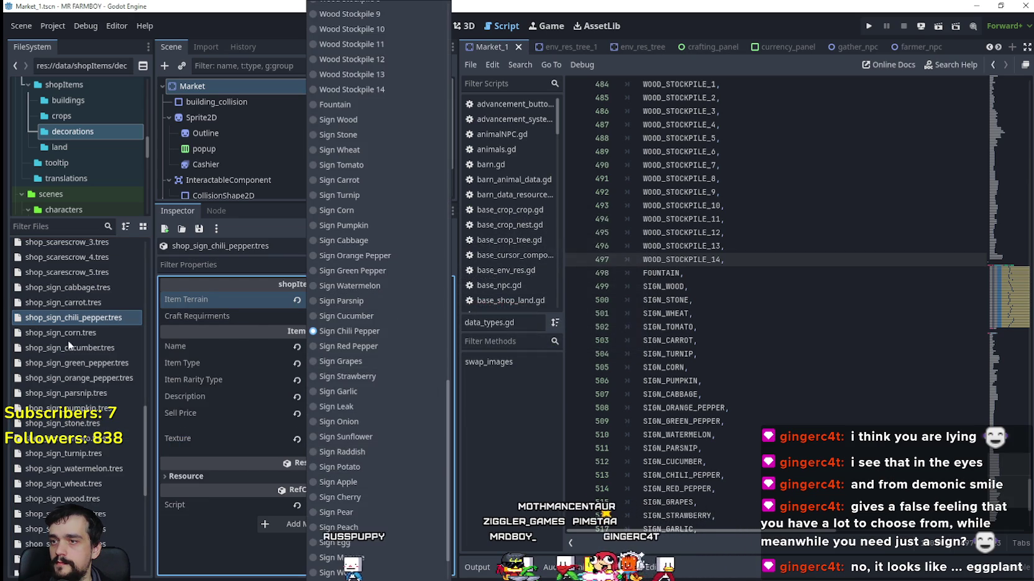
{"action": "left_click", "coordinate": [87, 322]}
{"action": "right_click", "coordinate": [87, 321]}
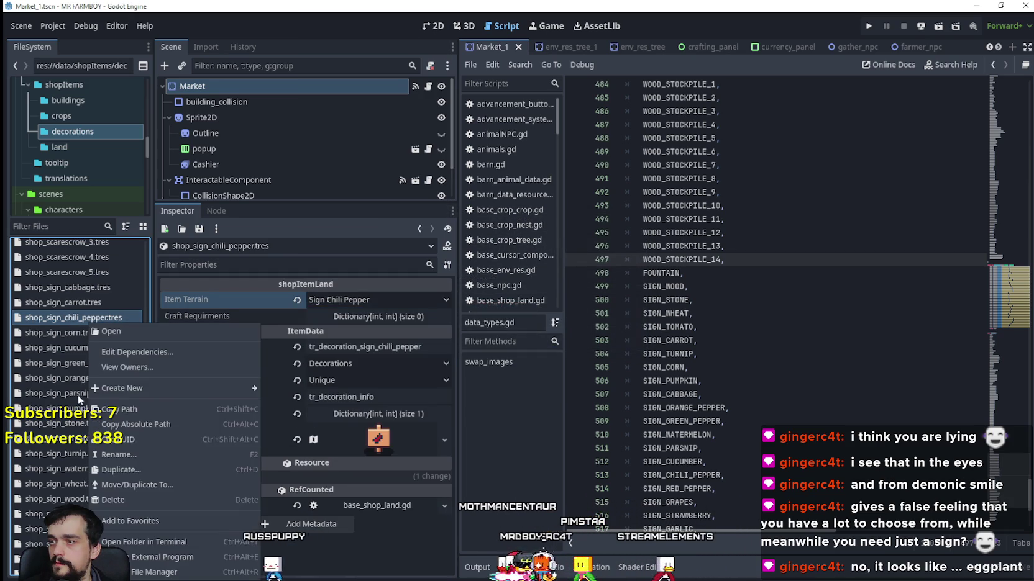
{"action": "left_click", "coordinate": [166, 466]}
{"action": "left_click", "coordinate": [475, 276]}
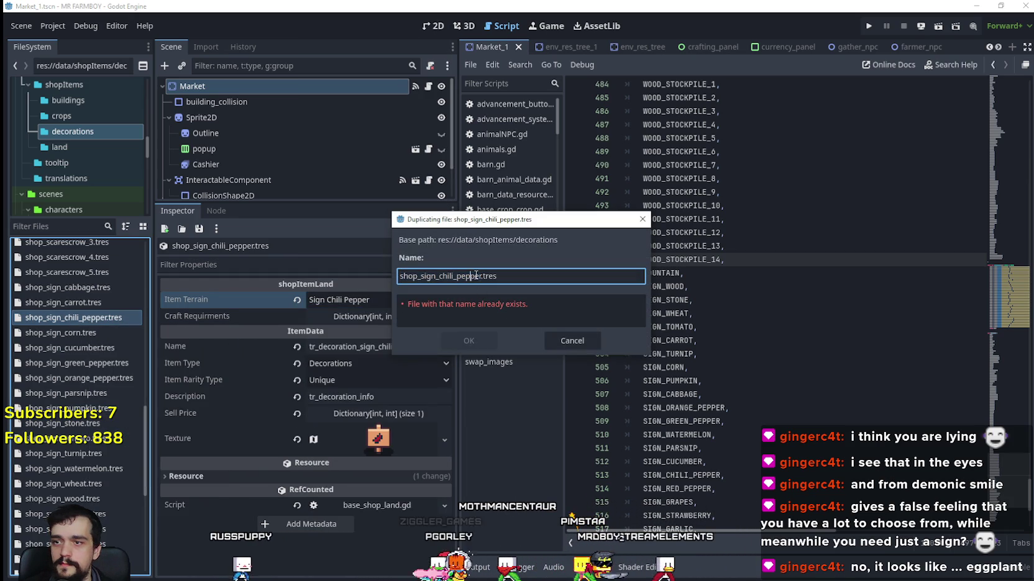
{"action": "key", "text": "BackSpace"}
{"action": "key", "text": "BackSpace"}
{"action": "key", "text": "BackSpace"}
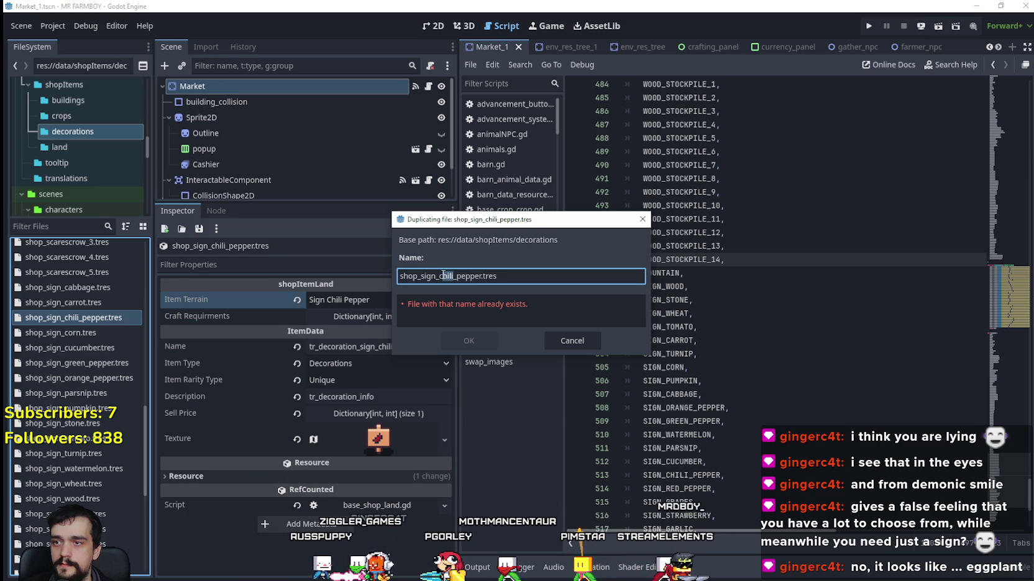
{"action": "type", "text": "red"}
{"action": "left_click", "coordinate": [468, 341]}
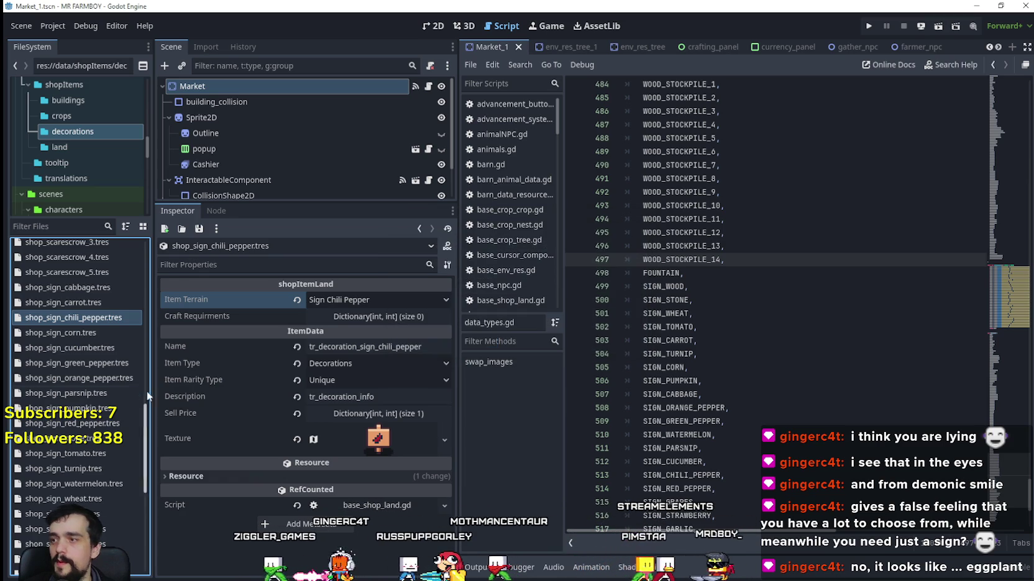
In shop_sign_red_pepper.tres, set Item Terrain to Sign Red Pepper and start replacing 'chili' with 'red' in the name.
{"action": "left_click", "coordinate": [74, 423]}
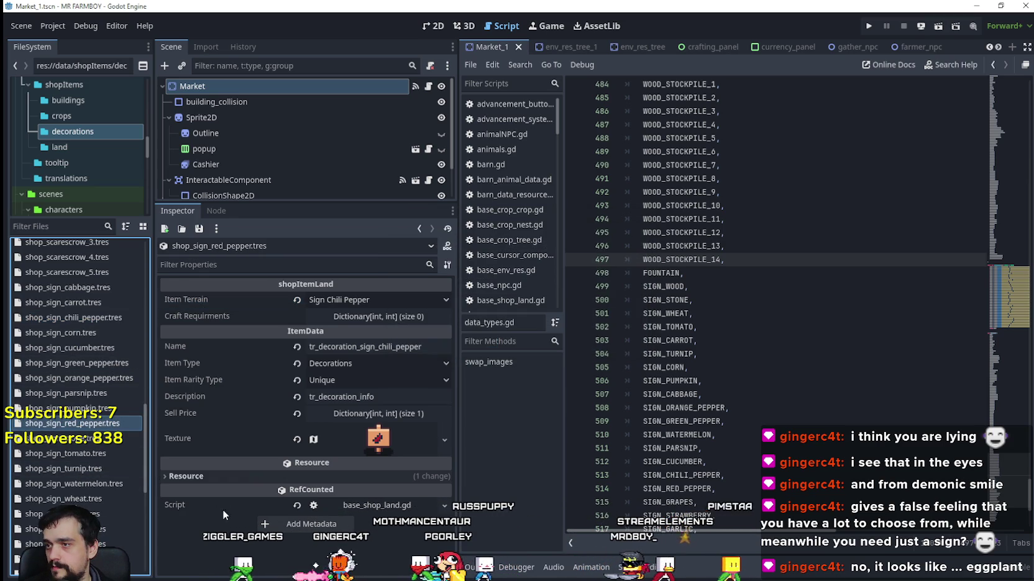
{"action": "left_click", "coordinate": [390, 299]}
{"action": "scroll", "coordinate": [381, 428], "scroll_direction": "down", "scroll_amount": 5}
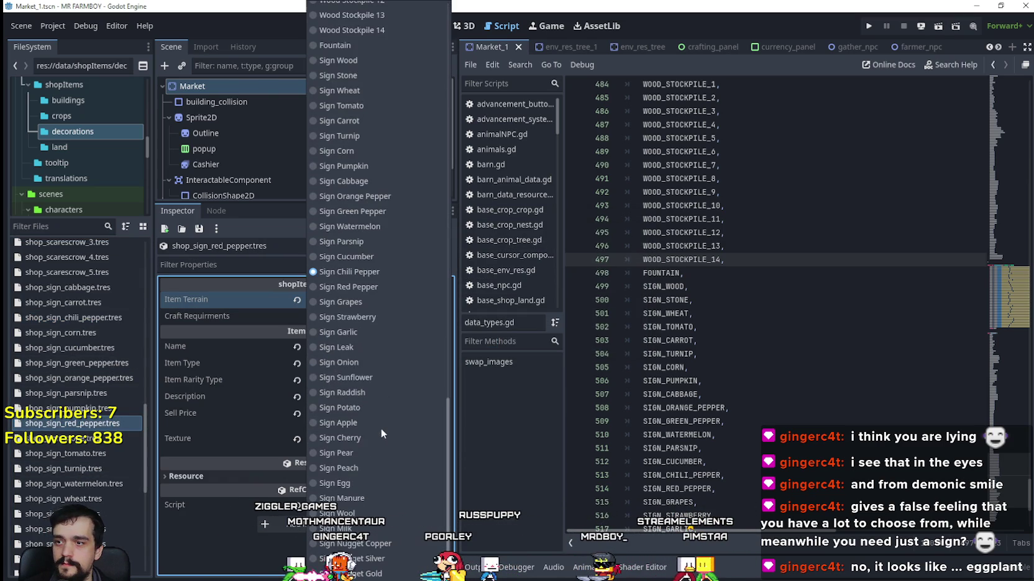
{"action": "left_click", "coordinate": [364, 287]}
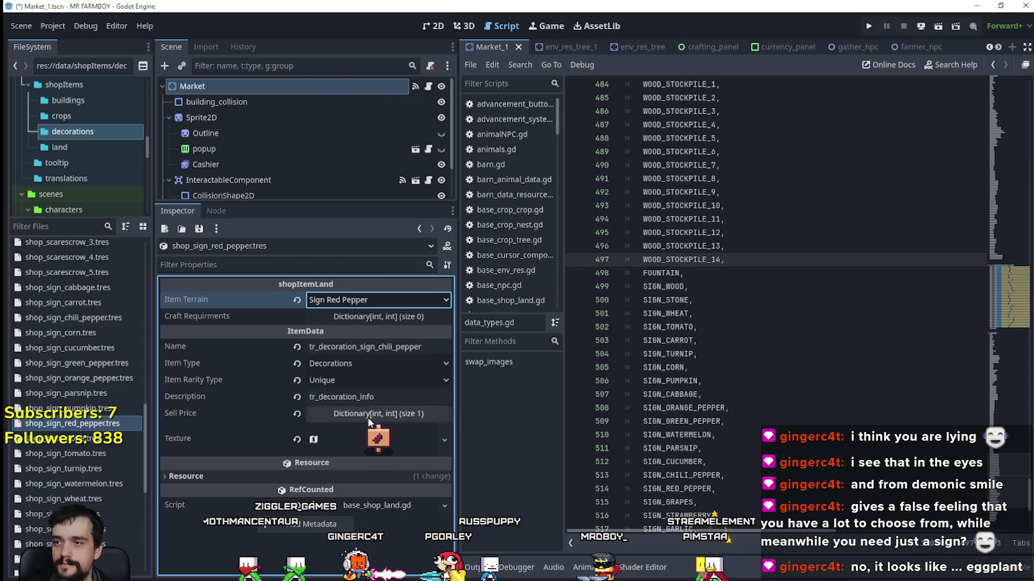
{"action": "double_click", "coordinate": [390, 349]}
{"action": "type", "text": "red"}
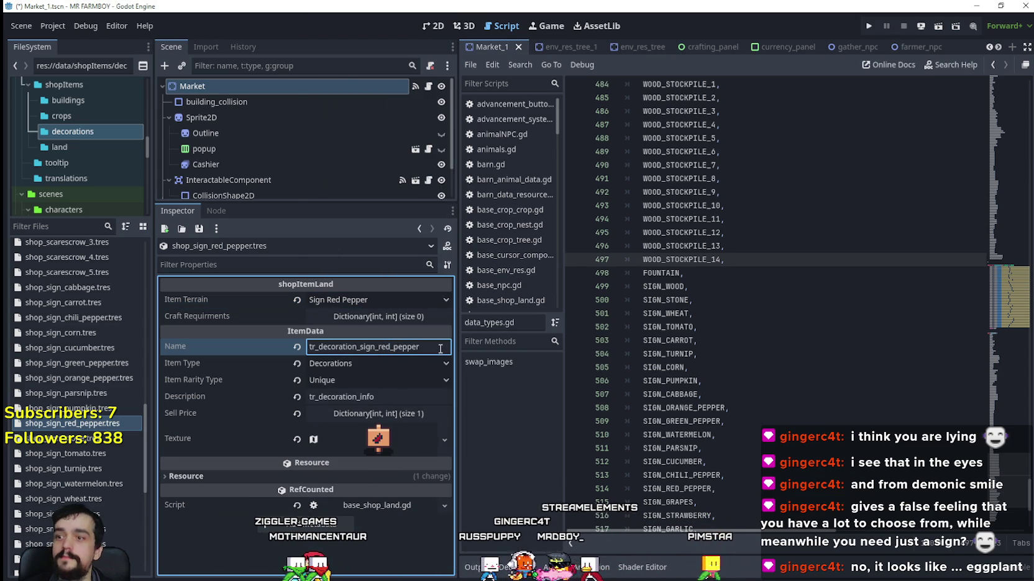
Make the icon texture unique and select the red pepper sign tile as its atlas region.
{"action": "right_click", "coordinate": [388, 439]}
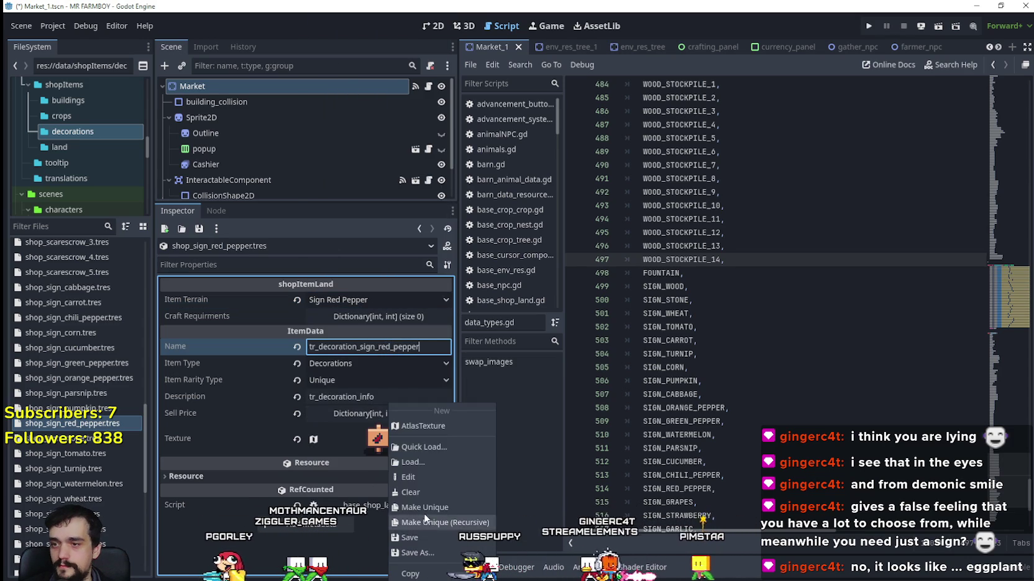
{"action": "left_click", "coordinate": [425, 508]}
{"action": "left_click", "coordinate": [381, 440]}
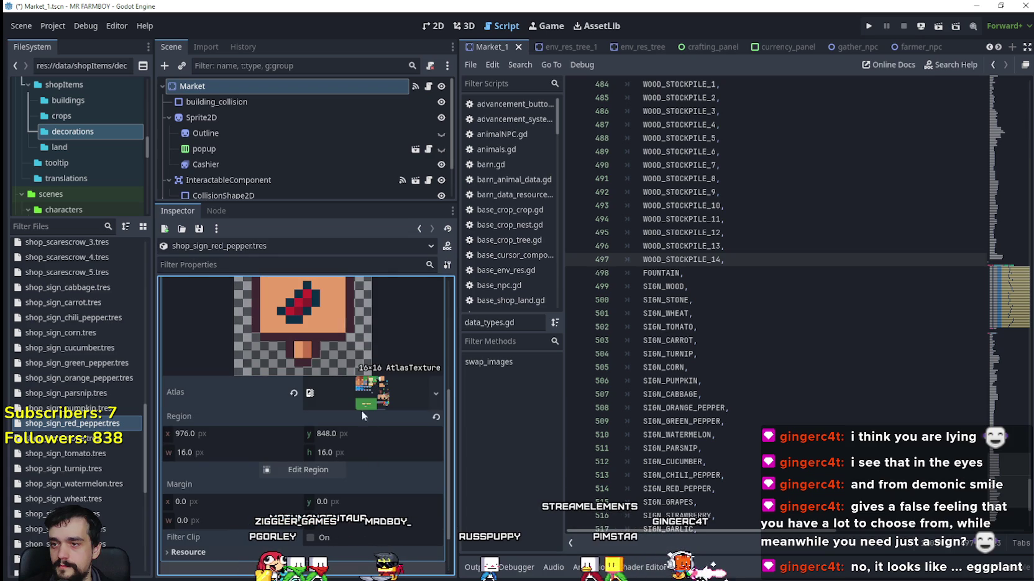
{"action": "left_click", "coordinate": [320, 471]}
{"action": "scroll", "coordinate": [574, 295], "scroll_direction": "down", "scroll_amount": 5}
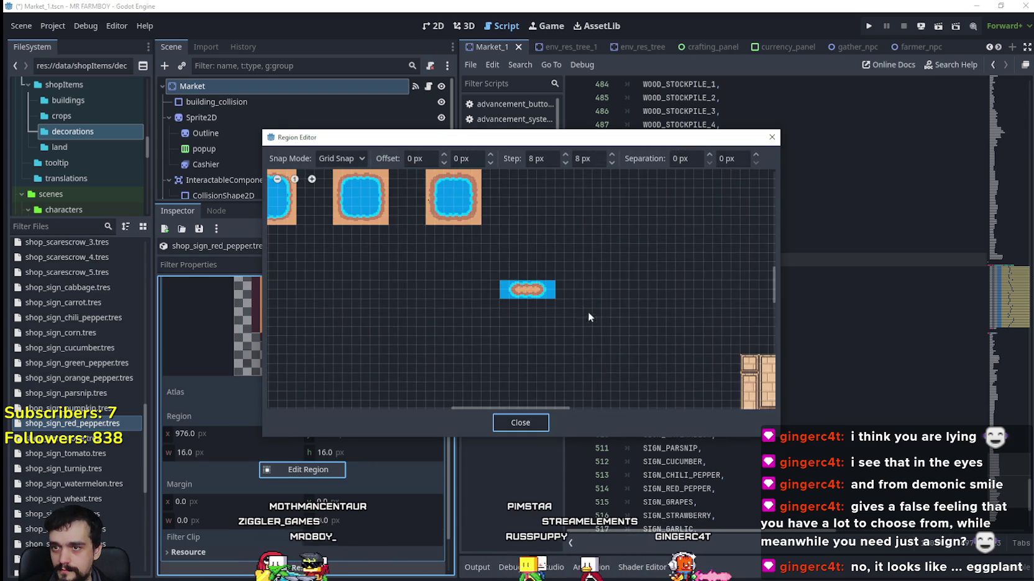
{"action": "scroll", "coordinate": [627, 372], "scroll_direction": "down", "scroll_amount": 3}
{"action": "scroll", "coordinate": [555, 345], "scroll_direction": "up", "scroll_amount": 3}
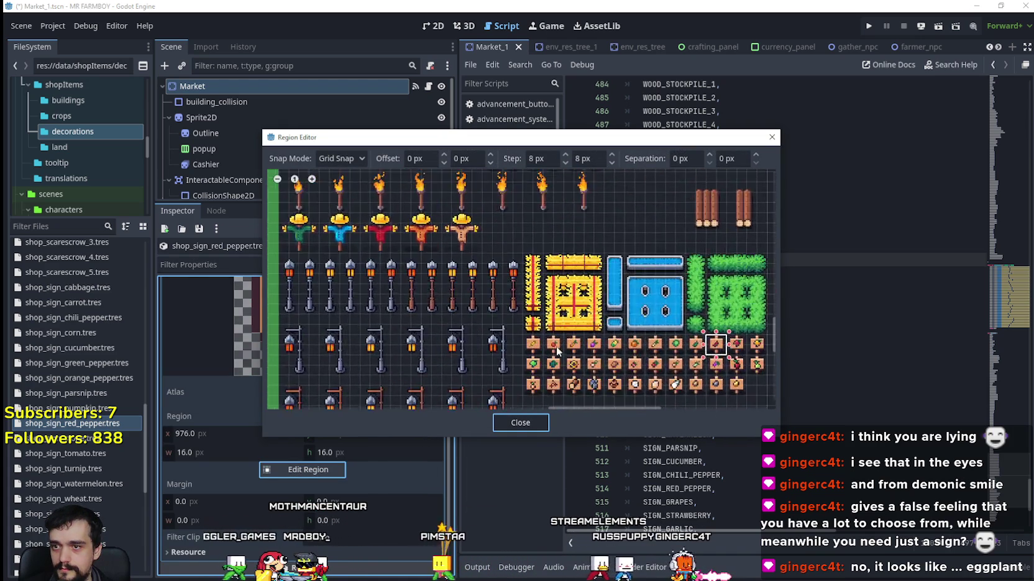
{"action": "scroll", "coordinate": [621, 297], "scroll_direction": "up", "scroll_amount": 5}
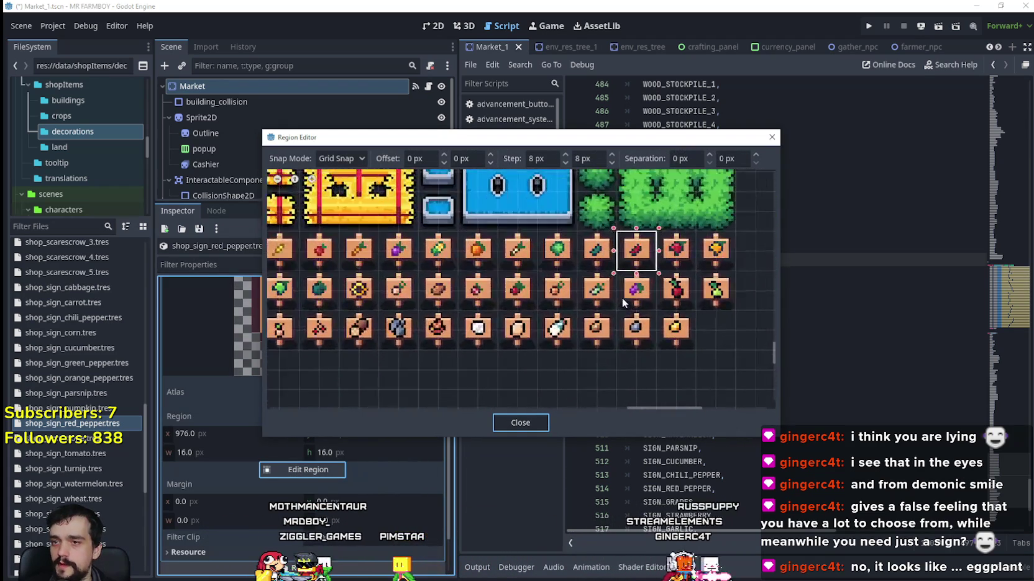
{"action": "scroll", "coordinate": [625, 297], "scroll_direction": "down", "scroll_amount": 1}
{"action": "scroll", "coordinate": [372, 297], "scroll_direction": "up", "scroll_amount": 1}
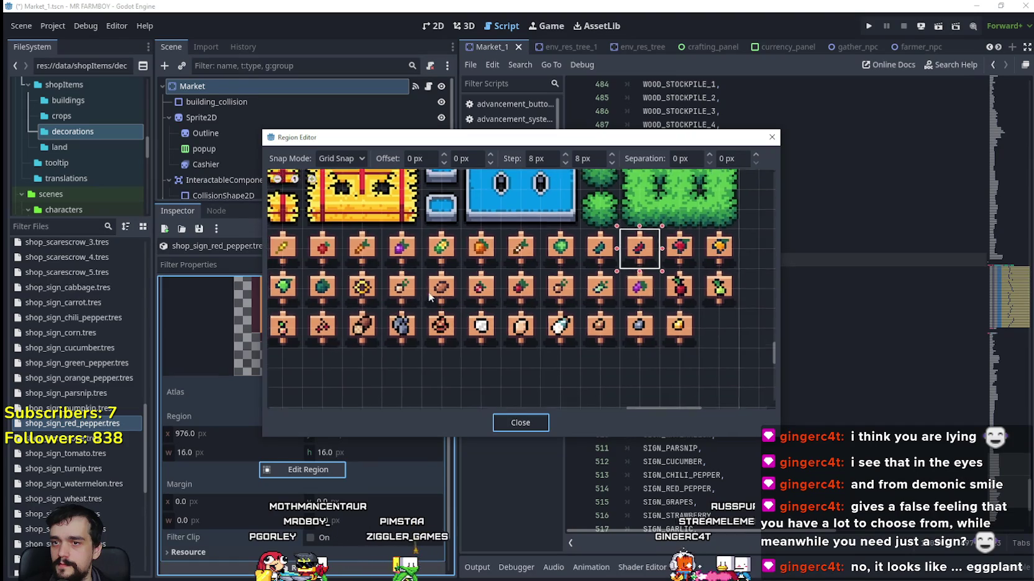
{"action": "scroll", "coordinate": [462, 287], "scroll_direction": "down", "scroll_amount": 1}
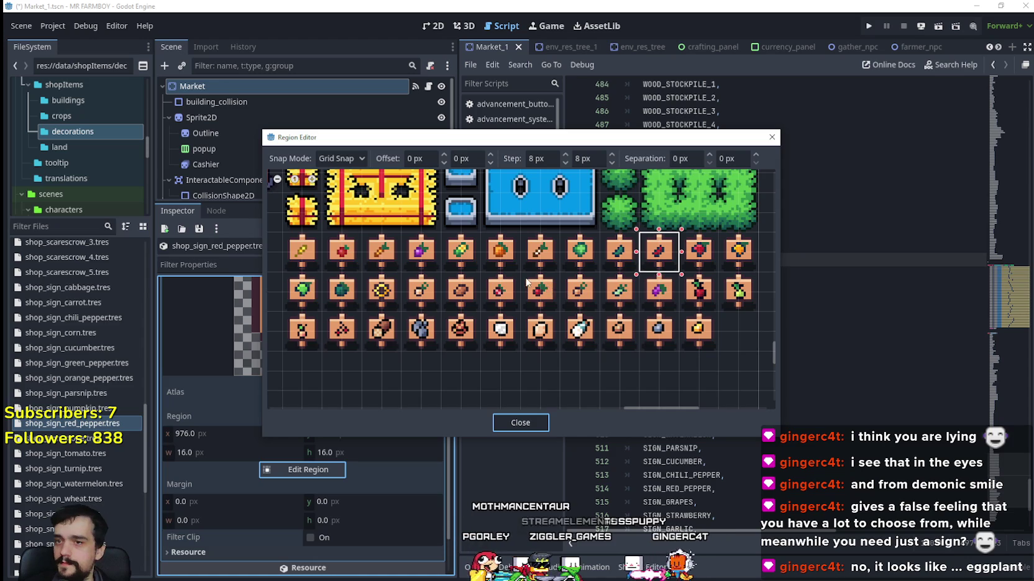
{"action": "scroll", "coordinate": [506, 305], "scroll_direction": "left", "scroll_amount": 3}
{"action": "scroll", "coordinate": [506, 305], "scroll_direction": "up", "scroll_amount": 3}
{"action": "left_click", "coordinate": [618, 273]}
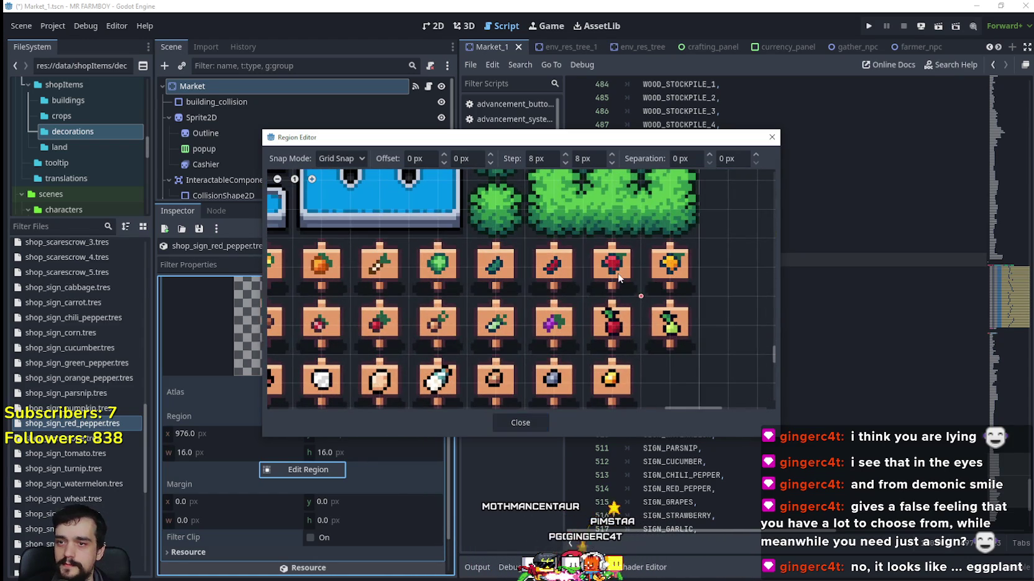
{"action": "left_click", "coordinate": [520, 423]}
Confirm the terrain stays Sign Red Pepper and save the scene with Ctrl+S.
{"action": "scroll", "coordinate": [335, 392], "scroll_direction": "up", "scroll_amount": 3}
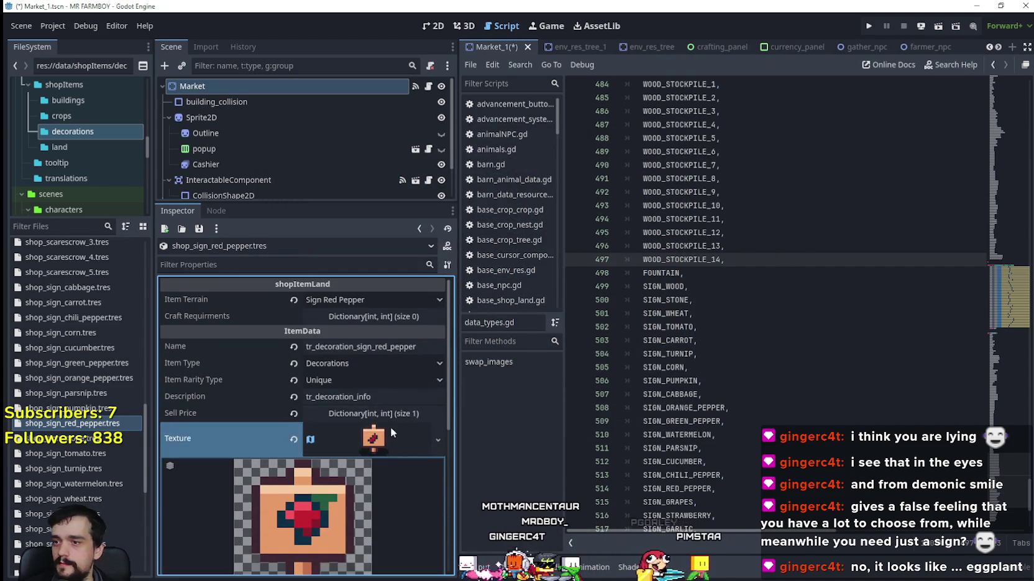
{"action": "left_click", "coordinate": [385, 435]}
{"action": "left_click", "coordinate": [385, 293]}
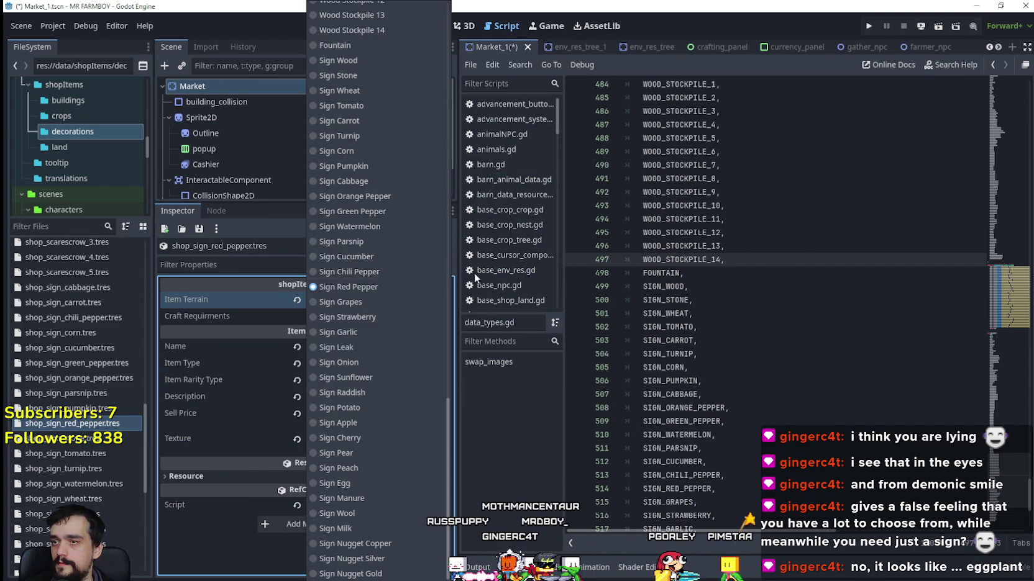
{"action": "left_click", "coordinate": [65, 424]}
{"action": "key", "text": "ctrl+s"}
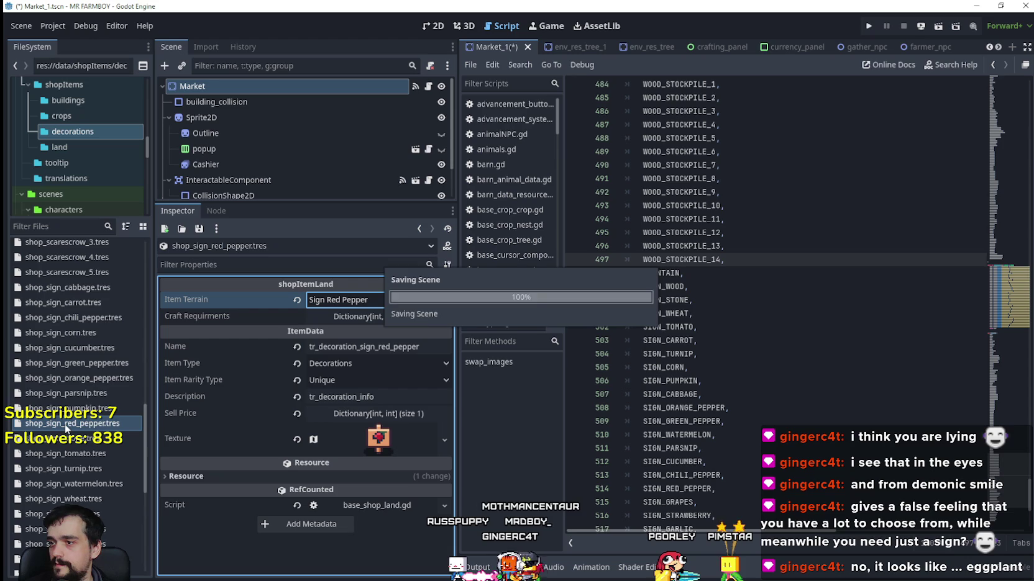
Duplicate the red pepper sign resource as shop_sign_grapes.tres.
{"action": "right_click", "coordinate": [65, 424]}
{"action": "left_click", "coordinate": [105, 471]}
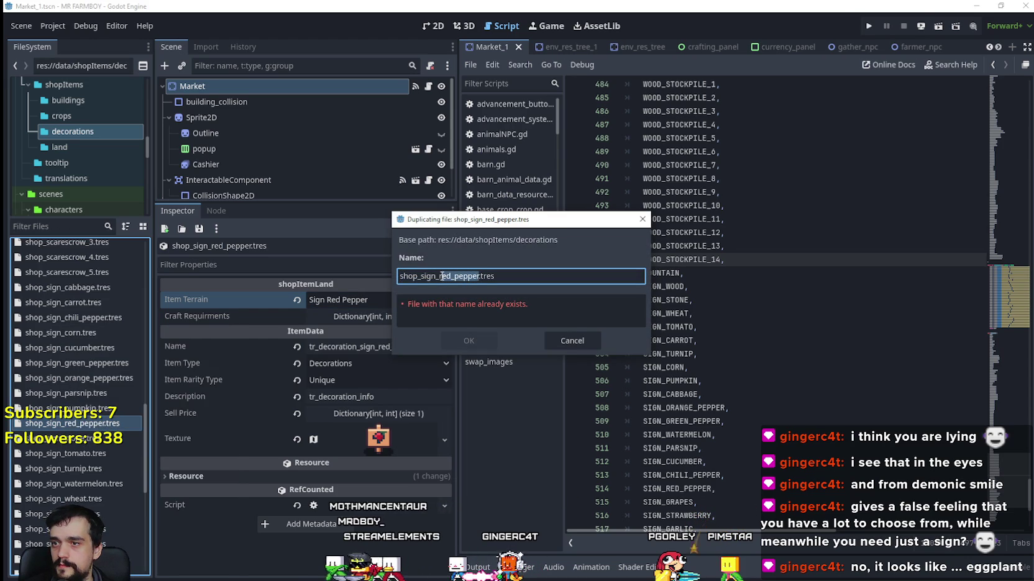
{"action": "left_click", "coordinate": [479, 275]}
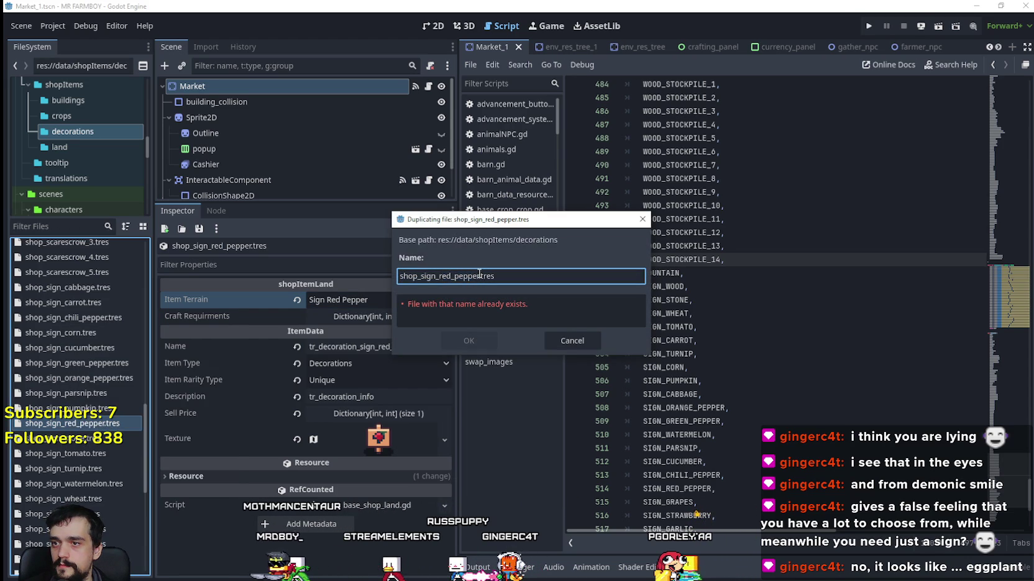
{"action": "type", "text": "grapes"}
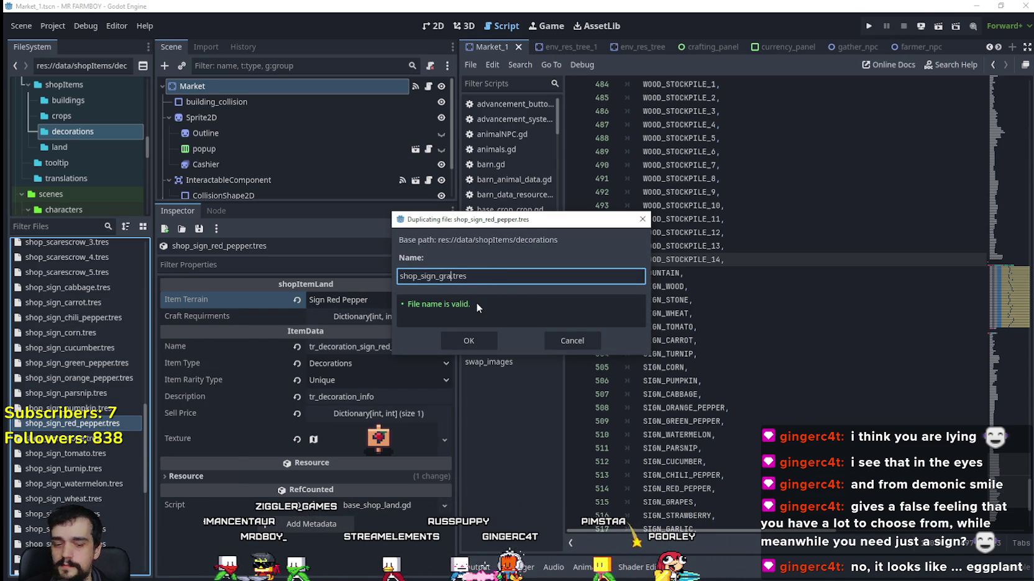
{"action": "key", "text": "Return"}
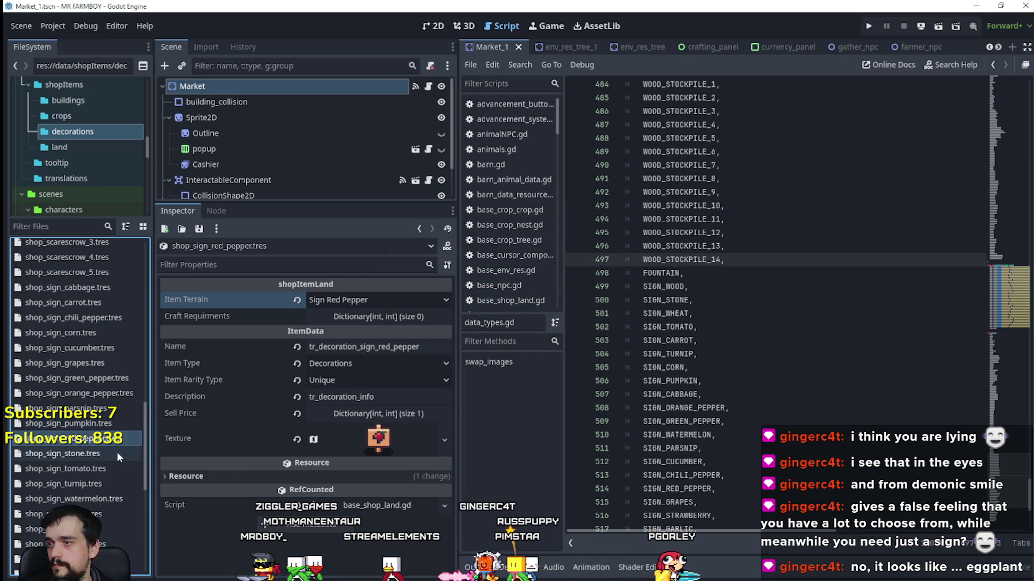
{"action": "scroll", "coordinate": [116, 451], "scroll_direction": "down", "scroll_amount": 4}
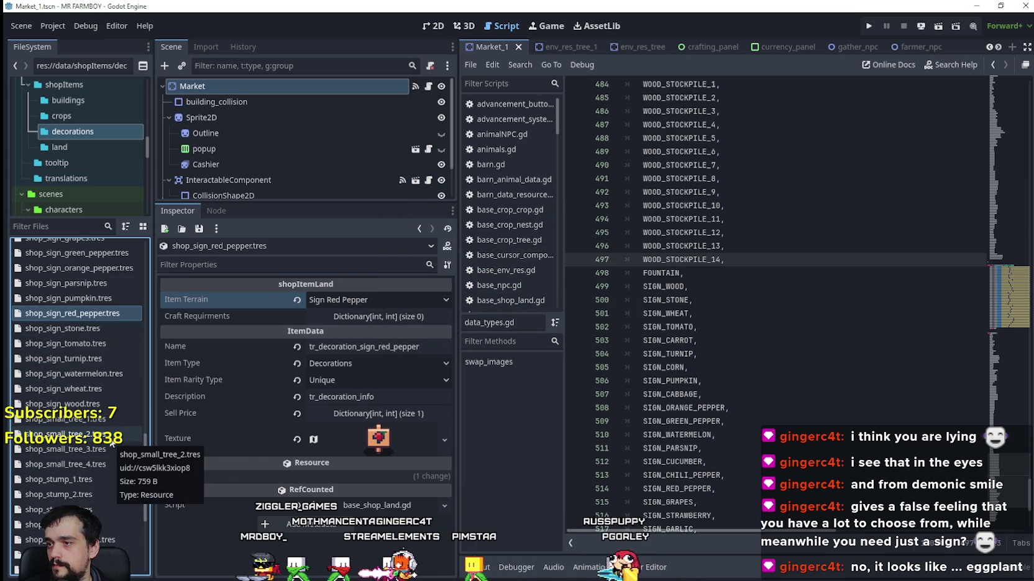
{"action": "scroll", "coordinate": [99, 481], "scroll_direction": "up", "scroll_amount": 2}
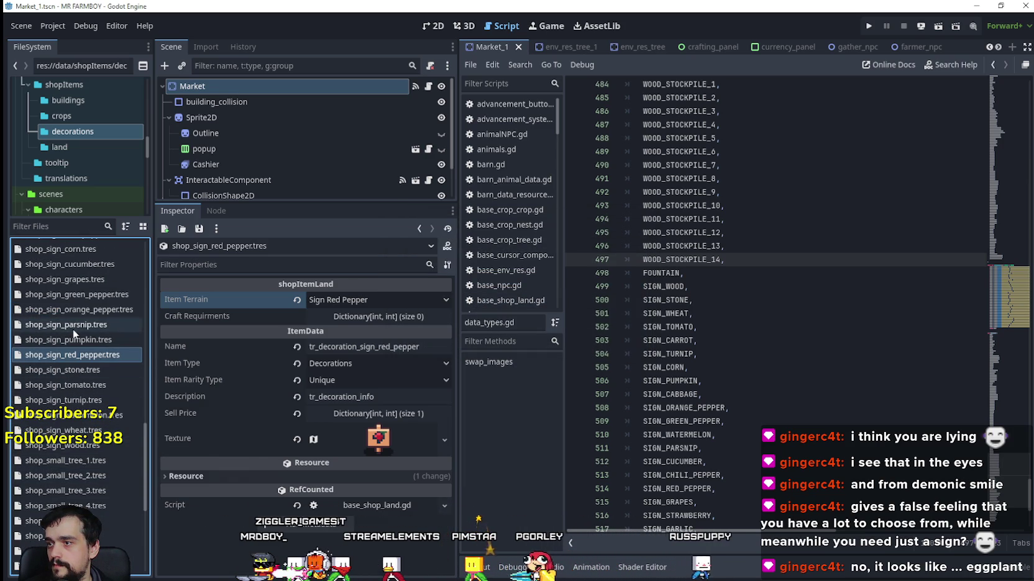
In shop_sign_grapes.tres, set Item Terrain to Sign Grapes and the name to tr_decoration_sign_grapes.
{"action": "left_click", "coordinate": [81, 279]}
{"action": "left_click", "coordinate": [382, 301]}
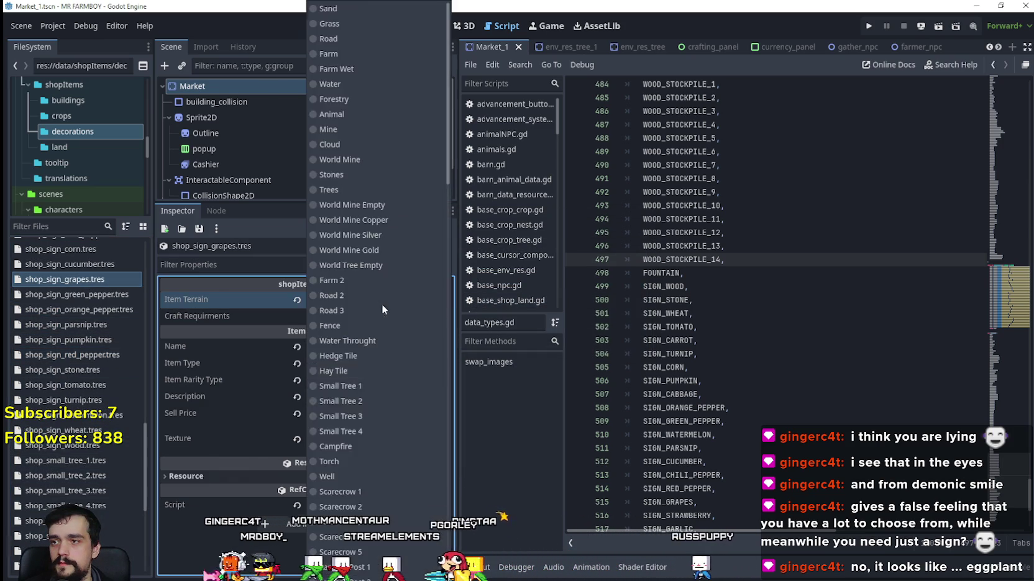
{"action": "scroll", "coordinate": [366, 430], "scroll_direction": "down", "scroll_amount": 10}
{"action": "scroll", "coordinate": [366, 420], "scroll_direction": "down", "scroll_amount": 10}
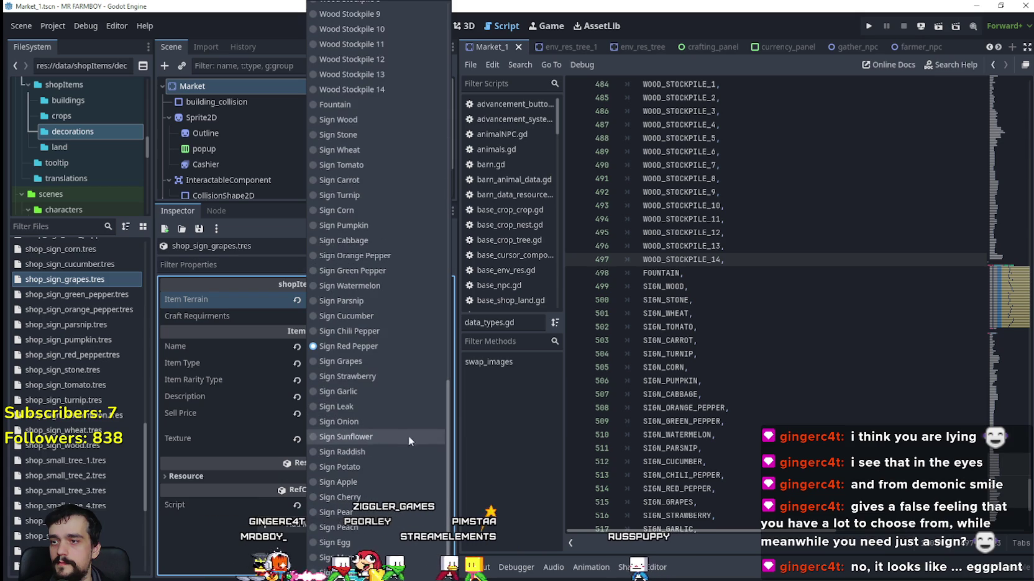
{"action": "left_click", "coordinate": [374, 358]}
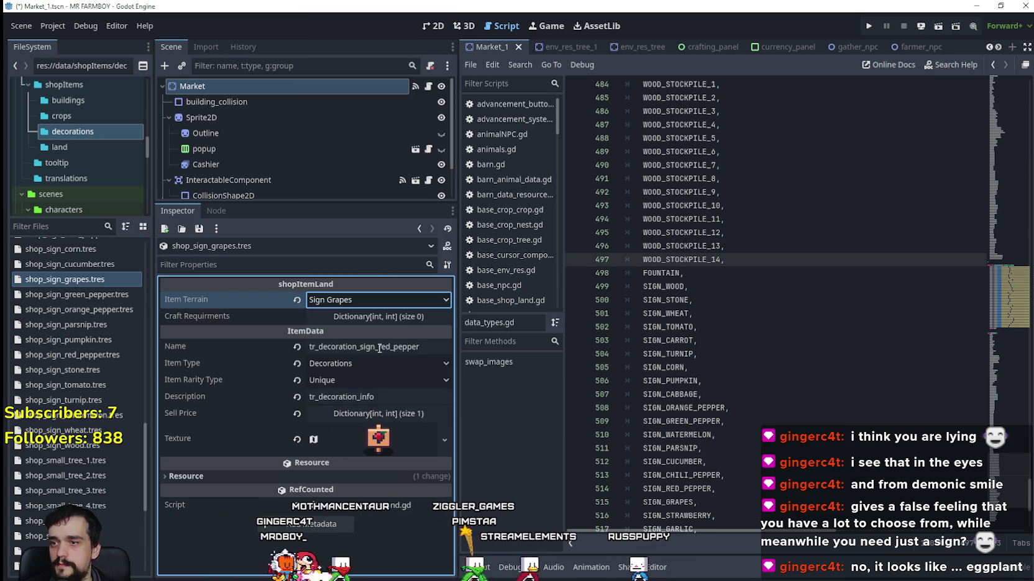
{"action": "left_click_drag", "start_coordinate": [377, 348], "coordinate": [460, 369]}
{"action": "type", "text": "grape"}
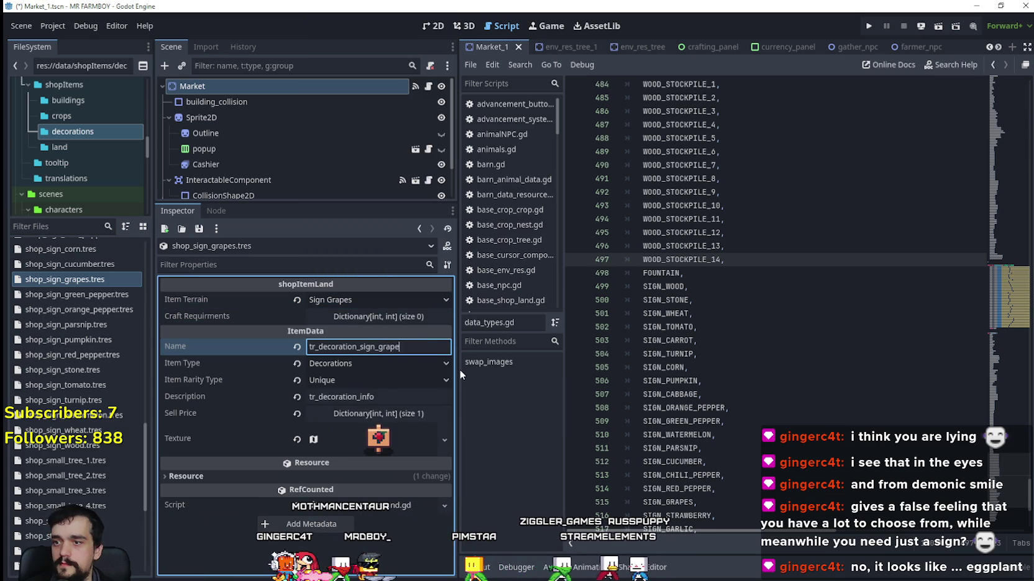
{"action": "type", "text": "s"}
{"action": "left_click", "coordinate": [386, 438]}
Make the grapes sign's icon texture unique and open its atlas region editor, still at x 992, y 848.
{"action": "right_click", "coordinate": [373, 439]}
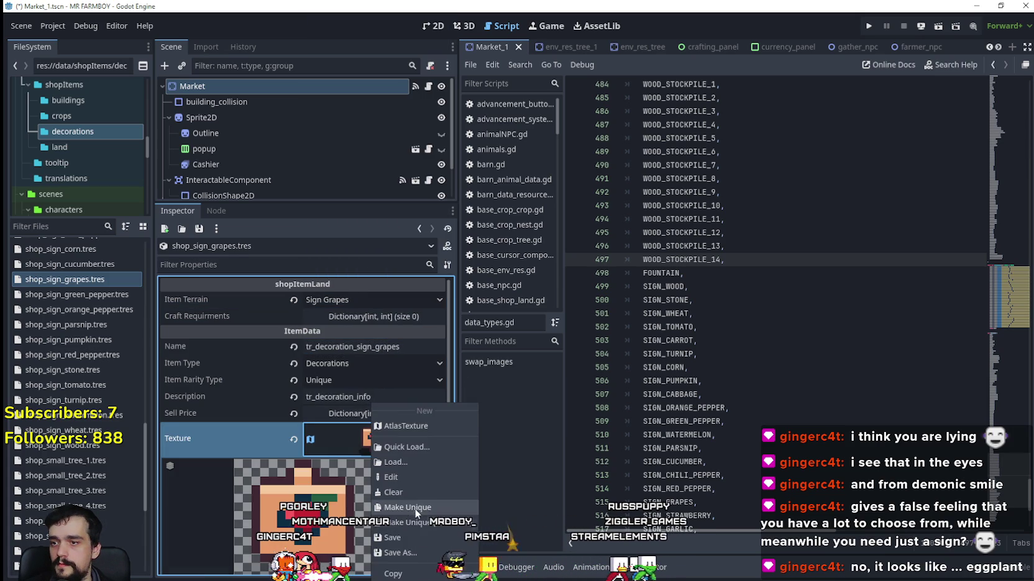
{"action": "left_click", "coordinate": [415, 508]}
{"action": "scroll", "coordinate": [366, 473], "scroll_direction": "down", "scroll_amount": 3}
{"action": "left_click", "coordinate": [332, 490]}
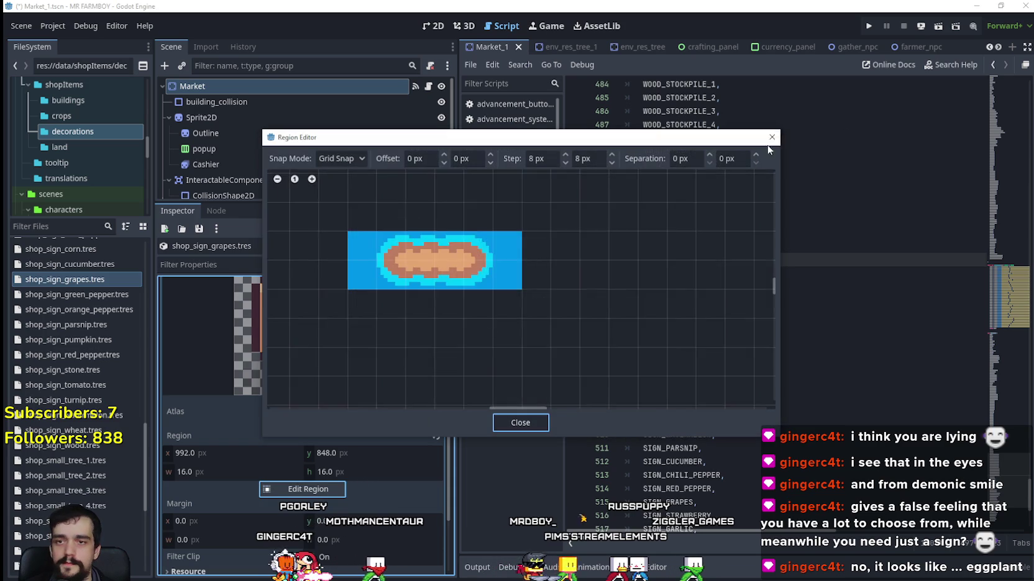
{"action": "scroll", "coordinate": [593, 291], "scroll_direction": "down", "scroll_amount": 5}
{"action": "scroll", "coordinate": [595, 295], "scroll_direction": "down", "scroll_amount": 3}
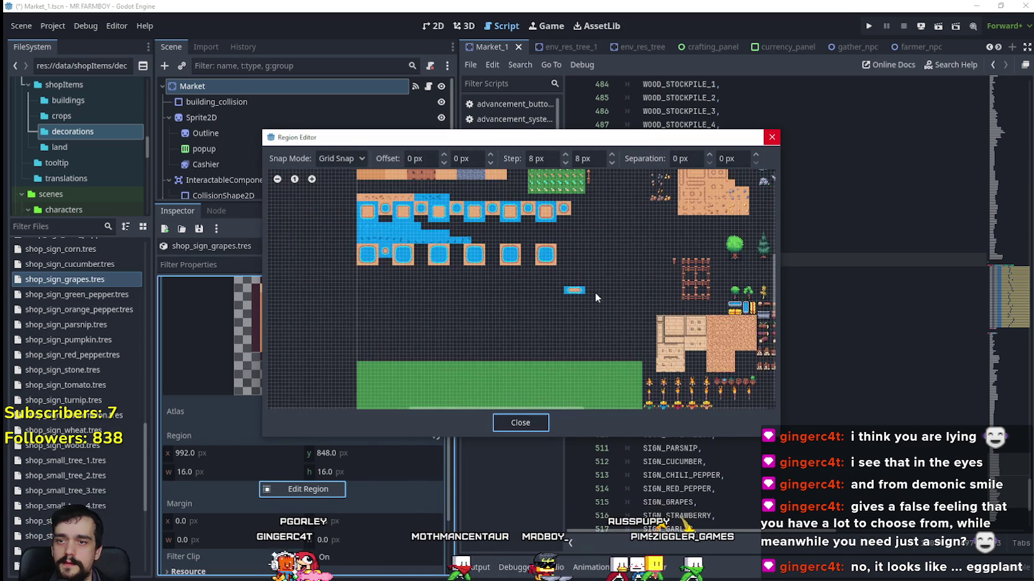
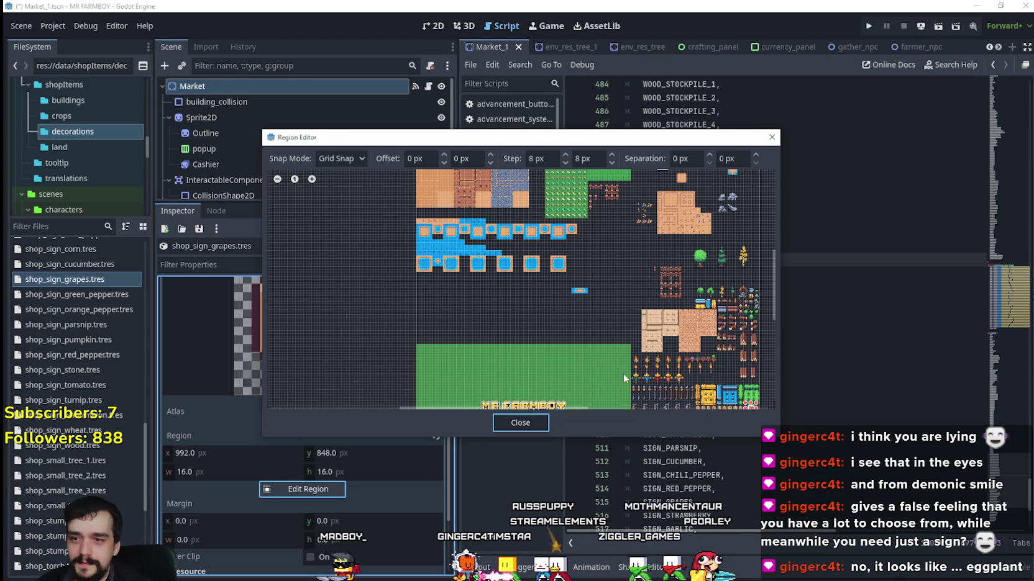
Look over the sign sprites in the atlas region editor, then close it.
{"action": "scroll", "coordinate": [624, 373], "scroll_direction": "up", "scroll_amount": 3}
{"action": "scroll", "coordinate": [504, 200], "scroll_direction": "up", "scroll_amount": 2}
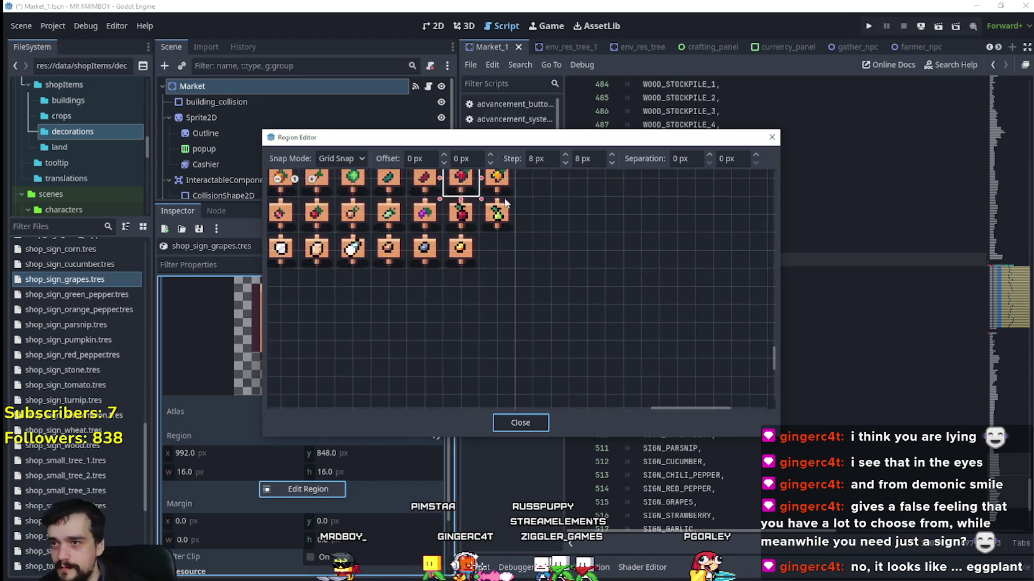
{"action": "scroll", "coordinate": [723, 268], "scroll_direction": "down", "scroll_amount": 5}
{"action": "scroll", "coordinate": [590, 308], "scroll_direction": "up", "scroll_amount": 5}
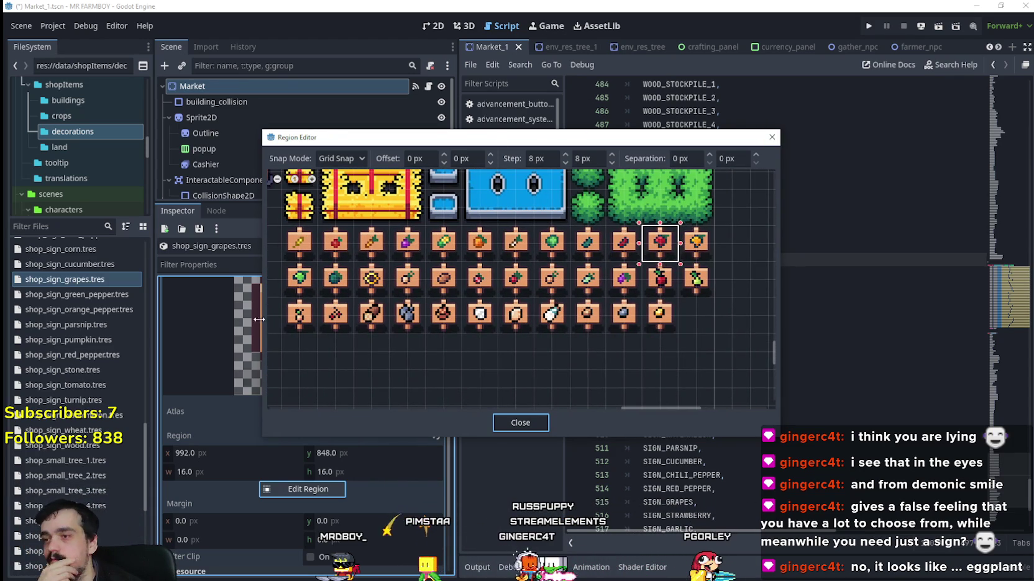
{"action": "mouse_move", "coordinate": [370, 147]}
{"action": "left_mouse_down"}
{"action": "mouse_move", "coordinate": [513, 115]}
{"action": "mouse_move", "coordinate": [390, 131]}
{"action": "left_mouse_up"}
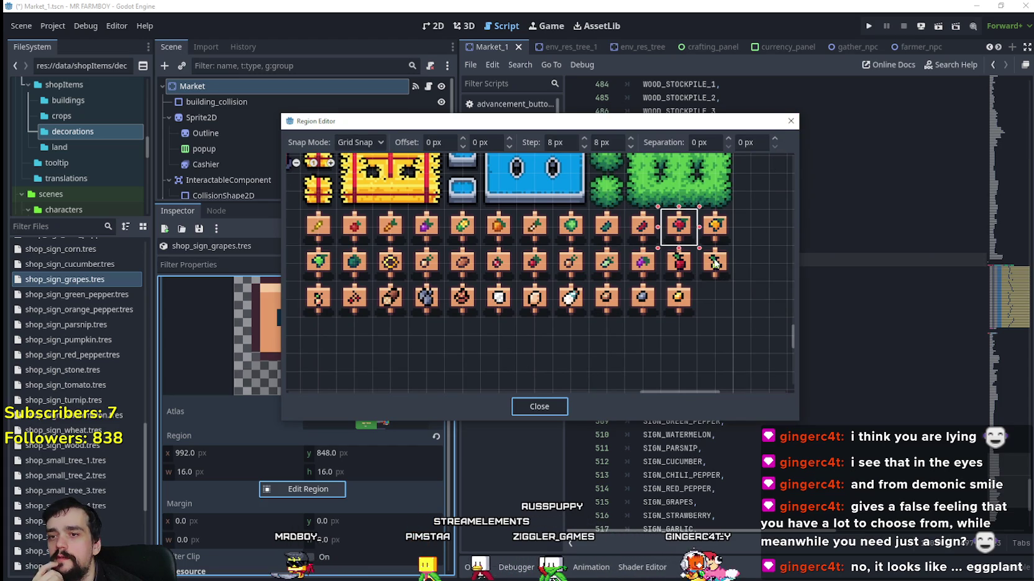
{"action": "left_click", "coordinate": [791, 121]}
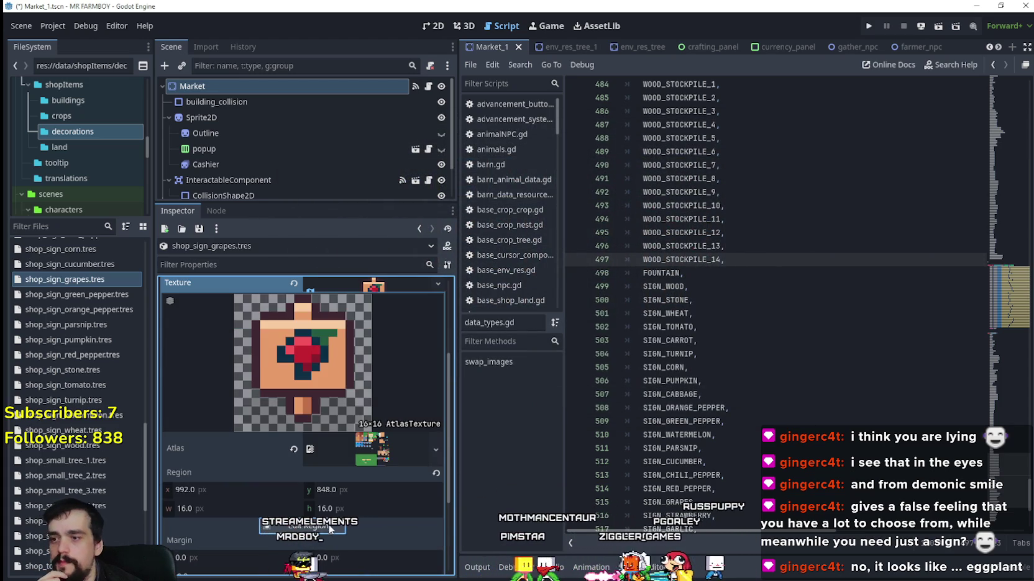
Set the grapes sign's atlas region to the purple grape sign sprite at x 976, y 864, 16×16.
{"action": "left_click", "coordinate": [331, 529]}
{"action": "scroll", "coordinate": [579, 348], "scroll_direction": "down", "scroll_amount": 5}
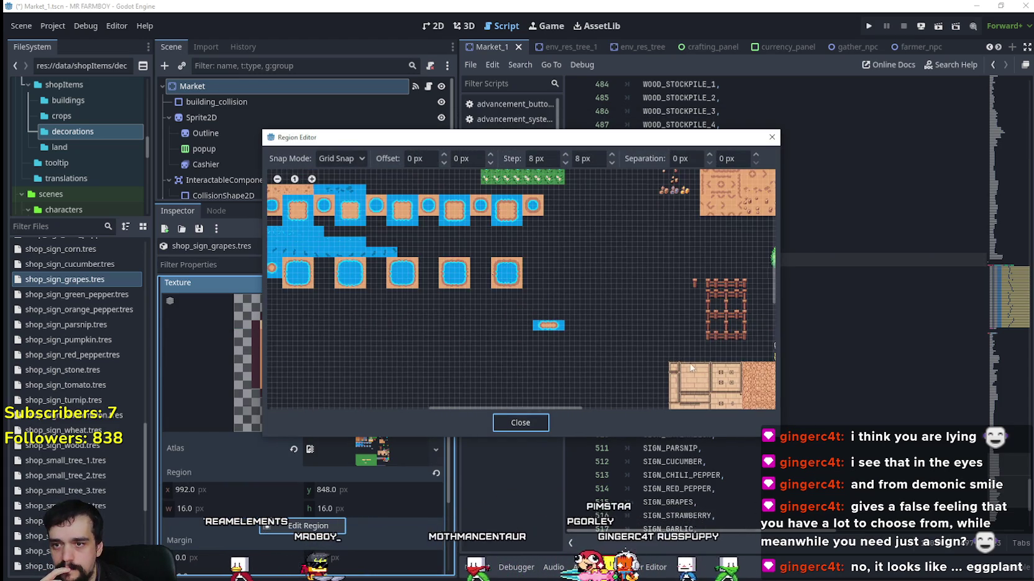
{"action": "left_click_drag", "start_coordinate": [691, 368], "coordinate": [513, 477]}
{"action": "scroll", "coordinate": [535, 285], "scroll_direction": "up", "scroll_amount": 5}
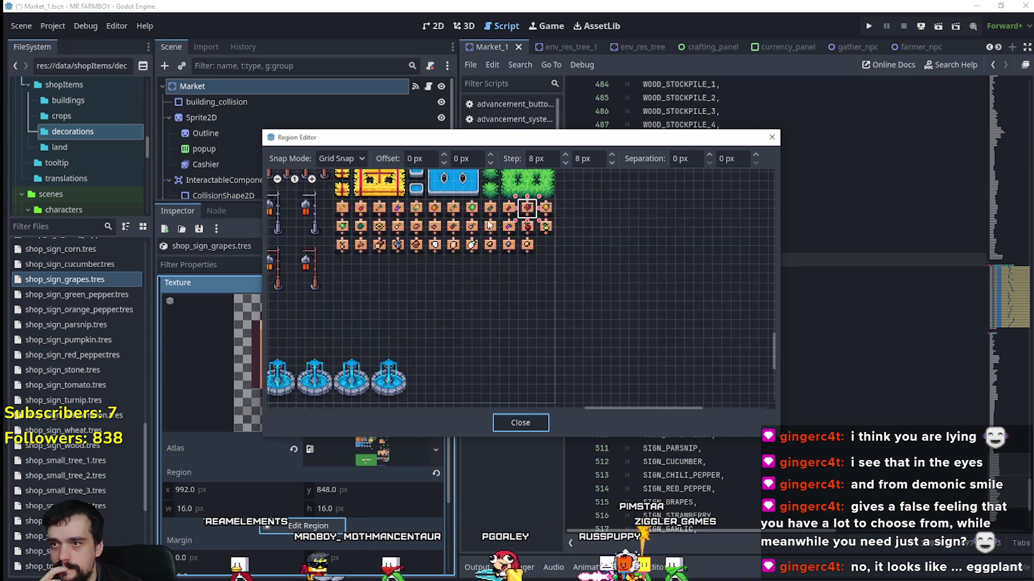
{"action": "scroll", "coordinate": [559, 273], "scroll_direction": "up", "scroll_amount": 2}
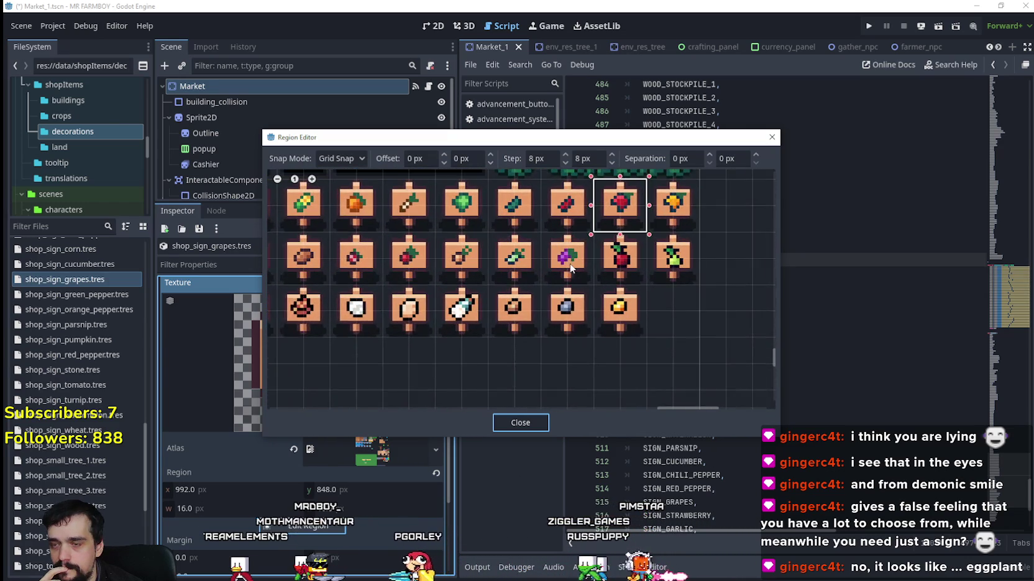
{"action": "left_click", "coordinate": [567, 257]}
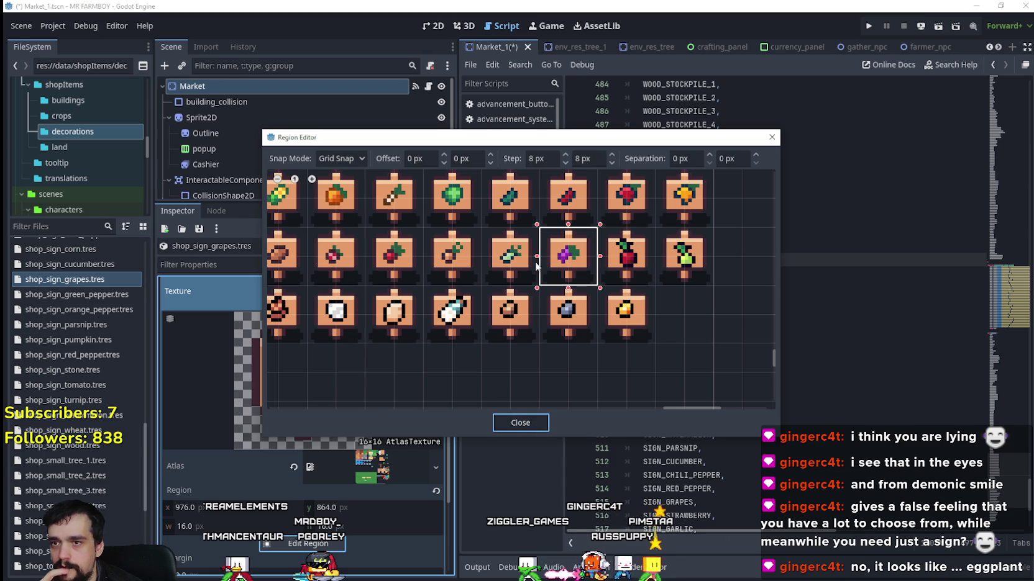
{"action": "scroll", "coordinate": [423, 354], "scroll_direction": "down", "scroll_amount": 2}
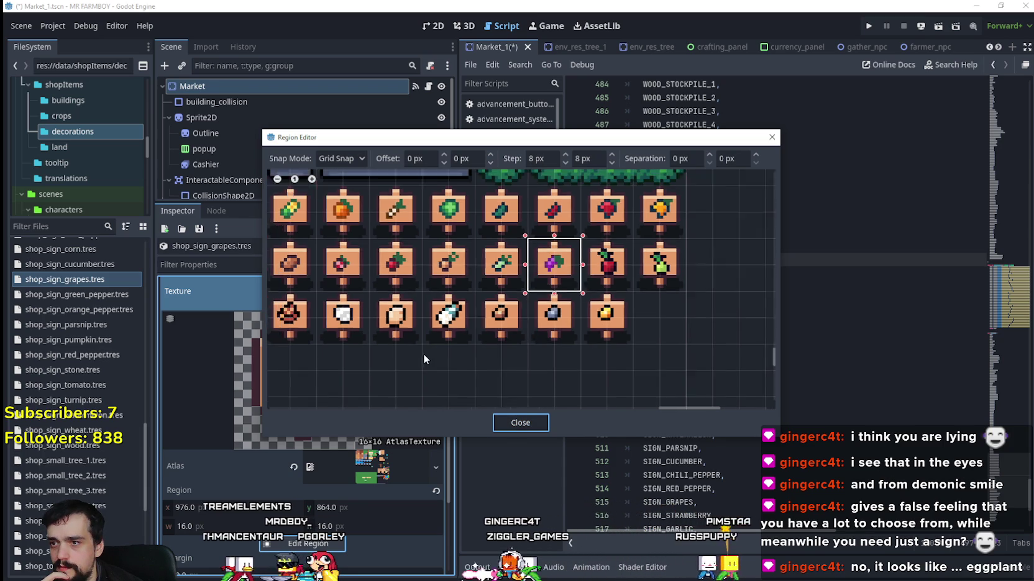
{"action": "scroll", "coordinate": [540, 354], "scroll_direction": "down", "scroll_amount": 3}
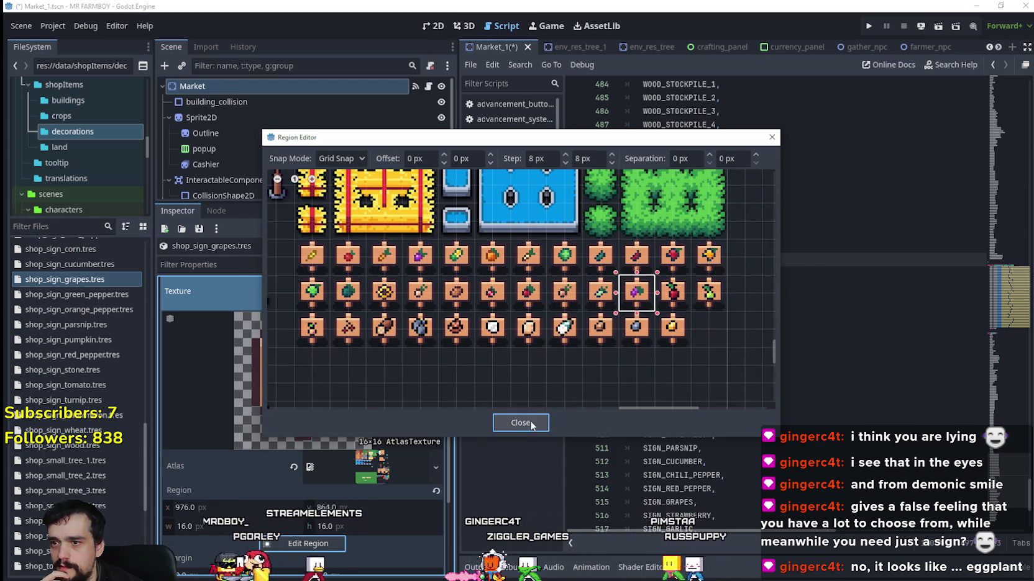
{"action": "left_click", "coordinate": [521, 423]}
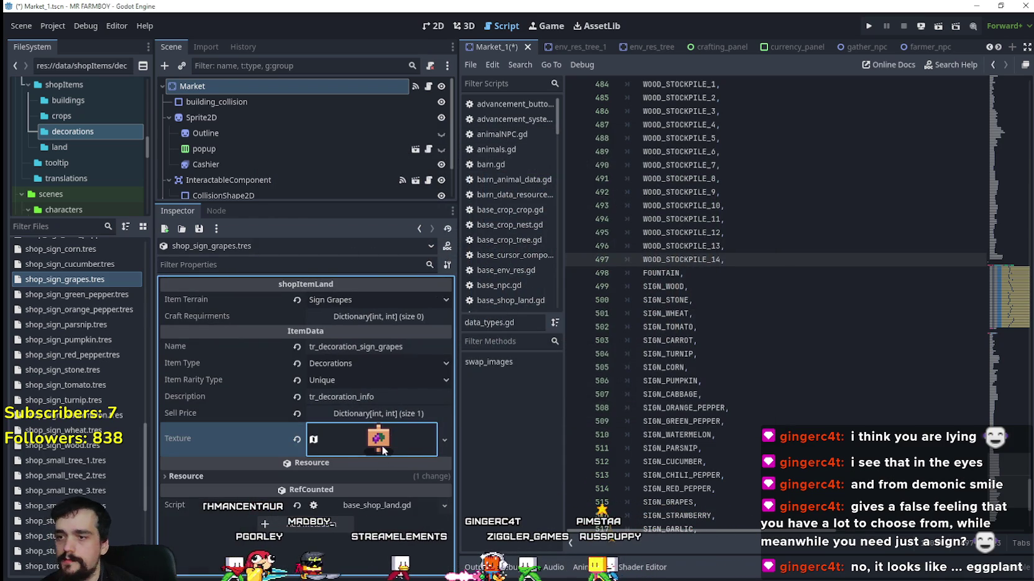
Save the scene and duplicate shop_sign_grapes.tres as shop_sign_strawberry.tres.
{"action": "key", "text": "ctrl+s"}
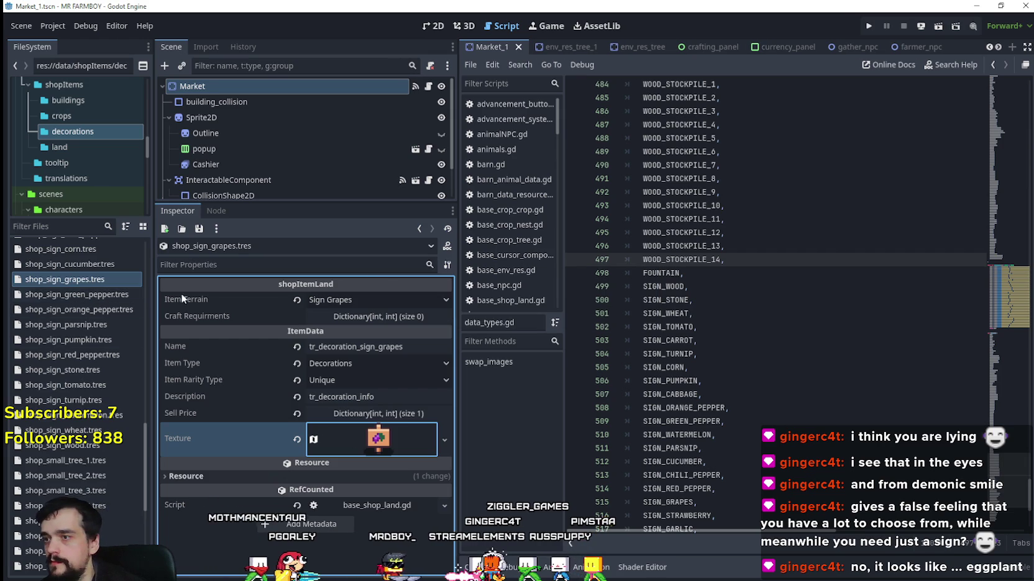
{"action": "left_click", "coordinate": [389, 293]}
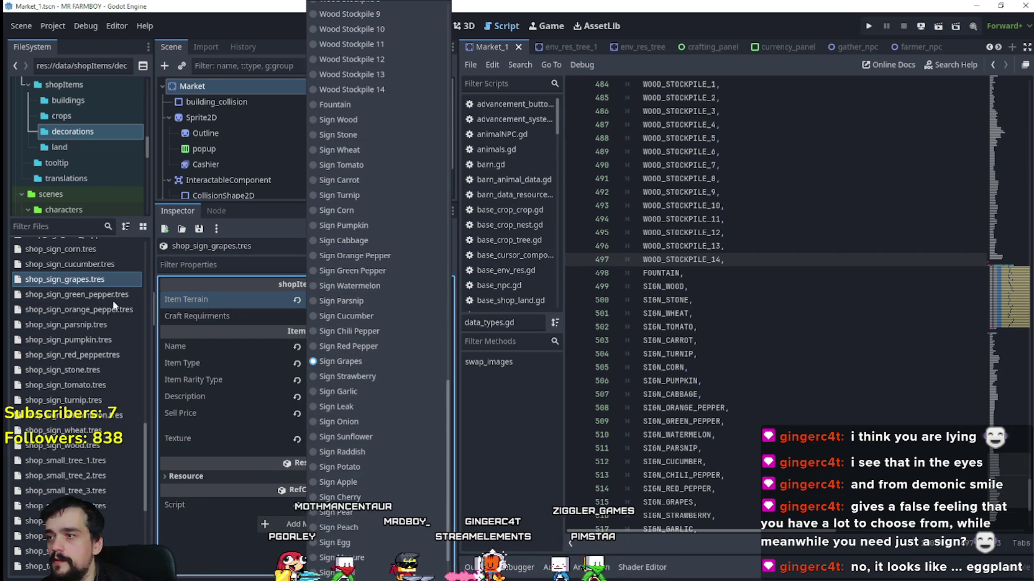
{"action": "left_click", "coordinate": [76, 281]}
{"action": "right_click", "coordinate": [76, 280]}
{"action": "left_click", "coordinate": [93, 428]}
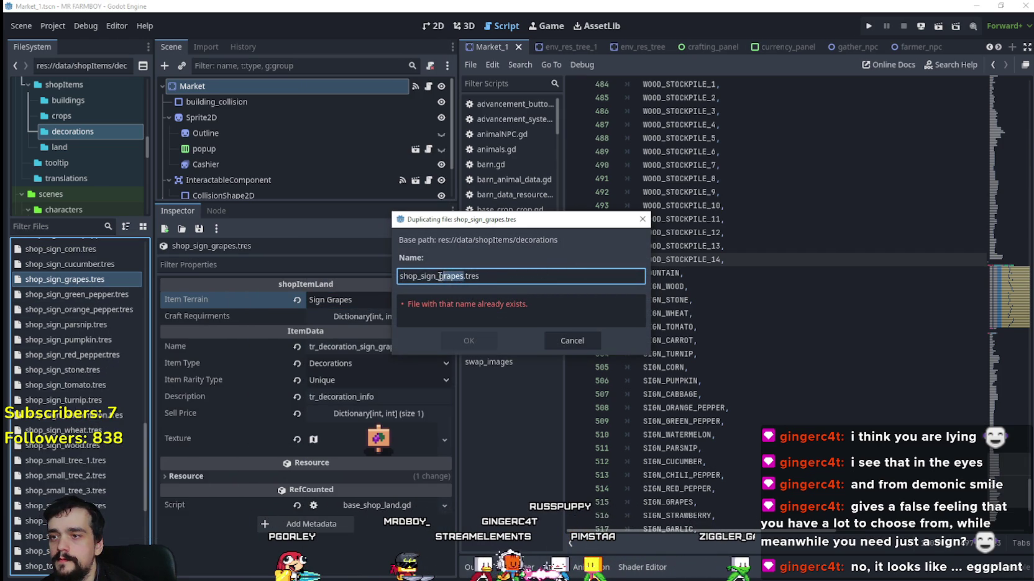
{"action": "type", "text": "trawberry"}
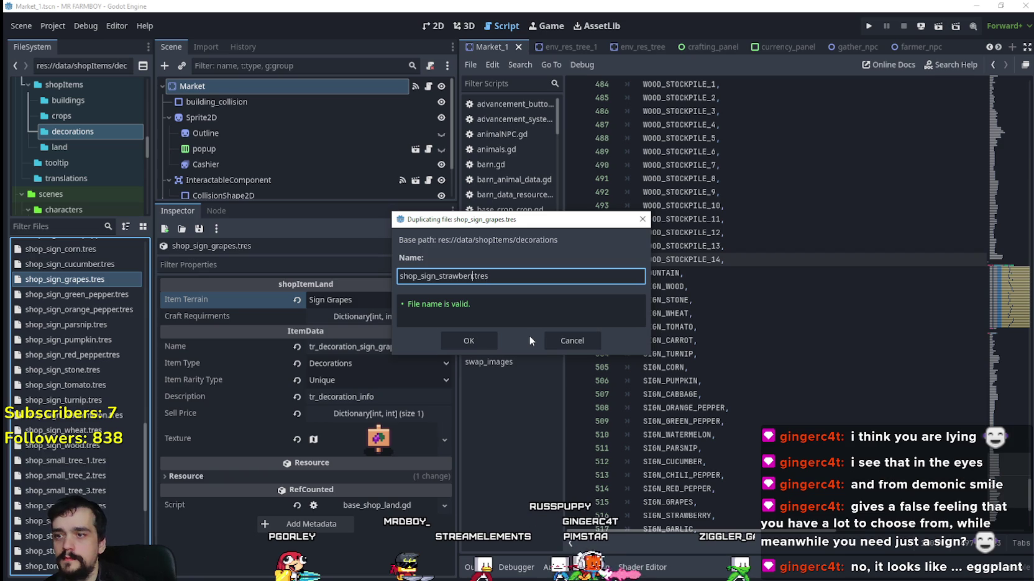
{"action": "key", "text": "Return"}
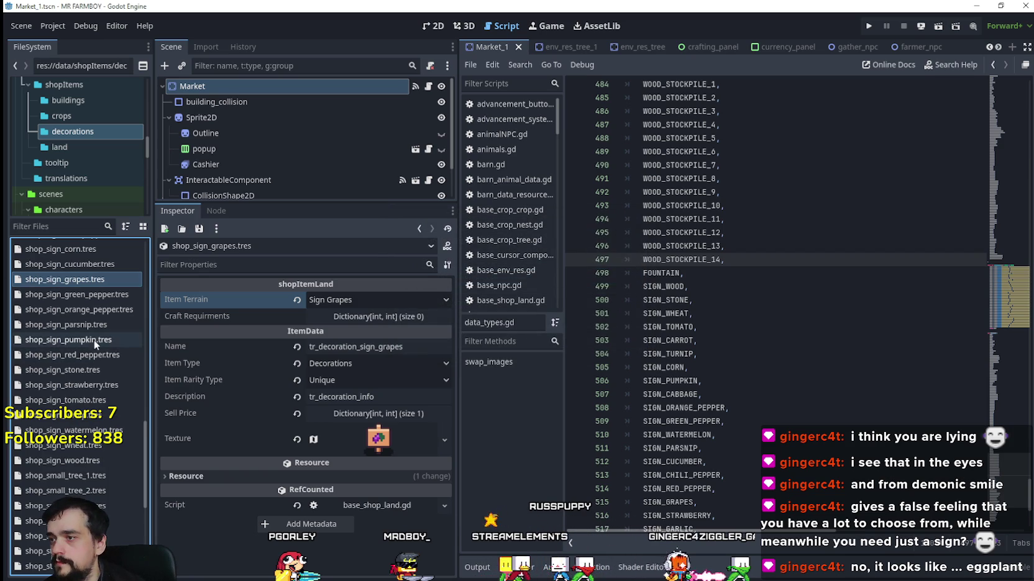
Give shop_sign_strawberry.tres Item Terrain Sign Strawberry and Name tr_decoration_sign_strawberry.
{"action": "left_click", "coordinate": [95, 386]}
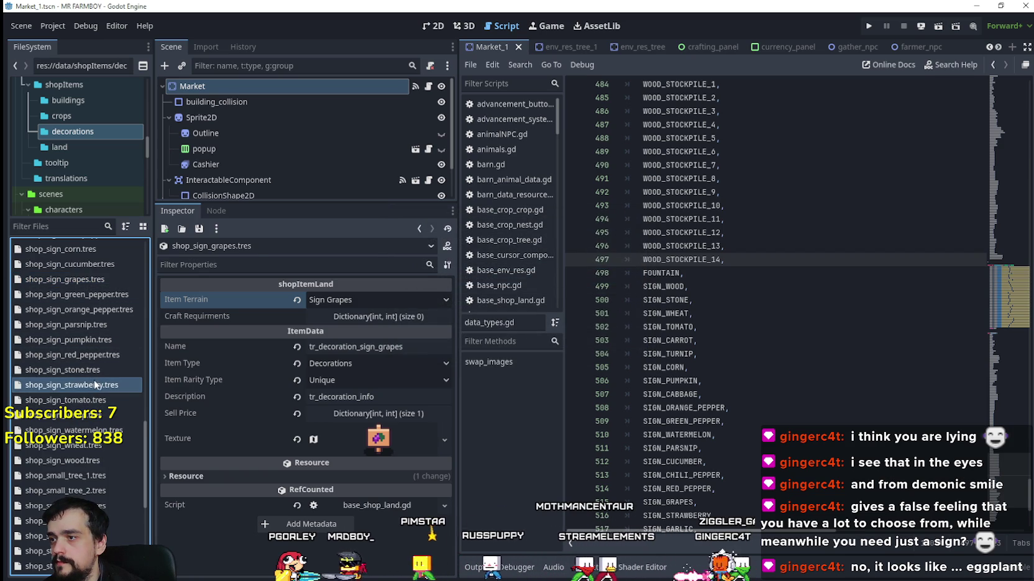
{"action": "left_click", "coordinate": [346, 299]}
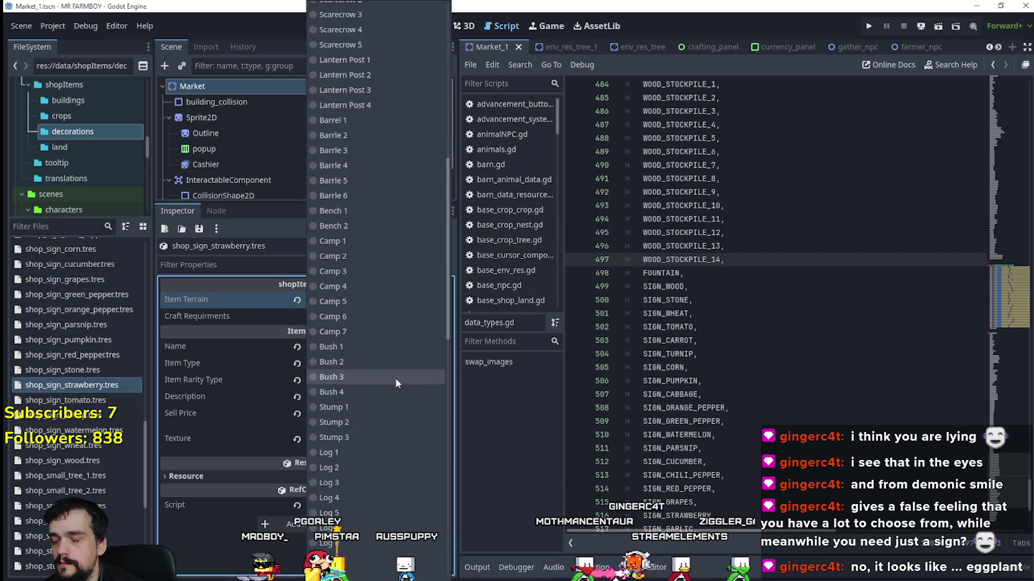
{"action": "scroll", "coordinate": [395, 378], "scroll_direction": "down", "scroll_amount": 10}
{"action": "left_click", "coordinate": [344, 421]}
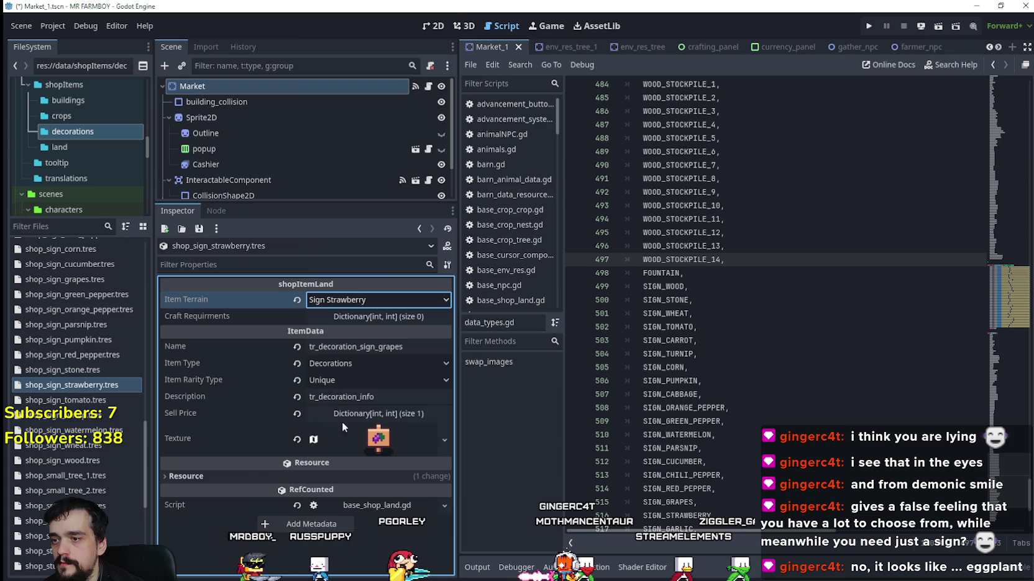
{"action": "left_click", "coordinate": [415, 348]}
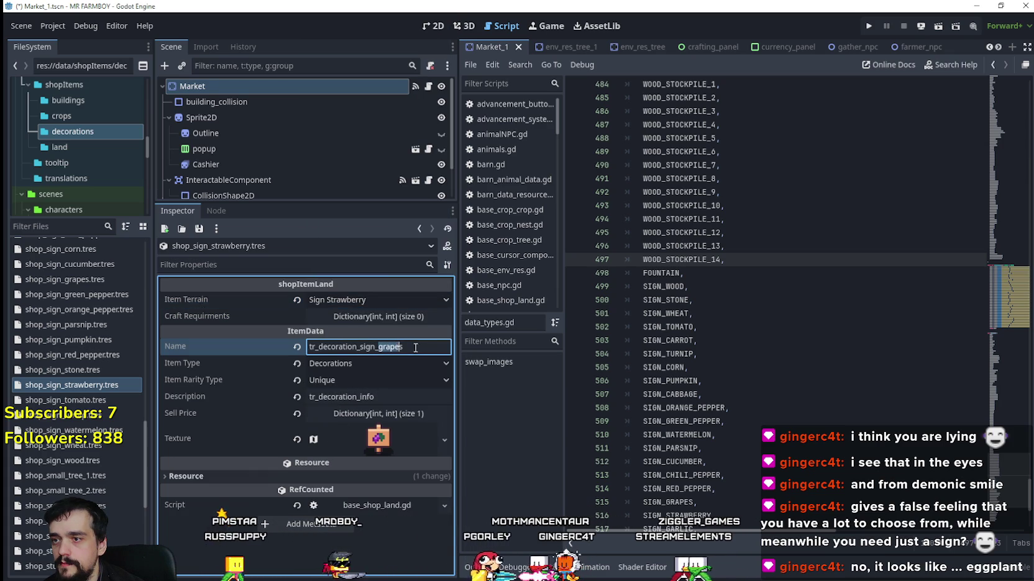
{"action": "type", "text": "traw"}
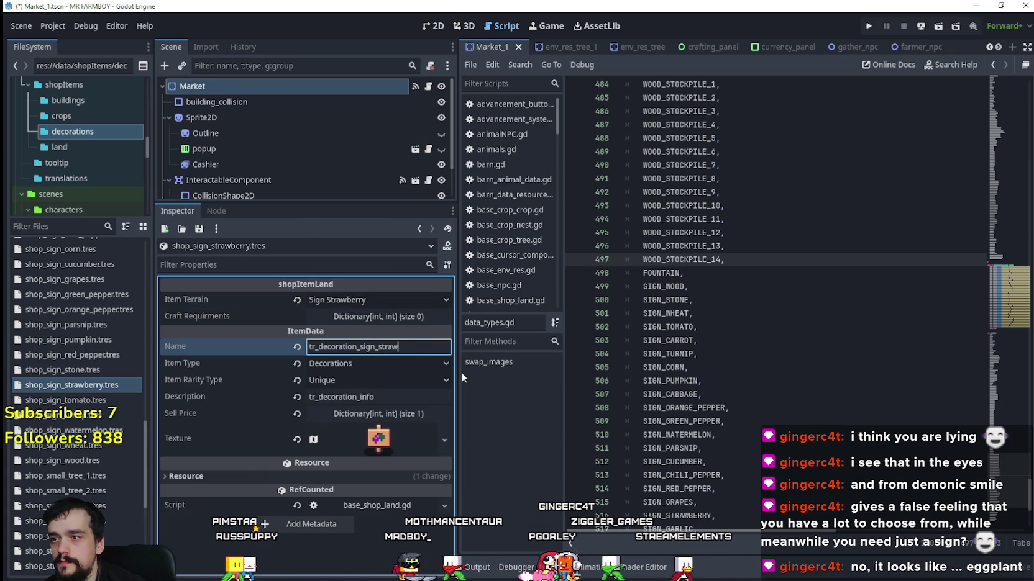
{"action": "type", "text": "berry"}
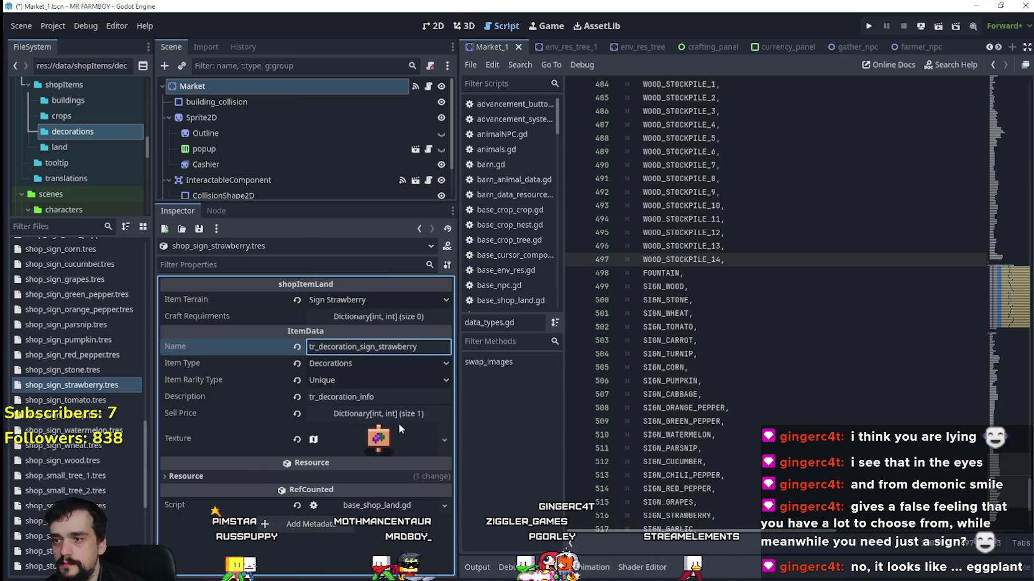
{"action": "right_click", "coordinate": [381, 449]}
{"action": "key", "text": "Escape"}
{"action": "left_click", "coordinate": [381, 448]}
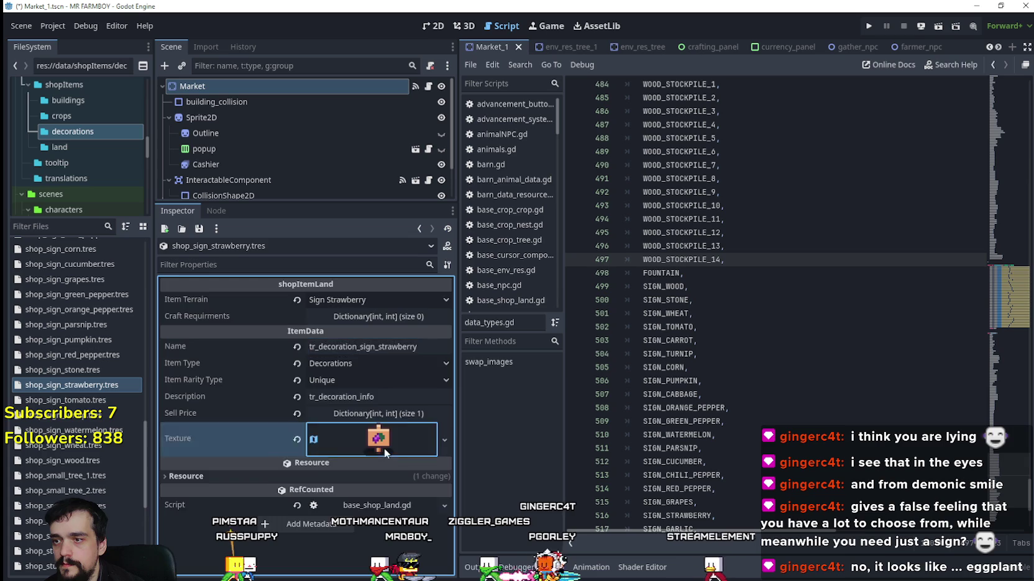
Set the strawberry sign's atlas region to the red berry sign sprite at x 912, y 864.
{"action": "scroll", "coordinate": [381, 451], "scroll_direction": "down", "scroll_amount": 5}
{"action": "left_click", "coordinate": [326, 434]}
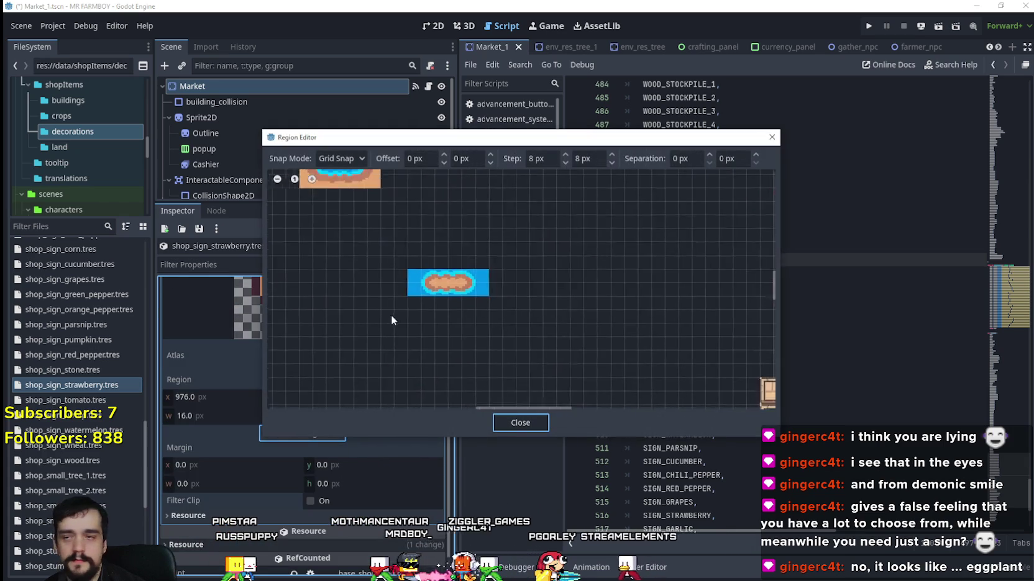
{"action": "scroll", "coordinate": [439, 334], "scroll_direction": "down", "scroll_amount": 5}
{"action": "scroll", "coordinate": [535, 268], "scroll_direction": "right", "scroll_amount": 5}
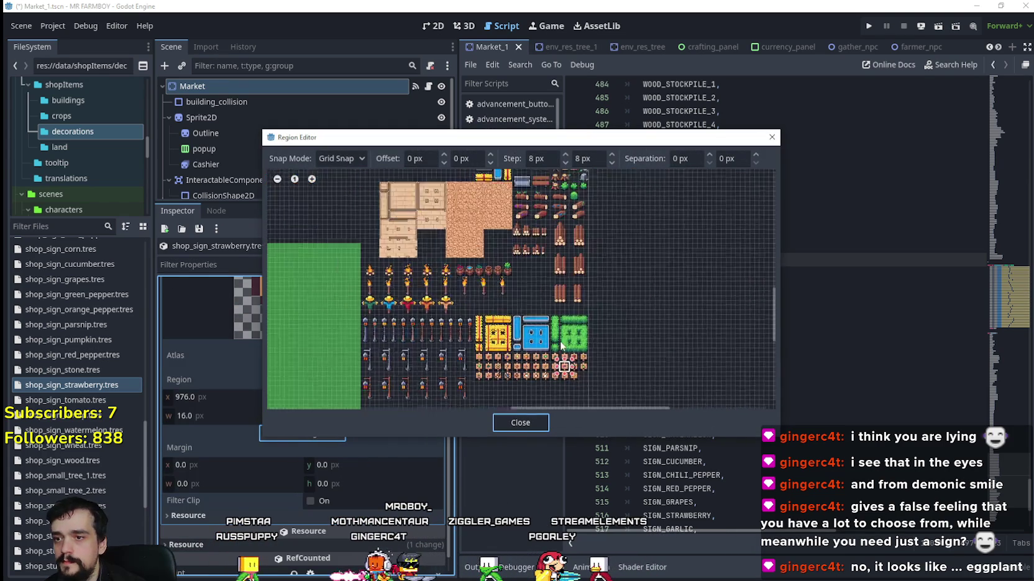
{"action": "scroll", "coordinate": [610, 383], "scroll_direction": "up", "scroll_amount": 5}
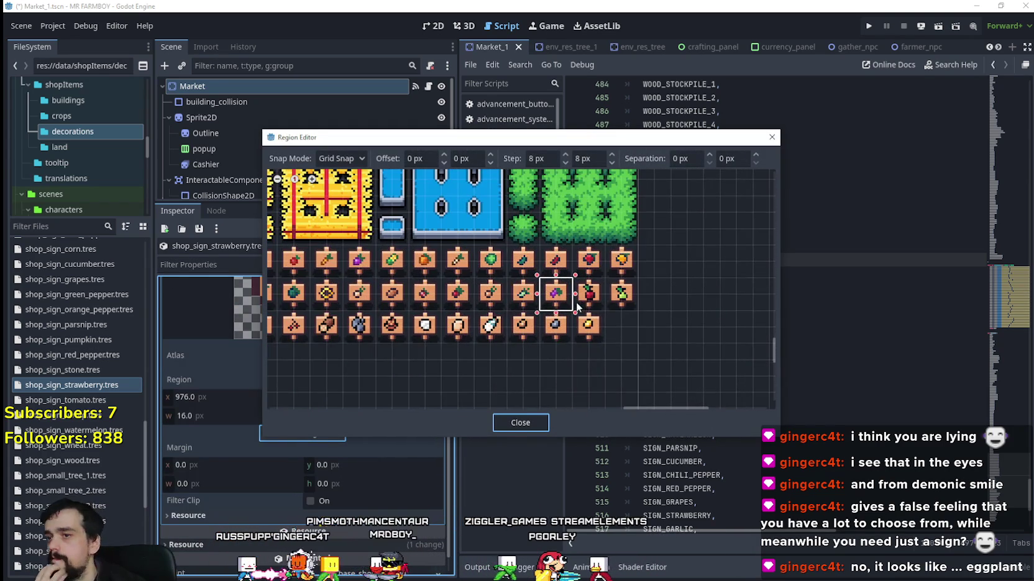
{"action": "scroll", "coordinate": [443, 305], "scroll_direction": "up", "scroll_amount": 3}
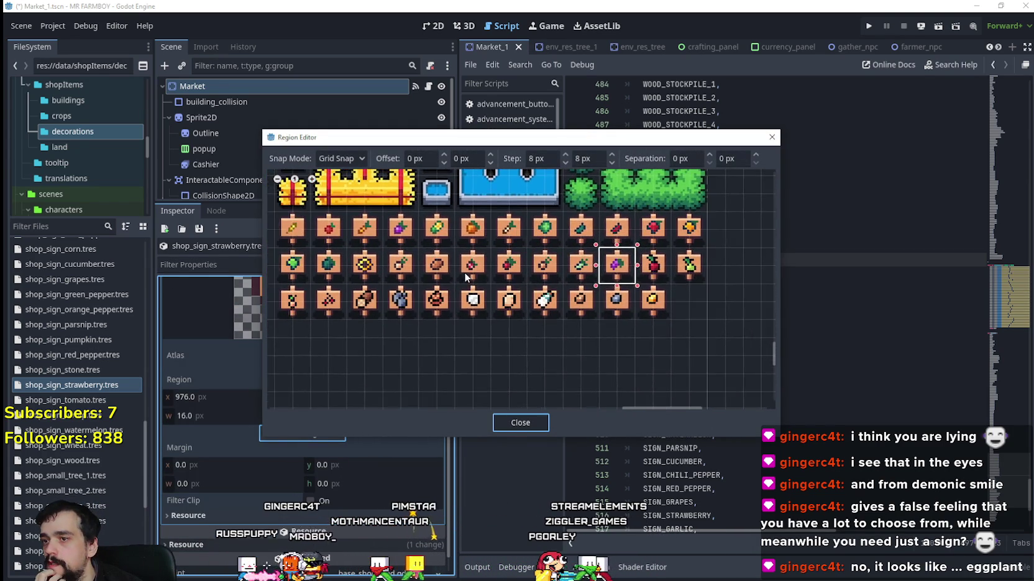
{"action": "left_click", "coordinate": [478, 261]}
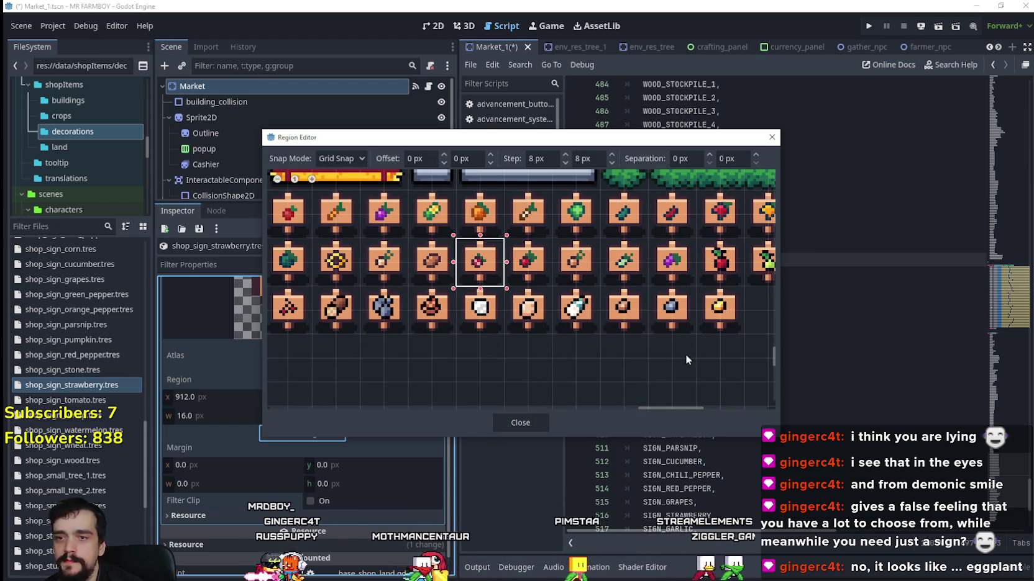
{"action": "left_click", "coordinate": [519, 423]}
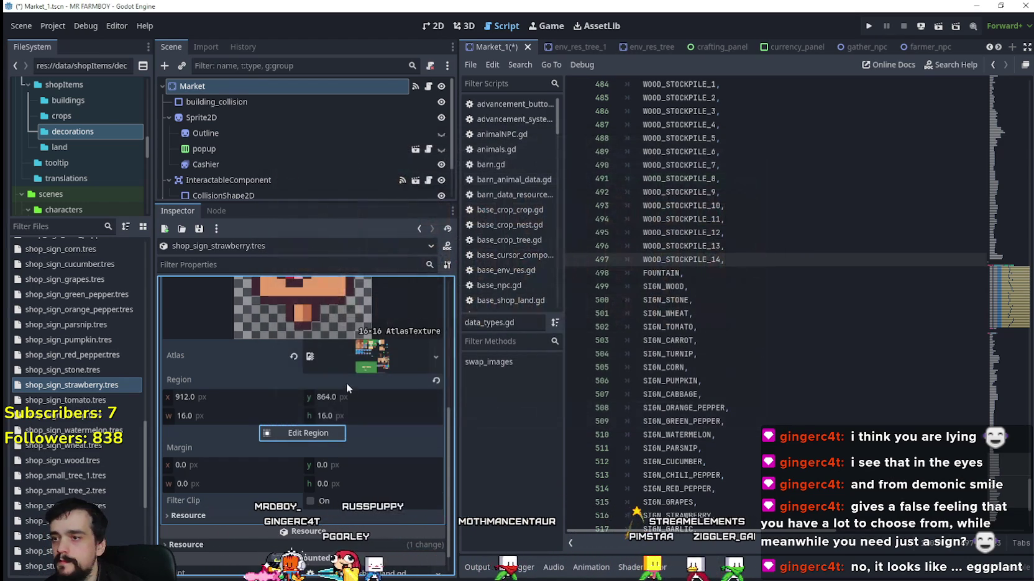
{"action": "left_click", "coordinate": [373, 292]}
Save the scene and duplicate shop_sign_strawberry.tres as shop_sign_garlic.tres.
{"action": "key", "text": "ctrl+s"}
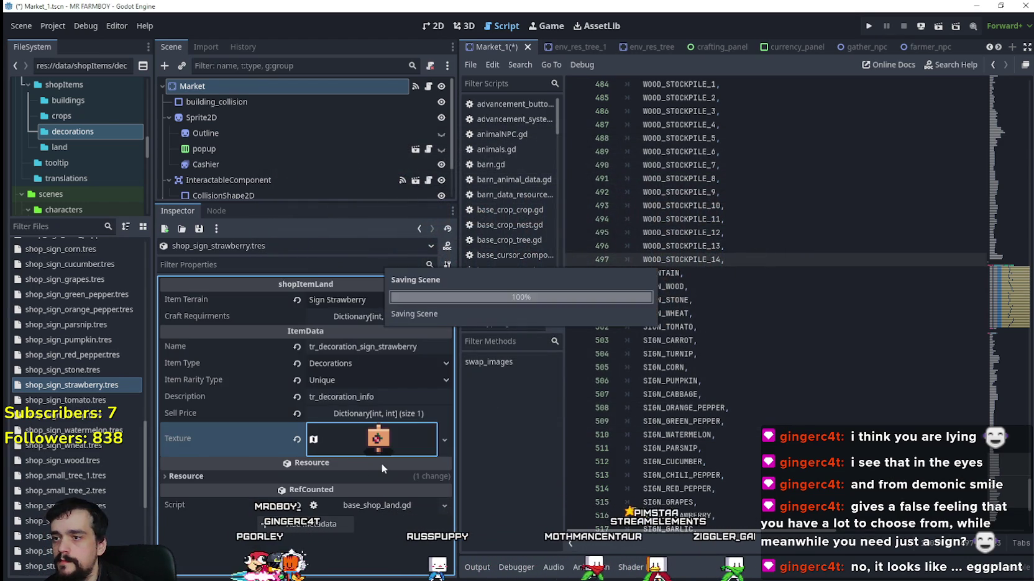
{"action": "left_click", "coordinate": [350, 299]}
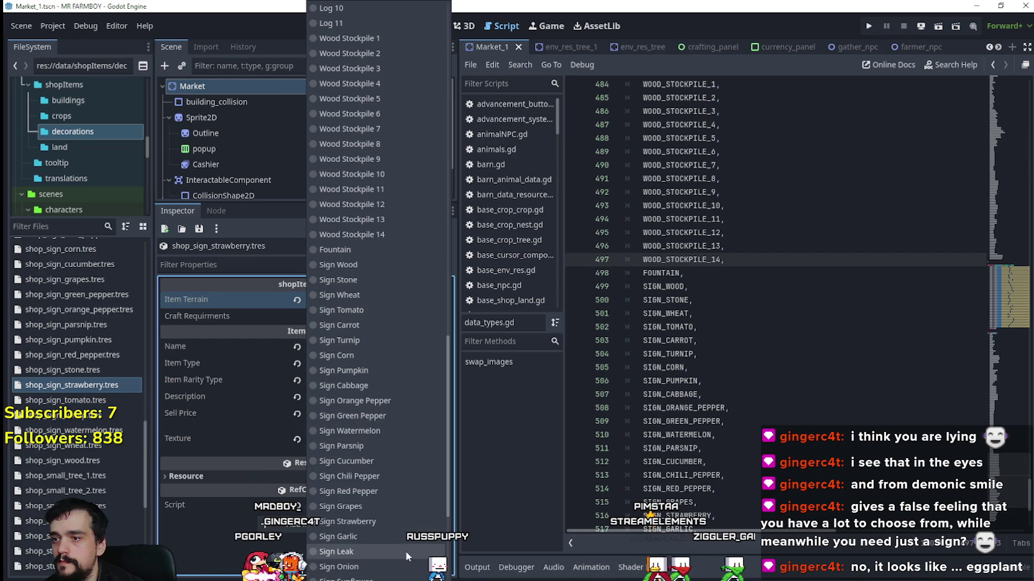
{"action": "left_click", "coordinate": [79, 384]}
{"action": "right_click", "coordinate": [79, 384]}
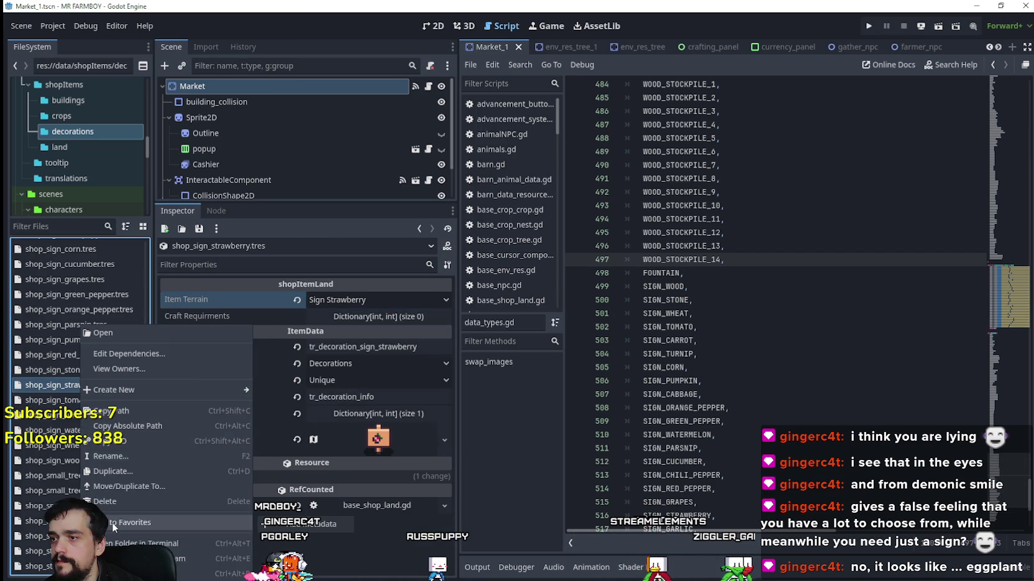
{"action": "left_click", "coordinate": [112, 472]}
{"action": "left_click", "coordinate": [504, 278]}
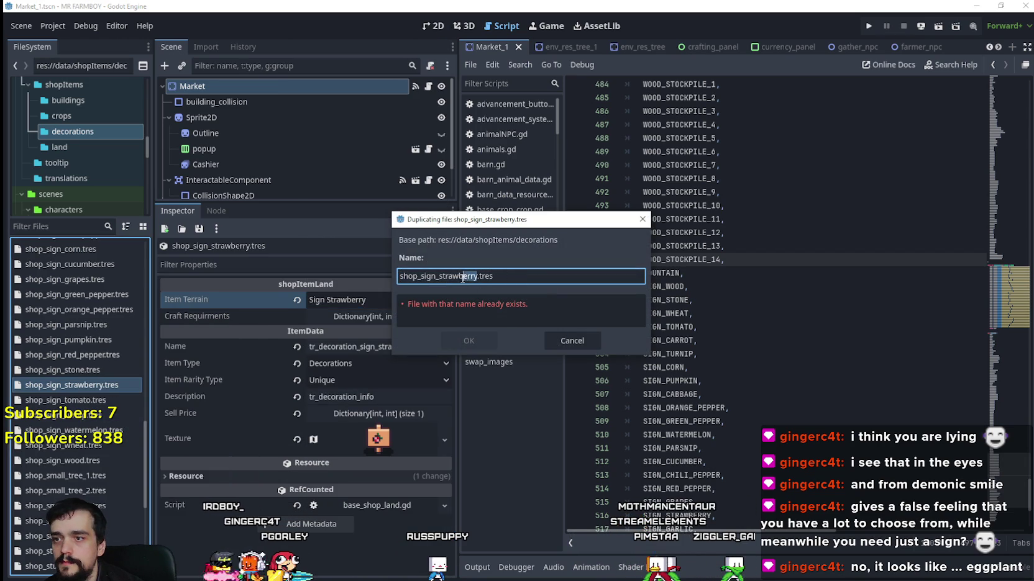
{"action": "type", "text": "arlic"}
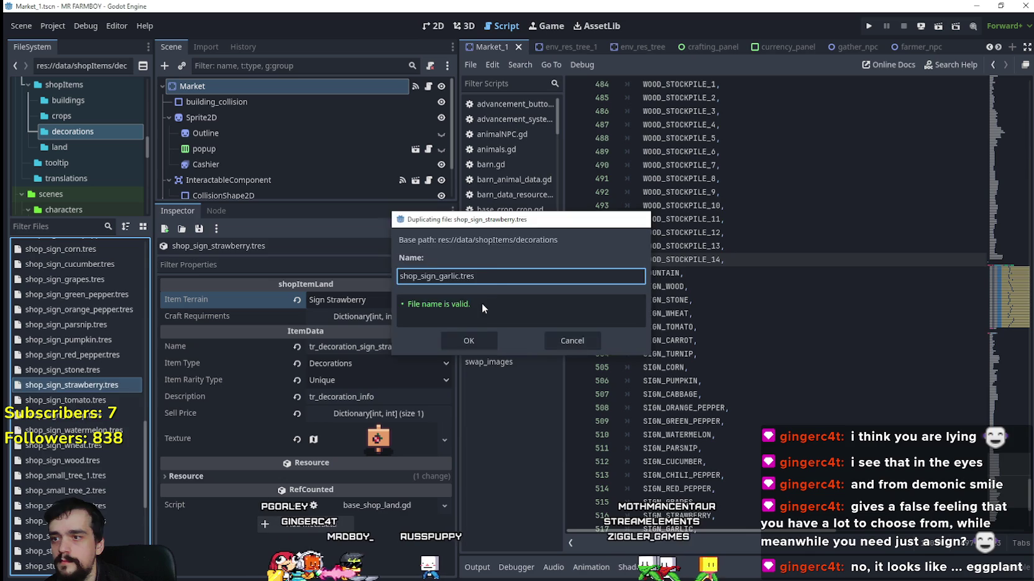
{"action": "key", "text": "Return"}
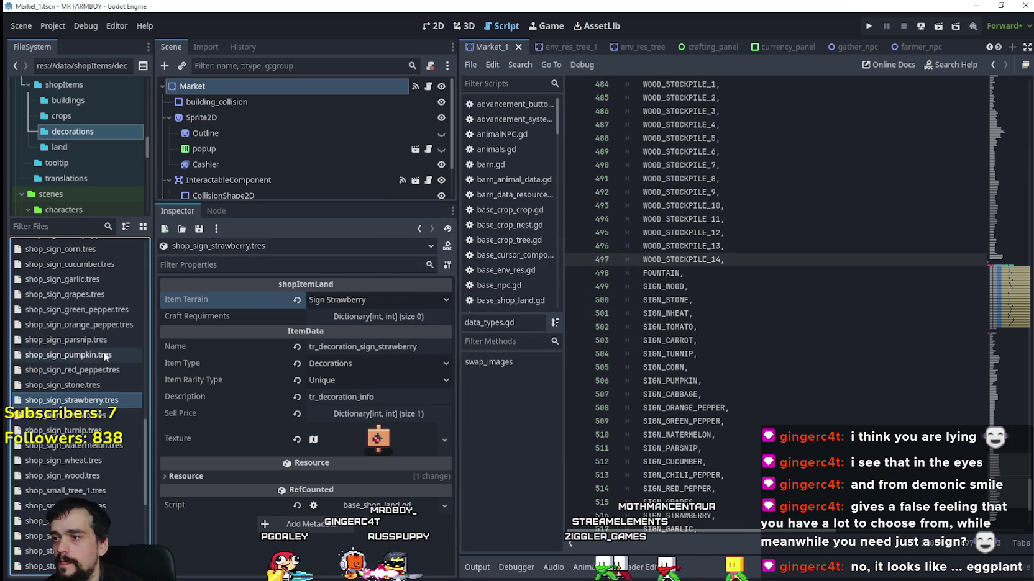
Give shop_sign_garlic.tres Item Terrain Sign Garlic and Name tr_decoration_sign_garlic.
{"action": "left_click", "coordinate": [75, 281]}
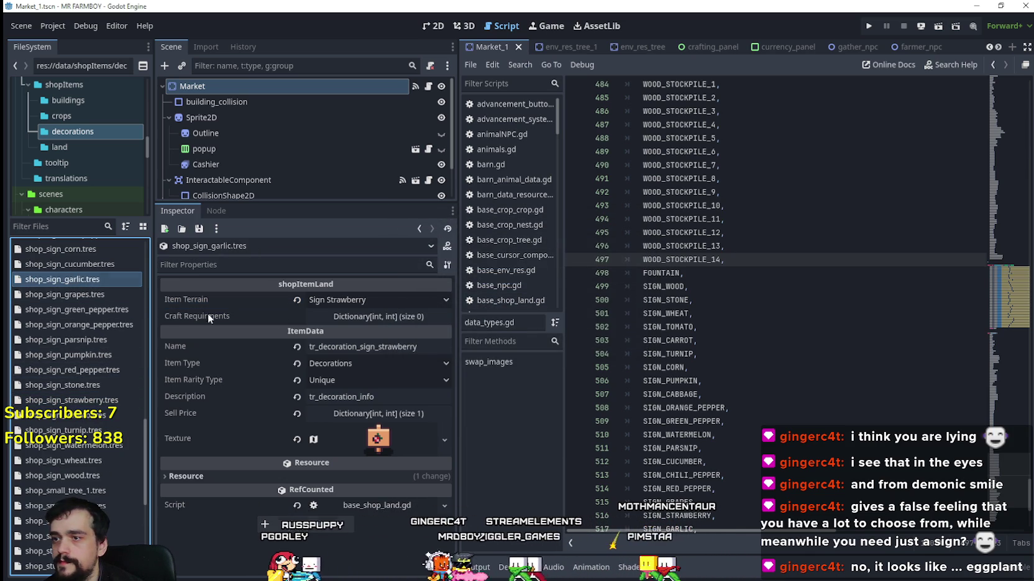
{"action": "left_click", "coordinate": [345, 300]}
{"action": "scroll", "coordinate": [392, 512], "scroll_direction": "down", "scroll_amount": 5}
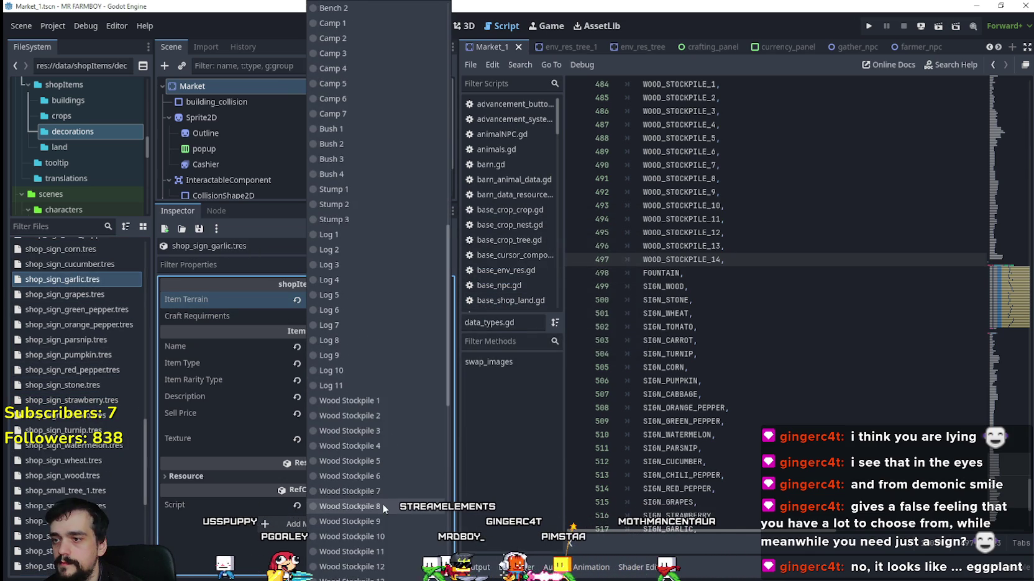
{"action": "scroll", "coordinate": [382, 504], "scroll_direction": "down", "scroll_amount": 3}
{"action": "left_click", "coordinate": [359, 336]}
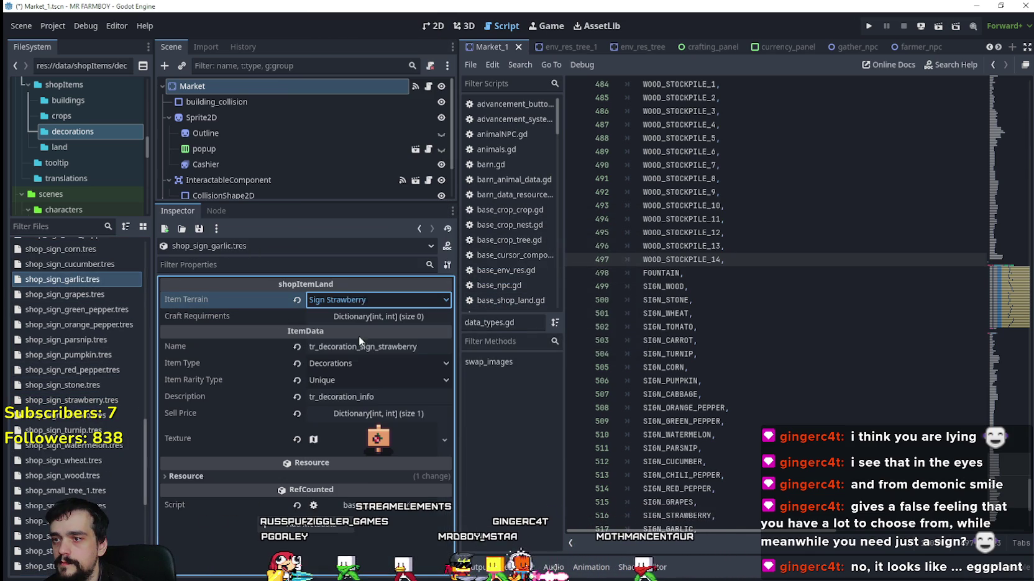
{"action": "left_click", "coordinate": [378, 347]}
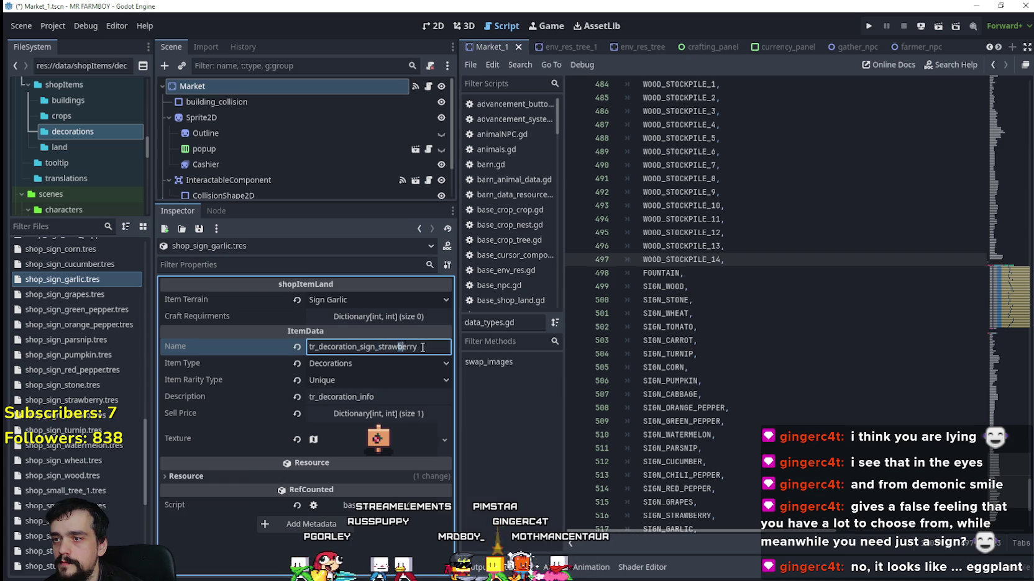
{"action": "key", "text": "shift+End"}
{"action": "type", "text": "Garl"}
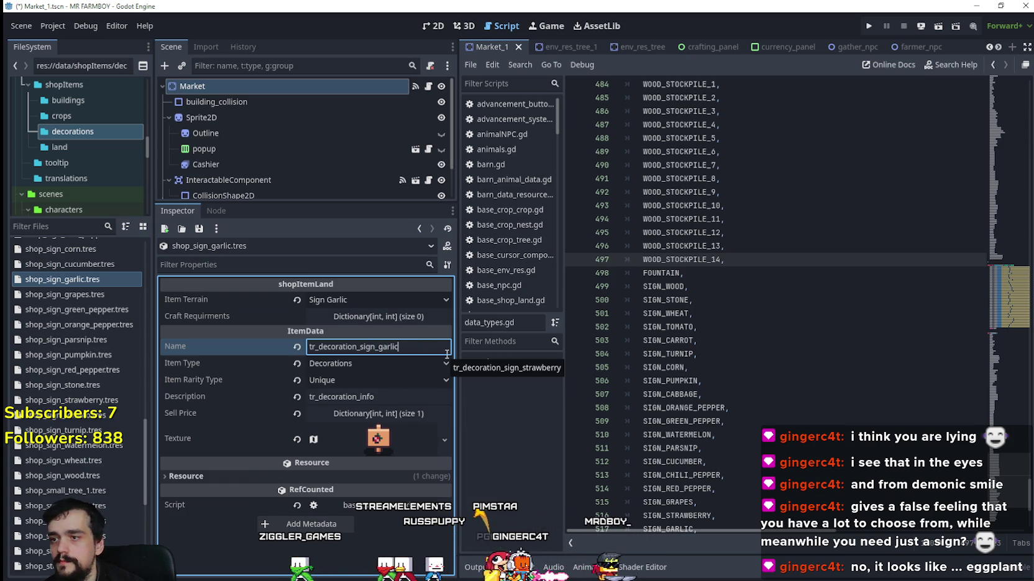
{"action": "left_click", "coordinate": [378, 439]}
Make the garlic sign's atlas texture unique and set its region to the garlic sprite at x 880, y 864.
{"action": "right_click", "coordinate": [363, 368]}
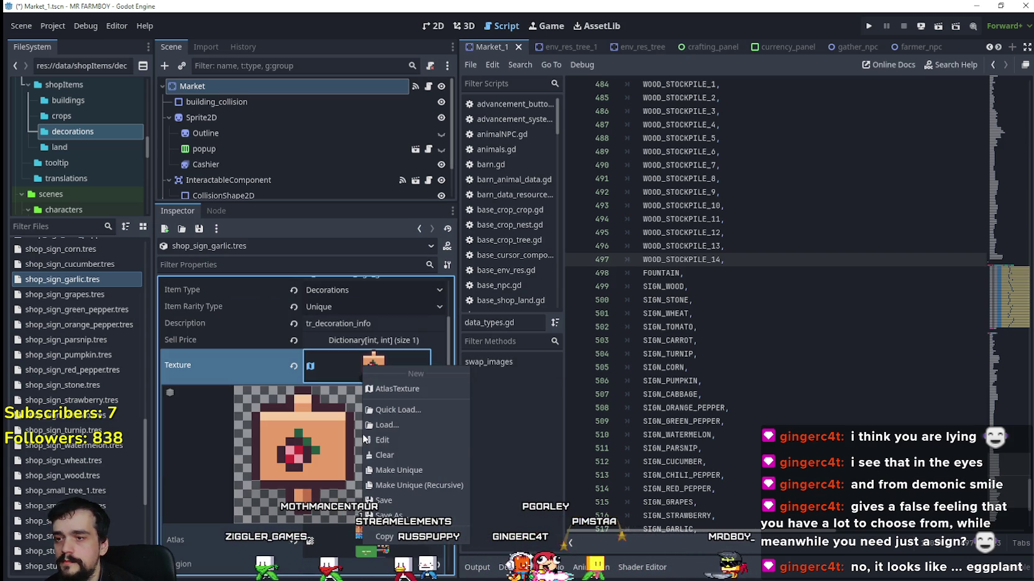
{"action": "left_click", "coordinate": [401, 471]}
{"action": "scroll", "coordinate": [397, 470], "scroll_direction": "down", "scroll_amount": 4}
{"action": "left_click", "coordinate": [301, 489]}
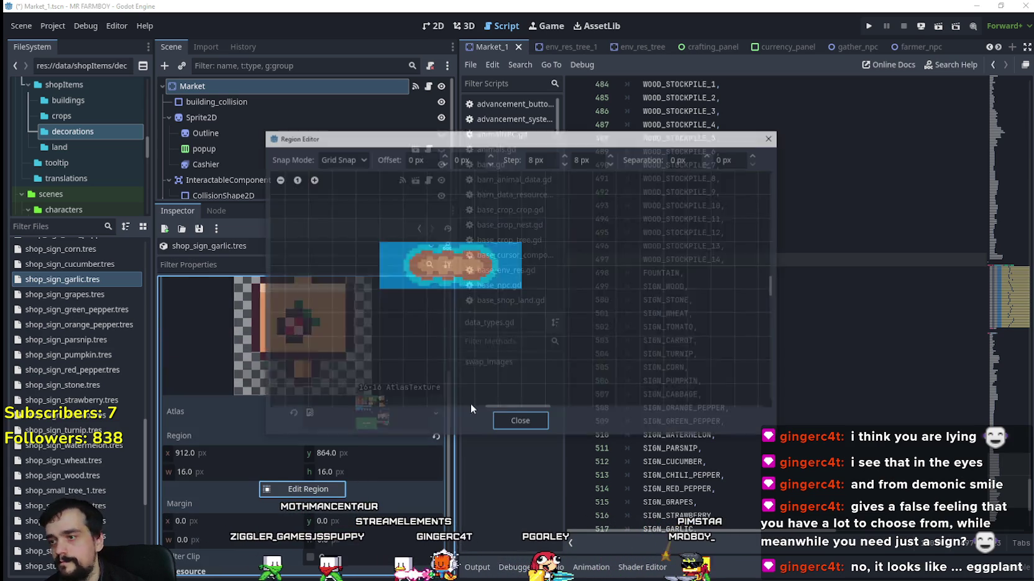
{"action": "scroll", "coordinate": [681, 385], "scroll_direction": "down", "scroll_amount": 3}
{"action": "scroll", "coordinate": [476, 318], "scroll_direction": "up", "scroll_amount": 5}
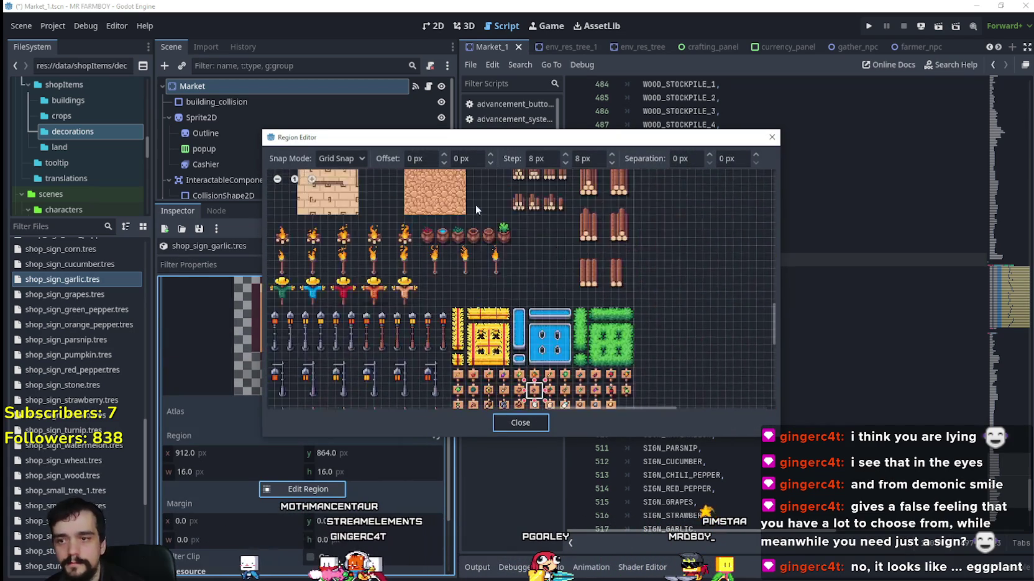
{"action": "scroll", "coordinate": [476, 318], "scroll_direction": "up", "scroll_amount": 2}
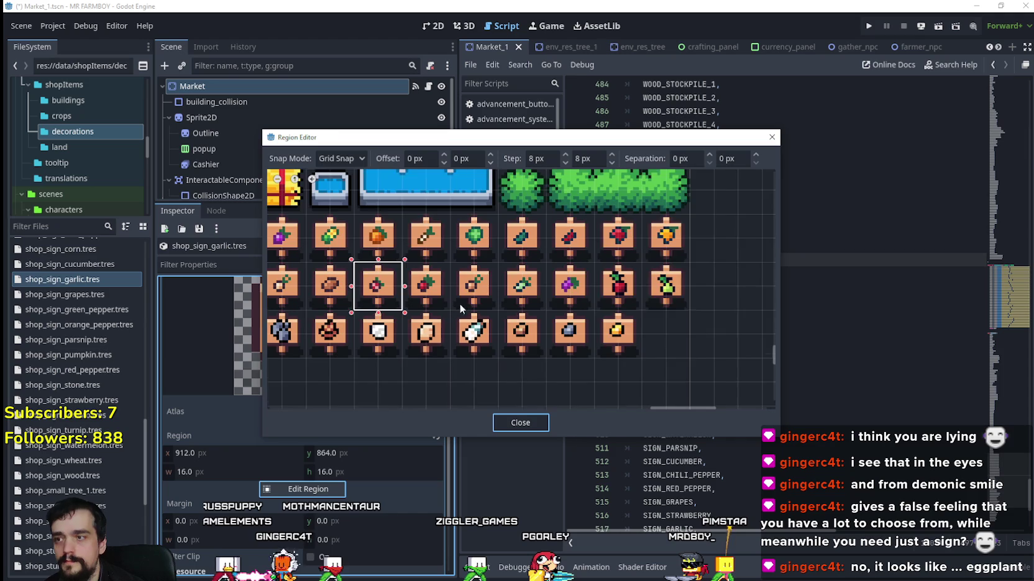
{"action": "left_click_drag", "start_coordinate": [459, 304], "coordinate": [529, 294]}
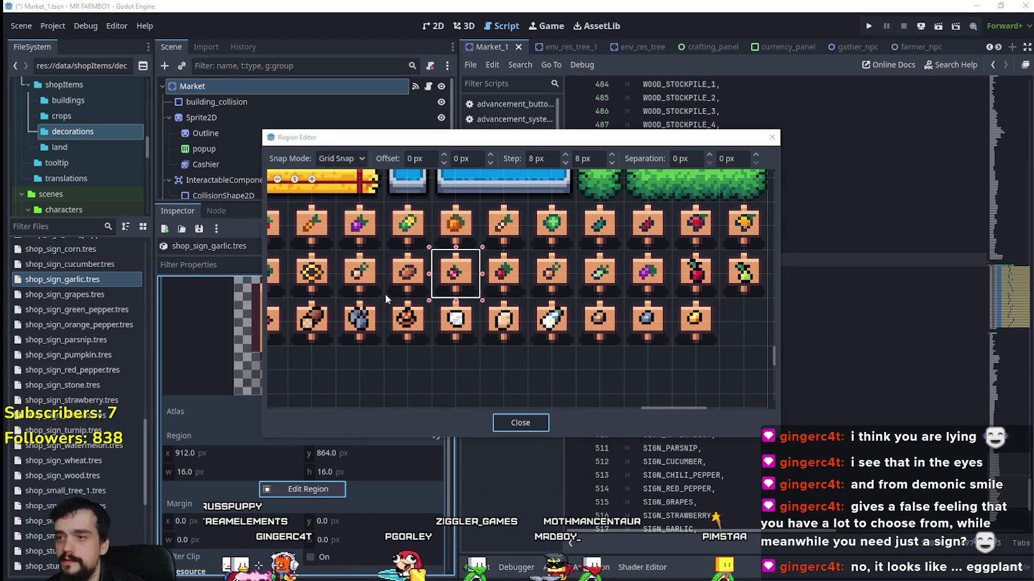
{"action": "scroll", "coordinate": [373, 284], "scroll_direction": "up", "scroll_amount": 1}
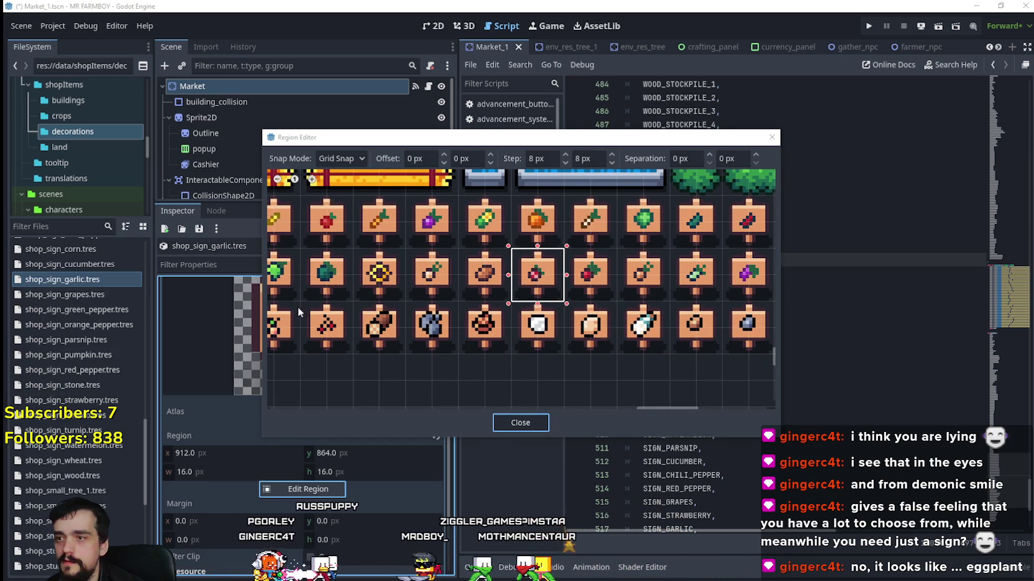
{"action": "scroll", "coordinate": [427, 288], "scroll_direction": "up", "scroll_amount": 1}
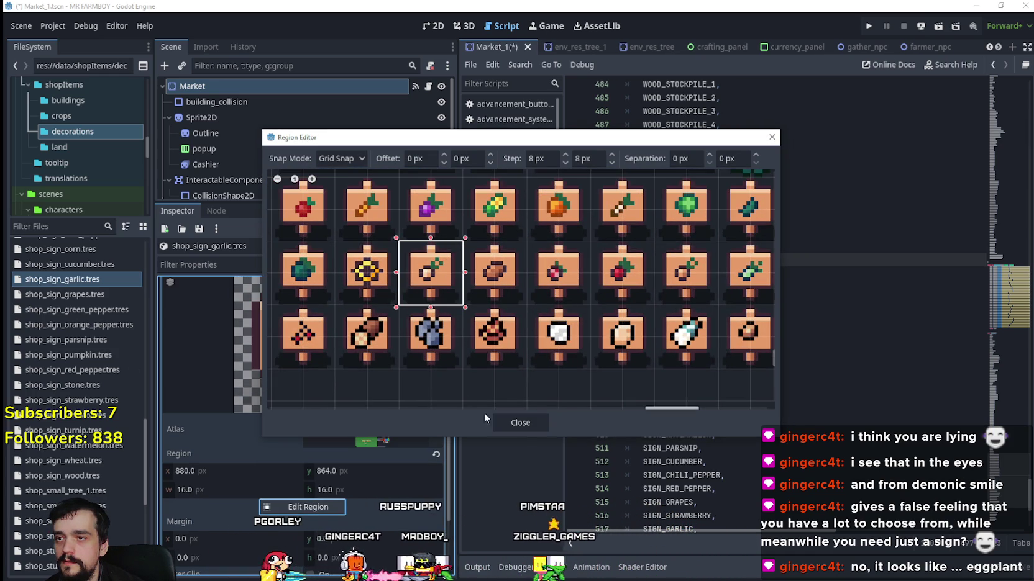
{"action": "left_click", "coordinate": [522, 422]}
Duplicate shop_sign_garlic.tres as shop_sign_leak.tres.
{"action": "left_click", "coordinate": [354, 368]}
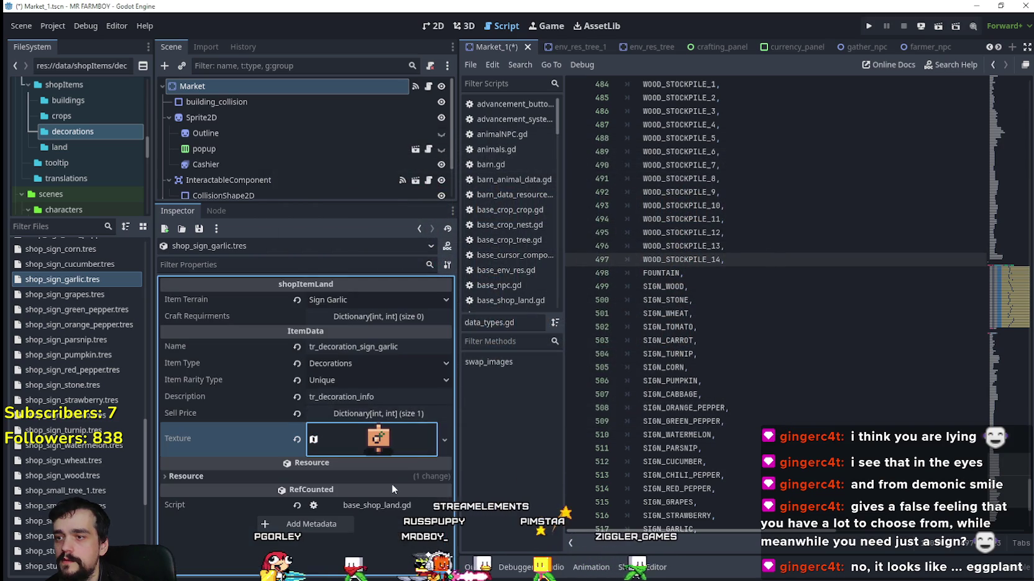
{"action": "left_click", "coordinate": [397, 300]}
{"action": "left_click", "coordinate": [68, 280]}
{"action": "right_click", "coordinate": [76, 276]}
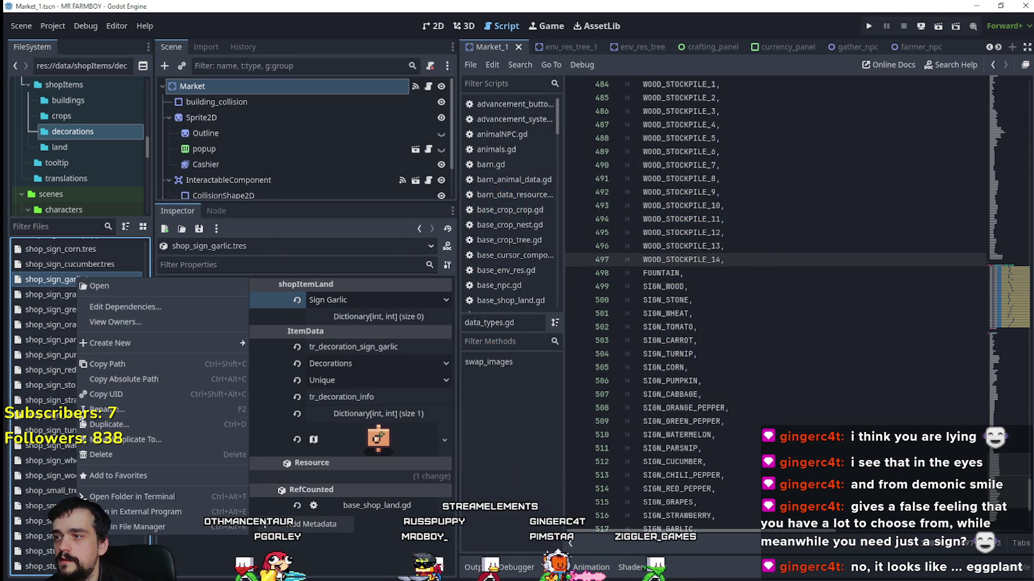
{"action": "left_click", "coordinate": [126, 423]}
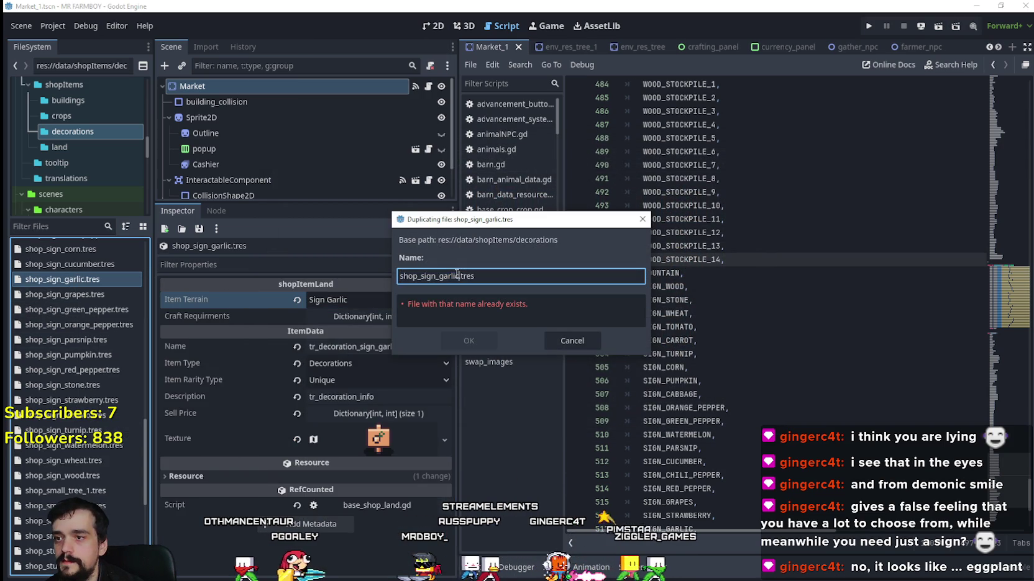
{"action": "type", "text": "leak"}
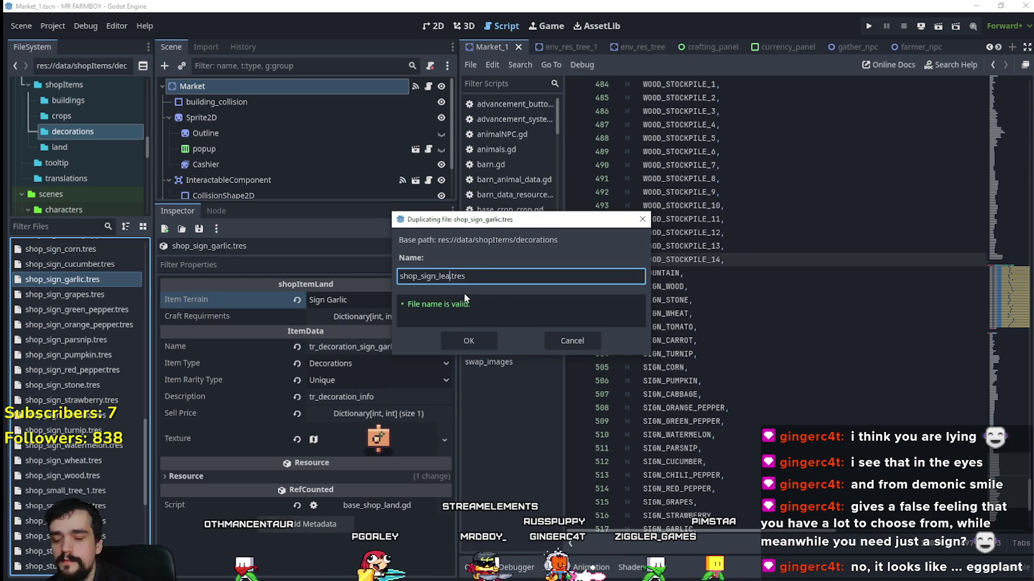
{"action": "key", "text": "Return"}
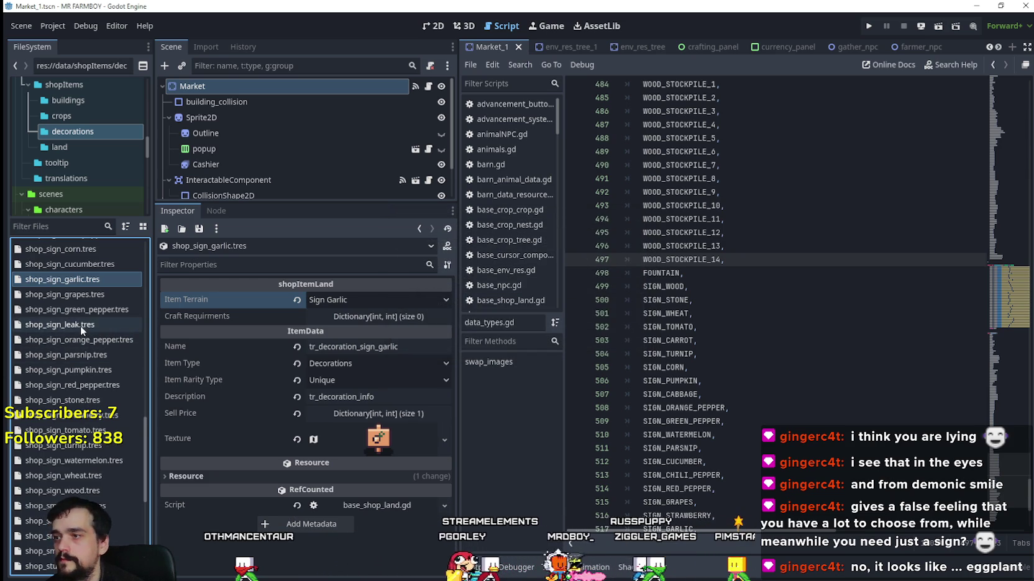
Give shop_sign_leak.tres Item Terrain Sign Leak and Name tr_decoration_sign_leak.
{"action": "left_click", "coordinate": [80, 326]}
{"action": "left_click", "coordinate": [325, 300]}
{"action": "scroll", "coordinate": [404, 417], "scroll_direction": "down", "scroll_amount": 10}
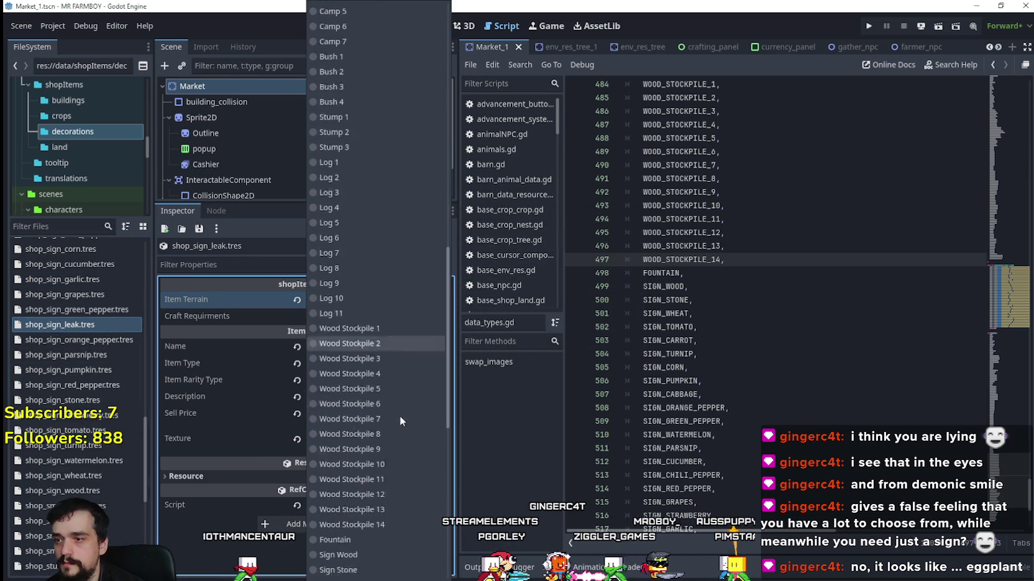
{"action": "left_click", "coordinate": [366, 349]}
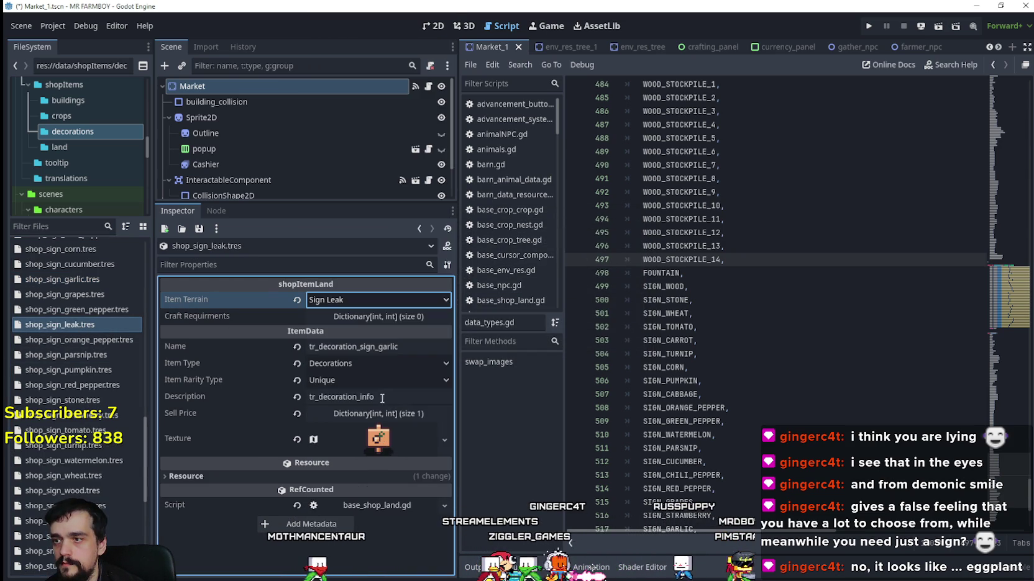
{"action": "double_click", "coordinate": [382, 349]}
{"action": "type", "text": "klea"}
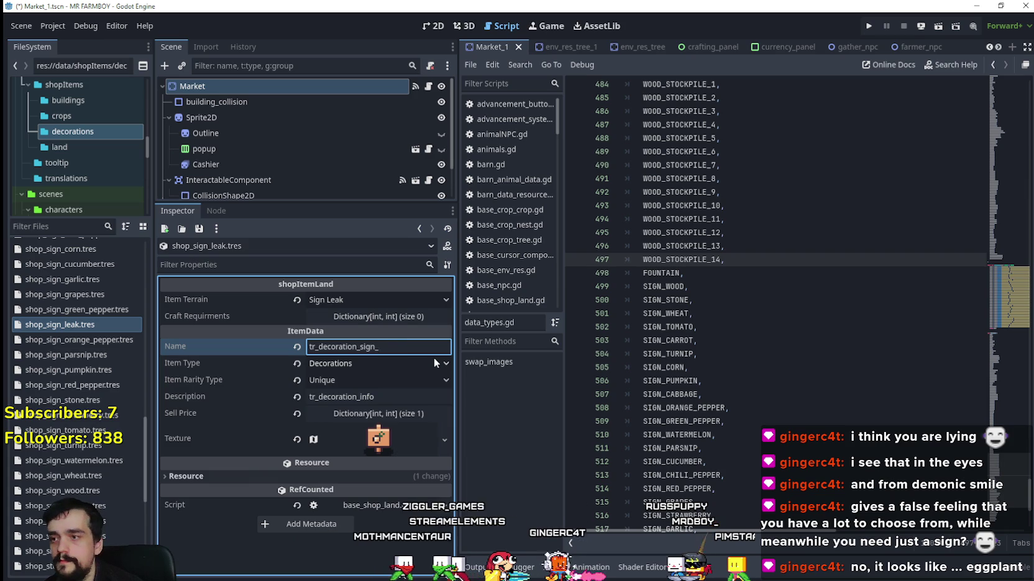
{"action": "key", "text": "BackSpace"}
{"action": "key", "text": "BackSpace"}
{"action": "key", "text": "BackSpace"}
{"action": "type", "text": "leak"}
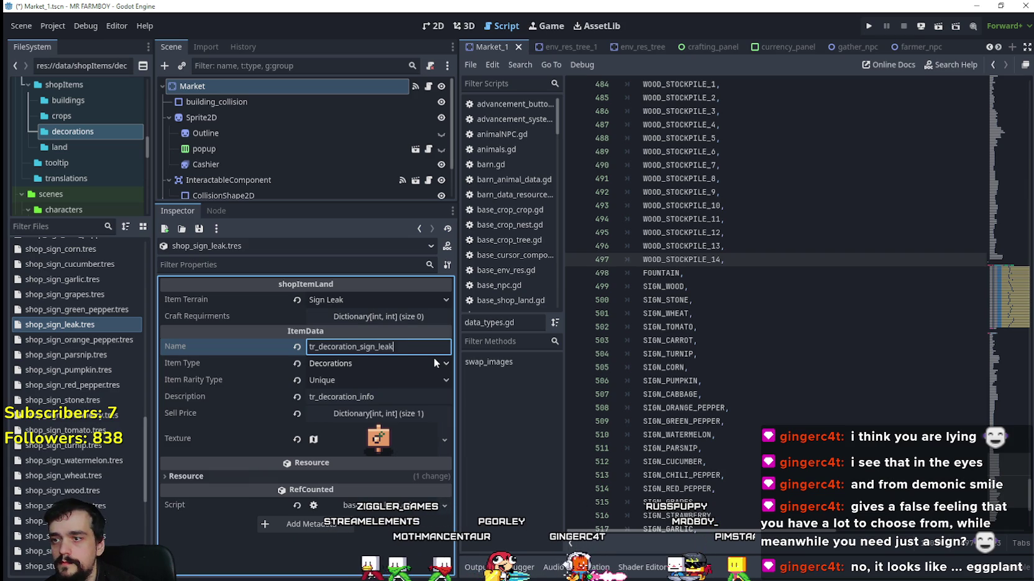
{"action": "left_click", "coordinate": [377, 439]}
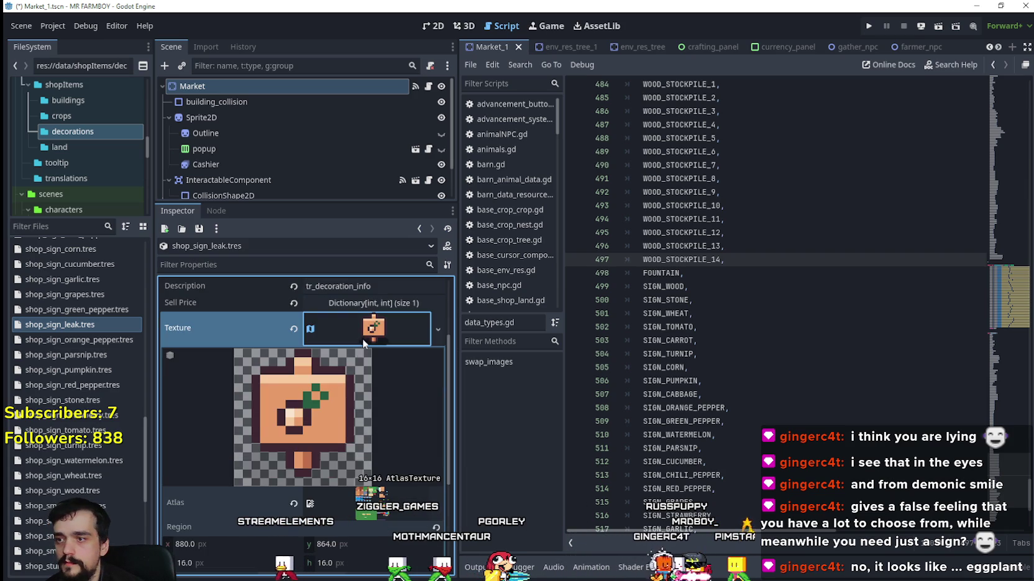
Make the leak sign's texture unique and set its region to the green leek sign sprite at x 960.
{"action": "right_click", "coordinate": [365, 335]}
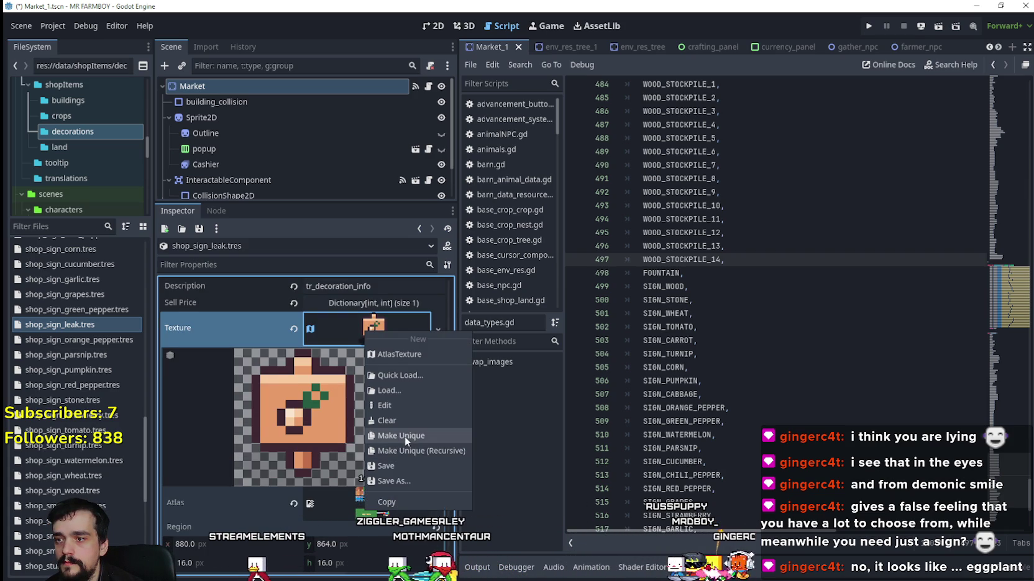
{"action": "left_click", "coordinate": [405, 436]}
{"action": "scroll", "coordinate": [373, 427], "scroll_direction": "down", "scroll_amount": 2}
{"action": "left_click", "coordinate": [329, 451]}
{"action": "scroll", "coordinate": [532, 306], "scroll_direction": "down", "scroll_amount": 4}
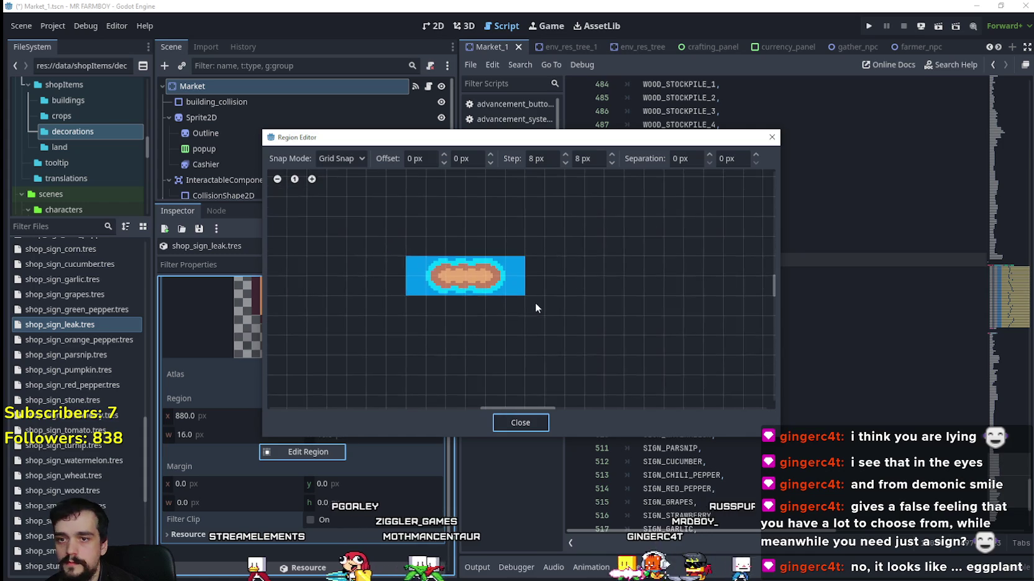
{"action": "scroll", "coordinate": [533, 296], "scroll_direction": "down", "scroll_amount": 5}
{"action": "scroll", "coordinate": [559, 310], "scroll_direction": "right", "scroll_amount": 3}
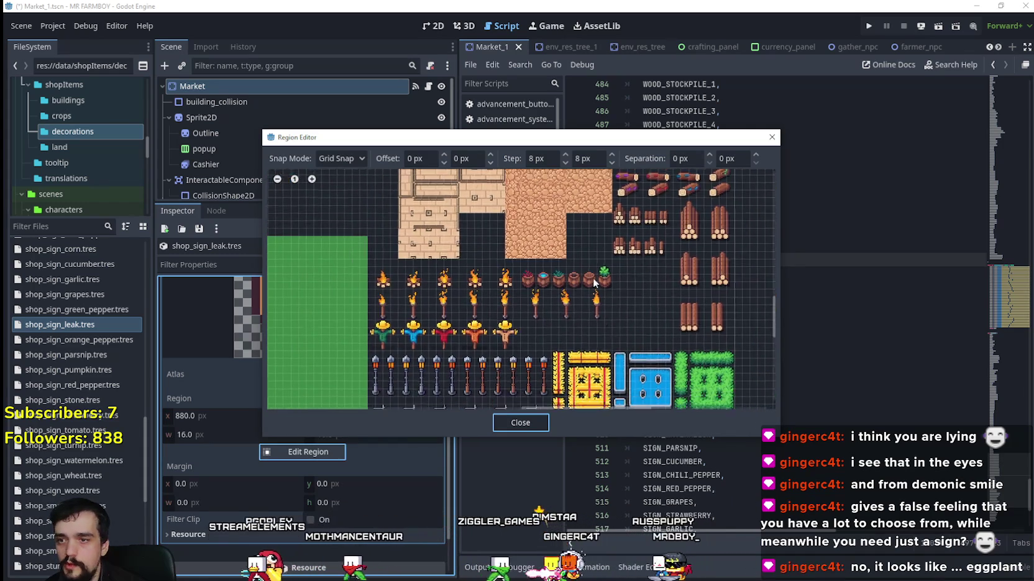
{"action": "scroll", "coordinate": [603, 332], "scroll_direction": "up", "scroll_amount": 4}
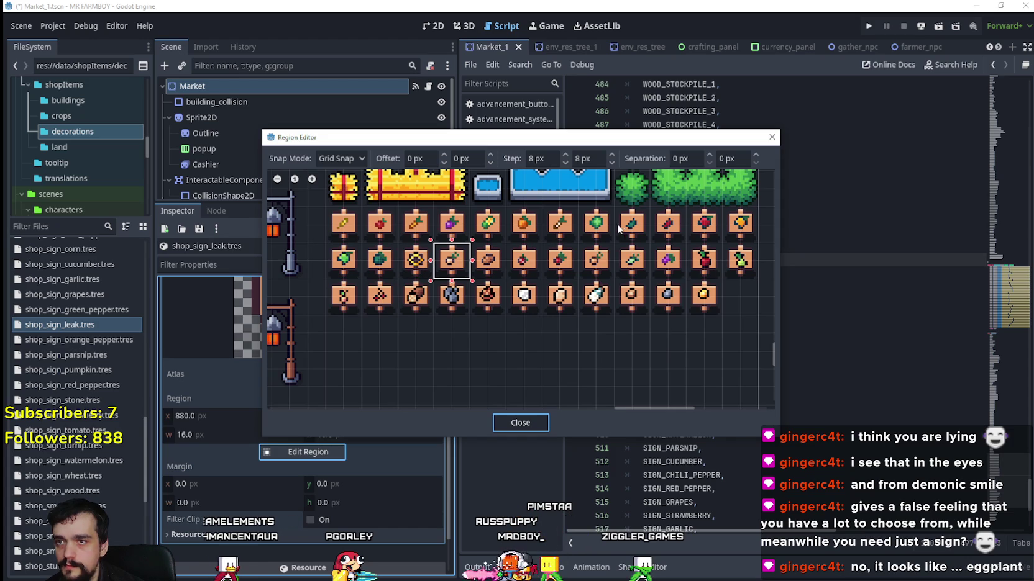
{"action": "left_click", "coordinate": [639, 253]}
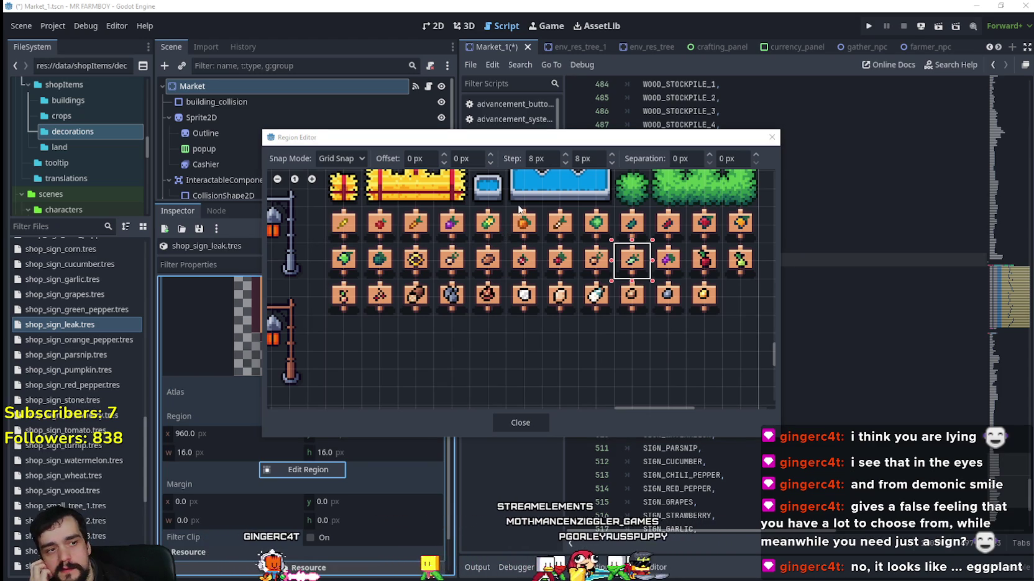
{"action": "scroll", "coordinate": [637, 266], "scroll_direction": "up", "scroll_amount": 2}
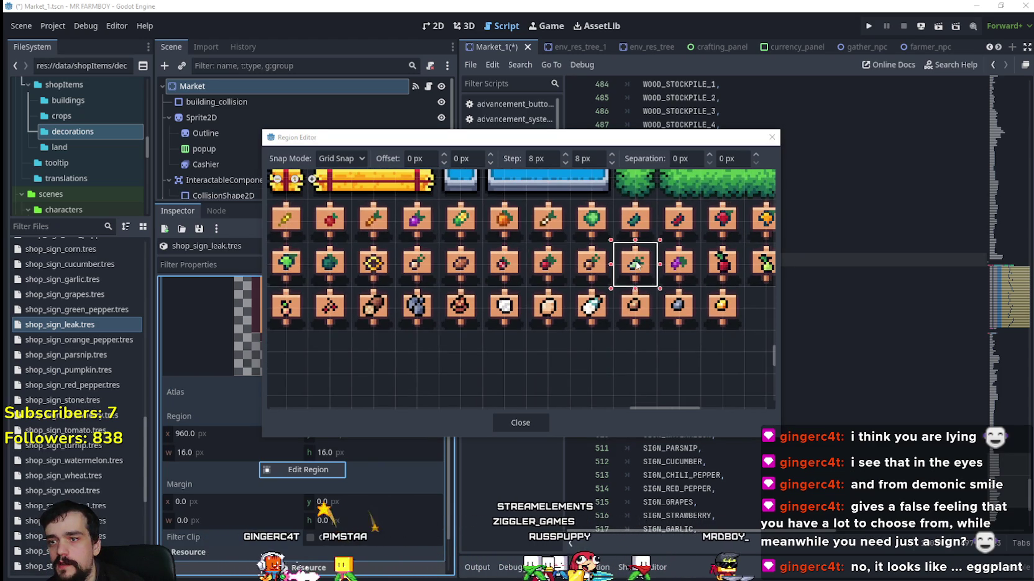
{"action": "left_click", "coordinate": [527, 425]}
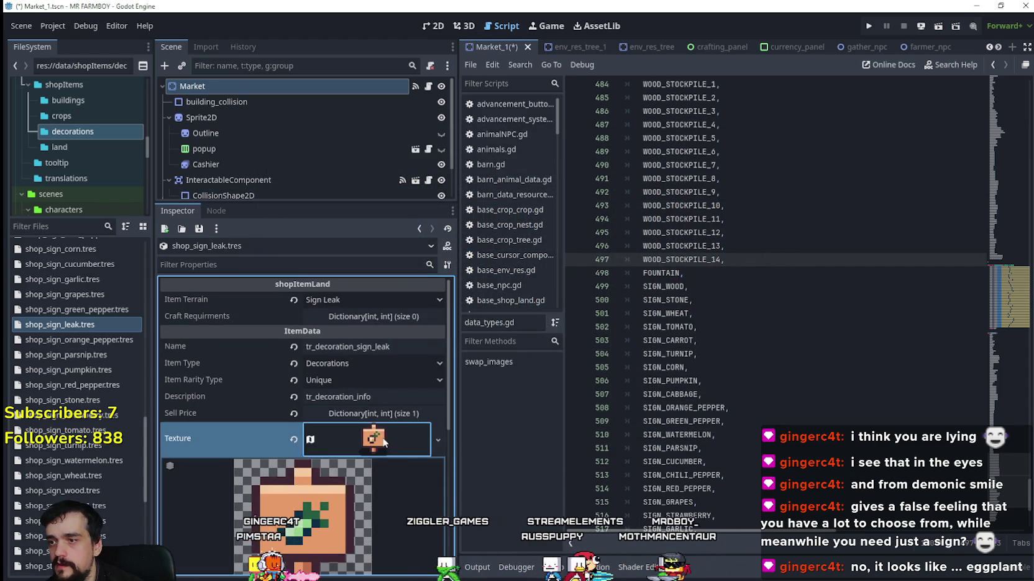
{"action": "left_click", "coordinate": [336, 301]}
Duplicate shop_sign_leak.tres as shop_sign_onion.tres.
{"action": "left_click", "coordinate": [87, 327]}
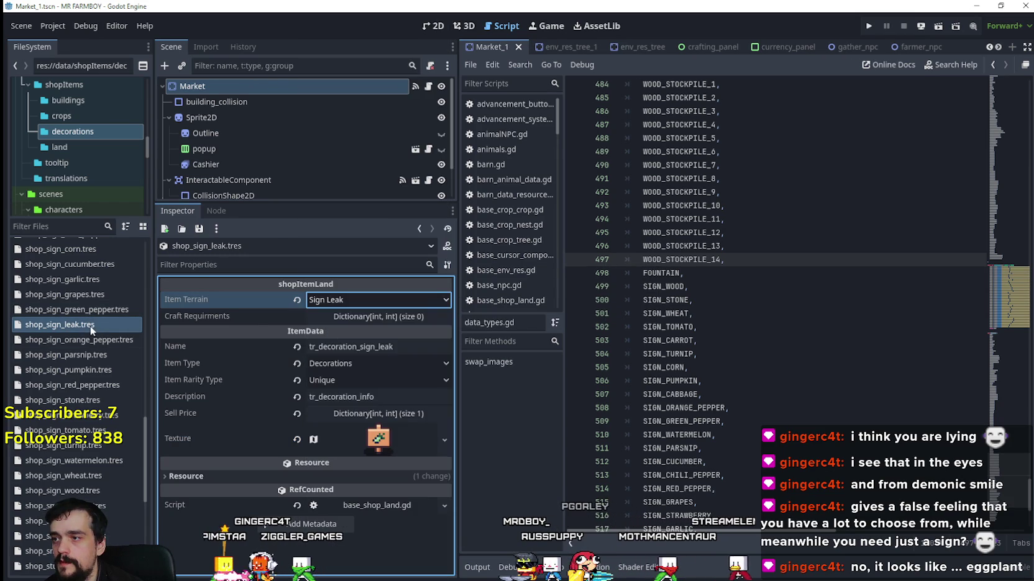
{"action": "right_click", "coordinate": [85, 327]}
{"action": "left_click", "coordinate": [117, 471]}
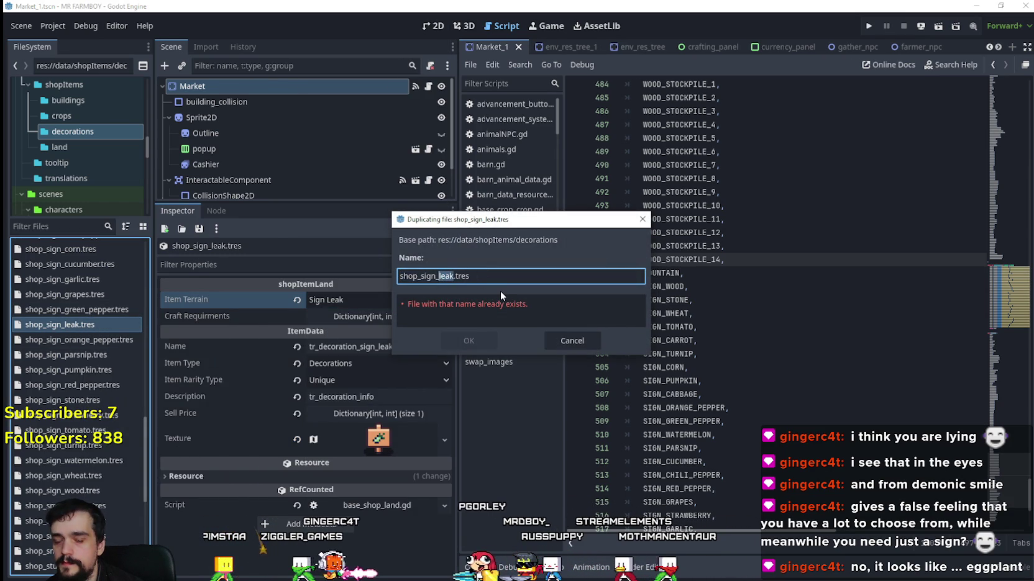
{"action": "type", "text": "onion"}
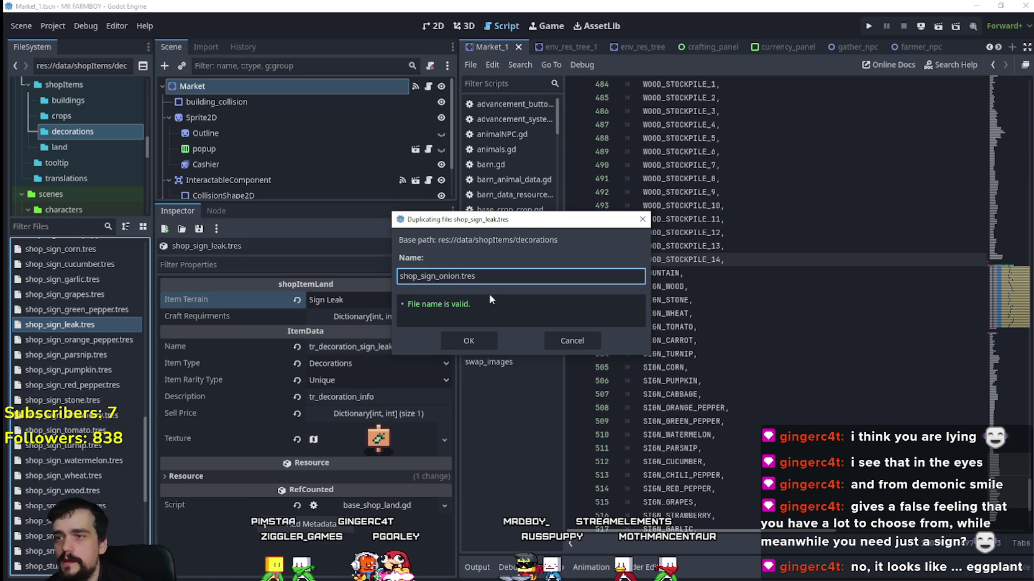
{"action": "left_click", "coordinate": [468, 341]}
Give the onion sign Item Terrain Sign Onion, a unique texture and Name tr_decoration_sign_onion.
{"action": "left_click", "coordinate": [100, 341]}
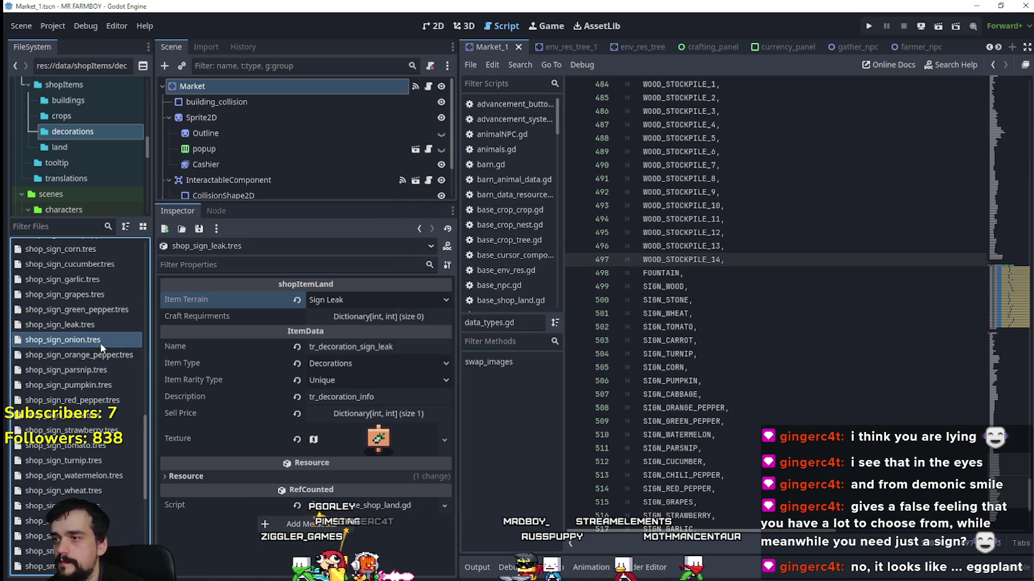
{"action": "left_click", "coordinate": [348, 298]}
{"action": "scroll", "coordinate": [357, 397], "scroll_direction": "down", "scroll_amount": 10}
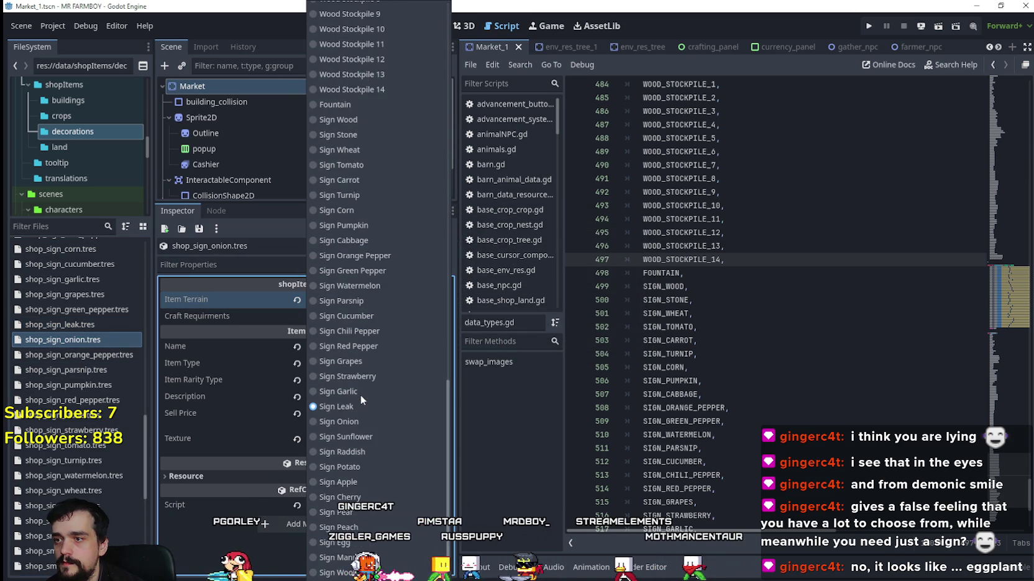
{"action": "left_click", "coordinate": [360, 422]}
{"action": "right_click", "coordinate": [375, 439]}
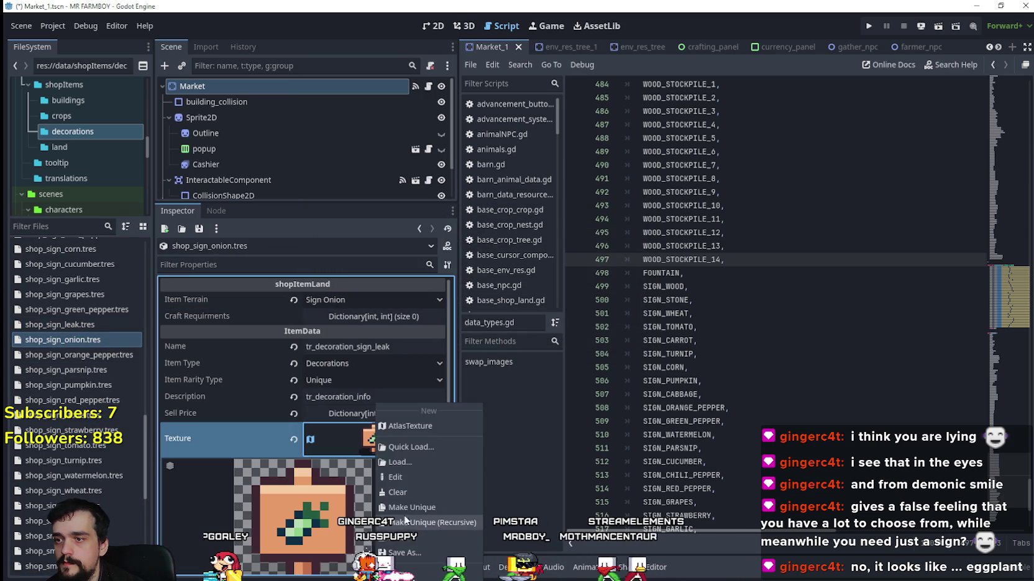
{"action": "left_click", "coordinate": [413, 507]}
{"action": "left_click", "coordinate": [394, 348]}
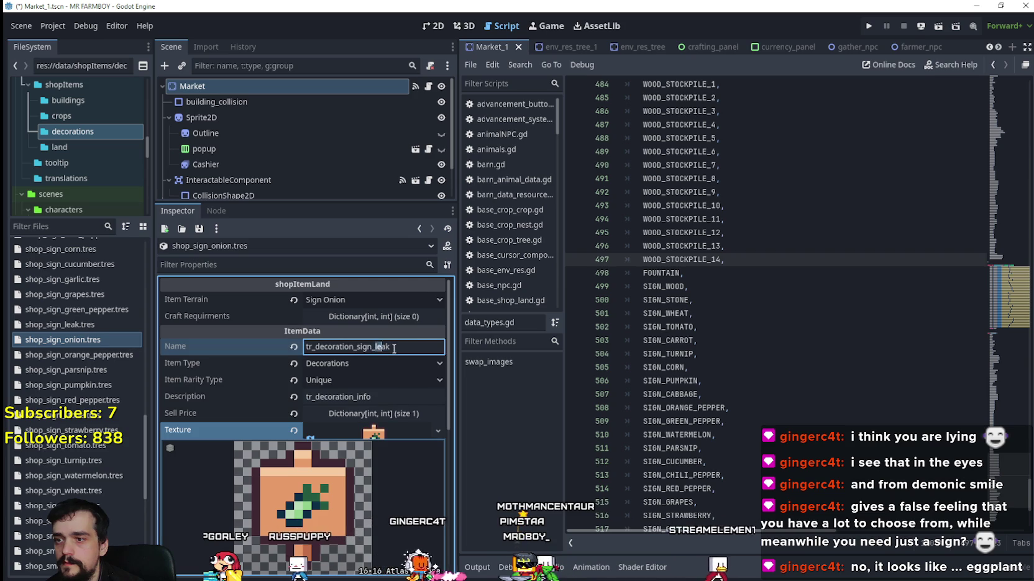
{"action": "type", "text": "onion"}
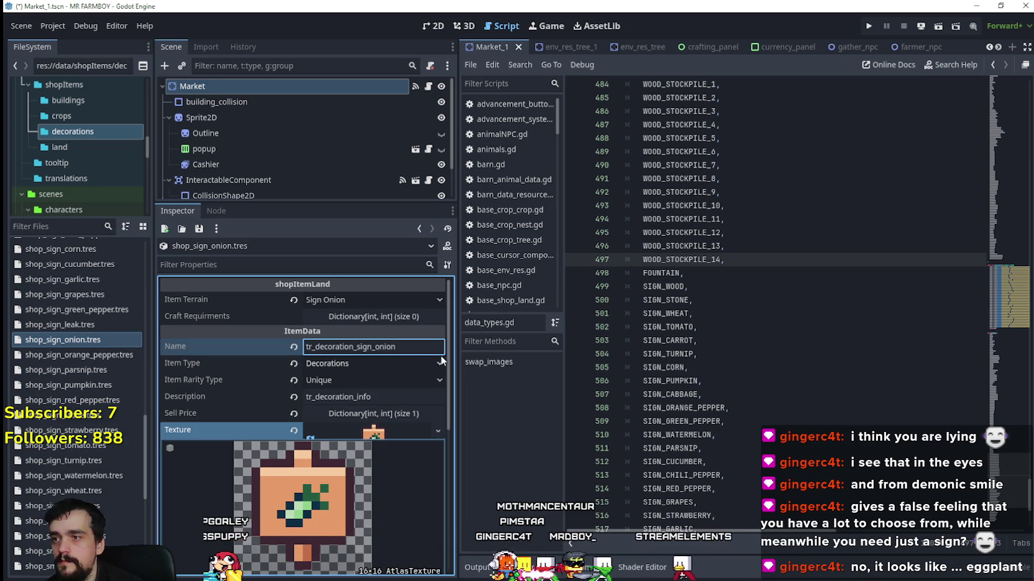
Set the onion sign's atlas region to the onion sprite at x 944, y 864 and save.
{"action": "scroll", "coordinate": [440, 381], "scroll_direction": "down", "scroll_amount": 5}
{"action": "left_click", "coordinate": [328, 488]}
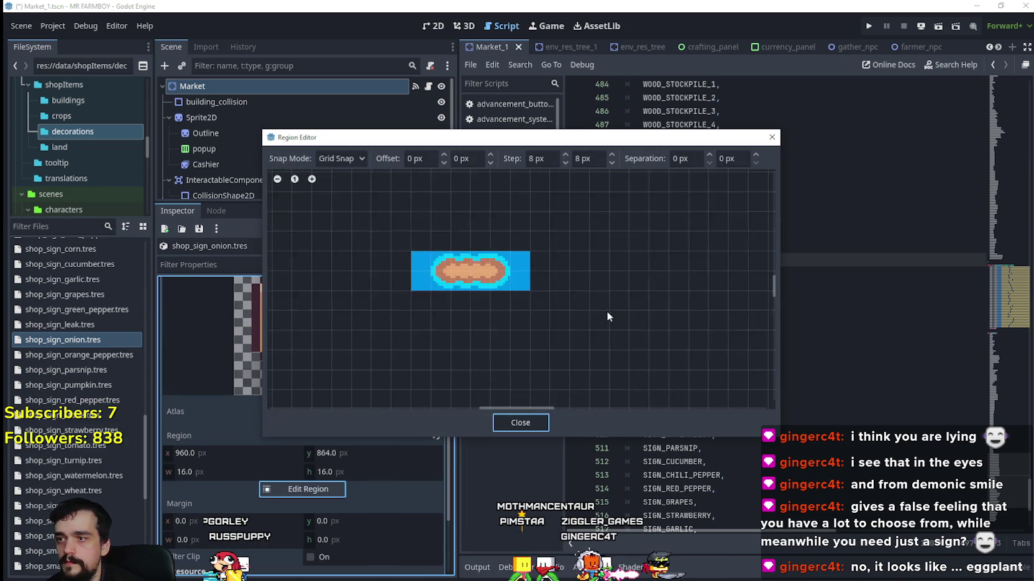
{"action": "scroll", "coordinate": [605, 330], "scroll_direction": "down", "scroll_amount": 5}
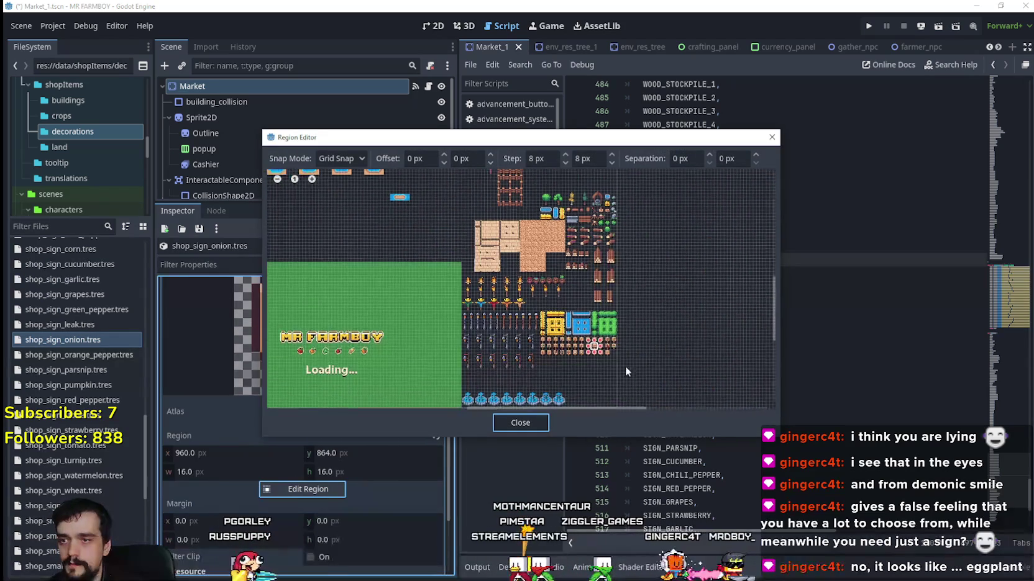
{"action": "scroll", "coordinate": [599, 350], "scroll_direction": "up", "scroll_amount": 8}
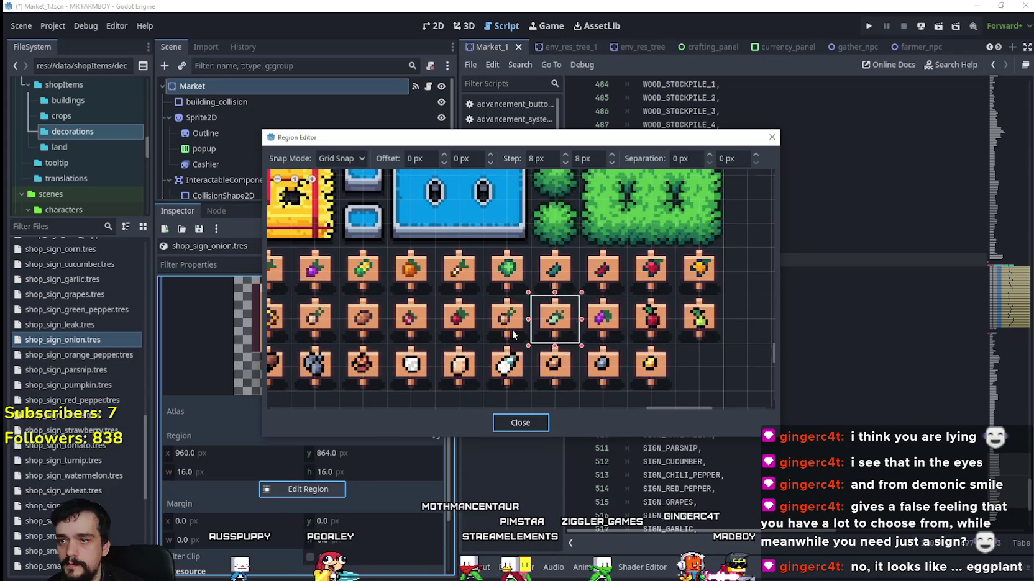
{"action": "left_click", "coordinate": [522, 308]}
{"action": "scroll", "coordinate": [531, 323], "scroll_direction": "down", "scroll_amount": 3}
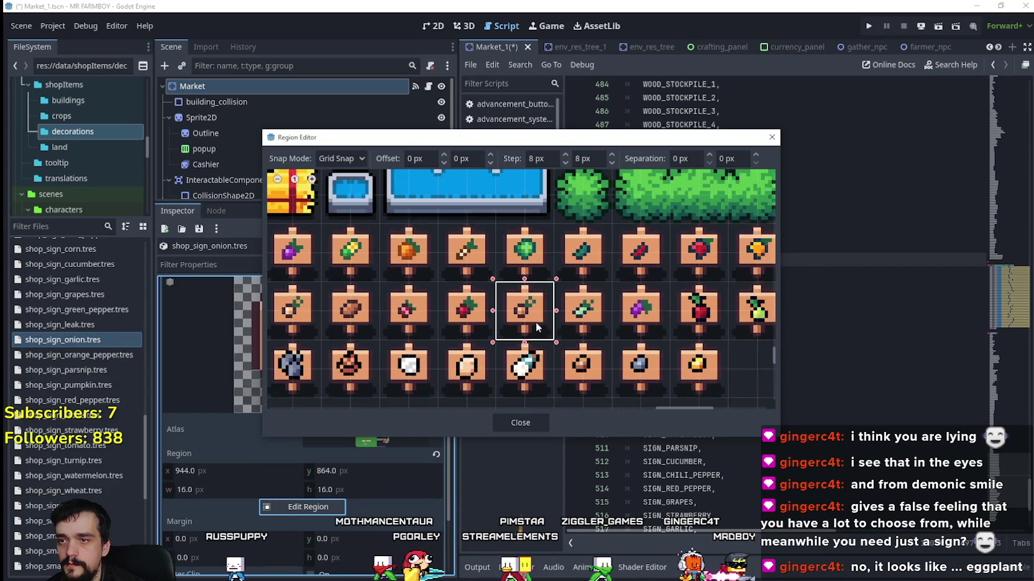
{"action": "left_click", "coordinate": [513, 425]}
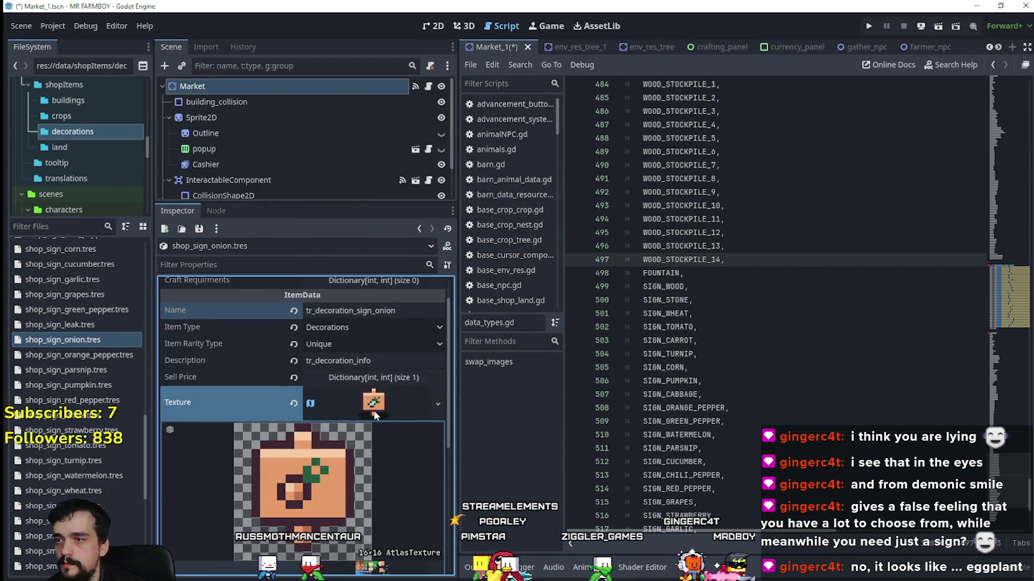
{"action": "key", "text": "ctrl+s"}
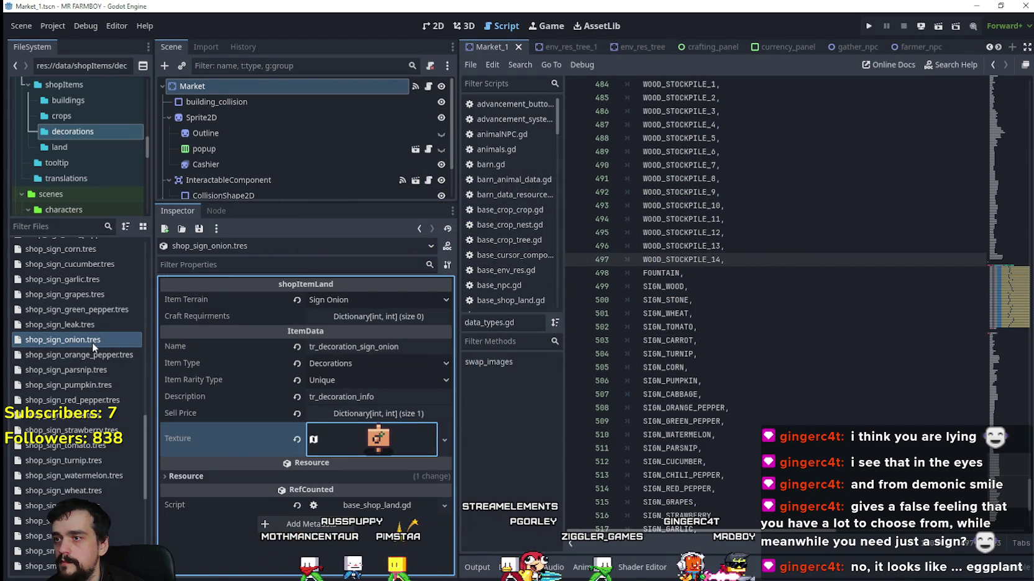
{"action": "left_click", "coordinate": [357, 299]}
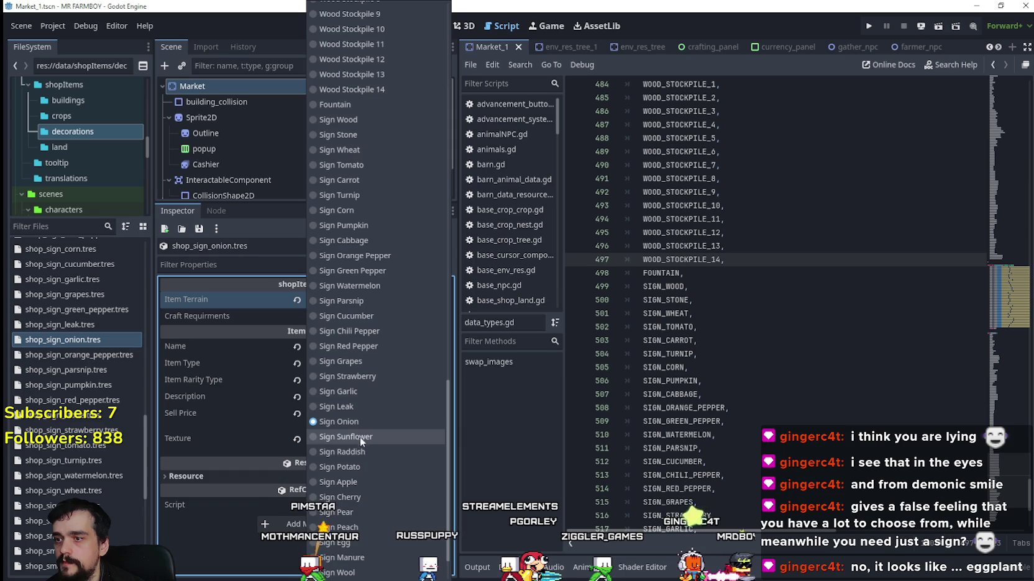
Duplicate shop_sign_onion.tres as shop_sign_sunflower.tres.
{"action": "left_click", "coordinate": [79, 335]}
{"action": "right_click", "coordinate": [79, 336]}
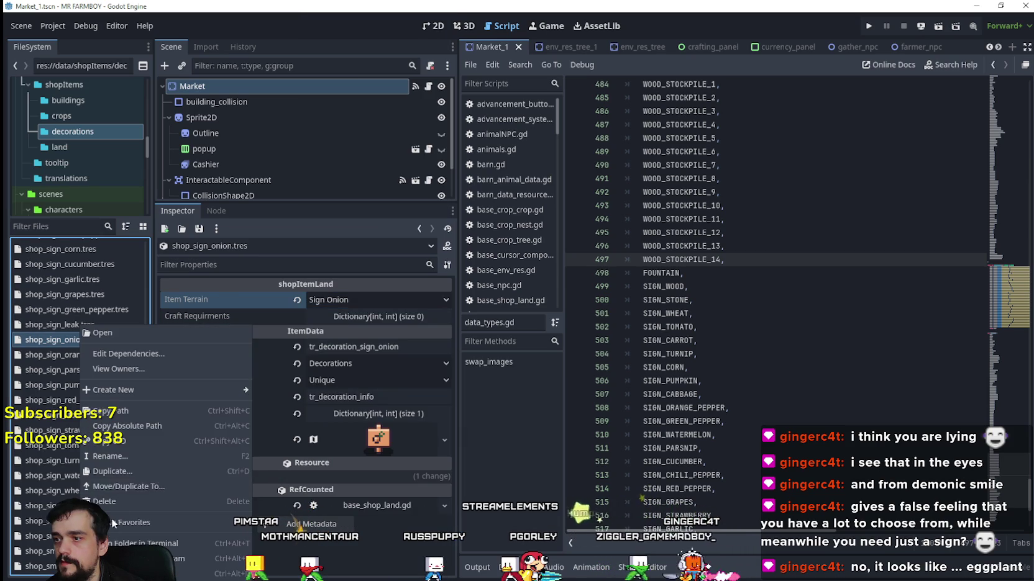
{"action": "left_click", "coordinate": [129, 468]}
{"action": "left_click", "coordinate": [457, 276]}
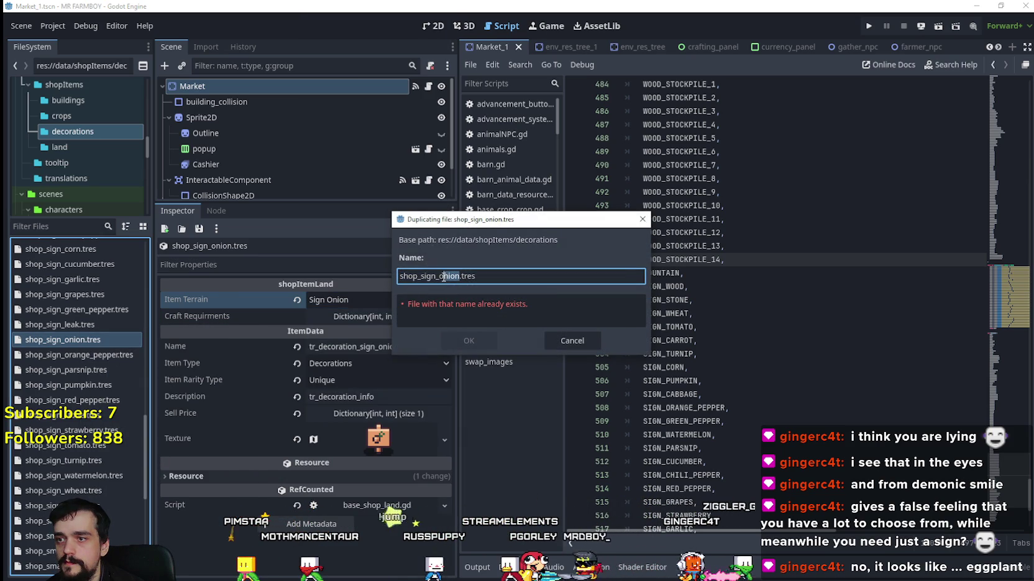
{"action": "type", "text": "unflower"}
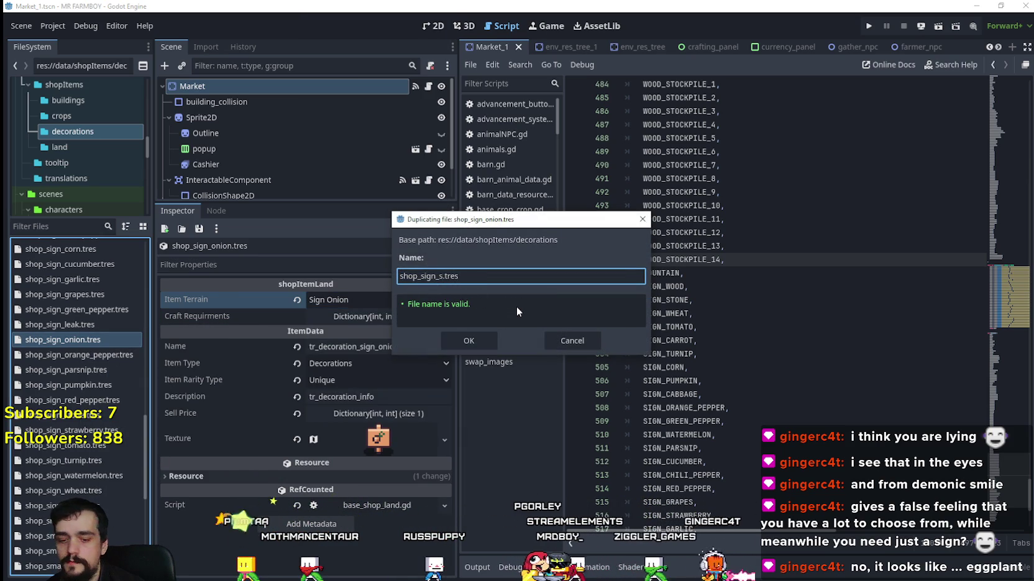
{"action": "key", "text": "Return"}
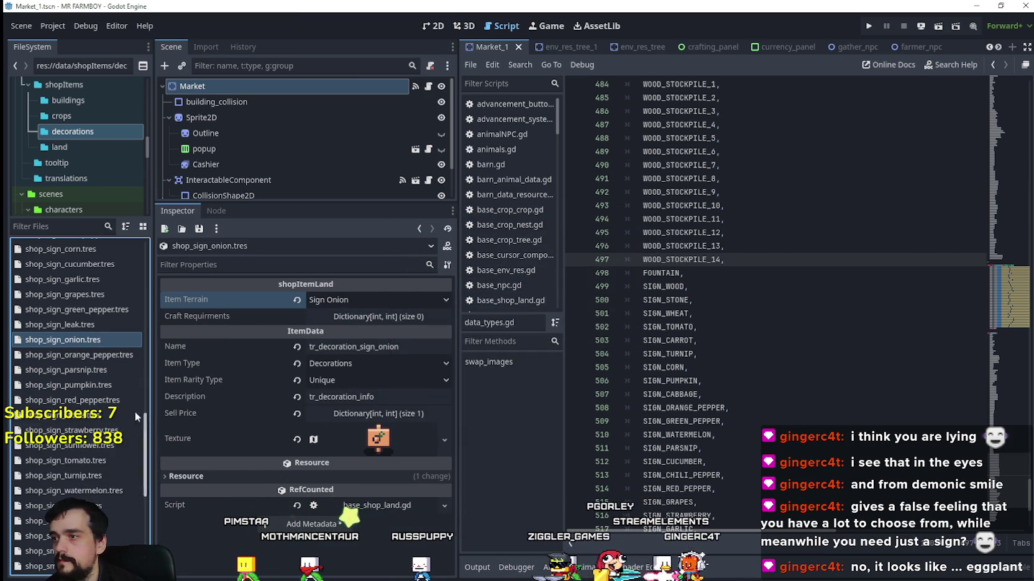
Set the sunflower sign's terrain to Sign Sunflower and its name to tr_decoration_sign_sunflower.
{"action": "left_click", "coordinate": [68, 445]}
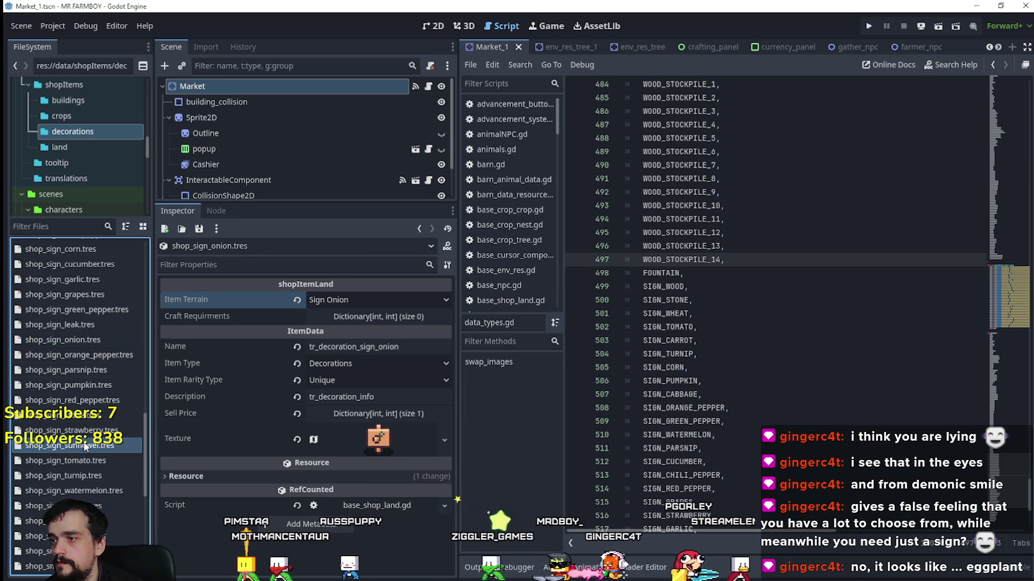
{"action": "left_click", "coordinate": [376, 299]}
{"action": "scroll", "coordinate": [379, 416], "scroll_direction": "down", "scroll_amount": 10}
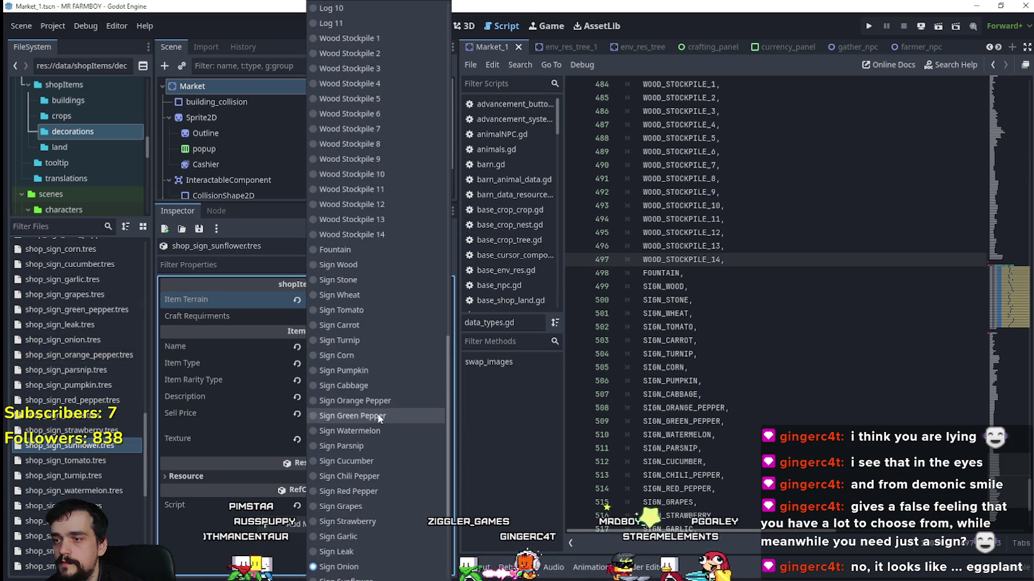
{"action": "left_click", "coordinate": [359, 379]}
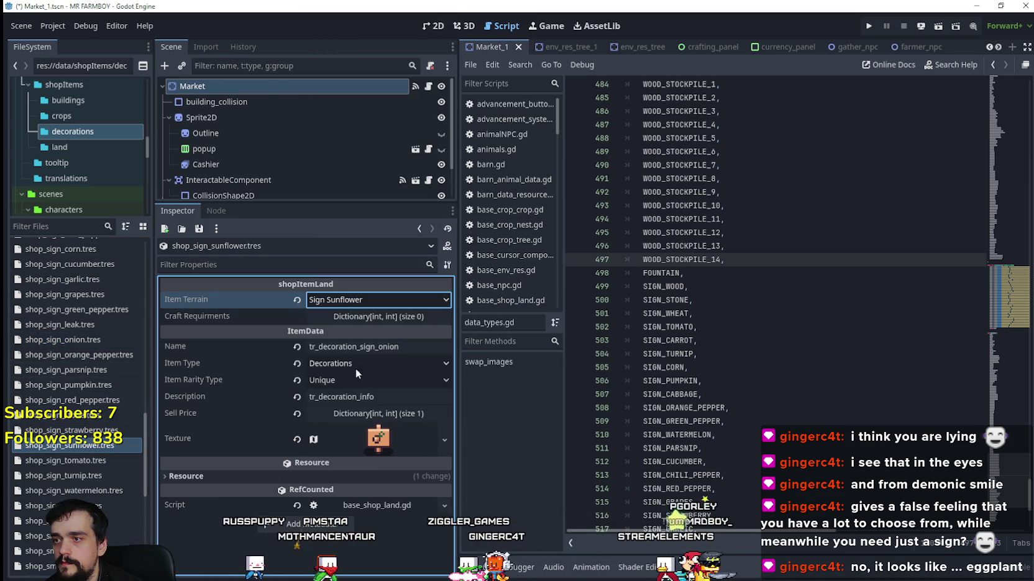
{"action": "left_click_drag", "start_coordinate": [378, 344], "coordinate": [403, 346]}
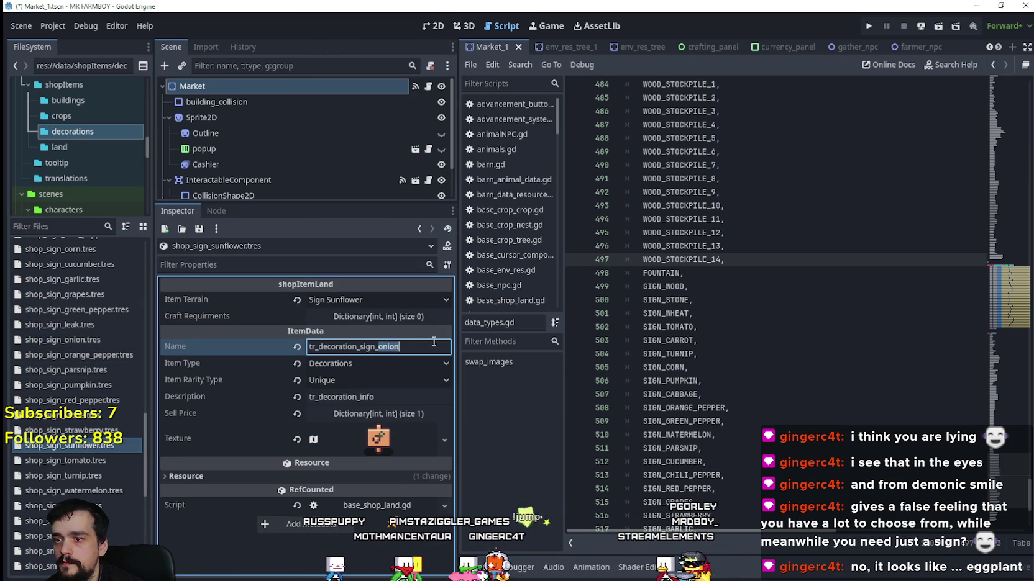
{"action": "type", "text": "sunflower"}
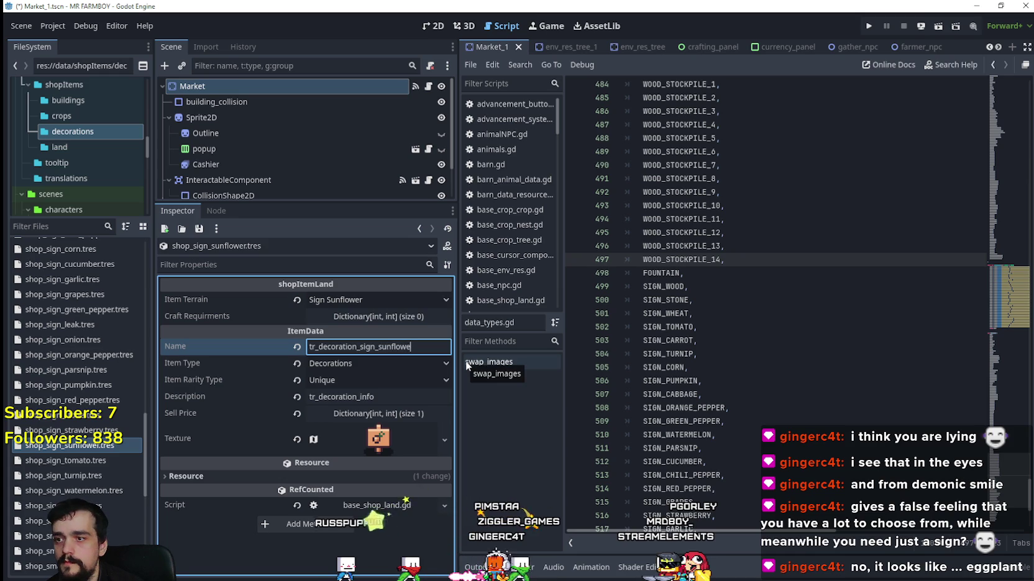
{"action": "left_click", "coordinate": [399, 442]}
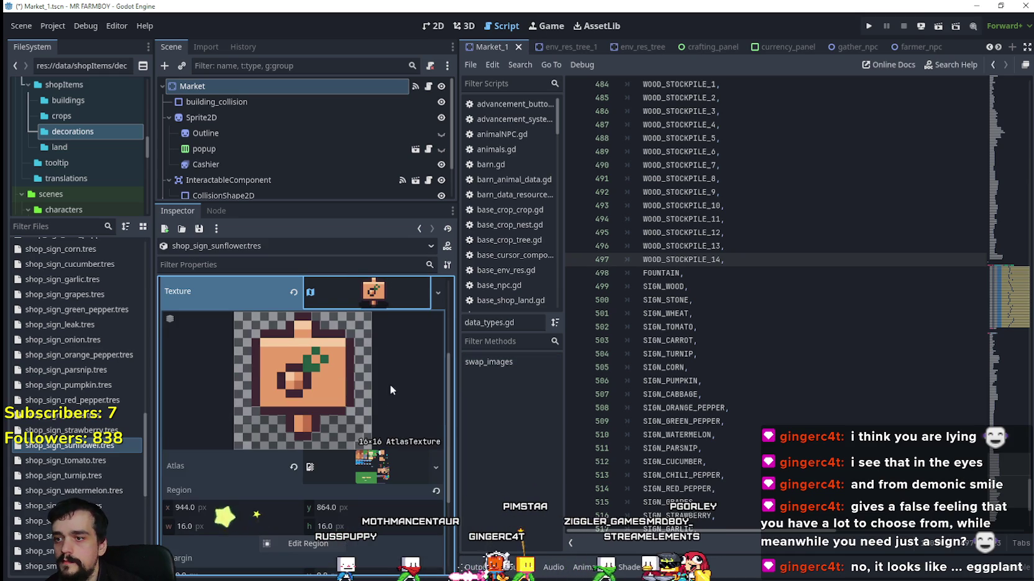
Crop the atlas texture to the sunflower sign tile (x 864, y 864) and save.
{"action": "right_click", "coordinate": [378, 294]}
{"action": "left_click", "coordinate": [417, 398]}
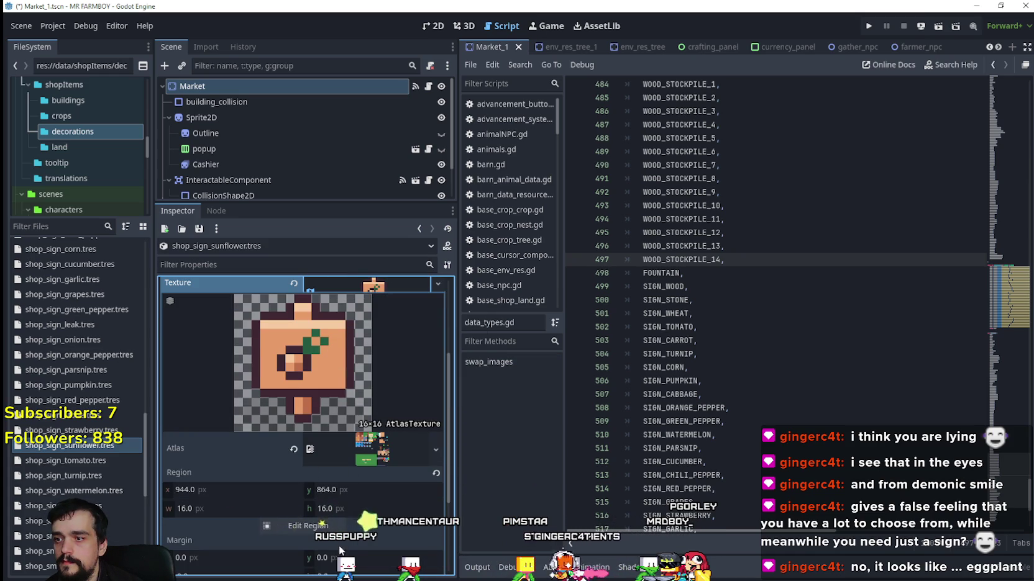
{"action": "left_click", "coordinate": [305, 525]}
{"action": "scroll", "coordinate": [714, 372], "scroll_direction": "down", "scroll_amount": 3}
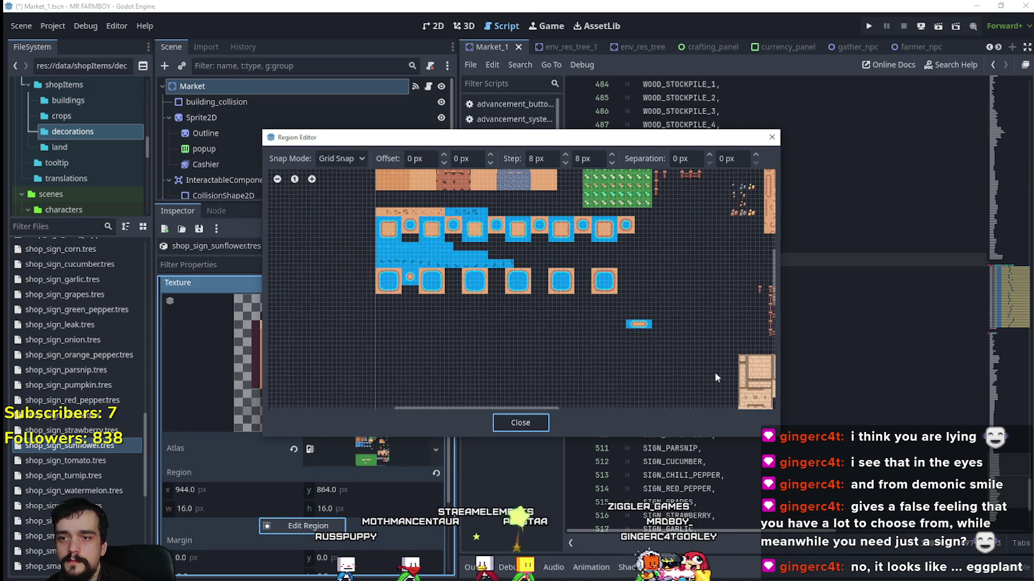
{"action": "scroll", "coordinate": [451, 218], "scroll_direction": "up", "scroll_amount": 5}
{"action": "scroll", "coordinate": [561, 295], "scroll_direction": "up", "scroll_amount": 2}
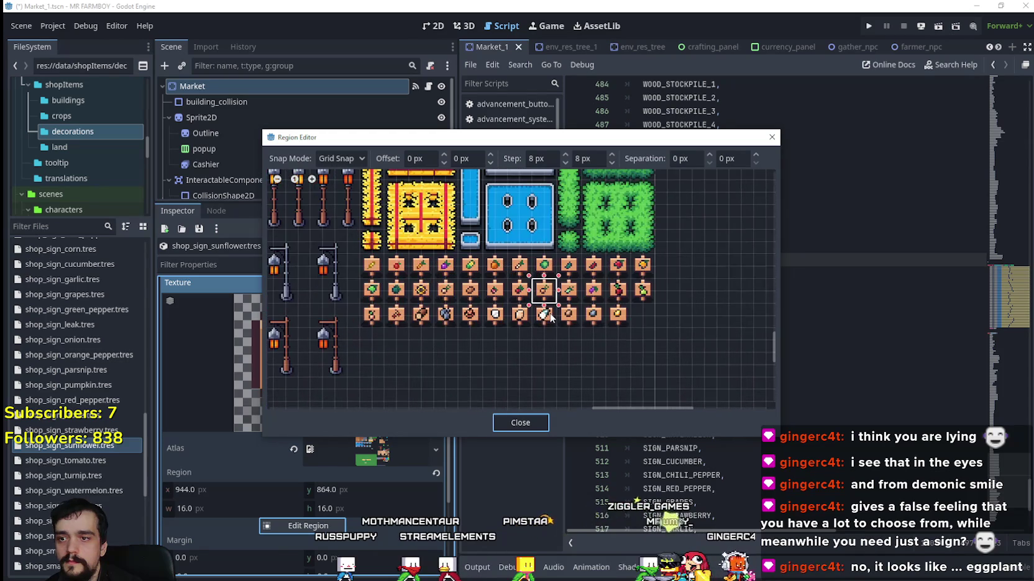
{"action": "scroll", "coordinate": [482, 319], "scroll_direction": "up", "scroll_amount": 1}
{"action": "left_click_drag", "start_coordinate": [402, 298], "coordinate": [419, 267]}
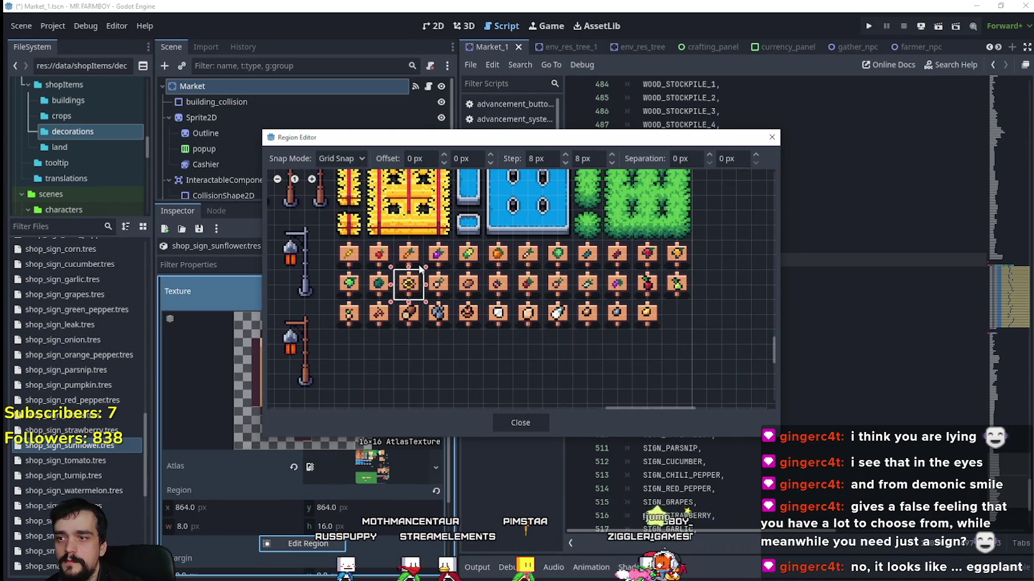
{"action": "left_click", "coordinate": [521, 422]}
{"action": "scroll", "coordinate": [359, 398], "scroll_direction": "up", "scroll_amount": 5}
{"action": "left_click", "coordinate": [388, 440]}
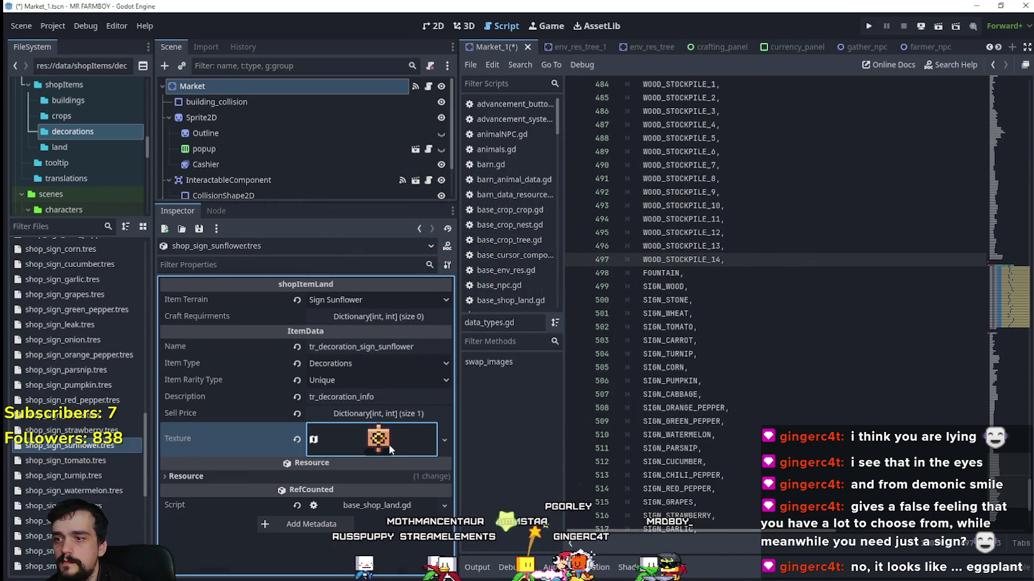
{"action": "key", "text": "ctrl+s"}
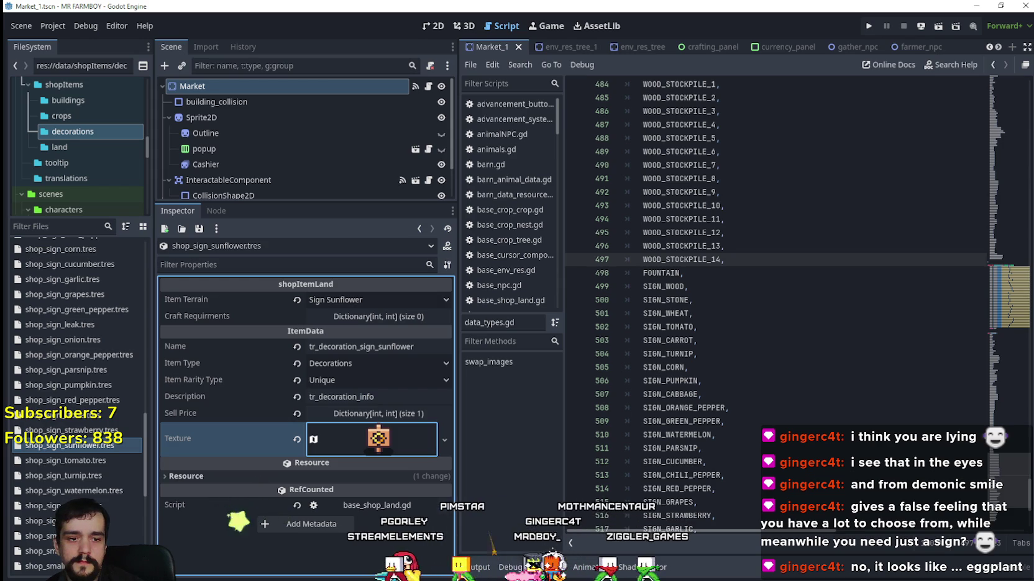
Check the tileset in the pixel-art editor, then return to Godot.
{"action": "key", "text": "alt+Tab"}
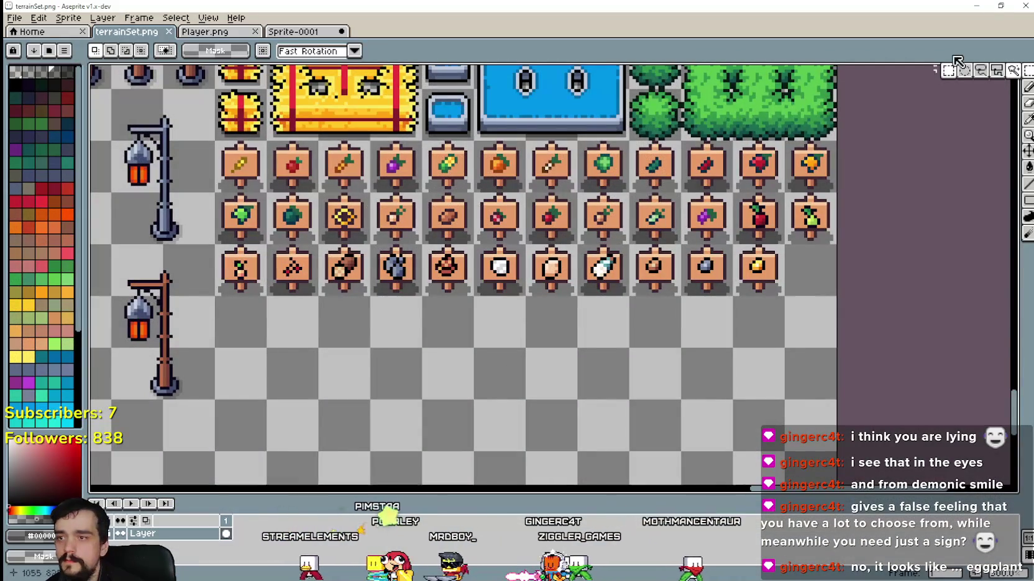
{"action": "key", "text": "alt+Tab"}
{"action": "left_click", "coordinate": [360, 301]}
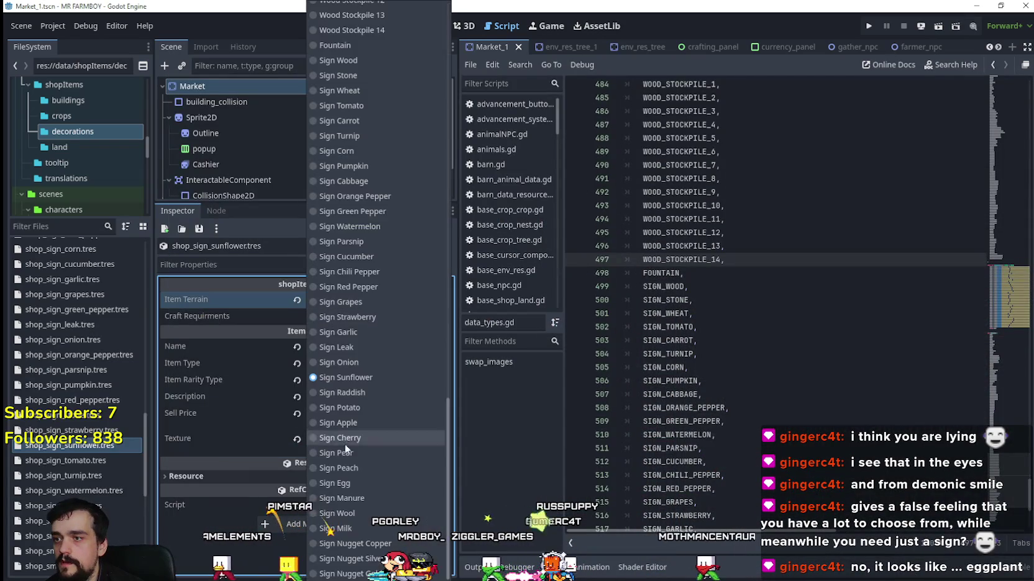
Duplicate shop_sign_sunflower.tres as shop_sign_raddish.tres.
{"action": "left_click", "coordinate": [187, 412]}
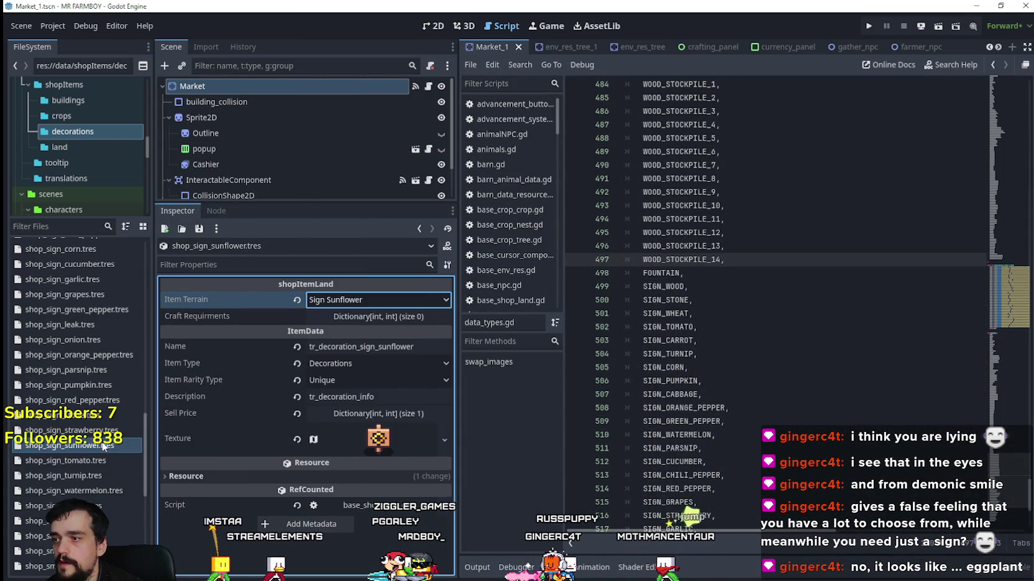
{"action": "right_click", "coordinate": [102, 445]}
{"action": "left_click", "coordinate": [146, 471]}
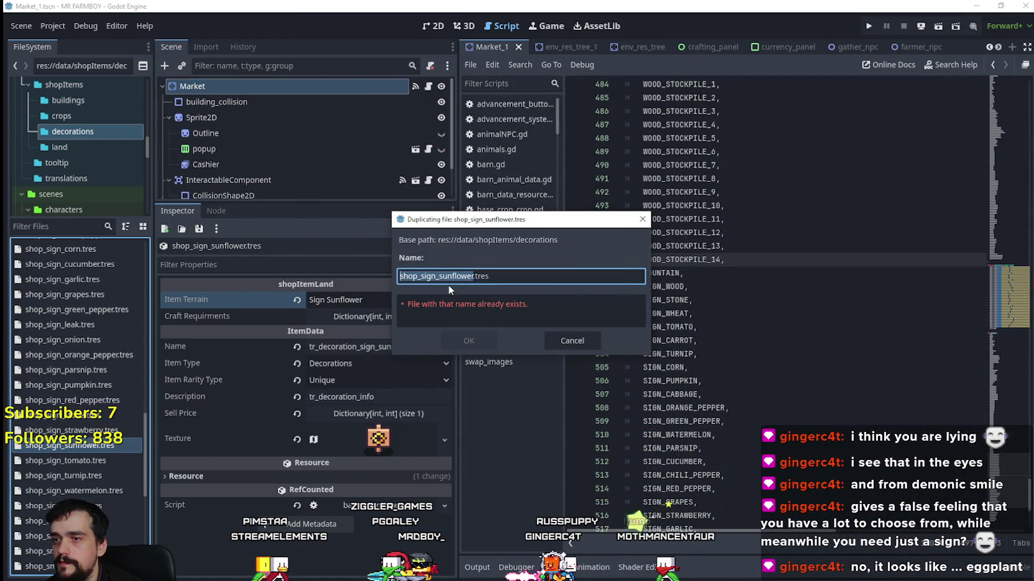
{"action": "left_click", "coordinate": [450, 273]}
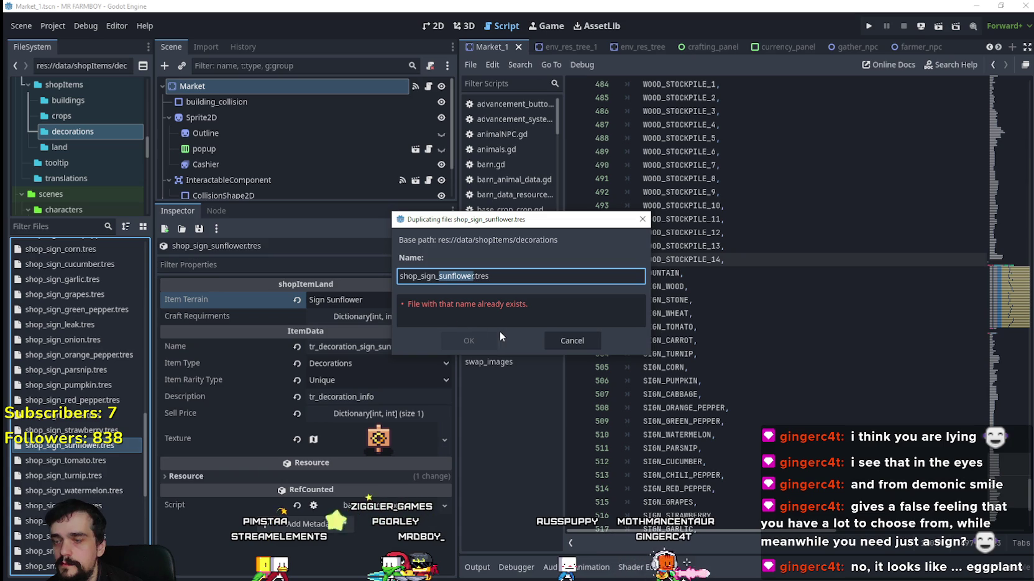
{"action": "type", "text": "radish"}
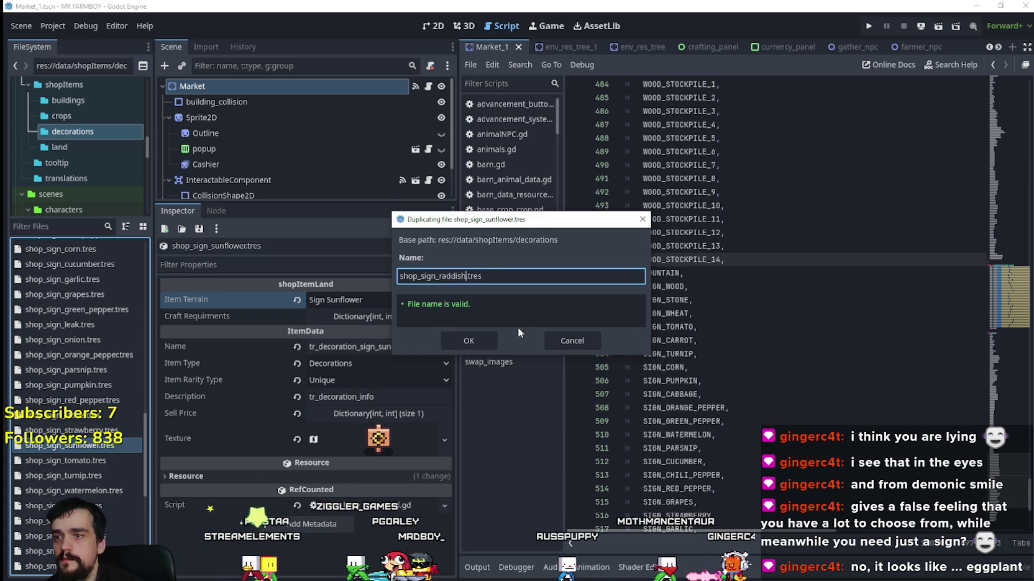
{"action": "left_click", "coordinate": [470, 342]}
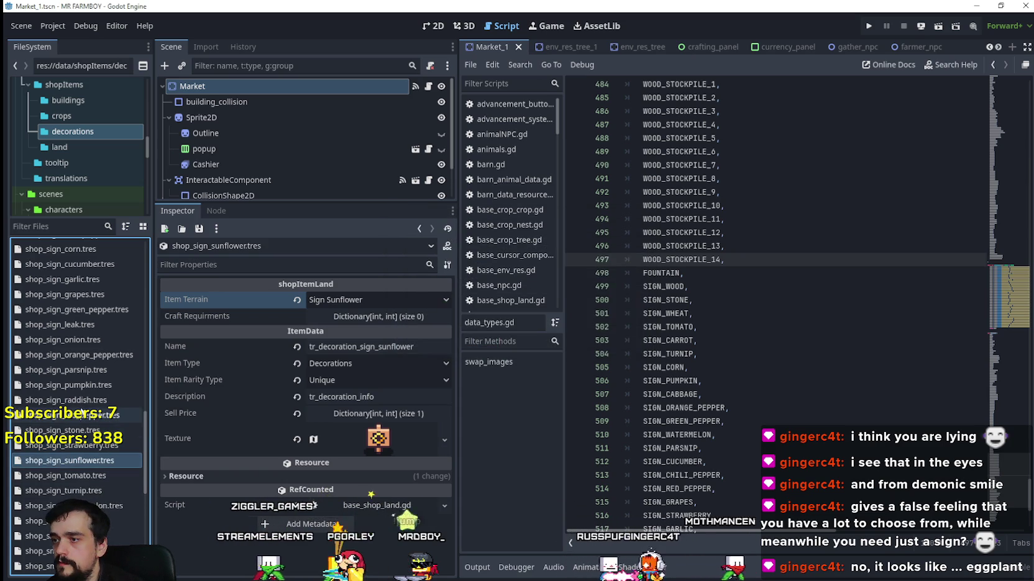
Set the terrain to Sign Raddish and the name to tr_decoration_sign_raddish.
{"action": "left_click", "coordinate": [357, 305]}
{"action": "scroll", "coordinate": [373, 363], "scroll_direction": "down", "scroll_amount": 10}
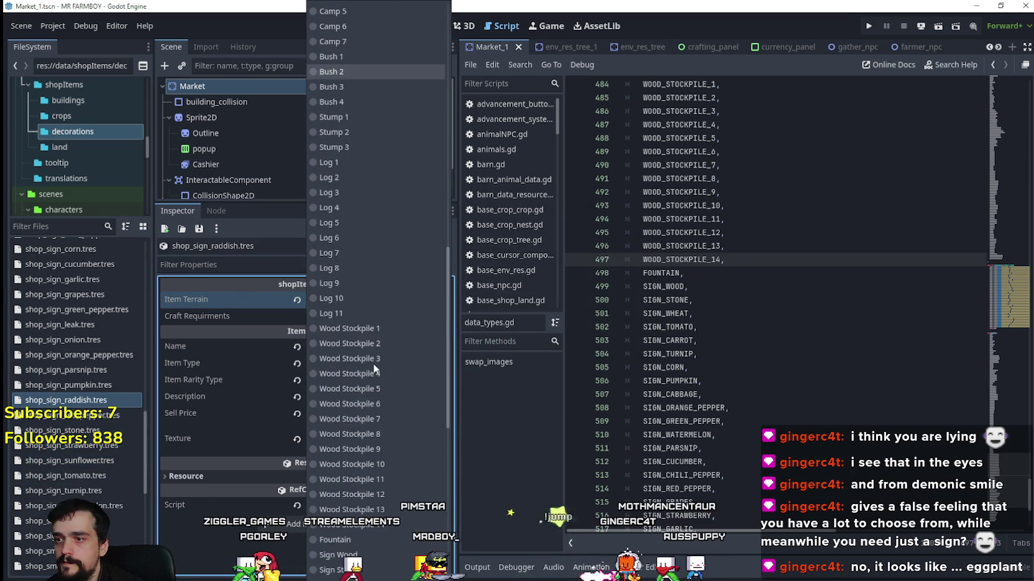
{"action": "left_click", "coordinate": [362, 393]}
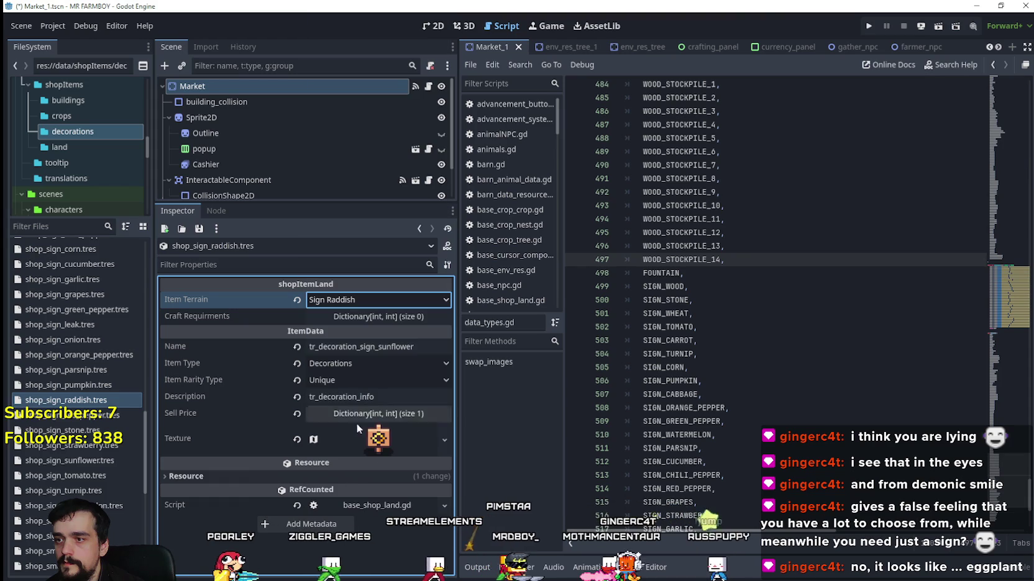
{"action": "double_click", "coordinate": [379, 348]}
{"action": "type", "text": "raddish"}
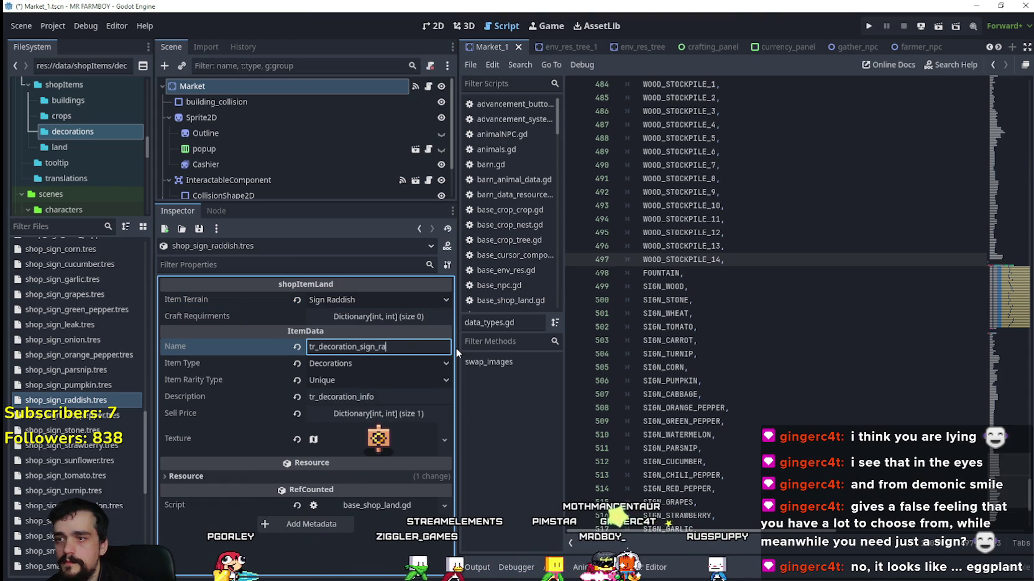
Crop the atlas texture to the radish sign tile (x 928, y 864) and save.
{"action": "right_click", "coordinate": [382, 439]}
{"action": "left_click", "coordinate": [400, 477]}
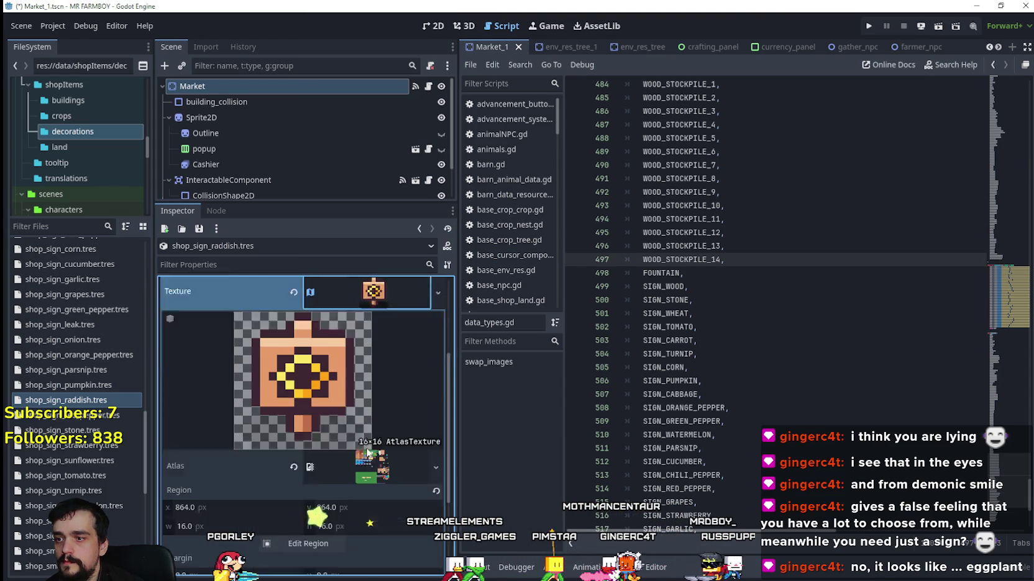
{"action": "left_click", "coordinate": [304, 506]}
{"action": "scroll", "coordinate": [516, 313], "scroll_direction": "down", "scroll_amount": 5}
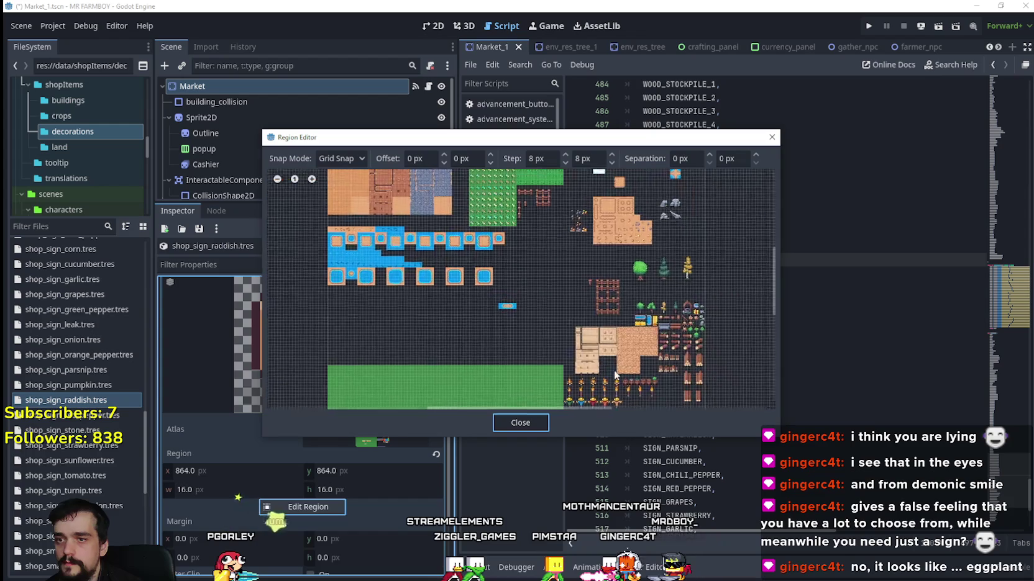
{"action": "scroll", "coordinate": [545, 322], "scroll_direction": "up", "scroll_amount": 5}
{"action": "scroll", "coordinate": [545, 322], "scroll_direction": "up", "scroll_amount": 5}
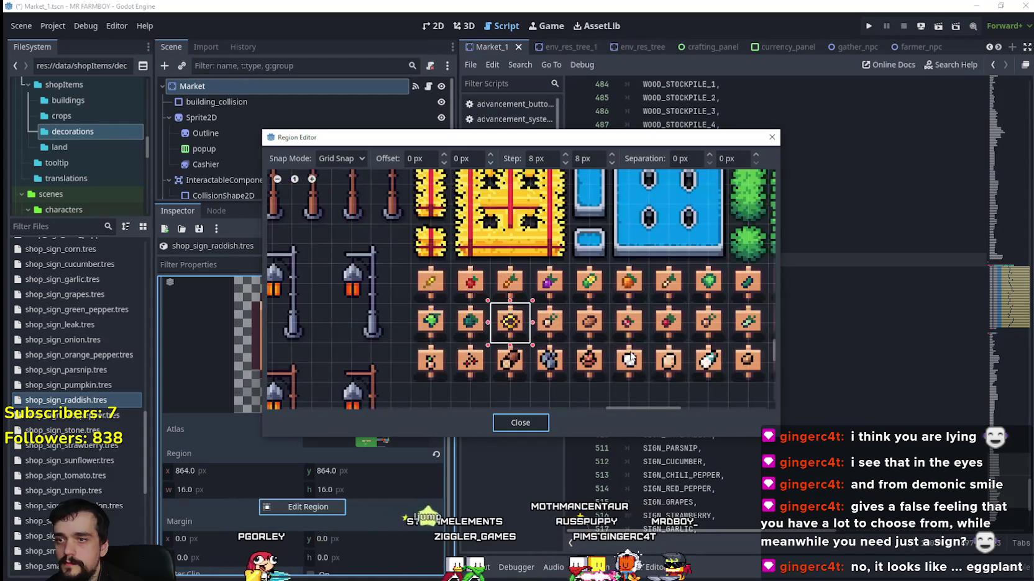
{"action": "scroll", "coordinate": [532, 297], "scroll_direction": "up", "scroll_amount": 1}
{"action": "left_click", "coordinate": [515, 301]}
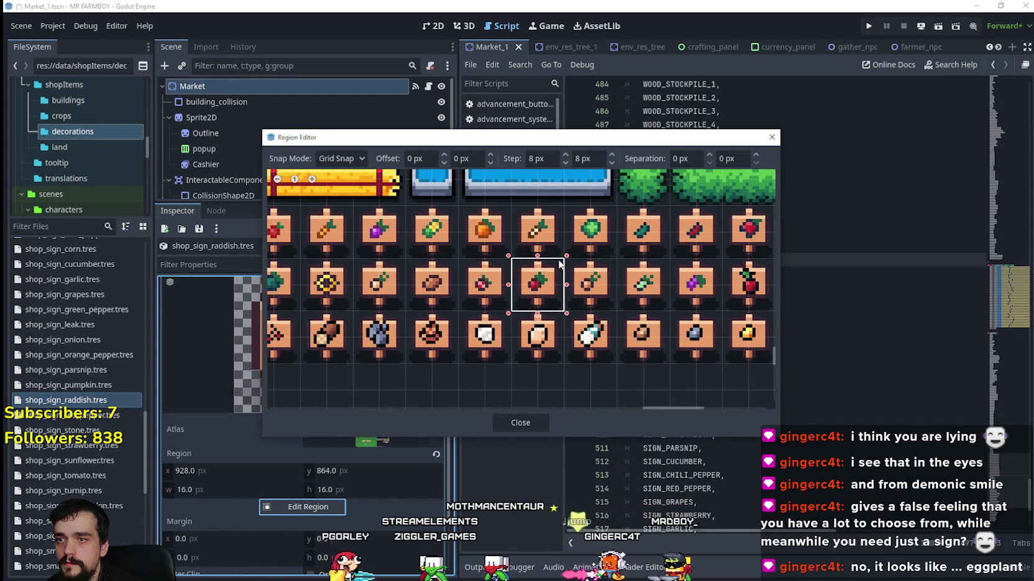
{"action": "left_click", "coordinate": [519, 422]}
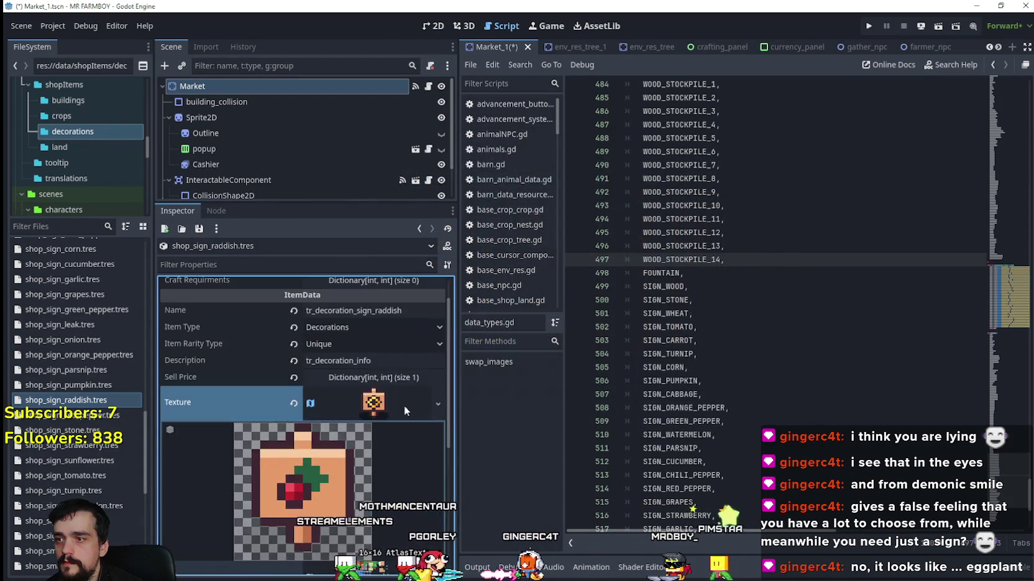
{"action": "scroll", "coordinate": [404, 406], "scroll_direction": "up", "scroll_amount": 3}
{"action": "key", "text": "ctrl+s"}
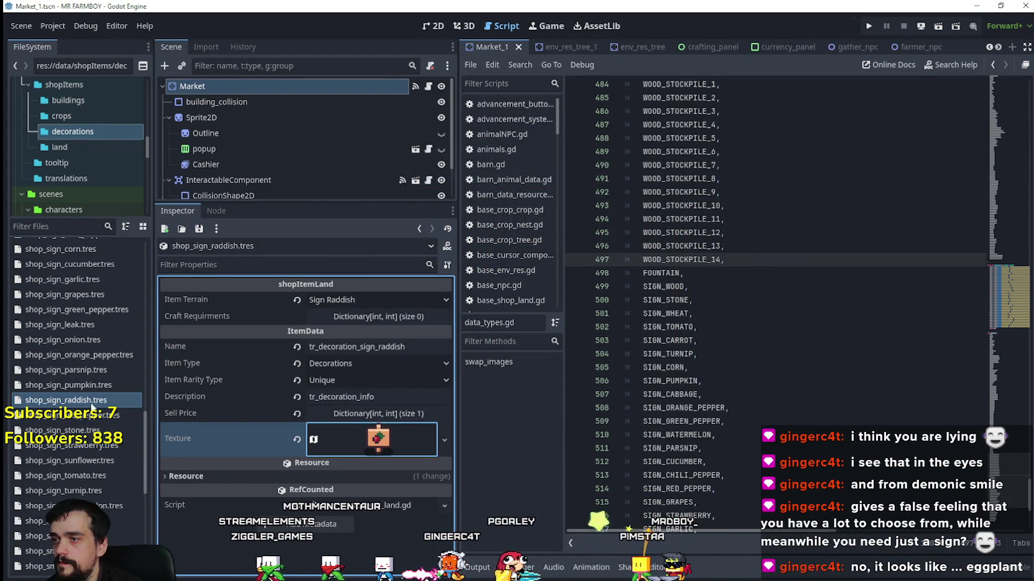
{"action": "left_click", "coordinate": [364, 299]}
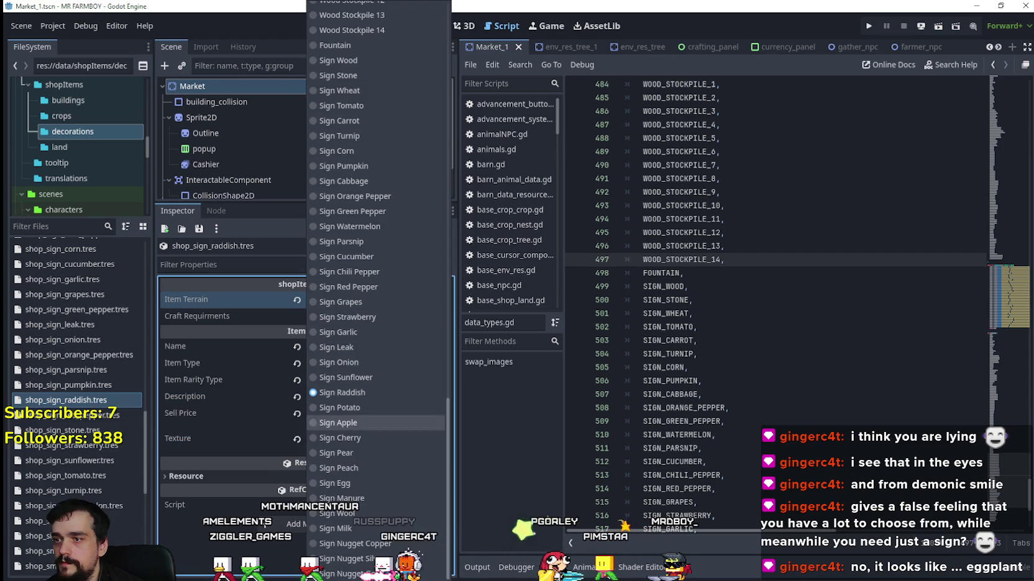
{"action": "left_click", "coordinate": [220, 407]}
Duplicate shop_sign_raddish.tres as shop_sign_potato.tres.
{"action": "right_click", "coordinate": [66, 328]}
{"action": "left_click", "coordinate": [99, 471]}
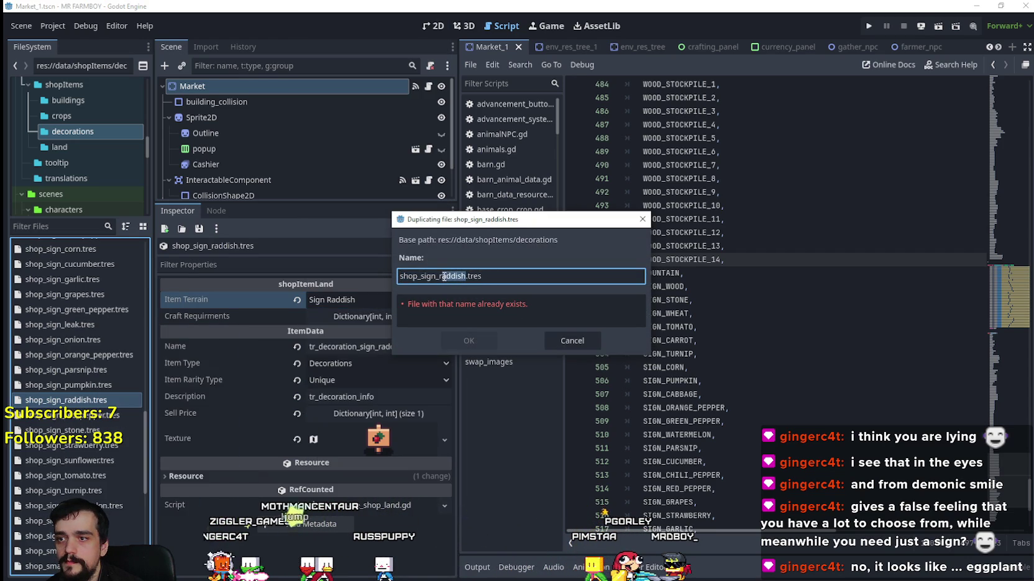
{"action": "type", "text": "potato"}
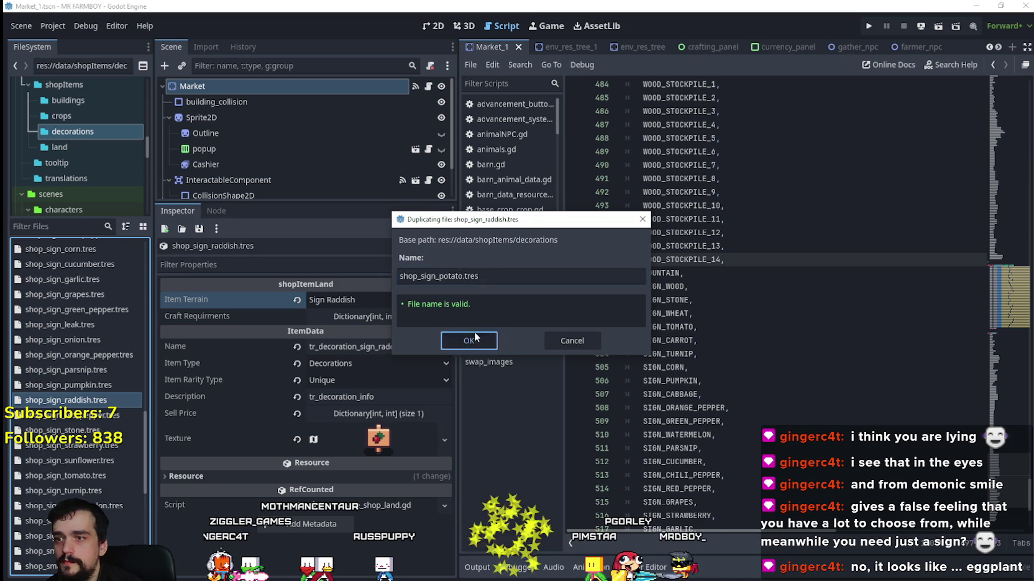
{"action": "left_click", "coordinate": [474, 336]}
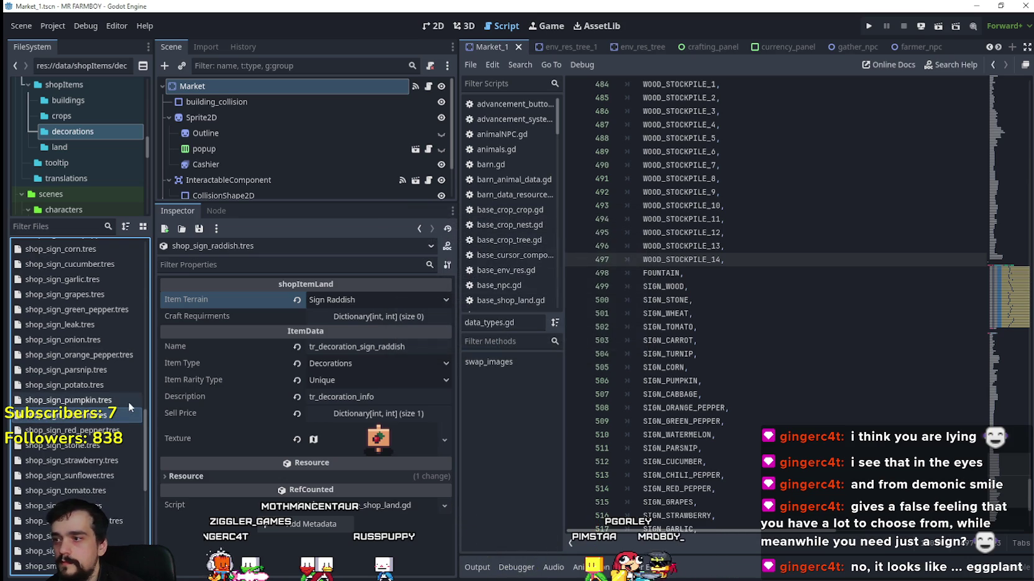
Set the potato sign's terrain to Sign Potato and its name to tr_decoration_sign_potato.
{"action": "left_click", "coordinate": [81, 383]}
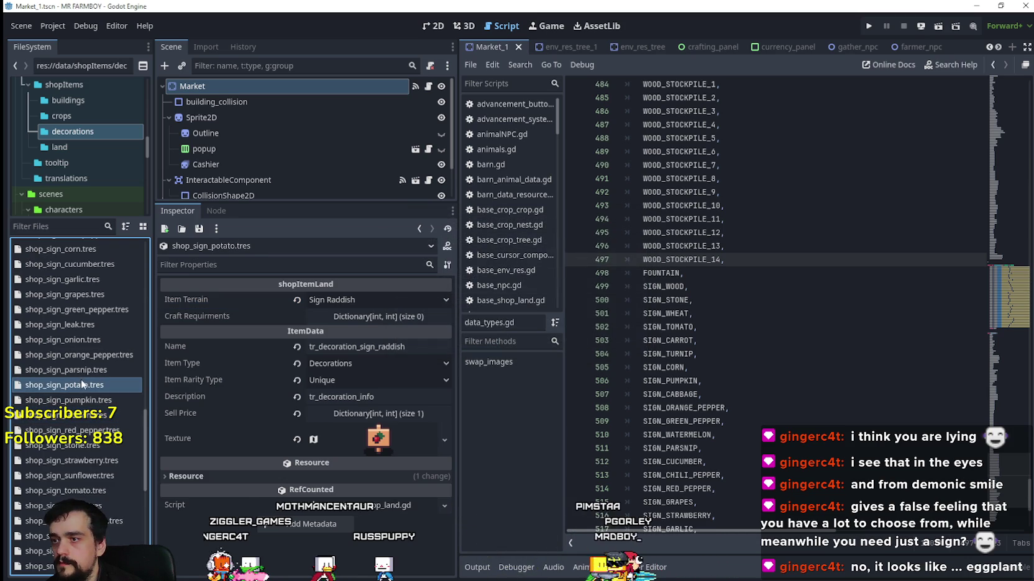
{"action": "left_click", "coordinate": [357, 301]}
{"action": "scroll", "coordinate": [354, 429], "scroll_direction": "down", "scroll_amount": 10}
{"action": "scroll", "coordinate": [354, 423], "scroll_direction": "down", "scroll_amount": 3}
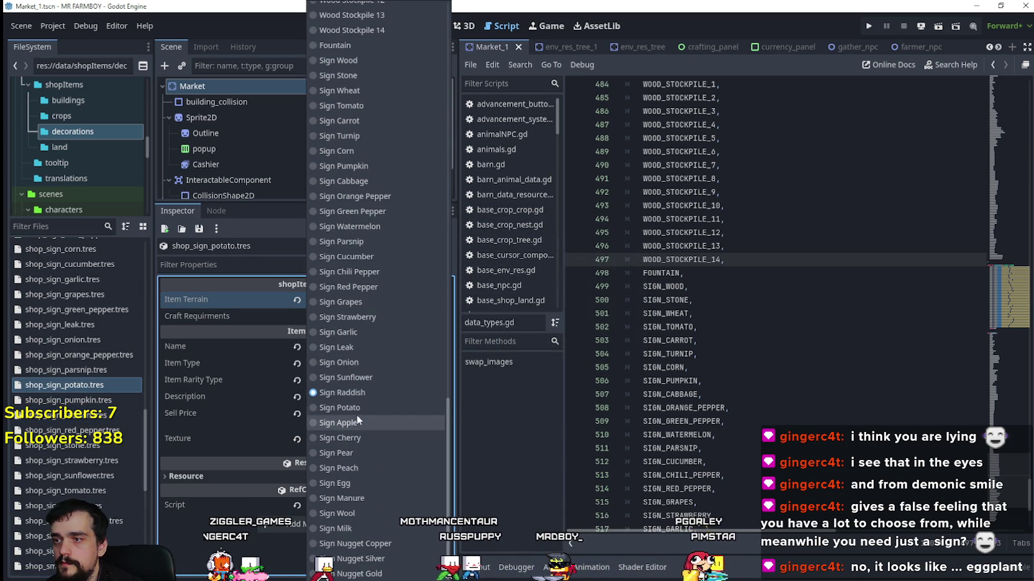
{"action": "left_click", "coordinate": [359, 409]}
{"action": "double_click", "coordinate": [392, 346]}
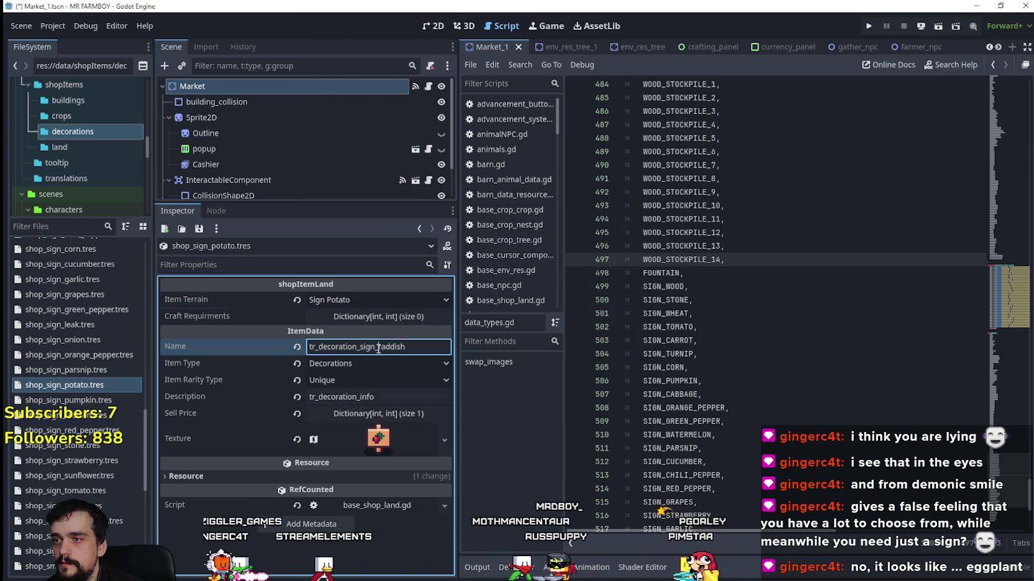
{"action": "type", "text": "potato"}
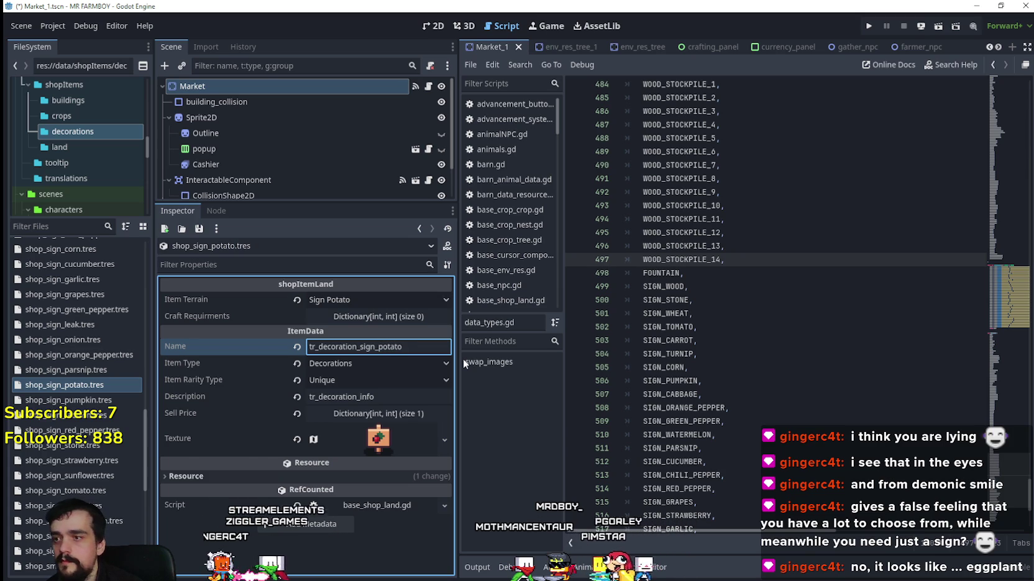
Make the texture unique, crop it to the potato sign tile (x 896, y 864), and save.
{"action": "right_click", "coordinate": [352, 438]}
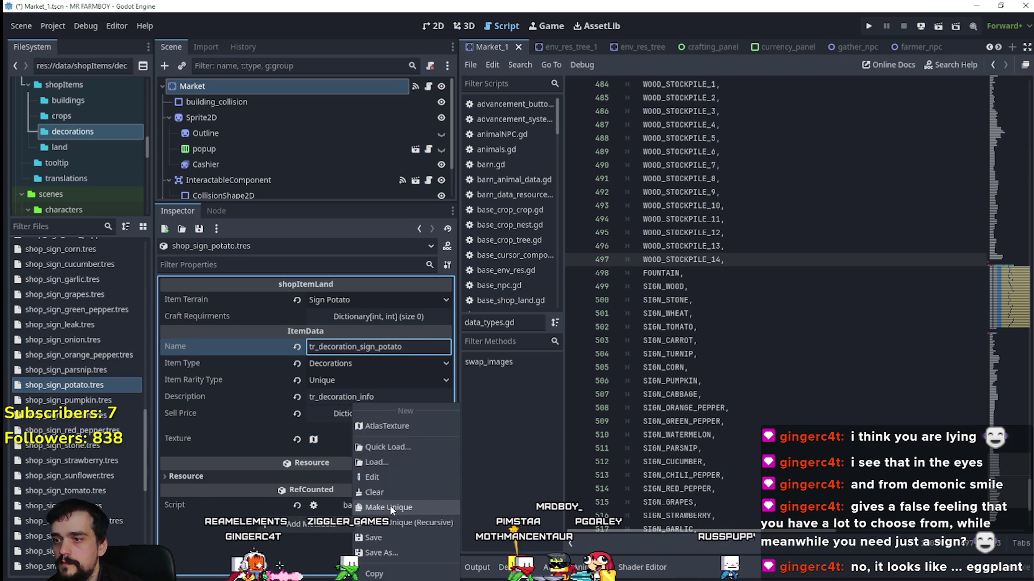
{"action": "left_click", "coordinate": [376, 477]}
{"action": "left_click", "coordinate": [307, 506]}
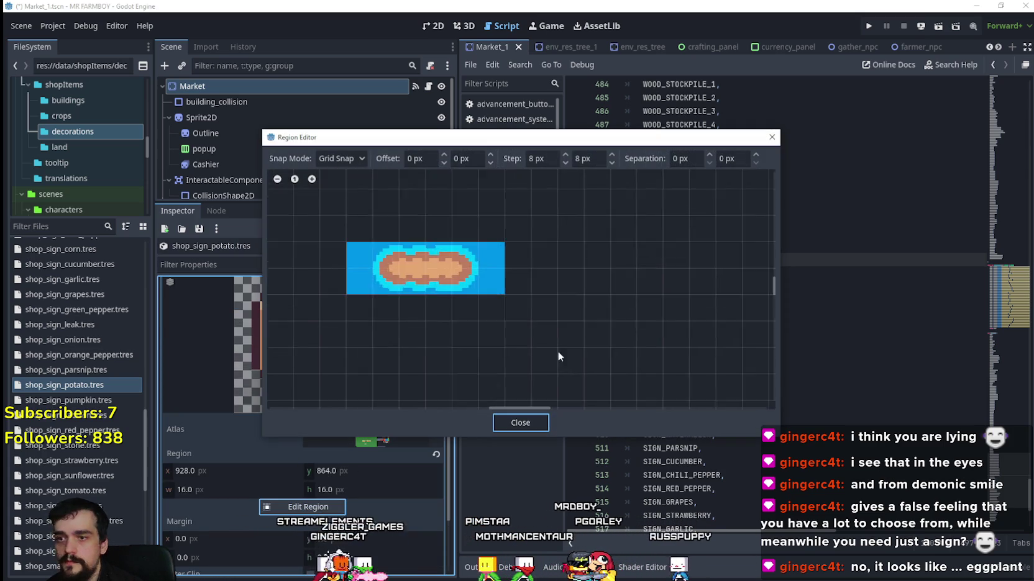
{"action": "scroll", "coordinate": [562, 341], "scroll_direction": "down", "scroll_amount": 10}
{"action": "scroll", "coordinate": [630, 340], "scroll_direction": "up", "scroll_amount": 8}
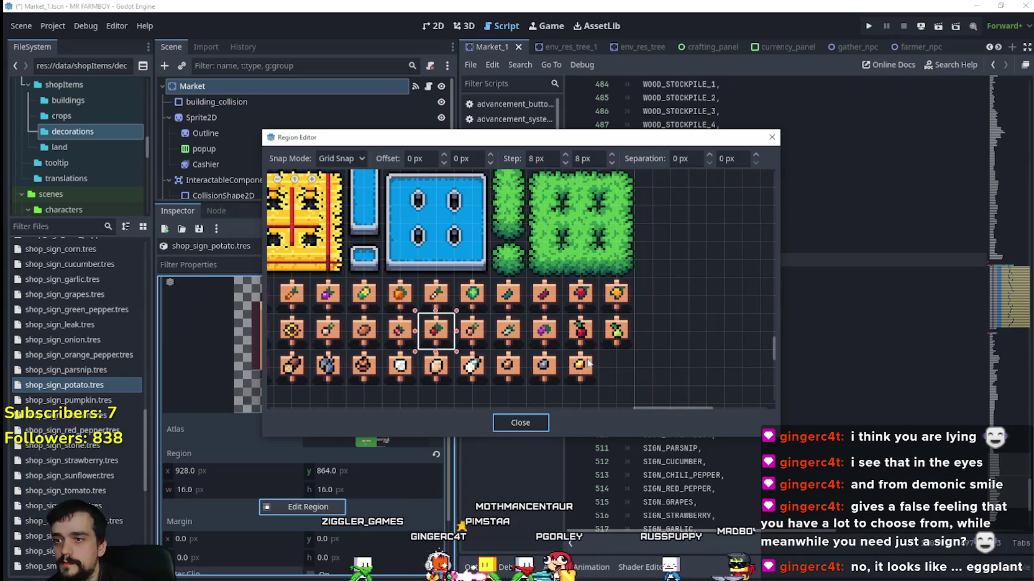
{"action": "scroll", "coordinate": [466, 370], "scroll_direction": "up", "scroll_amount": 2}
{"action": "left_click_drag", "start_coordinate": [479, 373], "coordinate": [600, 347]}
{"action": "scroll", "coordinate": [483, 329], "scroll_direction": "up", "scroll_amount": 1}
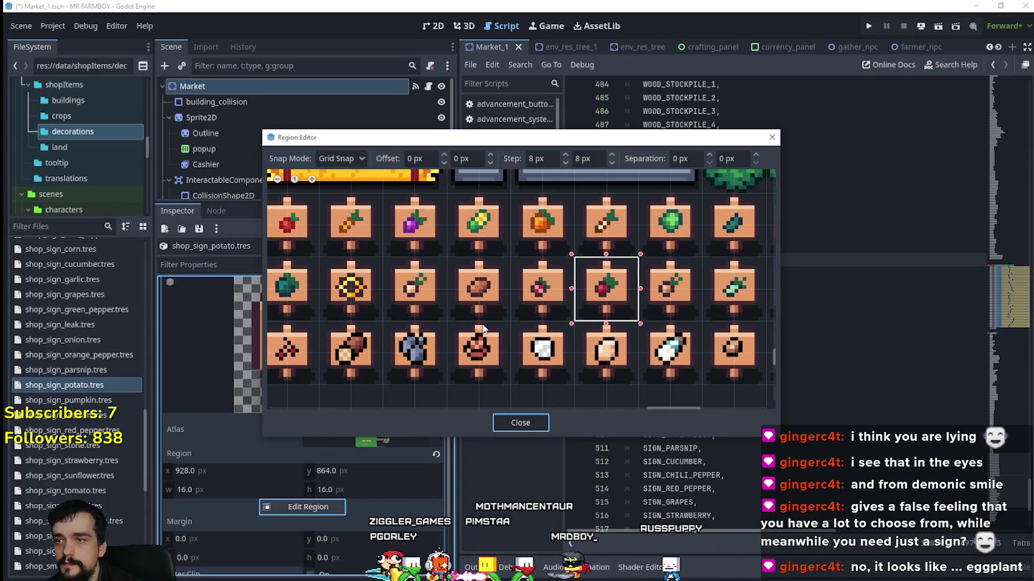
{"action": "left_click", "coordinate": [502, 266]}
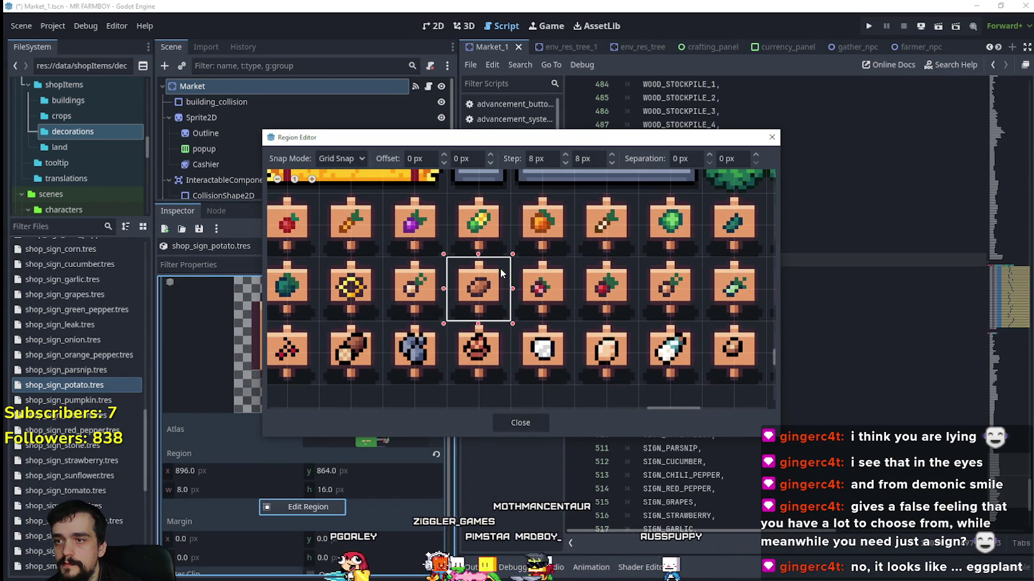
{"action": "left_click", "coordinate": [516, 423]}
{"action": "scroll", "coordinate": [316, 389], "scroll_direction": "up", "scroll_amount": 2}
{"action": "left_click", "coordinate": [378, 439]}
{"action": "key", "text": "ctrl+s"}
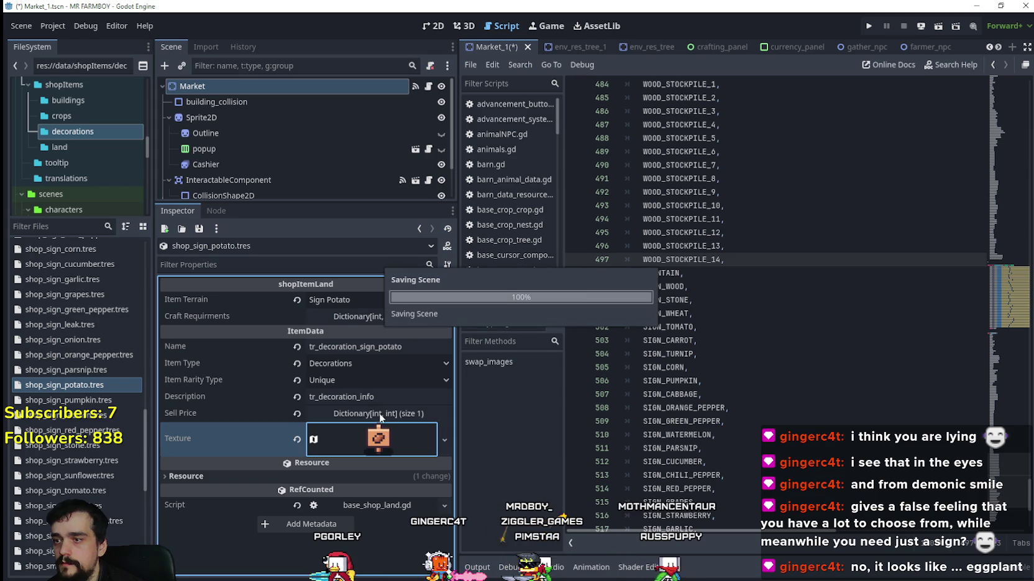
{"action": "left_click", "coordinate": [372, 301]}
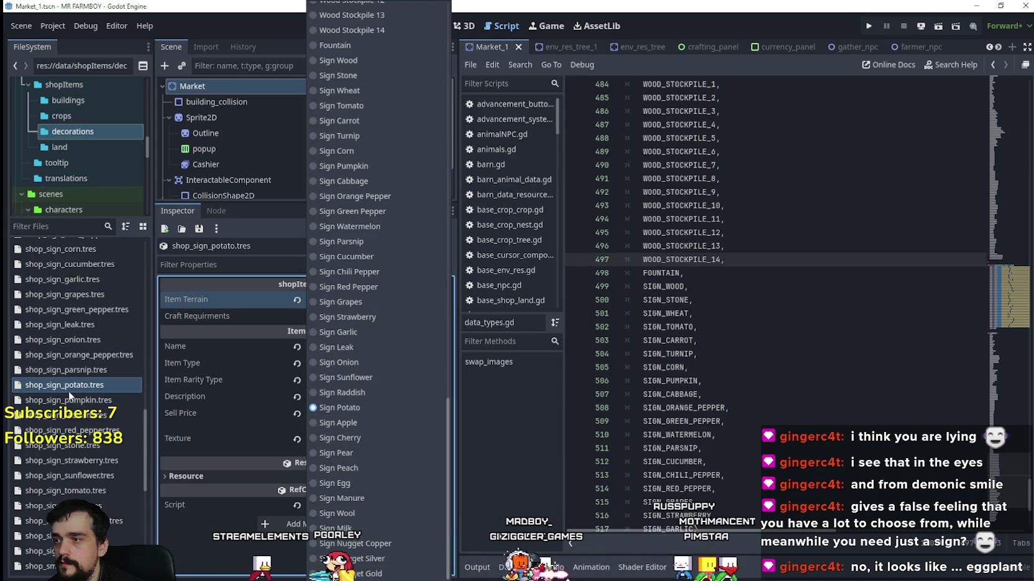
Duplicate shop_sign_potato.tres as shop_sign_apple.tres.
{"action": "right_click", "coordinate": [68, 390]}
{"action": "left_click", "coordinate": [111, 470]}
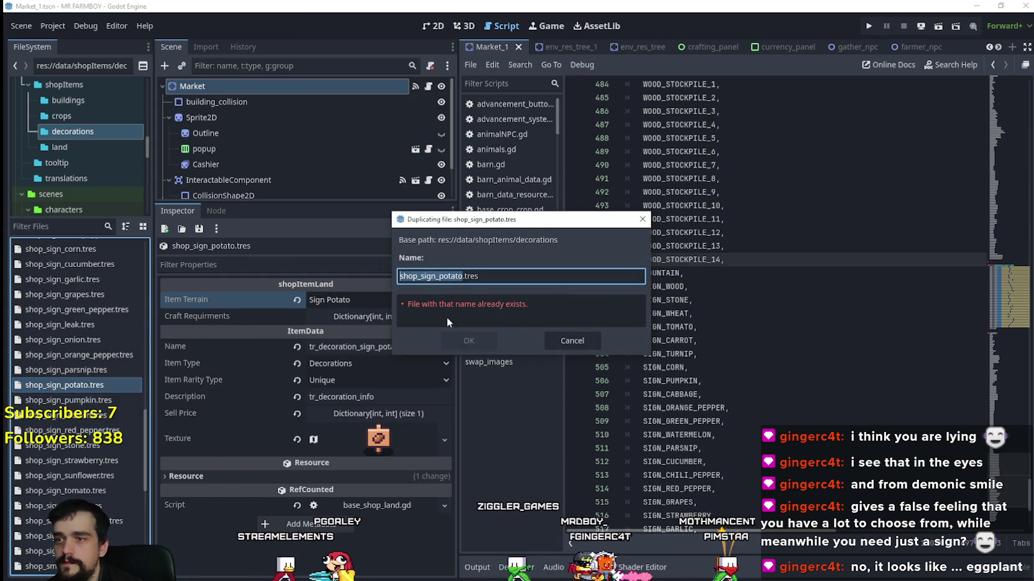
{"action": "left_click", "coordinate": [458, 277]}
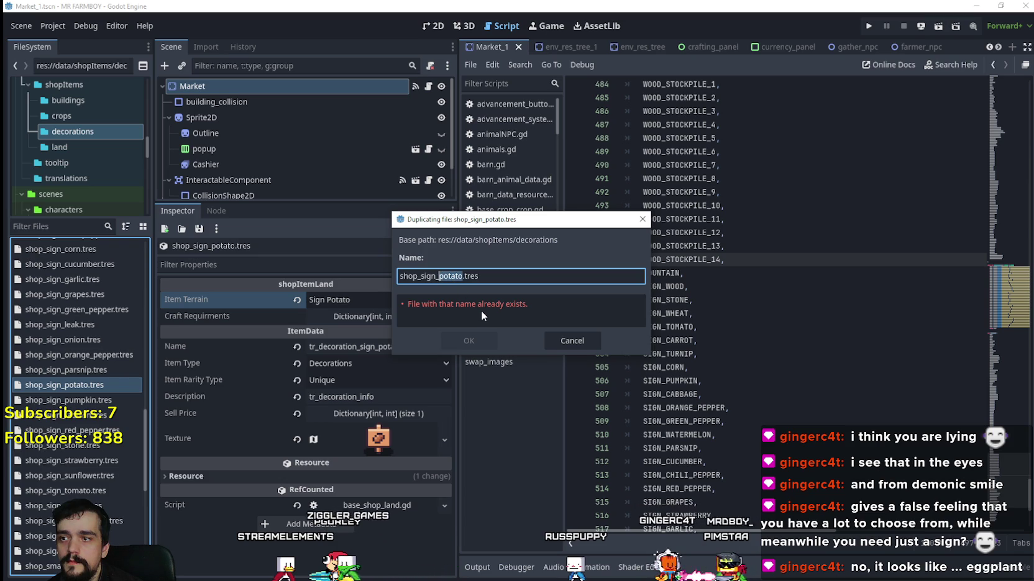
{"action": "type", "text": "apple"}
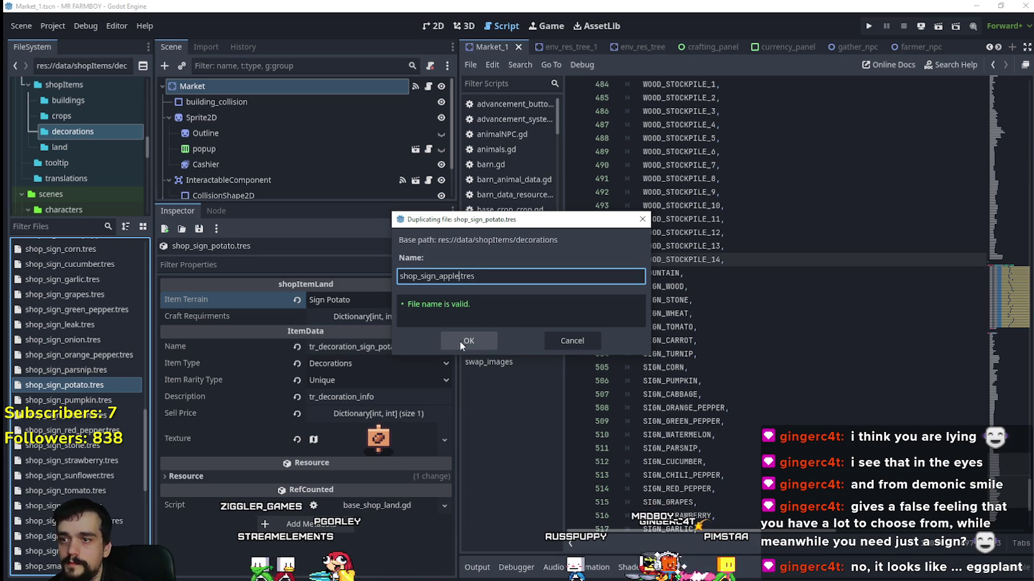
{"action": "left_click", "coordinate": [459, 341]}
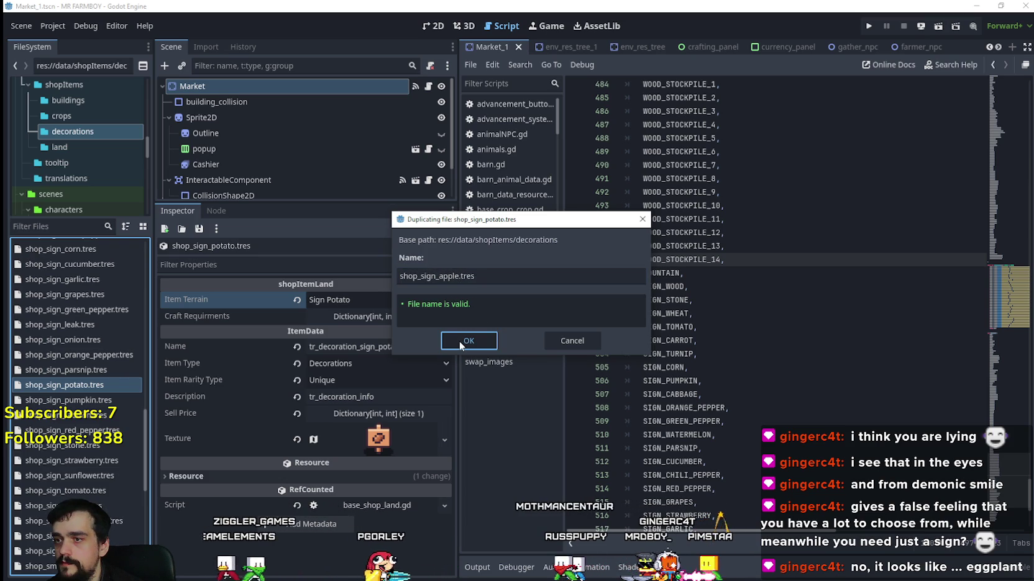
Set the apple sign's terrain to Sign Apple and its name to tr_decoration_sign_apple.
{"action": "scroll", "coordinate": [62, 367], "scroll_direction": "up", "scroll_amount": 3}
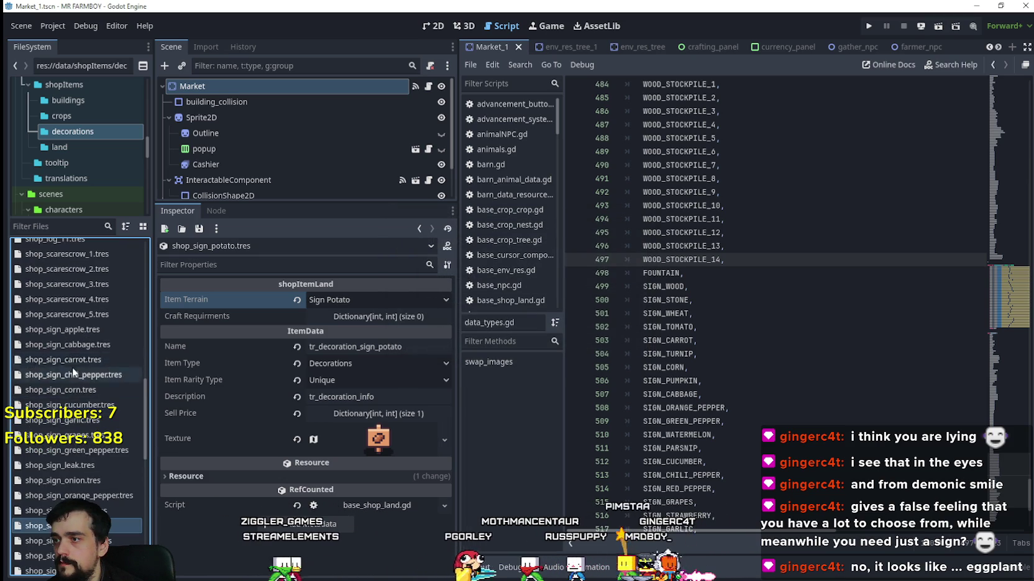
{"action": "left_click", "coordinate": [88, 329]}
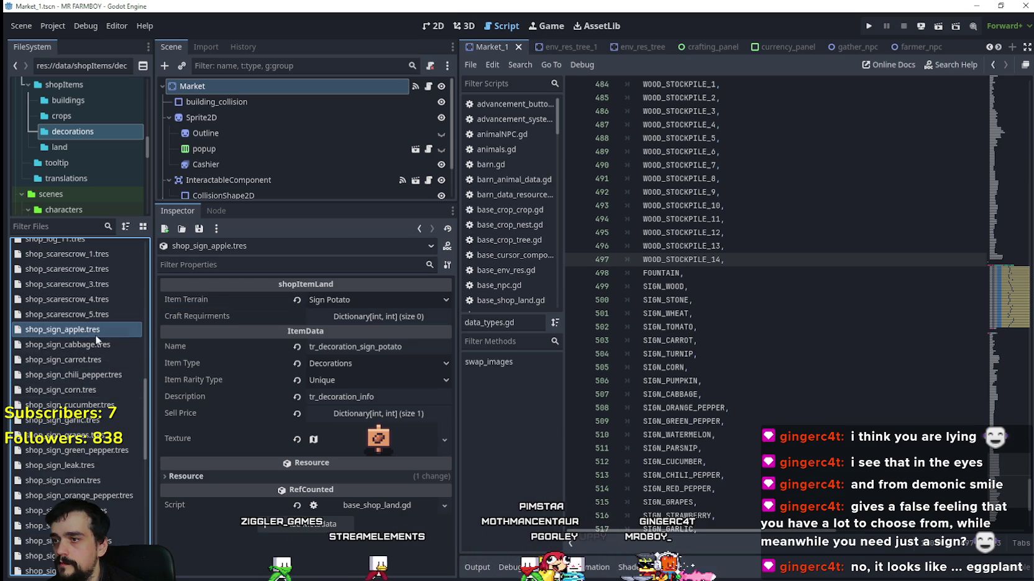
{"action": "left_click", "coordinate": [368, 302]}
{"action": "scroll", "coordinate": [361, 431], "scroll_direction": "down", "scroll_amount": 5}
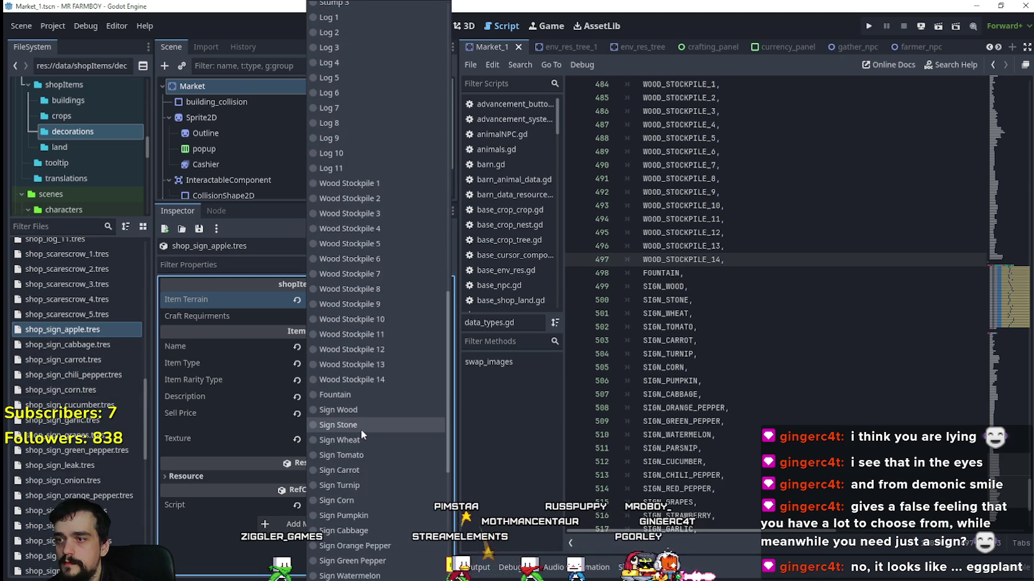
{"action": "left_click", "coordinate": [357, 423]}
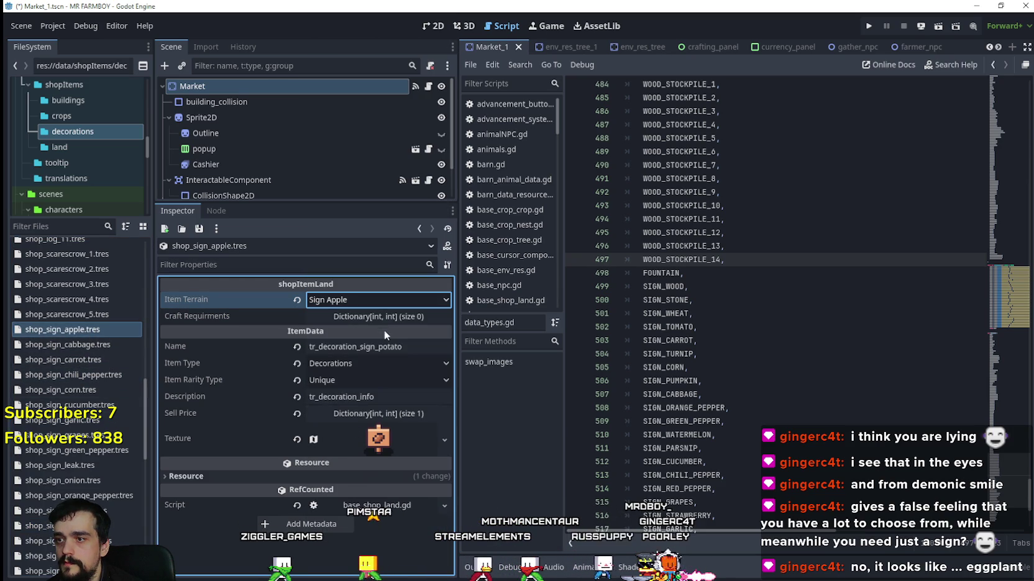
{"action": "left_click_drag", "start_coordinate": [377, 347], "coordinate": [459, 364]}
{"action": "type", "text": "apple"}
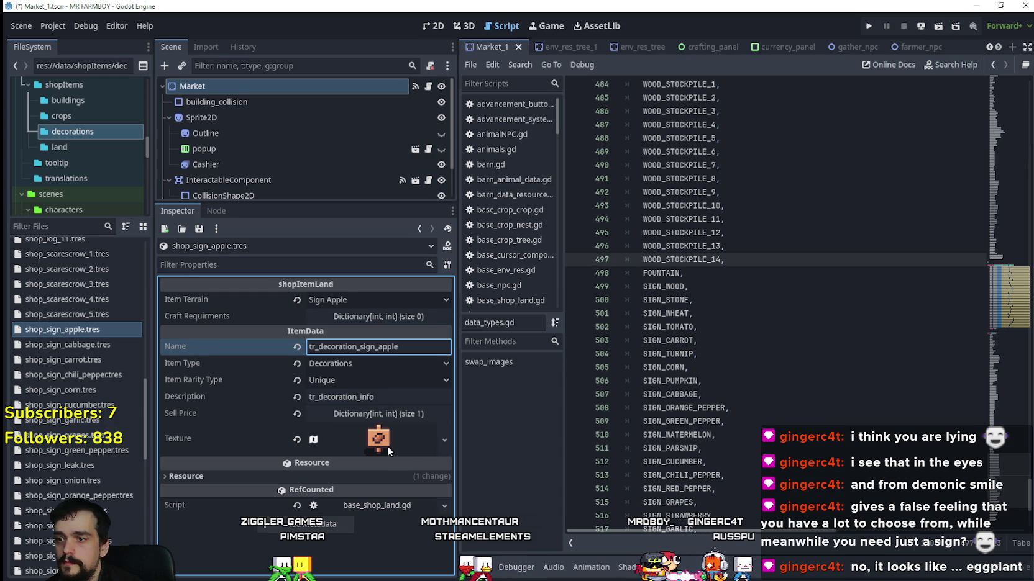
Make the texture unique, crop it to the apple sign tile (x 992, y 864), and save.
{"action": "right_click", "coordinate": [375, 442]}
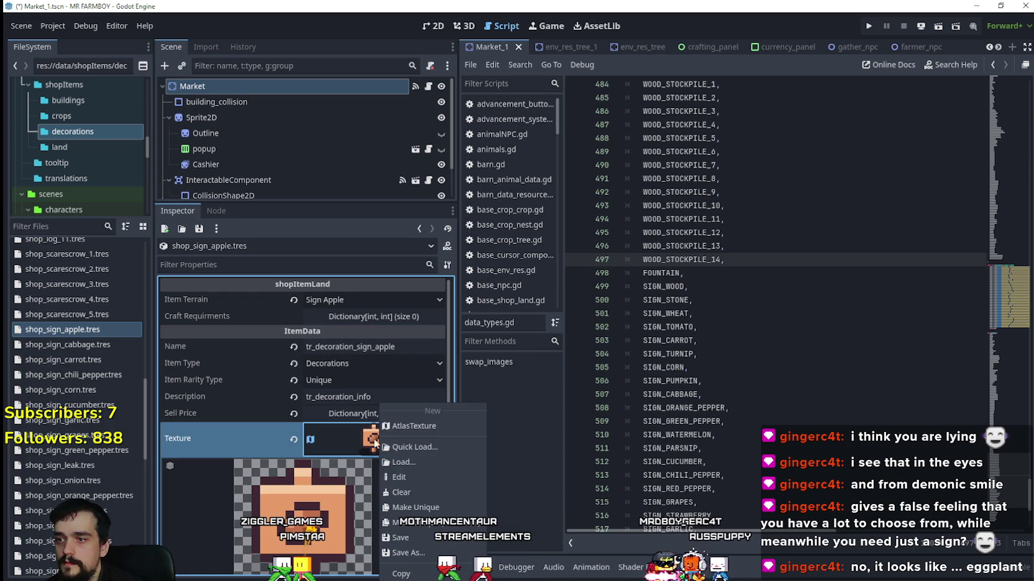
{"action": "left_click", "coordinate": [410, 508]}
{"action": "scroll", "coordinate": [372, 463], "scroll_direction": "down", "scroll_amount": 3}
{"action": "left_click", "coordinate": [307, 489]}
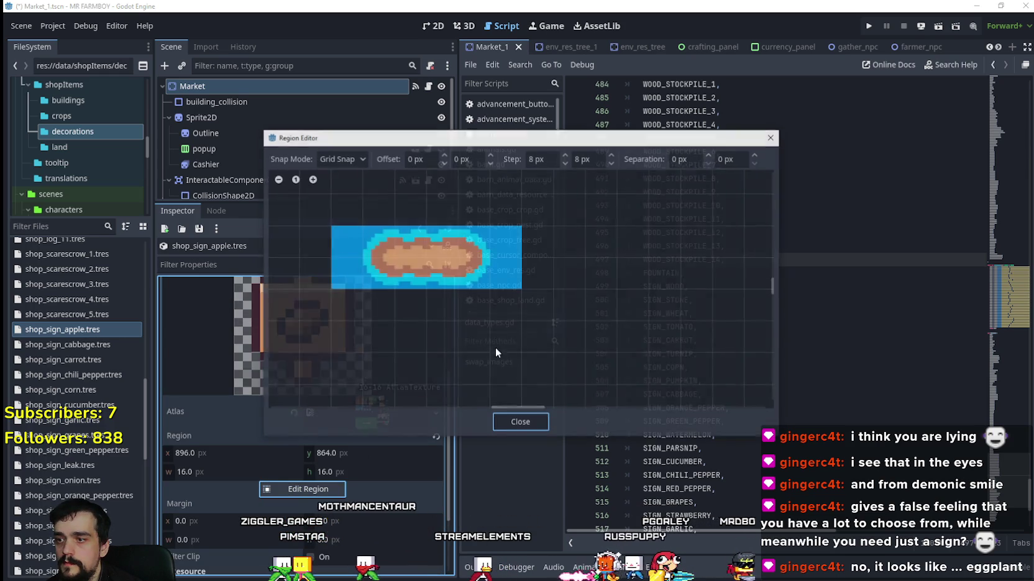
{"action": "scroll", "coordinate": [496, 330], "scroll_direction": "down", "scroll_amount": 6}
{"action": "scroll", "coordinate": [536, 264], "scroll_direction": "up", "scroll_amount": 8}
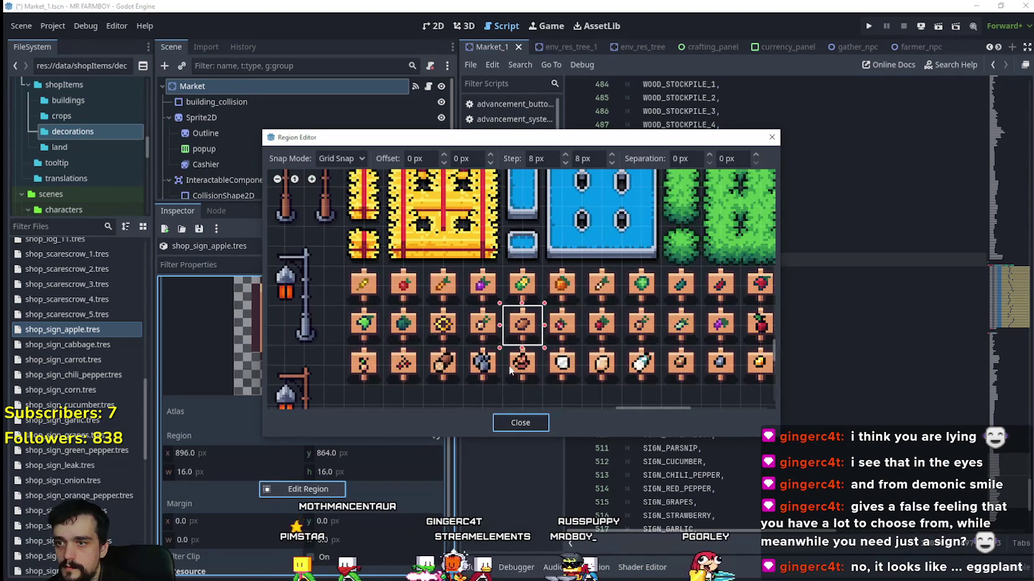
{"action": "scroll", "coordinate": [450, 350], "scroll_direction": "up", "scroll_amount": 3}
{"action": "left_click", "coordinate": [591, 307]}
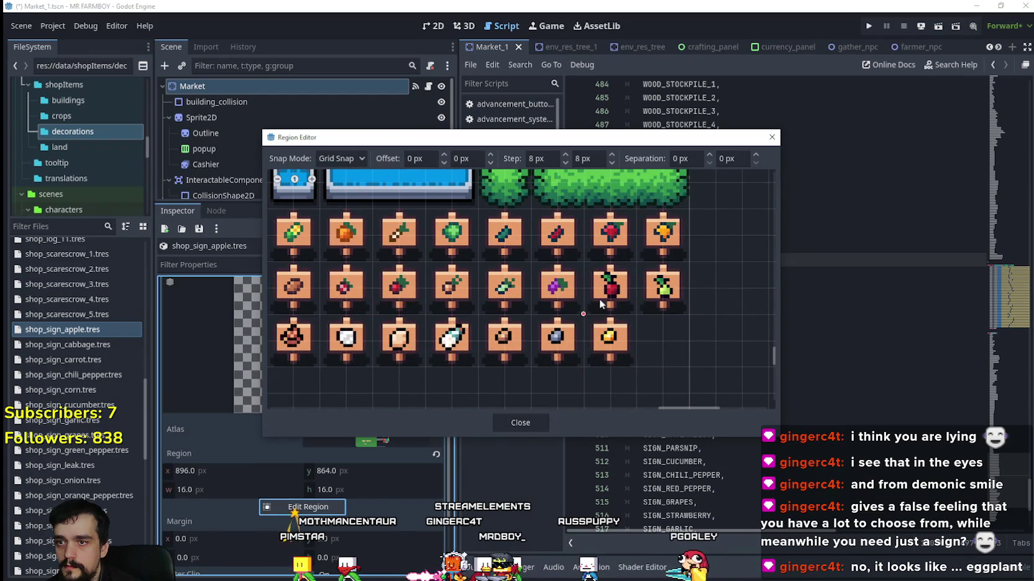
{"action": "left_click", "coordinate": [521, 422]}
{"action": "scroll", "coordinate": [373, 403], "scroll_direction": "up", "scroll_amount": 3}
{"action": "left_click", "coordinate": [385, 438]}
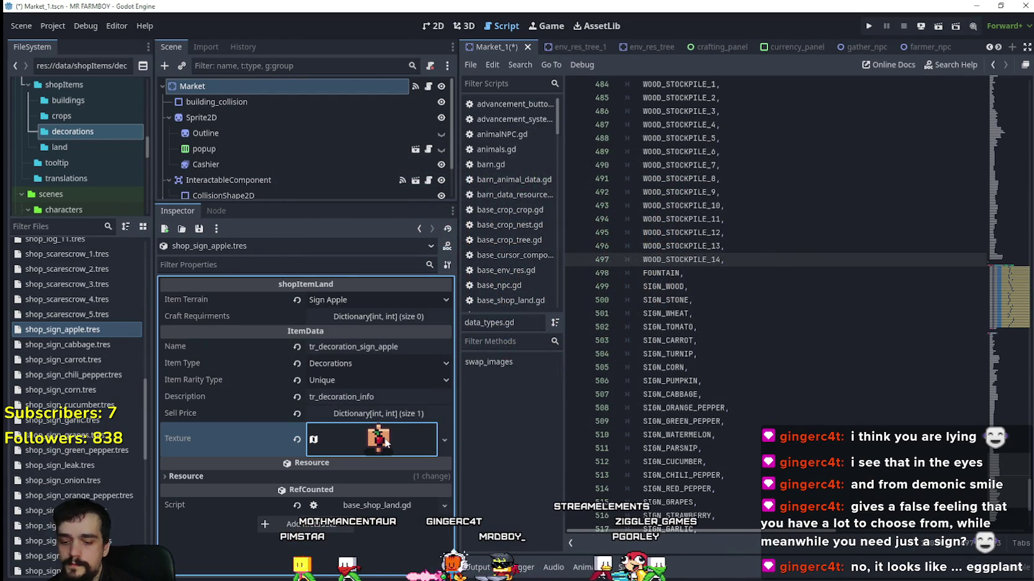
{"action": "key", "text": "ctrl+s"}
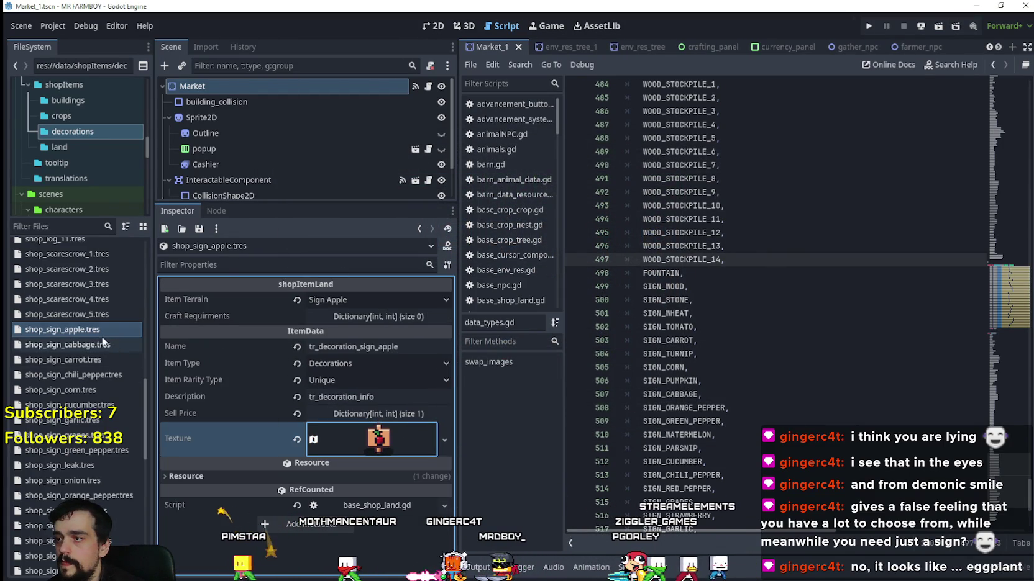
{"action": "left_click", "coordinate": [382, 299]}
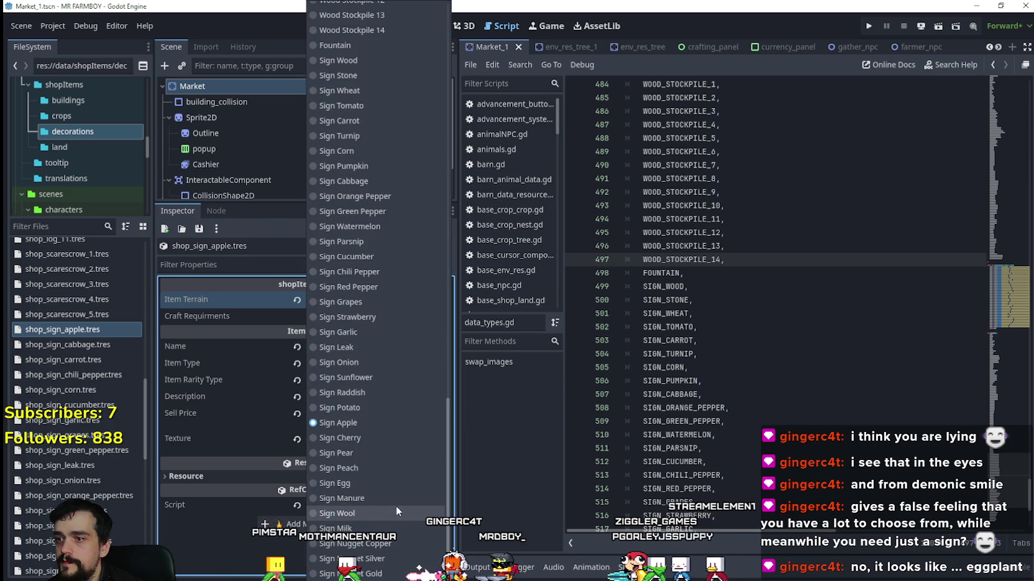
Duplicate shop_sign_apple.tres as shop_sign_cherry.tres.
{"action": "left_click", "coordinate": [100, 333]}
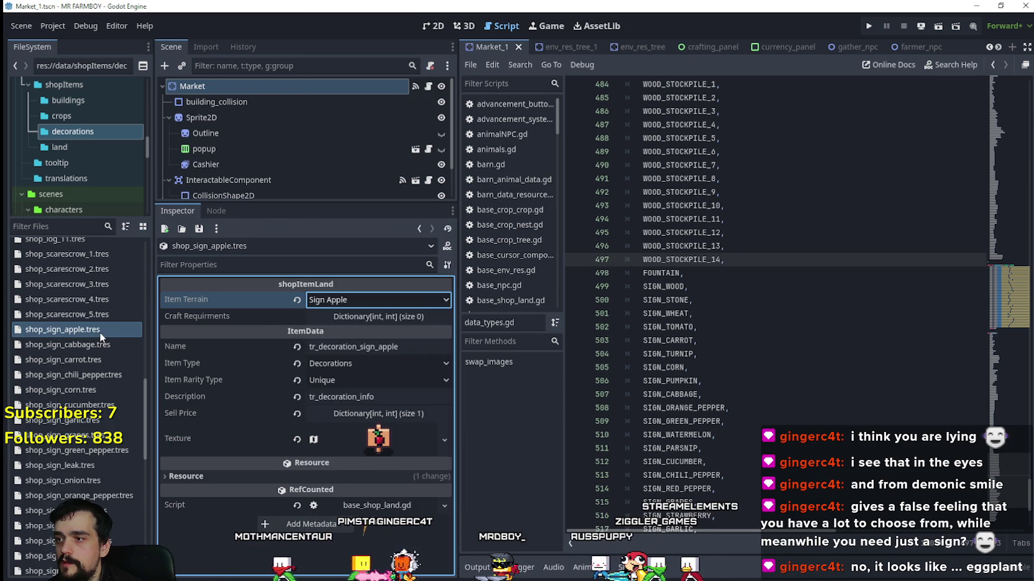
{"action": "right_click", "coordinate": [100, 333]}
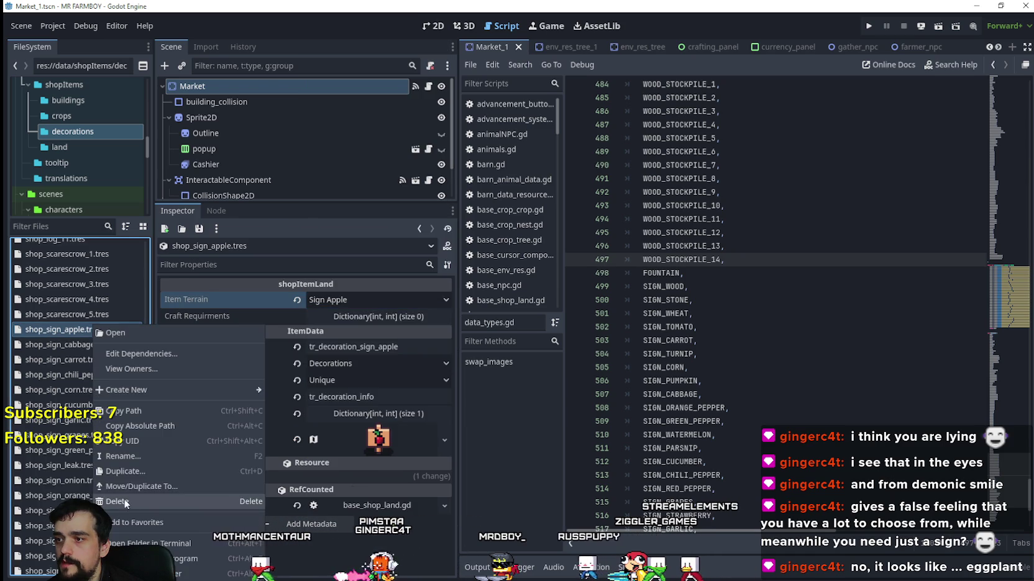
{"action": "left_click", "coordinate": [160, 472]}
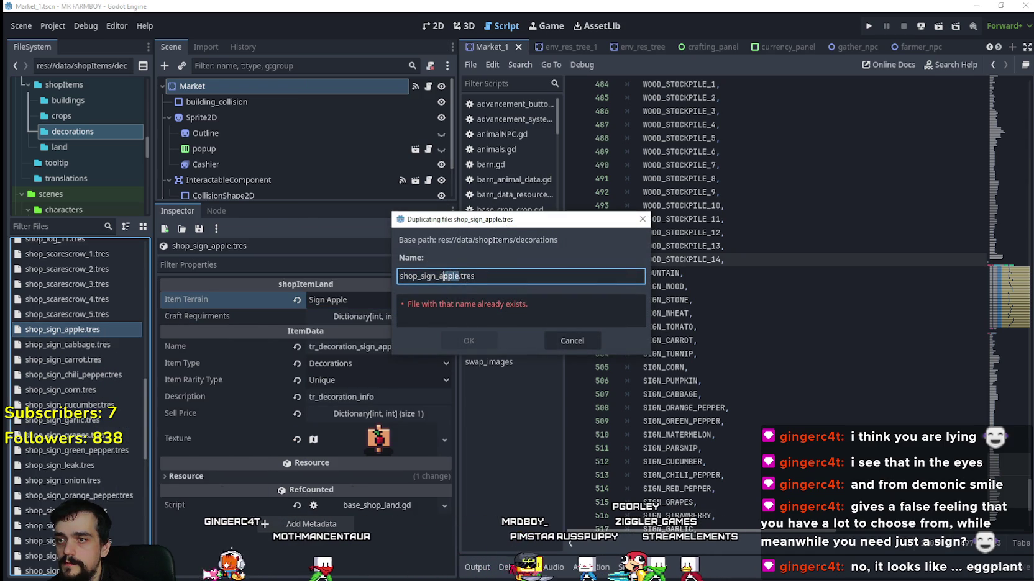
{"action": "type", "text": "cherry"}
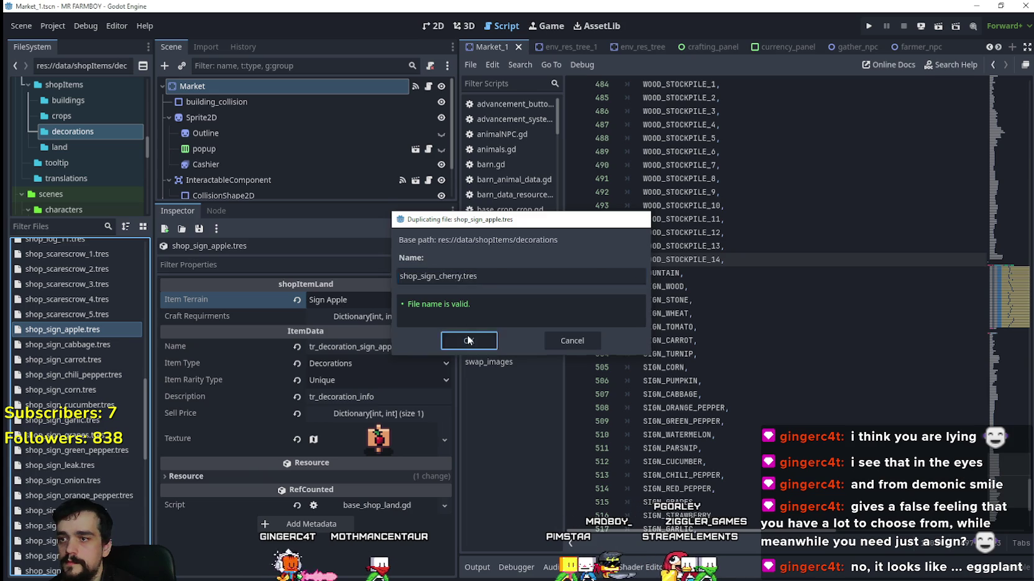
{"action": "left_click", "coordinate": [468, 340]}
Set the cherry sign's terrain to Sign Cherry and its name to tr_decoration_sign_cherry.
{"action": "left_click", "coordinate": [62, 374]}
{"action": "left_click", "coordinate": [426, 300]}
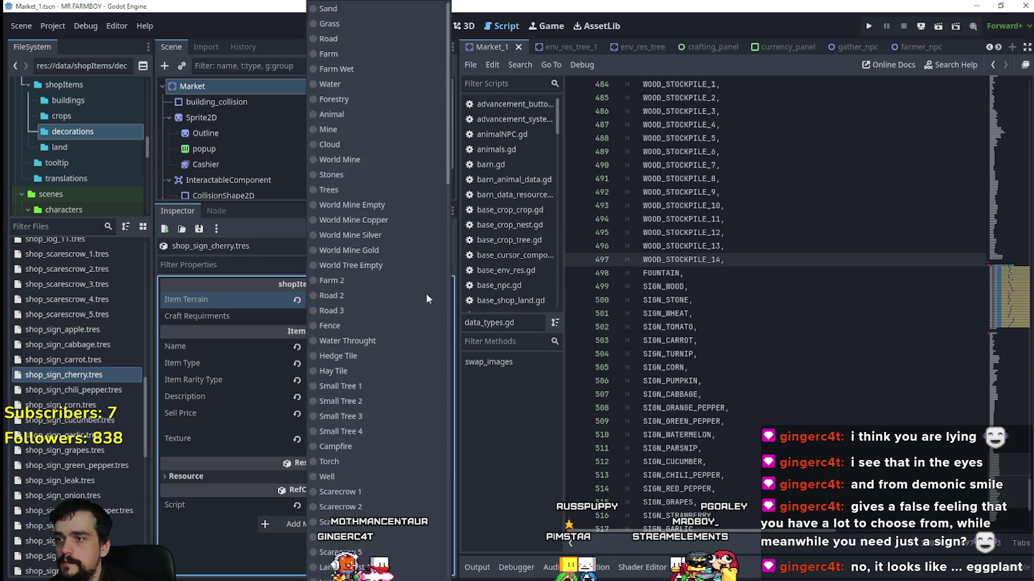
{"action": "scroll", "coordinate": [381, 391], "scroll_direction": "down", "scroll_amount": 20}
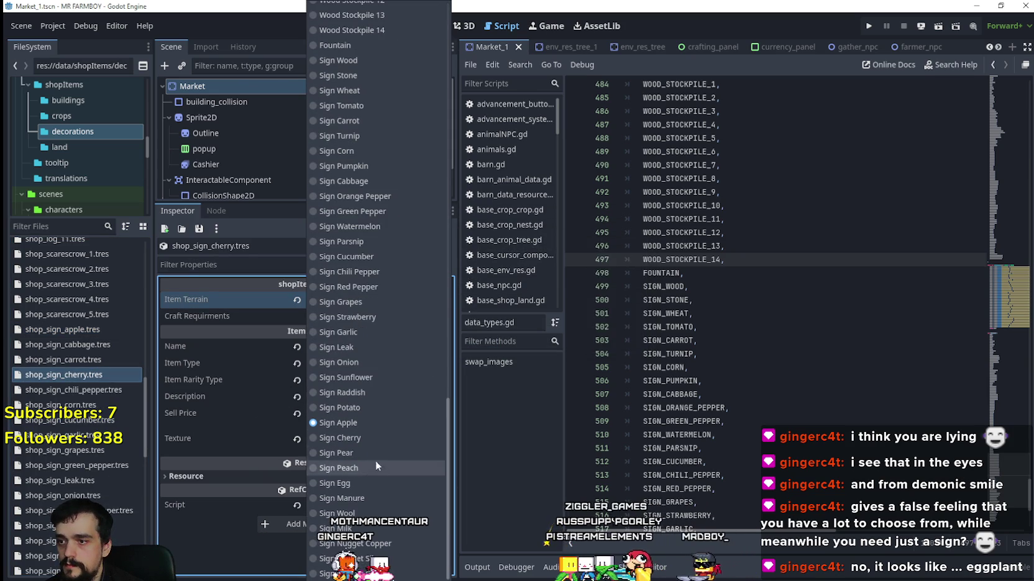
{"action": "left_click", "coordinate": [340, 438]}
{"action": "double_click", "coordinate": [388, 347]}
{"action": "type", "text": "tr_decoration_sign_cherry"}
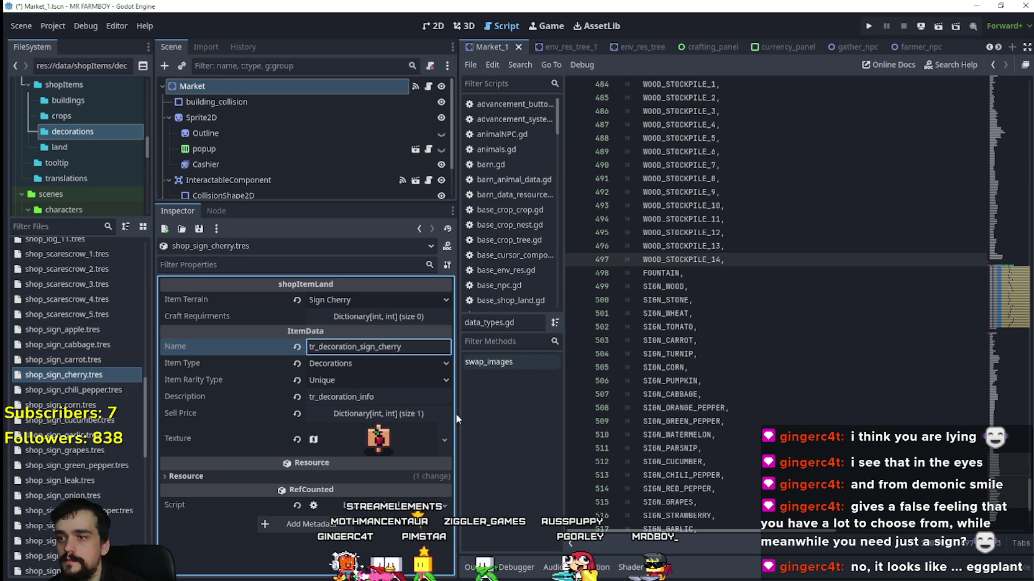
Crop the atlas texture to the cherry sign sprite at 848, 880 and save.
{"action": "left_click", "coordinate": [378, 438]}
{"action": "right_click", "coordinate": [379, 438]}
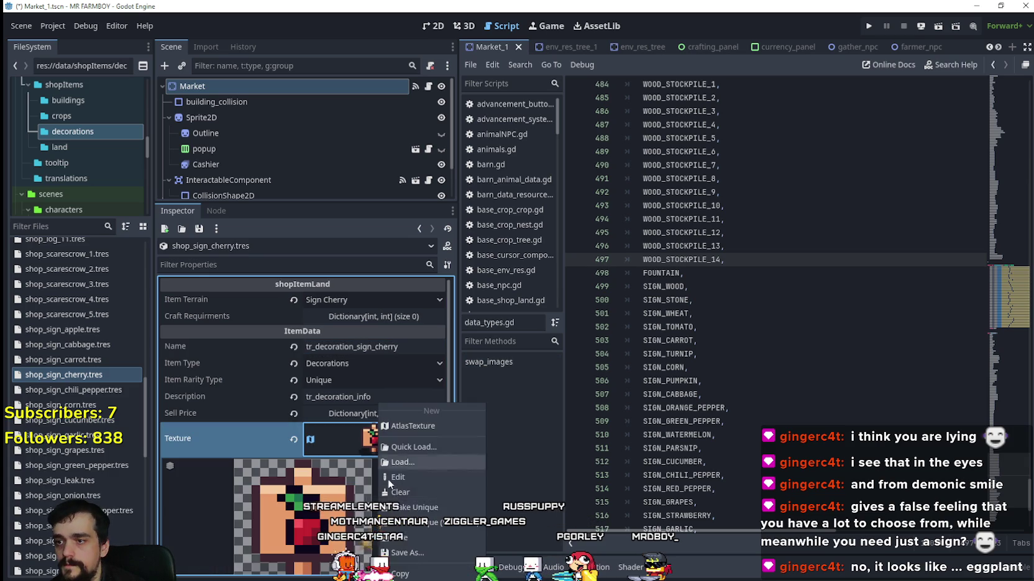
{"action": "left_click", "coordinate": [391, 476]}
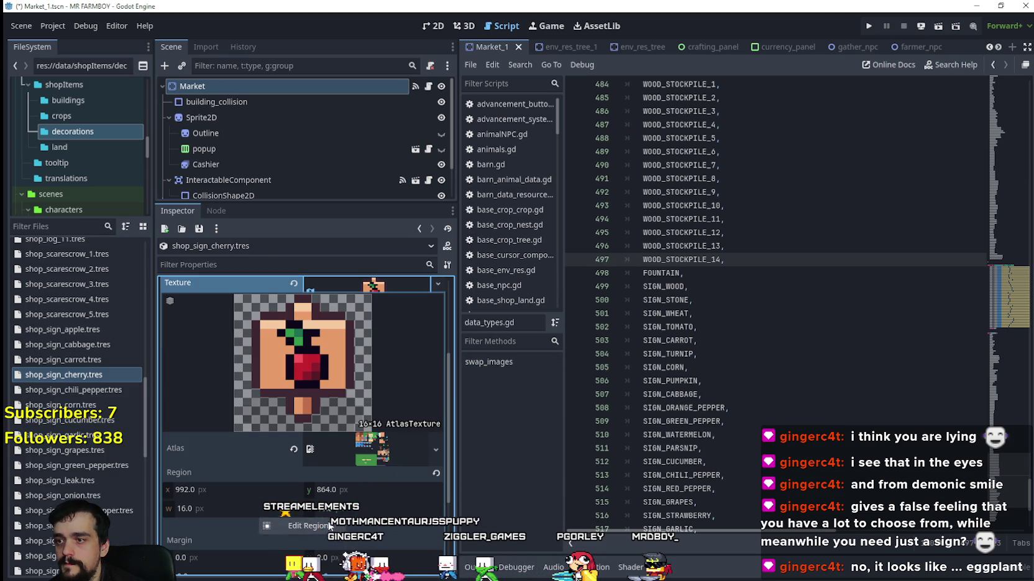
{"action": "left_click", "coordinate": [329, 525]}
{"action": "scroll", "coordinate": [587, 304], "scroll_direction": "down", "scroll_amount": 5}
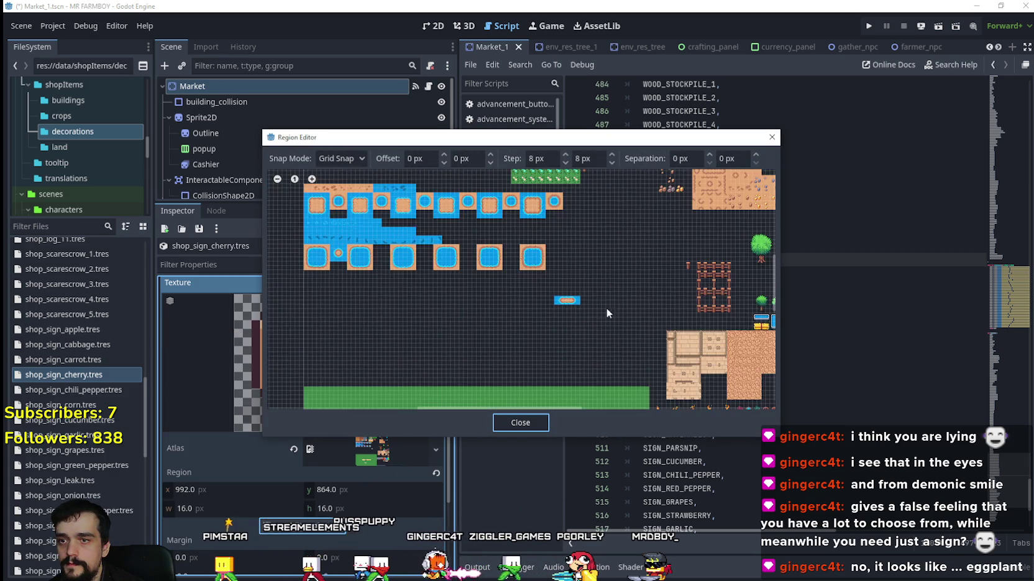
{"action": "scroll", "coordinate": [606, 309], "scroll_direction": "down", "scroll_amount": 4}
{"action": "scroll", "coordinate": [535, 319], "scroll_direction": "up", "scroll_amount": 4}
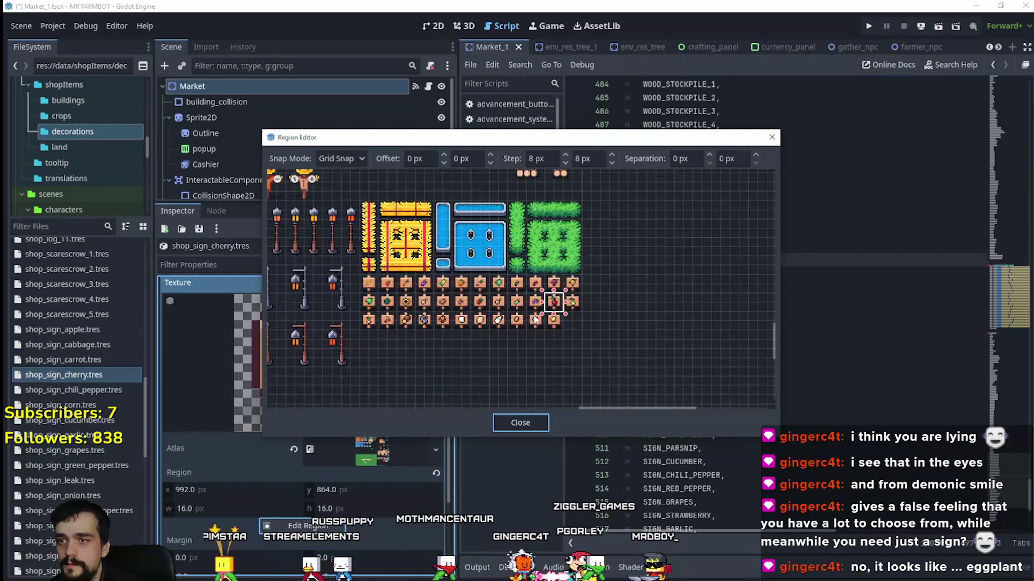
{"action": "scroll", "coordinate": [423, 336], "scroll_direction": "up", "scroll_amount": 4}
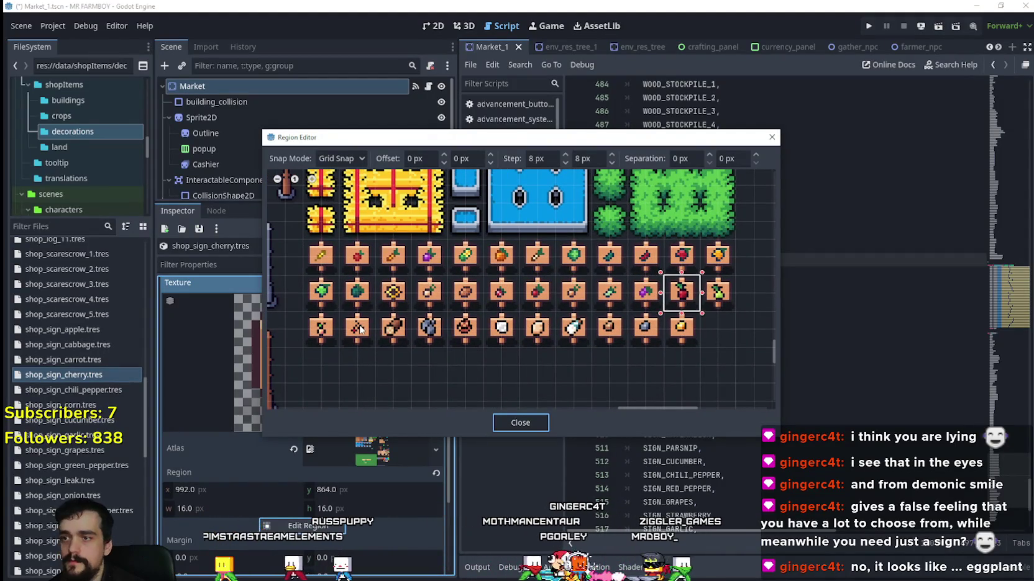
{"action": "scroll", "coordinate": [359, 329], "scroll_direction": "up", "scroll_amount": 1}
{"action": "left_click", "coordinate": [374, 318]}
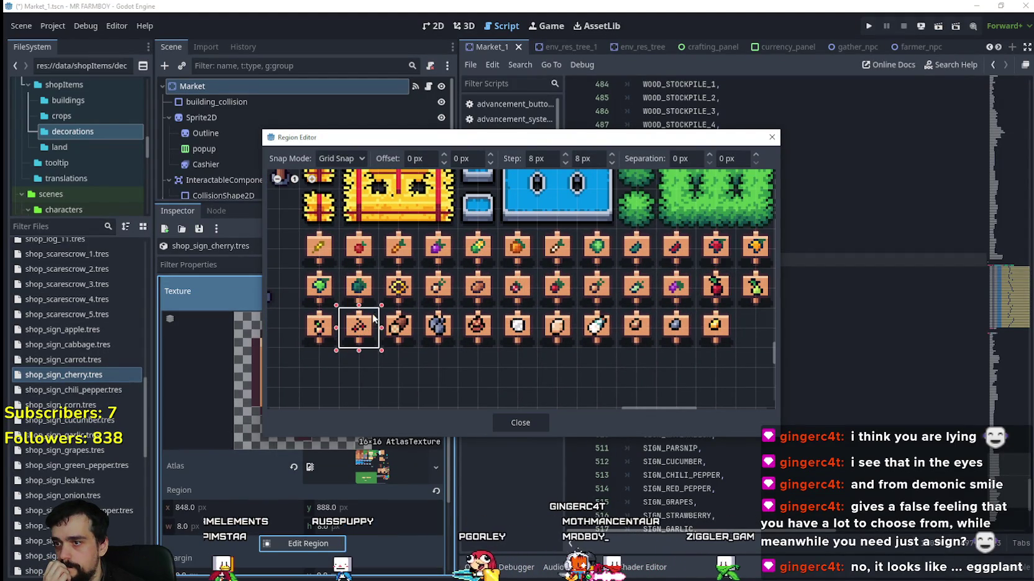
{"action": "left_click", "coordinate": [519, 423]}
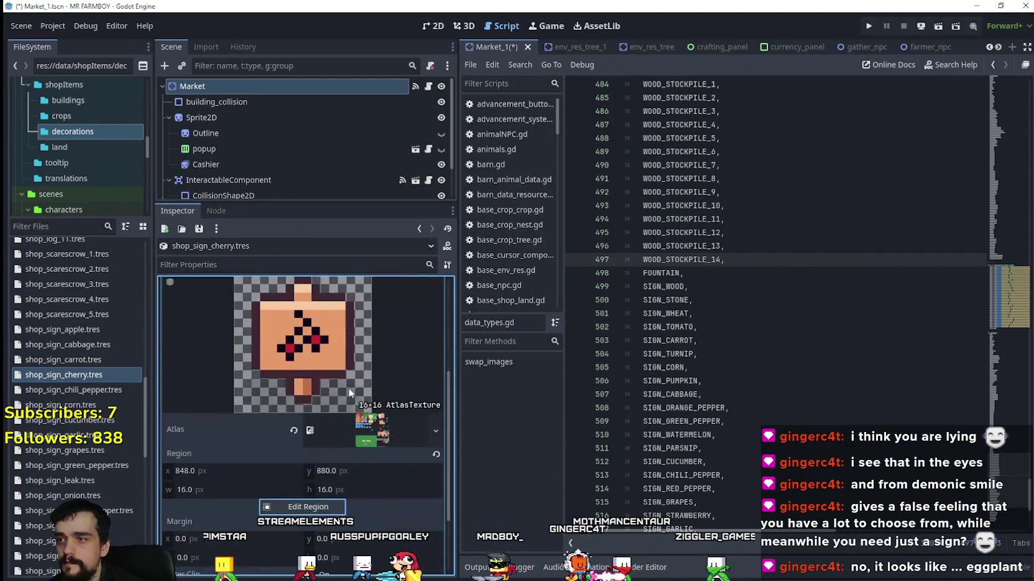
{"action": "scroll", "coordinate": [350, 388], "scroll_direction": "up", "scroll_amount": 5}
{"action": "left_click", "coordinate": [379, 439]}
{"action": "key", "text": "ctrl+s"}
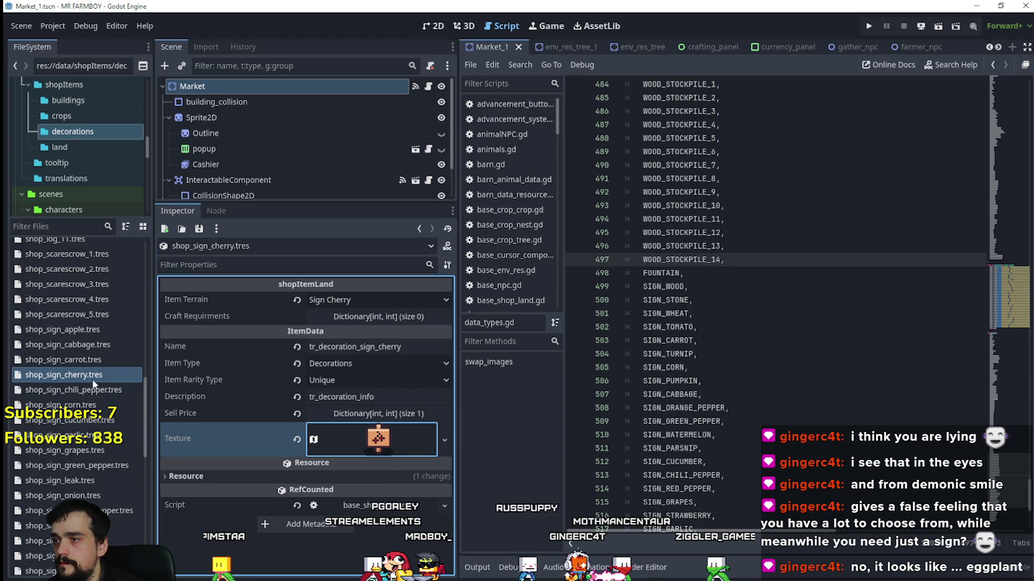
Review the cherry sign's file options and terrain list without changing anything.
{"action": "right_click", "coordinate": [92, 378]}
{"action": "left_click", "coordinate": [362, 317]}
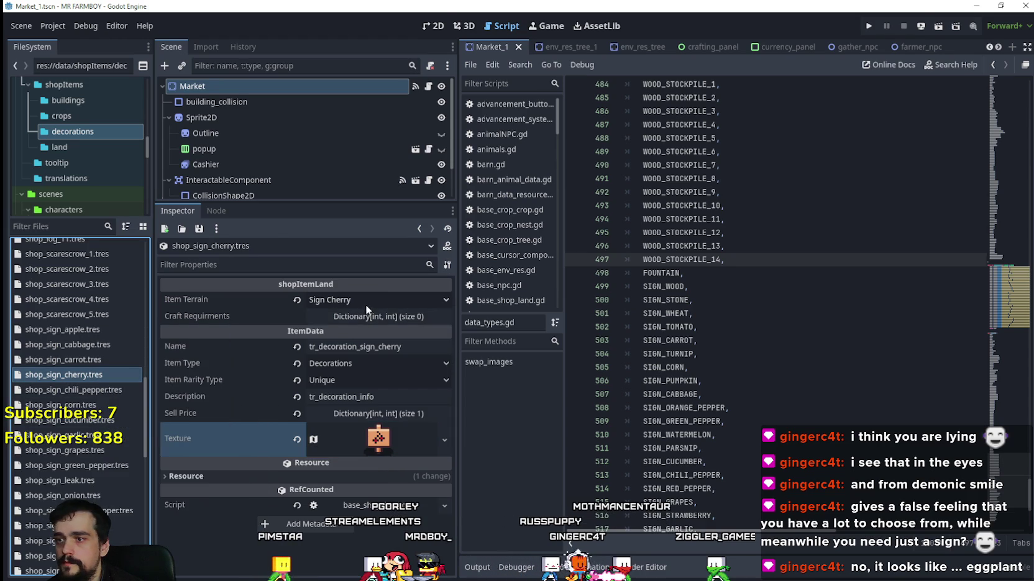
{"action": "left_click", "coordinate": [365, 305]}
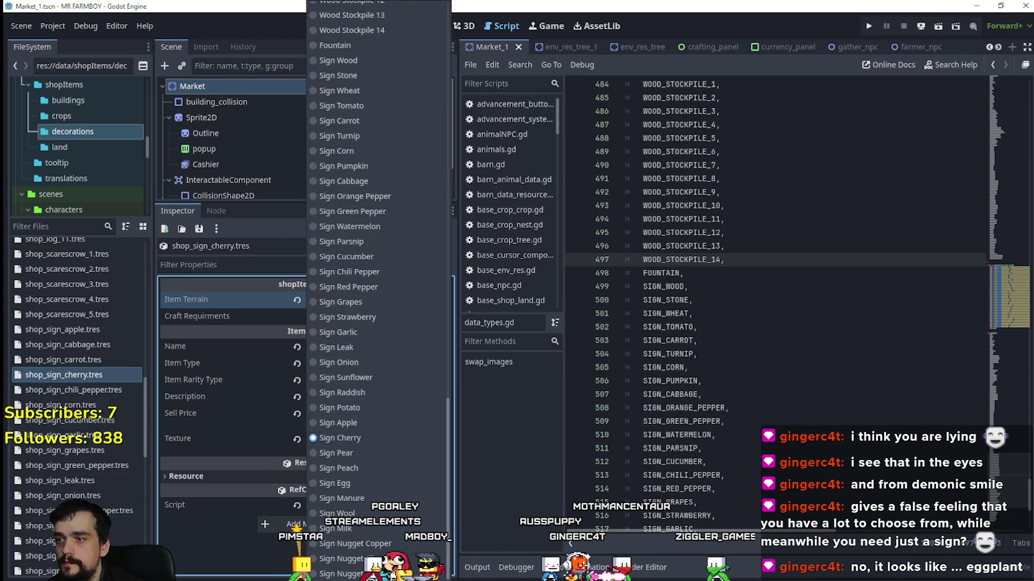
{"action": "left_click", "coordinate": [56, 369]}
Duplicate shop_sign_cherry.tres as a new pear sign resource, shop_sign_pear.tres.
{"action": "right_click", "coordinate": [83, 375]}
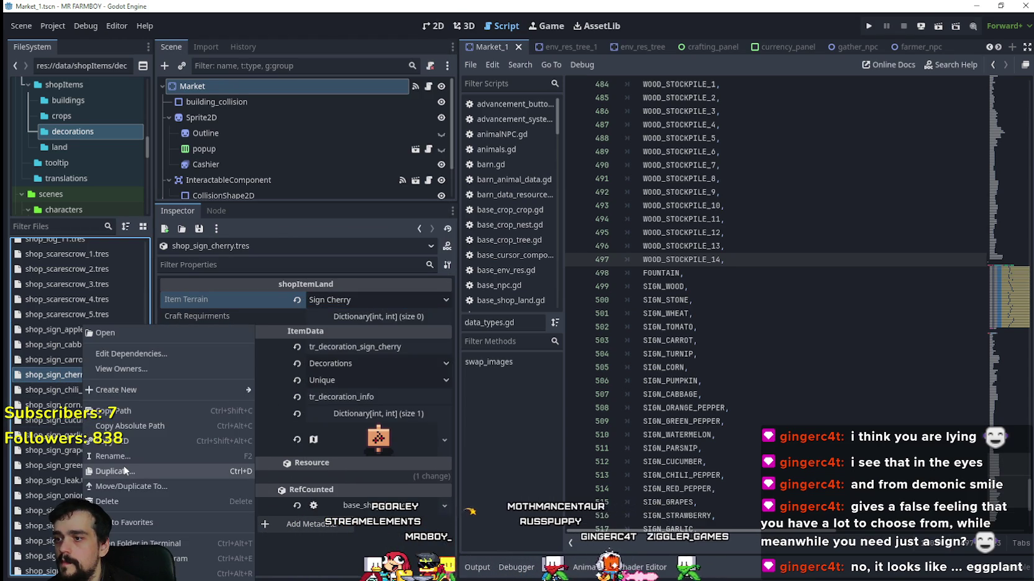
{"action": "left_click", "coordinate": [125, 471]}
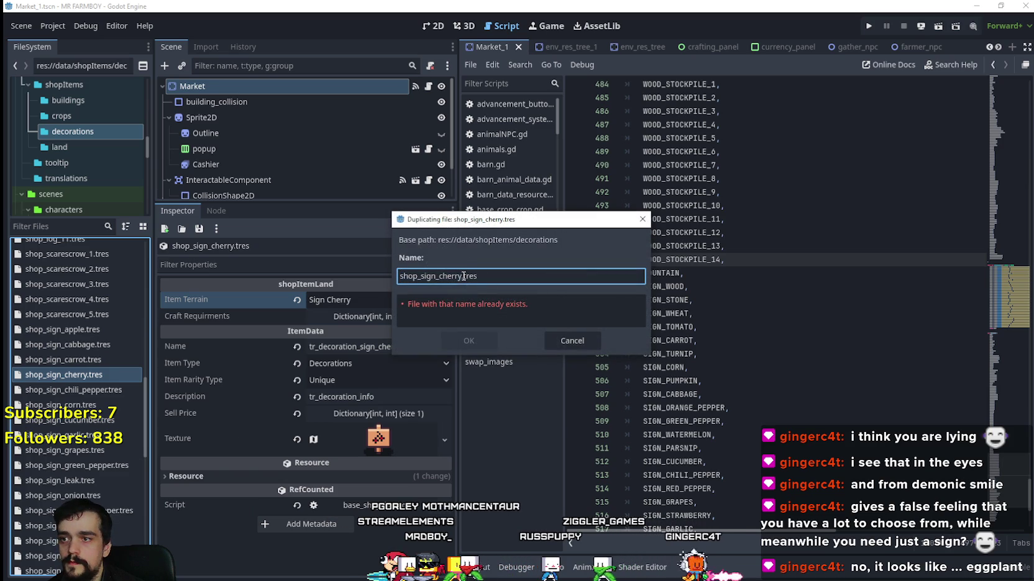
{"action": "left_click_drag", "start_coordinate": [463, 275], "coordinate": [441, 276]}
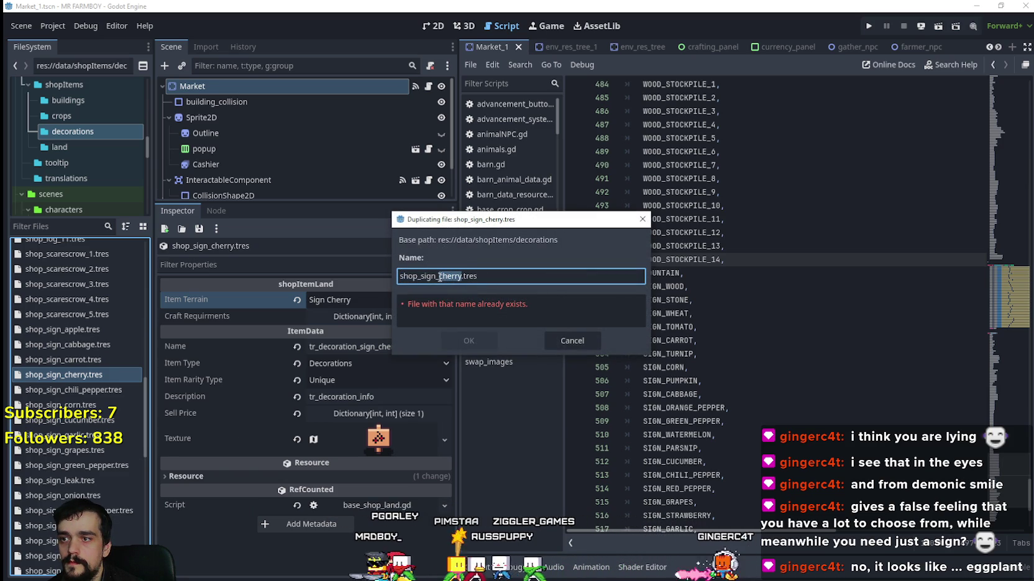
{"action": "type", "text": "pumpkin"}
{"action": "key", "text": "Return"}
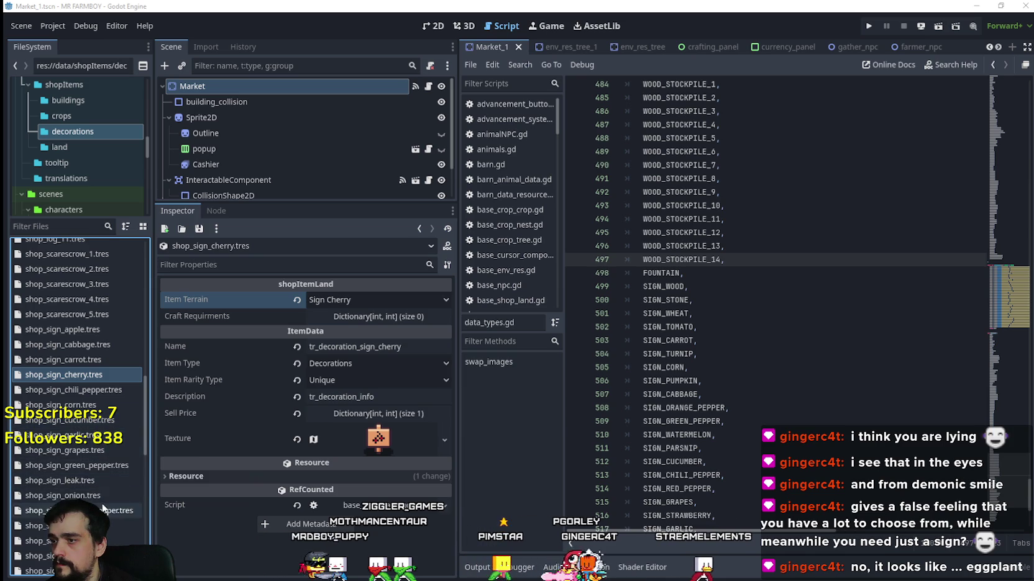
Set the pear sign's terrain to Sign Pear and its name to tr_decoration_sign_pear.
{"action": "scroll", "coordinate": [110, 524], "scroll_direction": "down", "scroll_amount": 3}
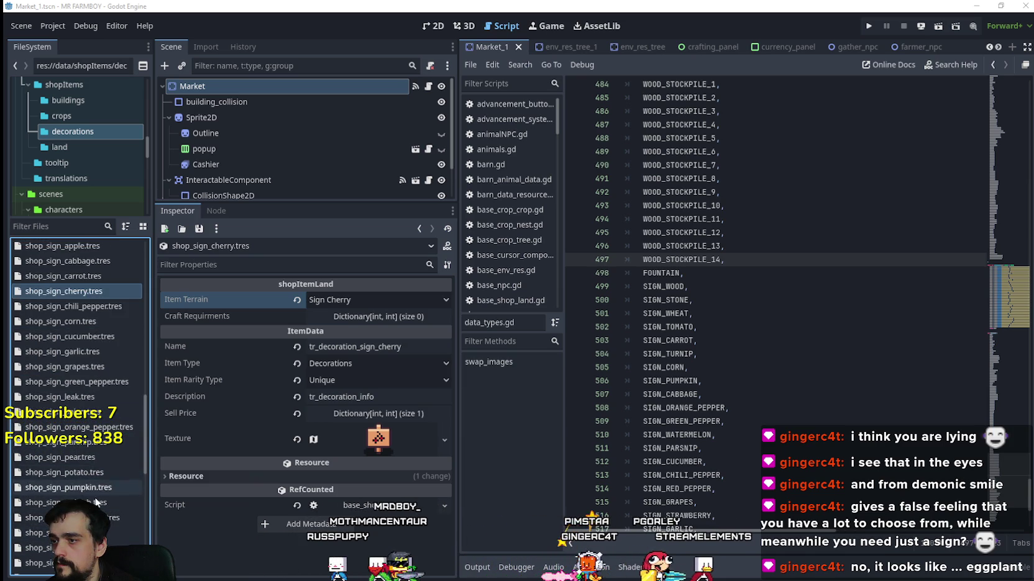
{"action": "left_click", "coordinate": [87, 457]}
{"action": "left_click", "coordinate": [373, 300]}
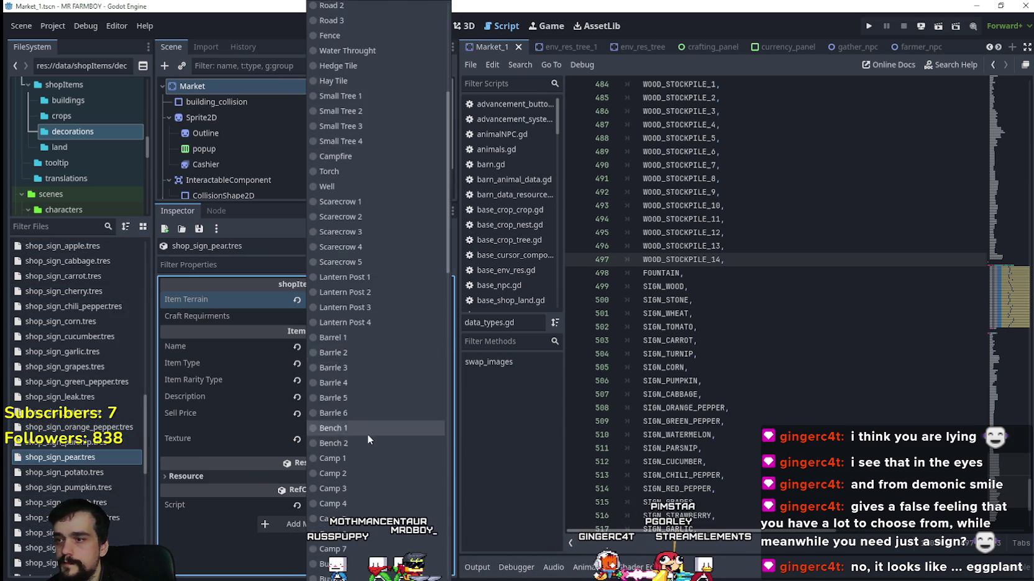
{"action": "scroll", "coordinate": [368, 438], "scroll_direction": "down", "scroll_amount": 10}
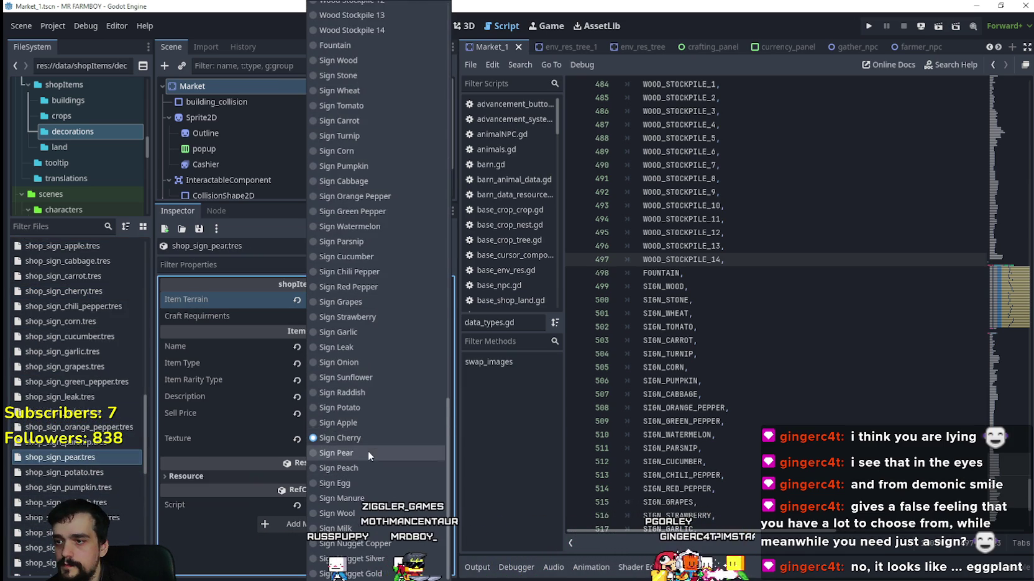
{"action": "left_click", "coordinate": [368, 453]}
{"action": "left_click", "coordinate": [383, 347]}
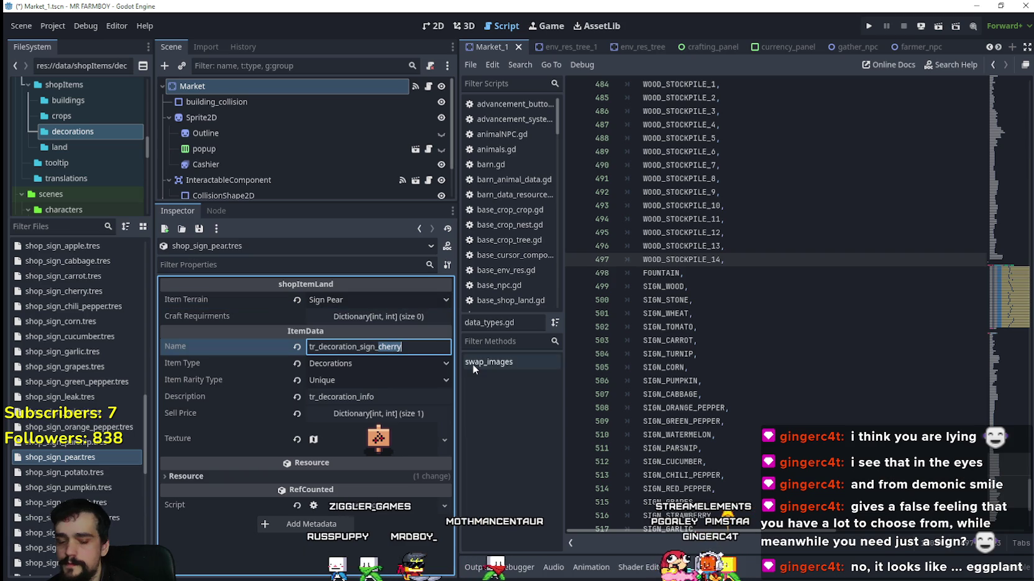
{"action": "type", "text": "pear"}
Draw the atlas region over the pear sign sprite at x 1008, y 864.
{"action": "left_click", "coordinate": [379, 436]}
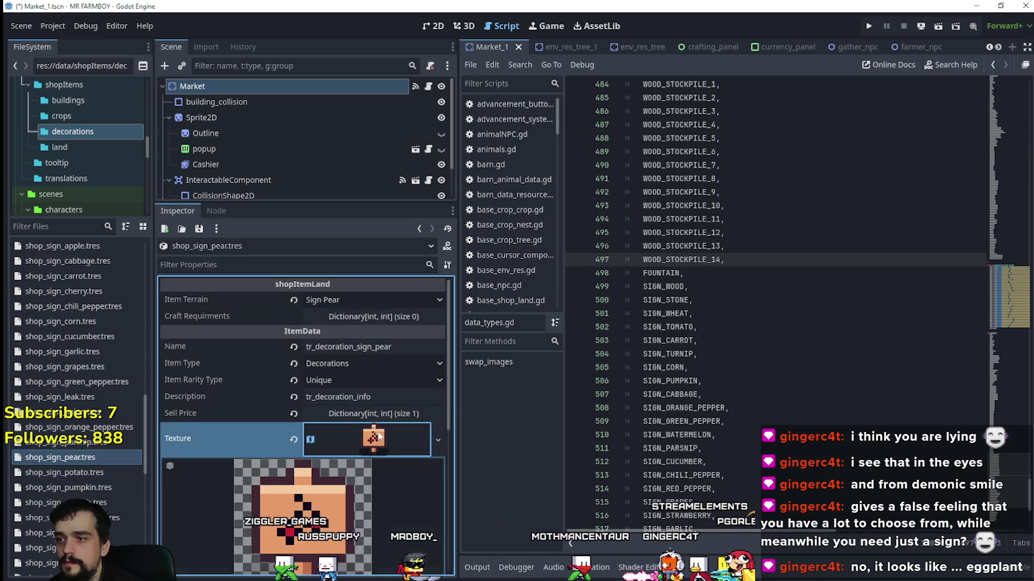
{"action": "right_click", "coordinate": [379, 437]}
{"action": "key", "text": "Escape"}
{"action": "scroll", "coordinate": [358, 465], "scroll_direction": "down", "scroll_amount": 5}
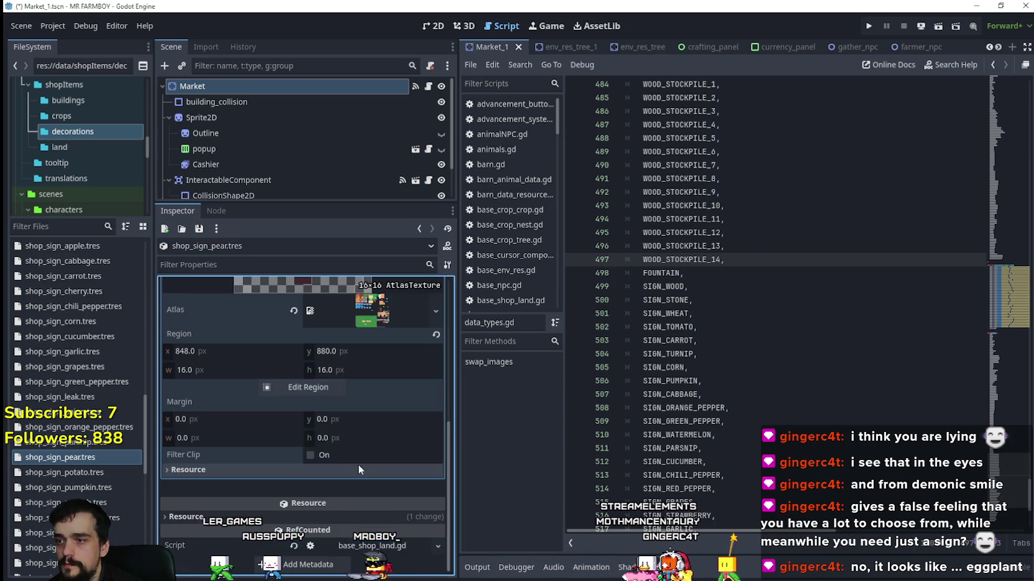
{"action": "left_click", "coordinate": [308, 386]}
{"action": "scroll", "coordinate": [460, 306], "scroll_direction": "up", "scroll_amount": 5}
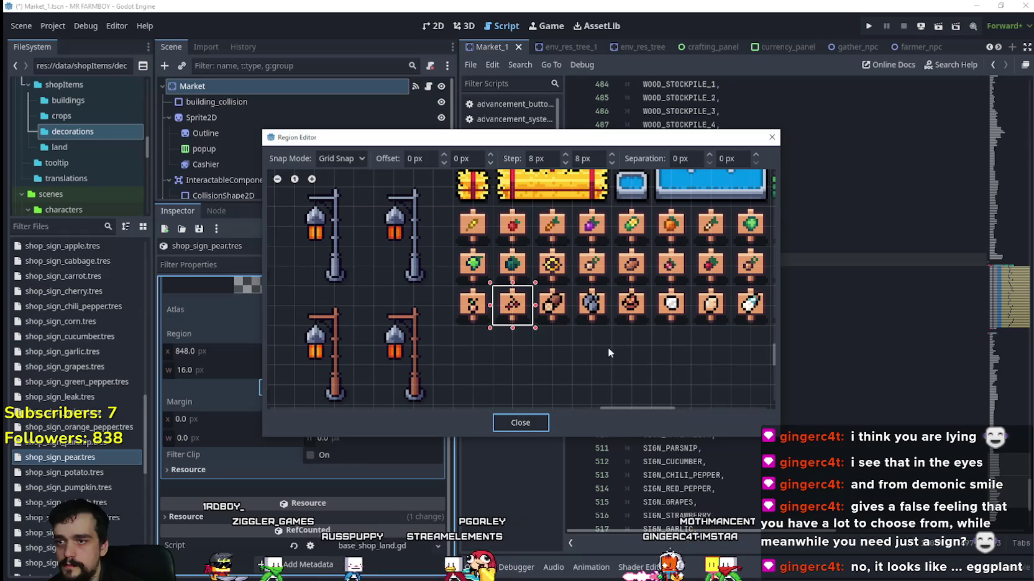
{"action": "scroll", "coordinate": [603, 338], "scroll_direction": "up", "scroll_amount": 1}
{"action": "left_click_drag", "start_coordinate": [590, 334], "coordinate": [369, 332]}
{"action": "left_click_drag", "start_coordinate": [723, 266], "coordinate": [759, 229]}
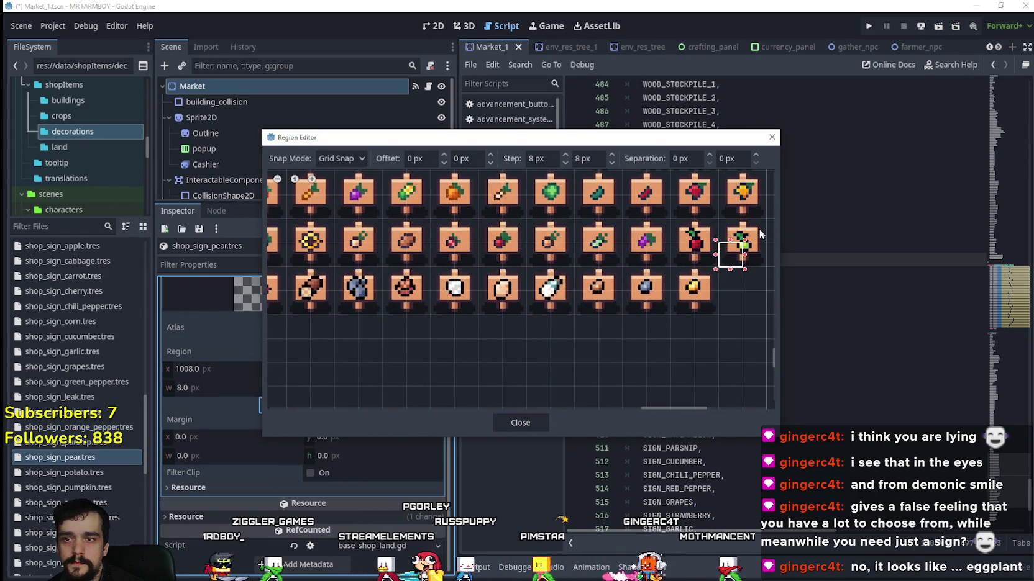
{"action": "left_click", "coordinate": [515, 424]}
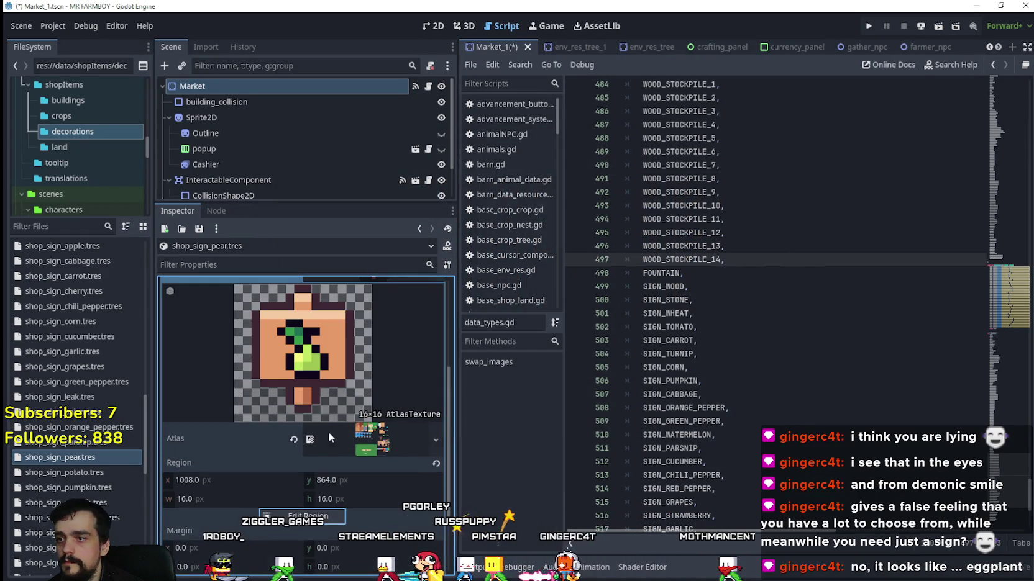
{"action": "scroll", "coordinate": [347, 428], "scroll_direction": "up", "scroll_amount": 3}
{"action": "left_click", "coordinate": [370, 418]}
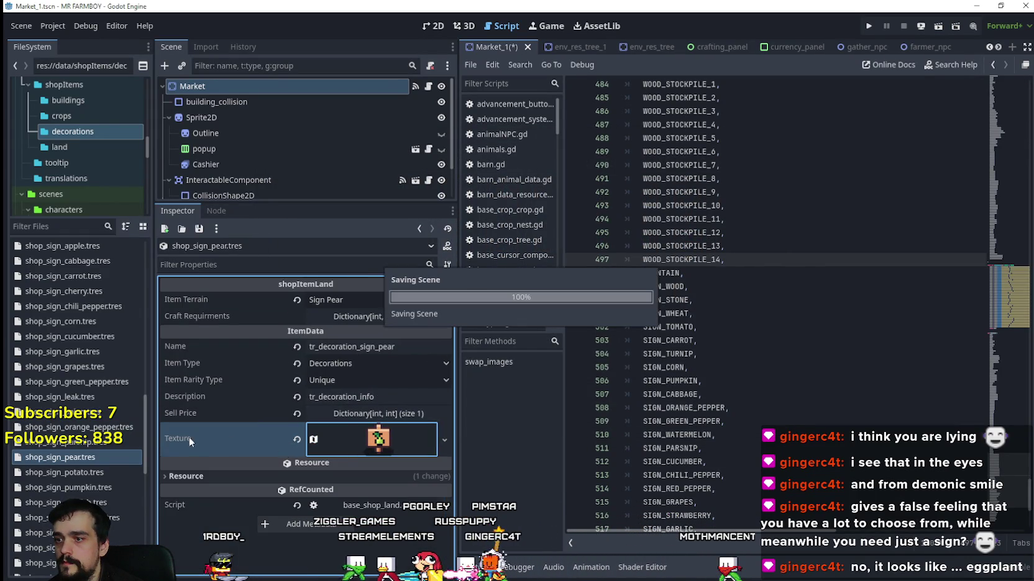
Duplicate the pear sign resource as shop_sign_peach.tres.
{"action": "right_click", "coordinate": [86, 458]}
{"action": "left_click", "coordinate": [127, 472]}
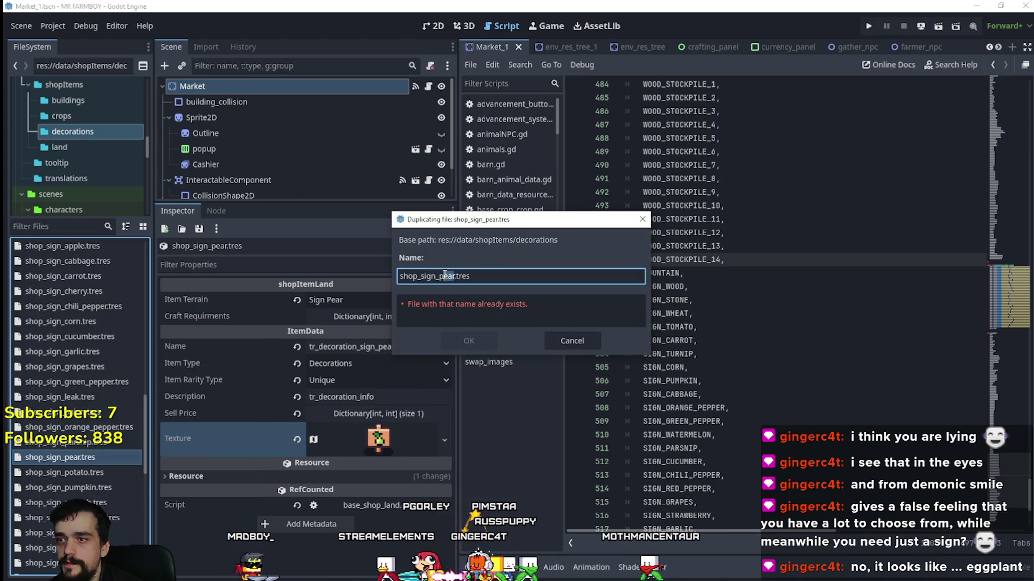
{"action": "type", "text": "peach"}
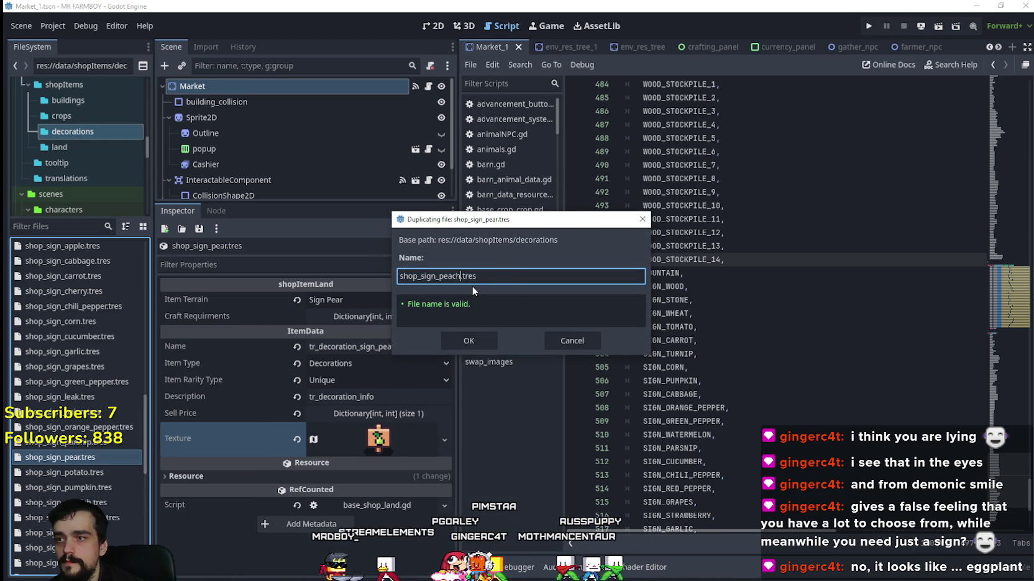
{"action": "key", "text": "Return"}
Set the peach sign's terrain to Sign Peach and name it tr_decoration_sign_peach.
{"action": "left_click", "coordinate": [79, 458]}
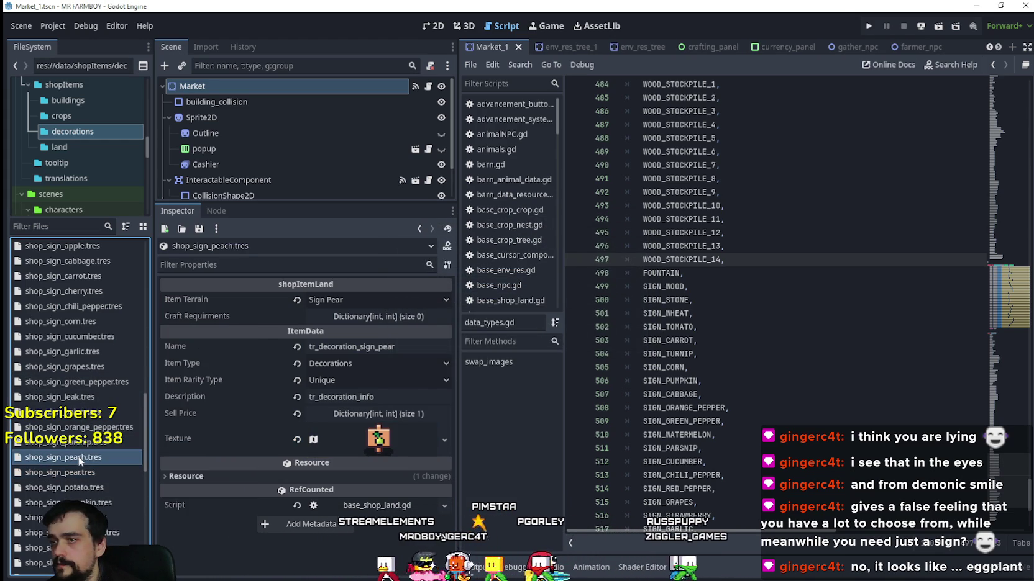
{"action": "left_click", "coordinate": [383, 301]}
{"action": "scroll", "coordinate": [347, 392], "scroll_direction": "down", "scroll_amount": 10}
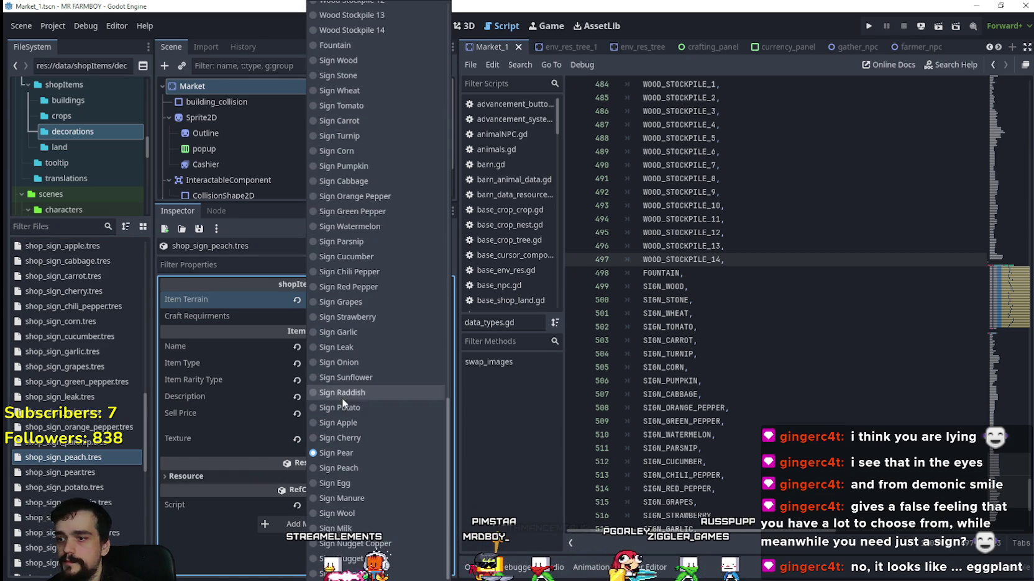
{"action": "left_click", "coordinate": [355, 470]}
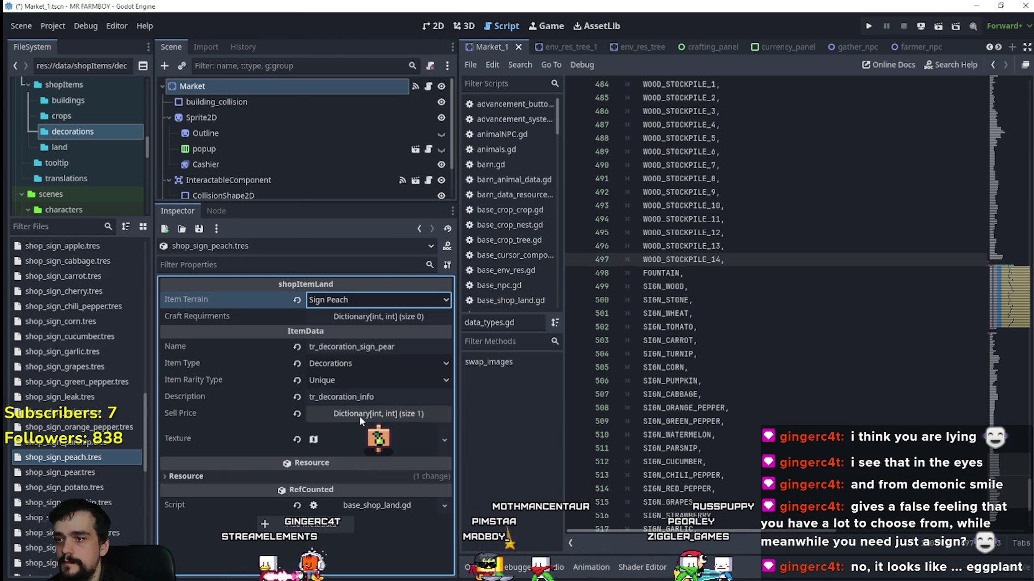
{"action": "left_click", "coordinate": [383, 346]}
{"action": "type", "text": "ch"}
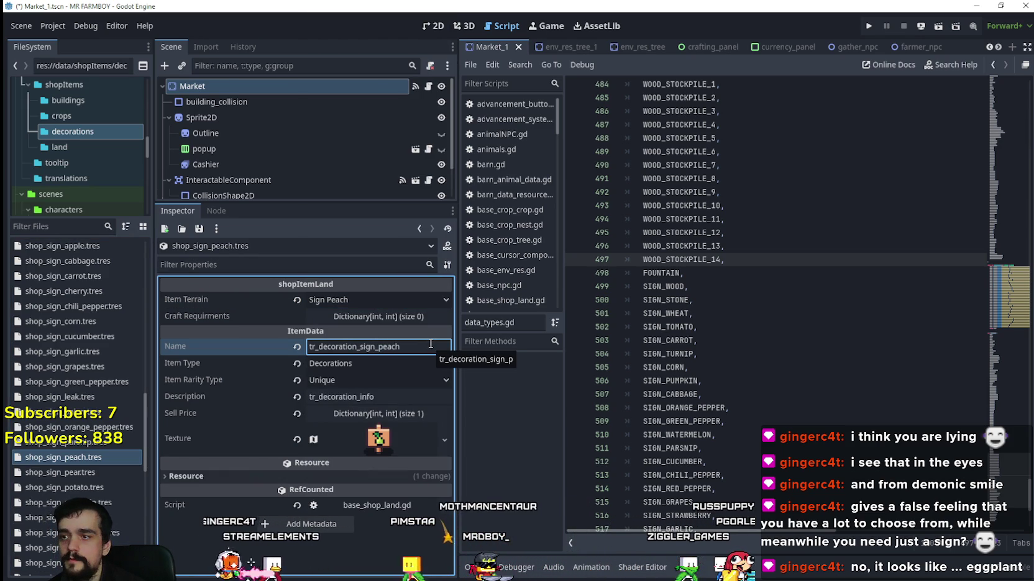
Make the texture unique, frame the first bottom-row sign at x 832, y 880, and save.
{"action": "left_click", "coordinate": [398, 438]}
{"action": "right_click", "coordinate": [372, 438]}
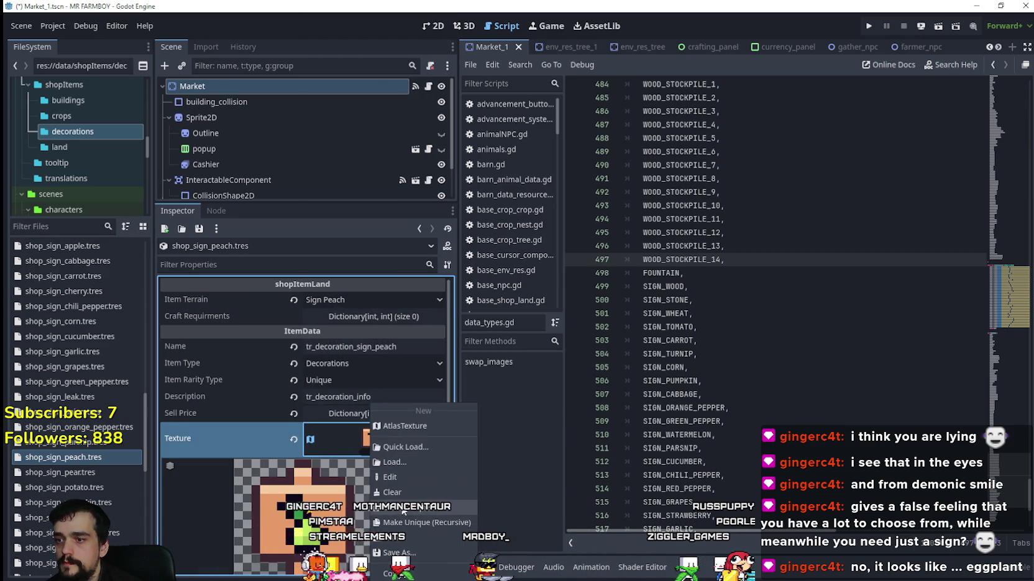
{"action": "left_click", "coordinate": [402, 507]}
{"action": "left_click", "coordinate": [328, 488]}
{"action": "scroll", "coordinate": [615, 274], "scroll_direction": "down", "scroll_amount": 3}
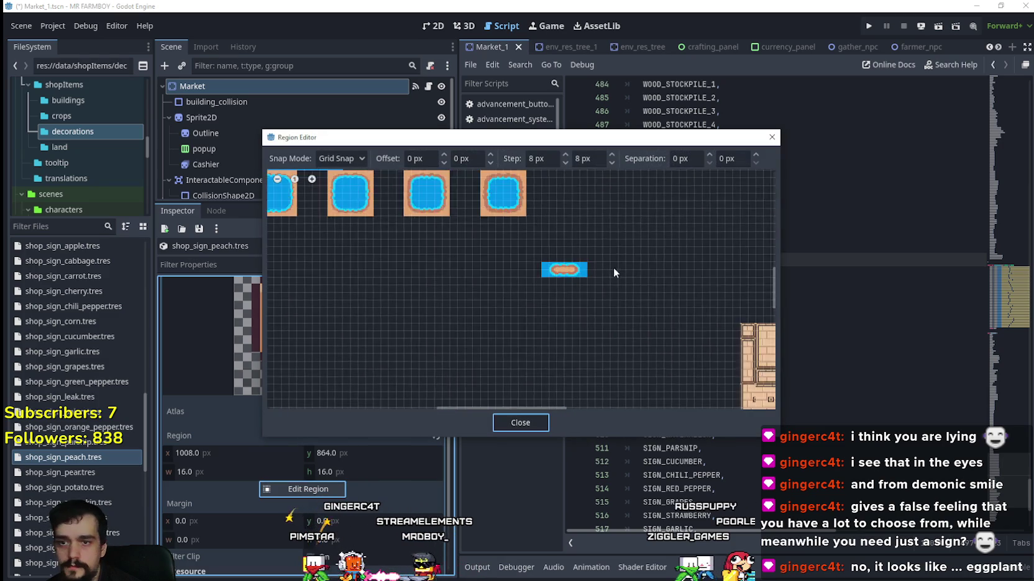
{"action": "scroll", "coordinate": [617, 286], "scroll_direction": "down", "scroll_amount": 2}
{"action": "scroll", "coordinate": [523, 250], "scroll_direction": "up", "scroll_amount": 3}
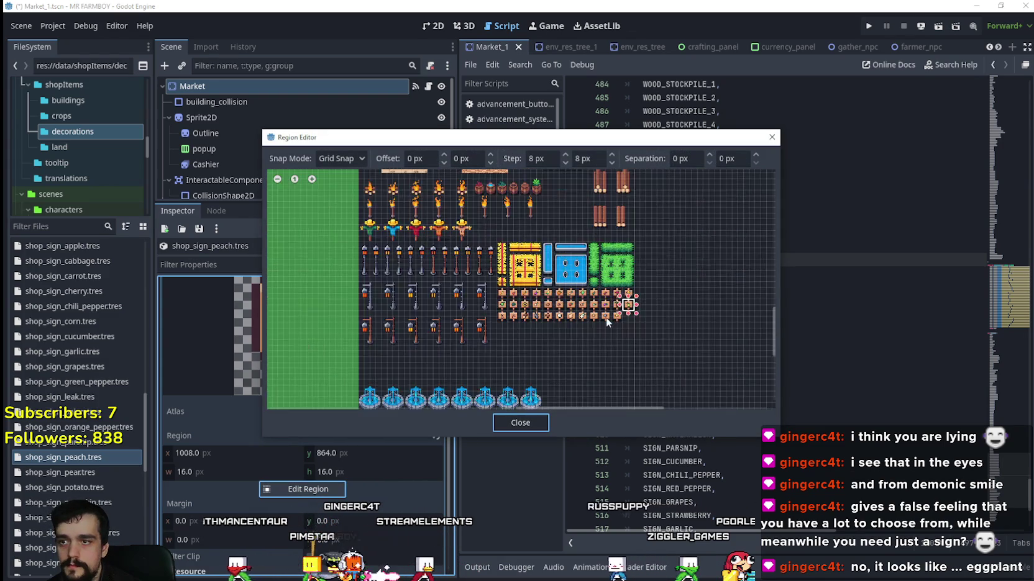
{"action": "scroll", "coordinate": [606, 317], "scroll_direction": "up", "scroll_amount": 3}
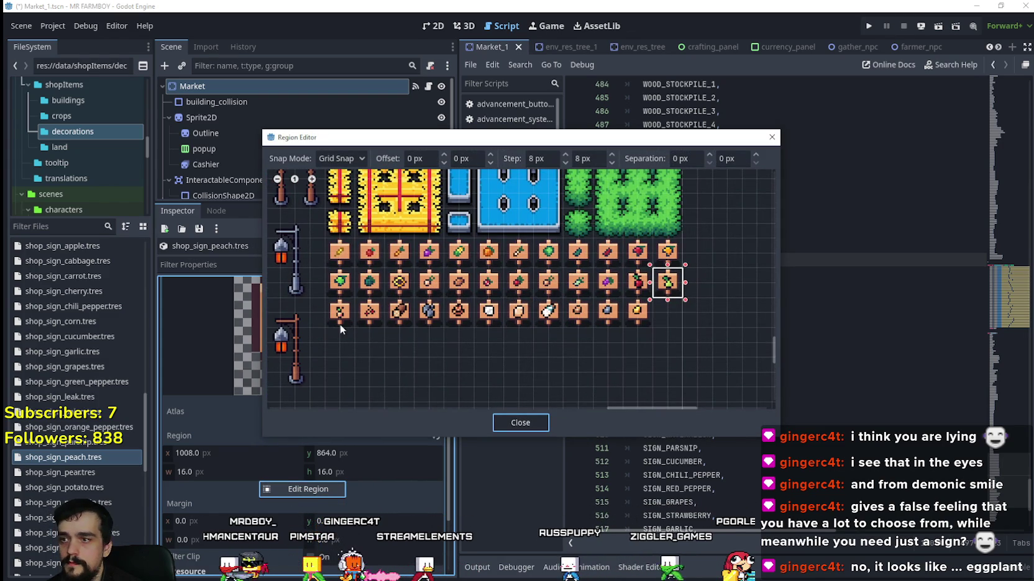
{"action": "scroll", "coordinate": [340, 323], "scroll_direction": "up", "scroll_amount": 2}
{"action": "left_click_drag", "start_coordinate": [317, 285], "coordinate": [368, 336]}
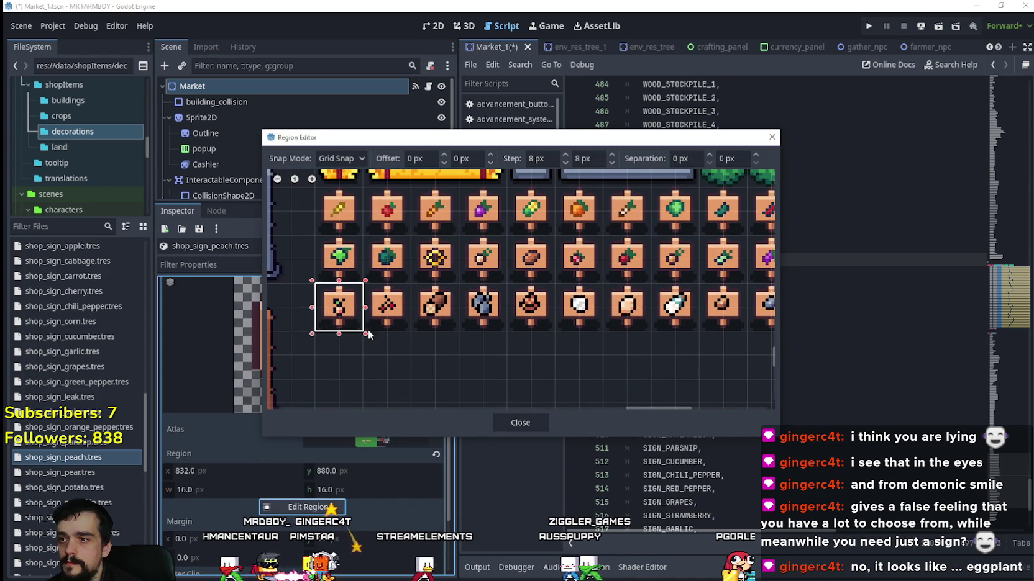
{"action": "left_click", "coordinate": [521, 423]}
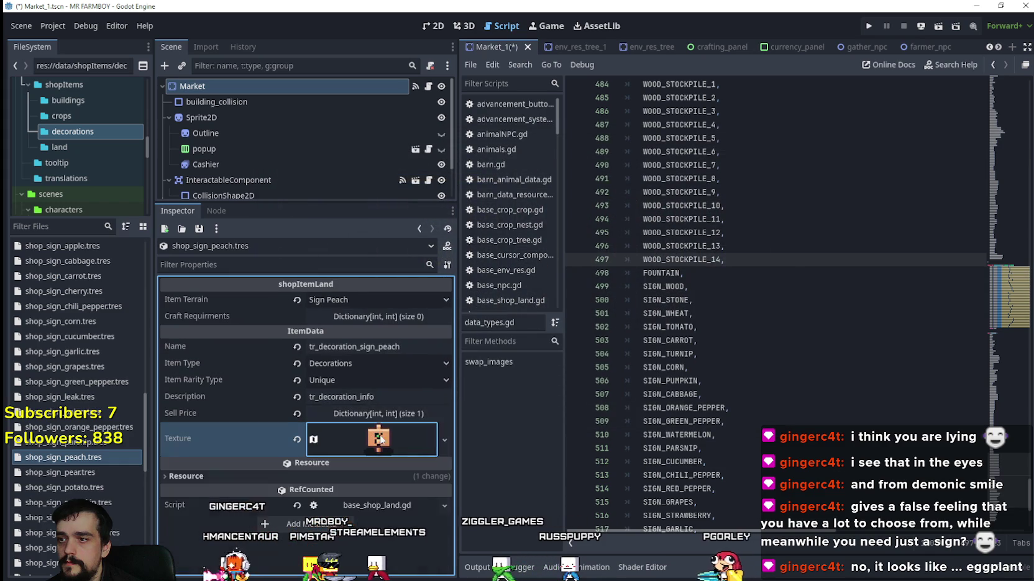
{"action": "key", "text": "ctrl+s"}
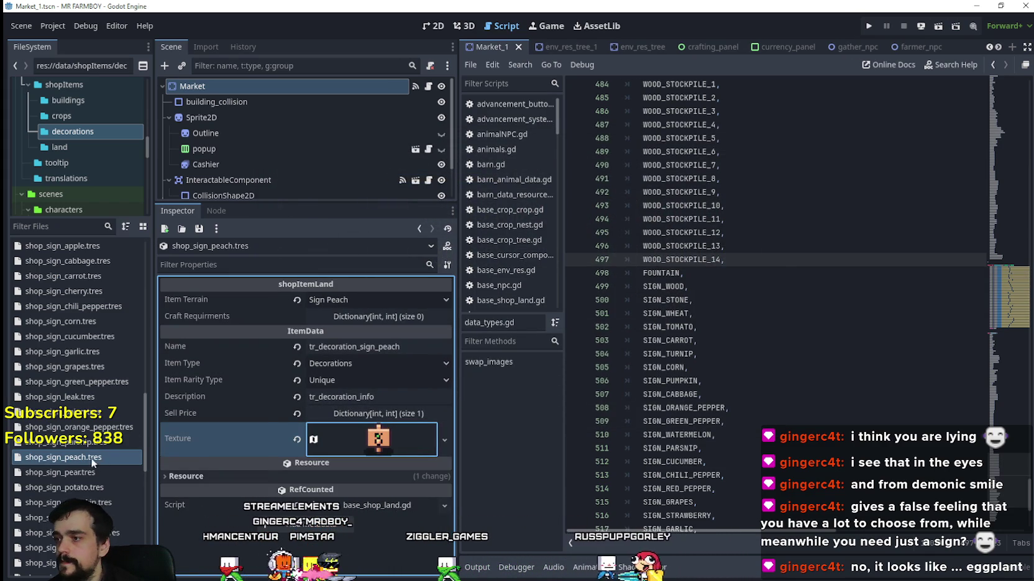
Duplicate shop_sign_peach.tres as shop_sign_egg.tres.
{"action": "right_click", "coordinate": [90, 458]}
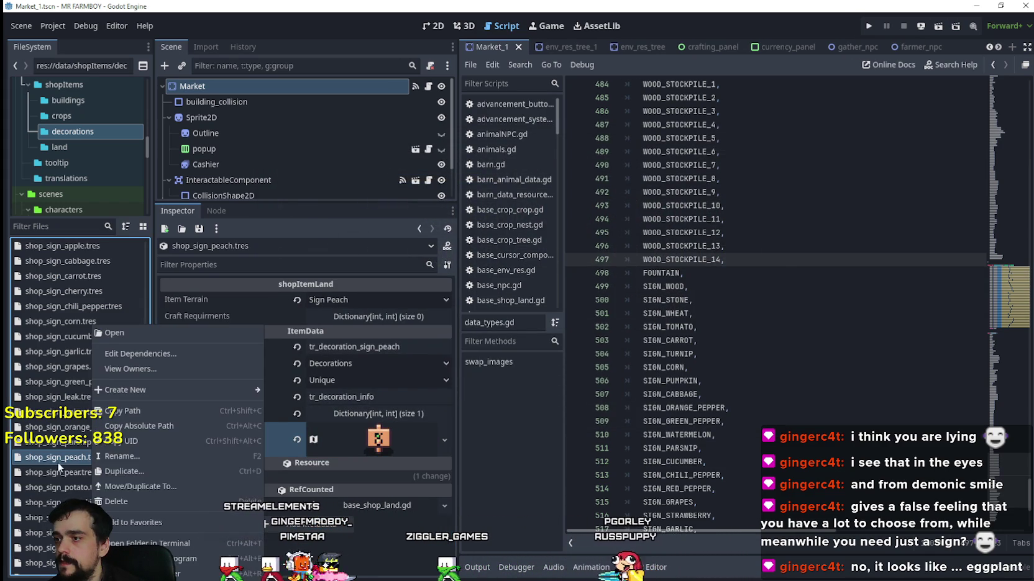
{"action": "left_click", "coordinate": [143, 472]}
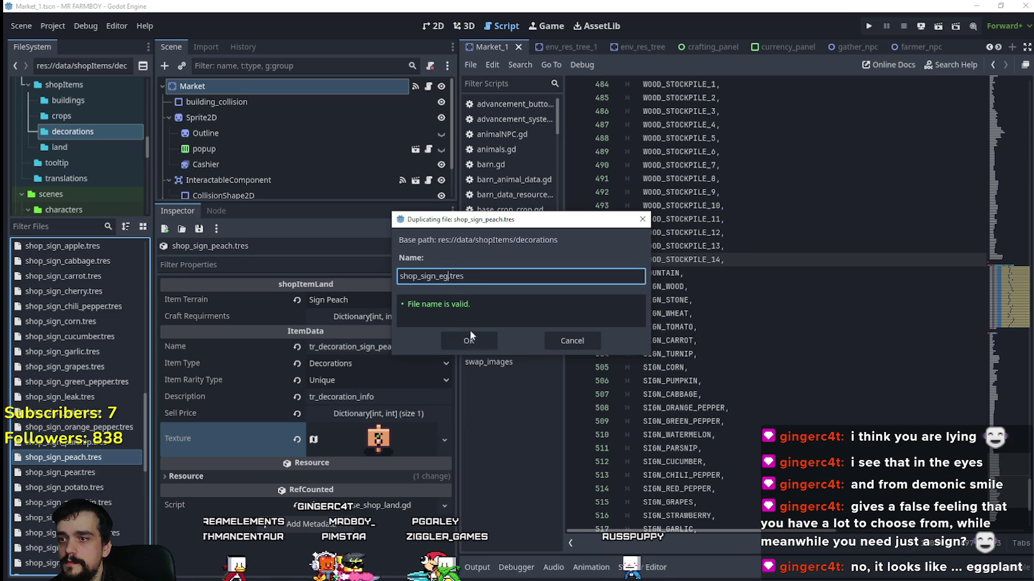
{"action": "type", "text": "g"}
{"action": "left_click", "coordinate": [467, 340]}
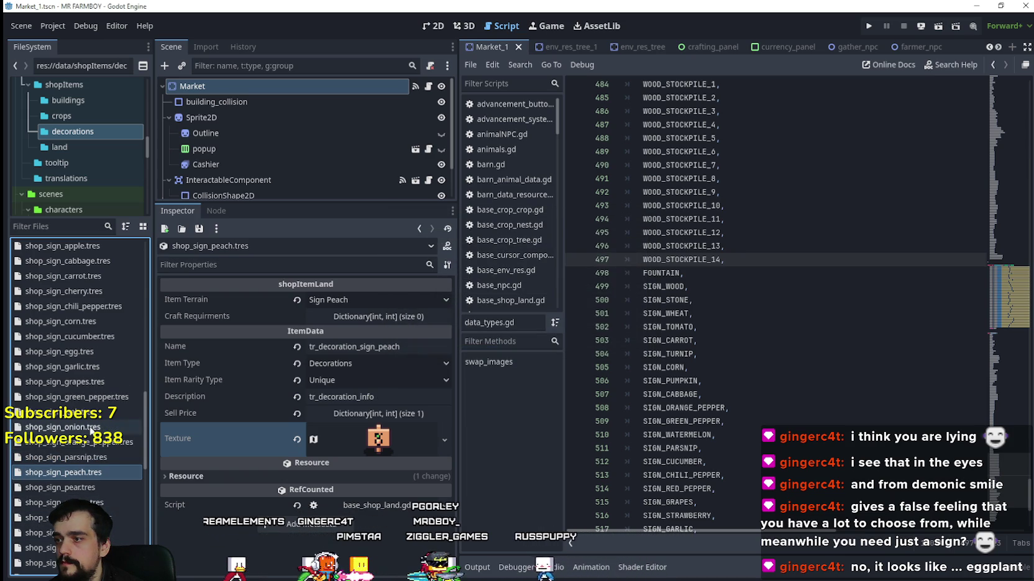
Set the egg sign's terrain to Sign Egg and rename it tr_decoration_sign_egg.
{"action": "left_click", "coordinate": [92, 355]}
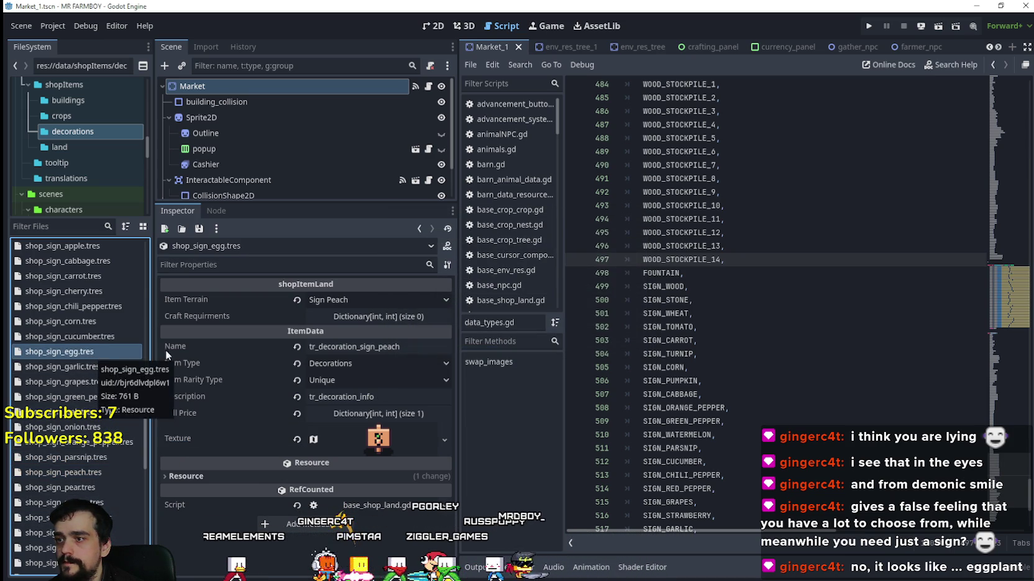
{"action": "left_click", "coordinate": [377, 293]}
{"action": "scroll", "coordinate": [382, 384], "scroll_direction": "down", "scroll_amount": 10}
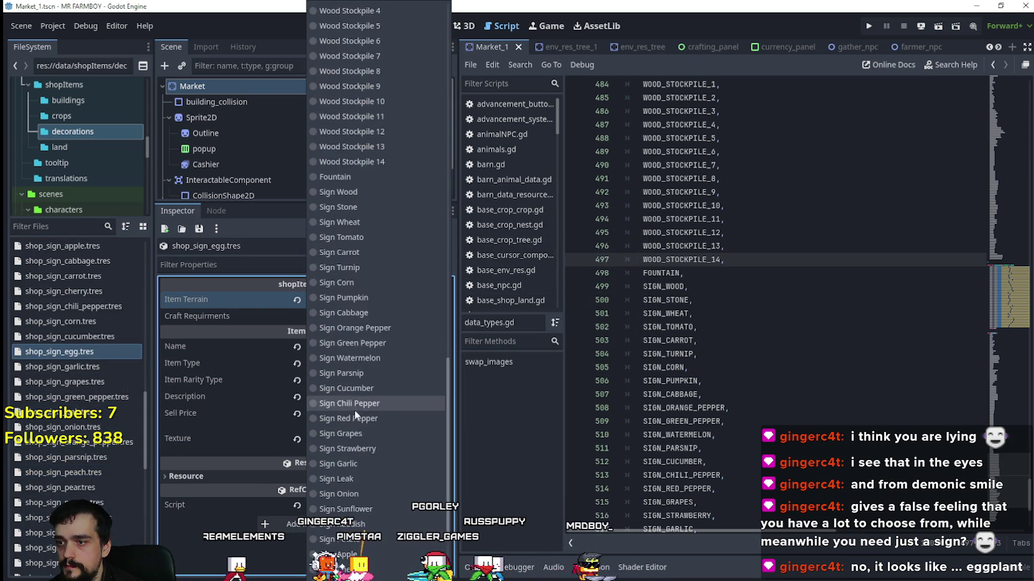
{"action": "scroll", "coordinate": [348, 482], "scroll_direction": "down", "scroll_amount": 3}
{"action": "left_click", "coordinate": [358, 462]}
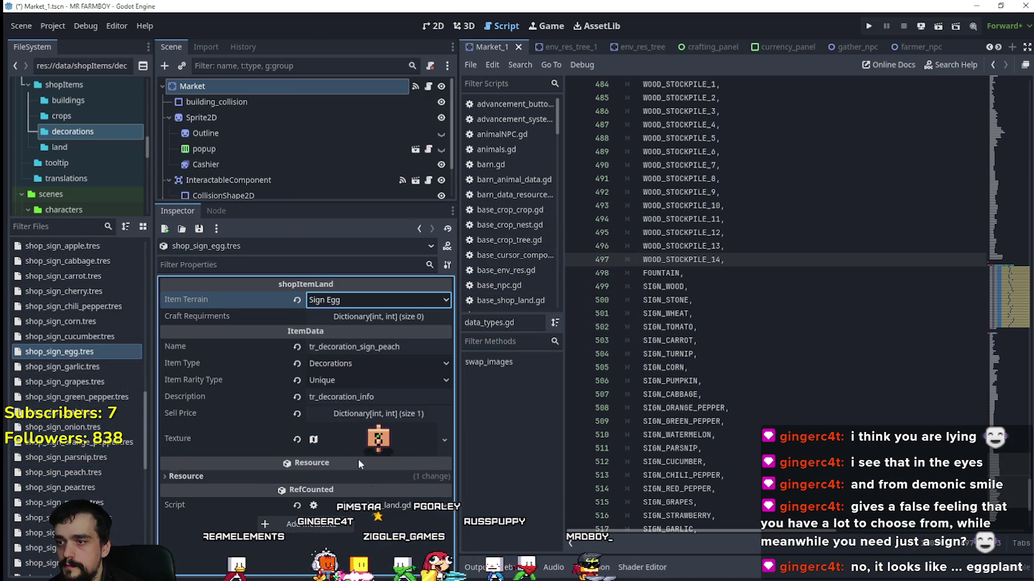
{"action": "double_click", "coordinate": [381, 346]}
{"action": "type", "text": "gg"}
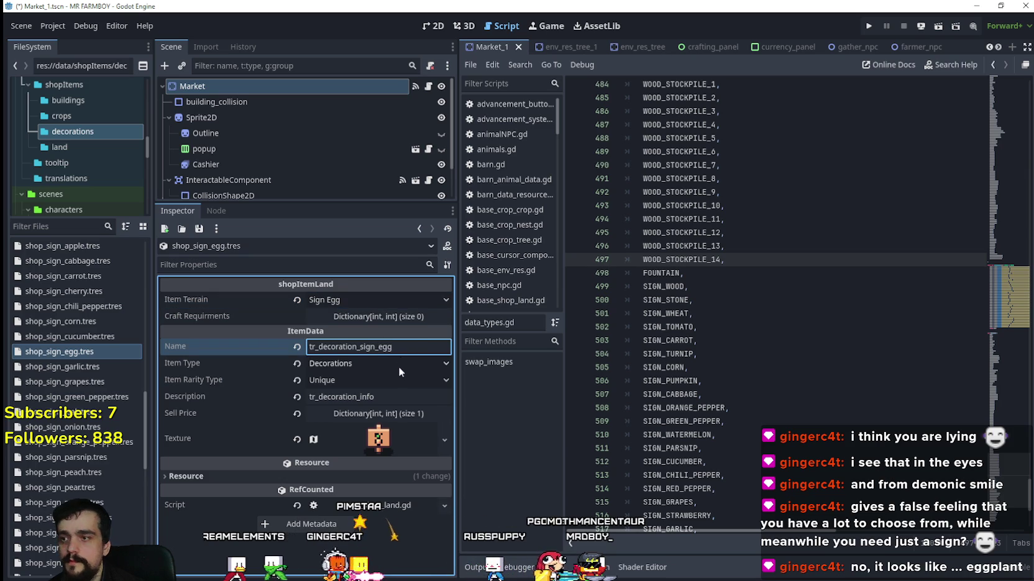
{"action": "left_click", "coordinate": [376, 437]}
Set the texture region to the egg sign tile at x 928 and recheck the terrain.
{"action": "right_click", "coordinate": [378, 432]}
{"action": "left_click", "coordinate": [416, 502]}
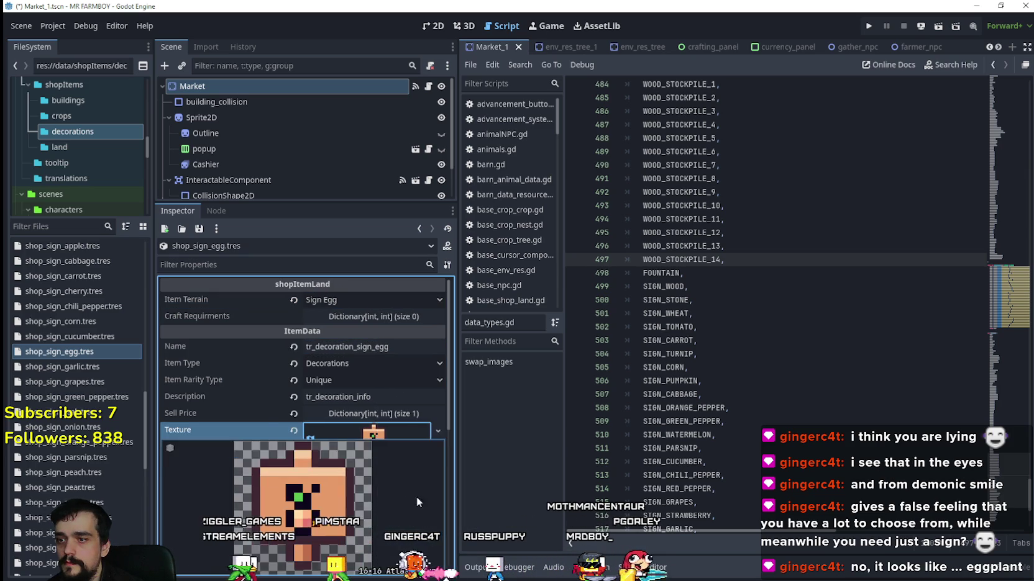
{"action": "scroll", "coordinate": [416, 496], "scroll_direction": "down", "scroll_amount": 4}
{"action": "scroll", "coordinate": [381, 465], "scroll_direction": "up", "scroll_amount": 3}
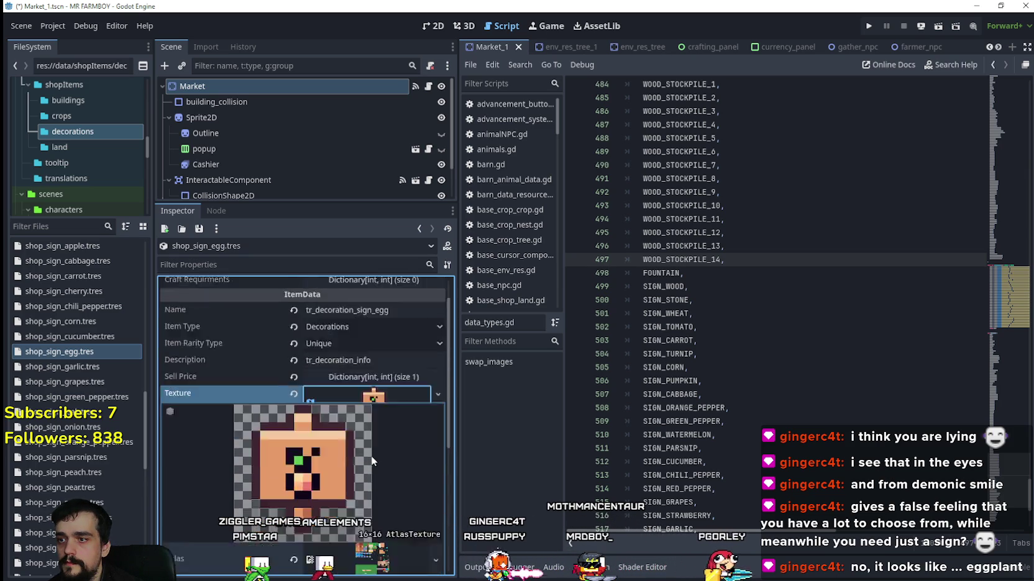
{"action": "scroll", "coordinate": [372, 461], "scroll_direction": "down", "scroll_amount": 4}
{"action": "left_click", "coordinate": [329, 452]}
{"action": "scroll", "coordinate": [633, 343], "scroll_direction": "down", "scroll_amount": 3}
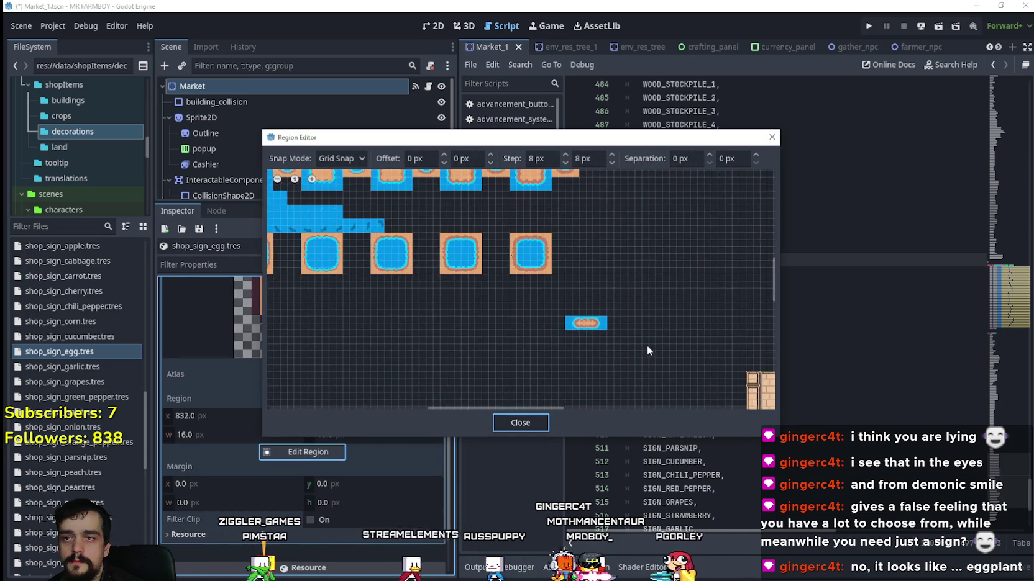
{"action": "mouse_move", "coordinate": [647, 346]}
{"action": "left_mouse_down"}
{"action": "mouse_move", "coordinate": [693, 377]}
{"action": "mouse_move", "coordinate": [436, 253]}
{"action": "mouse_move", "coordinate": [528, 235]}
{"action": "mouse_move", "coordinate": [413, 325]}
{"action": "left_mouse_up"}
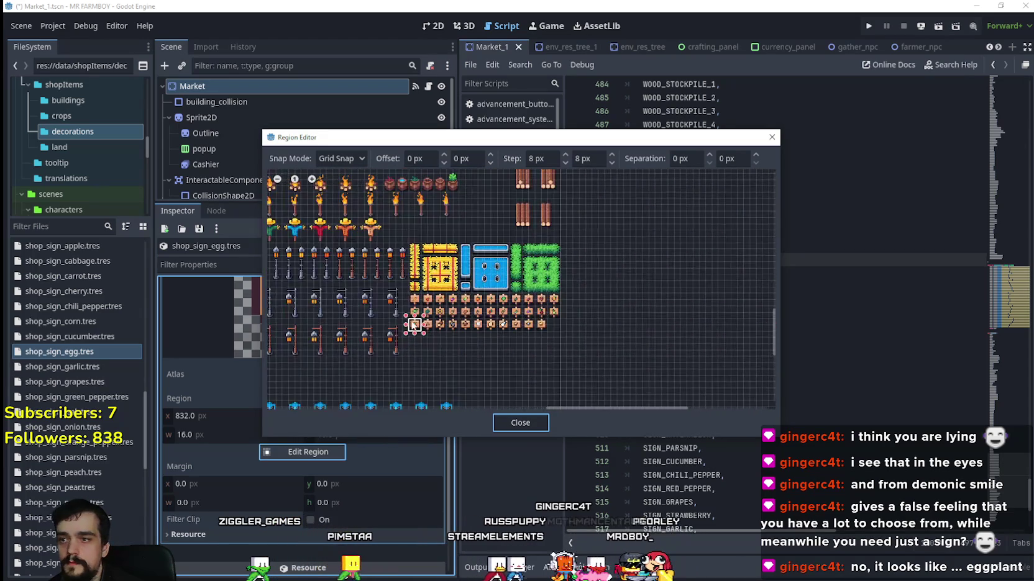
{"action": "scroll", "coordinate": [413, 324], "scroll_direction": "up", "scroll_amount": 6}
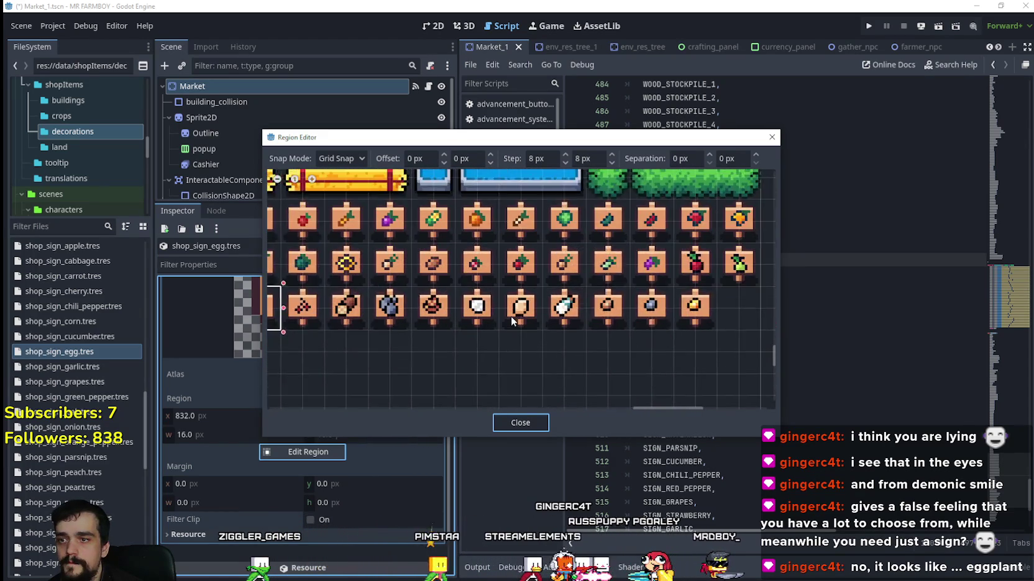
{"action": "scroll", "coordinate": [511, 317], "scroll_direction": "up", "scroll_amount": 1}
{"action": "left_click", "coordinate": [504, 325]}
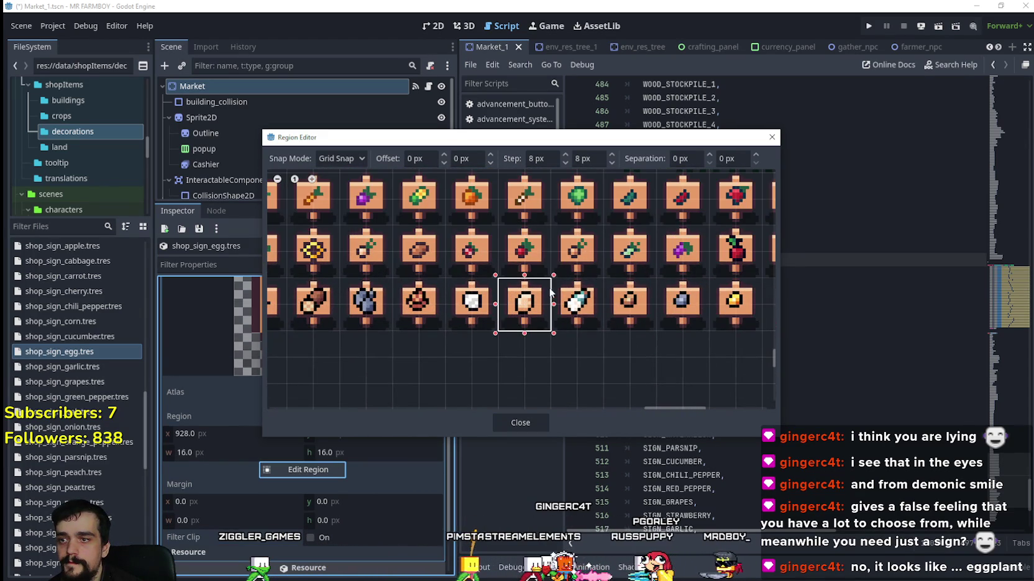
{"action": "left_click", "coordinate": [515, 422]}
{"action": "left_click", "coordinate": [321, 450]}
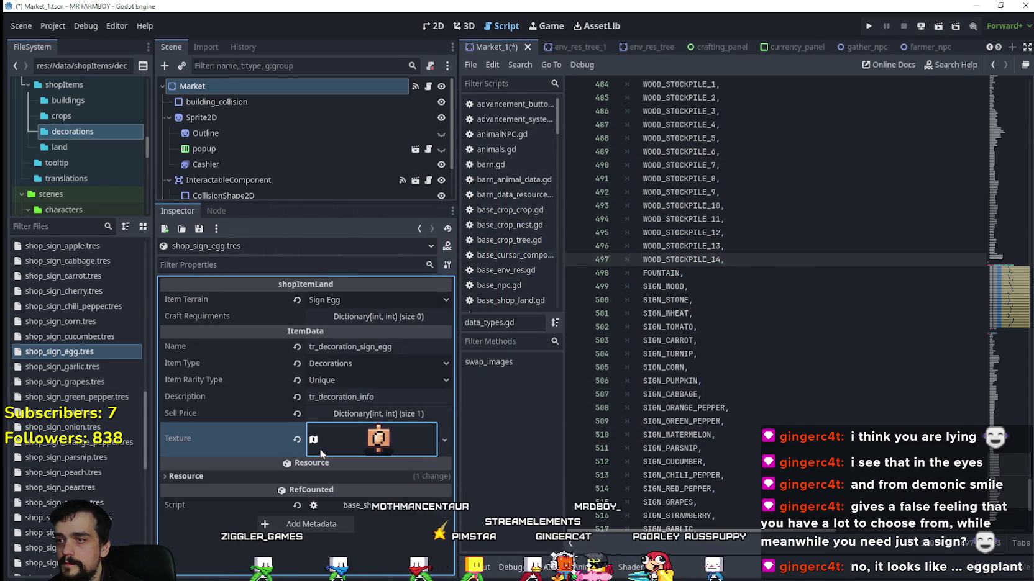
{"action": "left_click", "coordinate": [354, 301]}
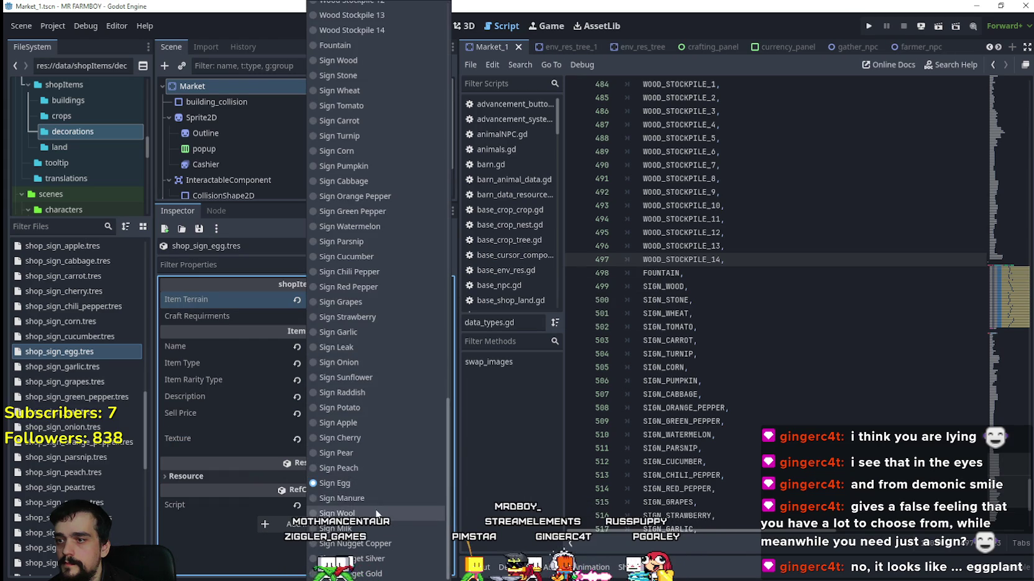
Duplicate shop_sign_egg.tres as shop_sign_manure.tres.
{"action": "left_click", "coordinate": [75, 353]}
{"action": "right_click", "coordinate": [74, 353]}
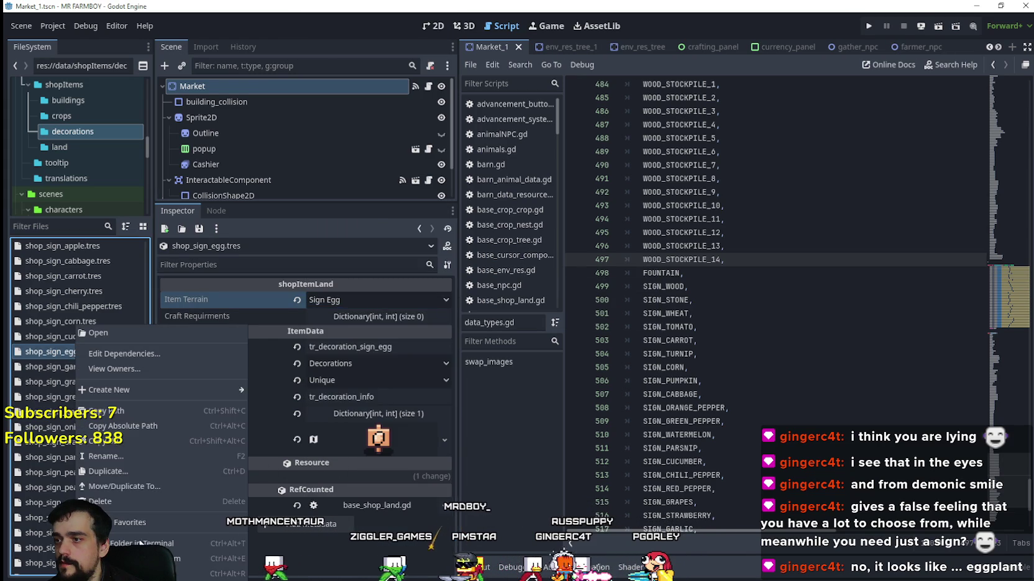
{"action": "left_click", "coordinate": [121, 467]}
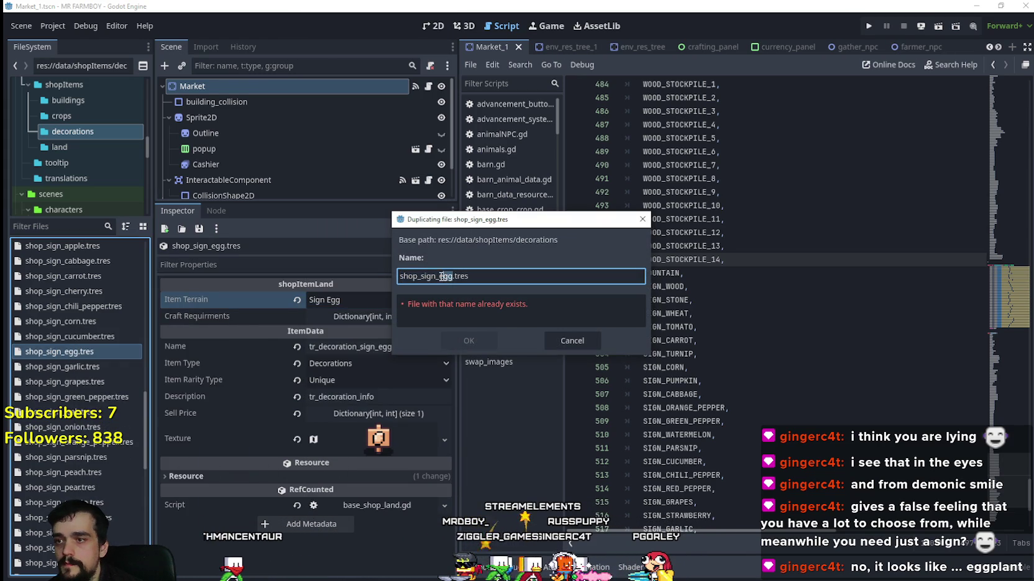
{"action": "type", "text": "manure"}
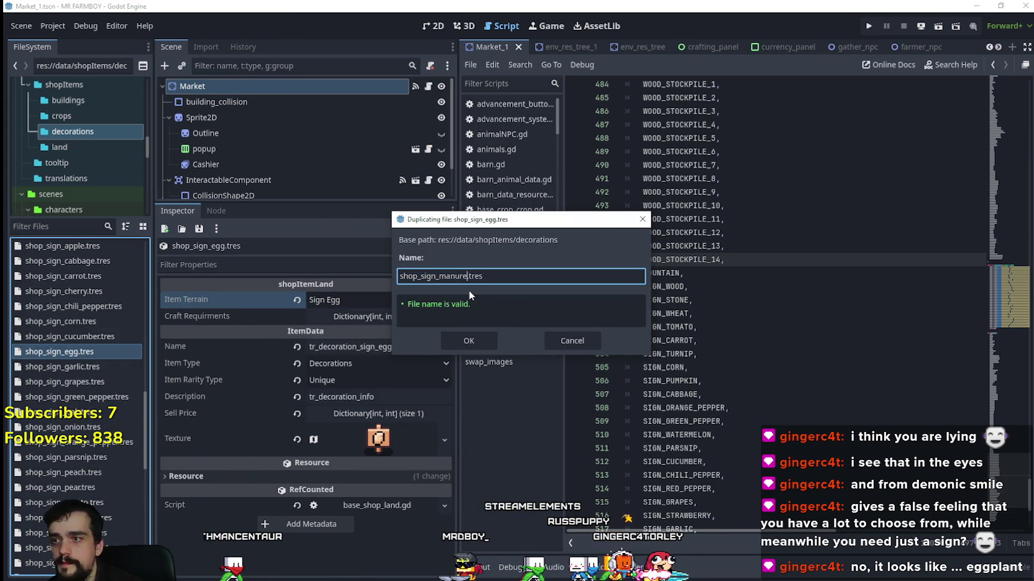
{"action": "left_click", "coordinate": [466, 339]}
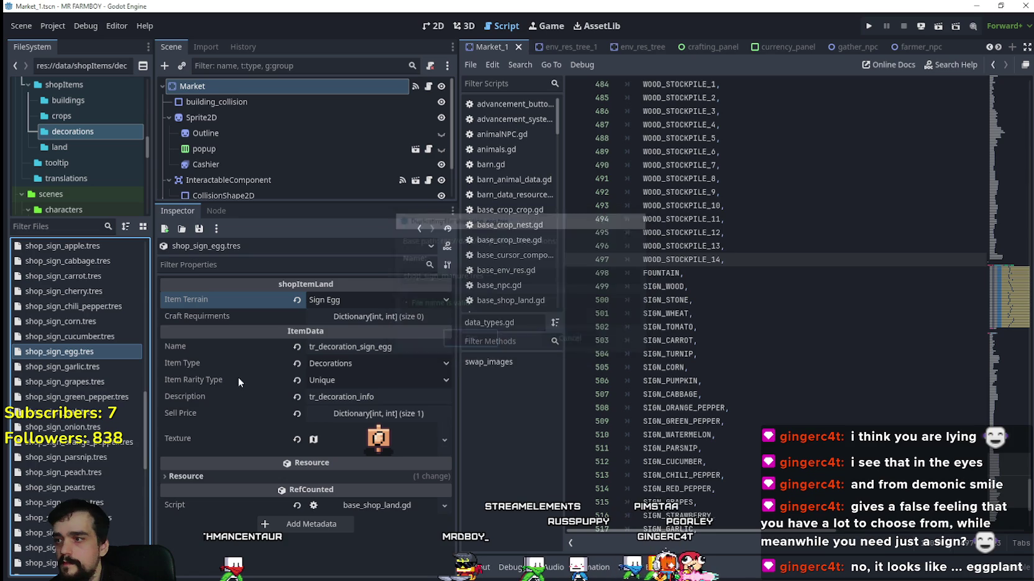
Set terrain to Sign Manure, rename to tr_decoration_sign_manure, and save the scene.
{"action": "left_click", "coordinate": [100, 428]}
{"action": "left_click", "coordinate": [355, 300]}
{"action": "scroll", "coordinate": [358, 375], "scroll_direction": "down", "scroll_amount": 15}
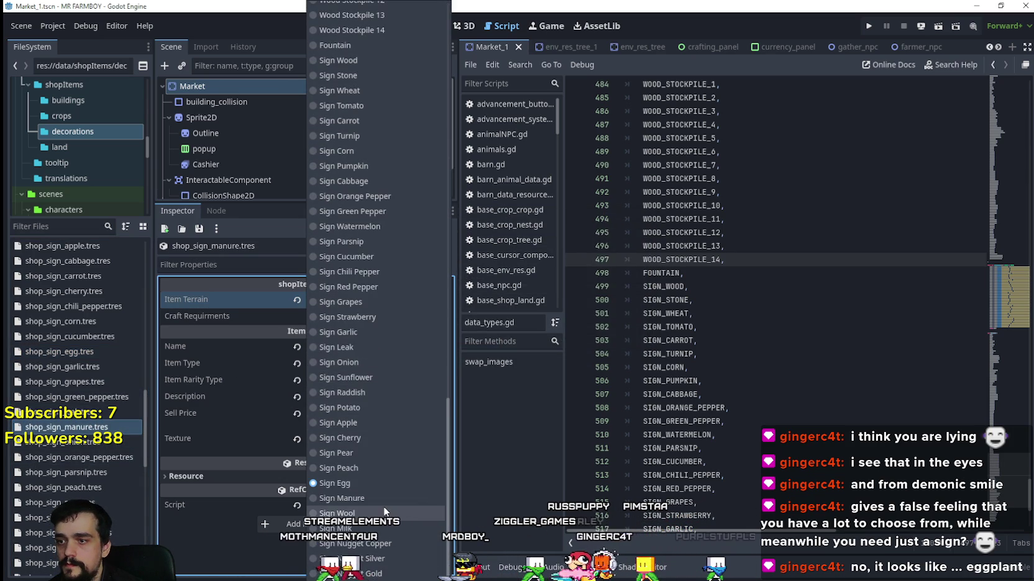
{"action": "left_click", "coordinate": [352, 438]}
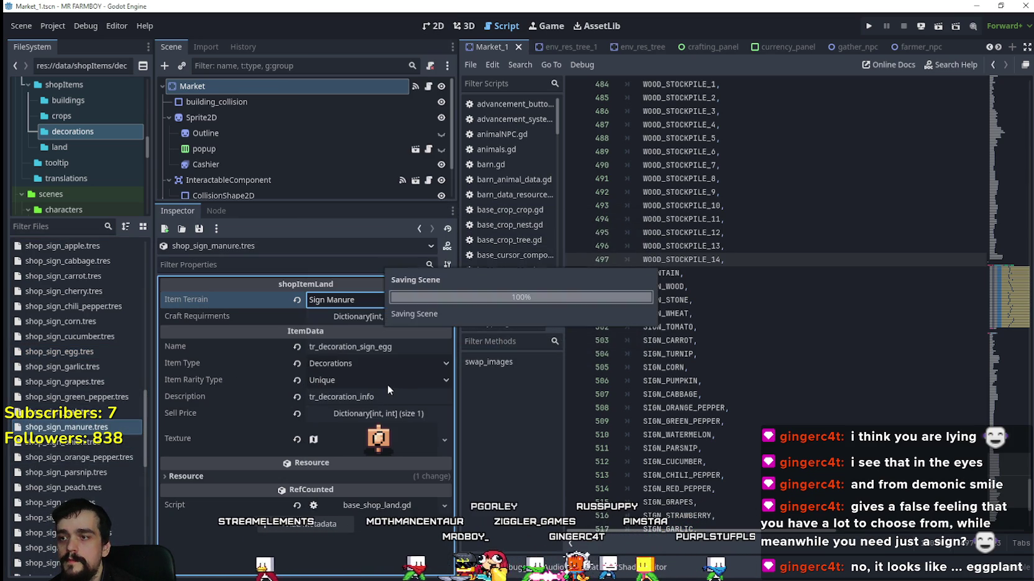
{"action": "left_click", "coordinate": [385, 347]}
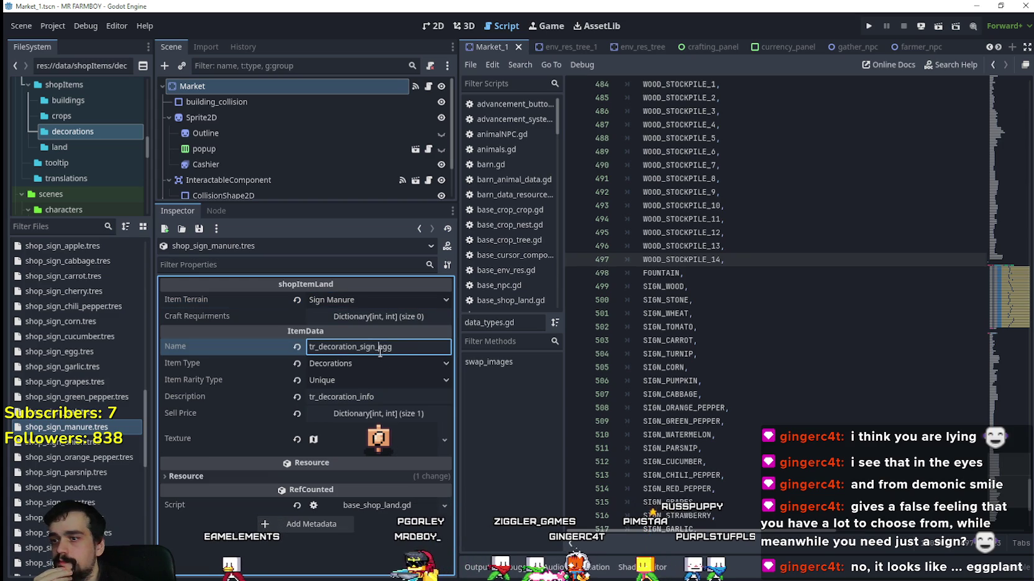
{"action": "left_click_drag", "start_coordinate": [373, 346], "coordinate": [422, 348]}
{"action": "type", "text": "manur"}
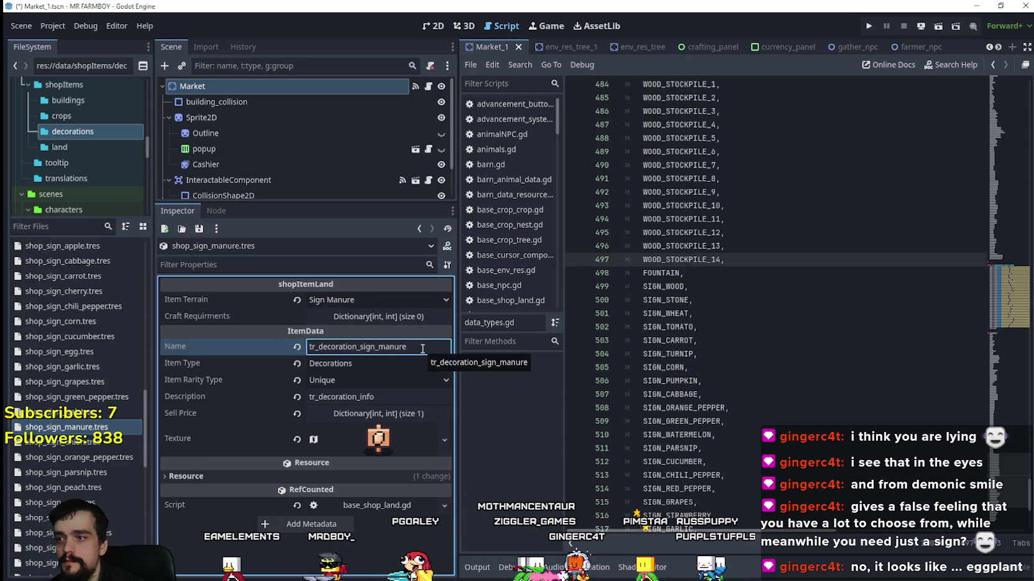
{"action": "key", "text": "ctrl+s"}
Make the manure sign's texture unique and select the manure tile at x 896, y 880.
{"action": "left_click", "coordinate": [378, 439]}
{"action": "right_click", "coordinate": [379, 438]}
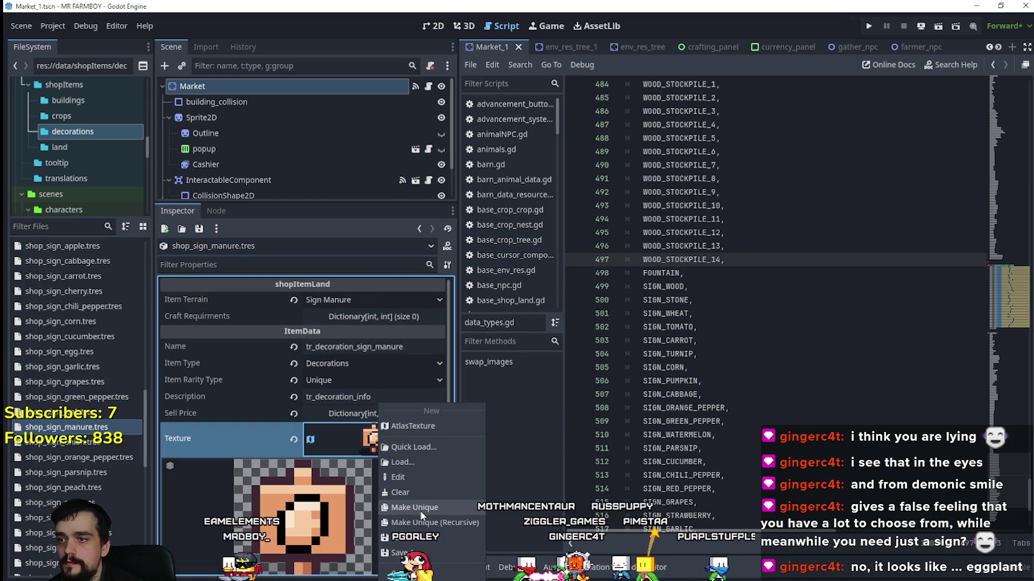
{"action": "left_click", "coordinate": [420, 508]}
{"action": "scroll", "coordinate": [358, 467], "scroll_direction": "down", "scroll_amount": 3}
{"action": "left_click", "coordinate": [331, 490]}
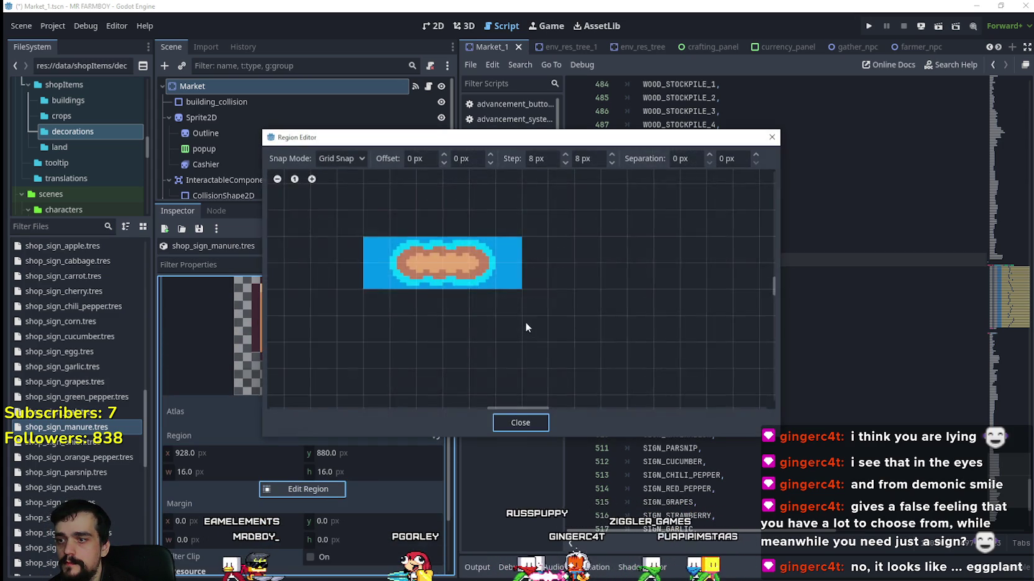
{"action": "scroll", "coordinate": [520, 292], "scroll_direction": "down", "scroll_amount": 5}
{"action": "scroll", "coordinate": [681, 355], "scroll_direction": "up", "scroll_amount": 5}
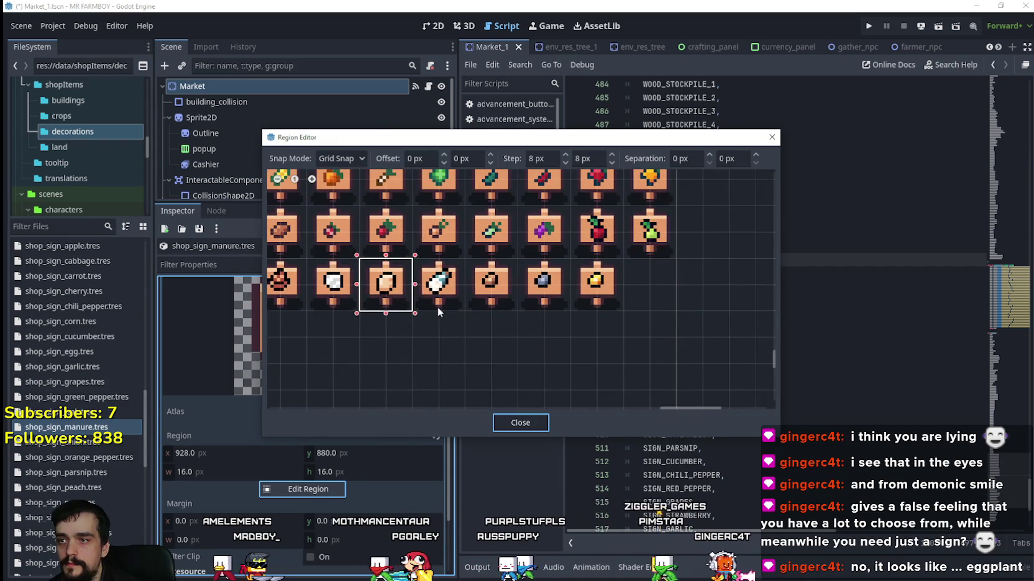
{"action": "scroll", "coordinate": [468, 306], "scroll_direction": "up", "scroll_amount": 1}
{"action": "left_click", "coordinate": [446, 304]}
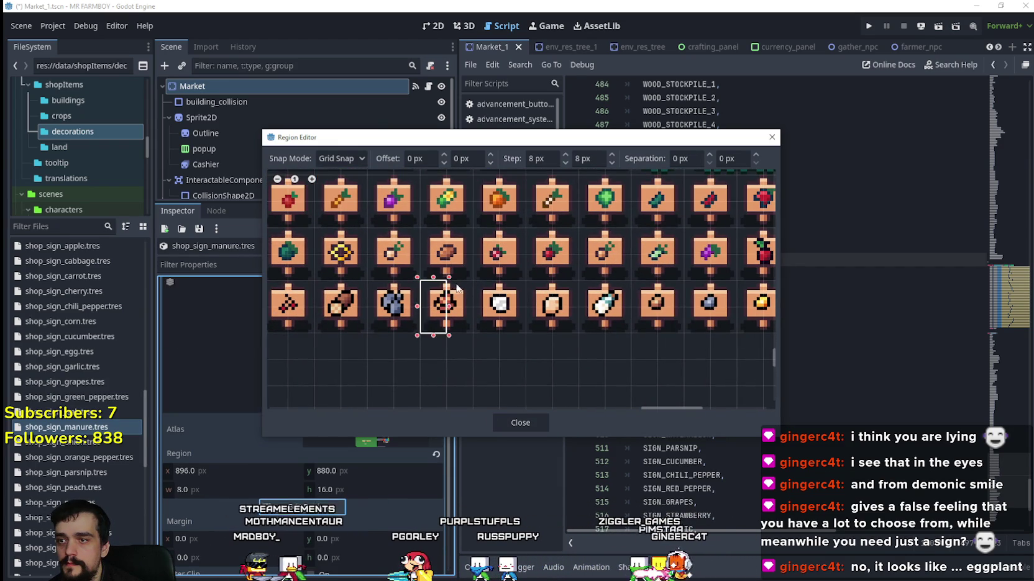
{"action": "left_click", "coordinate": [524, 427]}
{"action": "scroll", "coordinate": [362, 426], "scroll_direction": "up", "scroll_amount": 1}
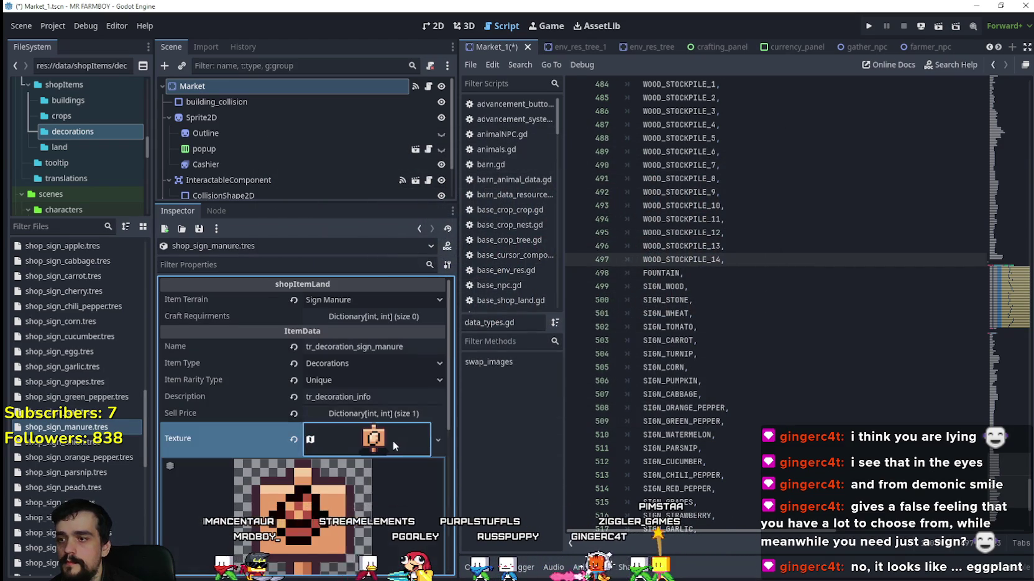
{"action": "left_click", "coordinate": [392, 440]}
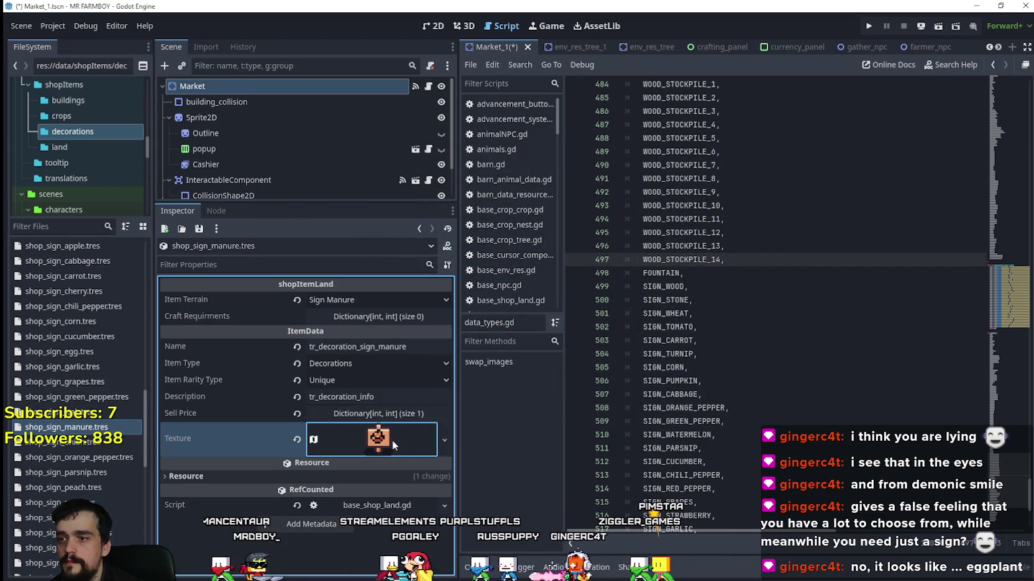
Duplicate shop_sign_manure.tres as shop_sign_wool.tres.
{"action": "left_click", "coordinate": [341, 300]}
{"action": "left_click", "coordinate": [88, 428]}
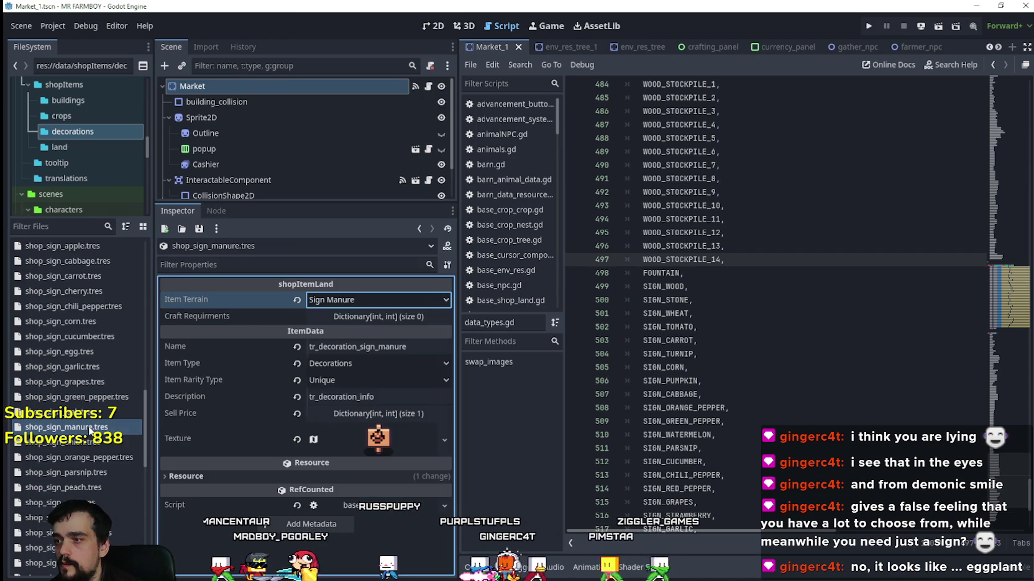
{"action": "right_click", "coordinate": [88, 428]}
{"action": "left_click", "coordinate": [106, 471]}
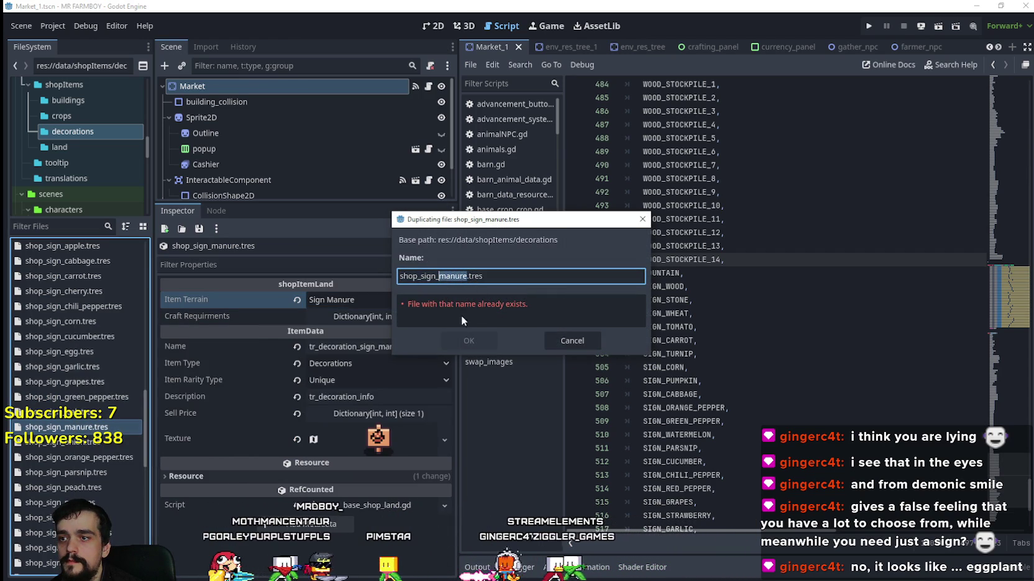
{"action": "type", "text": "wood"}
{"action": "key", "text": "Return"}
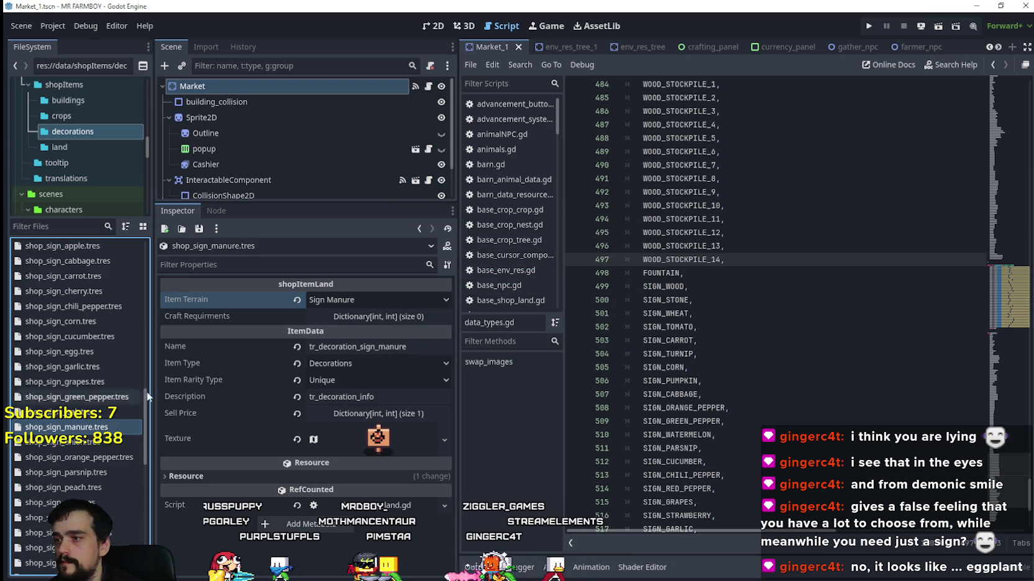
Set the wool sign's terrain to Sign Wool, rename it tr_decoration_sign_wool, and save.
{"action": "scroll", "coordinate": [81, 488], "scroll_direction": "down", "scroll_amount": 3}
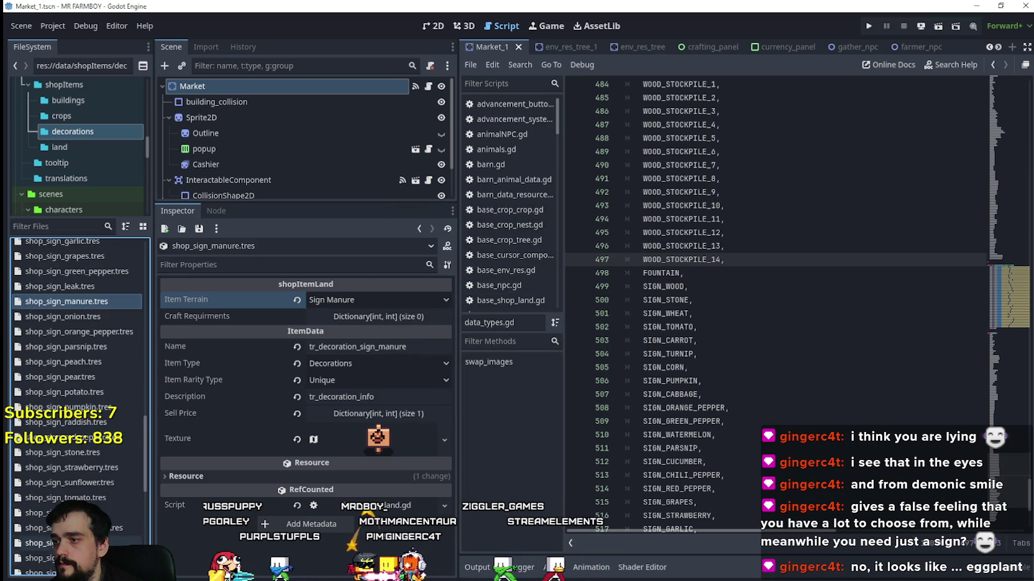
{"action": "scroll", "coordinate": [79, 406], "scroll_direction": "down", "scroll_amount": 2}
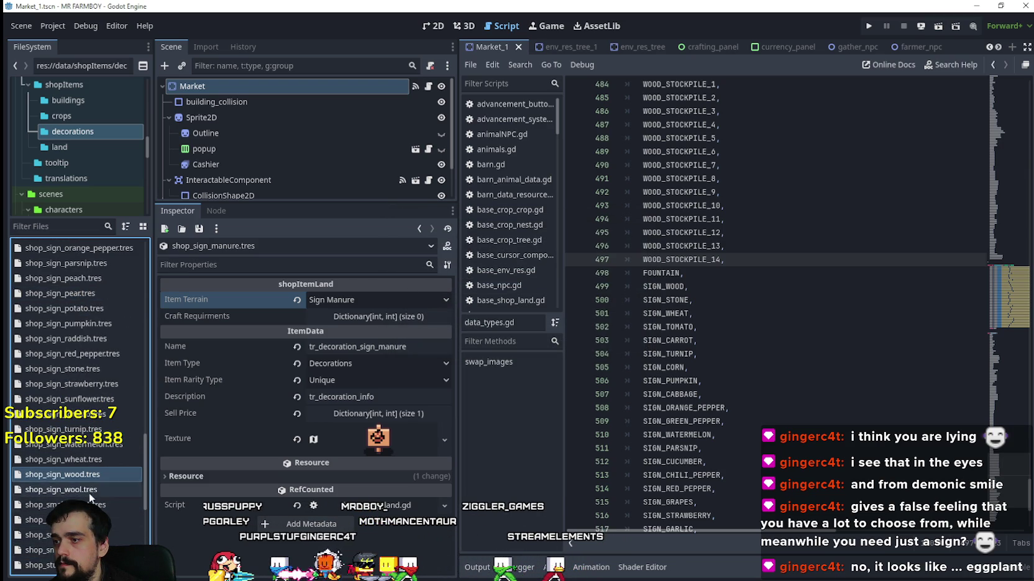
{"action": "left_click", "coordinate": [339, 301]}
{"action": "scroll", "coordinate": [366, 391], "scroll_direction": "down", "scroll_amount": 10}
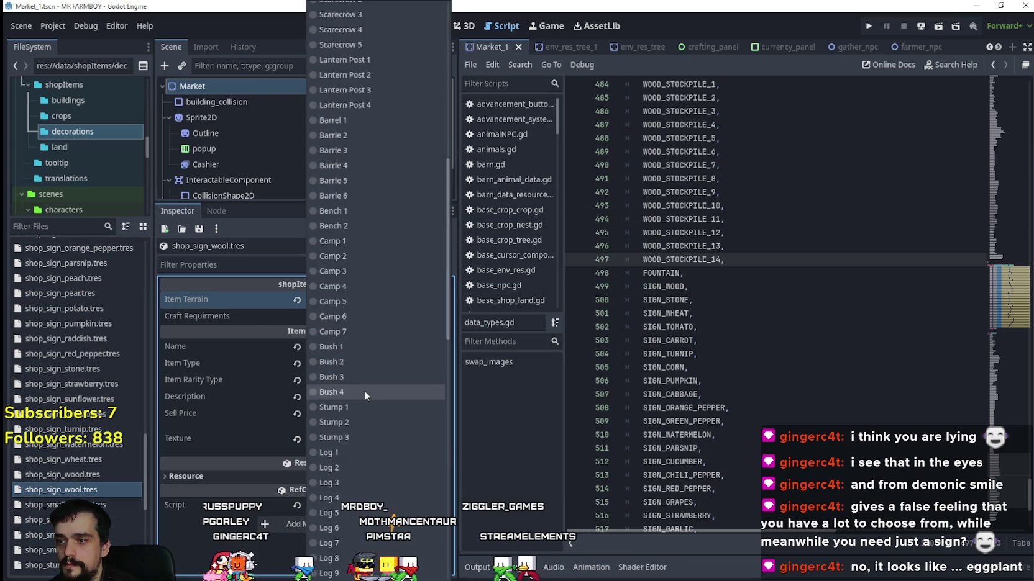
{"action": "left_click", "coordinate": [336, 513]}
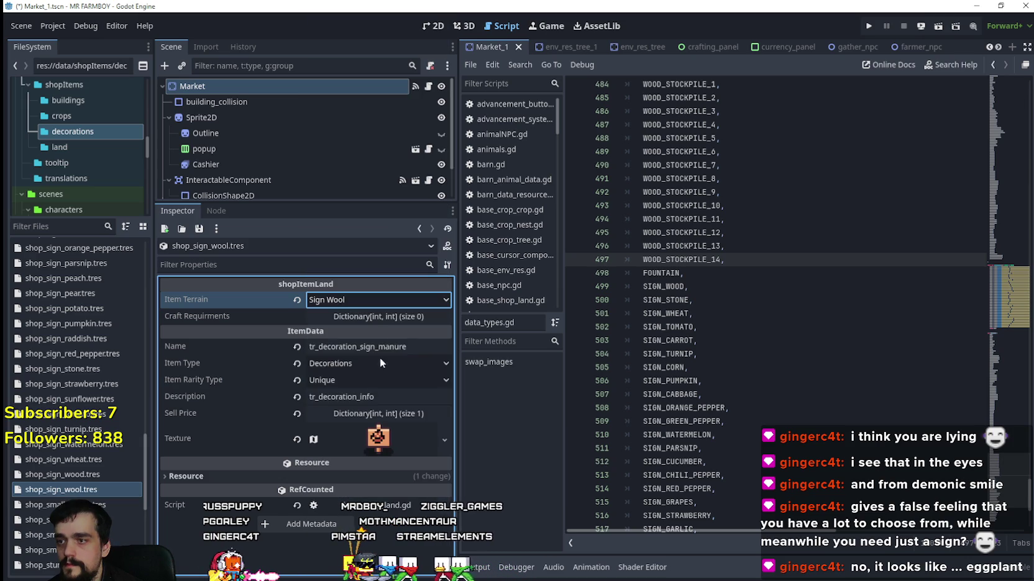
{"action": "key", "text": "ctrl+s"}
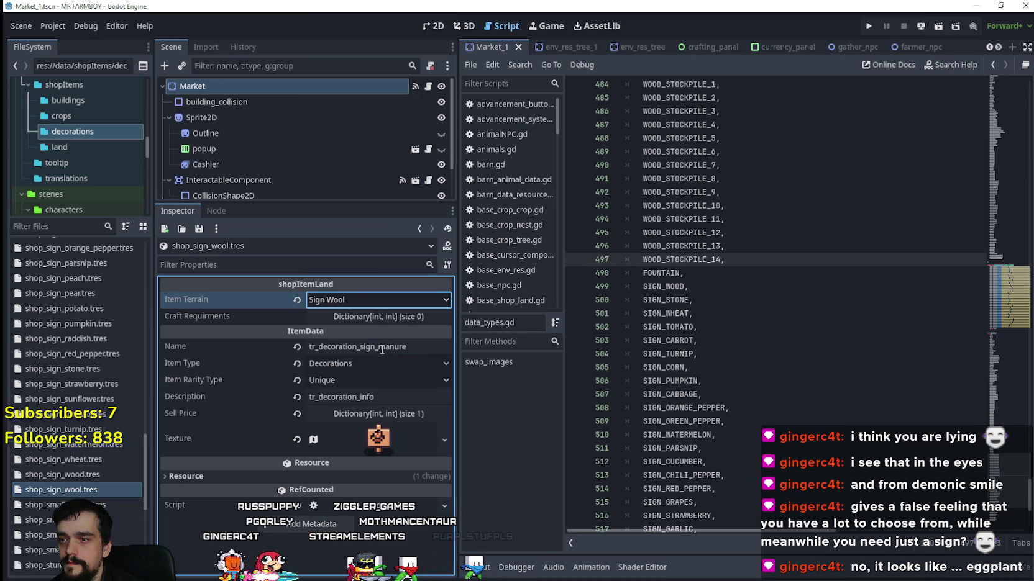
{"action": "double_click", "coordinate": [382, 350]}
{"action": "type", "text": "wool"}
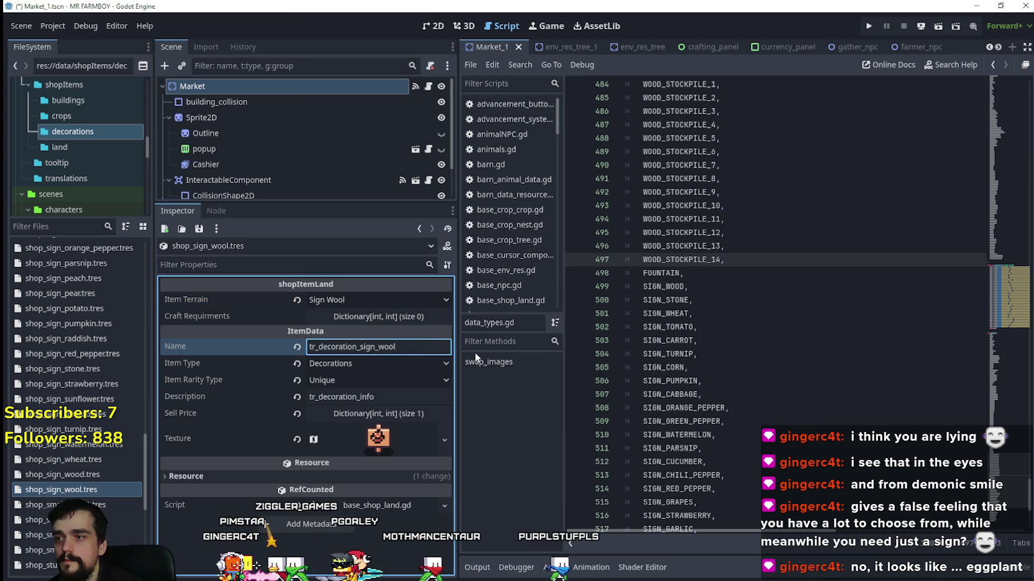
{"action": "key", "text": "ctrl+s"}
Make the wool sign's atlas texture a unique copy.
{"action": "left_click", "coordinate": [373, 439]}
{"action": "right_click", "coordinate": [382, 442]}
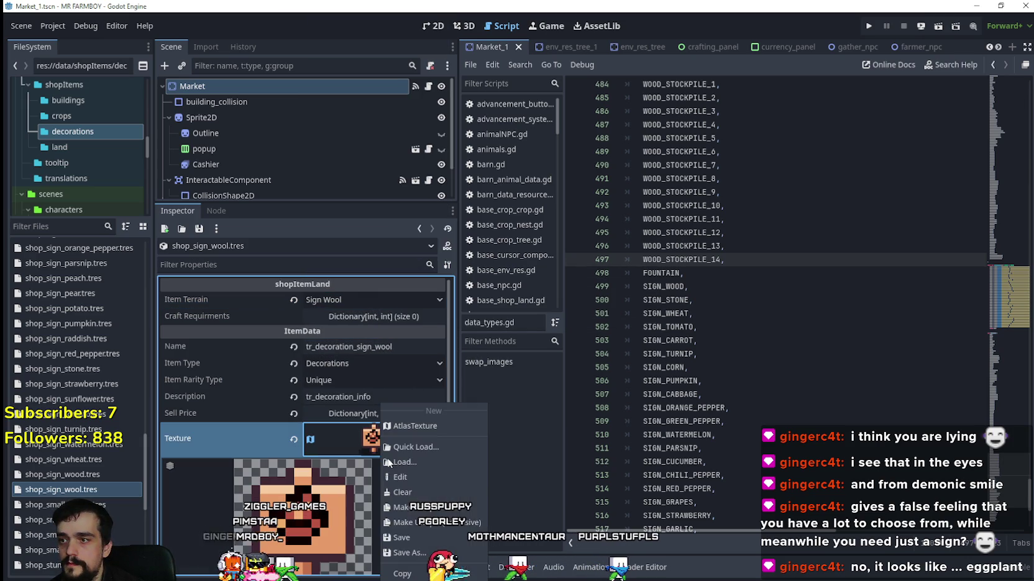
{"action": "left_click", "coordinate": [416, 507]}
{"action": "scroll", "coordinate": [348, 482], "scroll_direction": "down", "scroll_amount": 4}
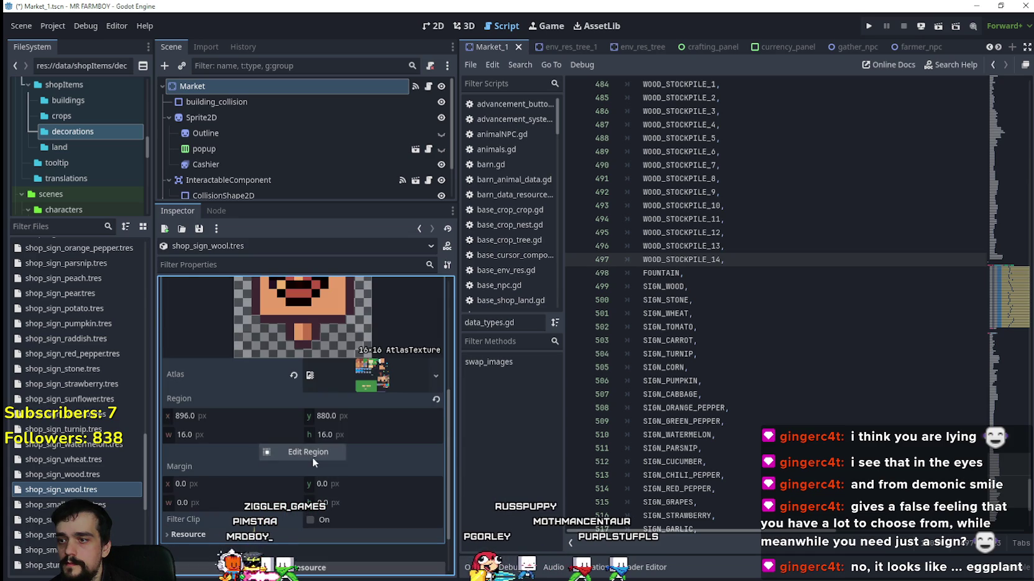
Set the region to the white wool sign tile at x 912 and save the scene.
{"action": "left_click", "coordinate": [313, 459]}
{"action": "scroll", "coordinate": [675, 317], "scroll_direction": "down", "scroll_amount": 5}
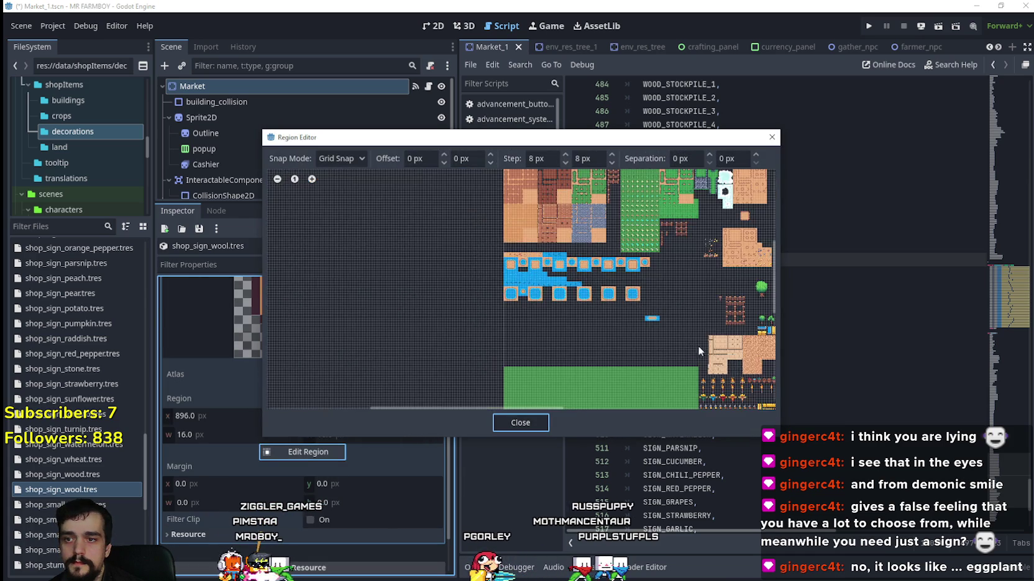
{"action": "scroll", "coordinate": [450, 222], "scroll_direction": "up", "scroll_amount": 5}
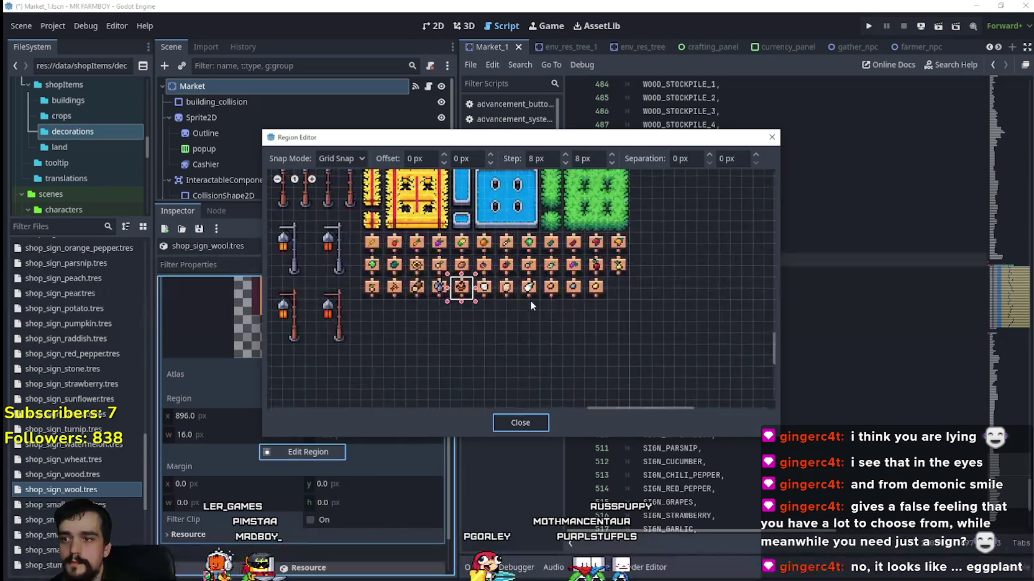
{"action": "scroll", "coordinate": [530, 301], "scroll_direction": "up", "scroll_amount": 1}
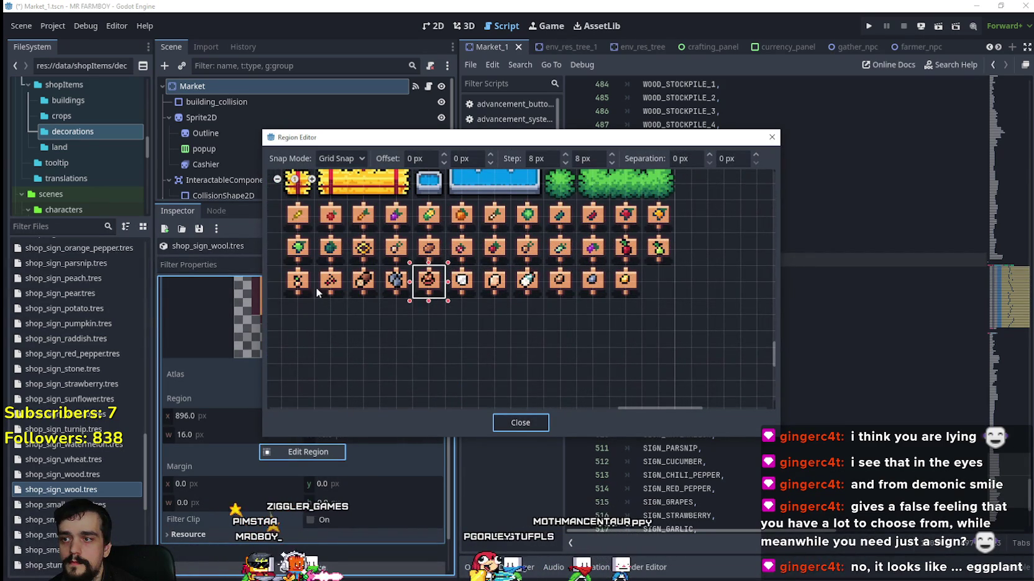
{"action": "left_click_drag", "start_coordinate": [337, 309], "coordinate": [472, 372]}
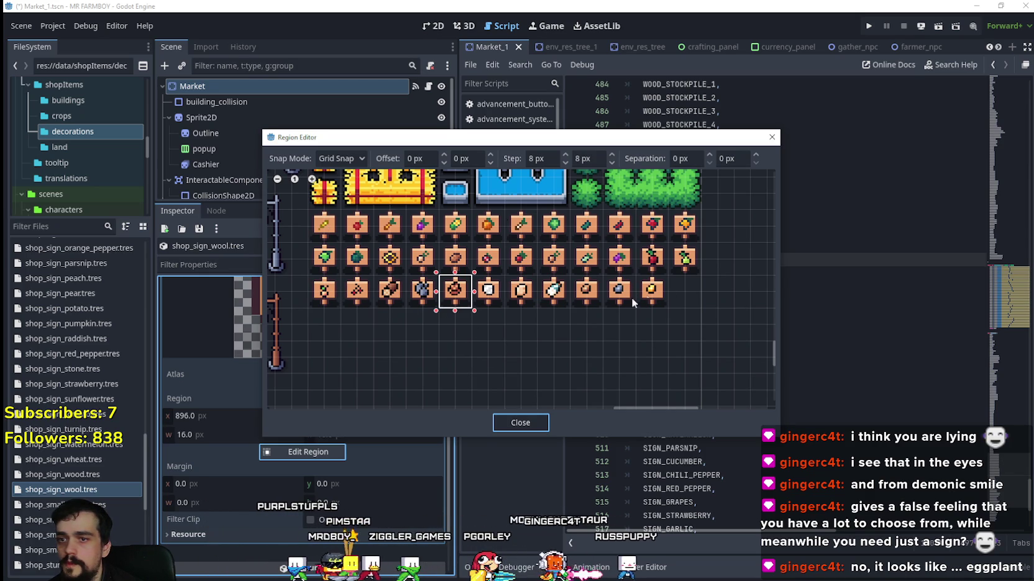
{"action": "scroll", "coordinate": [498, 296], "scroll_direction": "up", "scroll_amount": 2}
{"action": "left_click", "coordinate": [466, 251]}
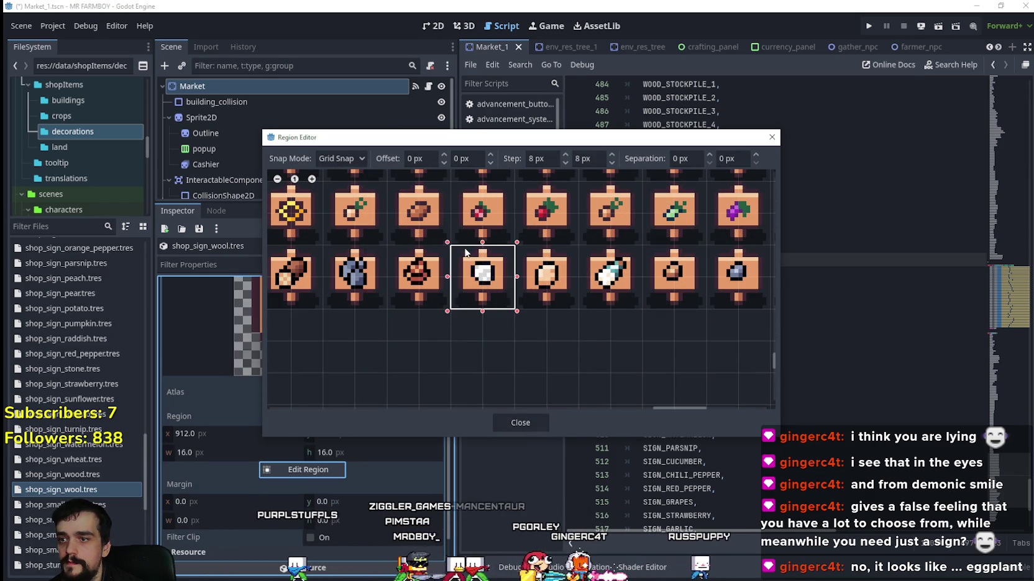
{"action": "scroll", "coordinate": [530, 310], "scroll_direction": "down", "scroll_amount": 2}
{"action": "left_click", "coordinate": [520, 422]}
{"action": "scroll", "coordinate": [383, 390], "scroll_direction": "up", "scroll_amount": 3}
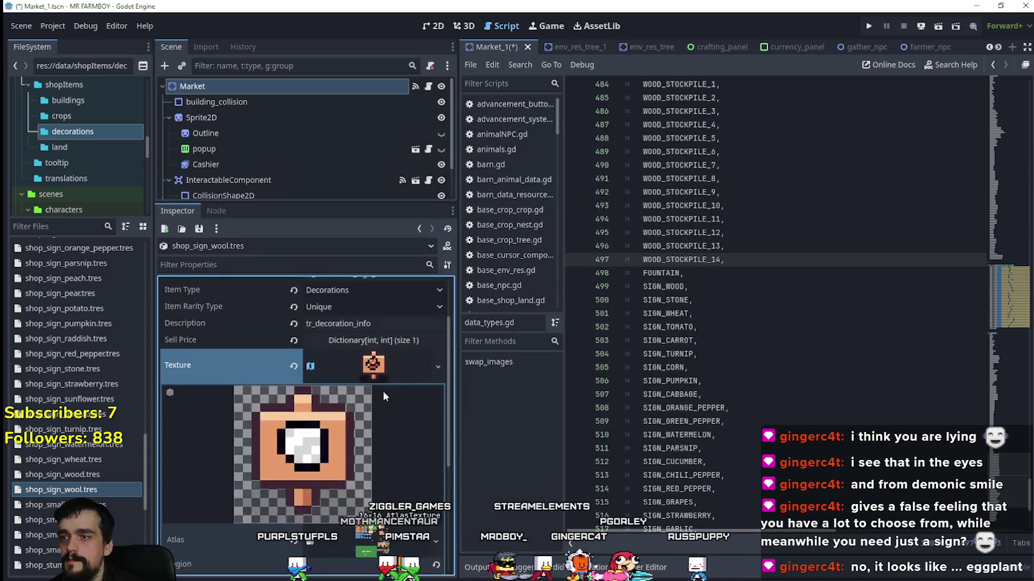
{"action": "left_click", "coordinate": [372, 436]}
{"action": "key", "text": "ctrl+s"}
Duplicate shop_sign_wool.tres as shop_sign_milk.tres and open the new resource.
{"action": "right_click", "coordinate": [40, 488]}
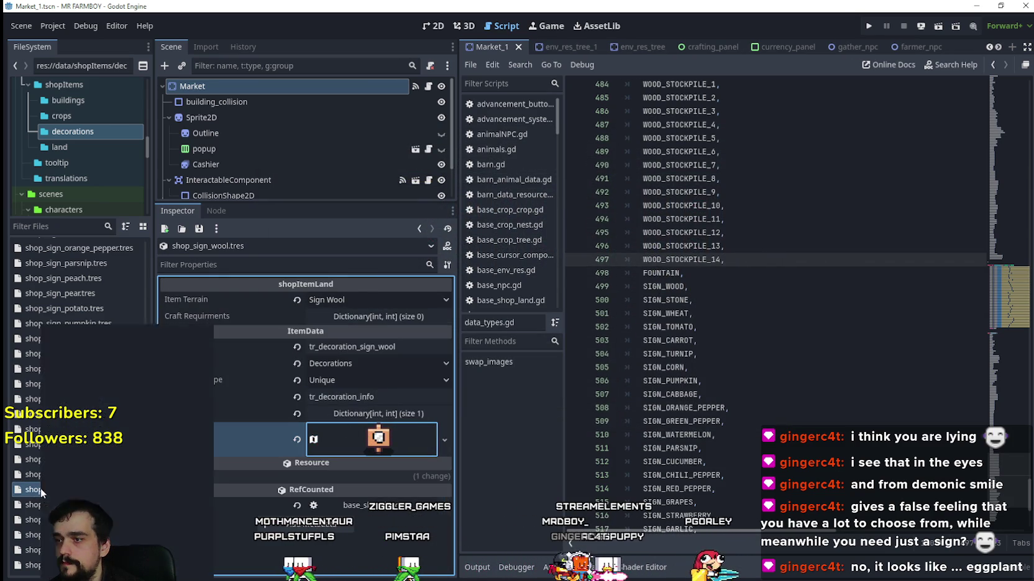
{"action": "left_click", "coordinate": [93, 472]}
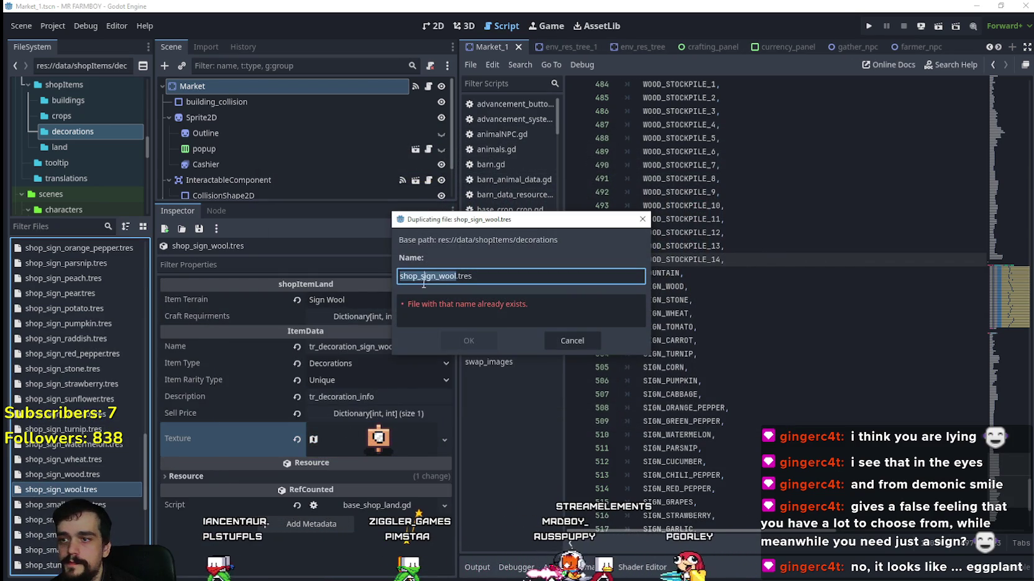
{"action": "key", "text": "BackSpace"}
{"action": "key", "text": "BackSpace"}
{"action": "key", "text": "BackSpace"}
{"action": "type", "text": "mi"}
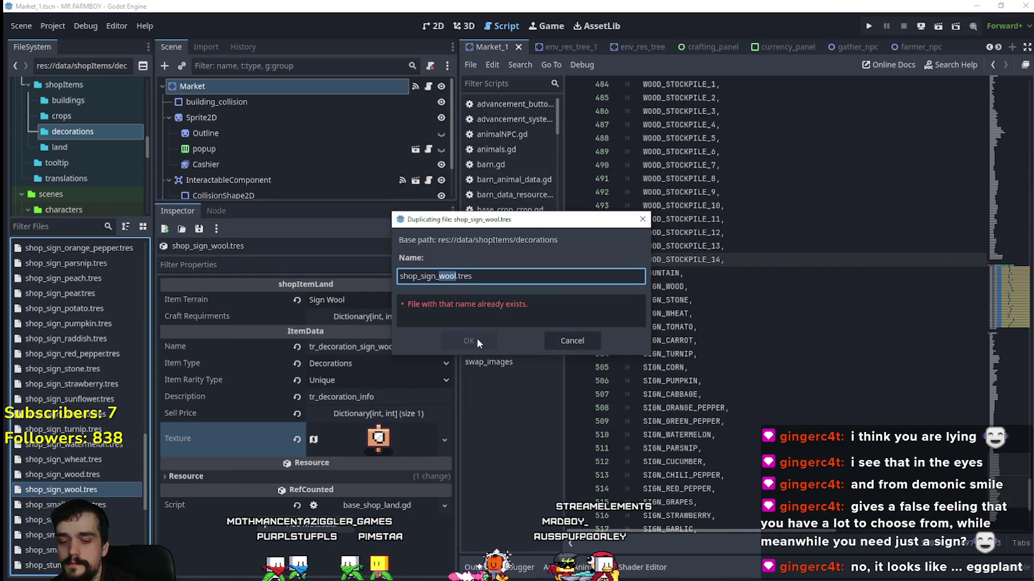
{"action": "type", "text": "lk"}
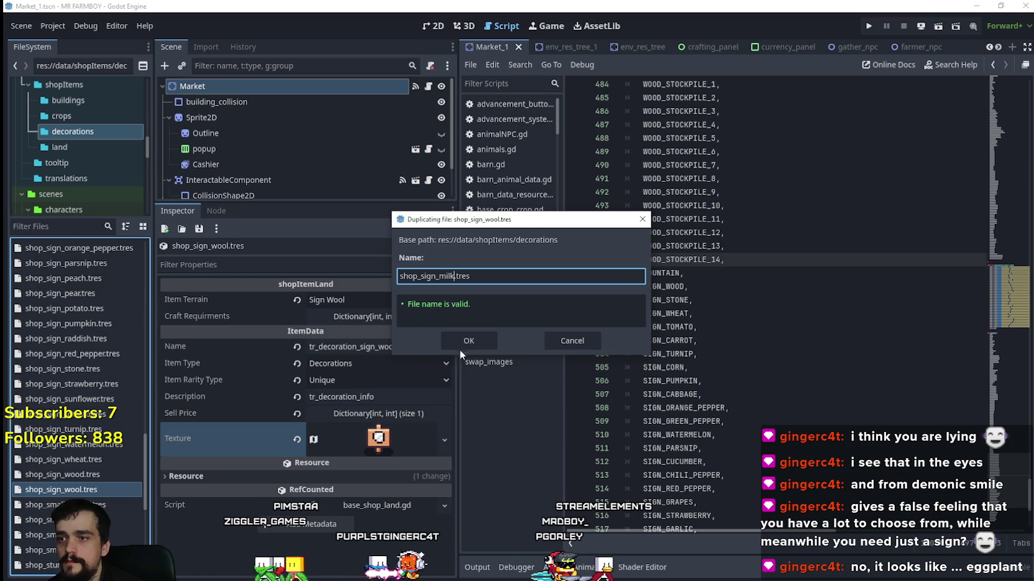
{"action": "key", "text": "Tab"}
{"action": "left_click", "coordinate": [457, 346]}
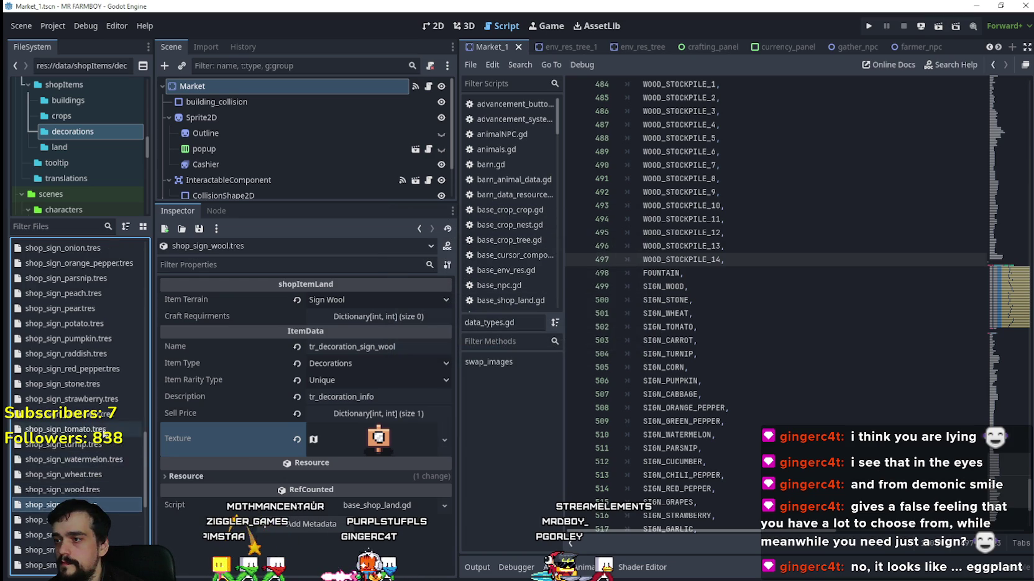
{"action": "scroll", "coordinate": [99, 421], "scroll_direction": "up", "scroll_amount": 5}
{"action": "left_click", "coordinate": [94, 404]}
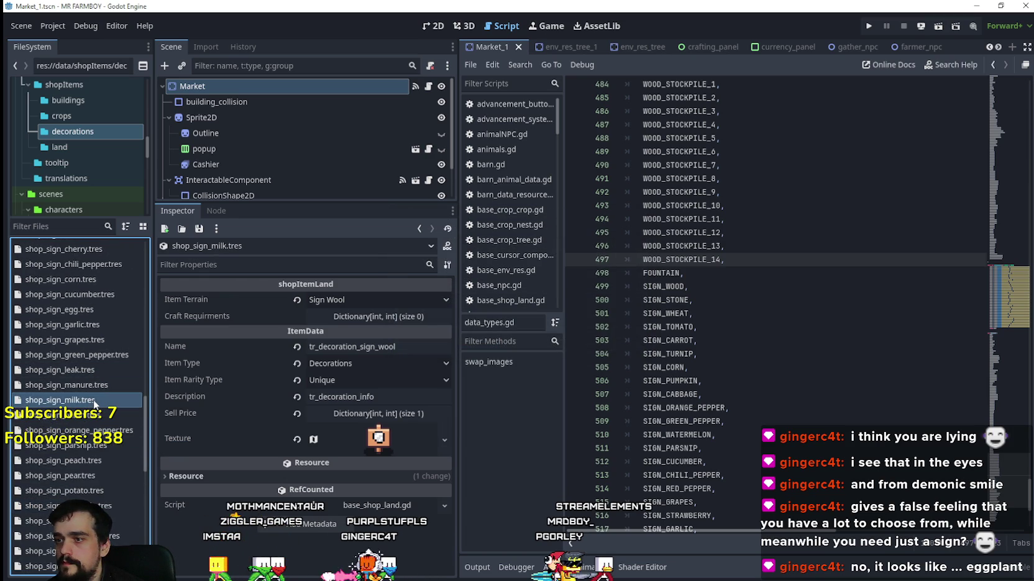
Set the item terrain to Sign Milk and change the name to tr_decoration_sign_milk.
{"action": "left_click", "coordinate": [410, 299]}
{"action": "scroll", "coordinate": [359, 479], "scroll_direction": "down", "scroll_amount": 10}
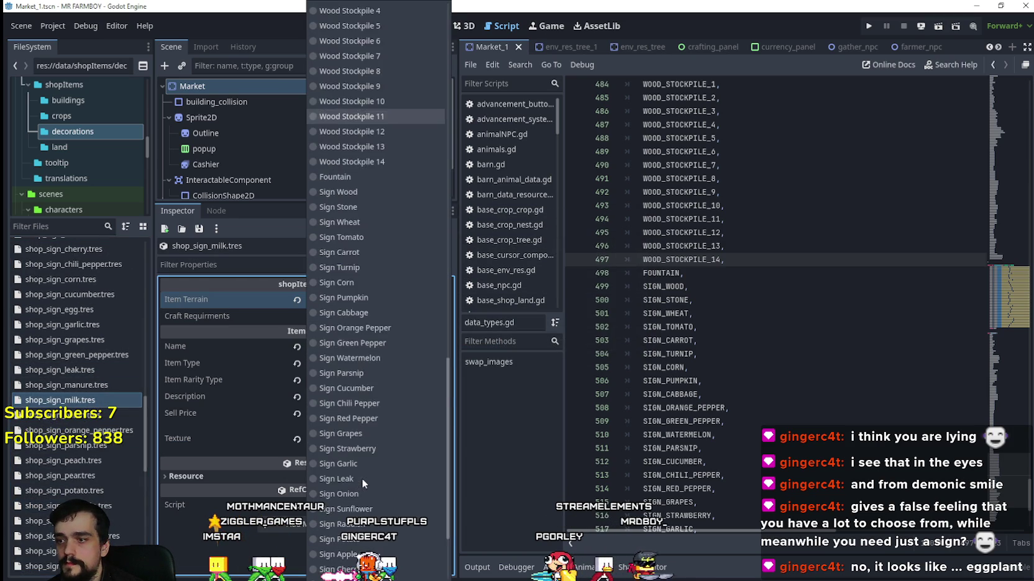
{"action": "left_click", "coordinate": [373, 529]}
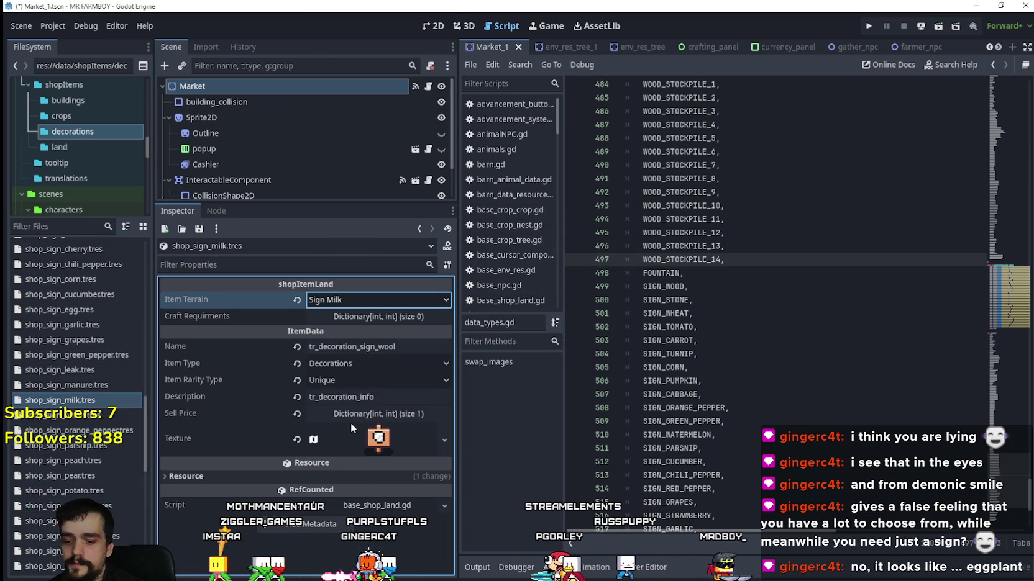
{"action": "key", "text": "ctrl+s"}
{"action": "double_click", "coordinate": [382, 347]}
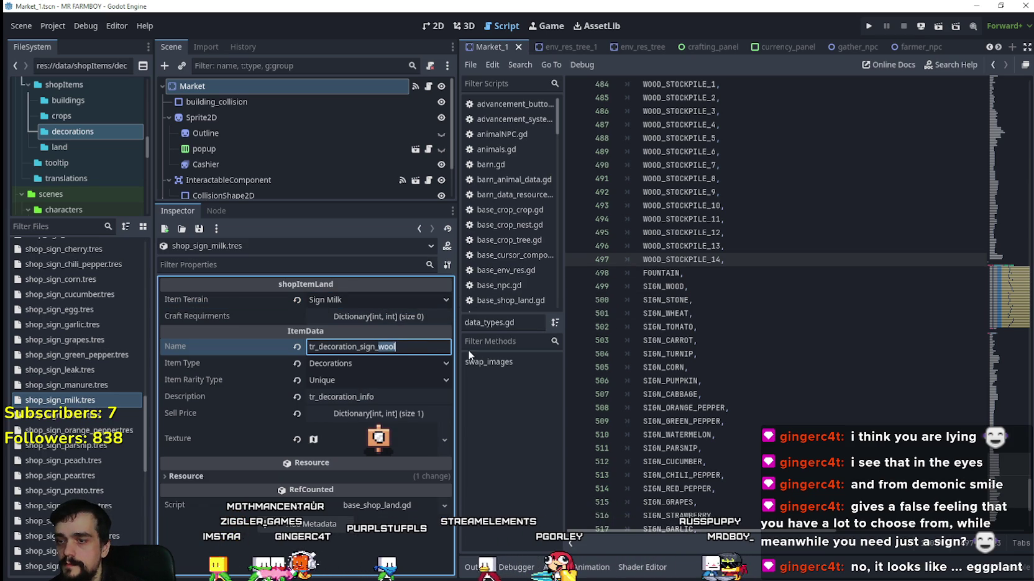
{"action": "type", "text": "milk"}
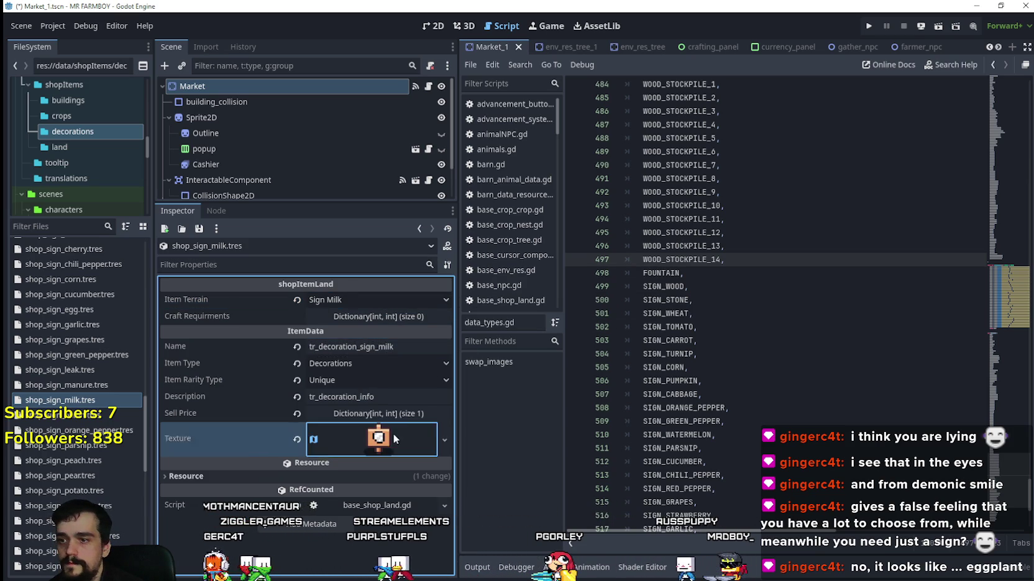
Make the texture unique and set its atlas region to the milk-bottle sign sprite.
{"action": "right_click", "coordinate": [393, 434]}
{"action": "left_click", "coordinate": [418, 505]}
{"action": "scroll", "coordinate": [372, 474], "scroll_direction": "down", "scroll_amount": 4}
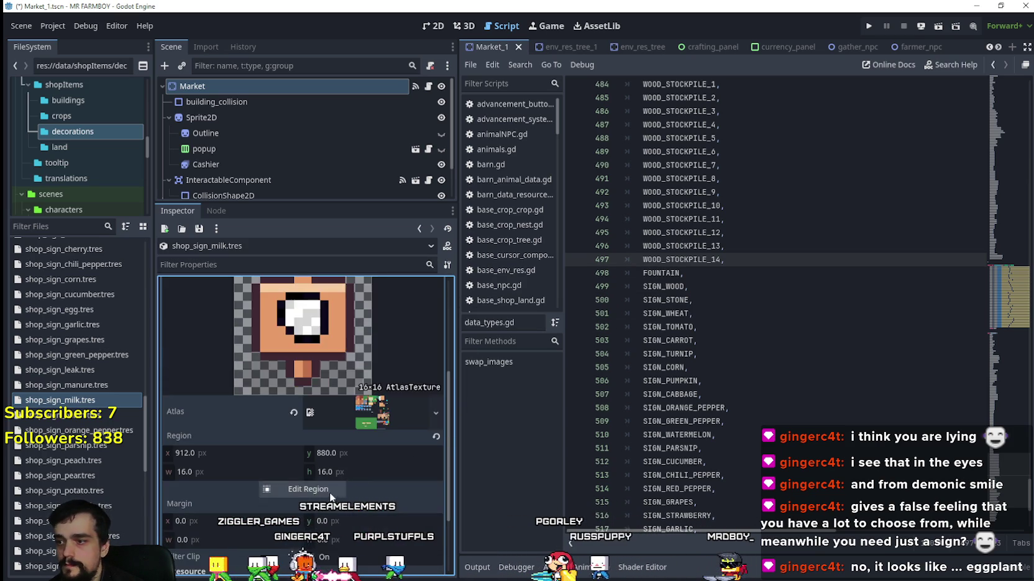
{"action": "left_click", "coordinate": [329, 492]}
{"action": "scroll", "coordinate": [656, 277], "scroll_direction": "down", "scroll_amount": 5}
{"action": "mouse_move", "coordinate": [642, 294]}
{"action": "left_mouse_down"}
{"action": "mouse_move", "coordinate": [720, 376]}
{"action": "mouse_move", "coordinate": [590, 311]}
{"action": "mouse_move", "coordinate": [527, 266]}
{"action": "mouse_move", "coordinate": [538, 248]}
{"action": "left_mouse_up"}
{"action": "scroll", "coordinate": [538, 248], "scroll_direction": "up", "scroll_amount": 4}
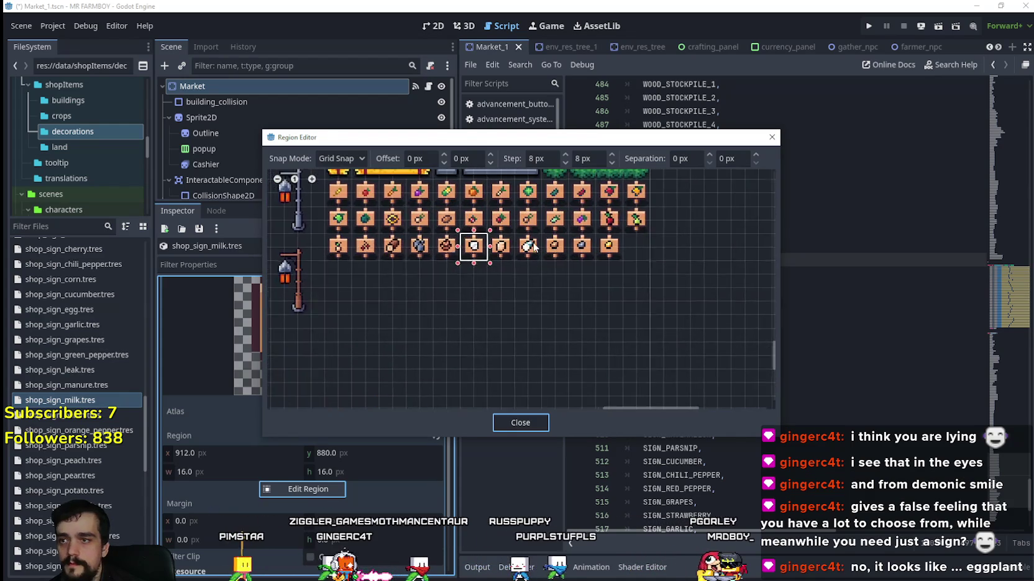
{"action": "scroll", "coordinate": [540, 303], "scroll_direction": "down", "scroll_amount": 1}
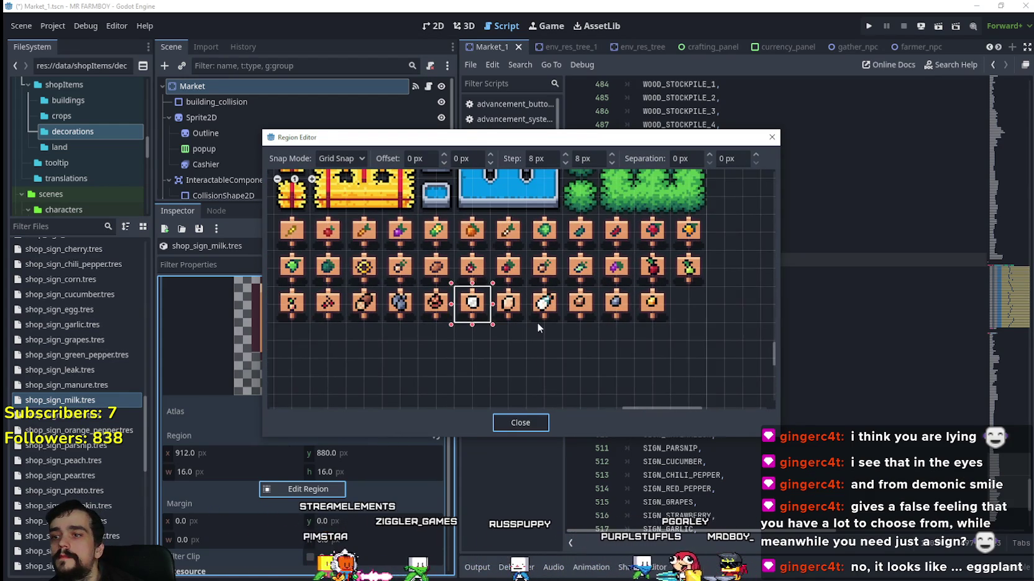
{"action": "mouse_move", "coordinate": [565, 283]}
{"action": "left_mouse_down"}
{"action": "mouse_move", "coordinate": [537, 322]}
{"action": "mouse_move", "coordinate": [556, 283]}
{"action": "left_mouse_up"}
{"action": "left_click", "coordinate": [527, 423]}
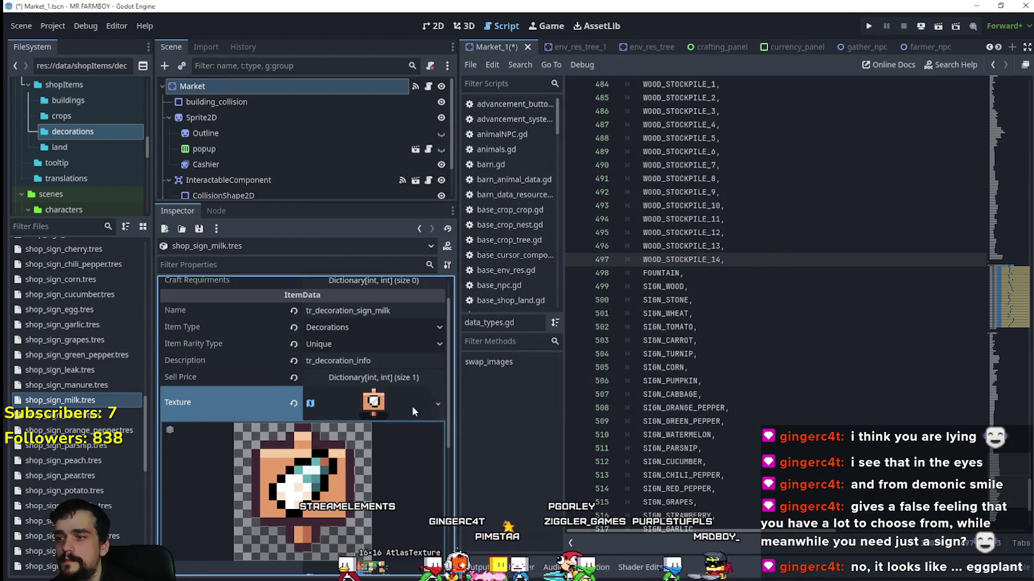
Save the scene and confirm the item terrain remains Sign Milk.
{"action": "left_click", "coordinate": [412, 406]}
{"action": "key", "text": "ctrl+s"}
{"action": "left_click", "coordinate": [380, 301]}
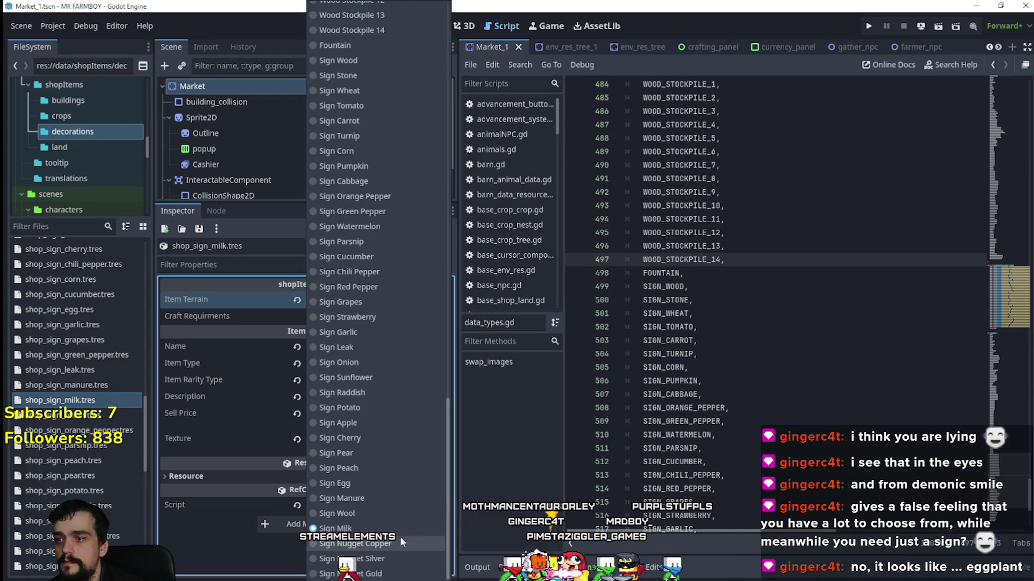
{"action": "left_click", "coordinate": [486, 307]}
Duplicate shop_sign_milk.tres as shop_sign_nugget_copper.tres.
{"action": "right_click", "coordinate": [67, 401]}
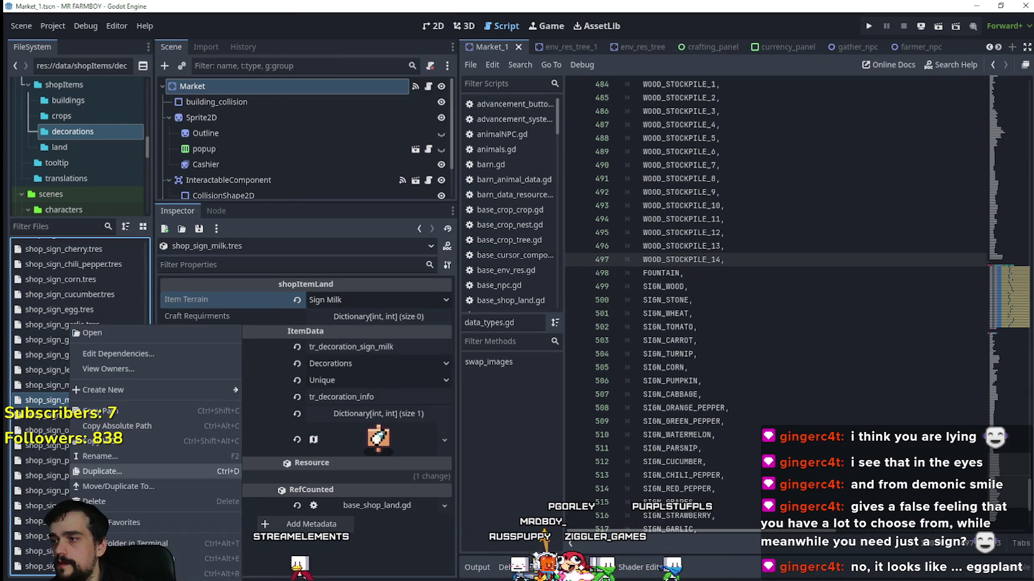
{"action": "left_click", "coordinate": [129, 474]}
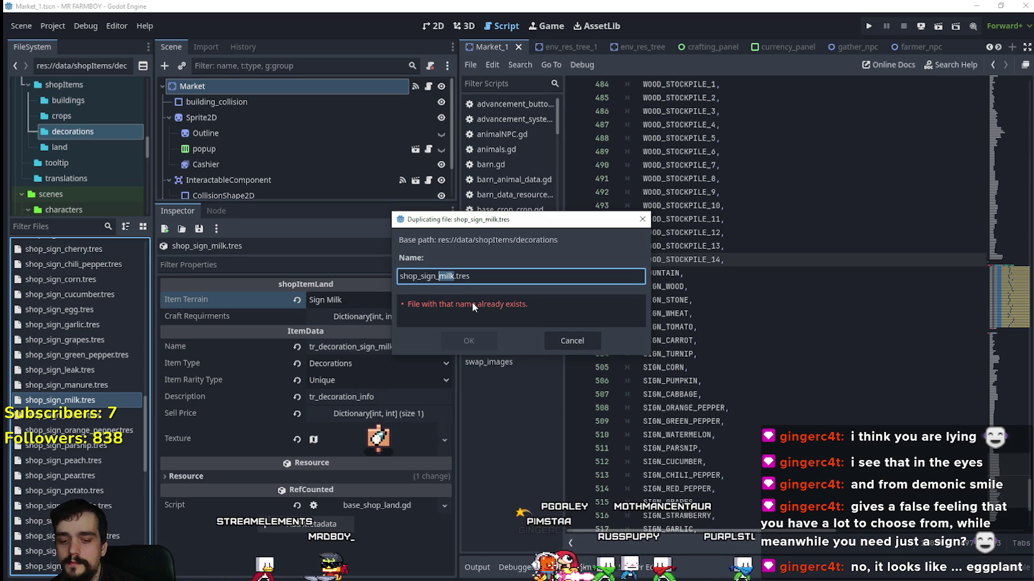
{"action": "type", "text": "nugget_copper"}
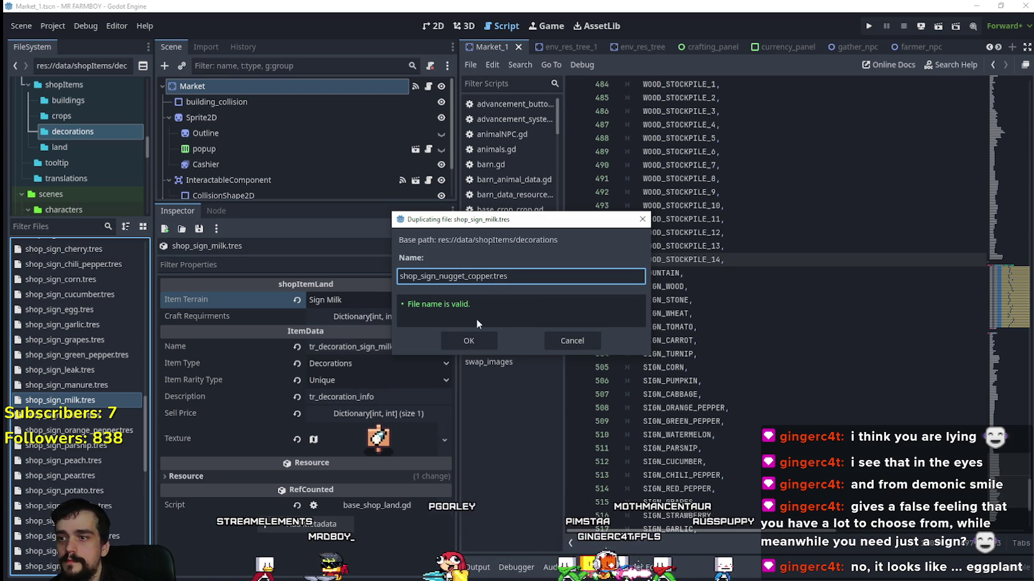
{"action": "left_click", "coordinate": [452, 339]}
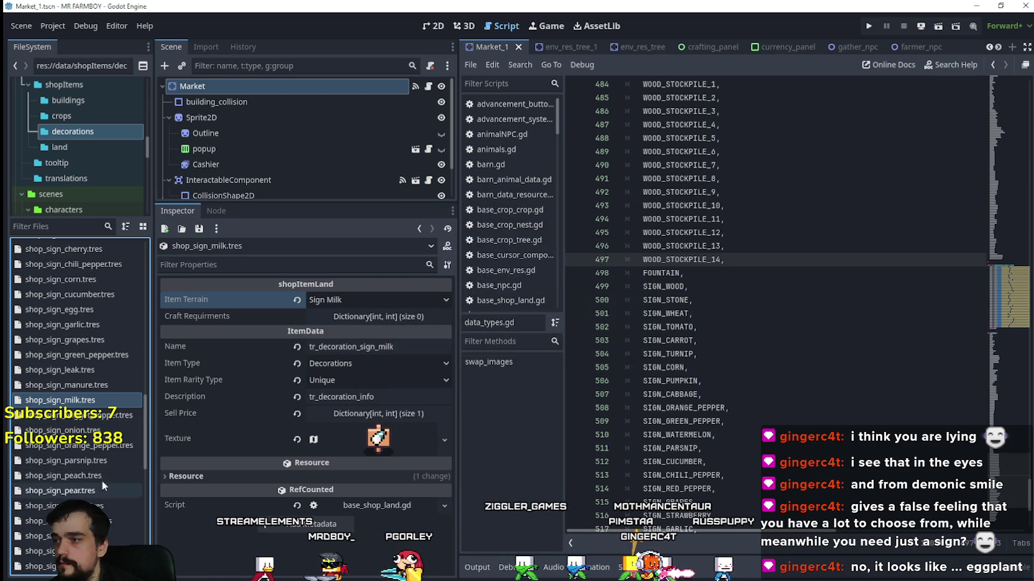
Set the item terrain to Sign Nugget Copper and the name to tr_decoration_sign_nugget_copper.
{"action": "left_click", "coordinate": [370, 300]}
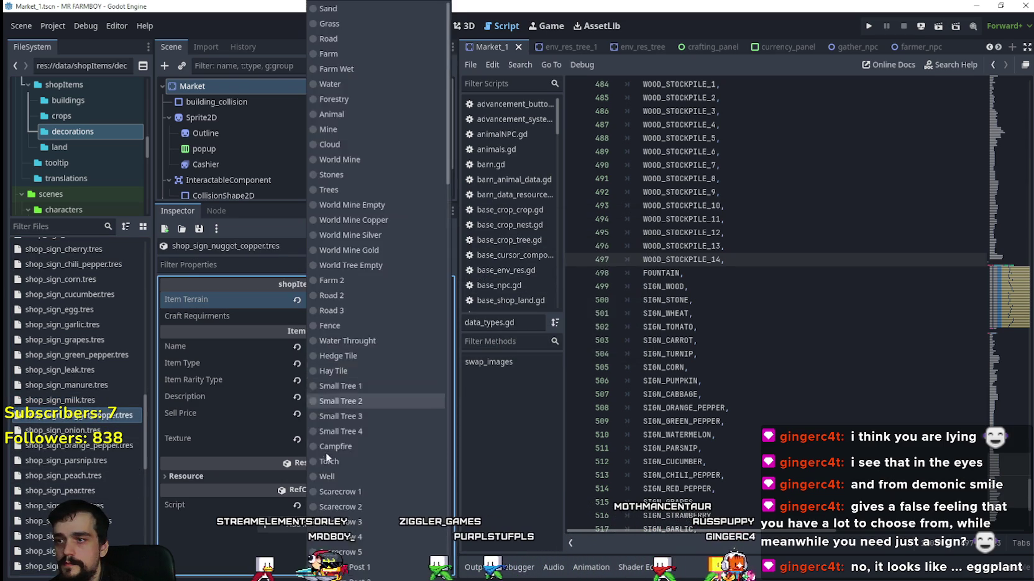
{"action": "scroll", "coordinate": [366, 478], "scroll_direction": "down", "scroll_amount": 10}
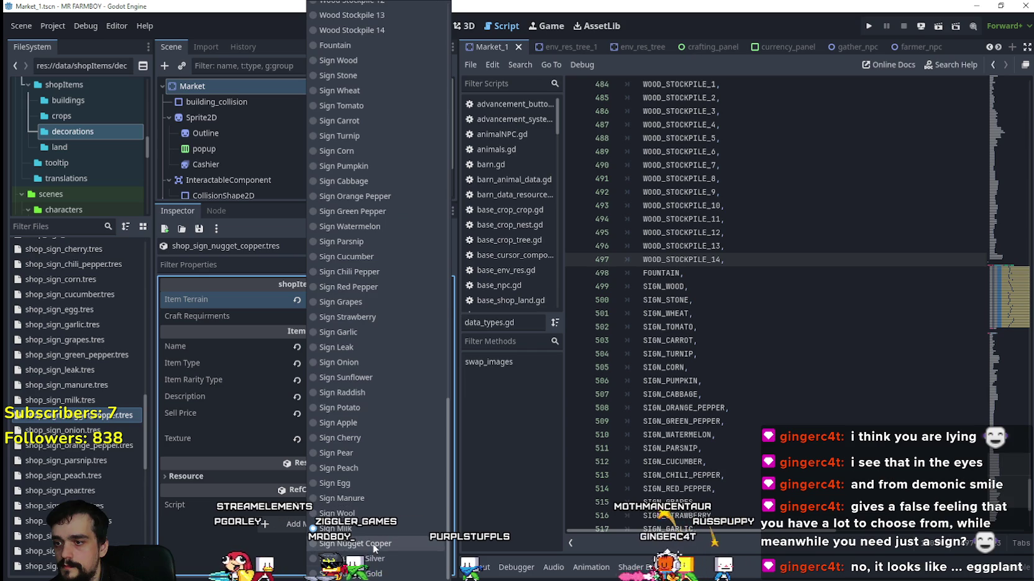
{"action": "left_click", "coordinate": [373, 544]}
{"action": "left_click_drag", "start_coordinate": [378, 347], "coordinate": [439, 361]}
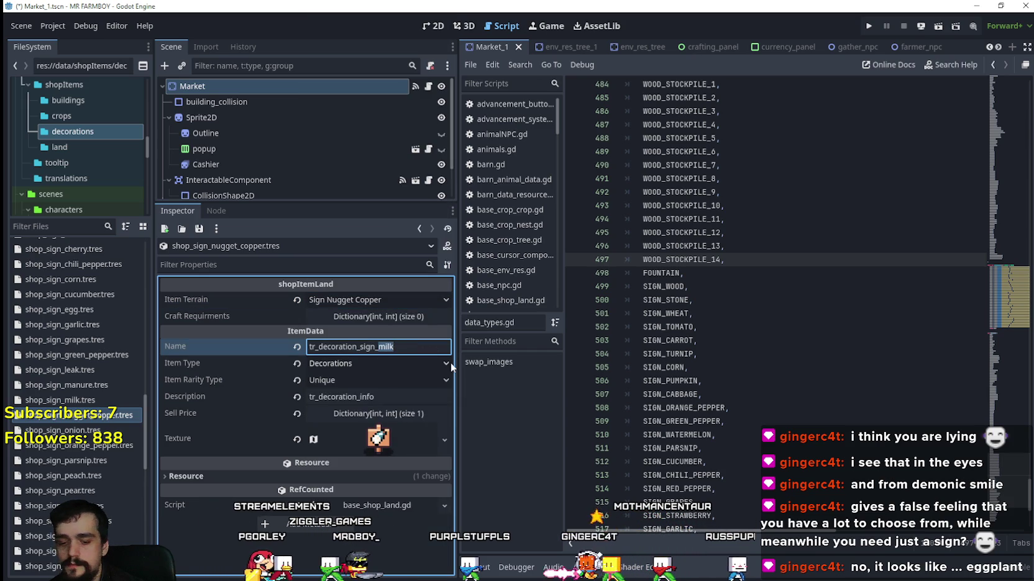
{"action": "type", "text": "nugget_copper"}
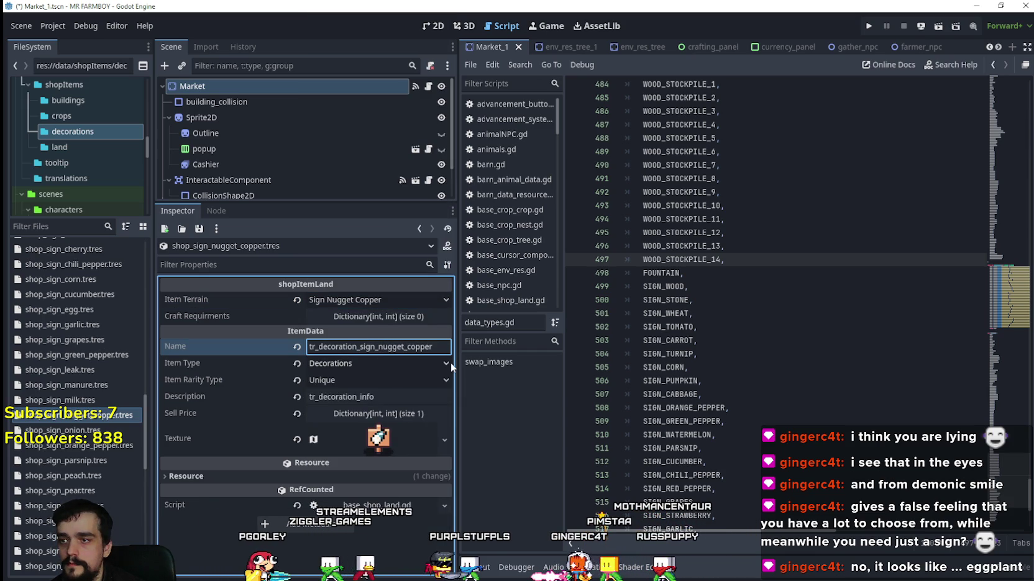
Make the texture unique, set its region to the copper nugget sign at x 960, and save.
{"action": "right_click", "coordinate": [373, 445]}
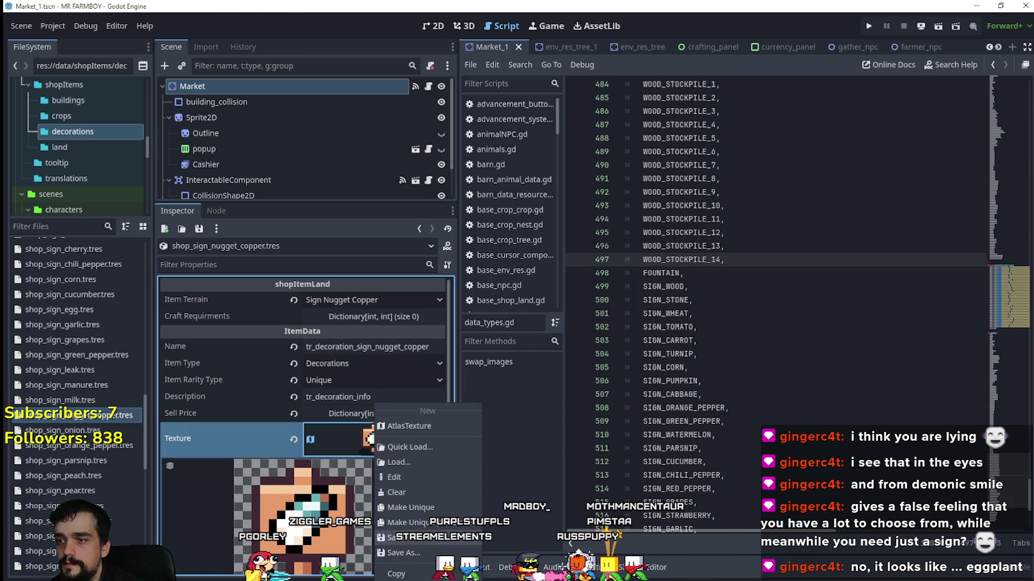
{"action": "left_click", "coordinate": [418, 509]}
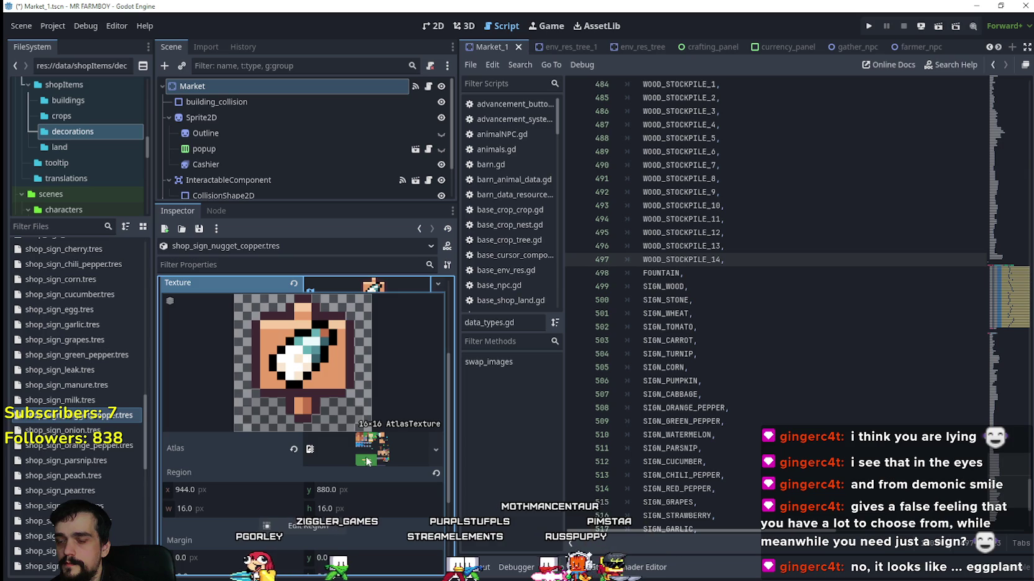
{"action": "scroll", "coordinate": [359, 460], "scroll_direction": "down", "scroll_amount": 3}
{"action": "left_click", "coordinate": [325, 456]}
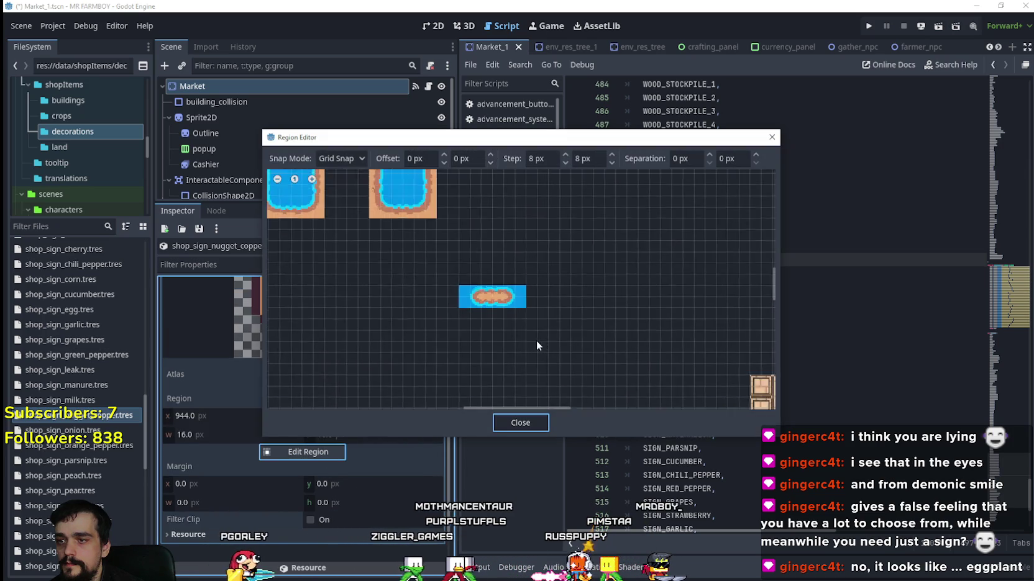
{"action": "scroll", "coordinate": [536, 341], "scroll_direction": "down", "scroll_amount": 8}
{"action": "scroll", "coordinate": [525, 298], "scroll_direction": "up", "scroll_amount": 3}
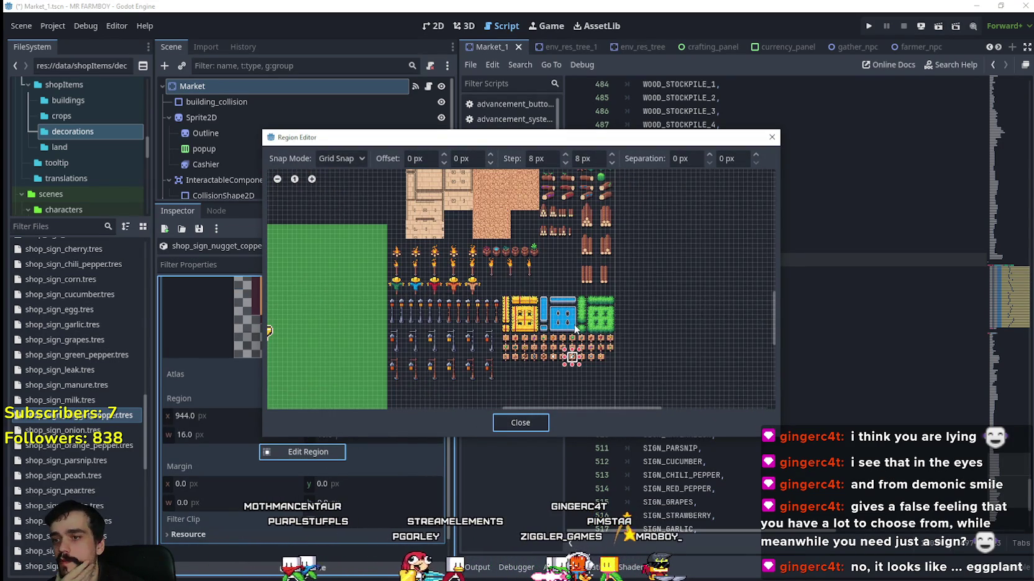
{"action": "scroll", "coordinate": [612, 402], "scroll_direction": "up", "scroll_amount": 3}
{"action": "scroll", "coordinate": [559, 316], "scroll_direction": "up", "scroll_amount": 4}
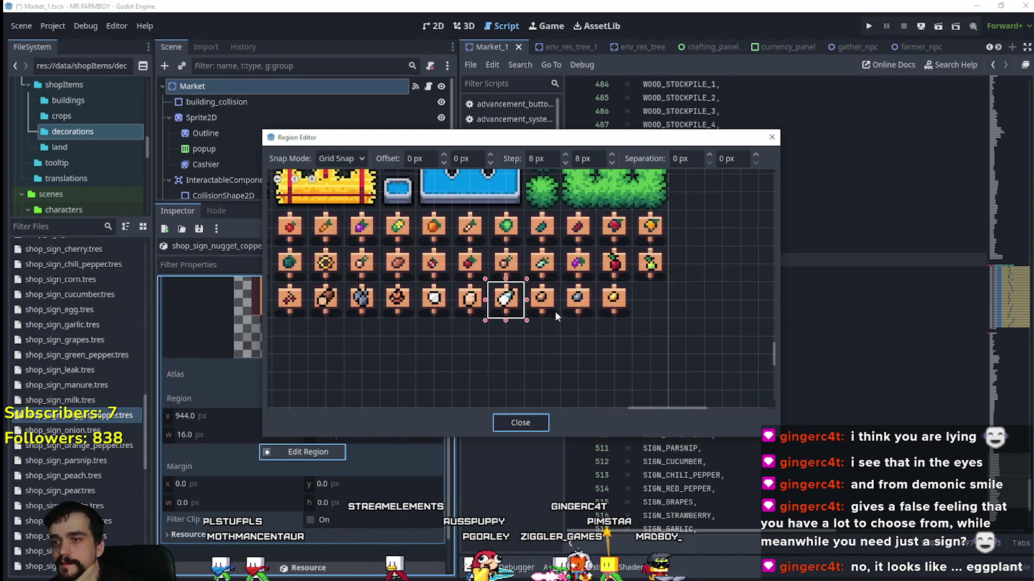
{"action": "mouse_move", "coordinate": [539, 300]}
{"action": "left_mouse_down"}
{"action": "mouse_move", "coordinate": [530, 291]}
{"action": "mouse_move", "coordinate": [553, 318]}
{"action": "left_mouse_up"}
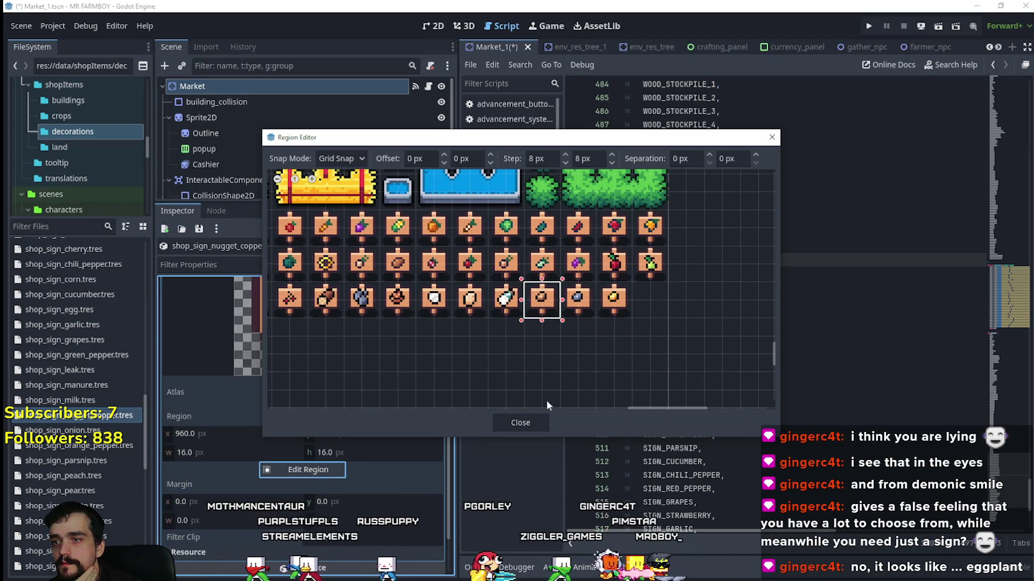
{"action": "left_click", "coordinate": [508, 422]}
{"action": "left_click", "coordinate": [401, 403]}
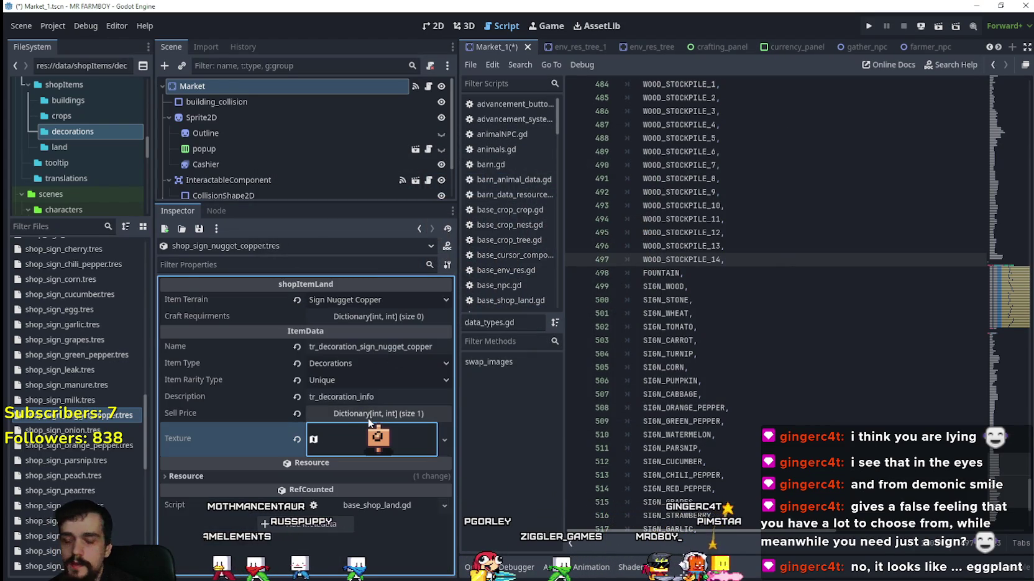
{"action": "key", "text": "ctrl+s"}
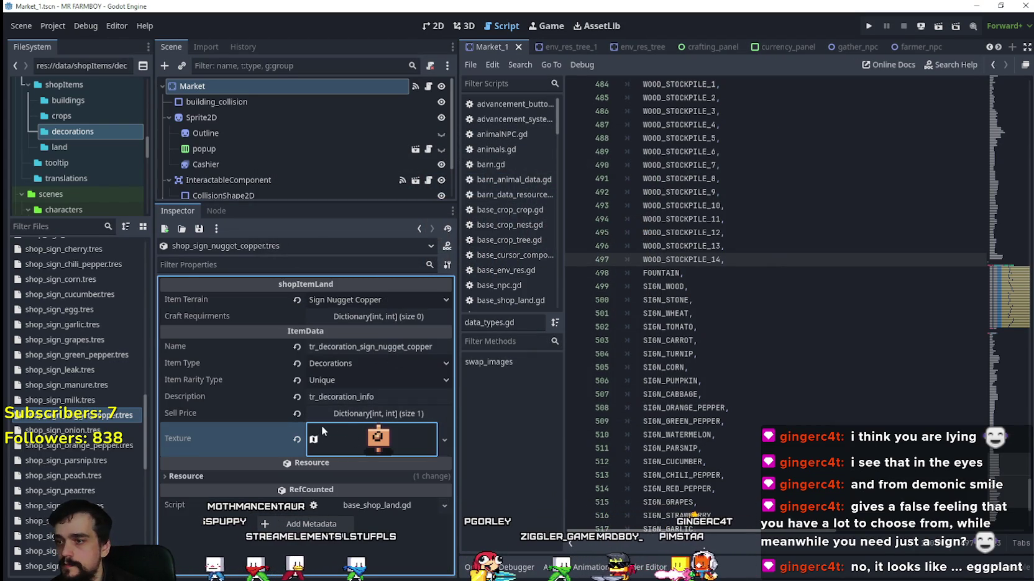
Duplicate the copper nugget sign as shop_sign_nugget_silver.tres.
{"action": "right_click", "coordinate": [48, 420]}
{"action": "left_click", "coordinate": [95, 470]}
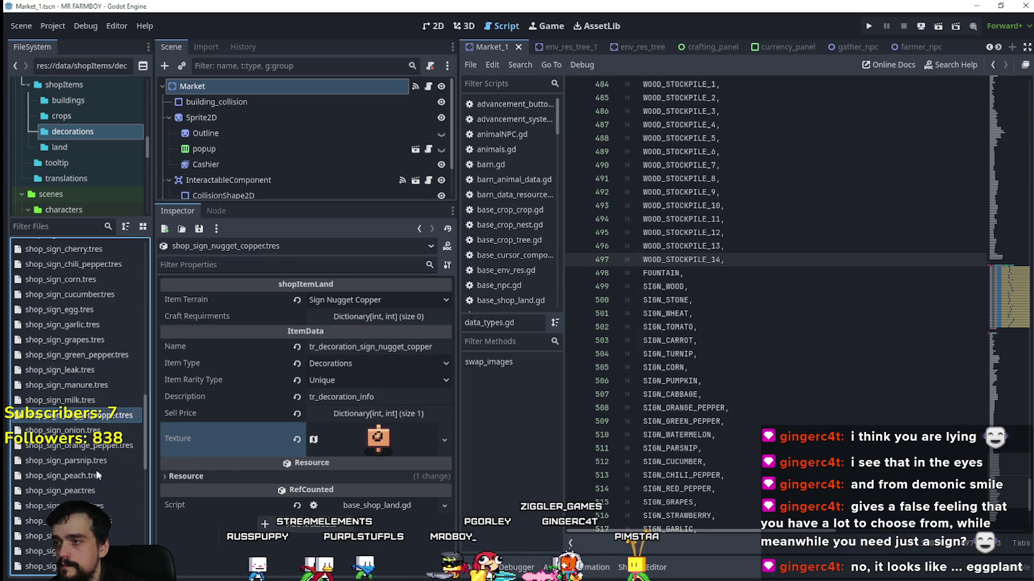
{"action": "left_click", "coordinate": [468, 276]}
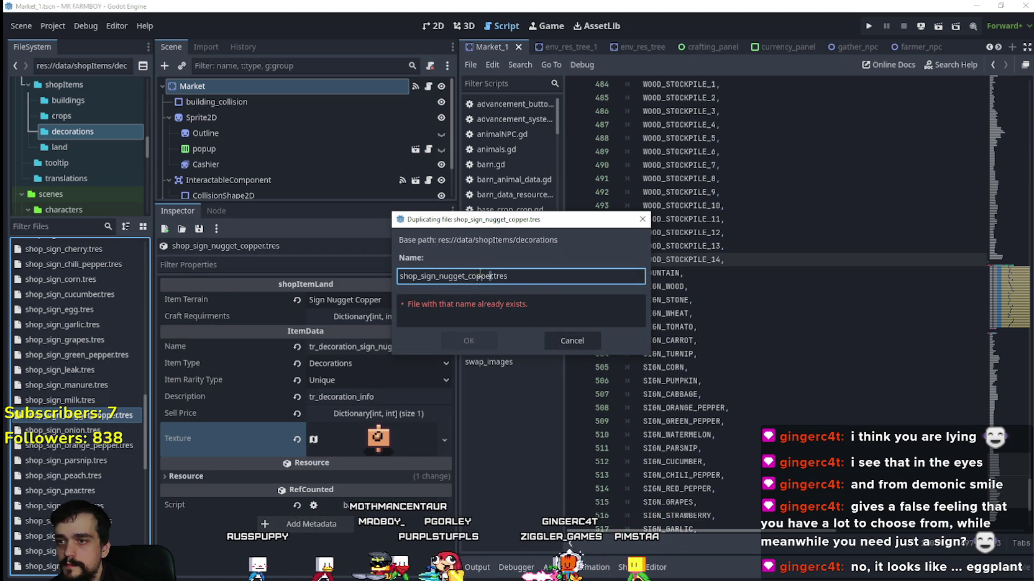
{"action": "left_click_drag", "start_coordinate": [473, 274], "coordinate": [467, 275]}
{"action": "type", "text": "silver"}
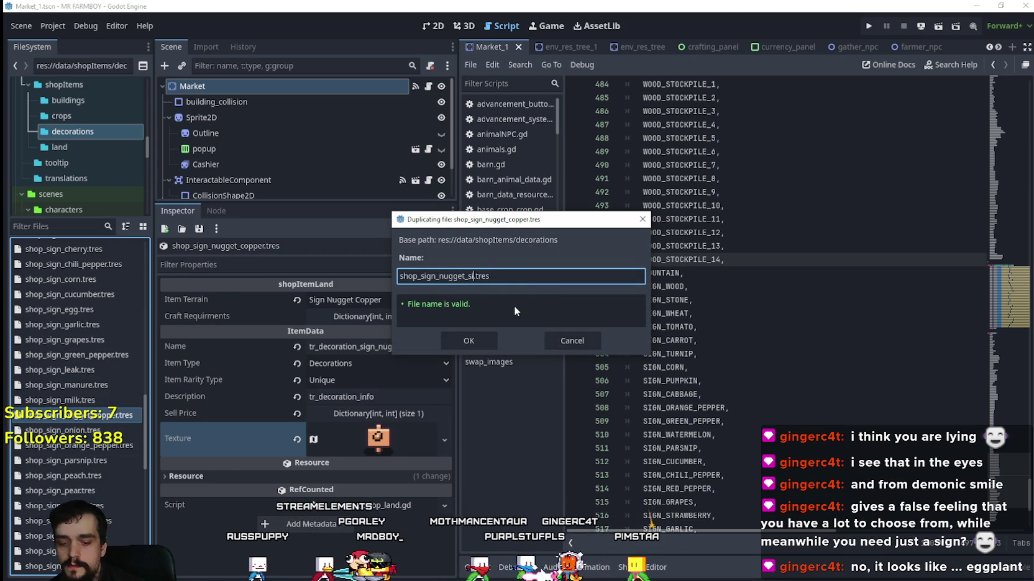
{"action": "left_click", "coordinate": [485, 344]}
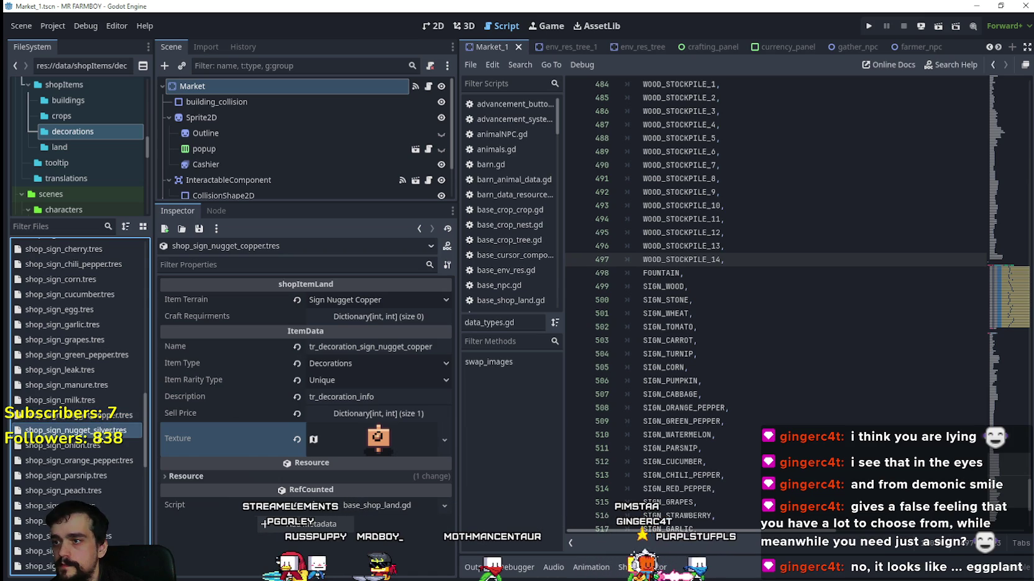
Set the item terrain to Sign Nugget Silver and the name to tr_decoration_sign_nugget_silver.
{"action": "left_click", "coordinate": [374, 300]}
{"action": "scroll", "coordinate": [375, 466], "scroll_direction": "down", "scroll_amount": 15}
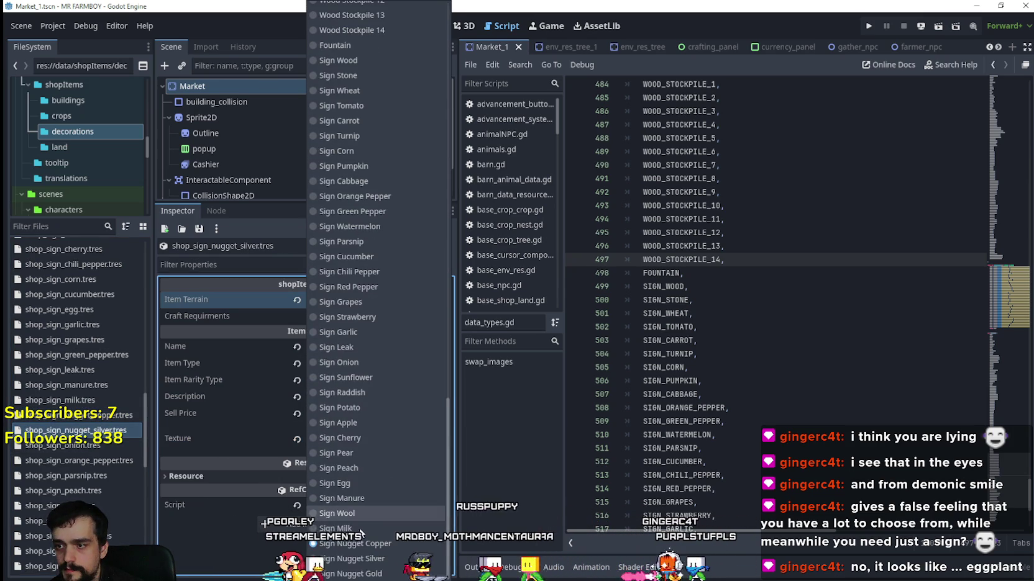
{"action": "left_click", "coordinate": [352, 559]}
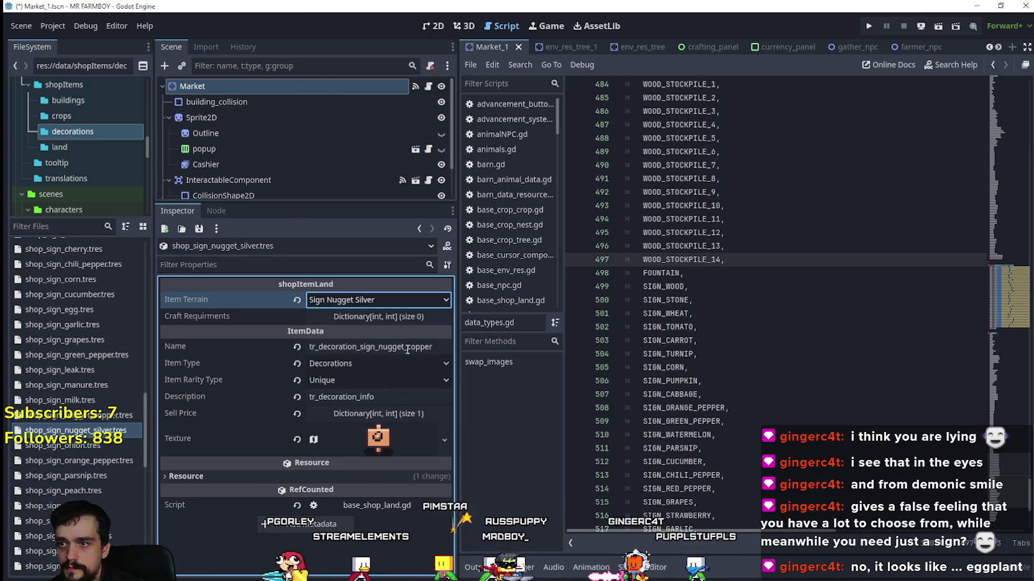
{"action": "left_click_drag", "start_coordinate": [405, 347], "coordinate": [445, 345]}
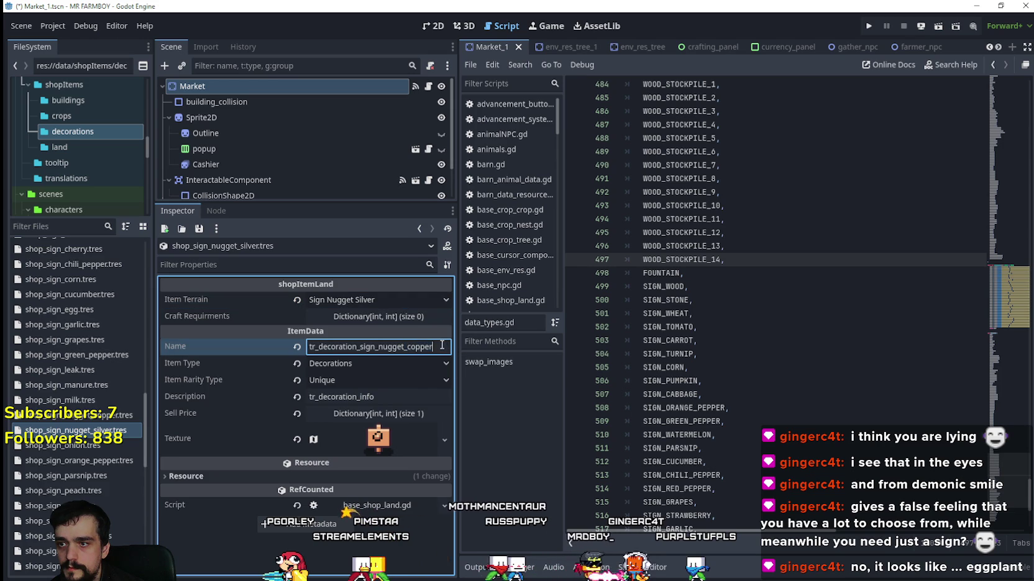
{"action": "type", "text": "silv"}
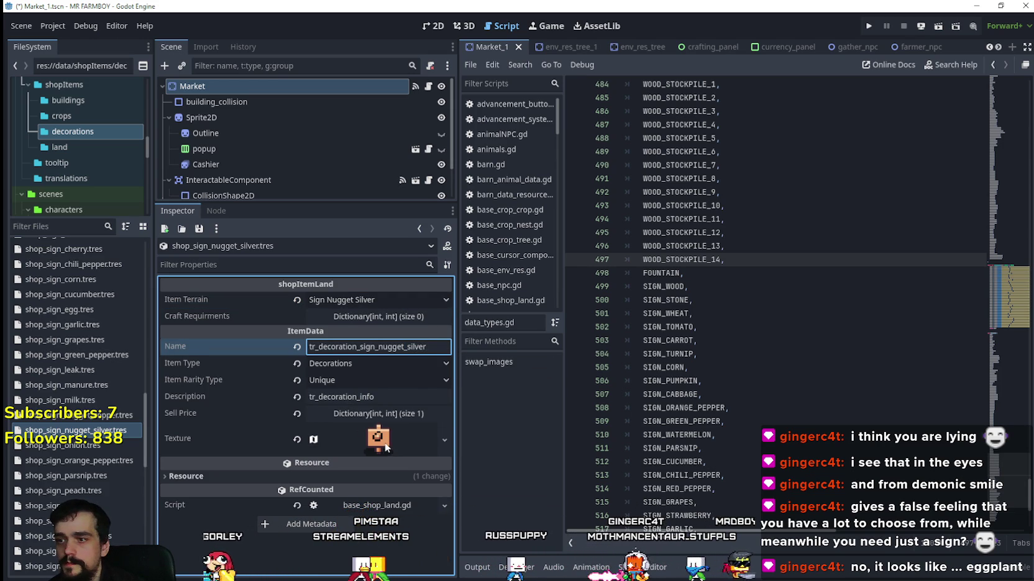
{"action": "left_click", "coordinate": [378, 438]}
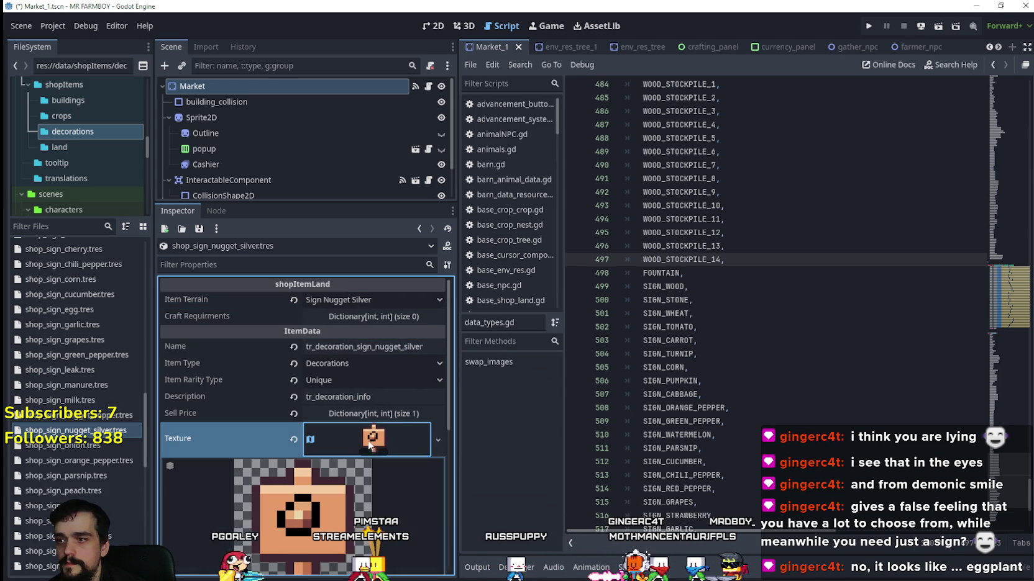
Set the texture's atlas region to the silver nugget sign sprite at x 976.
{"action": "left_click", "coordinate": [439, 439]}
{"action": "left_click", "coordinate": [389, 477]}
{"action": "scroll", "coordinate": [316, 477], "scroll_direction": "down", "scroll_amount": 3}
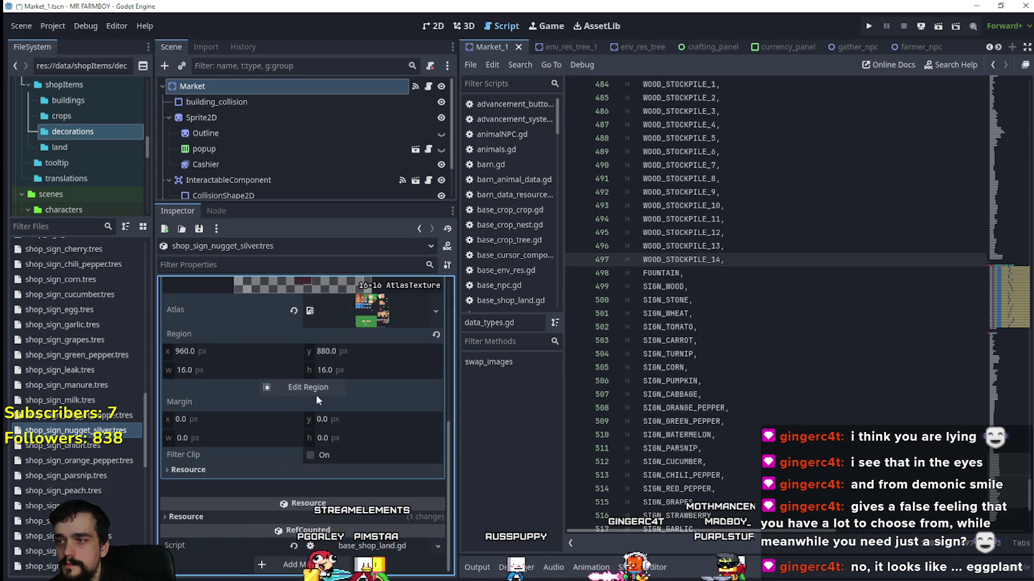
{"action": "left_click", "coordinate": [313, 389]}
{"action": "scroll", "coordinate": [584, 338], "scroll_direction": "down", "scroll_amount": 8}
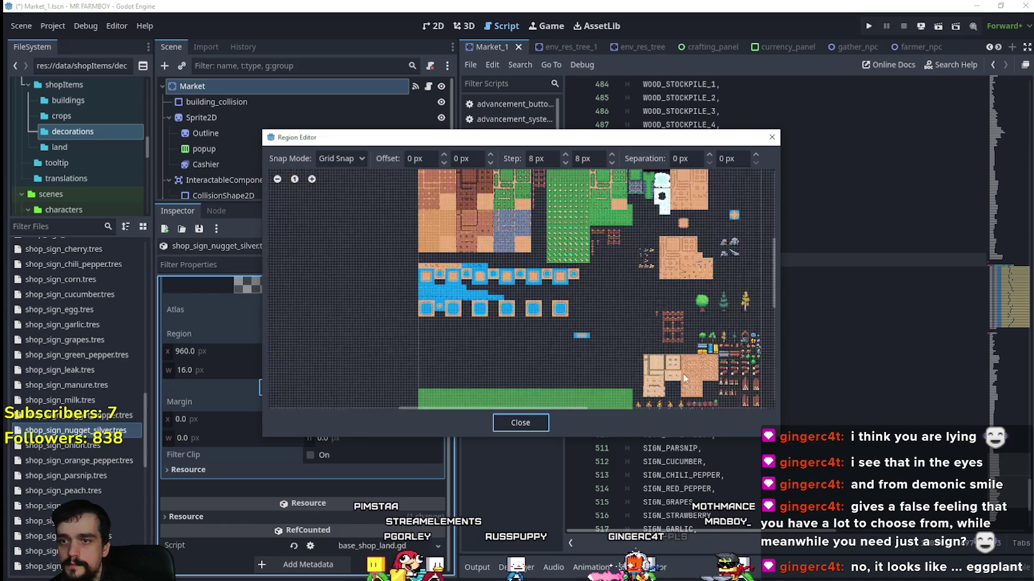
{"action": "scroll", "coordinate": [559, 335], "scroll_direction": "up", "scroll_amount": 6}
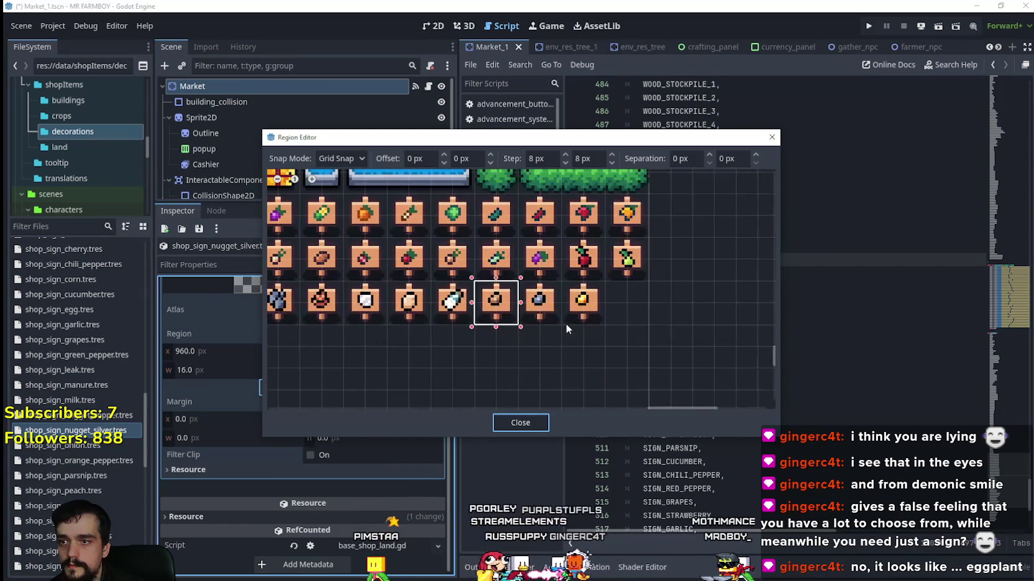
{"action": "left_click", "coordinate": [562, 324]}
{"action": "left_click_drag", "start_coordinate": [542, 308], "coordinate": [527, 290]}
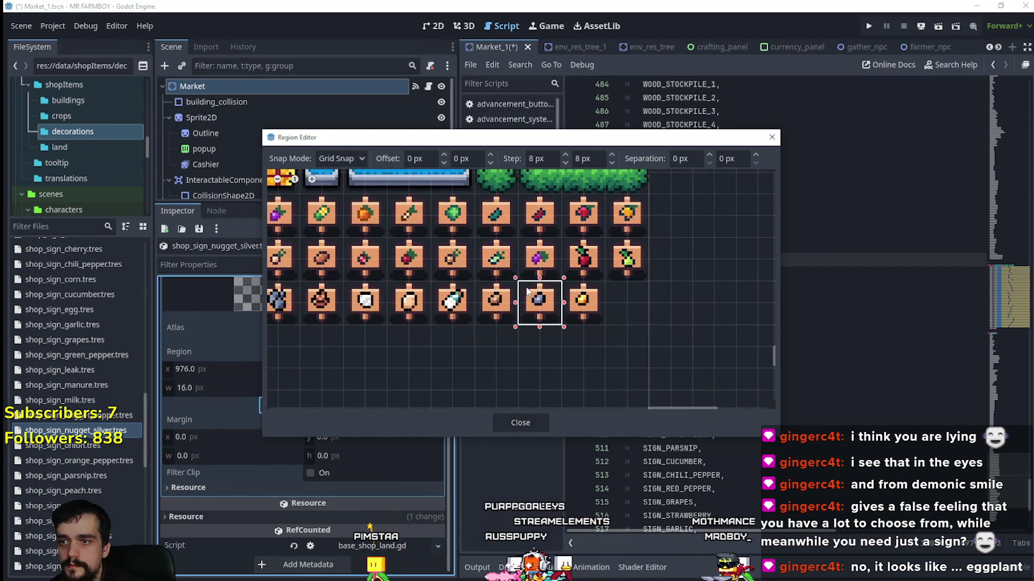
{"action": "left_click", "coordinate": [520, 421]}
{"action": "left_click", "coordinate": [374, 300]}
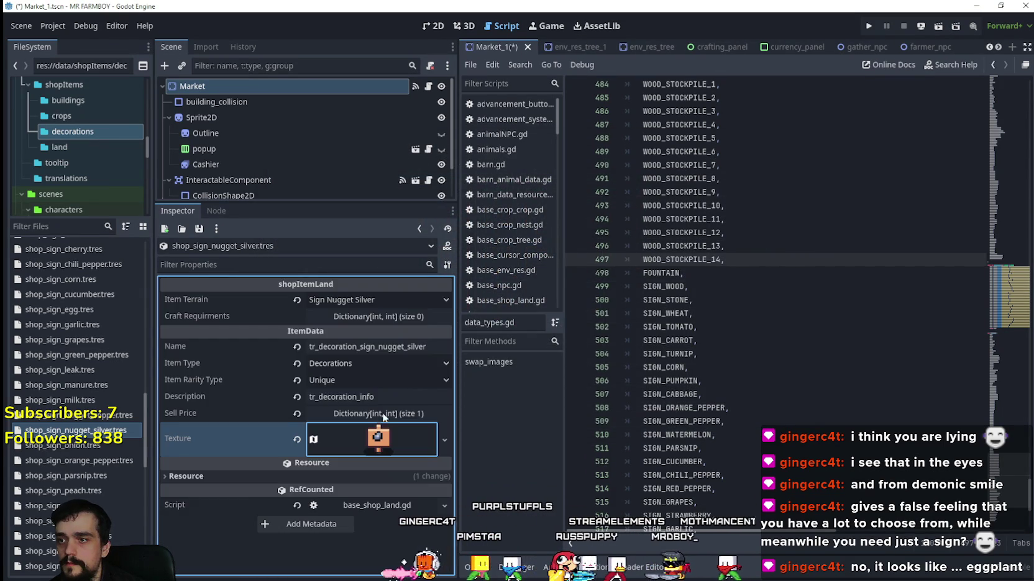
Save, then duplicate the silver sign resource as shop_sign_nugget_gold.tres and open it.
{"action": "key", "text": "ctrl+s"}
{"action": "right_click", "coordinate": [96, 430]}
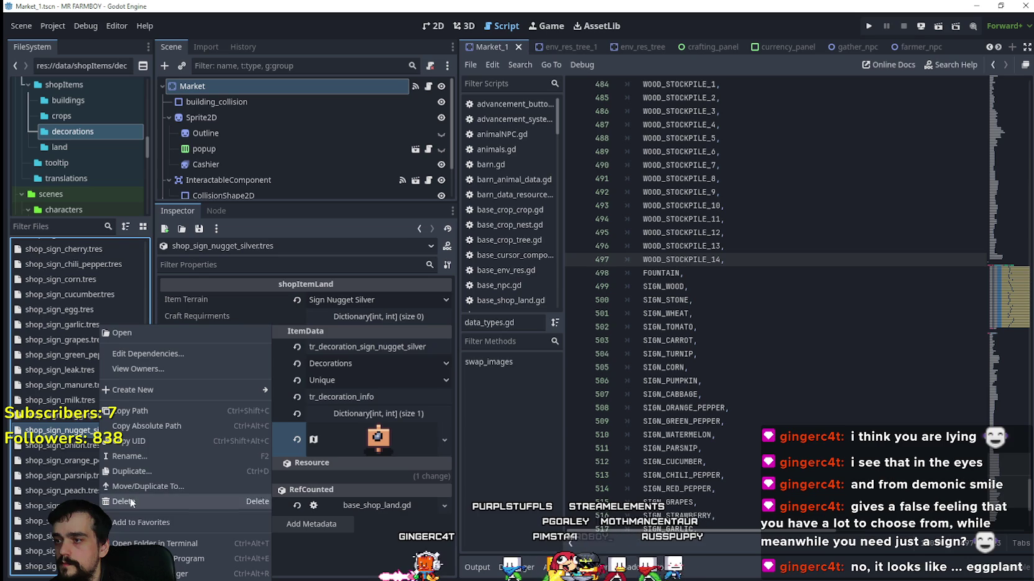
{"action": "left_click", "coordinate": [129, 470]}
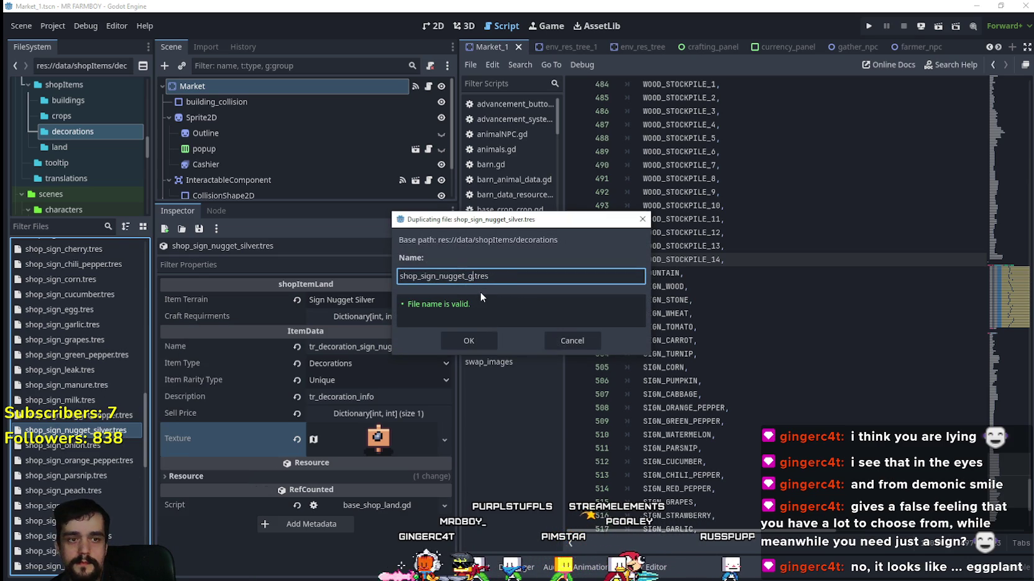
{"action": "type", "text": "ld"}
{"action": "key", "text": "Return"}
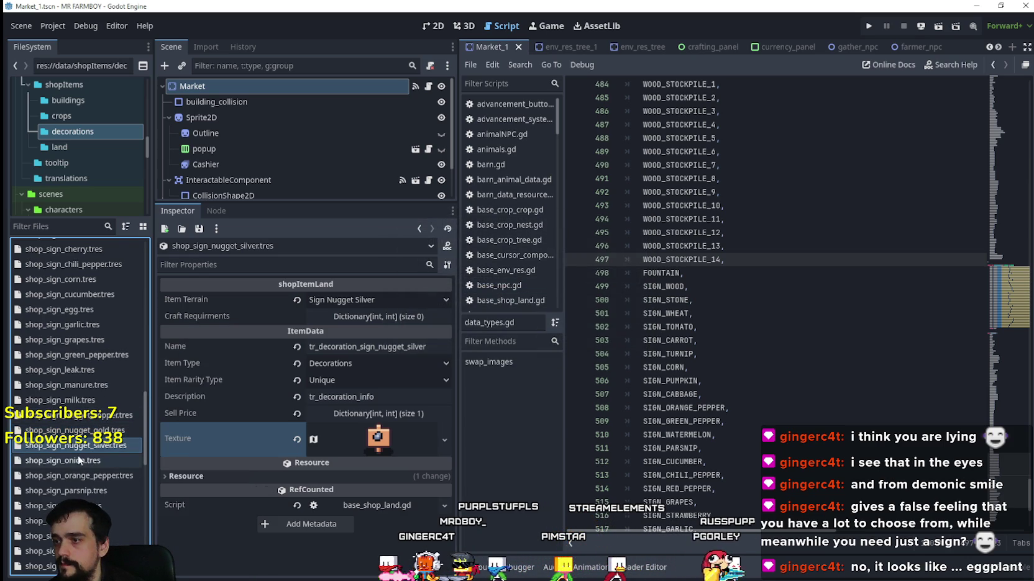
{"action": "left_click", "coordinate": [89, 431]}
Set the item terrain to Sign Nugget Gold and rename it tr_decoration_sign_nugget_gold.
{"action": "left_click", "coordinate": [412, 301]}
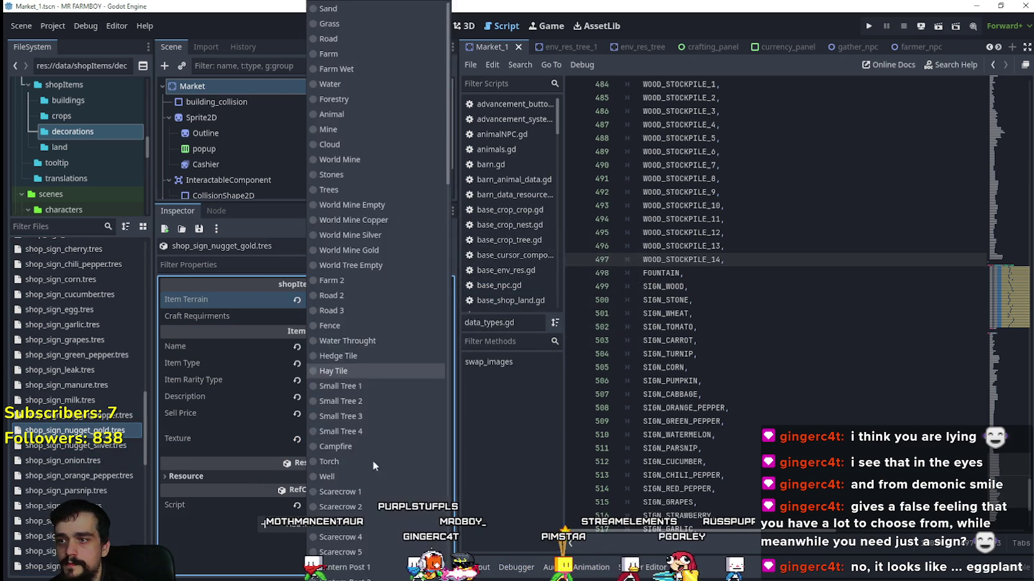
{"action": "scroll", "coordinate": [373, 444], "scroll_direction": "down", "scroll_amount": 10}
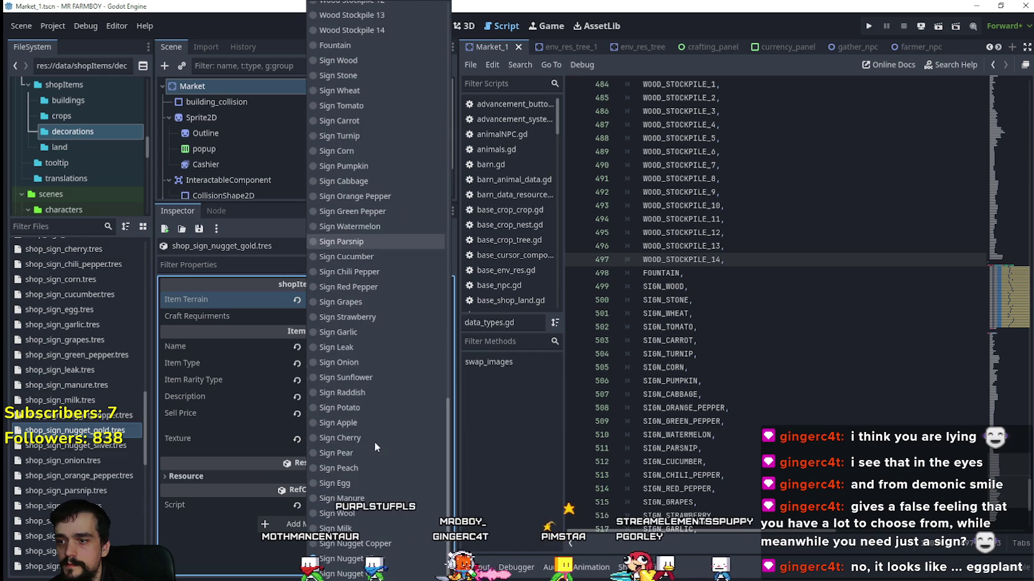
{"action": "left_click", "coordinate": [348, 568]}
{"action": "left_click_drag", "start_coordinate": [405, 347], "coordinate": [456, 351]}
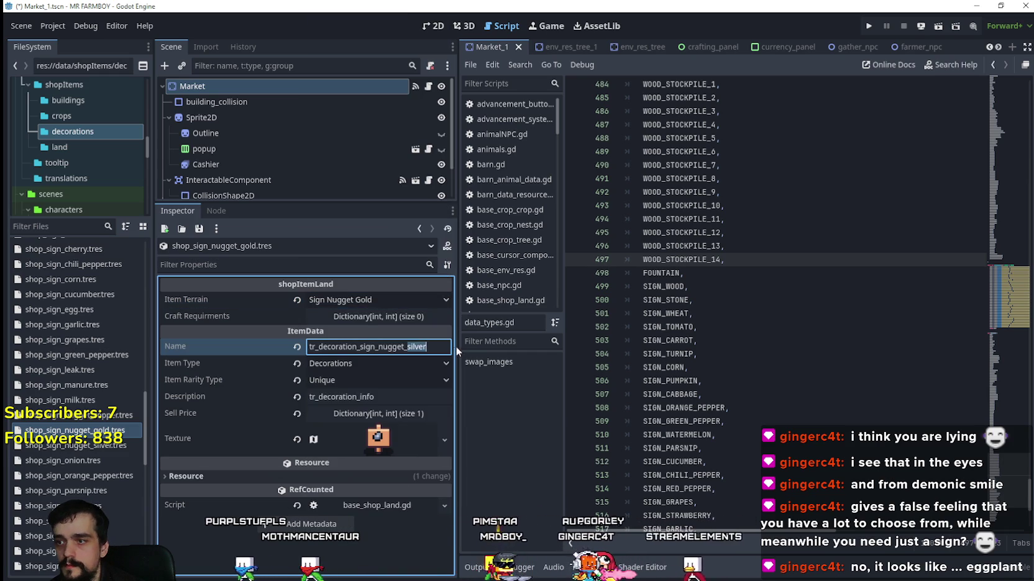
Set the texture's atlas region to the gold nugget sign sprite and save.
{"action": "right_click", "coordinate": [389, 436]}
{"action": "left_click", "coordinate": [407, 505]}
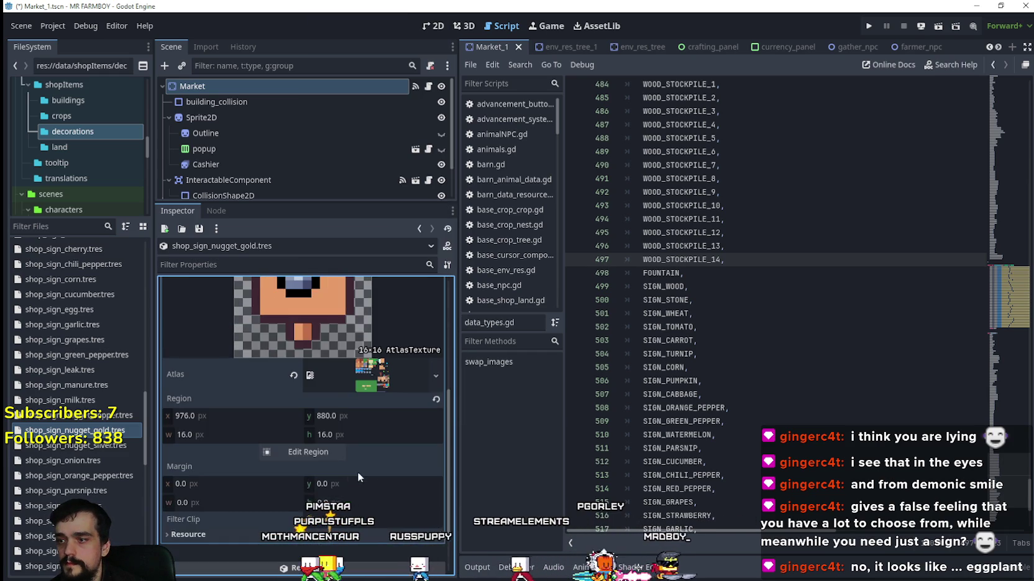
{"action": "left_click", "coordinate": [323, 452]}
{"action": "scroll", "coordinate": [696, 236], "scroll_direction": "down", "scroll_amount": 5}
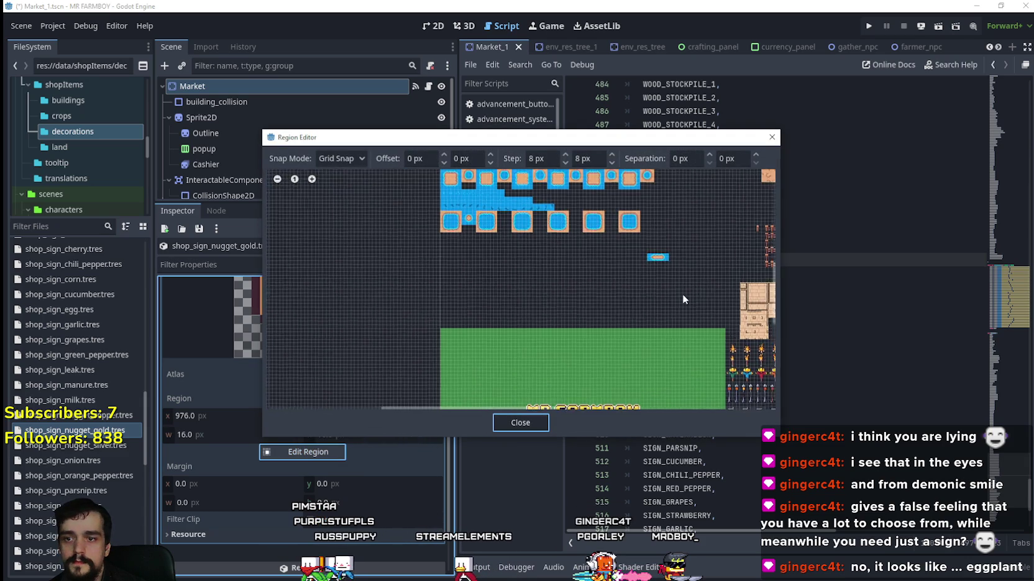
{"action": "scroll", "coordinate": [627, 304], "scroll_direction": "right", "scroll_amount": 5}
{"action": "scroll", "coordinate": [575, 316], "scroll_direction": "up", "scroll_amount": 6}
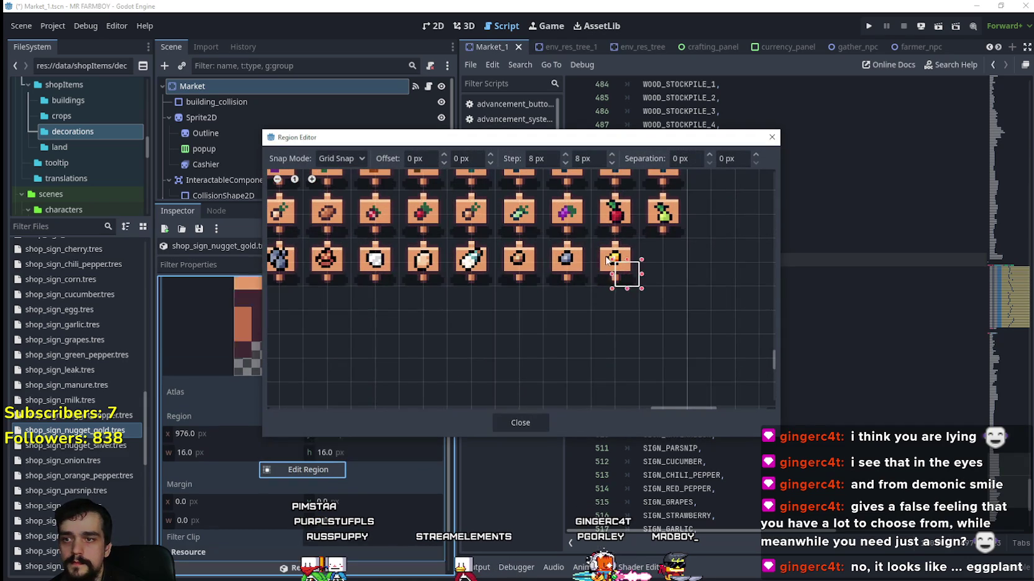
{"action": "left_click", "coordinate": [535, 424]}
{"action": "scroll", "coordinate": [378, 378], "scroll_direction": "up", "scroll_amount": 2}
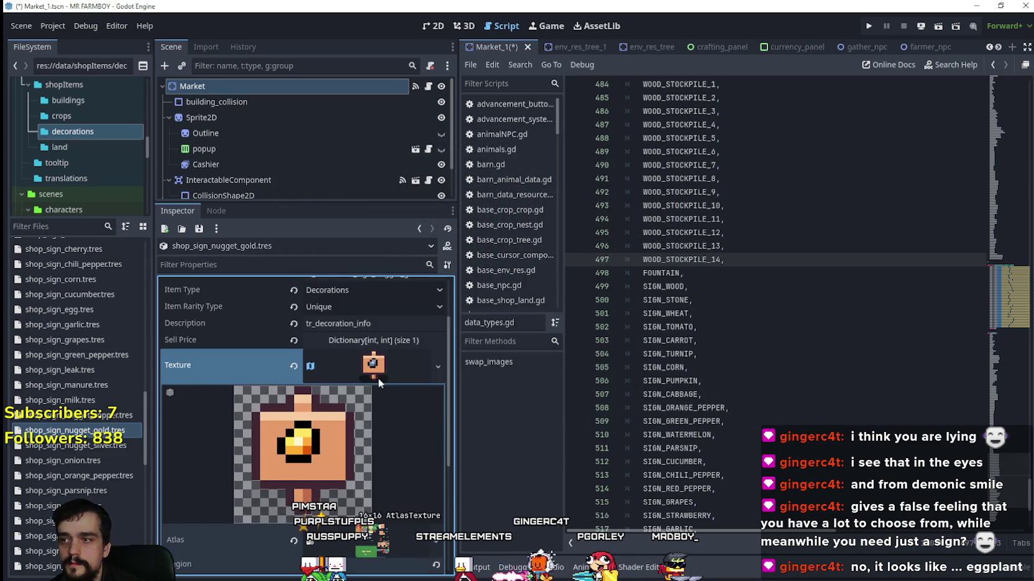
{"action": "key", "text": "ctrl+s"}
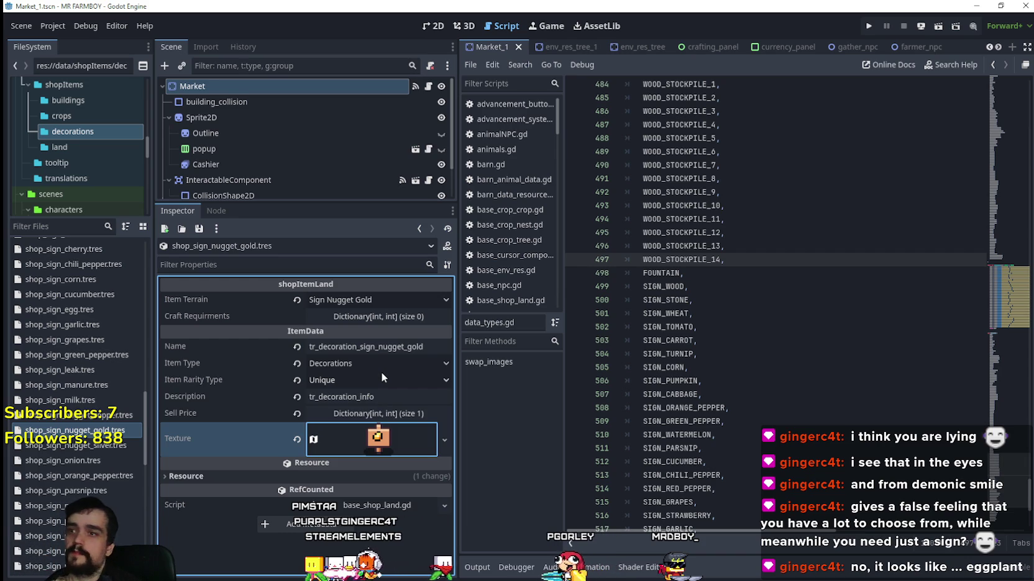
Filter files by 'typ' and open data_types.gd at the FOUNTAIN line.
{"action": "left_click", "coordinate": [79, 227]}
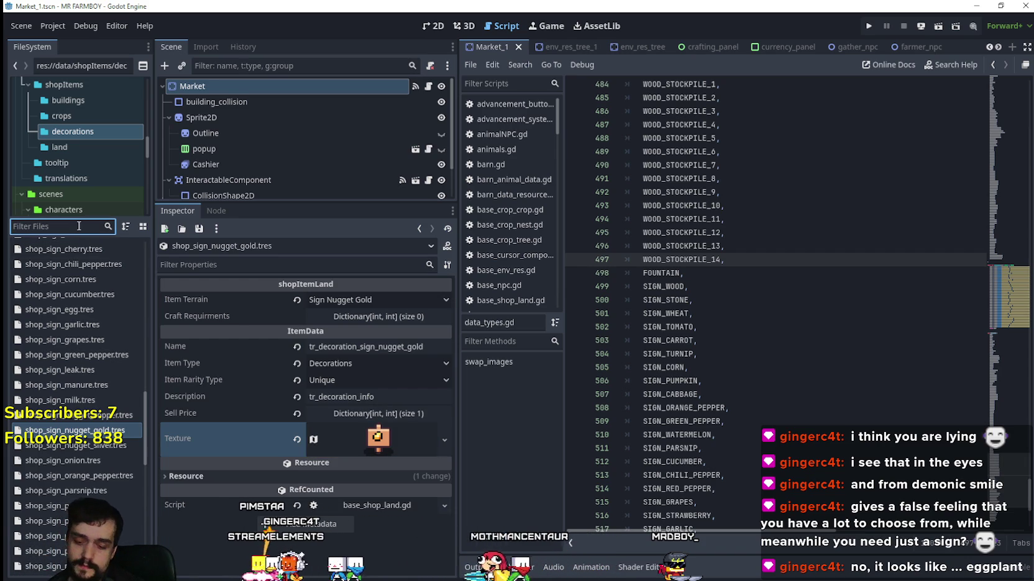
{"action": "type", "text": "typ"}
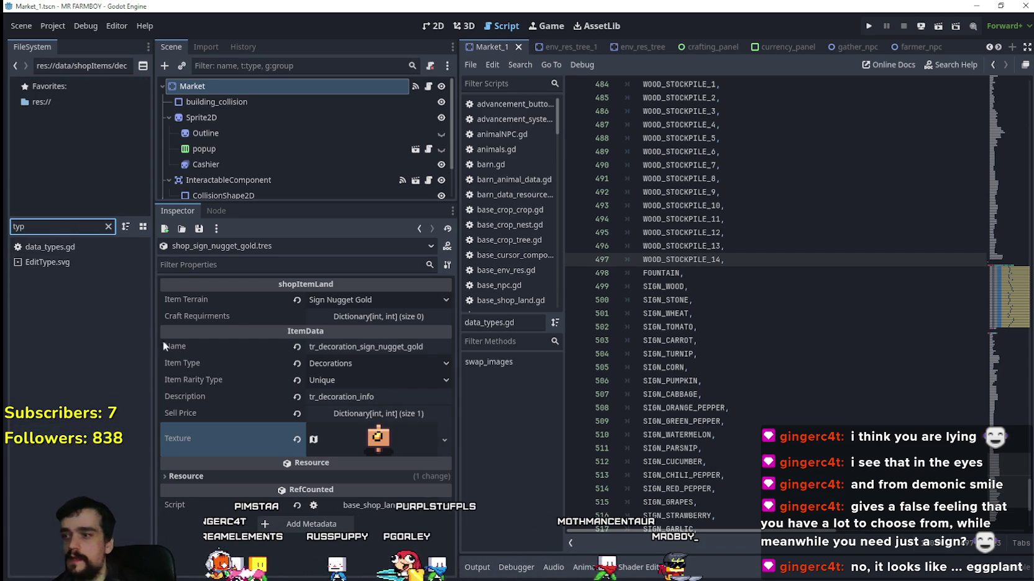
{"action": "left_click", "coordinate": [72, 247]}
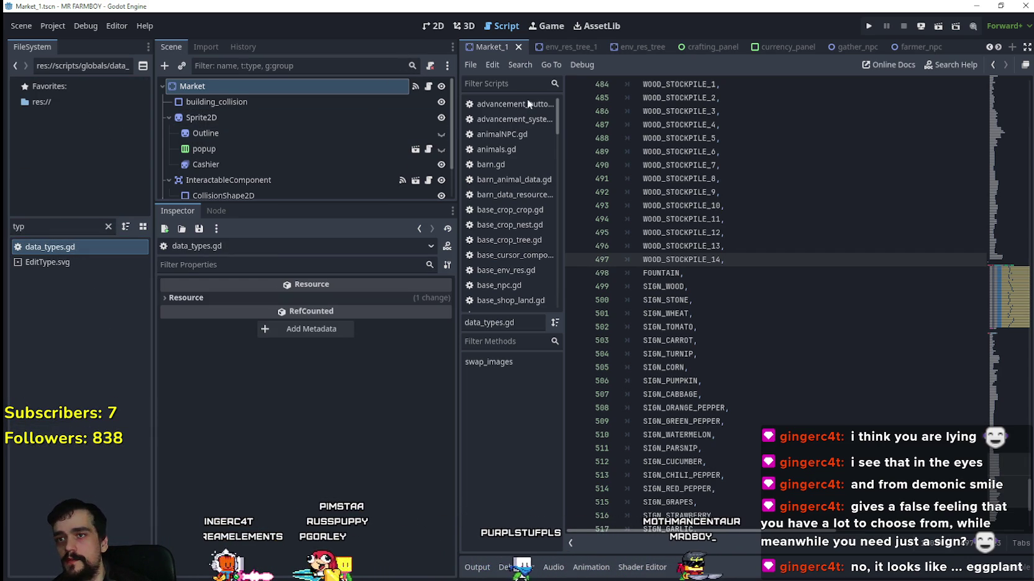
{"action": "left_click", "coordinate": [768, 274]}
Filter by 'test', open test_scene_everything.tscn, and select the GameTileMapTop node.
{"action": "left_click", "coordinate": [108, 227]}
{"action": "type", "text": "test"}
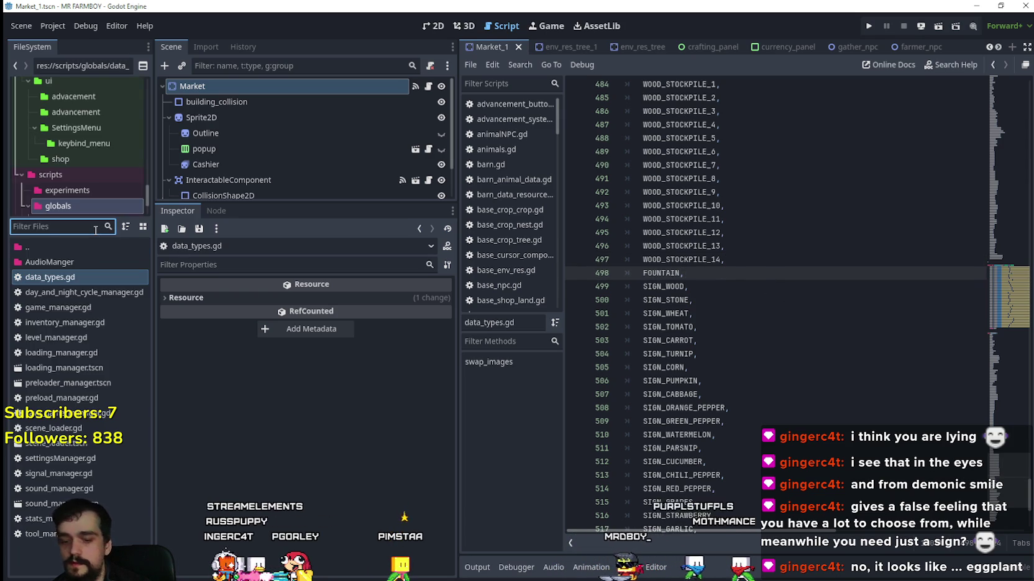
{"action": "left_click", "coordinate": [83, 276]}
{"action": "double_click", "coordinate": [86, 262]}
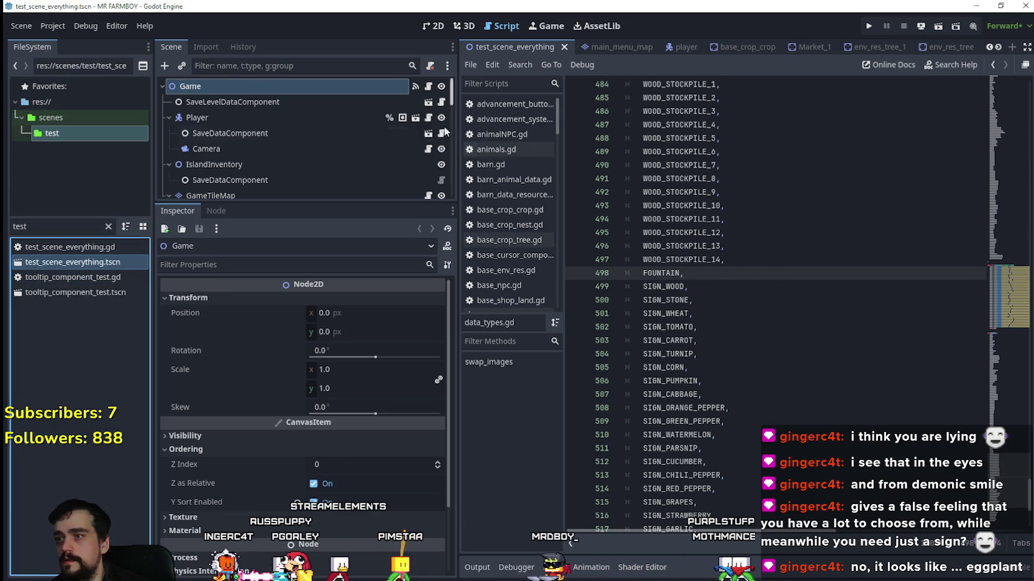
{"action": "scroll", "coordinate": [426, 160], "scroll_direction": "down", "scroll_amount": 3}
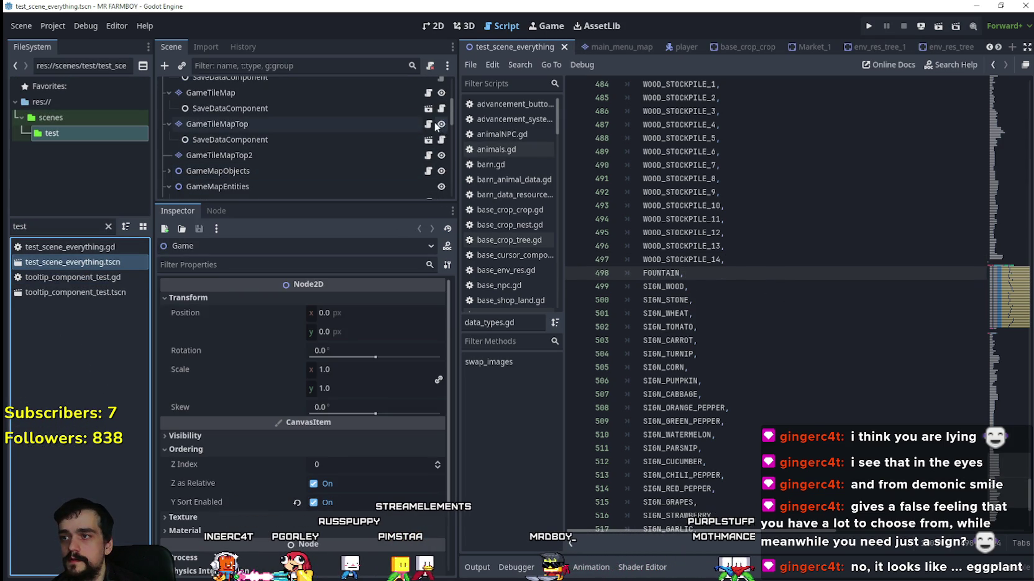
{"action": "left_click", "coordinate": [404, 124]}
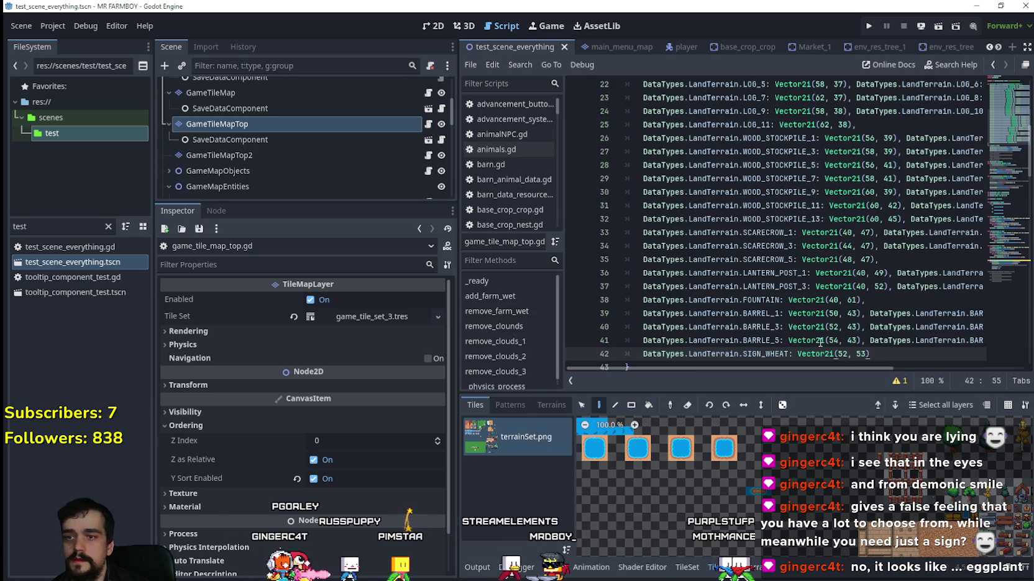